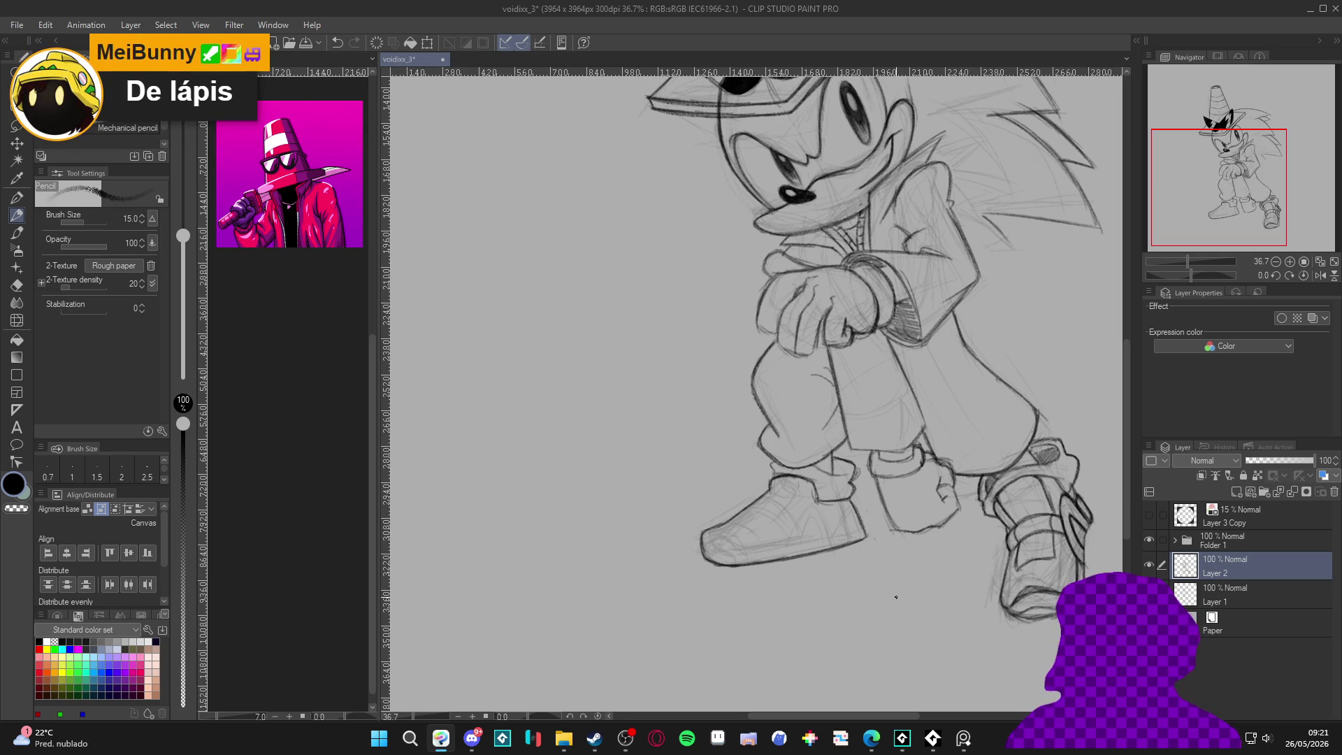
Step: Hatch the left shoe, including its tongue, with pencil strokes
mouse_move(789, 560)
mouse_down()
mouse_move(821, 502)
mouse_move(837, 552)
mouse_up()
mouse_move(819, 502)
mouse_down()
mouse_move(799, 553)
mouse_move(804, 536)
mouse_move(821, 551)
mouse_move(802, 539)
mouse_move(787, 558)
mouse_up()
drag(839, 516, 830, 546)
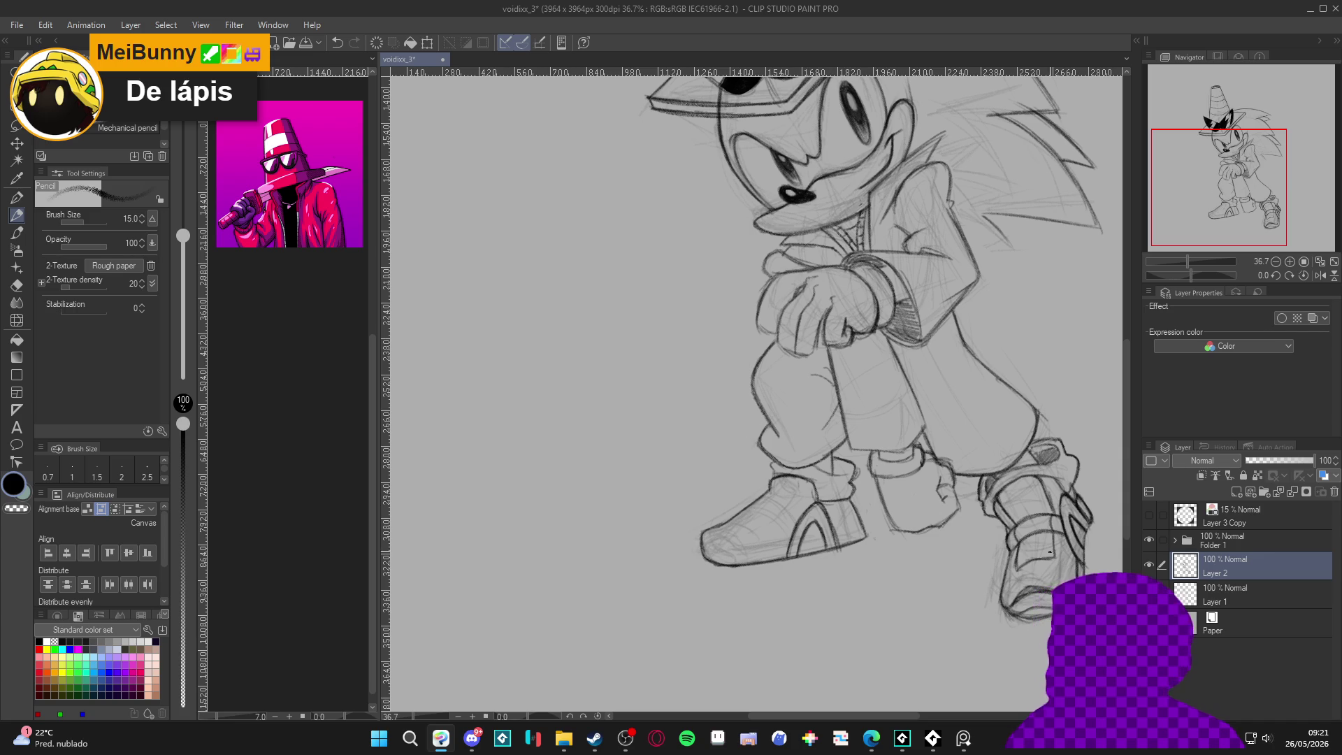
Step: Bring the right shoe into view, save the drawing, and tilt the canvas sideways
drag(1034, 626, 1000, 643)
key(ctrl+s)
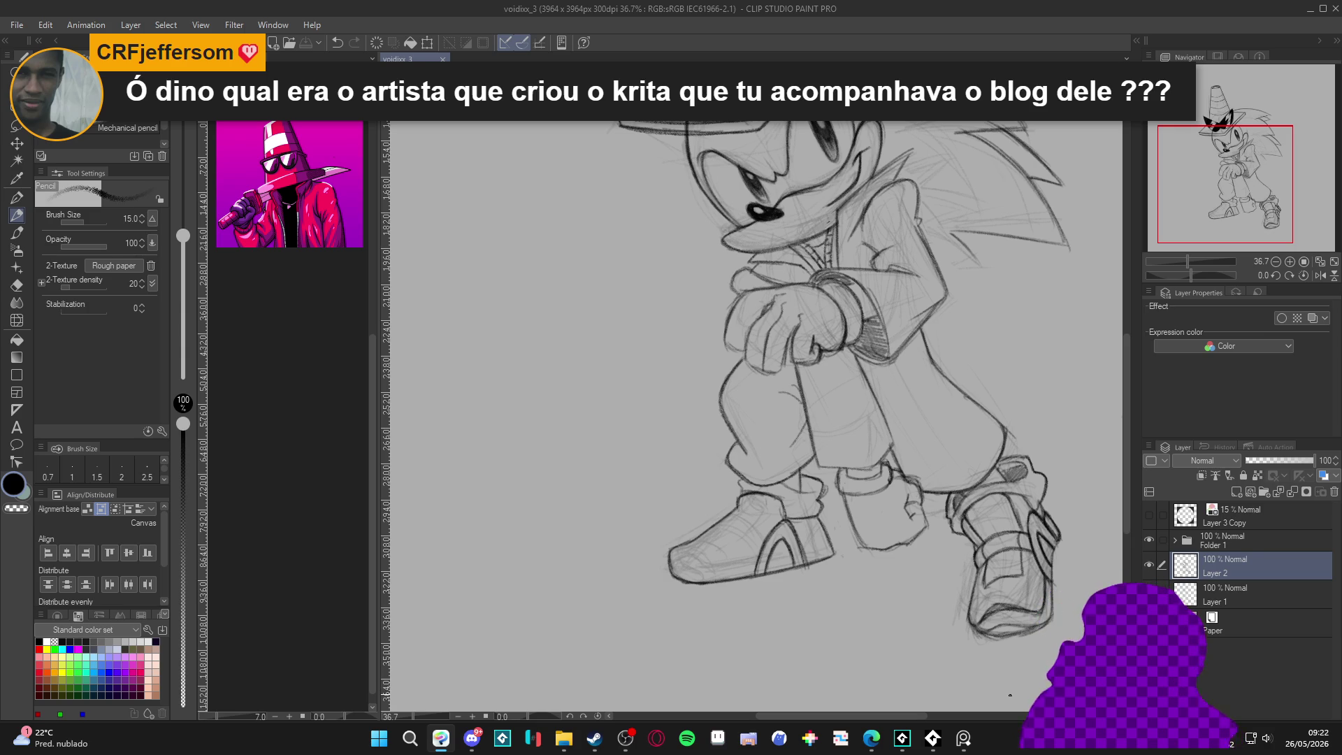
mouse_move(1011, 695)
mouse_down()
mouse_move(1026, 594)
mouse_move(972, 269)
mouse_up()
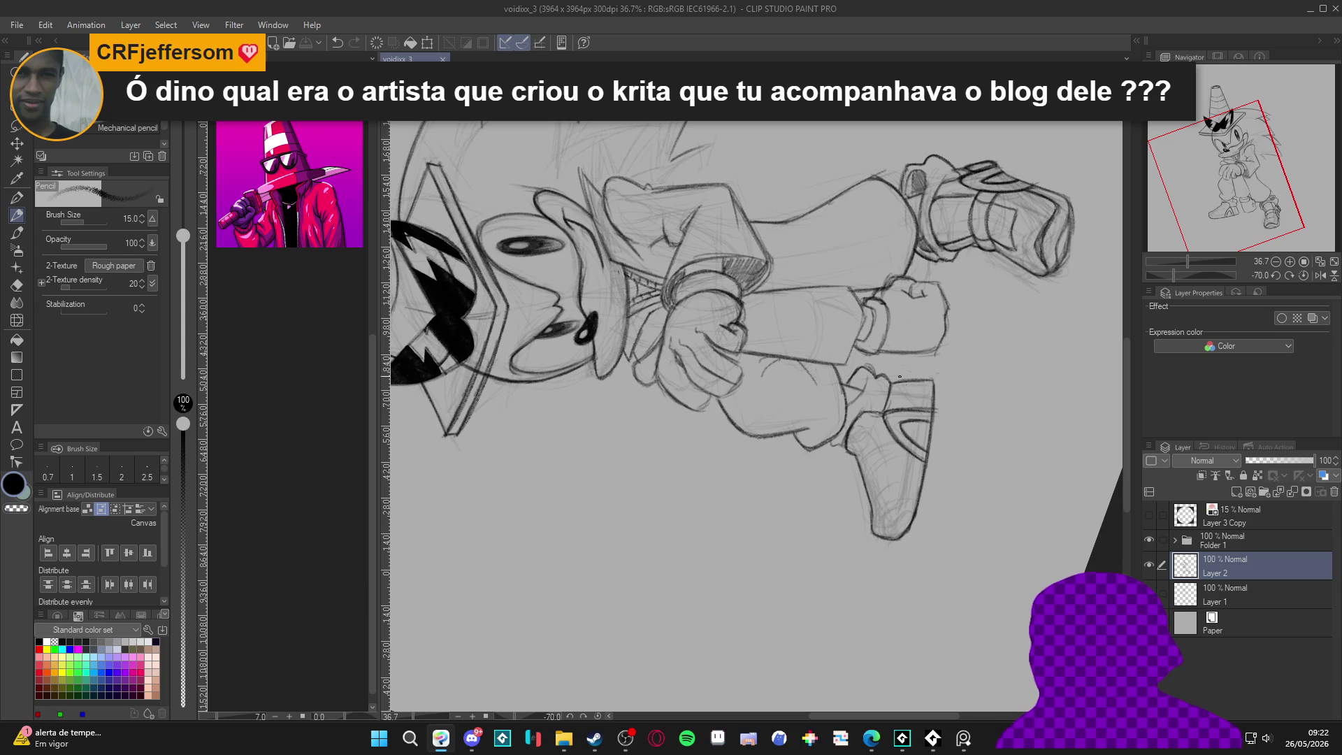
Step: Draw darker pencil lines along the shoe's right edge, then reset the canvas rotation to 0°
mouse_move(898, 386)
mouse_down()
mouse_move(907, 400)
mouse_move(901, 390)
mouse_move(922, 379)
mouse_up()
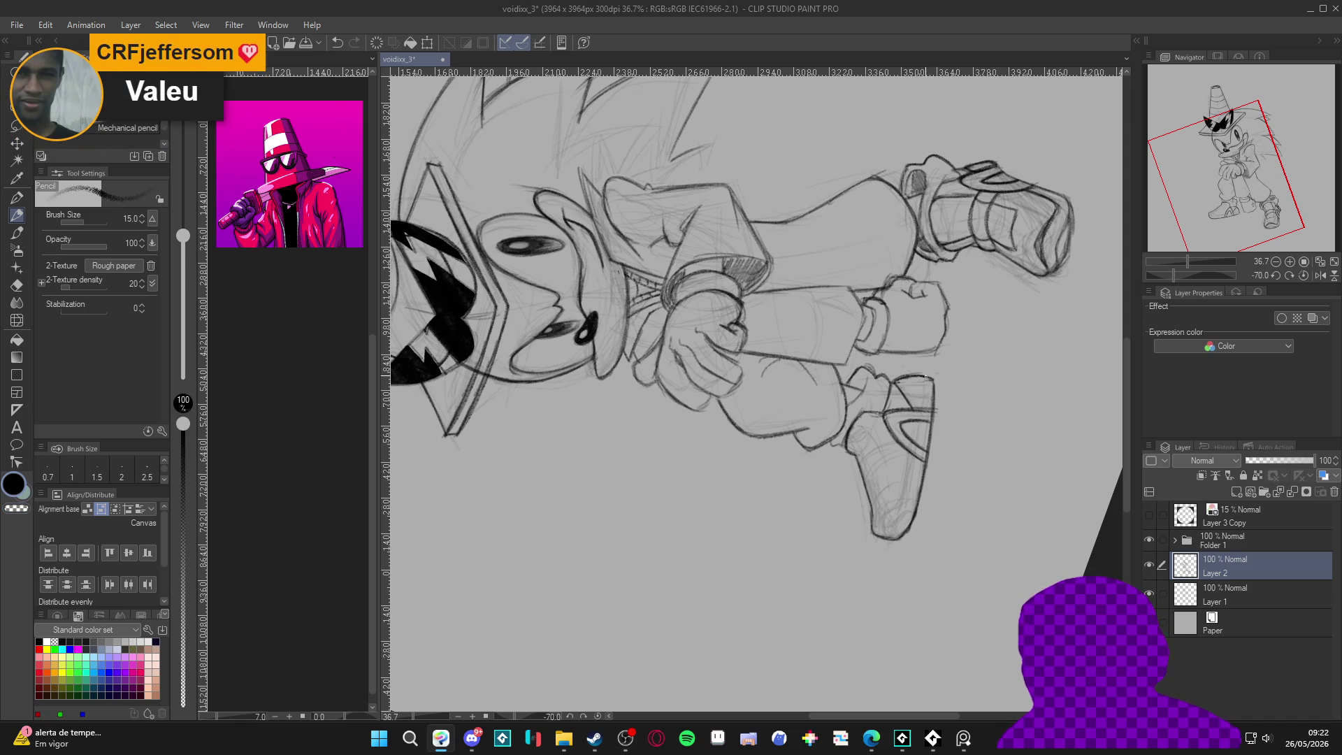
drag(933, 383, 935, 411)
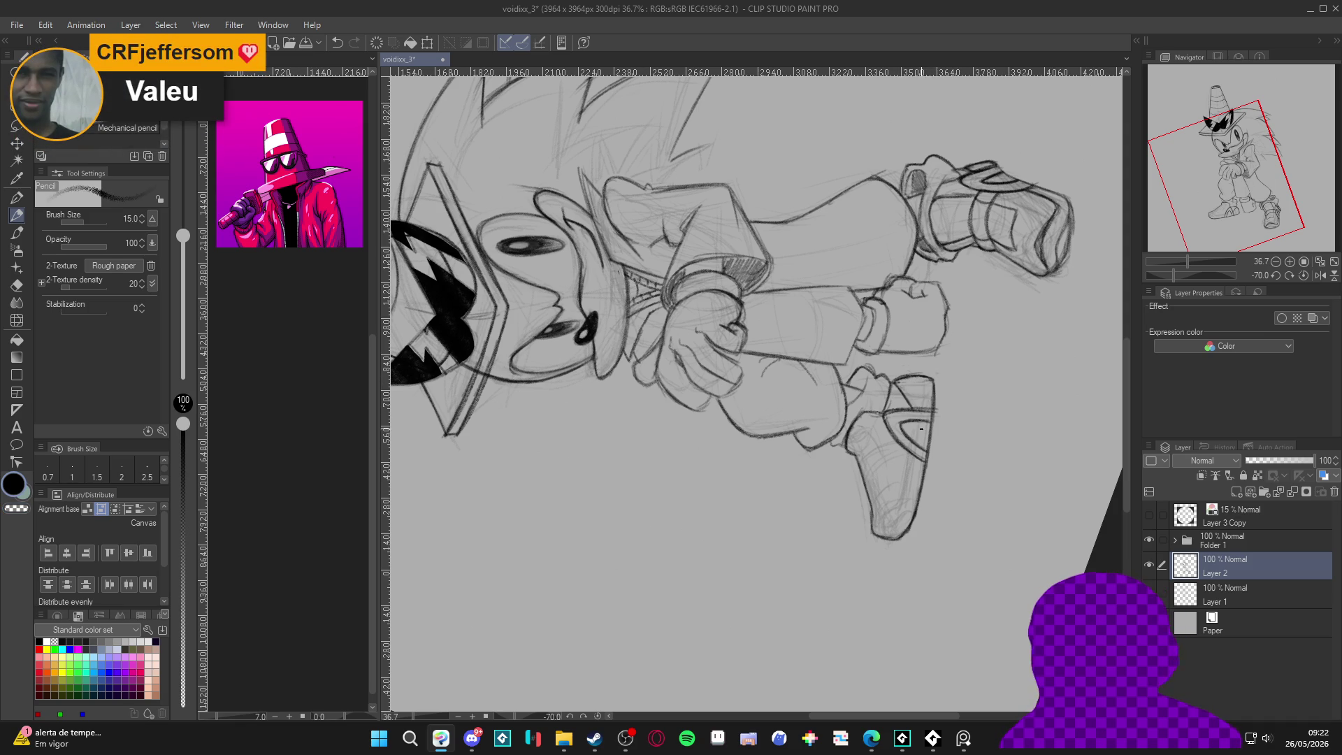
mouse_move(910, 483)
mouse_down()
mouse_move(906, 500)
mouse_move(913, 468)
mouse_move(904, 516)
mouse_up()
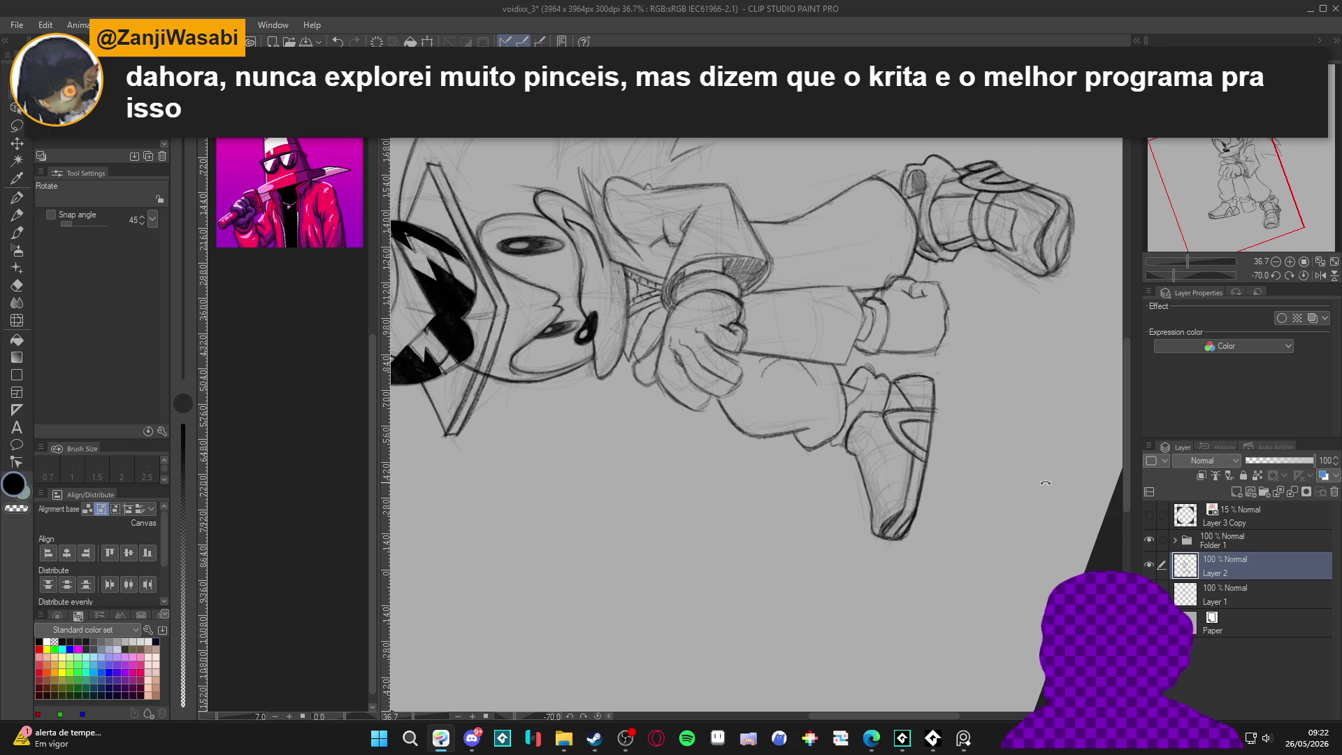
key(ctrl+@)
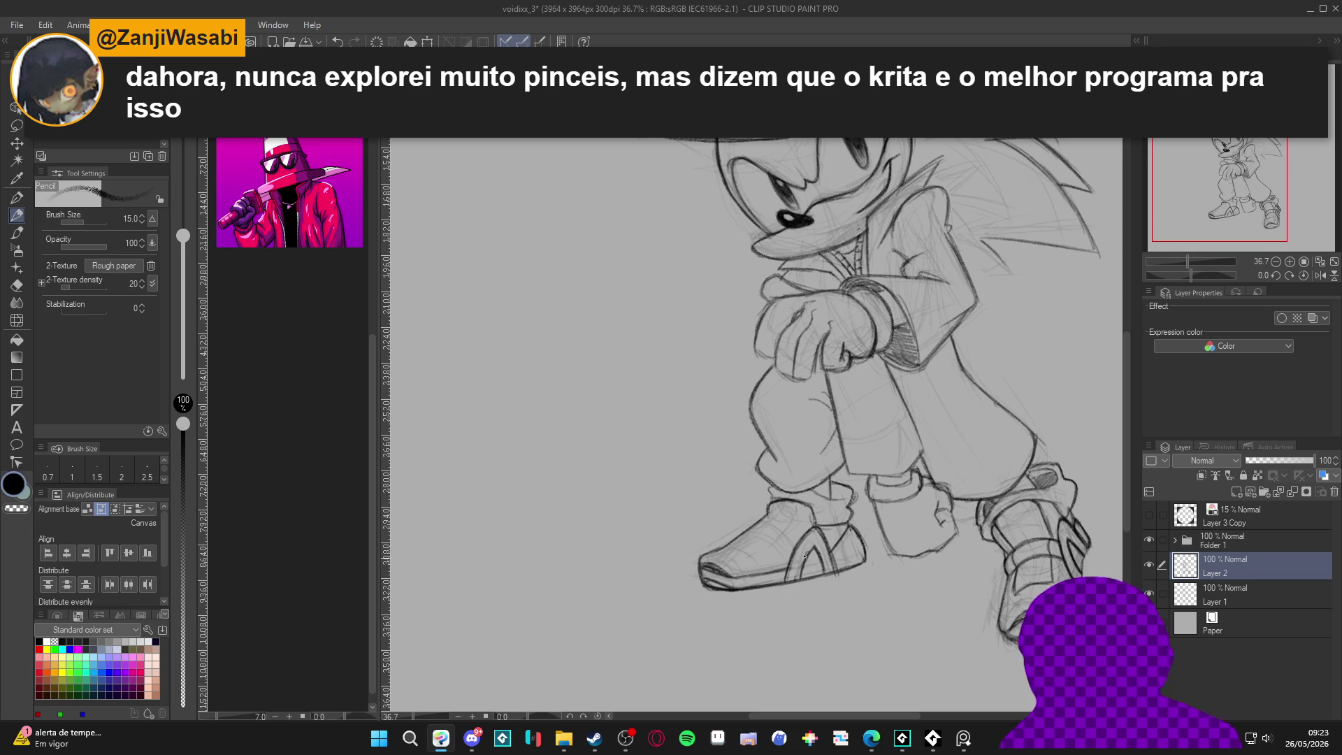
Step: Pencil-hatch the ankles above the left and right shoes
scroll(1060, 557, up, 1)
key(ctrl+s)
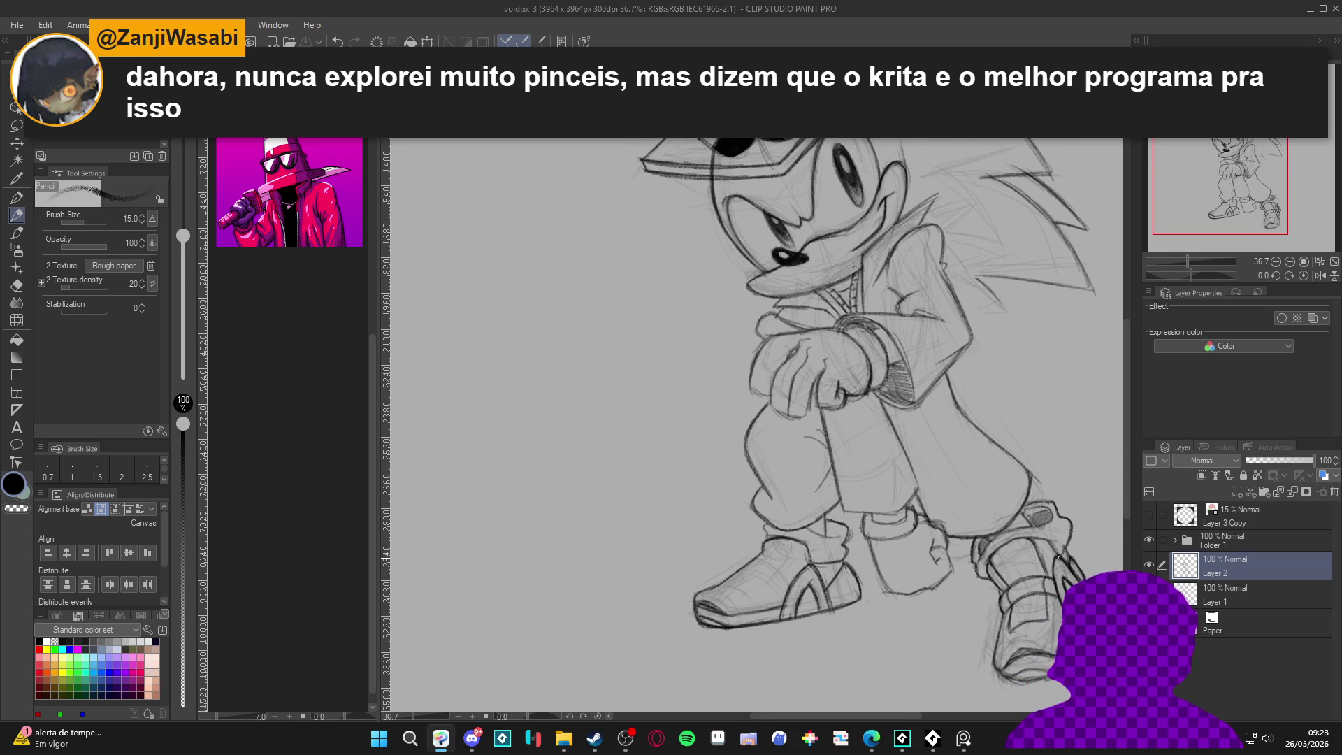
click(818, 535)
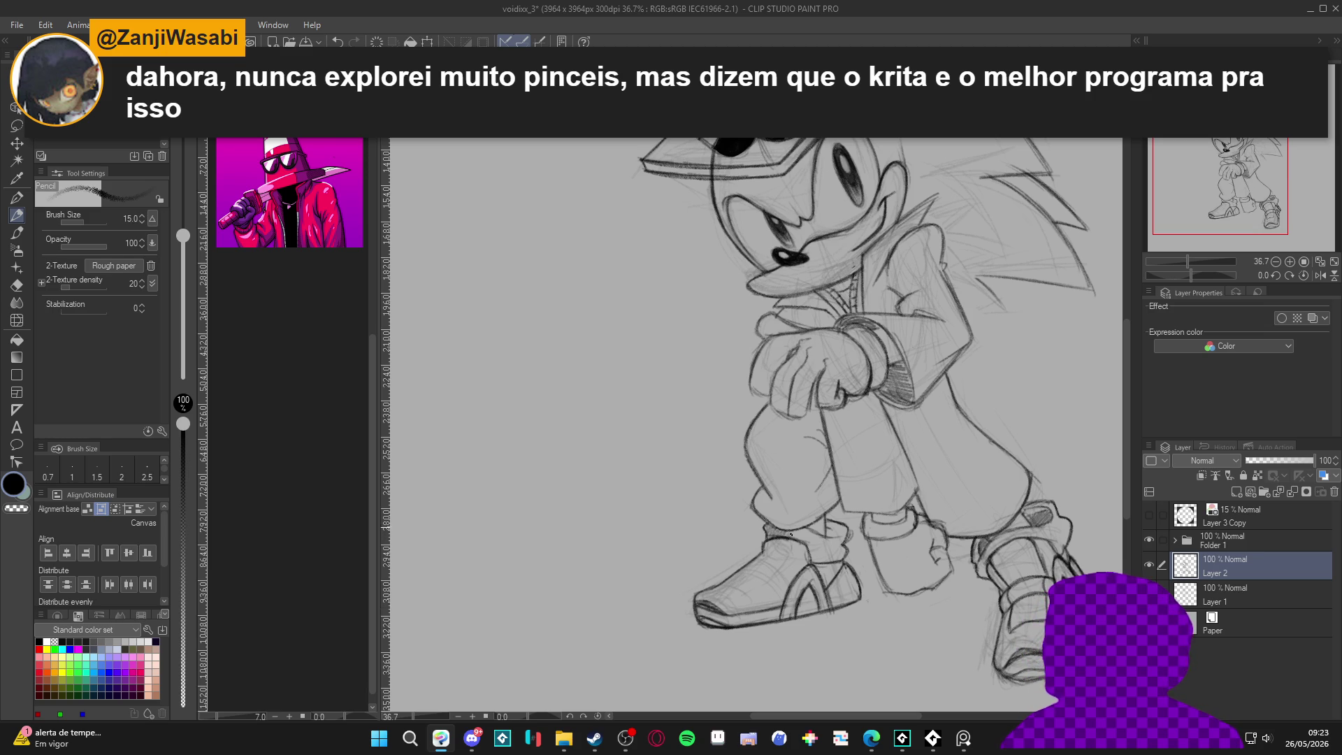
mouse_move(809, 535)
mouse_down()
mouse_move(835, 560)
mouse_move(842, 526)
mouse_up()
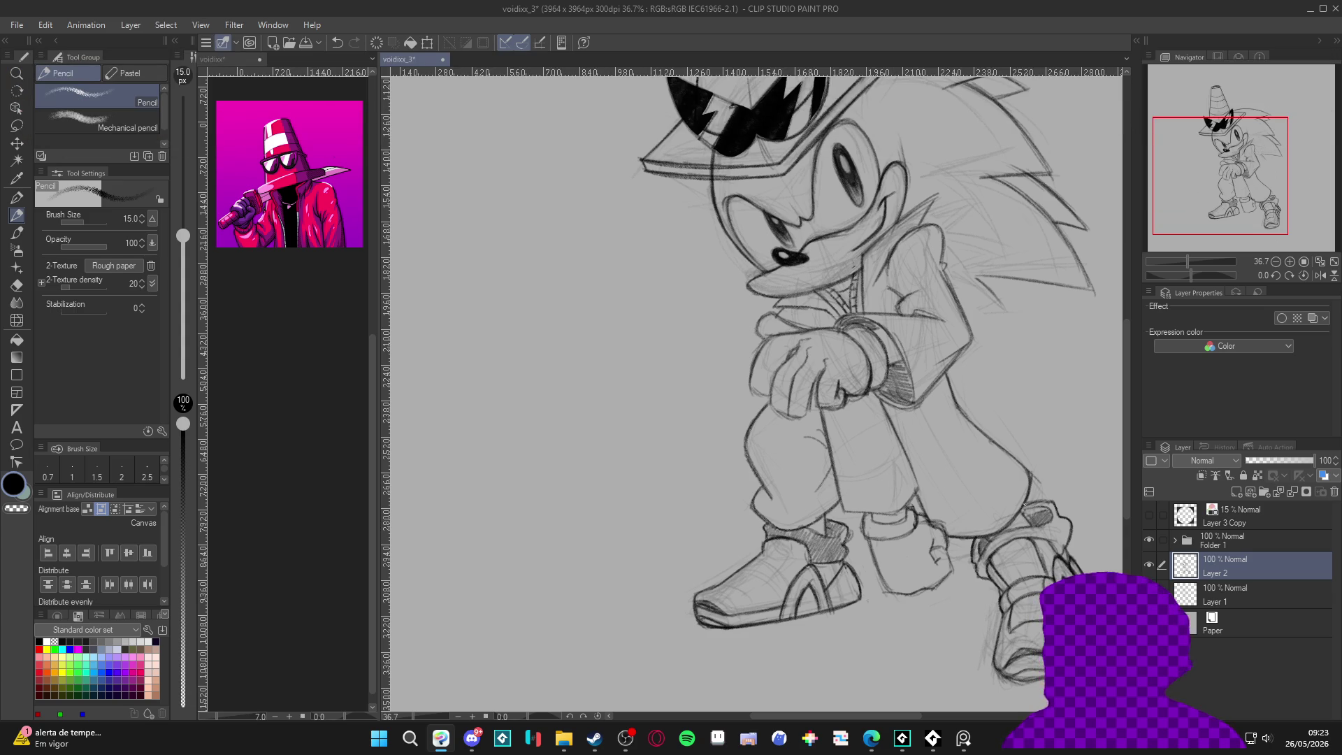
mouse_move(980, 577)
mouse_down()
mouse_move(1004, 535)
mouse_move(1064, 535)
mouse_move(1062, 525)
mouse_up()
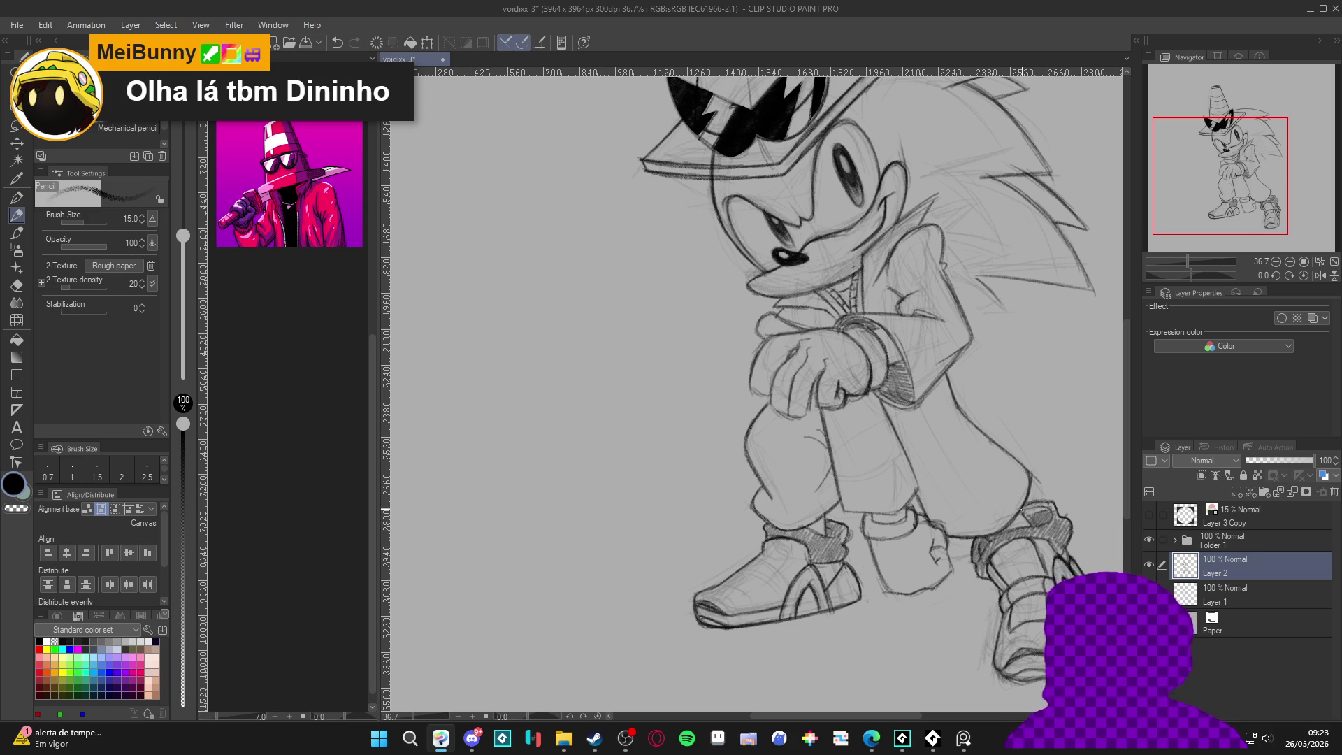
Step: Save the drawing and rotate the canvas view about -83° to resume pencilling
drag(989, 598, 997, 564)
key(ctrl+s)
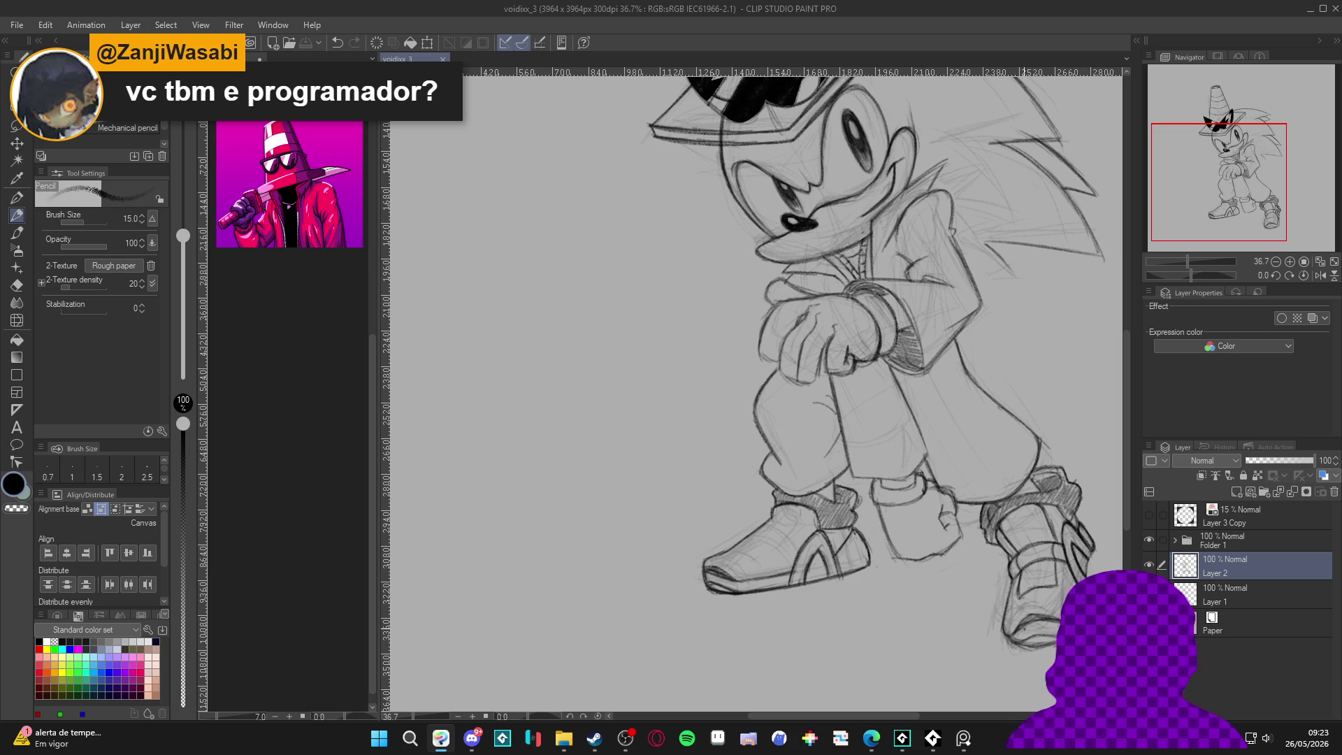
key(r)
mouse_move(1020, 618)
mouse_down()
mouse_move(1053, 560)
mouse_move(985, 140)
mouse_up()
key(p)
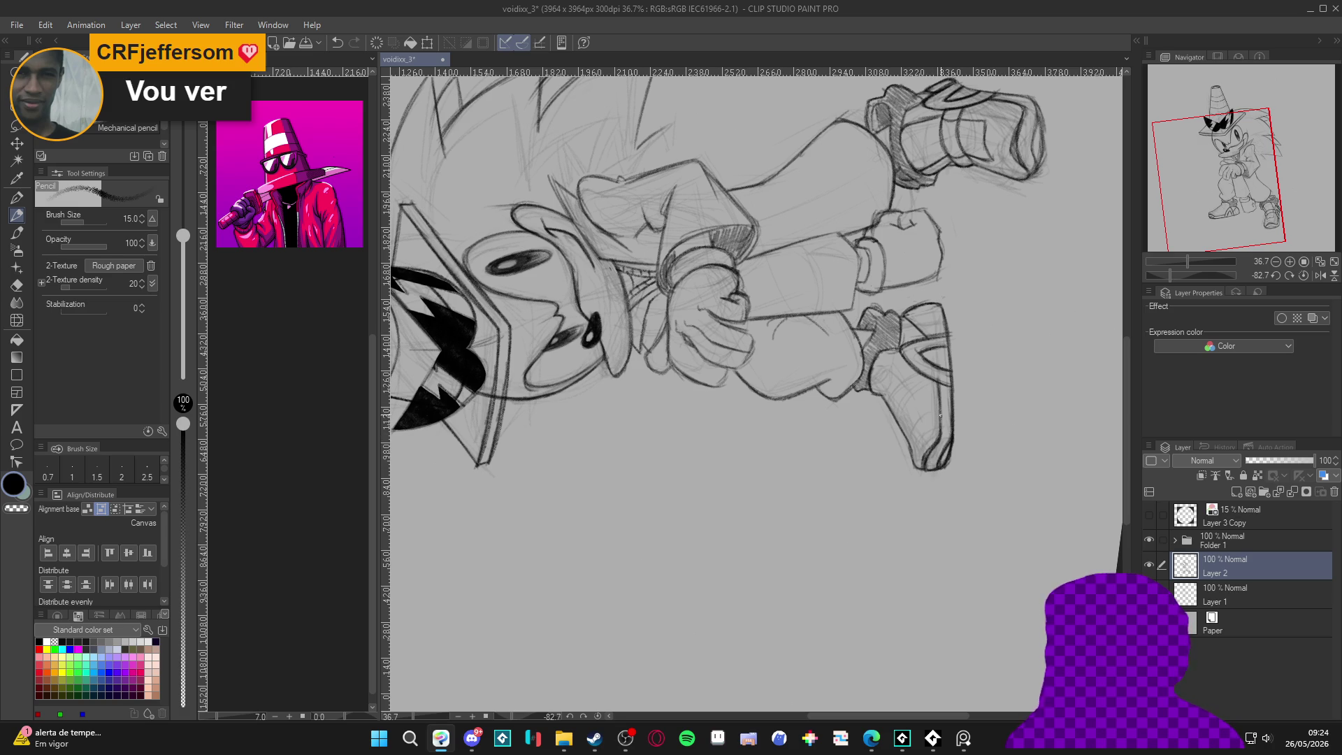
Step: Tilt the canvas sideways, turn it back upright, and save the drawing
drag(942, 432, 904, 604)
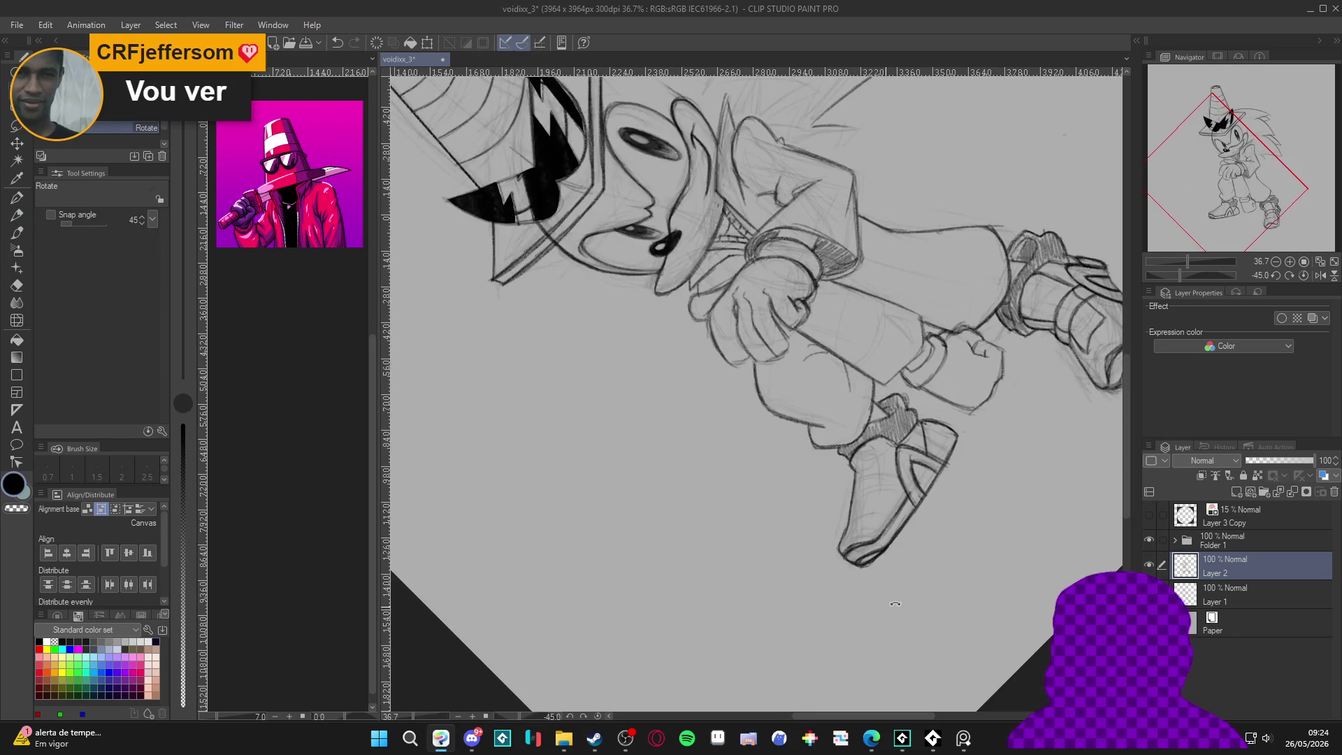
scroll(931, 582, right, 3)
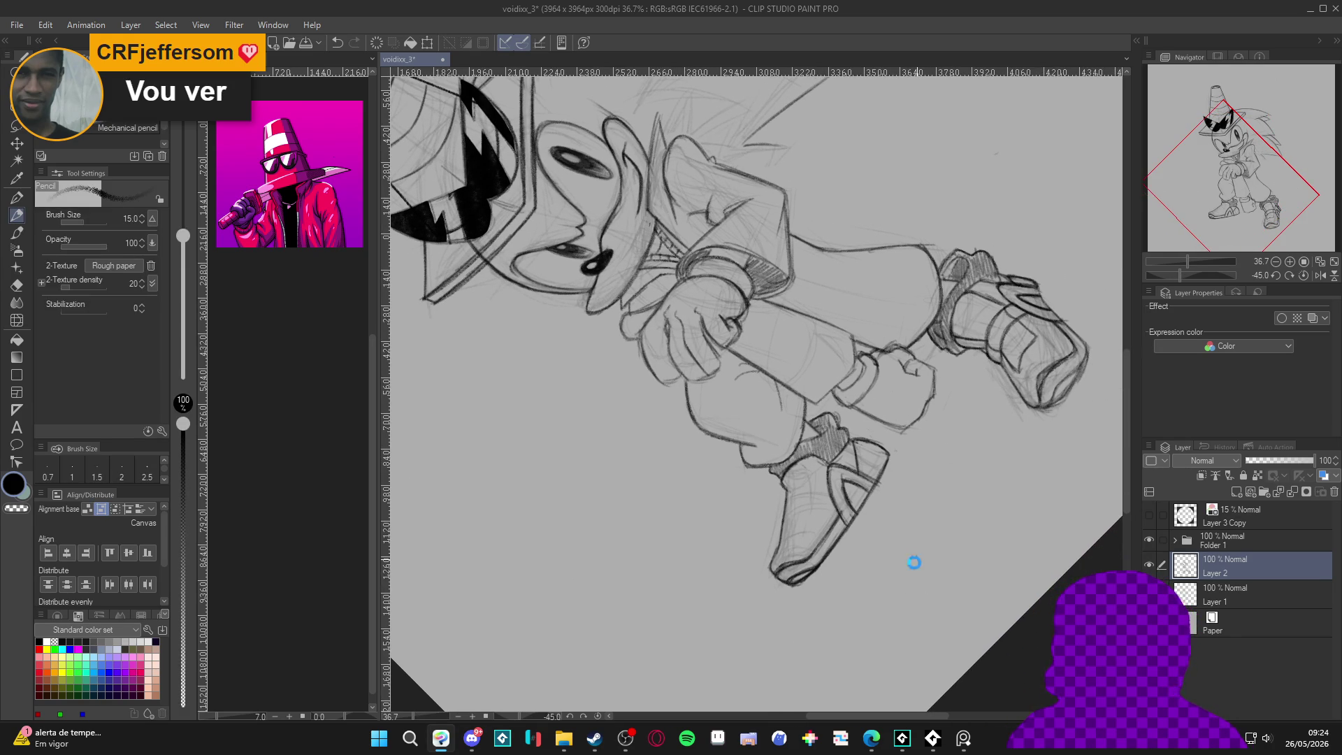
mouse_move(949, 622)
mouse_down()
mouse_move(874, 413)
mouse_move(858, 445)
mouse_up()
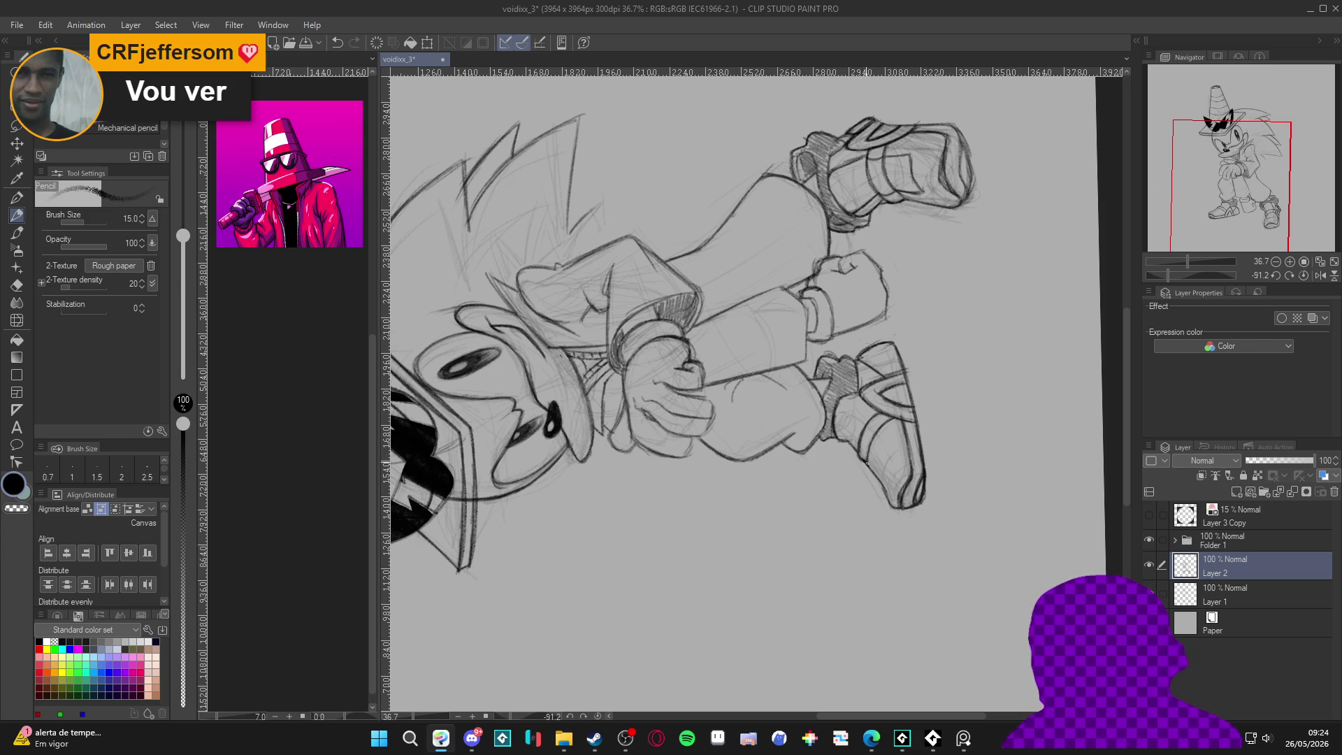
mouse_move(972, 406)
mouse_down()
mouse_move(1014, 294)
mouse_move(1107, 415)
mouse_up()
key(ctrl+s)
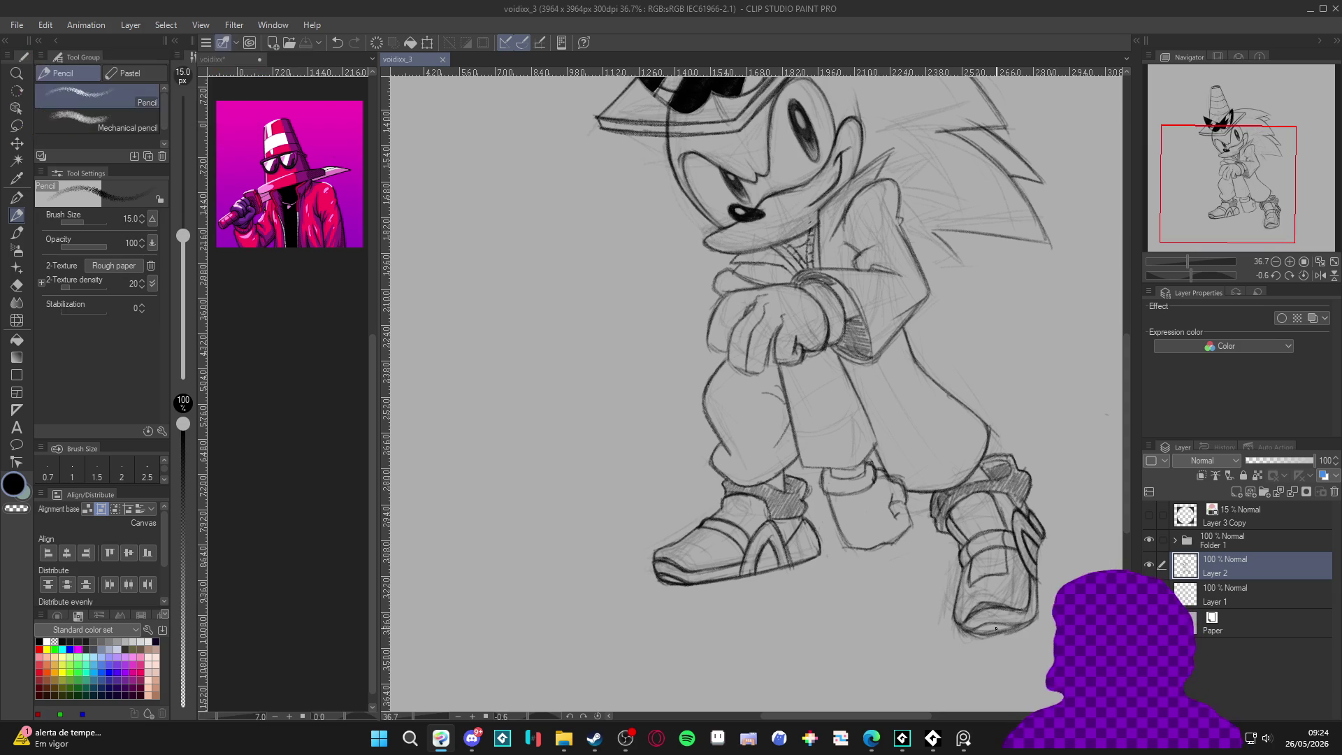
Step: Add a tiny pencil stroke, then tilt the canvas view about 50°
drag(759, 499, 755, 498)
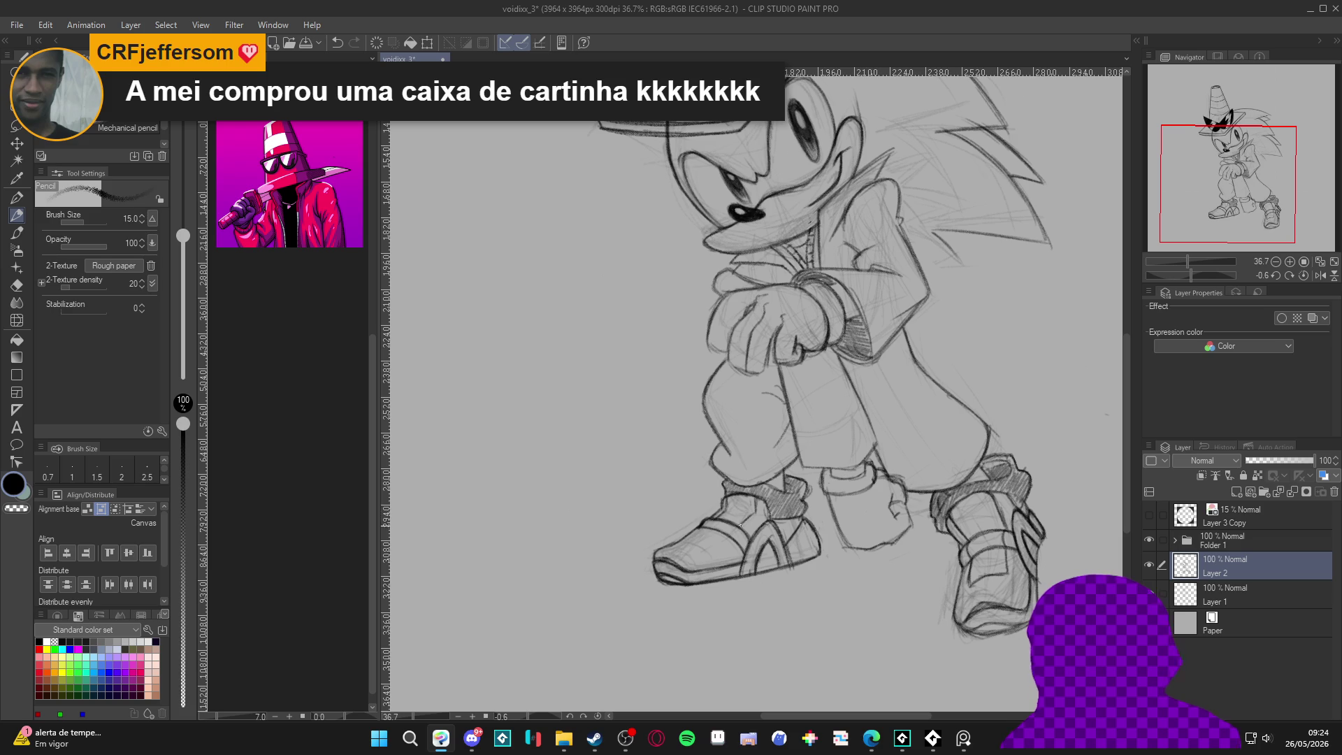
key(r)
drag(898, 603, 1007, 419)
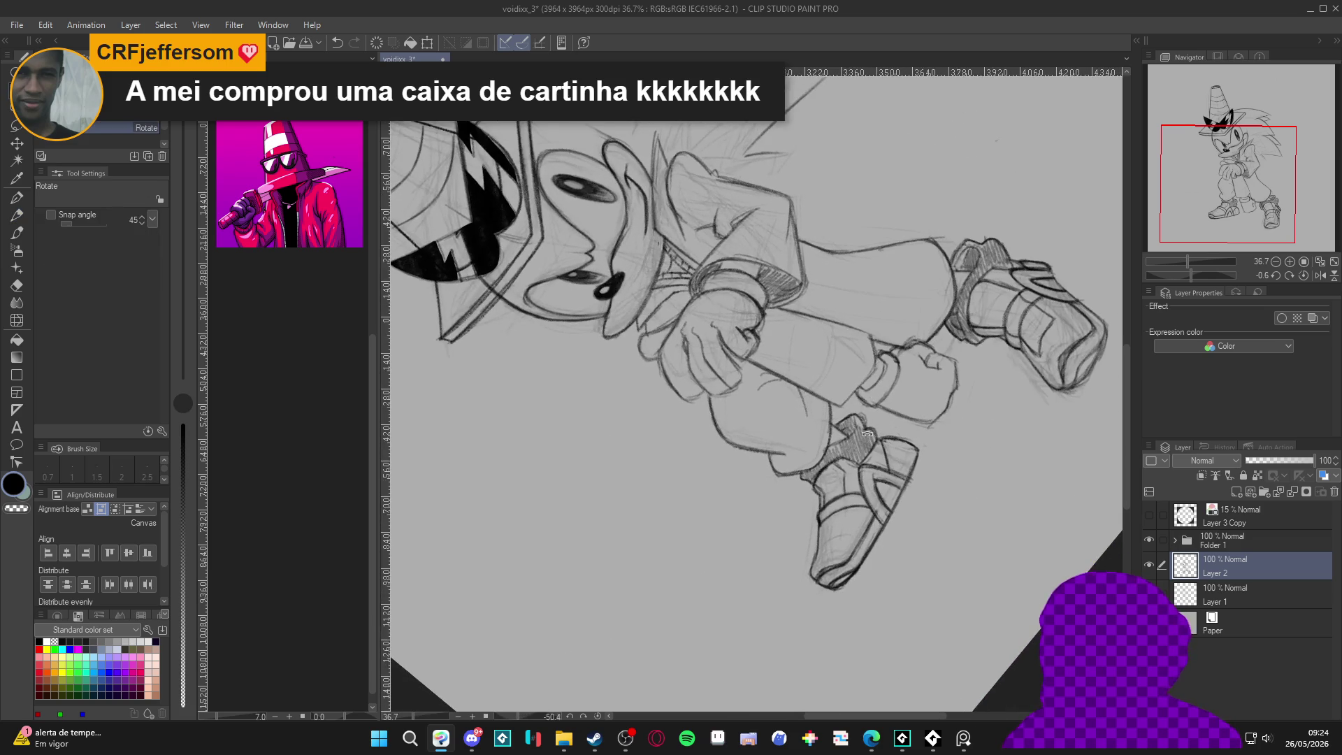
key(p)
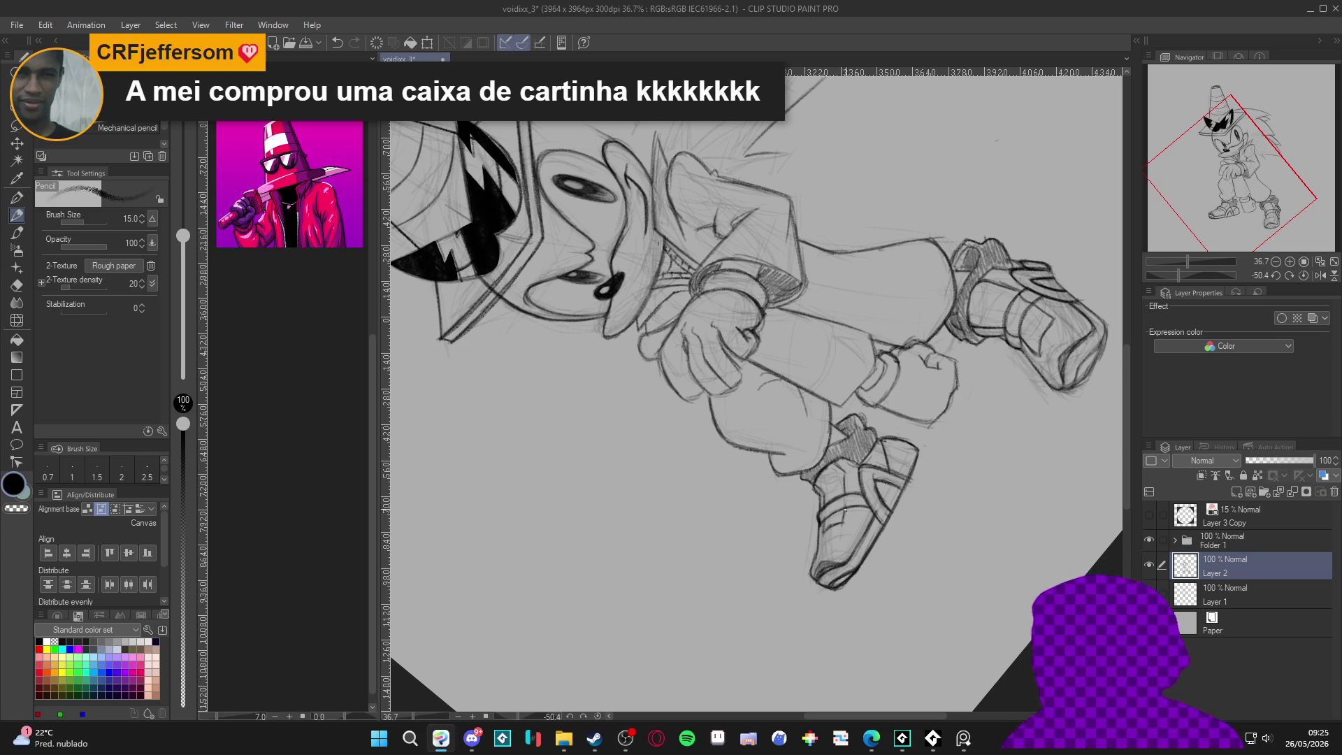
Step: Reset the rotation, try a 55° tilt, reset again, and recentre the upright drawing
key(ctrl+@)
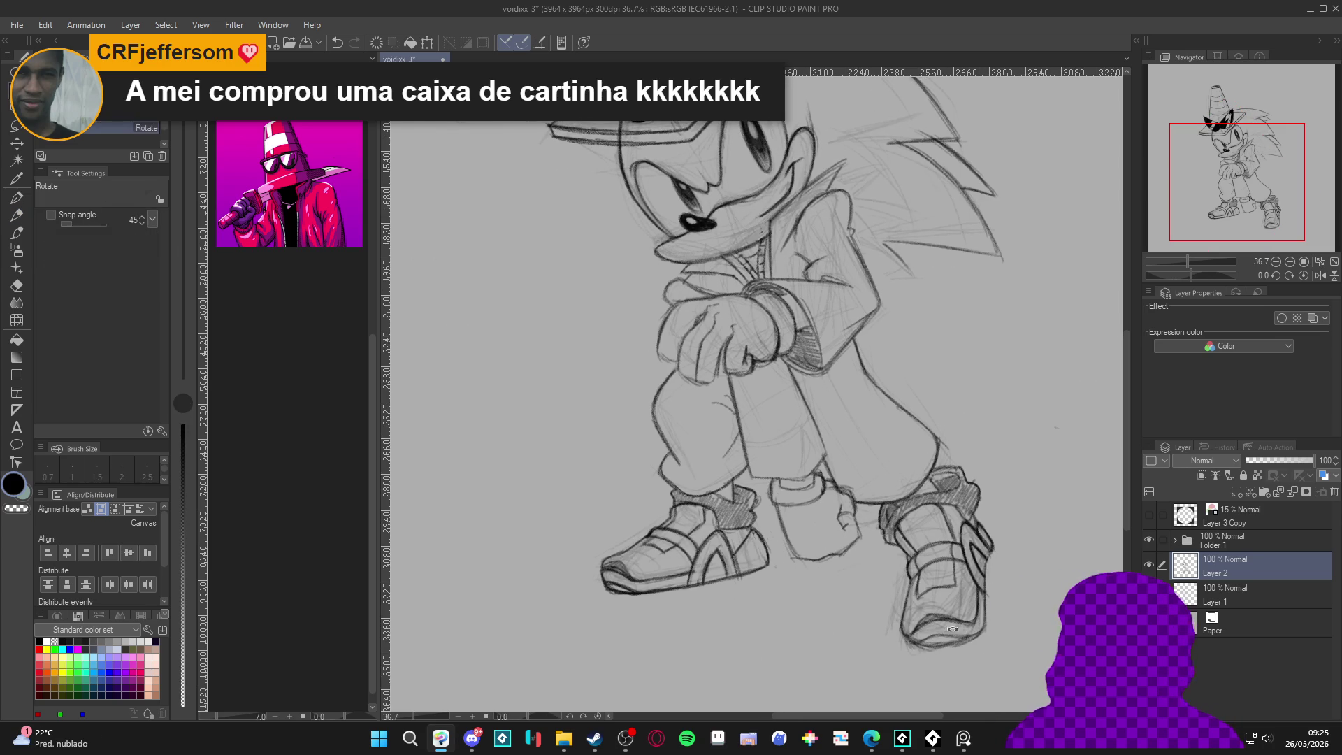
drag(984, 663, 874, 526)
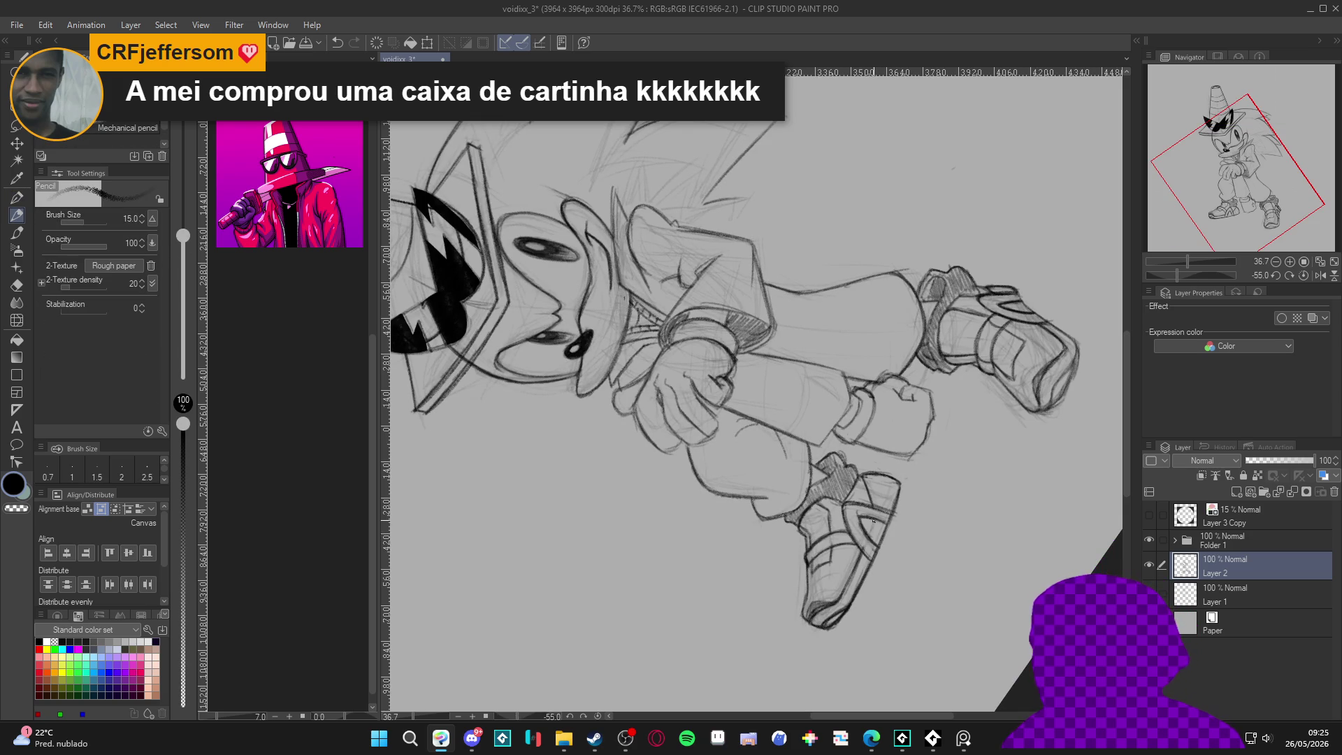
key(ctrl+@)
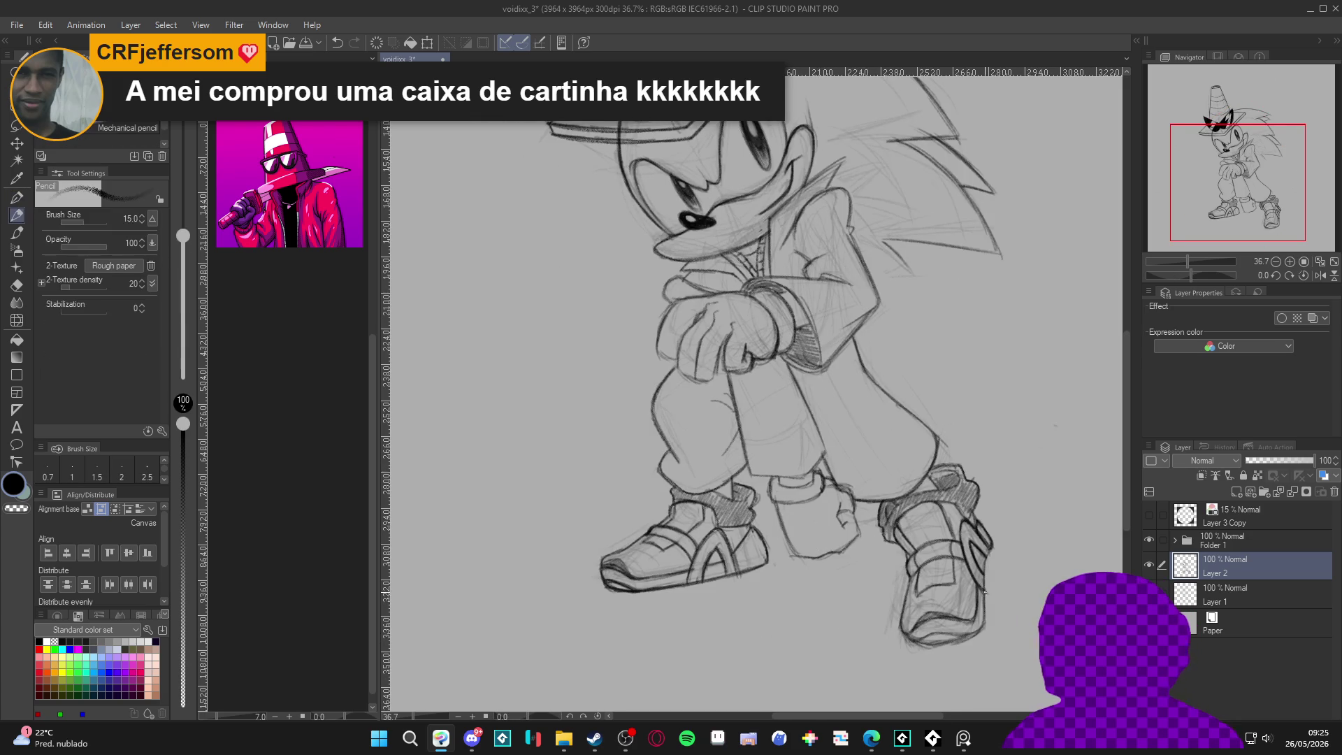
drag(948, 558, 905, 597)
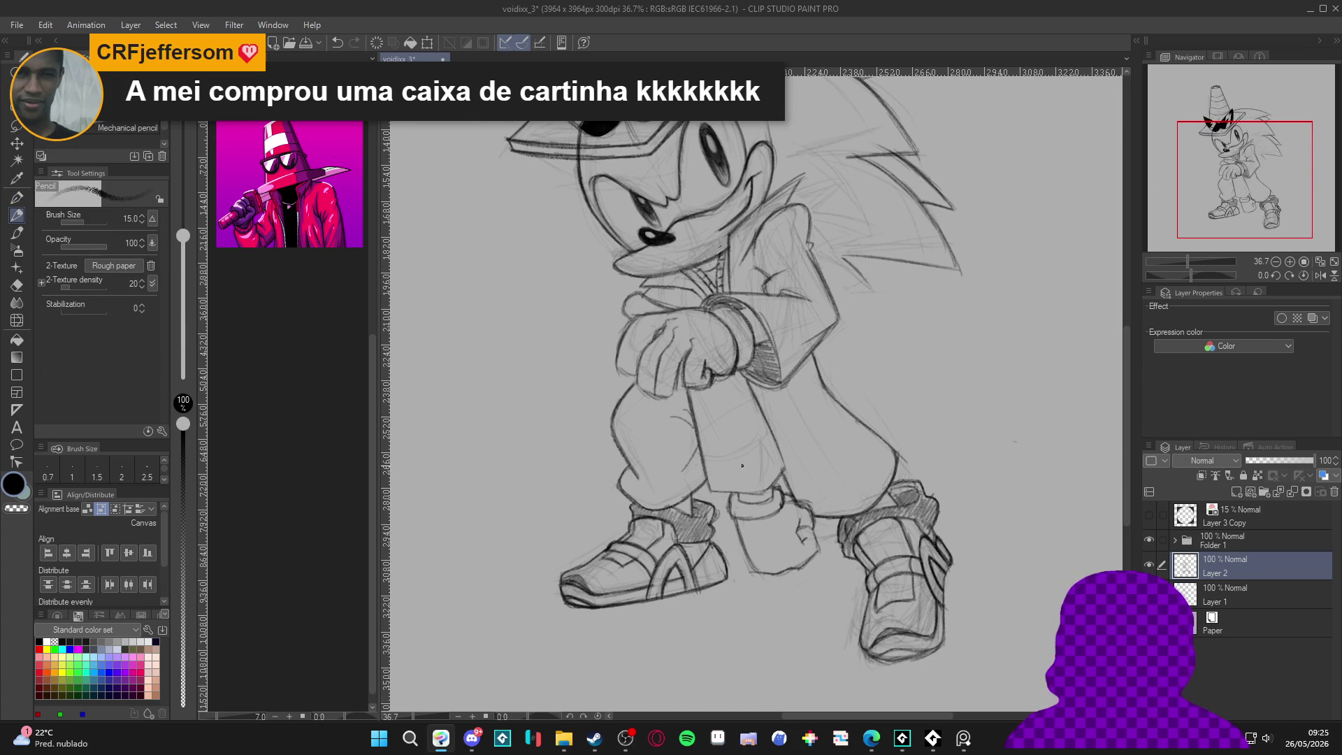
scroll(720, 439, down, 3)
scroll(748, 512, up, 1)
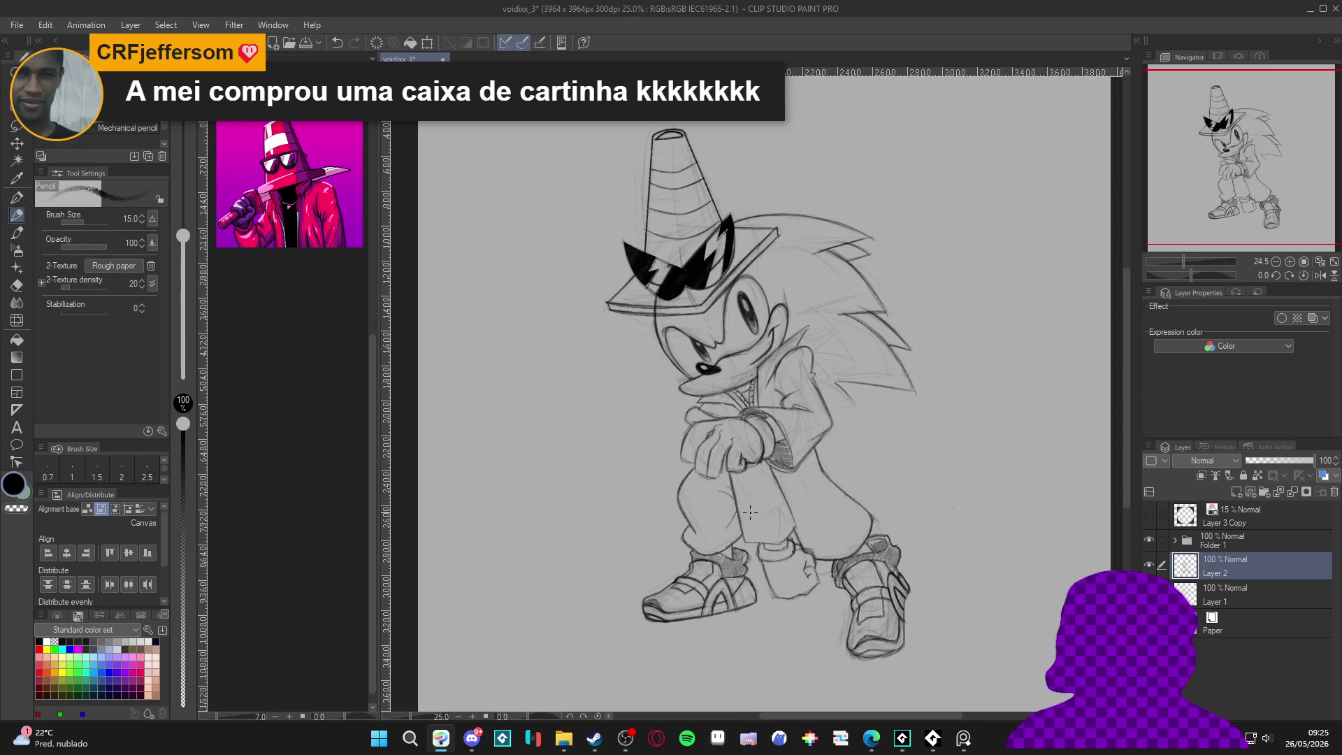
Step: With the canvas turned about 68°, add a short stroke at a hair spike tip, then reset and save
key(ctrl+s)
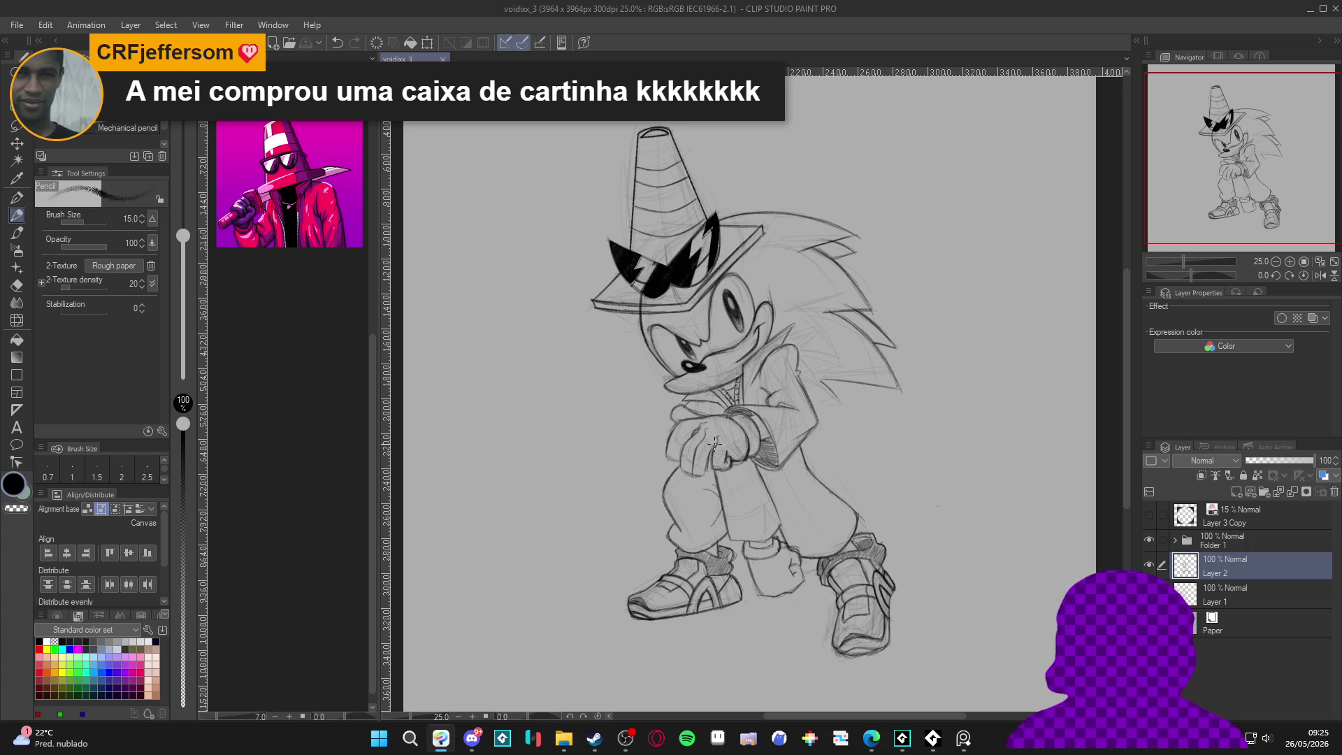
drag(678, 420, 669, 437)
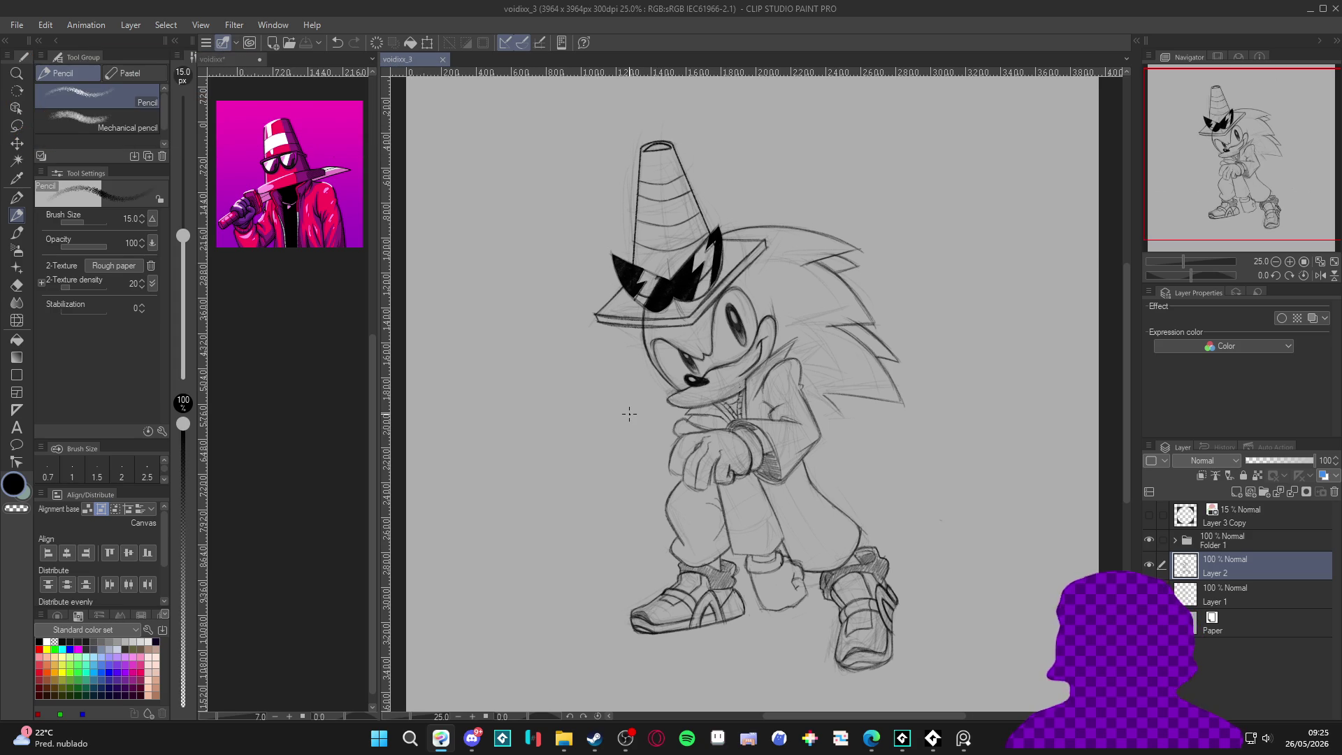
mouse_move(629, 414)
mouse_down()
mouse_move(683, 499)
mouse_move(732, 520)
mouse_up()
drag(808, 332, 806, 334)
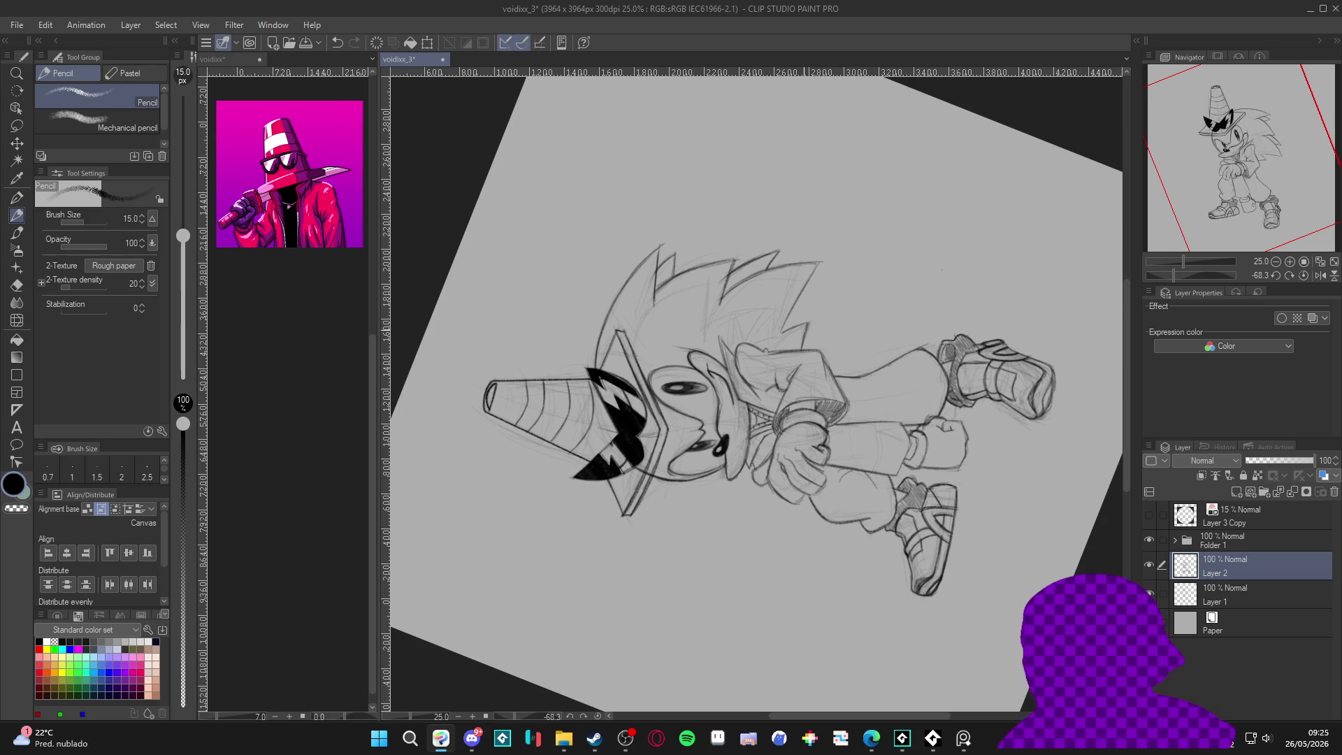
double_click(798, 631)
key(ctrl+s)
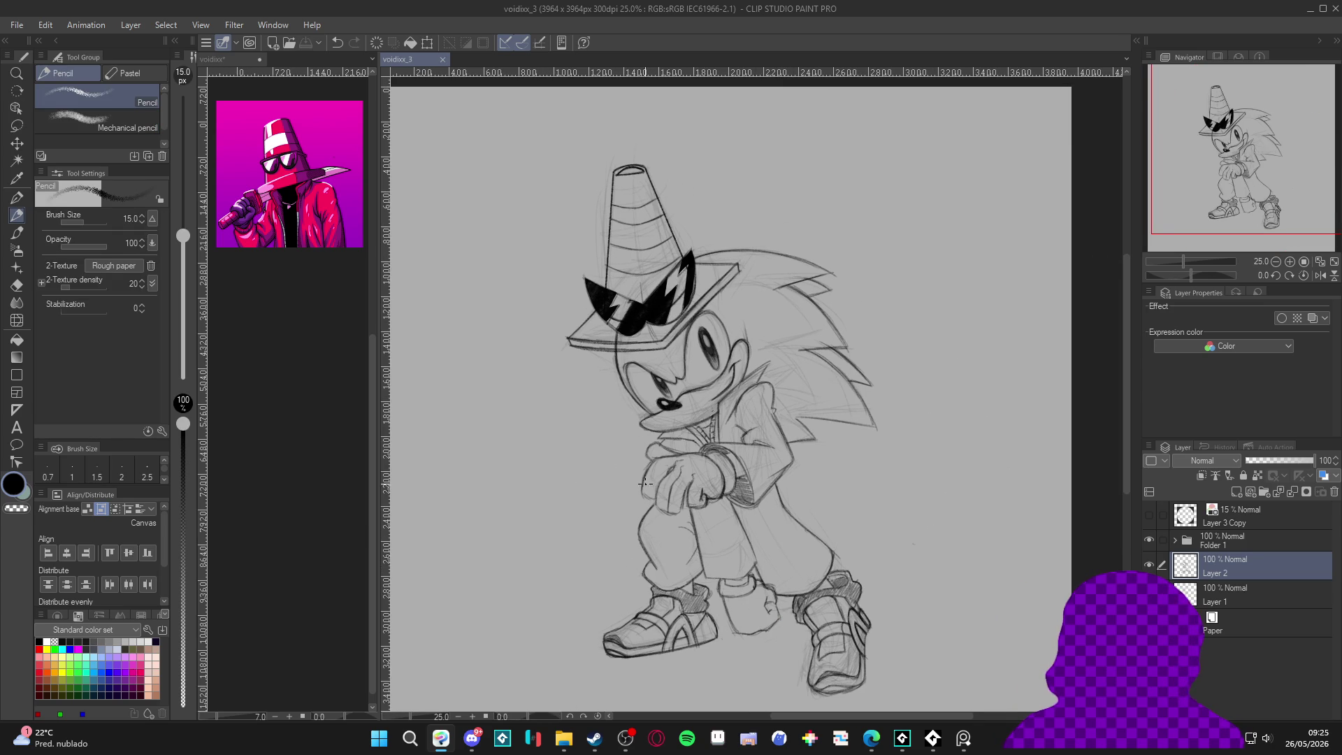
Step: Bring the studio's Instagram profile in the browser to the front
scroll(643, 458, up, 1)
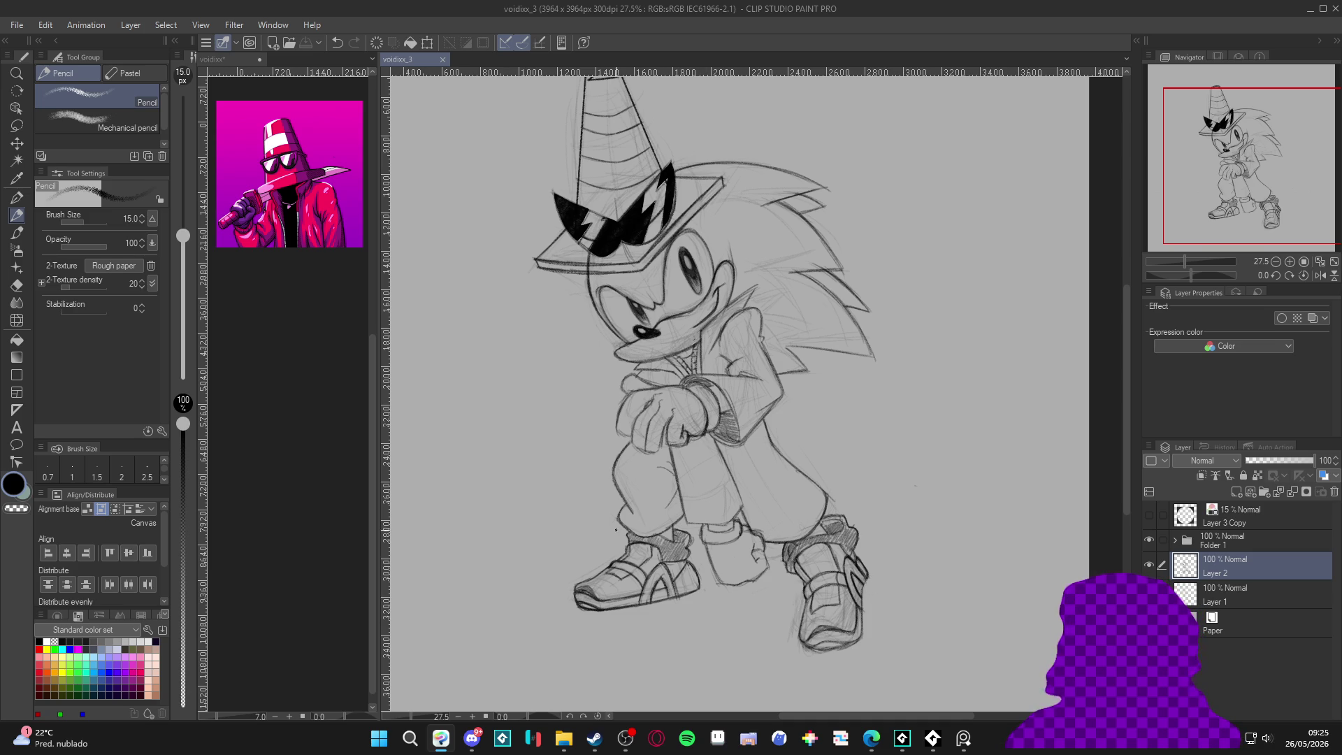
drag(628, 582, 642, 578)
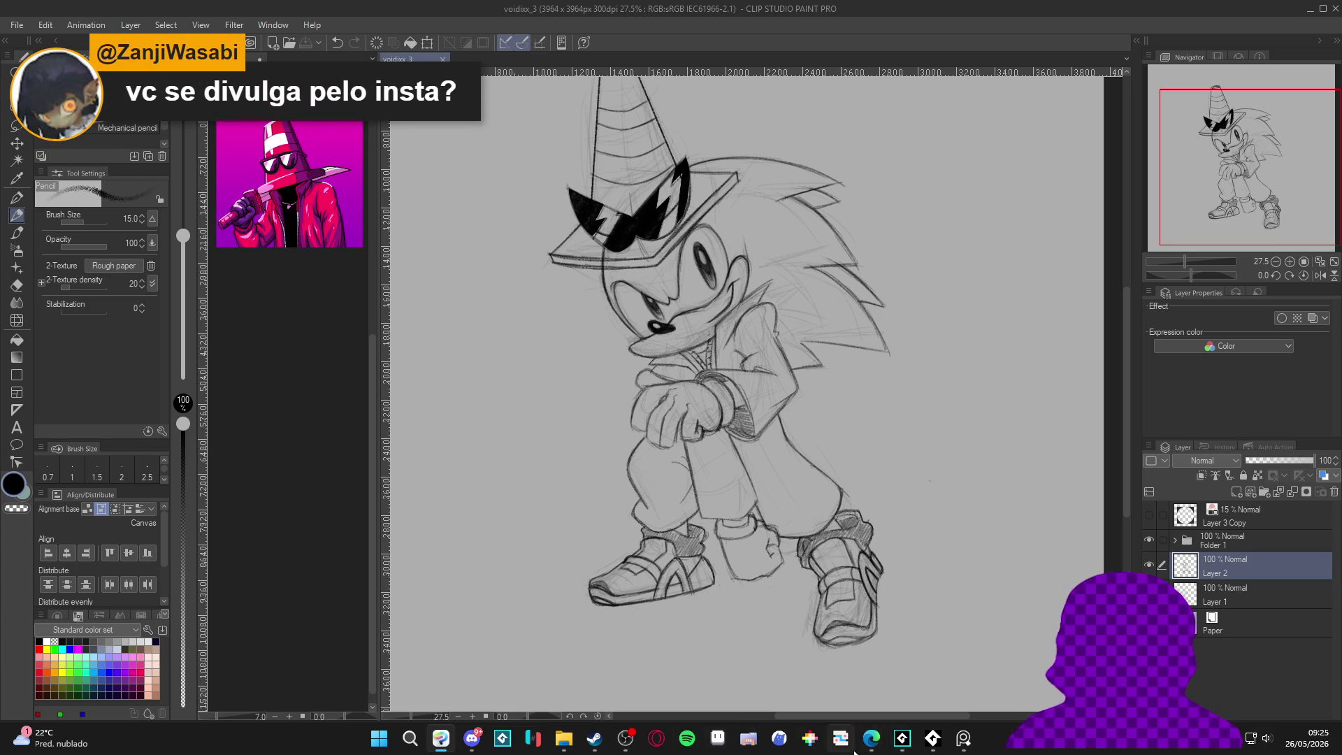
mouse_move(640, 737)
mouse_move(871, 738)
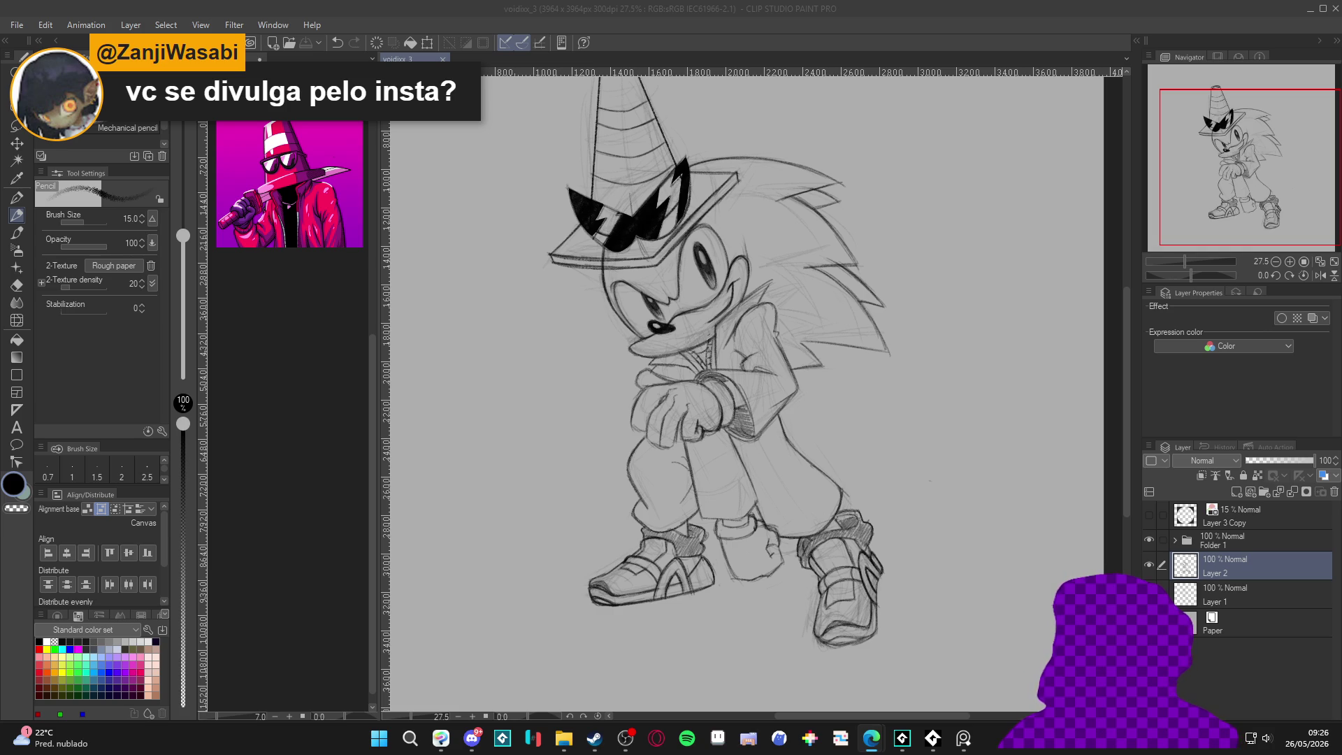
click(871, 738)
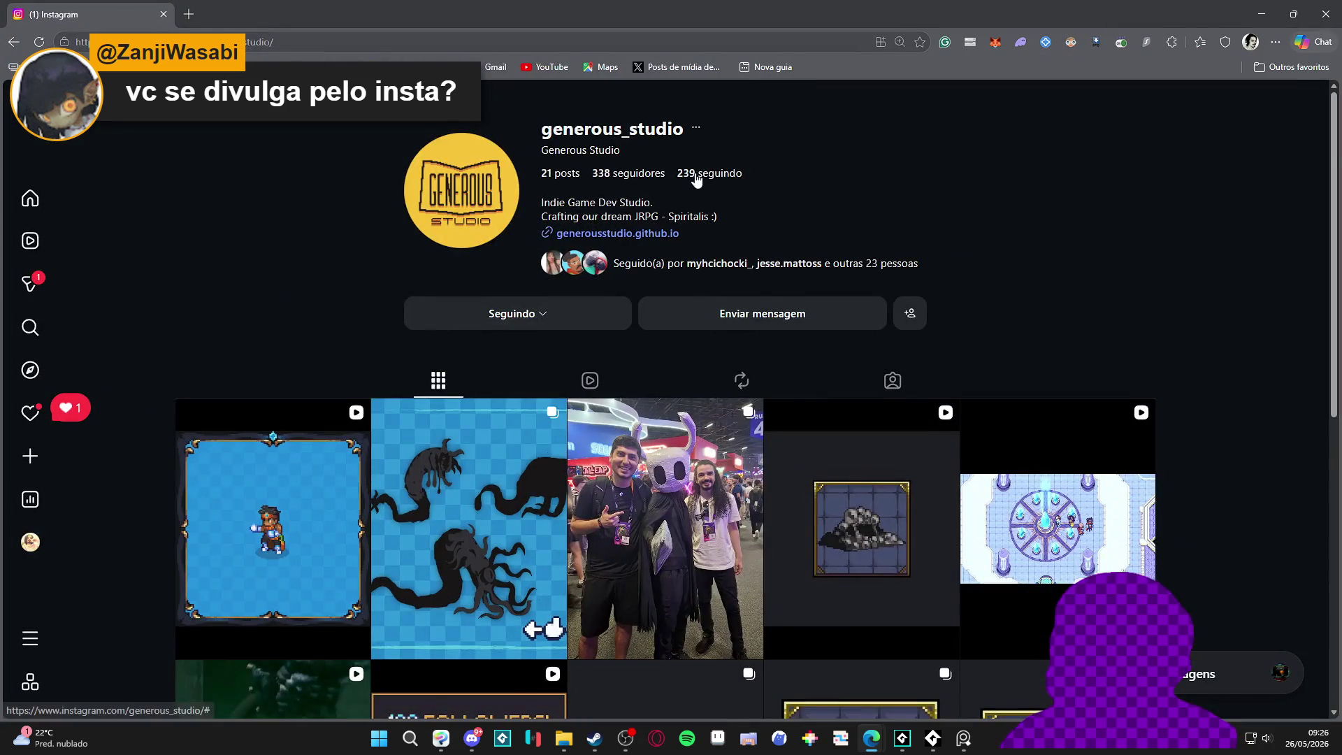
Step: View the Provoke skill post and the enemy sneak-peek carousel, then return to the profile grid
scroll(304, 382, down, 2)
click(305, 384)
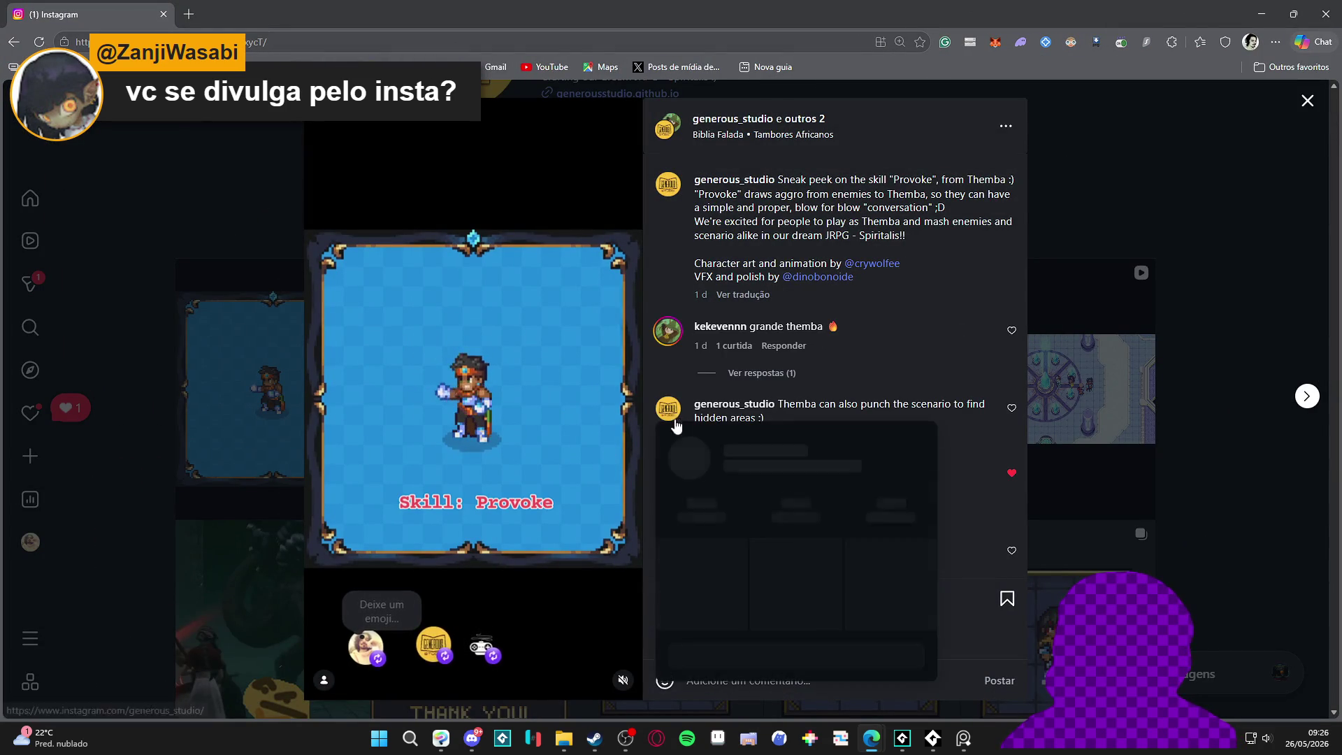
click(1307, 395)
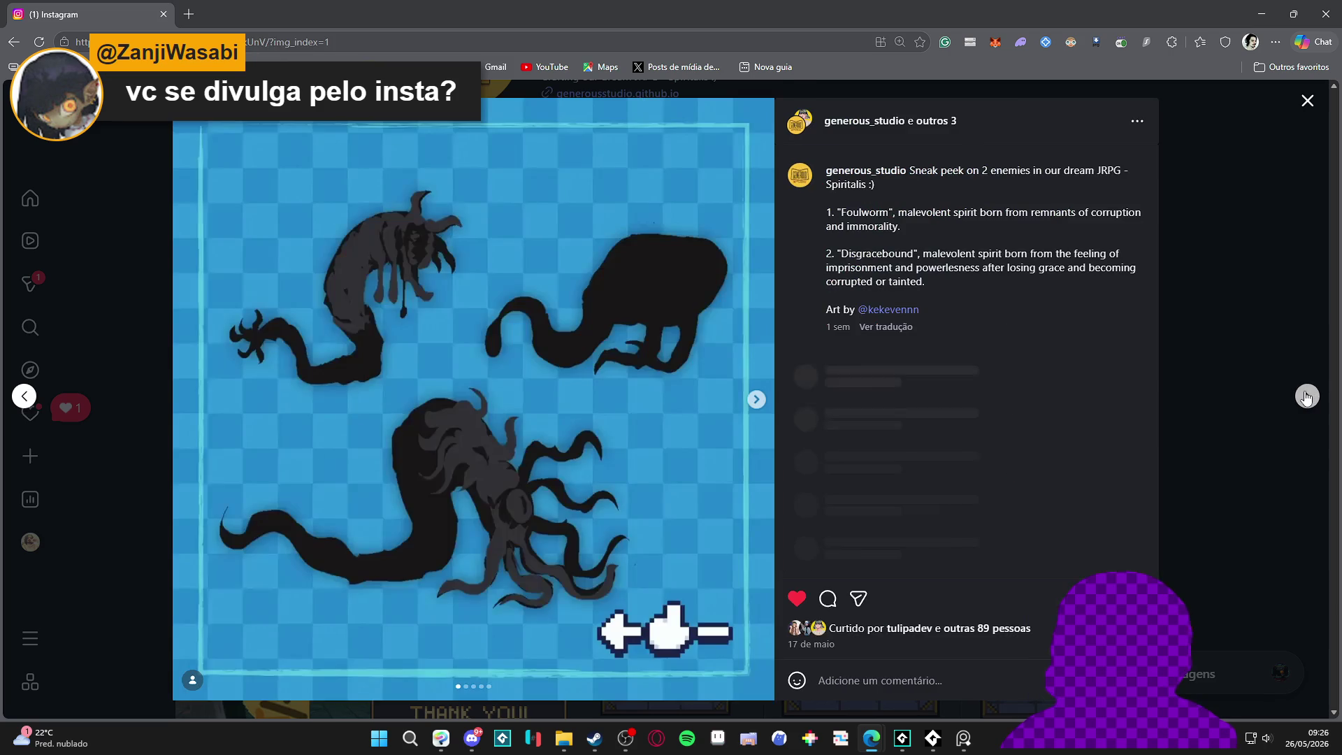
click(757, 399)
click(757, 400)
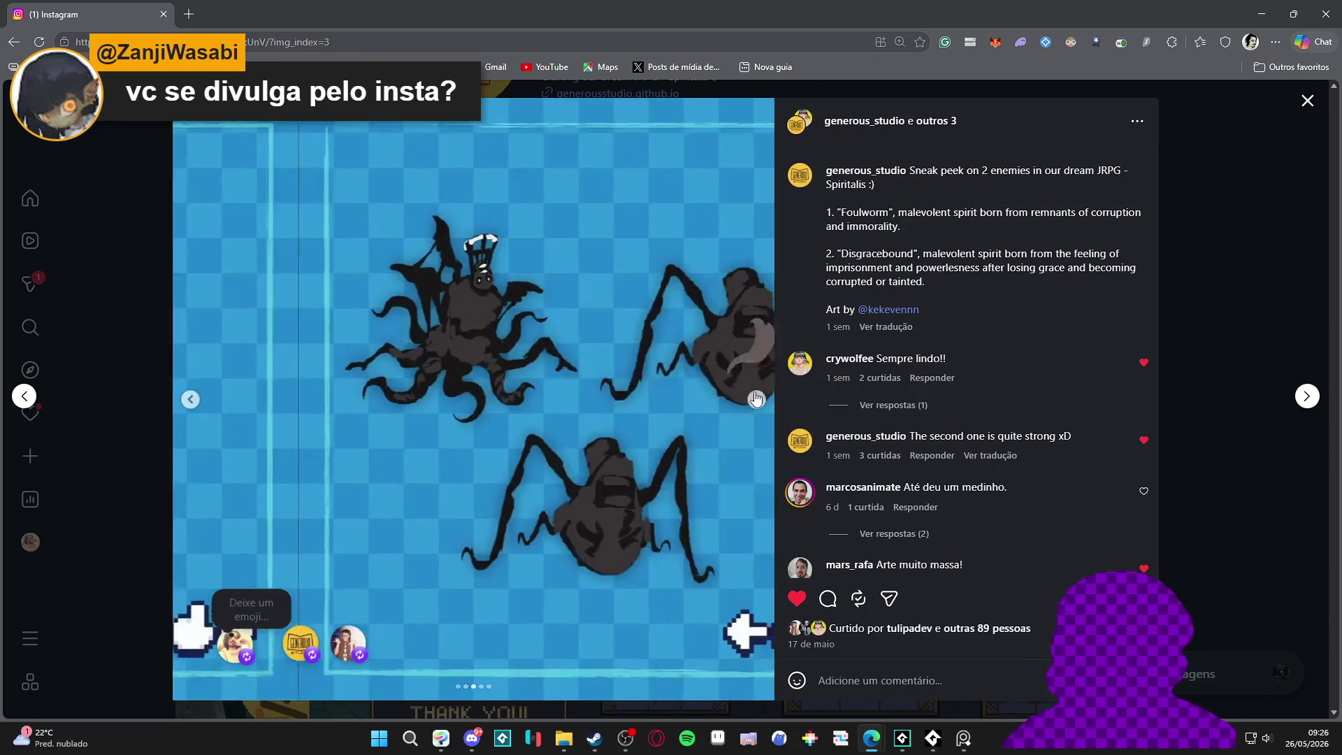
click(757, 399)
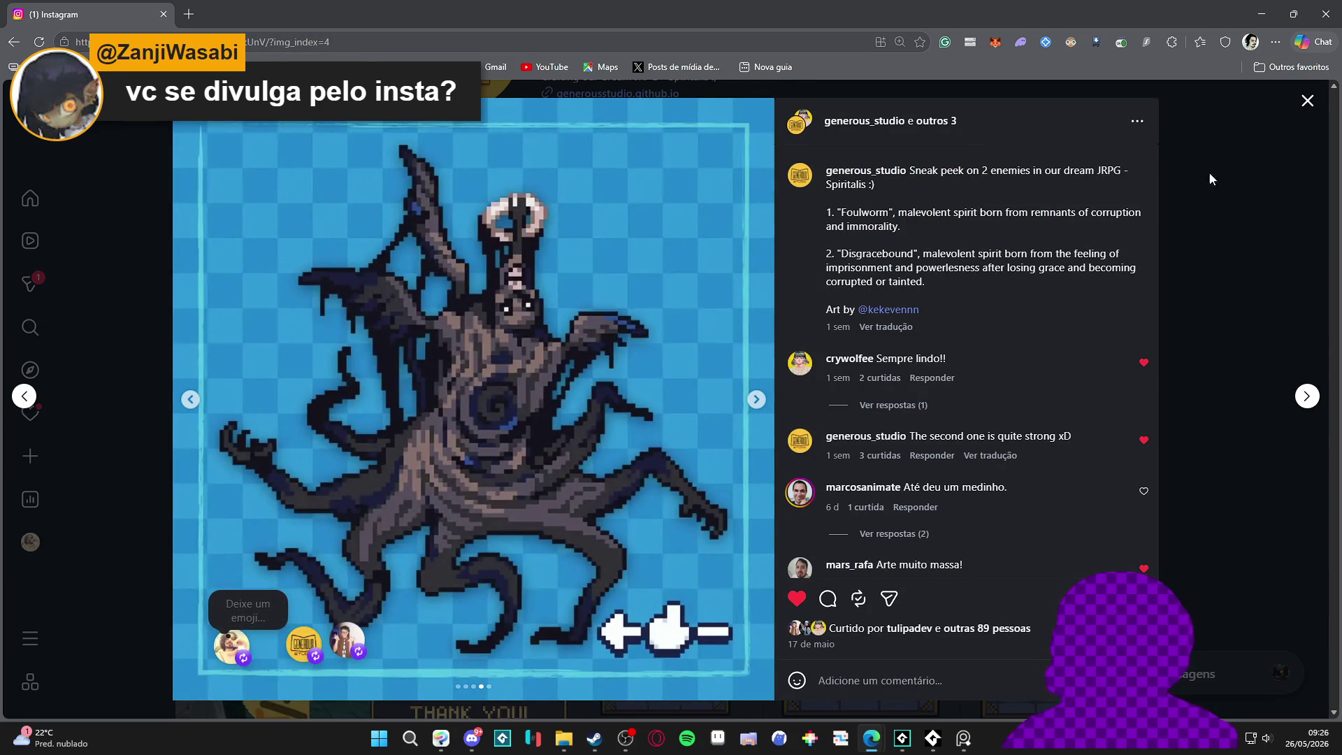
click(1318, 98)
click(273, 42)
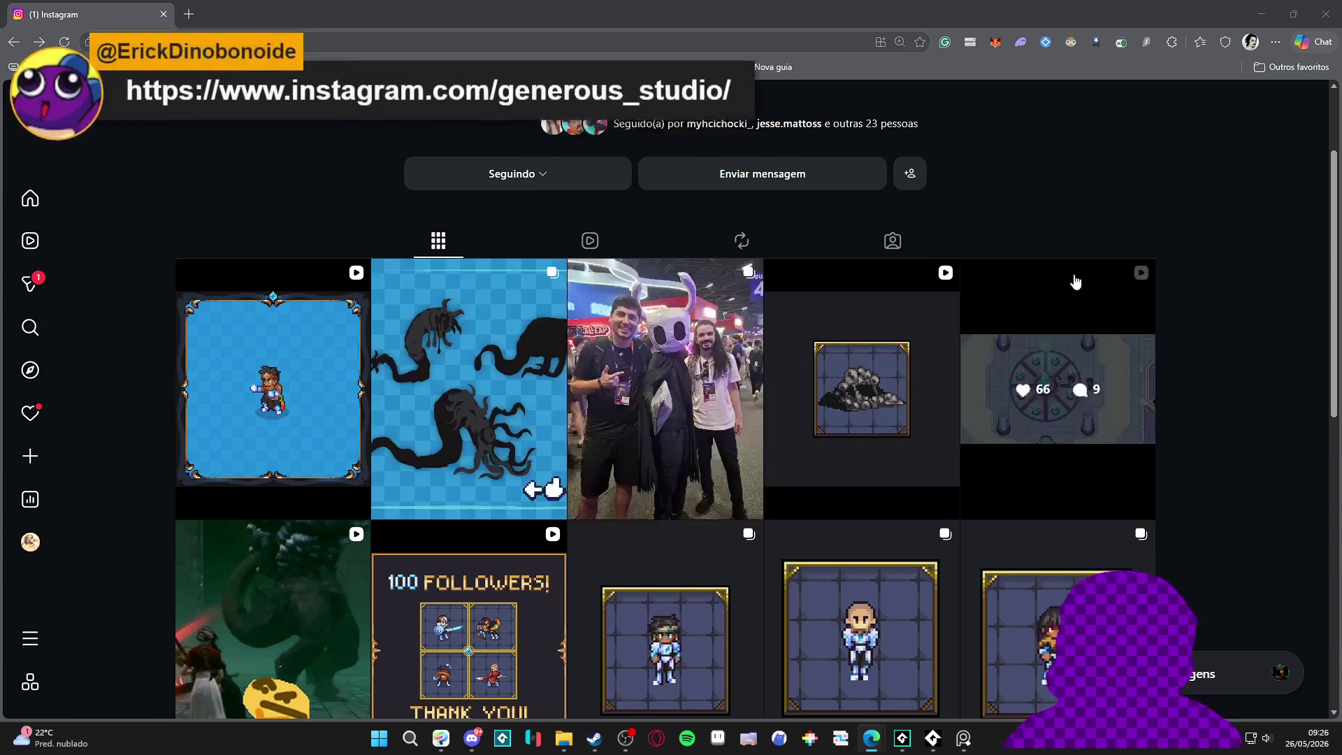
scroll(664, 420, down, 4)
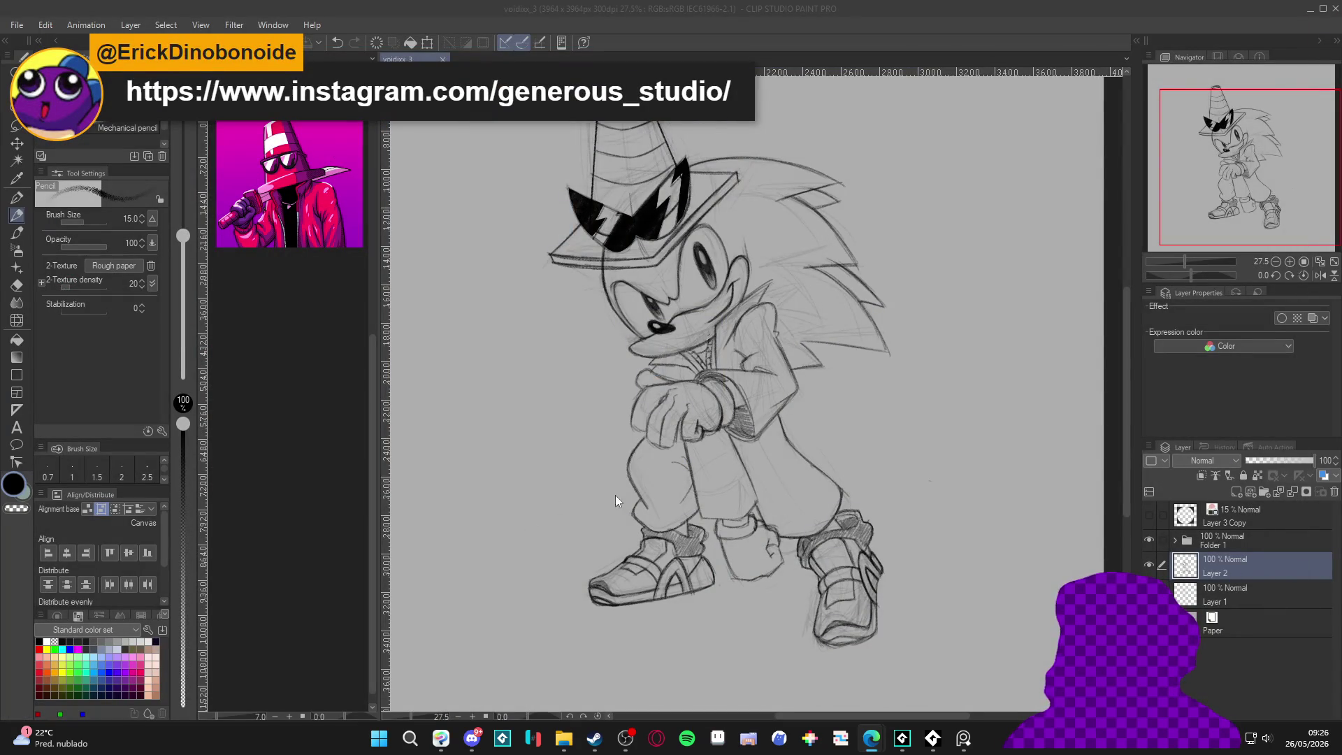
Step: Erase stray lines with the Kneaded eraser and save the drawing
scroll(777, 506, down, 1)
drag(754, 510, 759, 523)
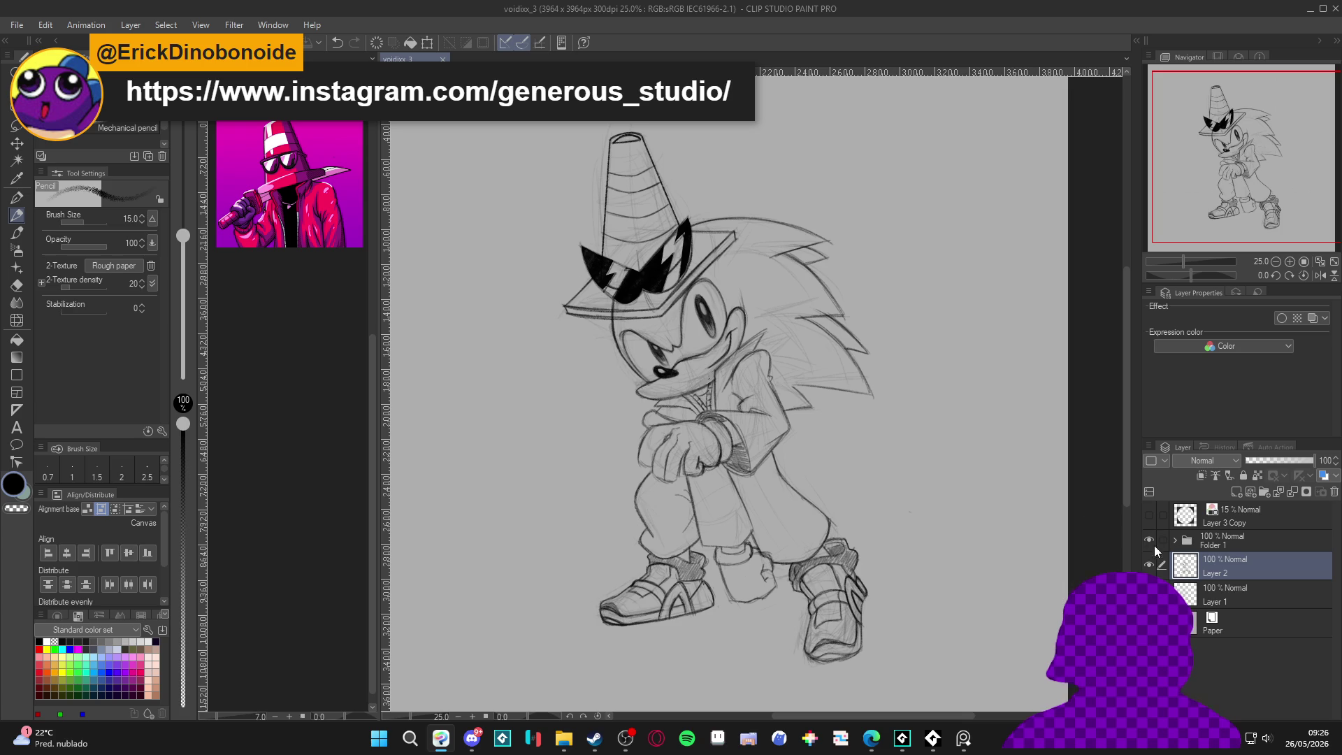
scroll(610, 306, up, 1)
key(e)
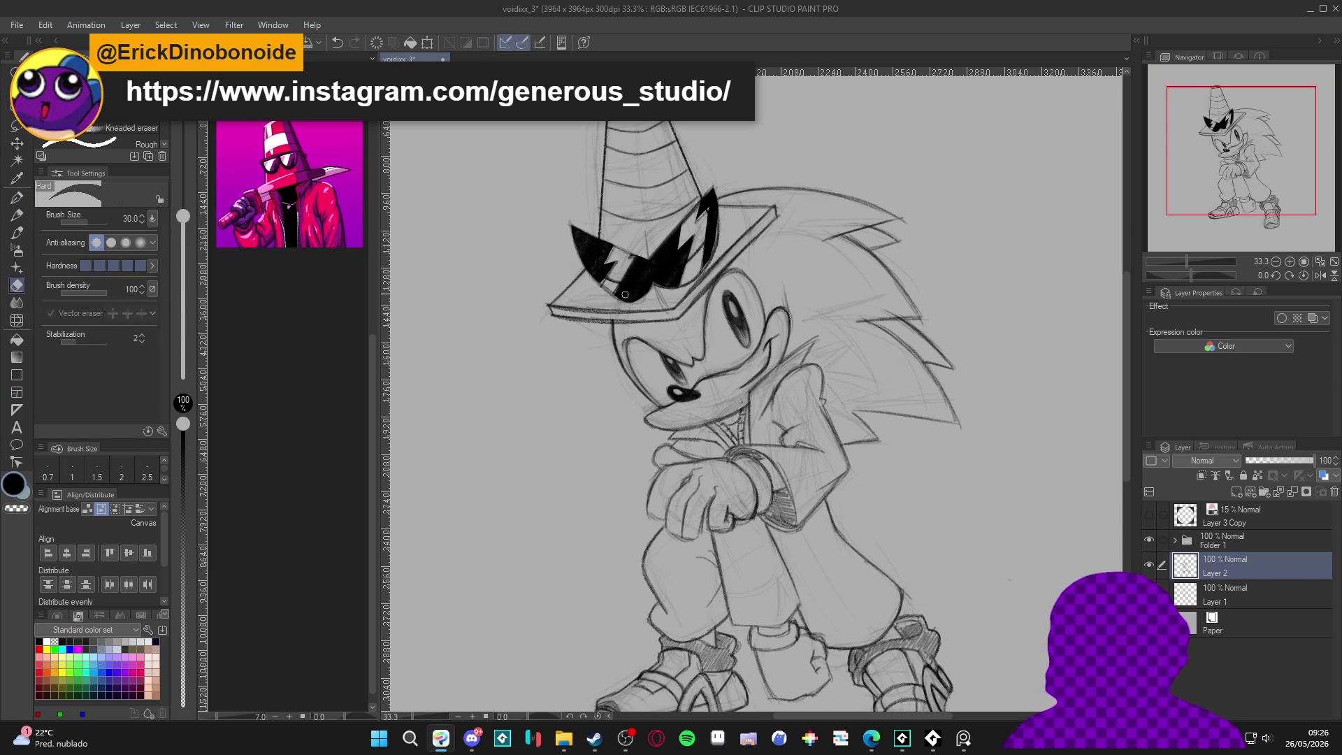
scroll(690, 383, down, 1)
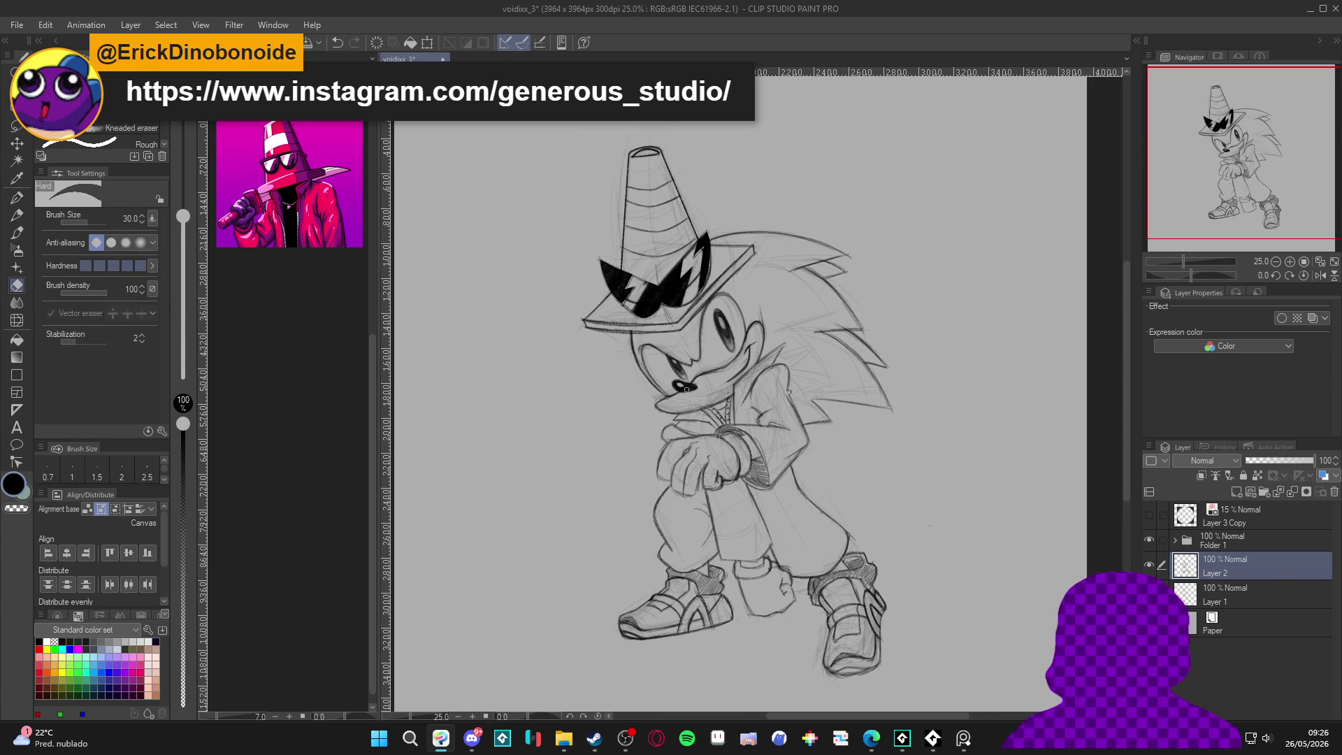
drag(691, 386, 684, 378)
drag(669, 457, 662, 449)
key(ctrl+s)
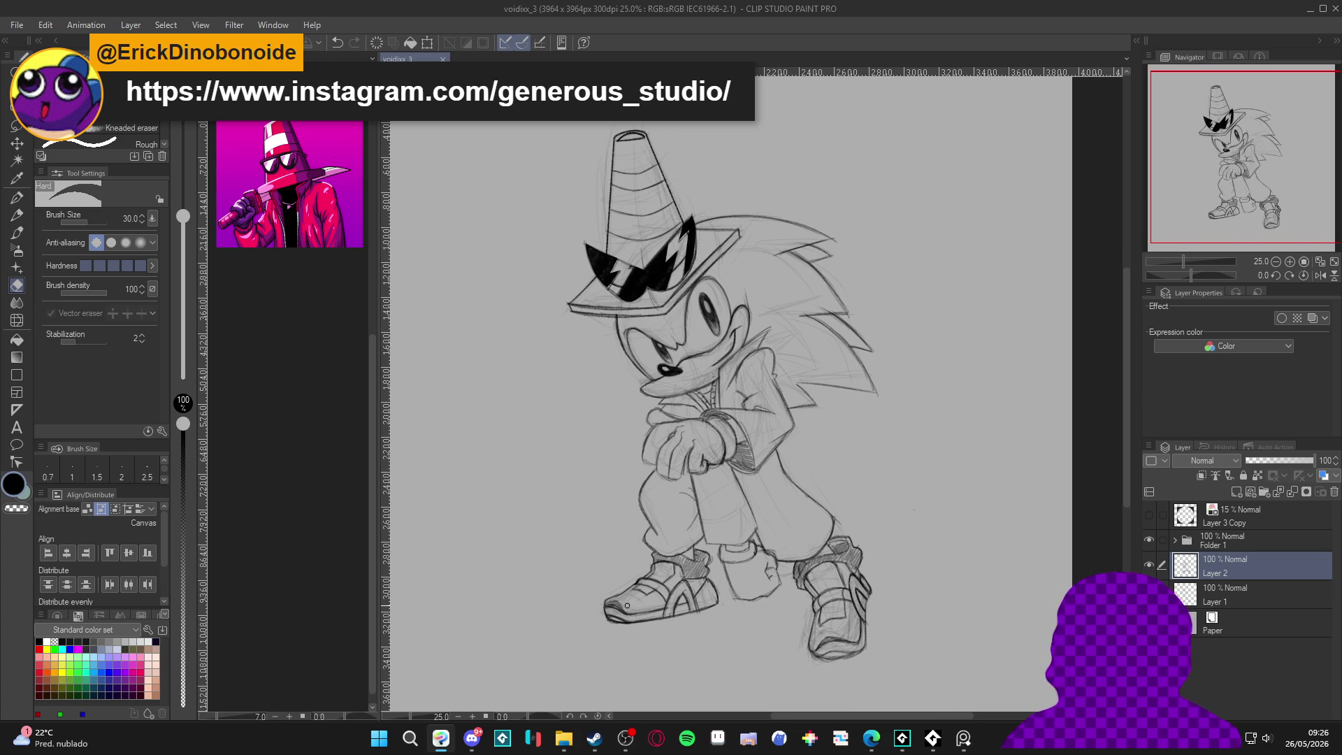
Step: Switch to the Lasso tool for freehand selection
scroll(598, 586, up, 1)
click(17, 127)
scroll(674, 447, up, 1)
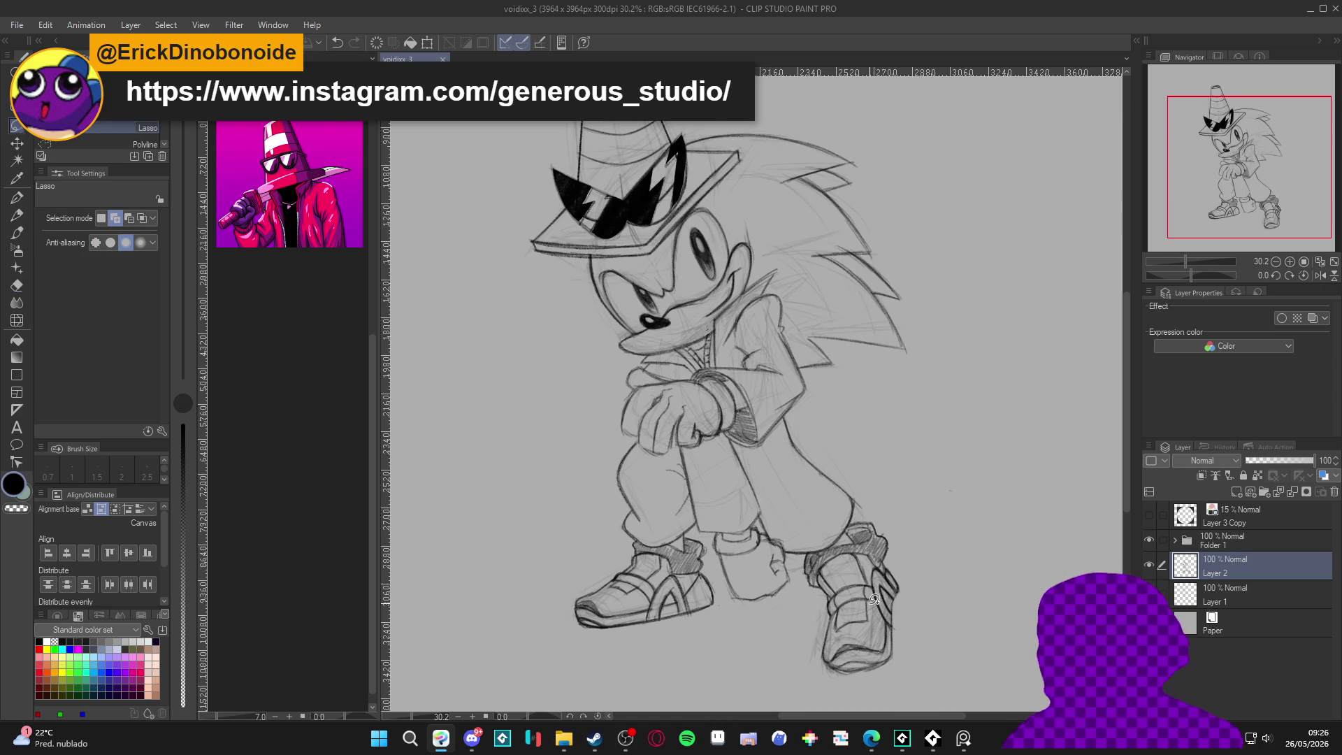
Step: Lasso the left leg and shoe and rotate them about 7° clockwise, then deselect
mouse_move(675, 450)
mouse_down()
mouse_move(710, 540)
mouse_move(647, 668)
mouse_move(591, 464)
mouse_move(639, 437)
mouse_move(659, 468)
mouse_move(677, 452)
mouse_up()
key(ctrl+t)
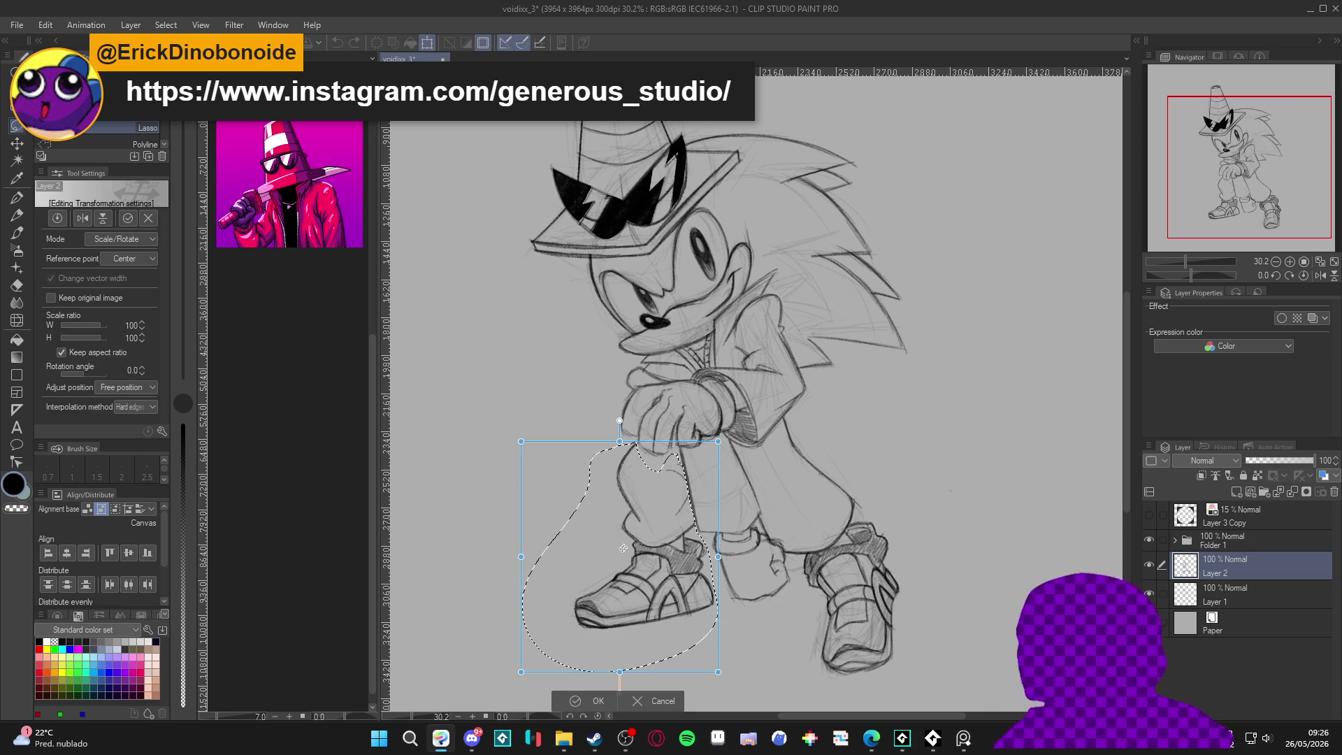
drag(811, 529, 829, 558)
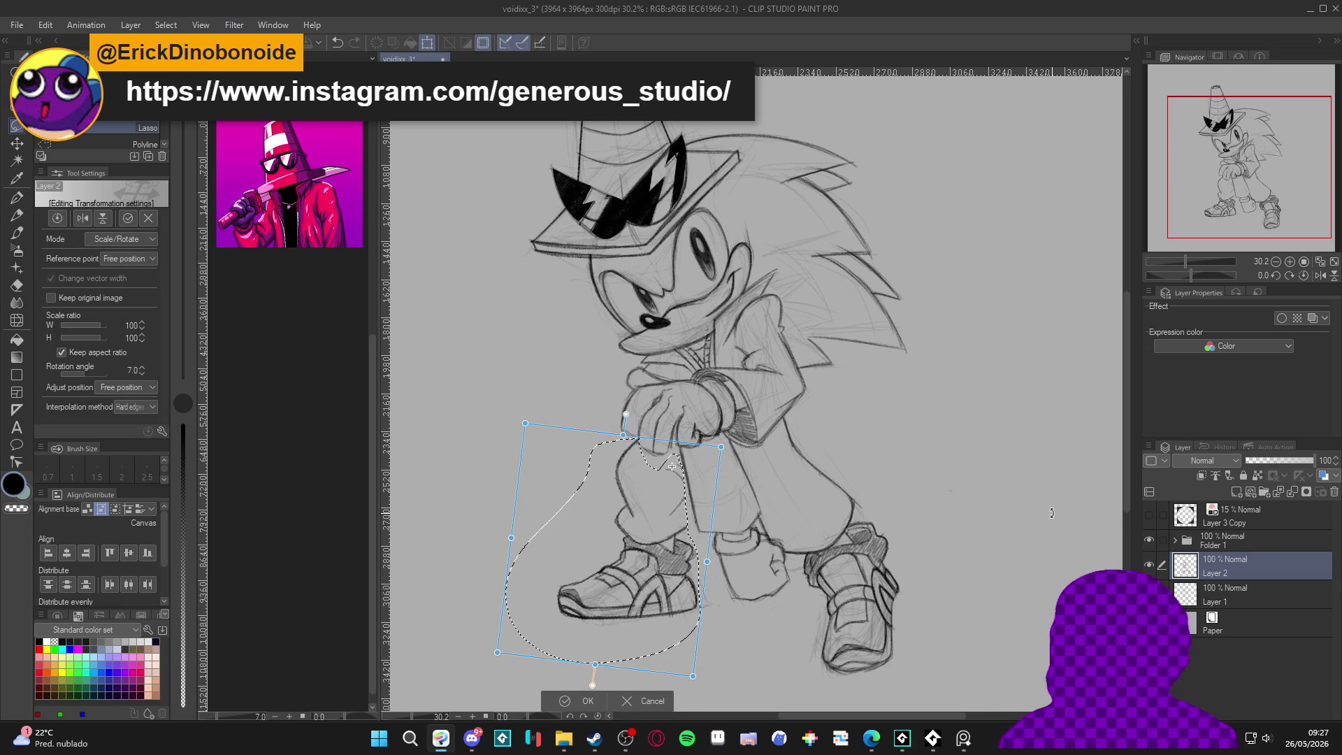
key(Return)
key(ctrl+d)
key(p)
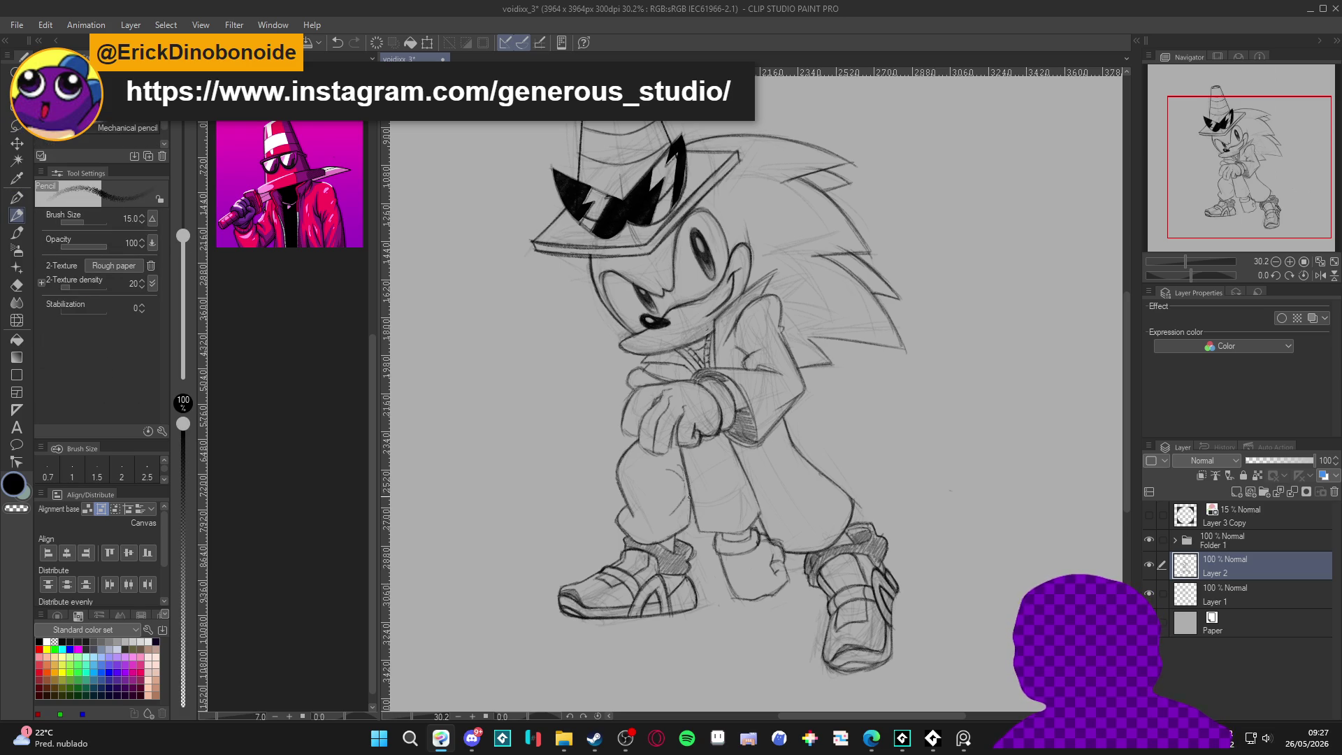
Step: Touch up Layer 2 with the pencil and eraser, and save the drawing
key(e)
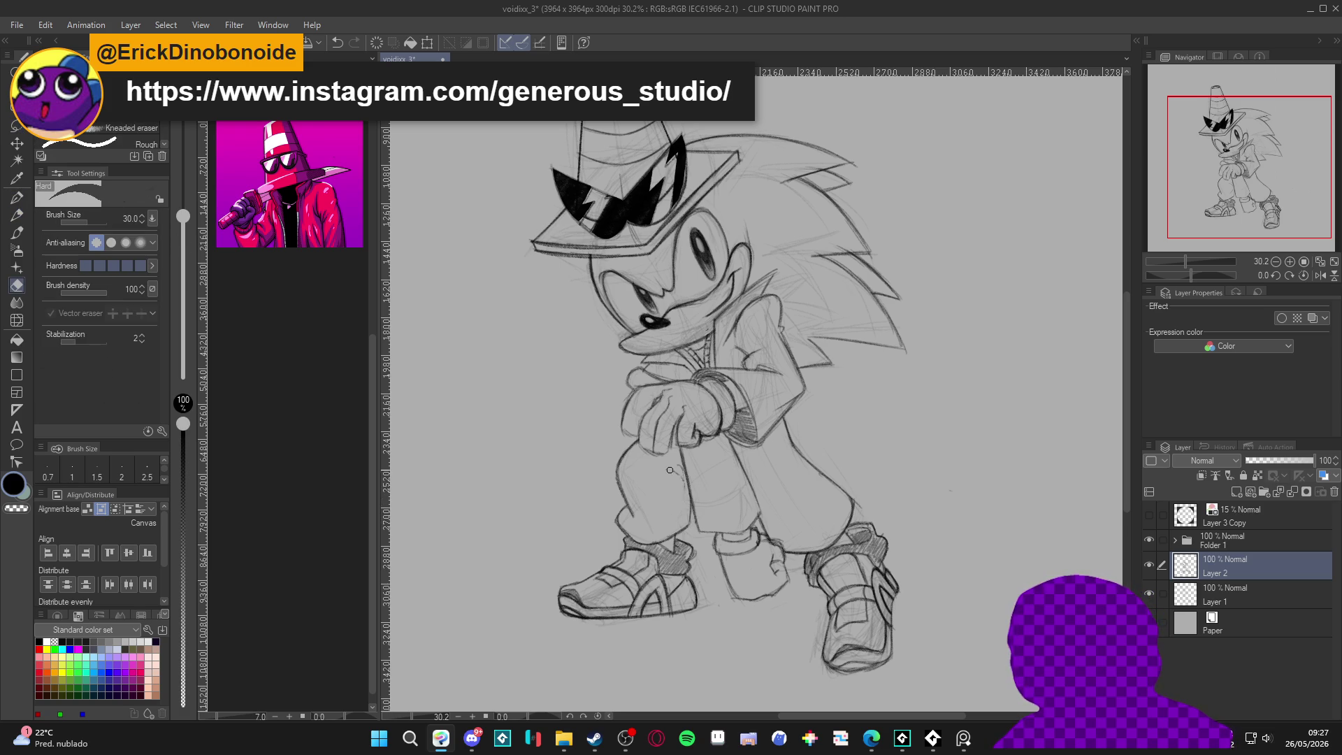
key(p)
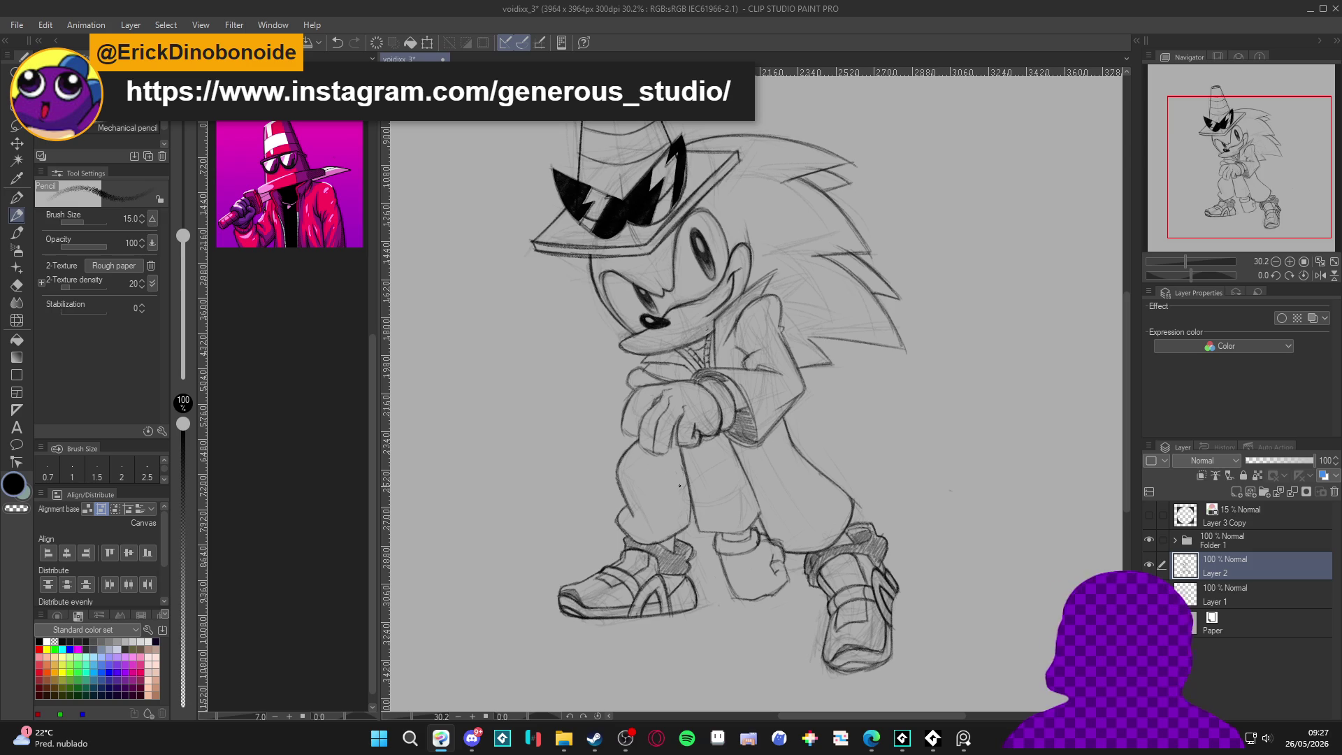
scroll(686, 503, down, 3)
key(ctrl+s)
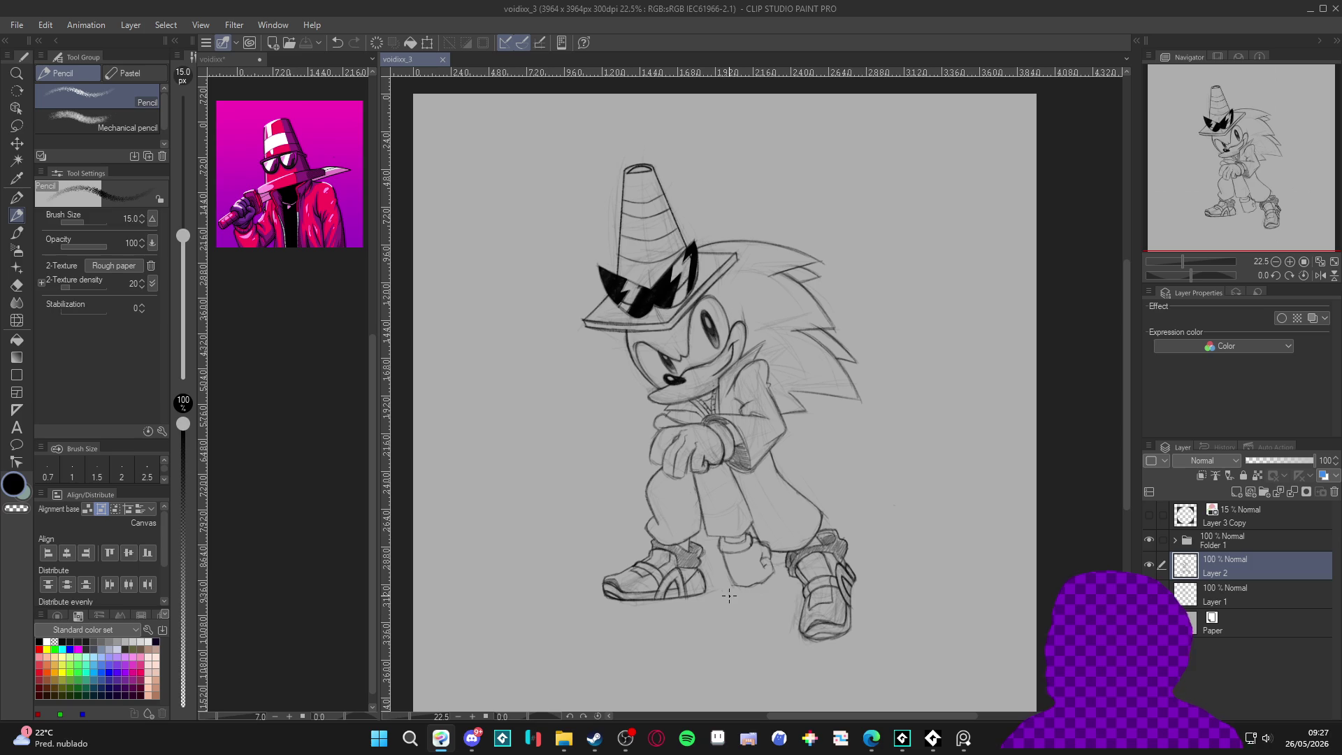
scroll(747, 613, up, 2)
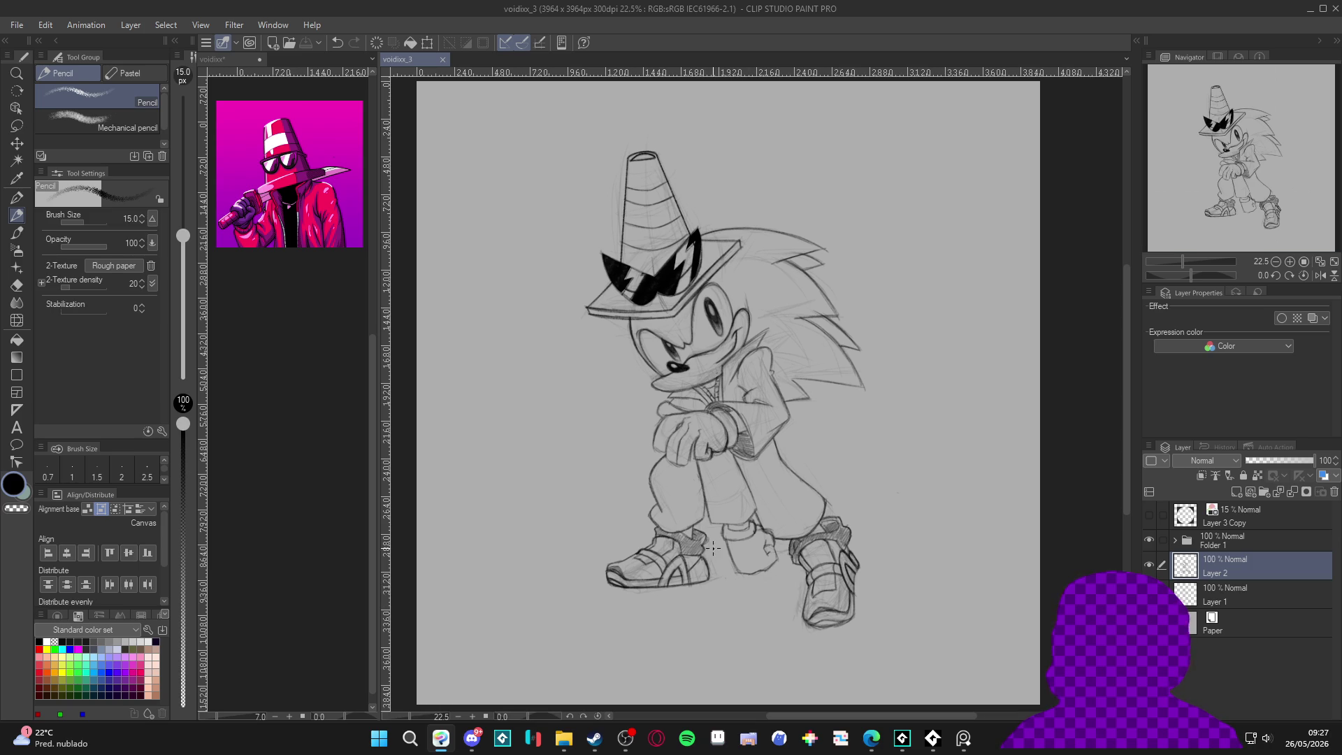
drag(688, 491, 684, 488)
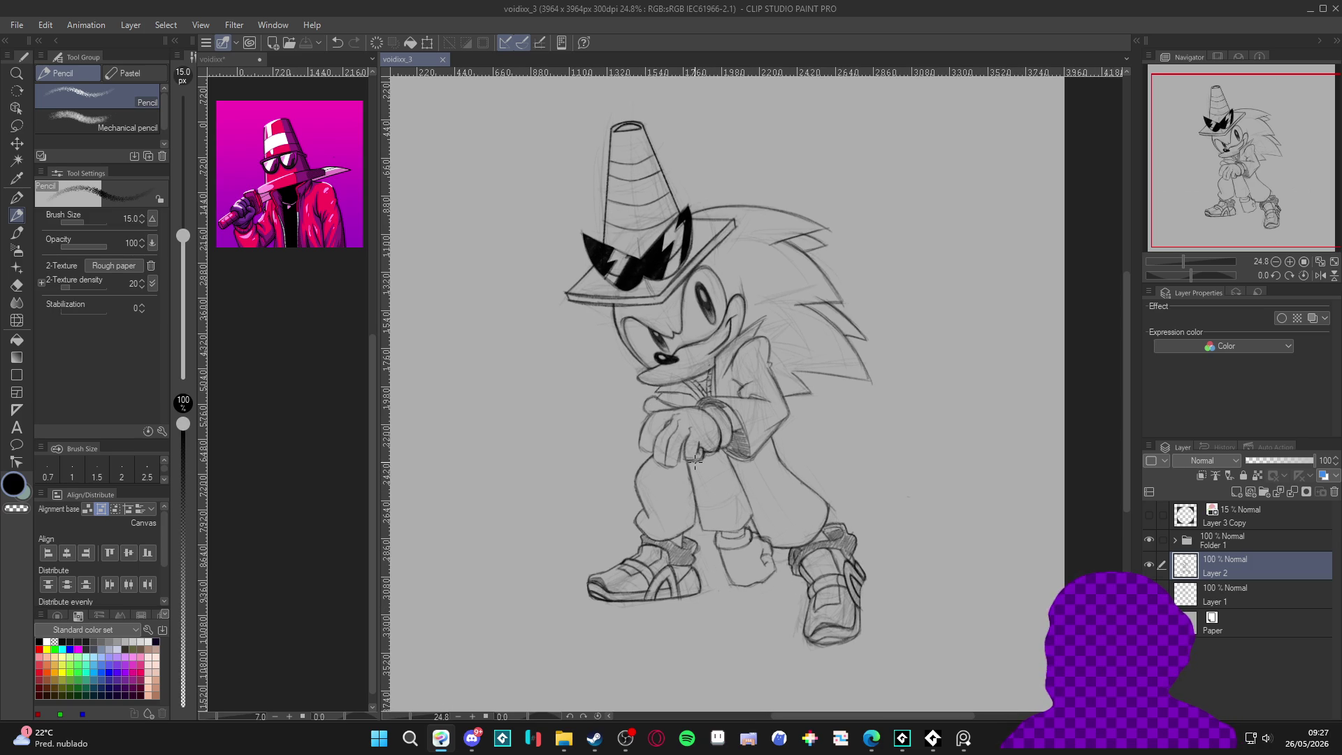
Step: Toggle Layer 2's visibility to compare with the layers beneath, saving in between
click(1150, 566)
click(1149, 567)
scroll(629, 320, up, 1)
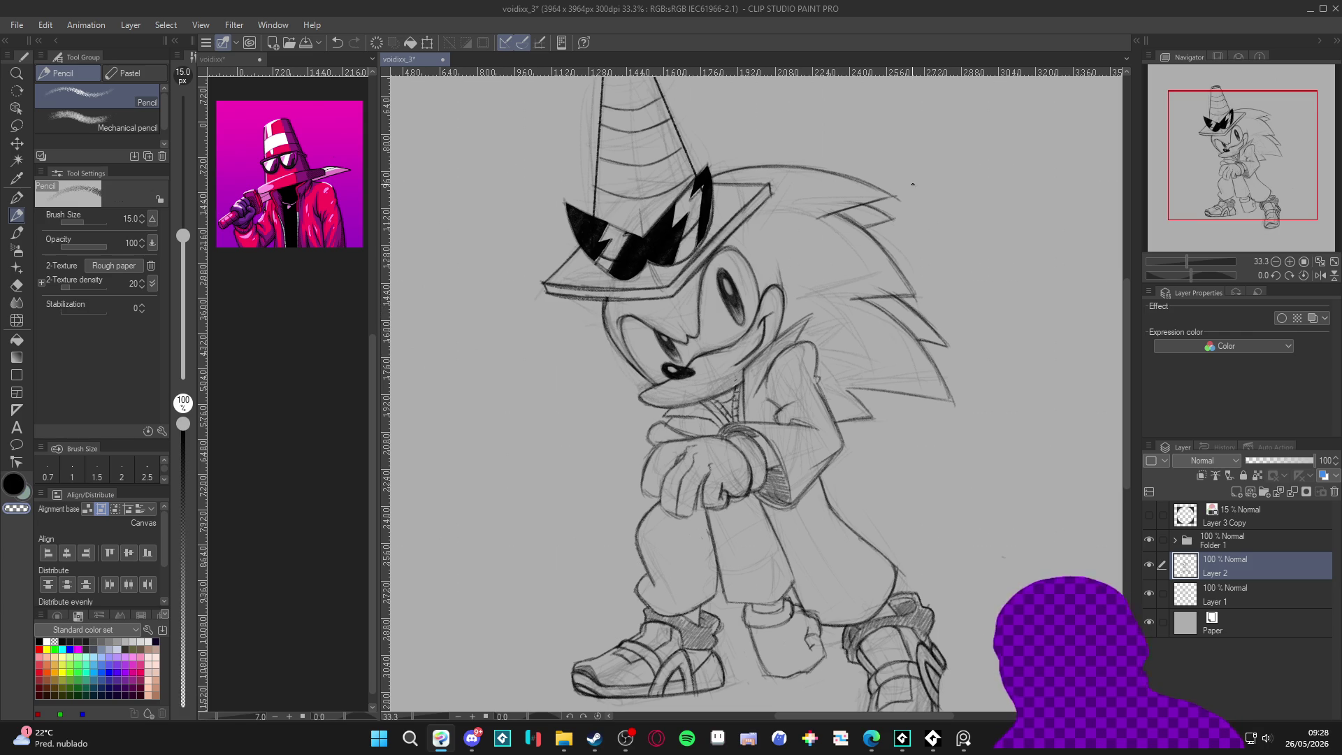
key(ctrl+s)
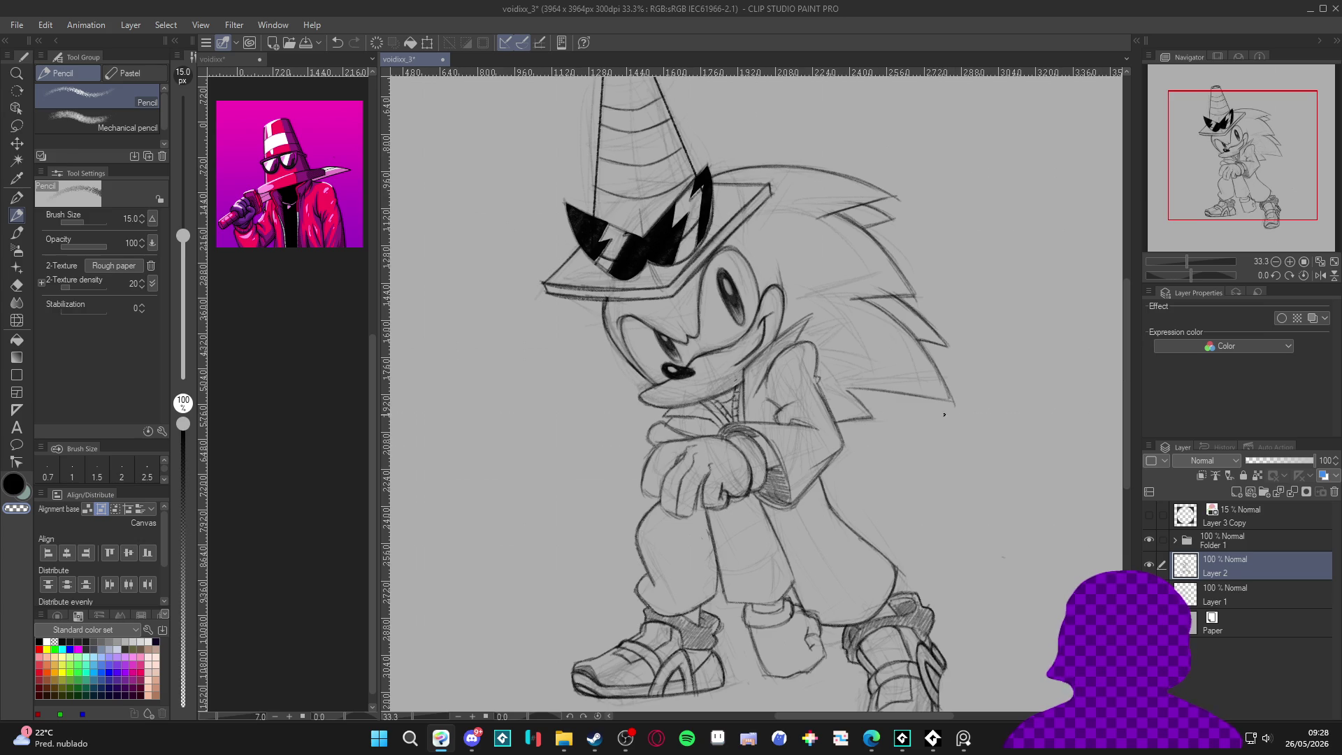
scroll(841, 415, down, 4)
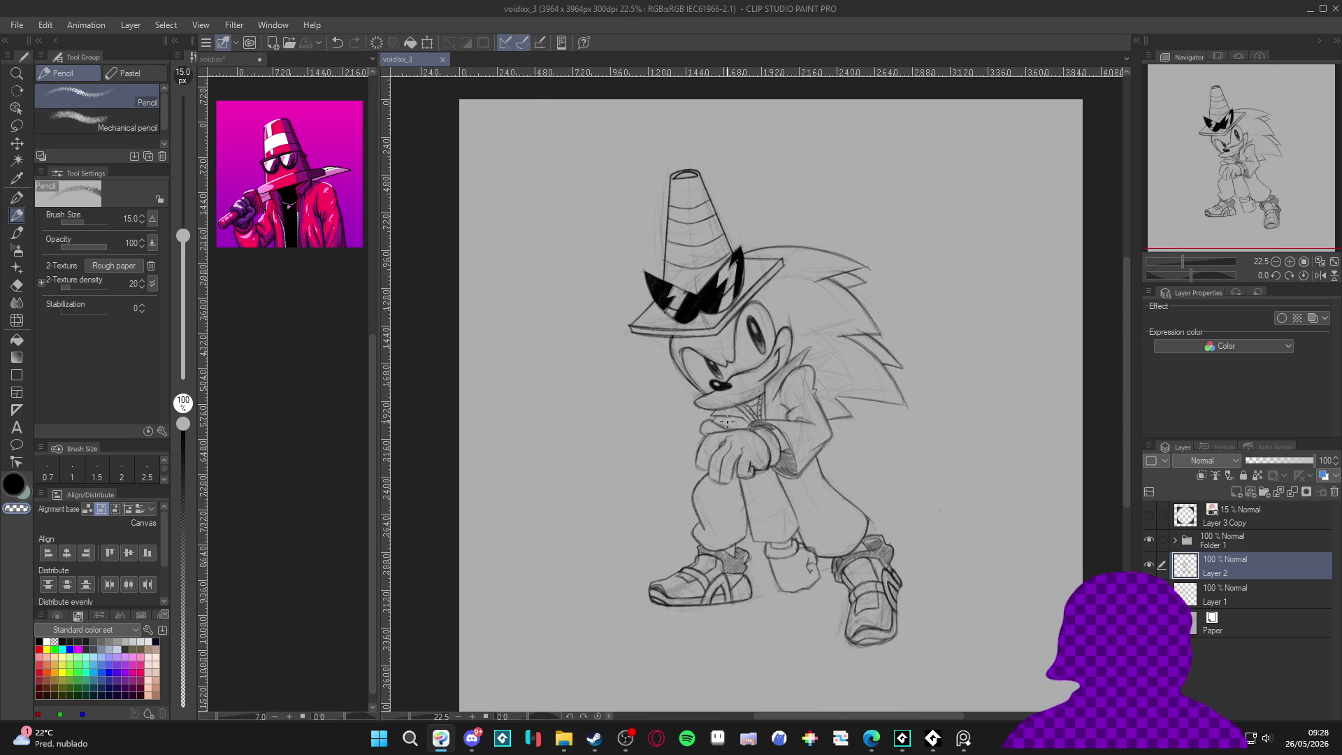
scroll(718, 467, up, 3)
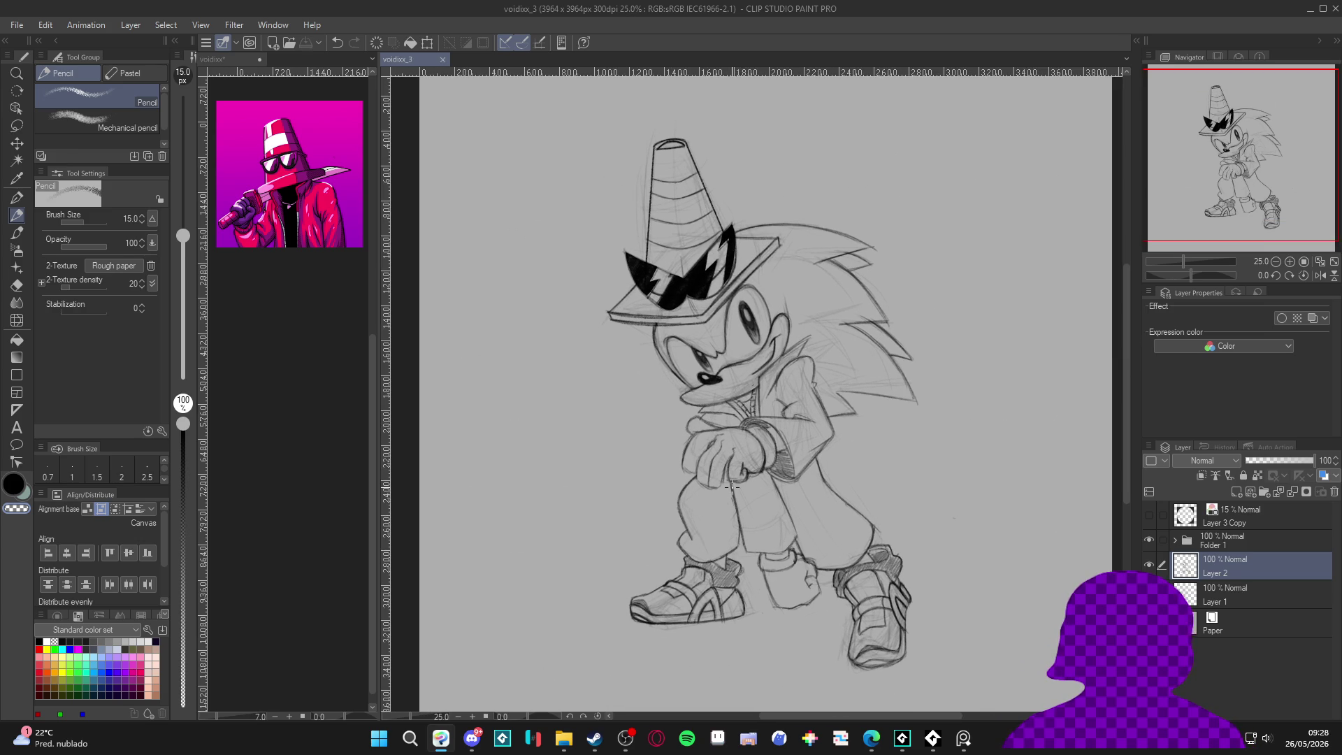
scroll(822, 525, up, 1)
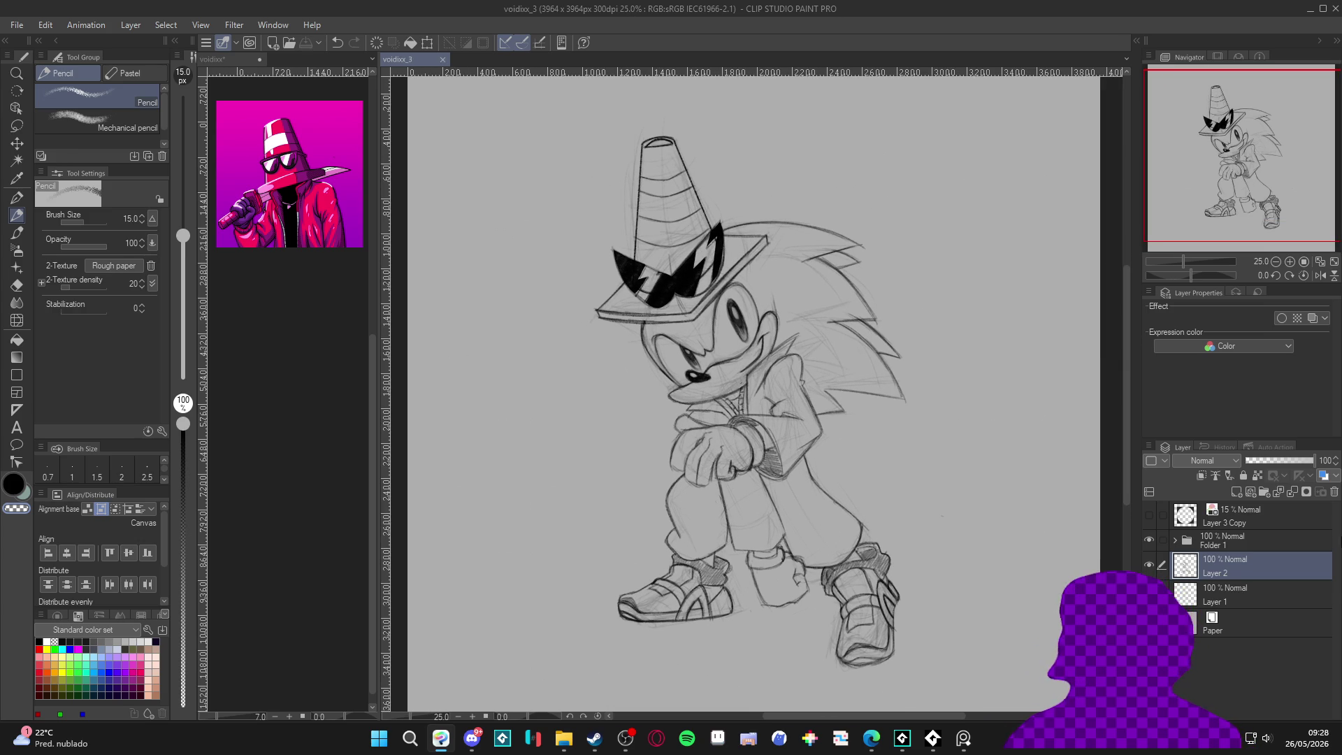
scroll(871, 526, up, 1)
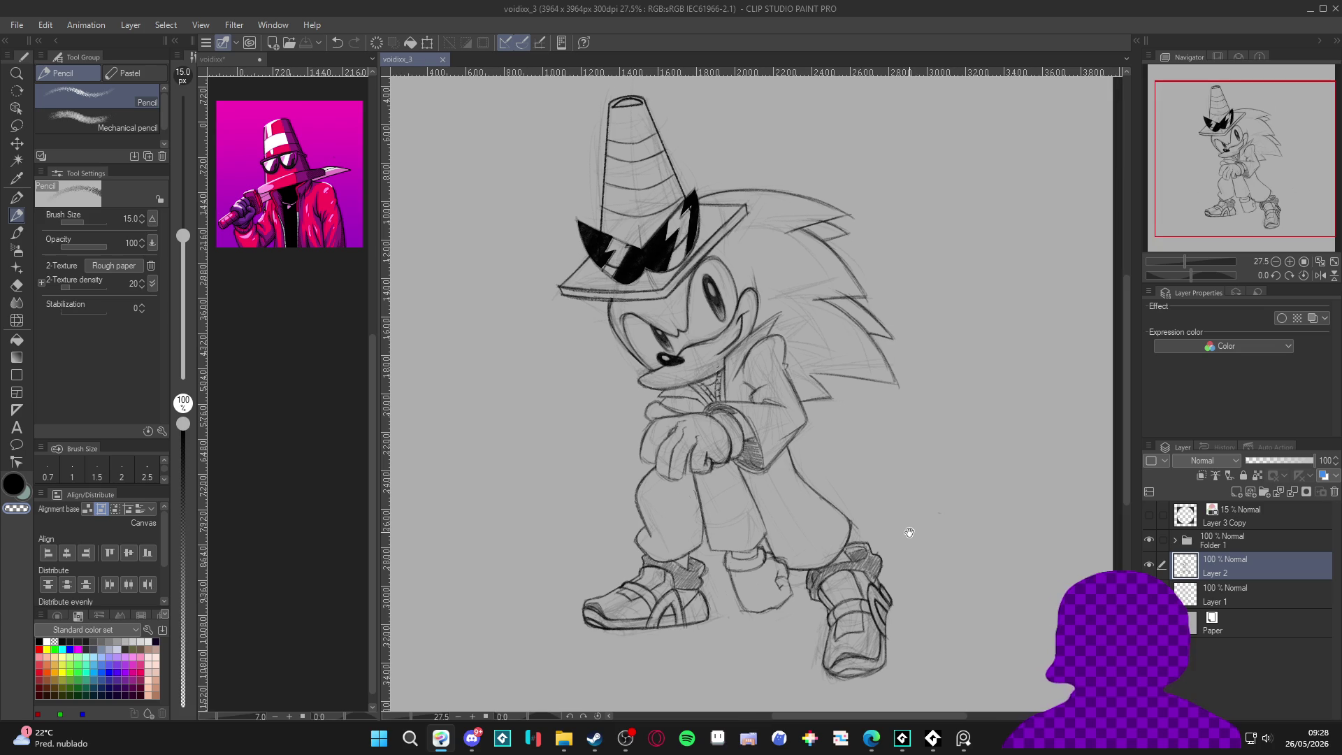
click(1147, 564)
click(1147, 564)
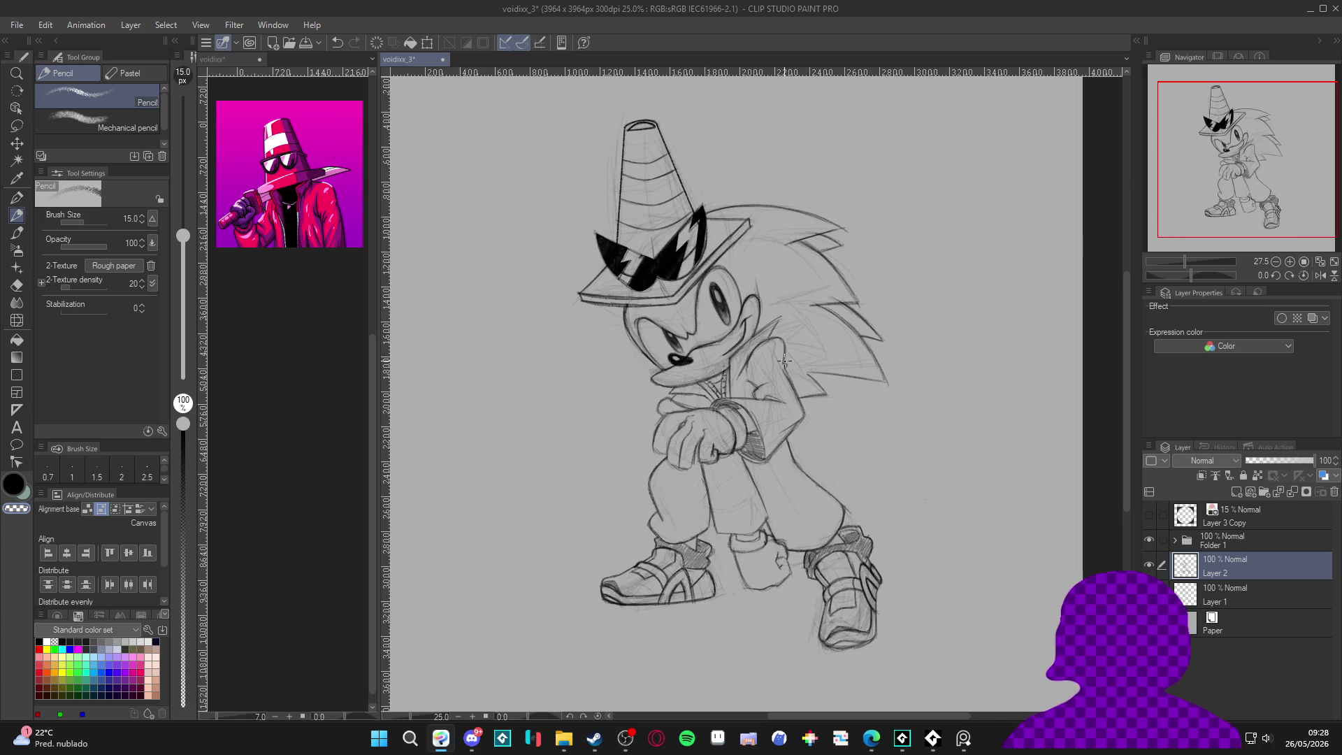
key(super+shift+s)
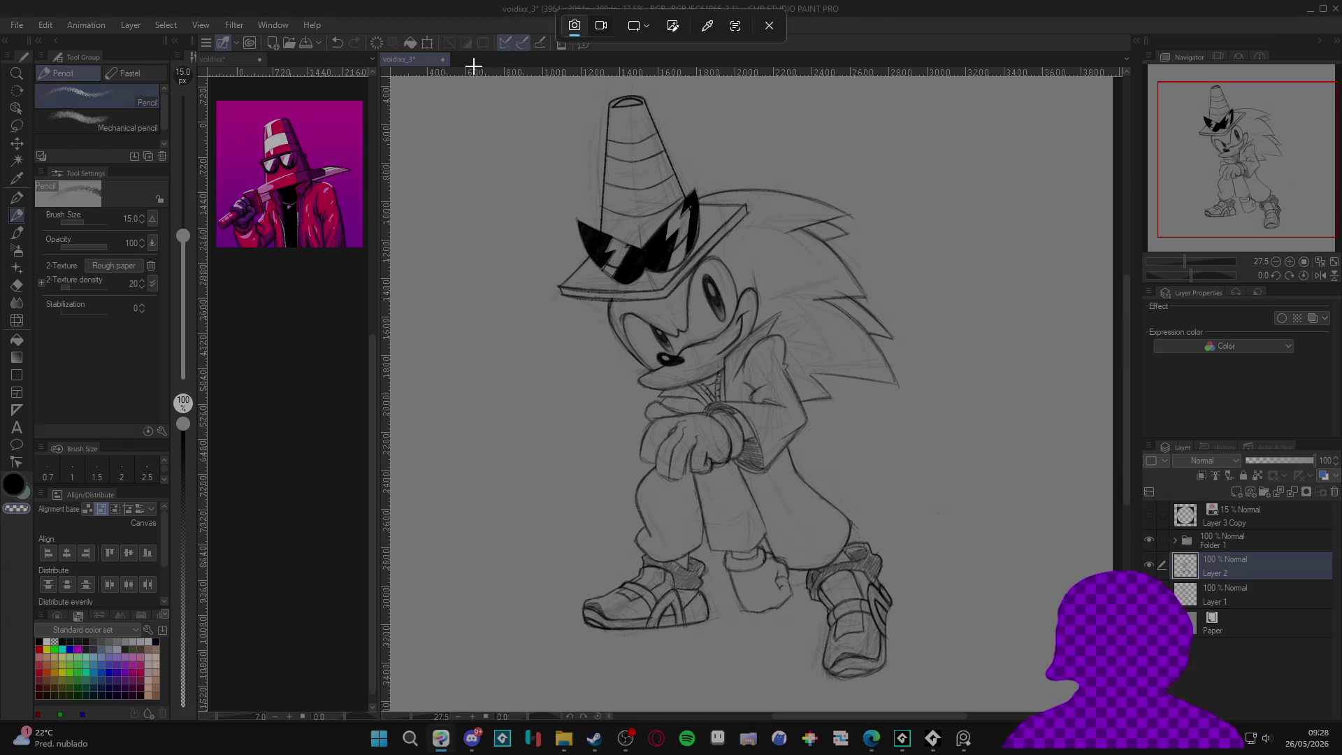
Step: Snip a rectangle around the cone hat and face to the clipboard
drag(433, 66, 1049, 690)
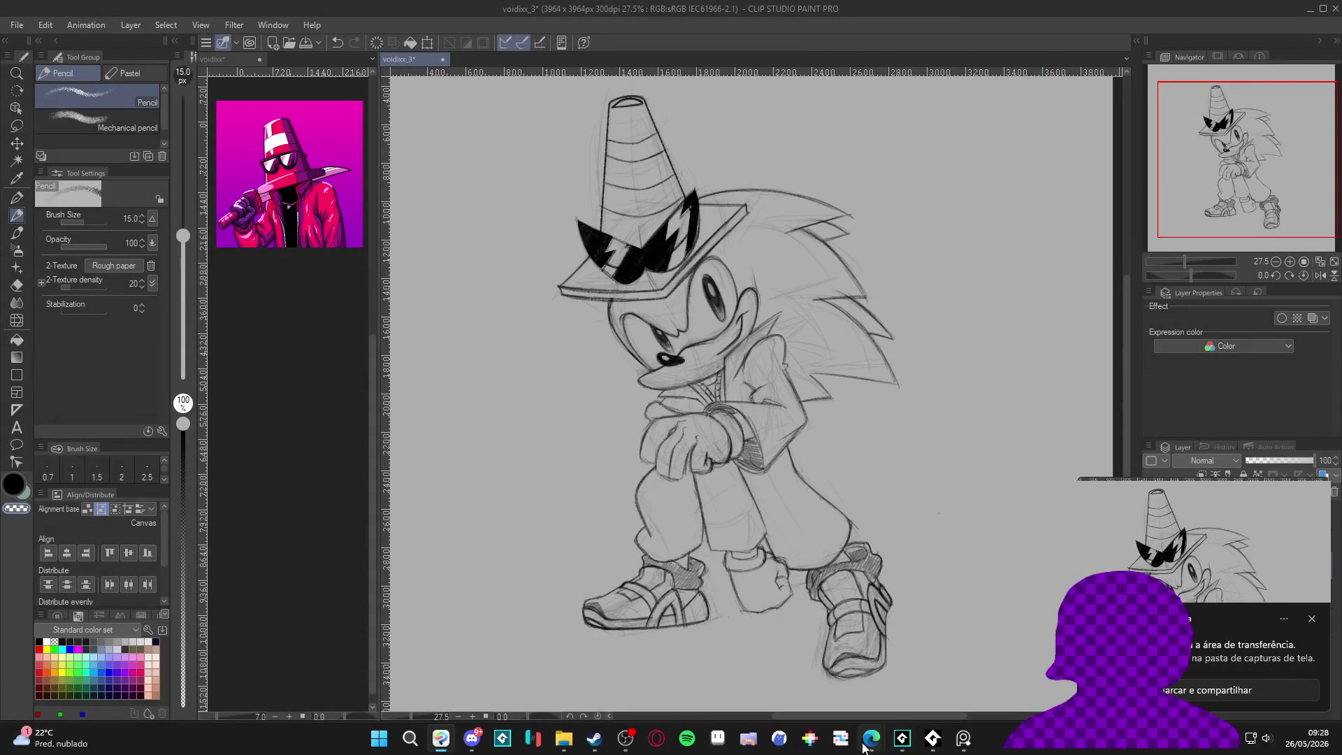
mouse_move(871, 751)
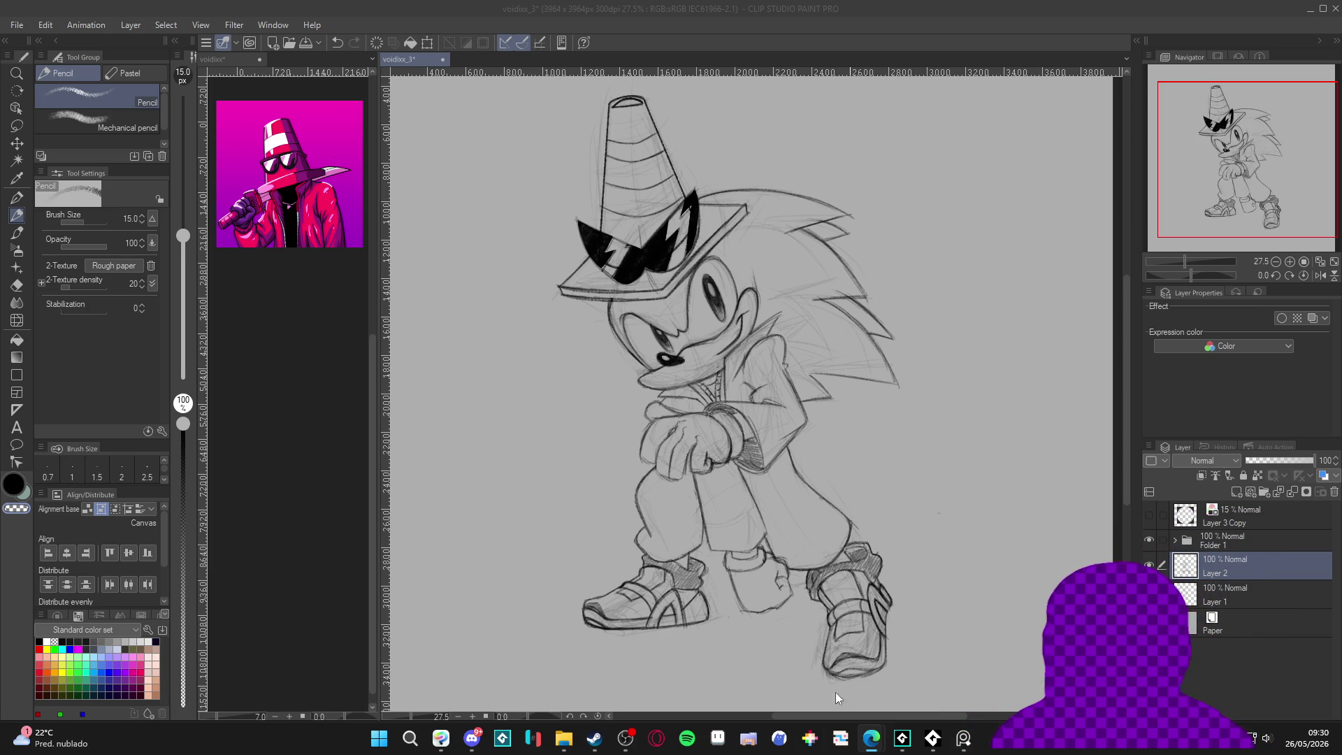
Step: Return to the running GameMaker editor and bring up the punch-impact sequence with its timeline
click(598, 741)
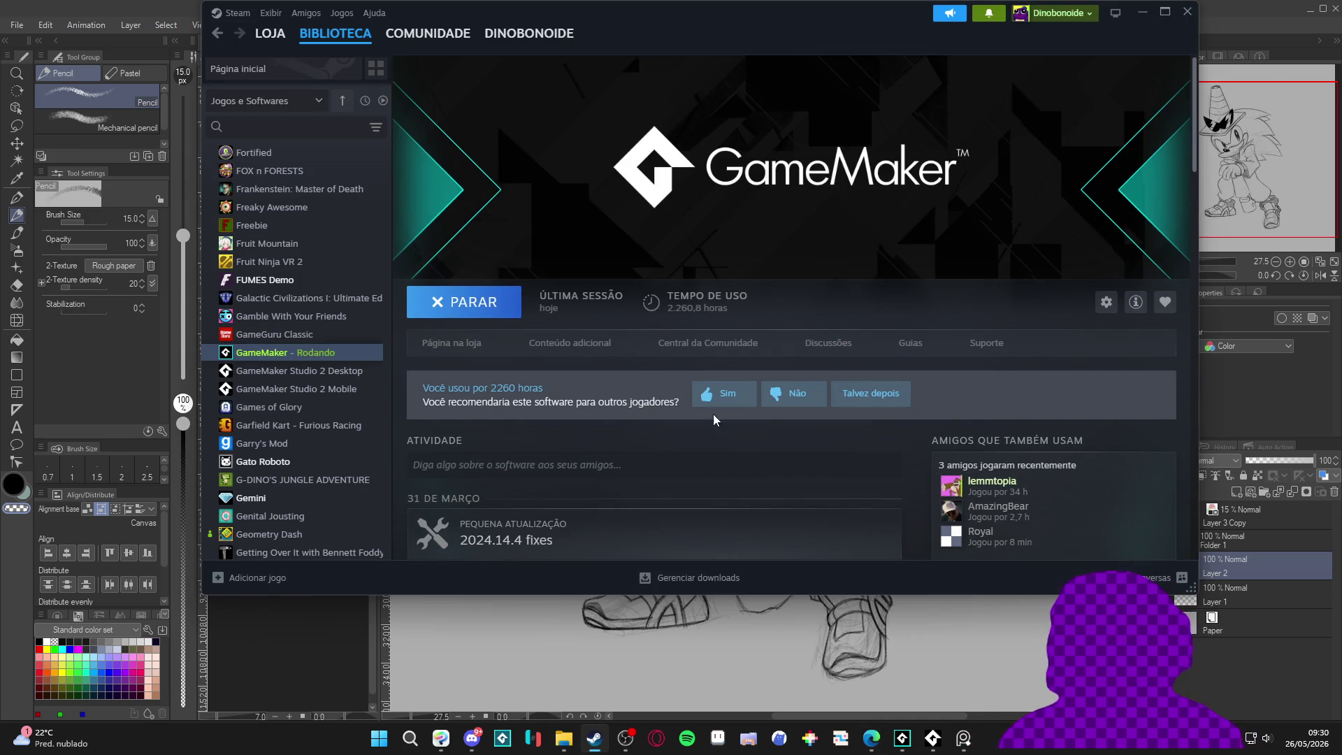
click(902, 738)
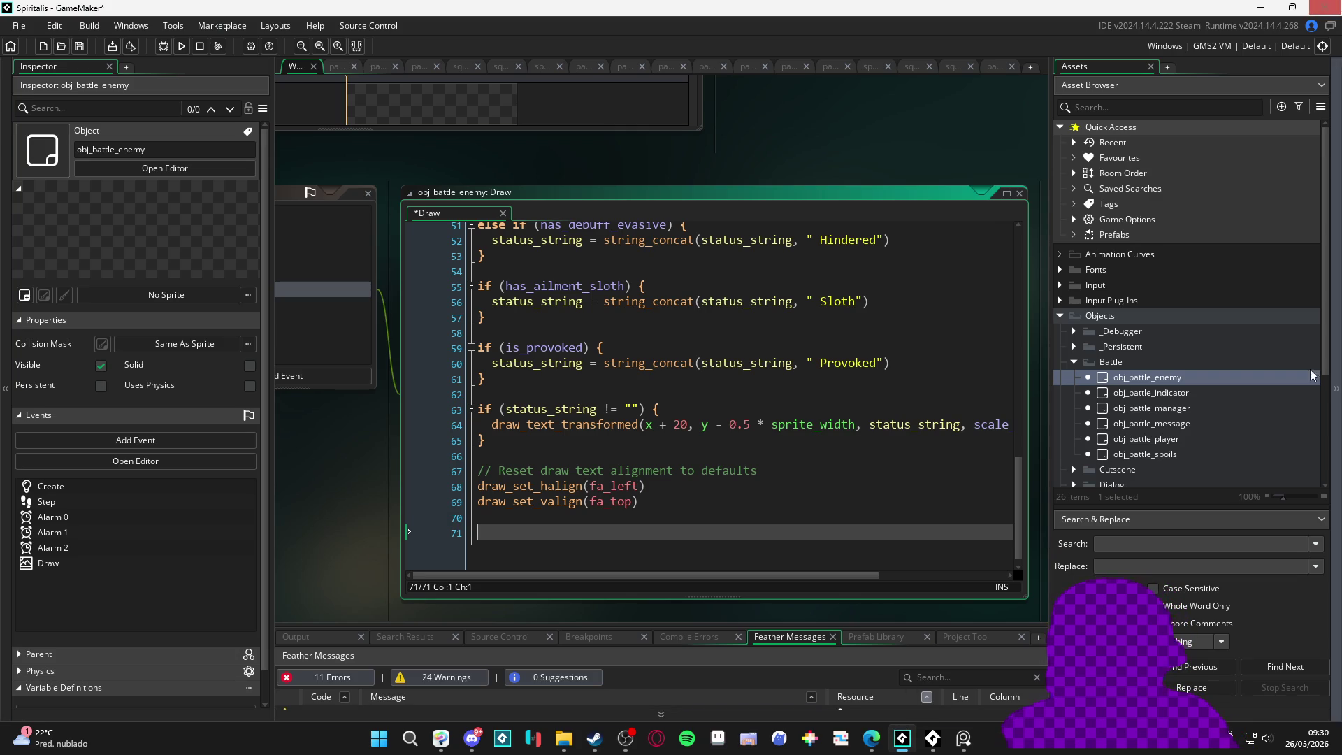
click(952, 67)
Step: Cycle through the open windows until Discord's #dinolandia_geral channel is in front
click(872, 738)
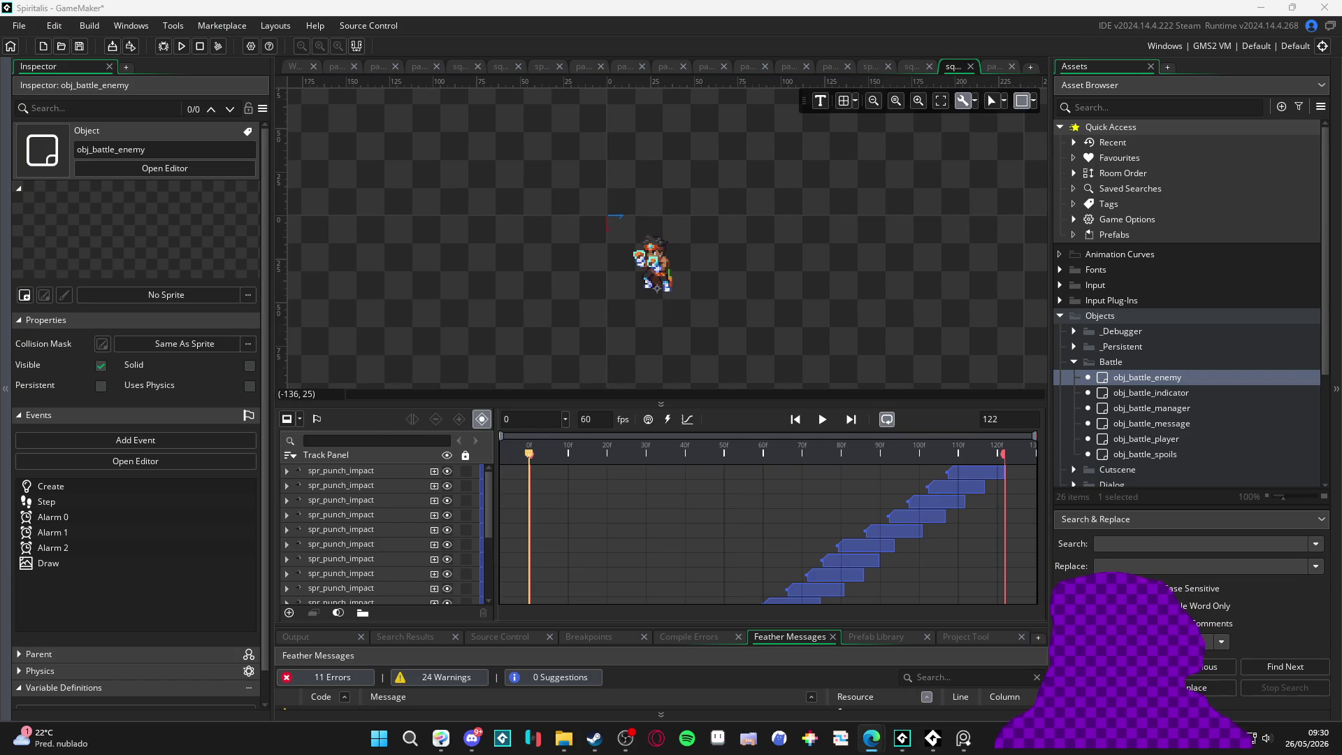
key(alt+Tab)
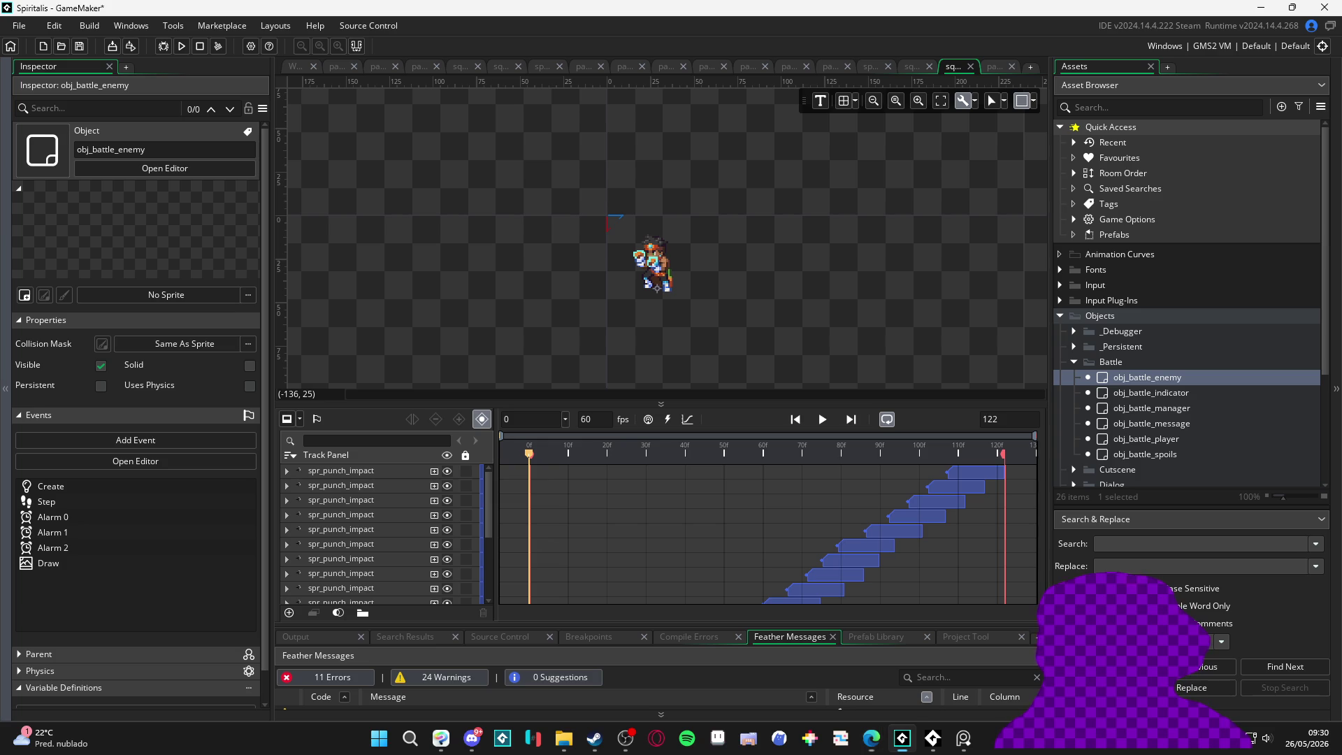
key(alt+Tab)
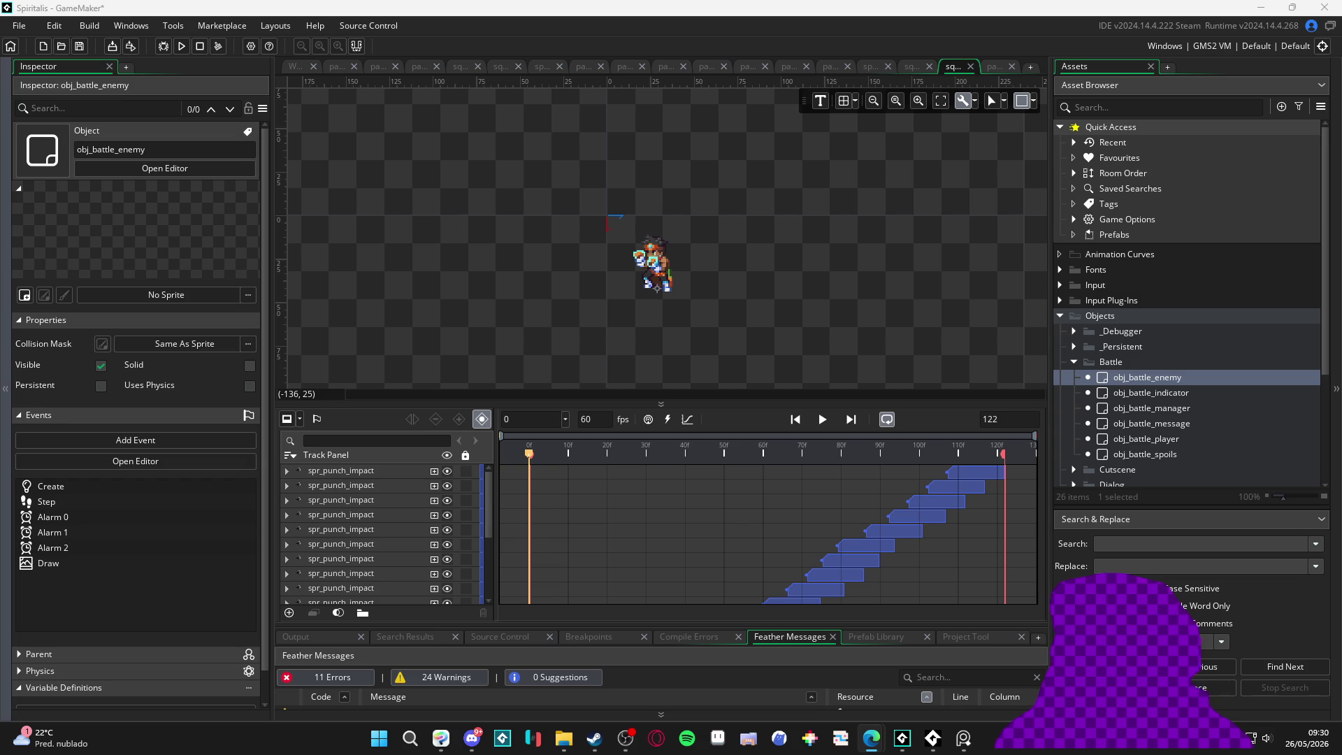
key(alt+Tab)
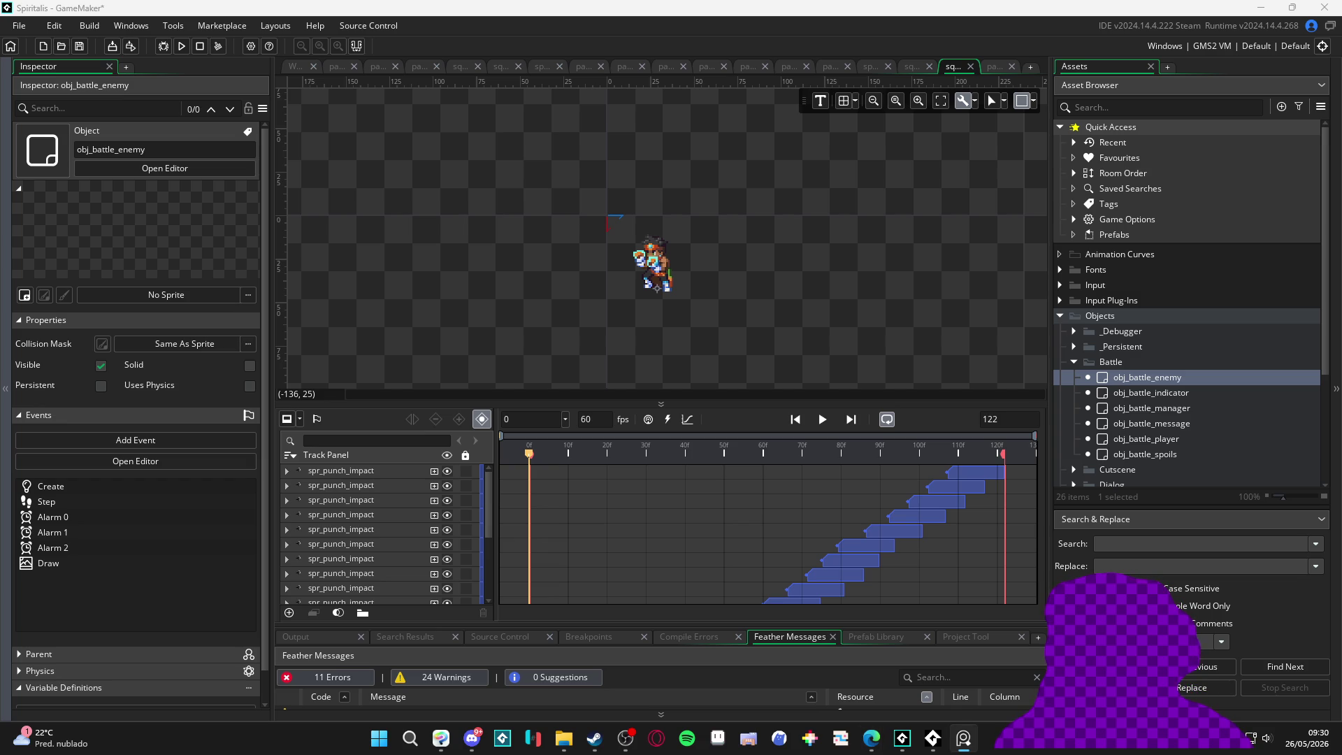
key(alt+Tab)
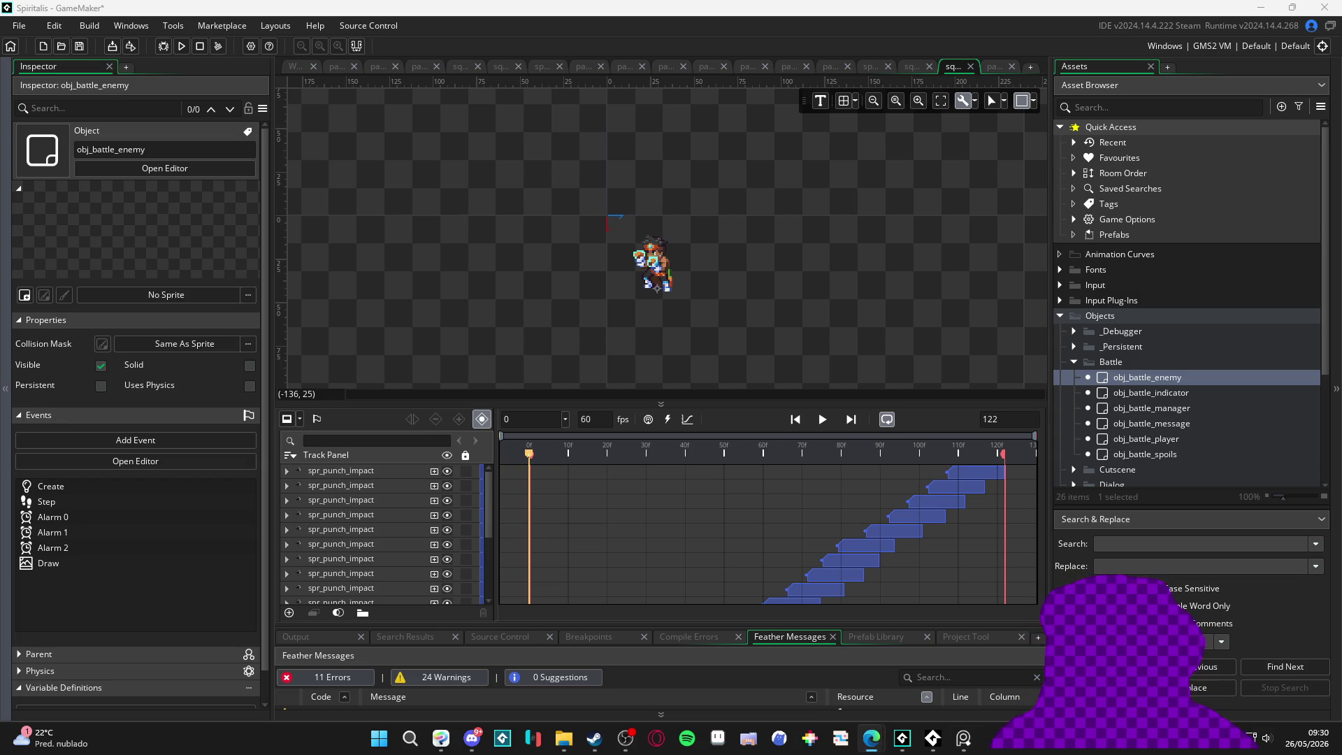
key(alt+Tab)
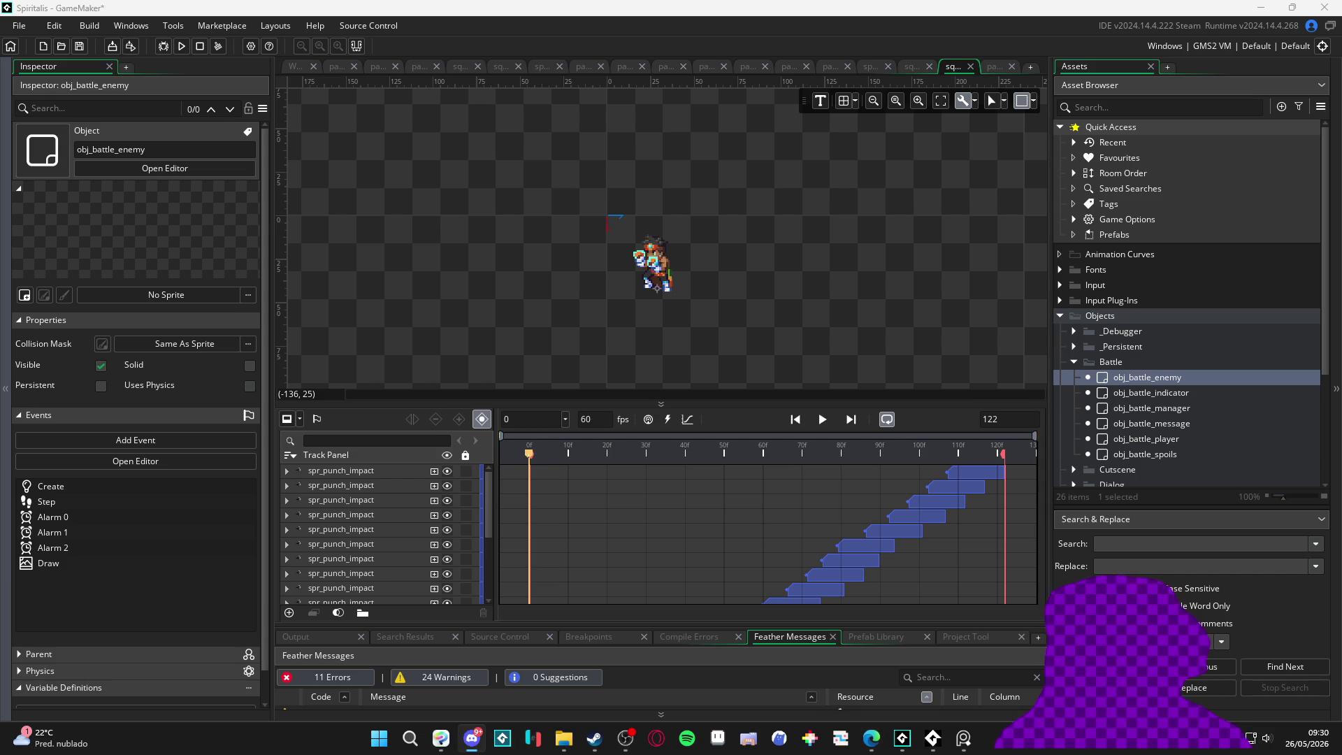
key(alt+Tab)
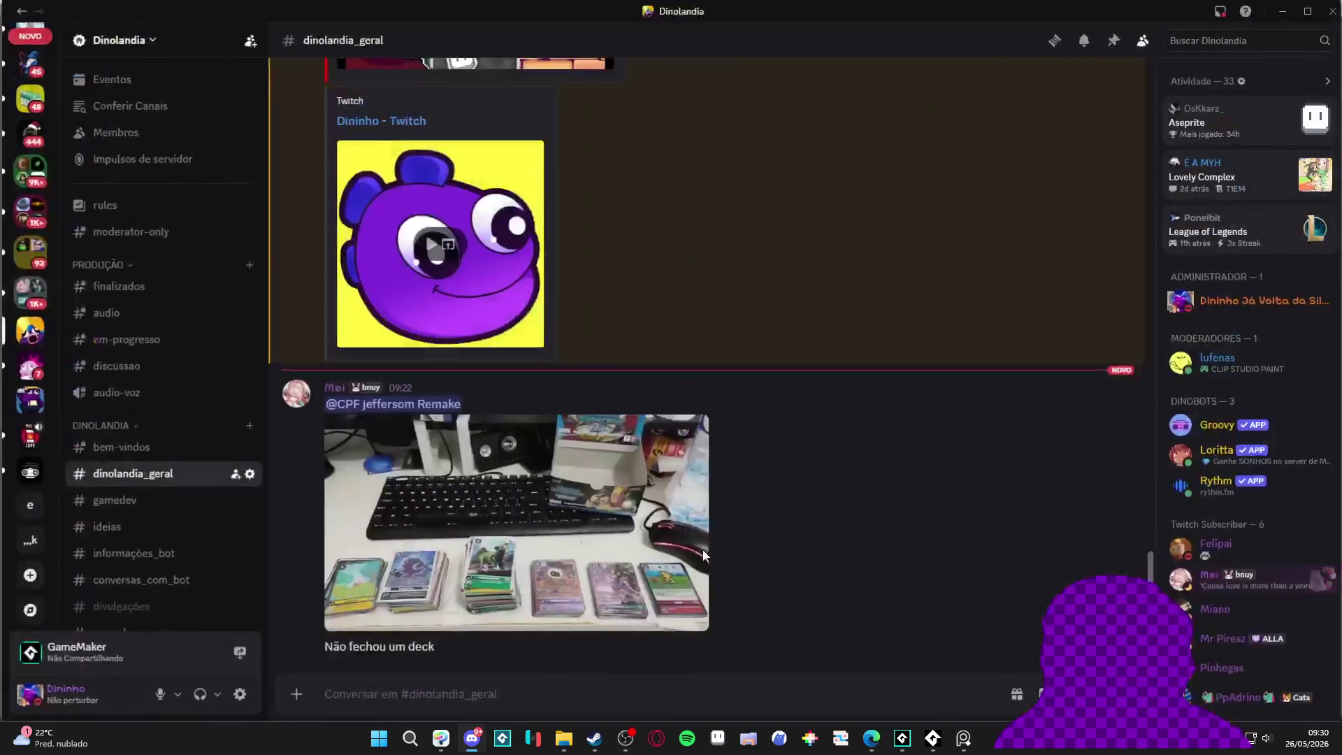
Step: View the posted Digimon card-stacks photo full size, close it, and return to GameMaker
click(589, 555)
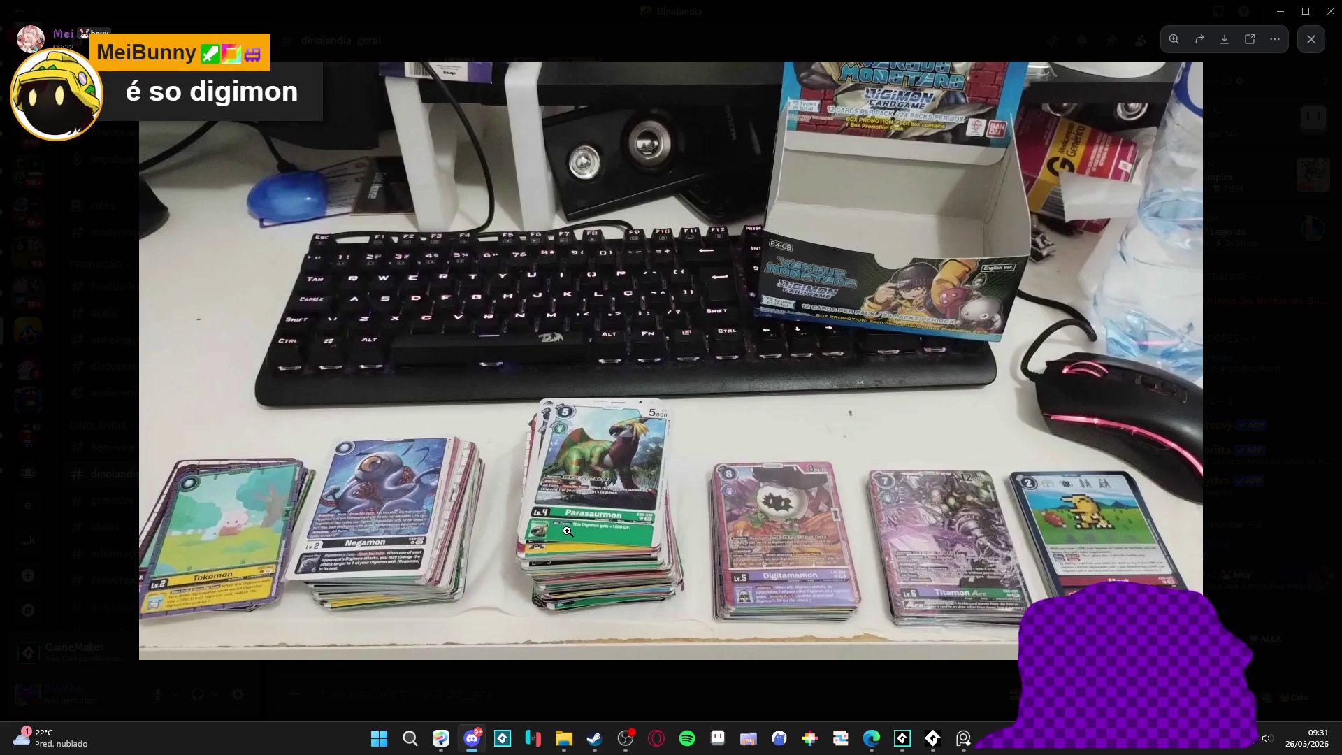
click(828, 667)
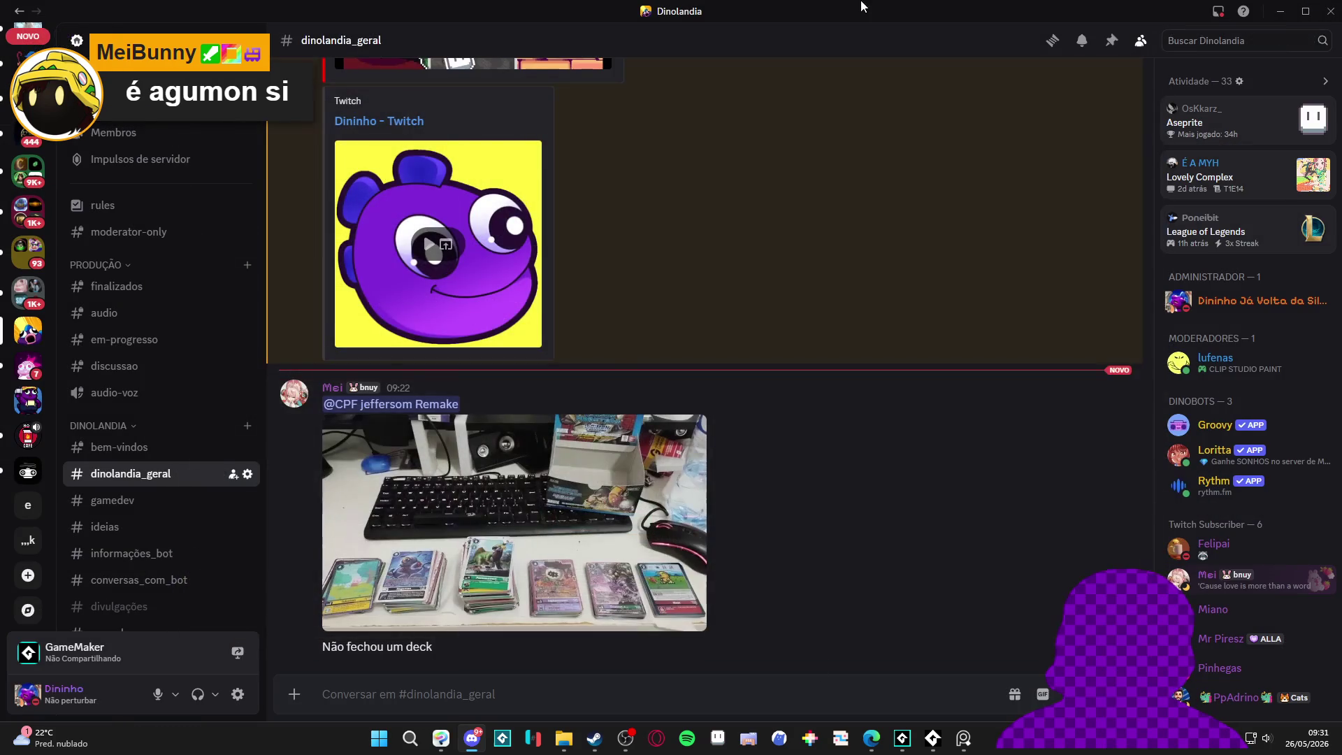
key(alt+Tab)
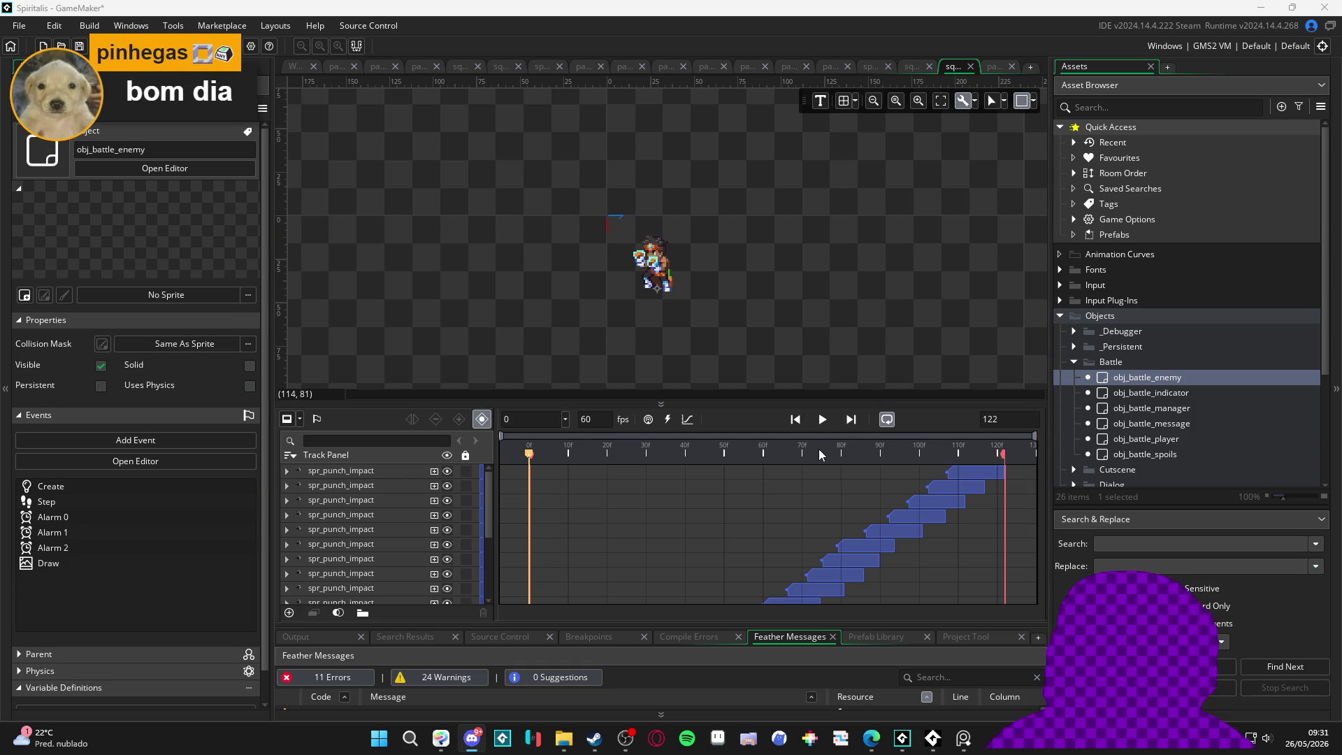
Step: Play the sequence animation, rewind the playhead to the start and replay it
key(space)
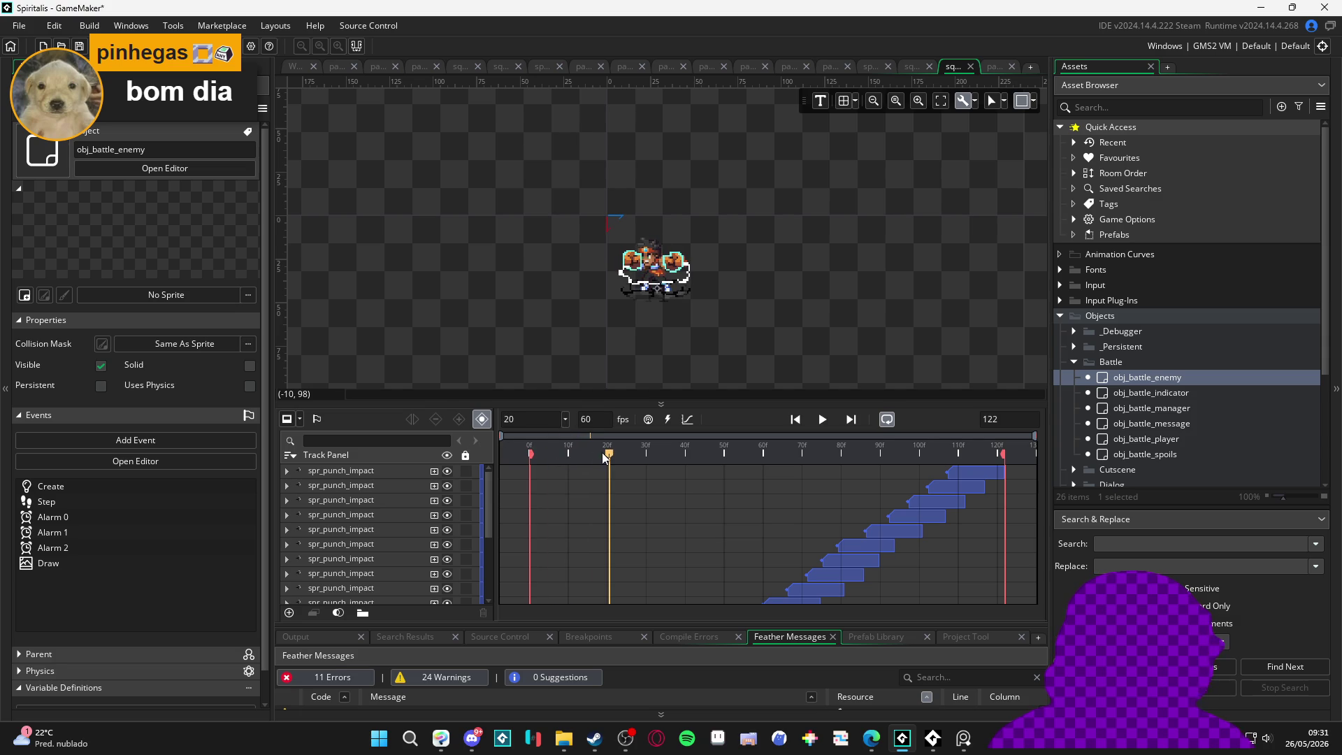
key(space)
key(space)
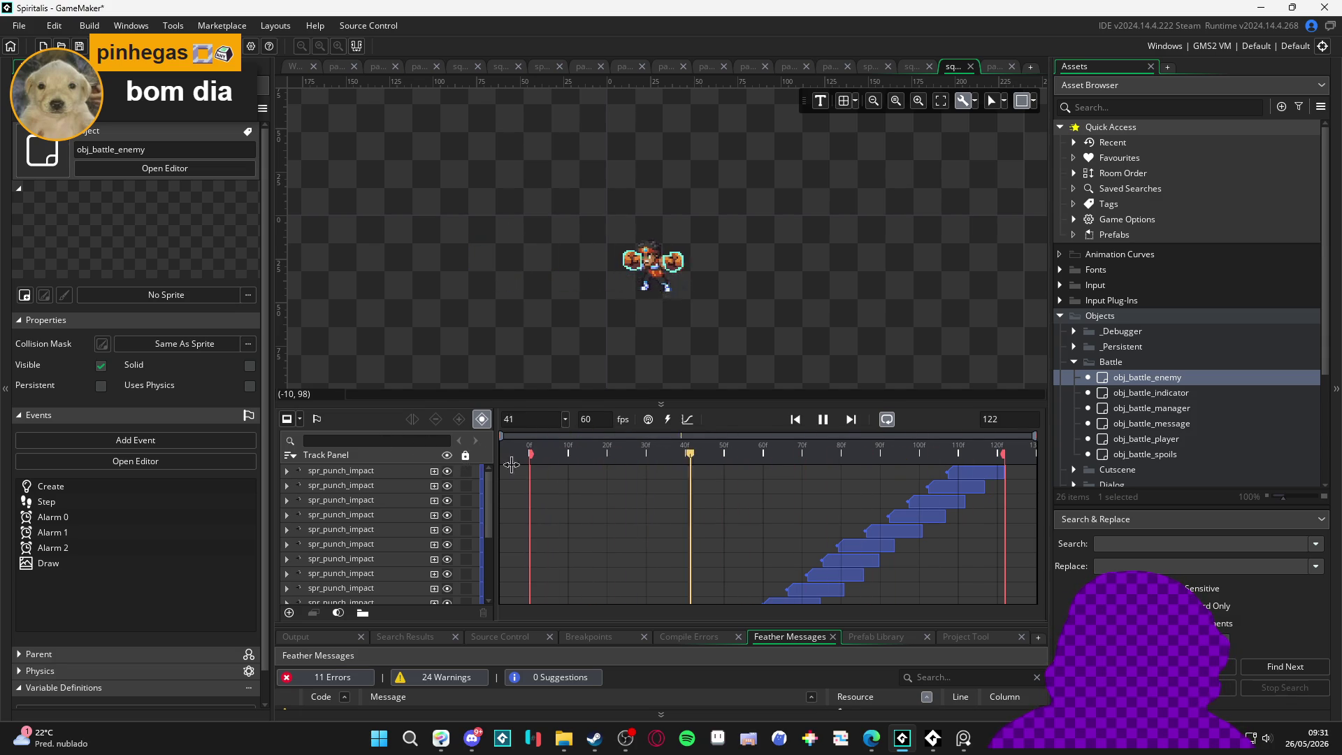
key(space)
drag(605, 442, 361, 435)
key(space)
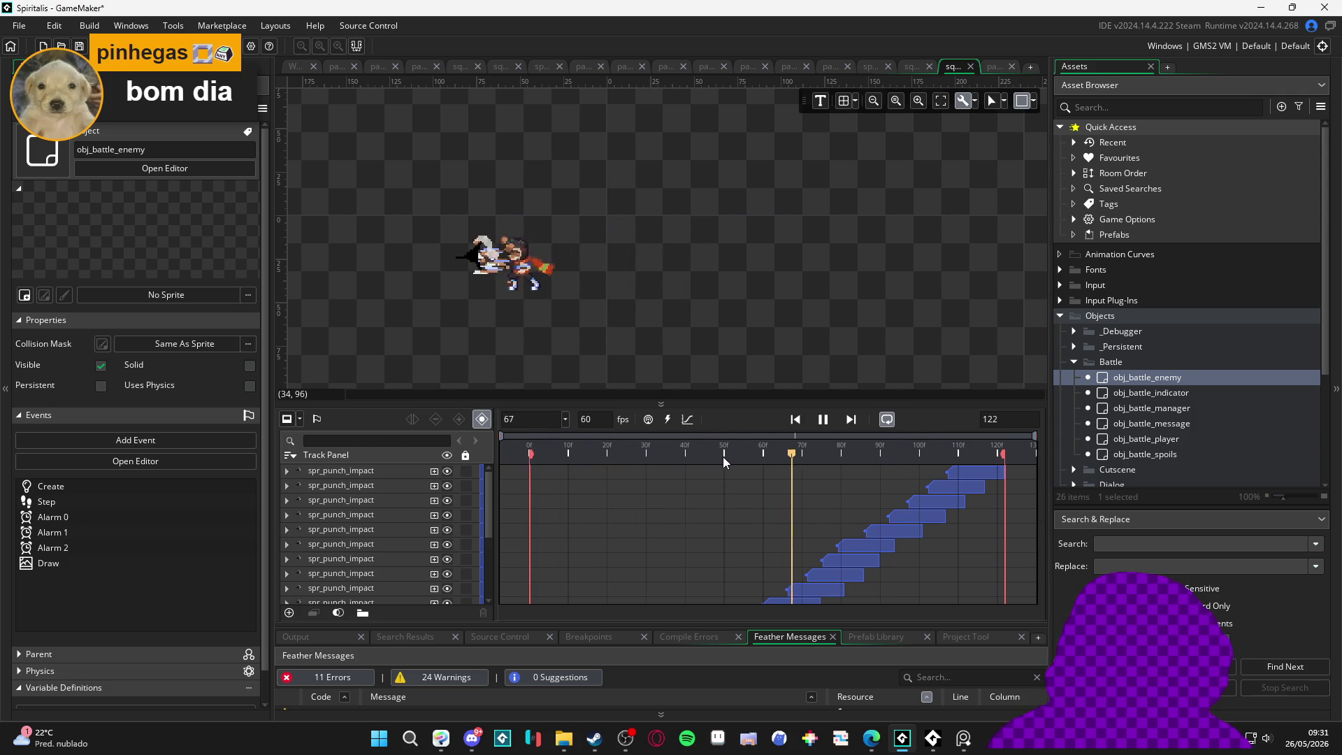
key(space)
key(space)
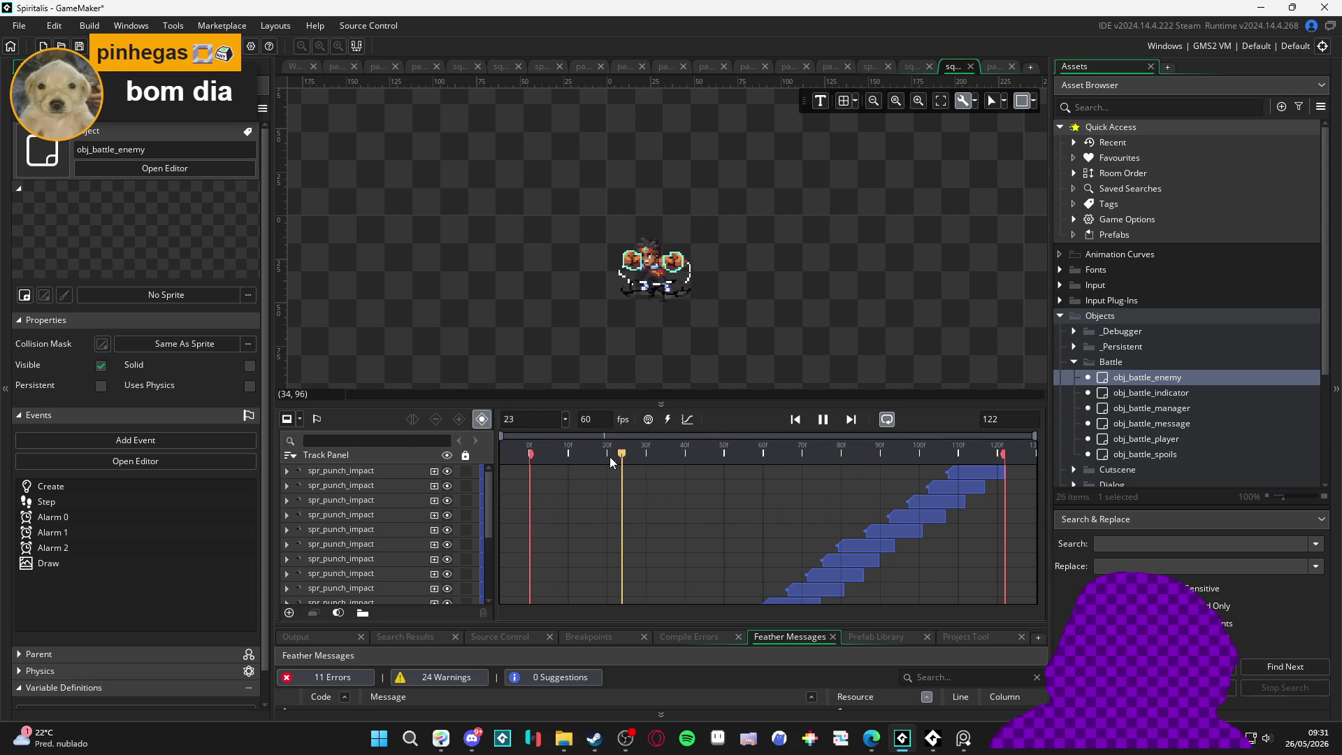
key(space)
Step: Scrub and replay the sequence from frame 0 through to frame 78
drag(644, 456, 674, 454)
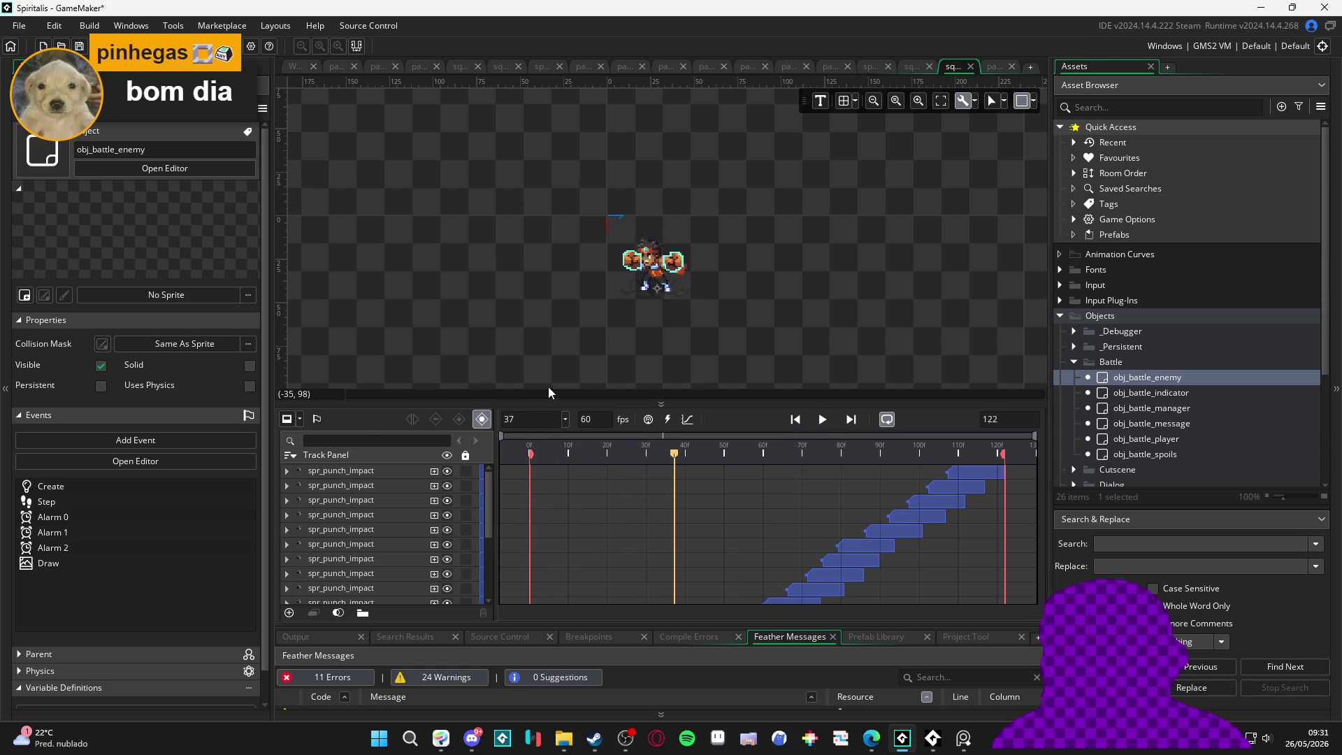
key(space)
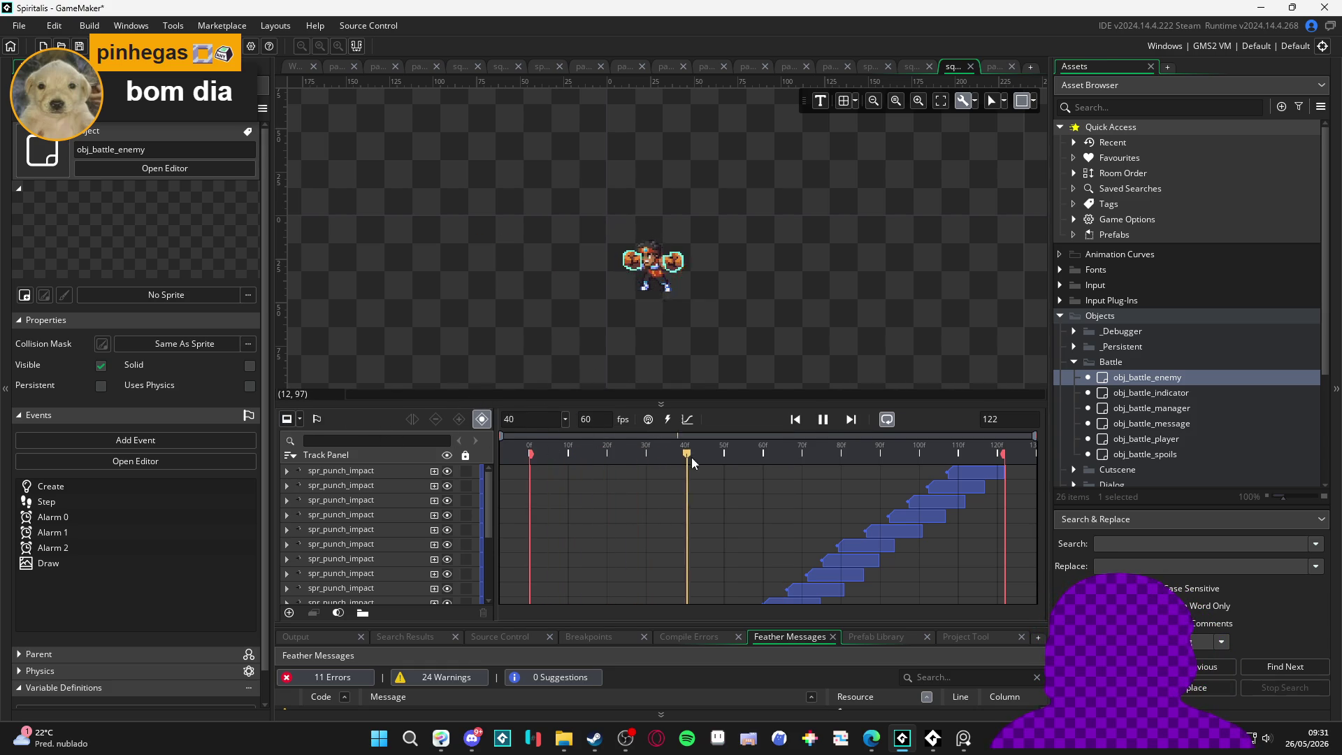
key(space)
scroll(749, 526, down, 3)
scroll(749, 523, up, 3)
key(space)
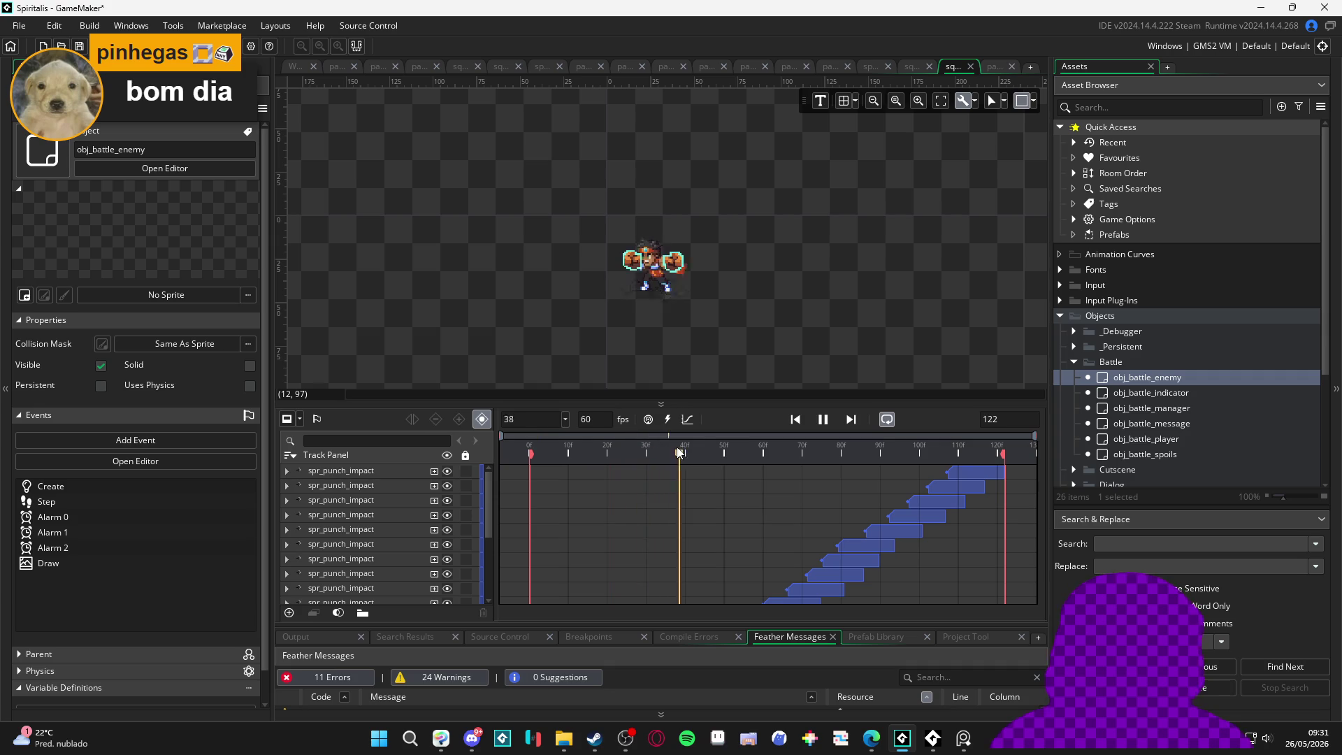
key(space)
drag(662, 451, 518, 425)
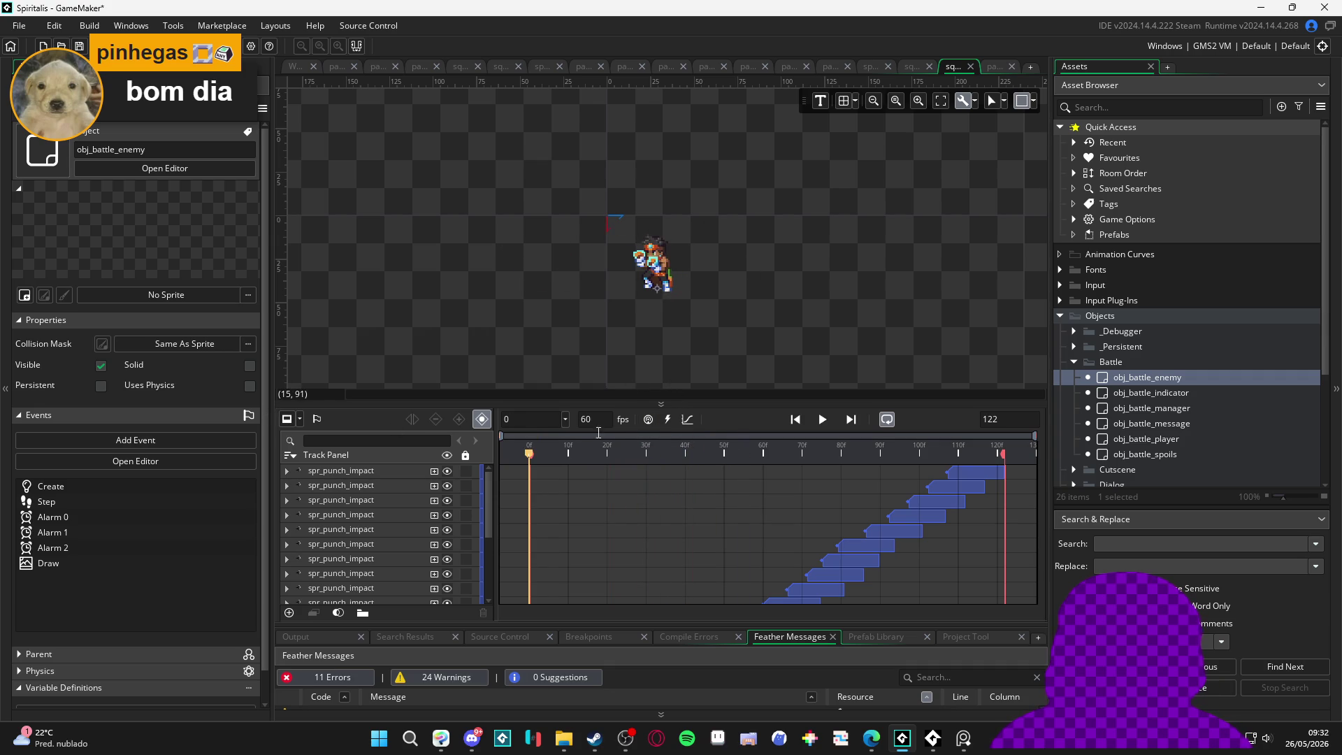
key(space)
key(space)
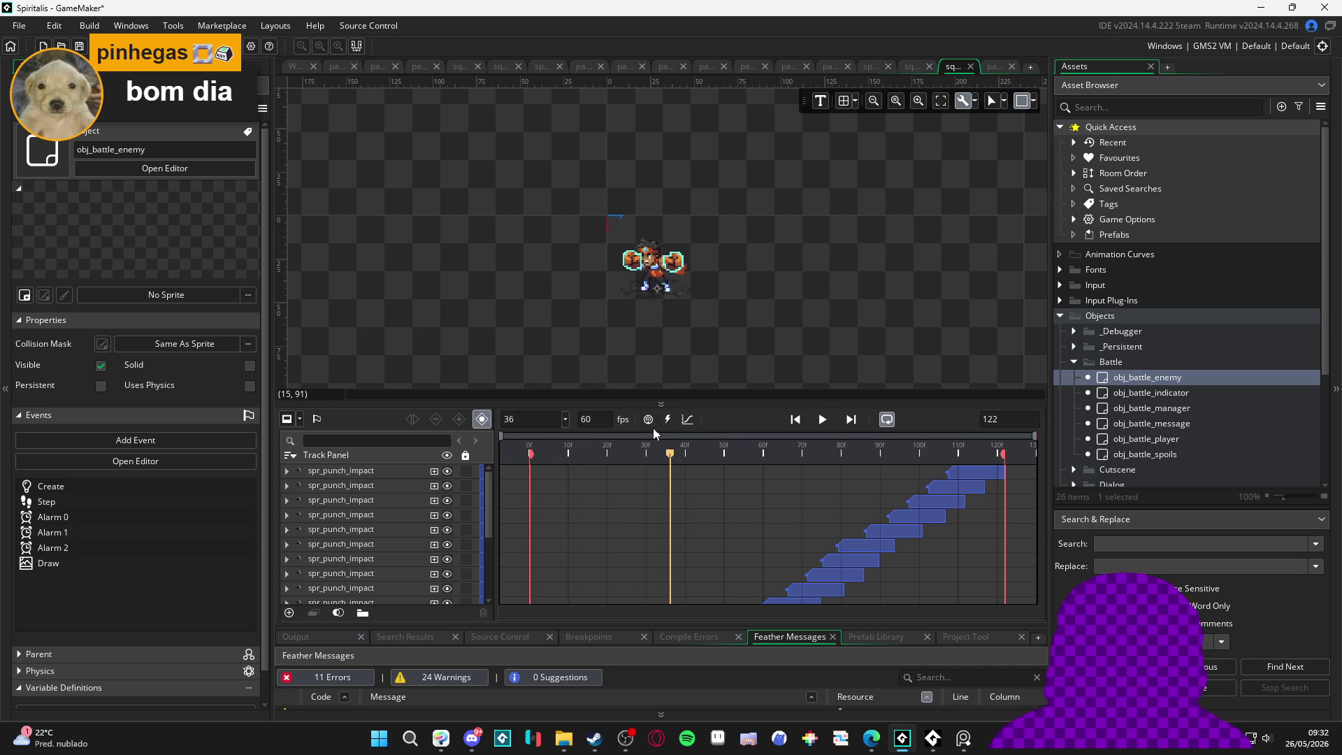
mouse_move(621, 447)
mouse_down()
mouse_move(503, 443)
mouse_move(1004, 481)
mouse_move(350, 451)
mouse_move(880, 485)
mouse_move(371, 460)
mouse_up()
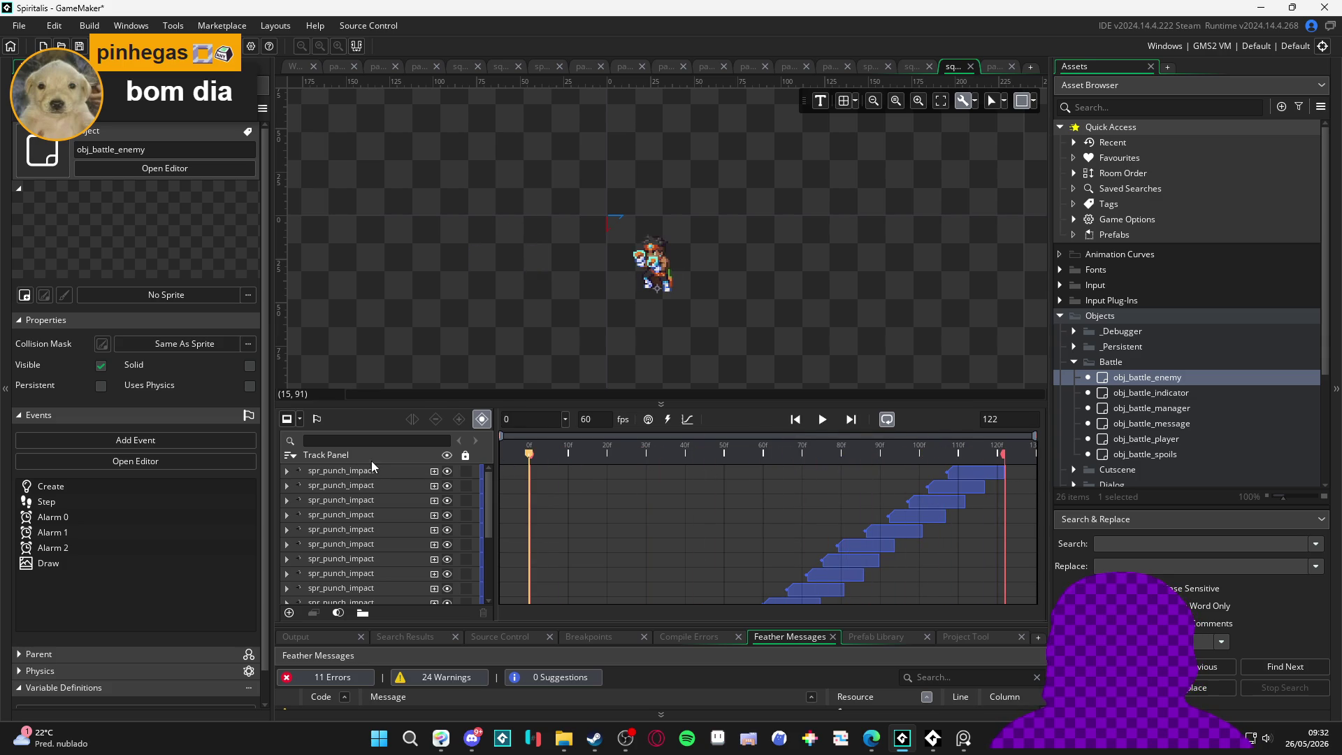
Step: Enlarge the timeline and preview the sequence with the spr_vfx_stonefist_ref track hidden
mouse_move(722, 403)
mouse_down()
mouse_move(722, 349)
mouse_move(722, 366)
mouse_up()
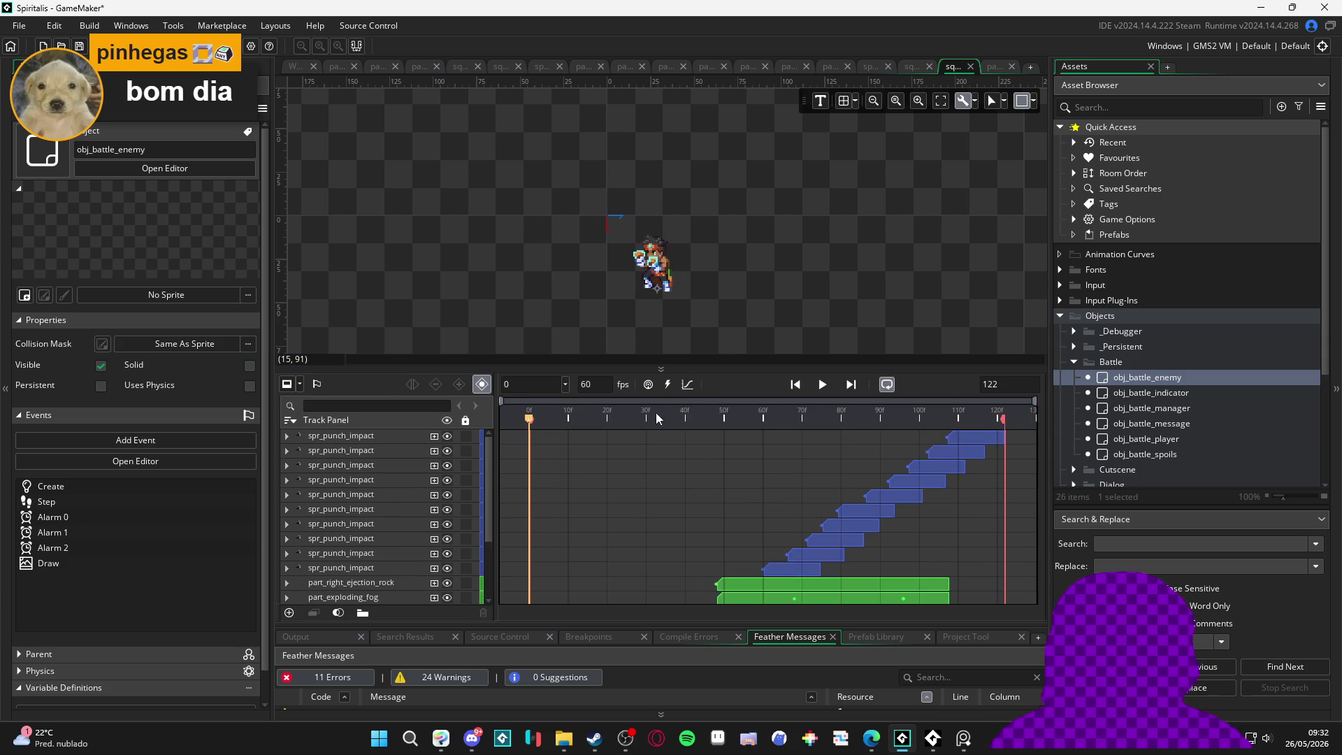
scroll(354, 593, down, 3)
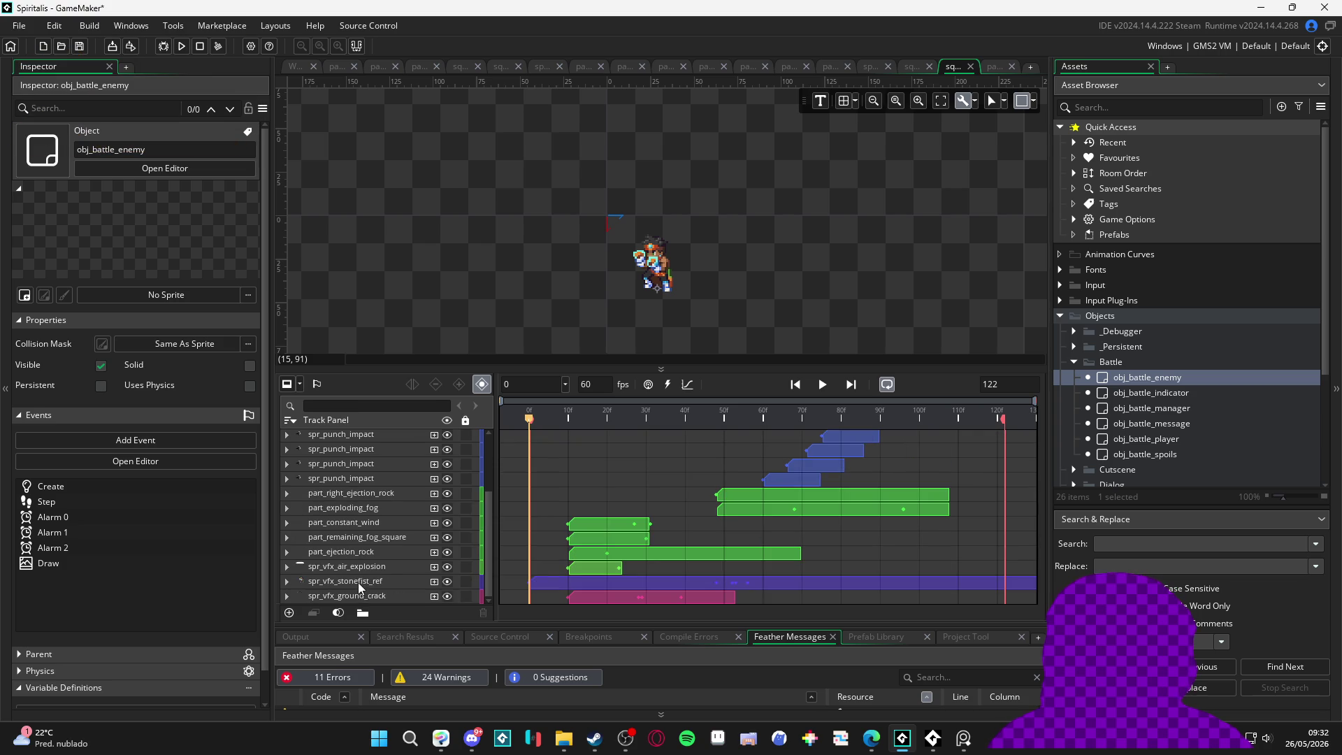
click(447, 581)
key(space)
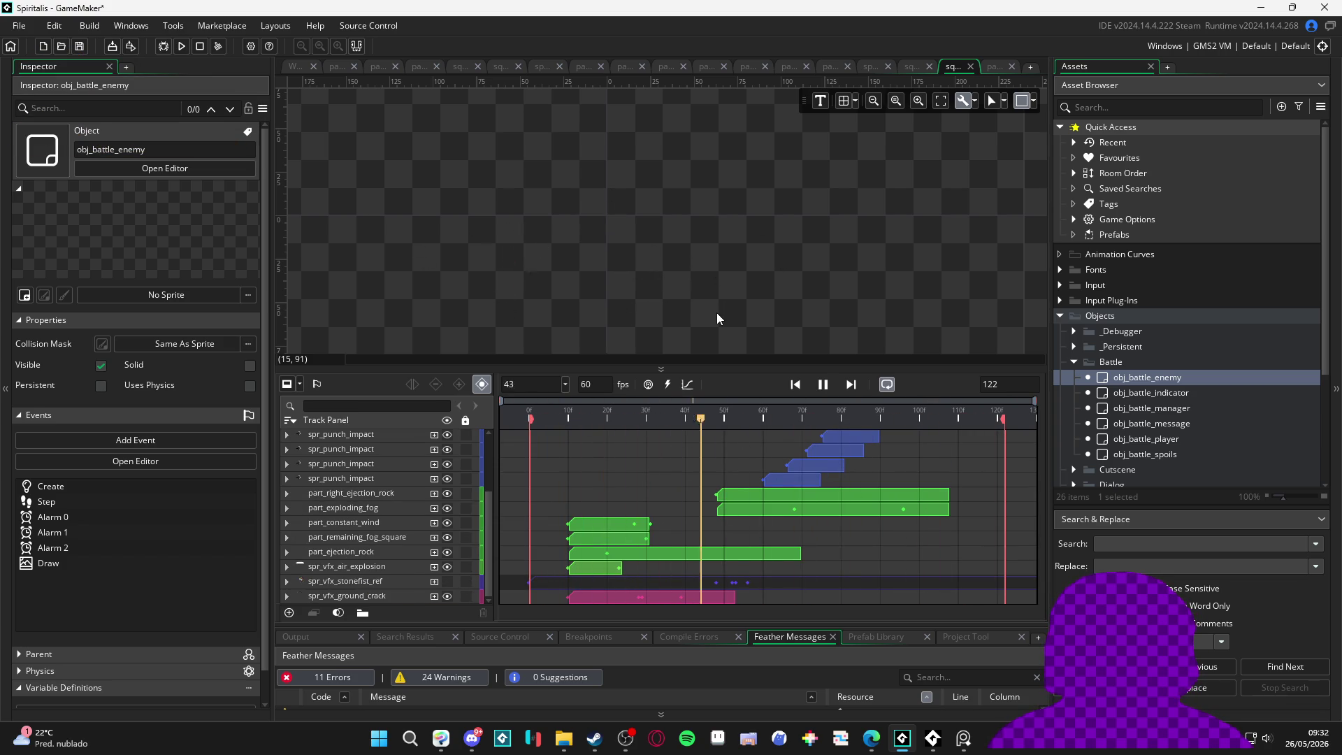
key(space)
key(Home)
Step: Show the spr_vfx_stonefist_ref track again and replay the sequence from frame 0
click(448, 582)
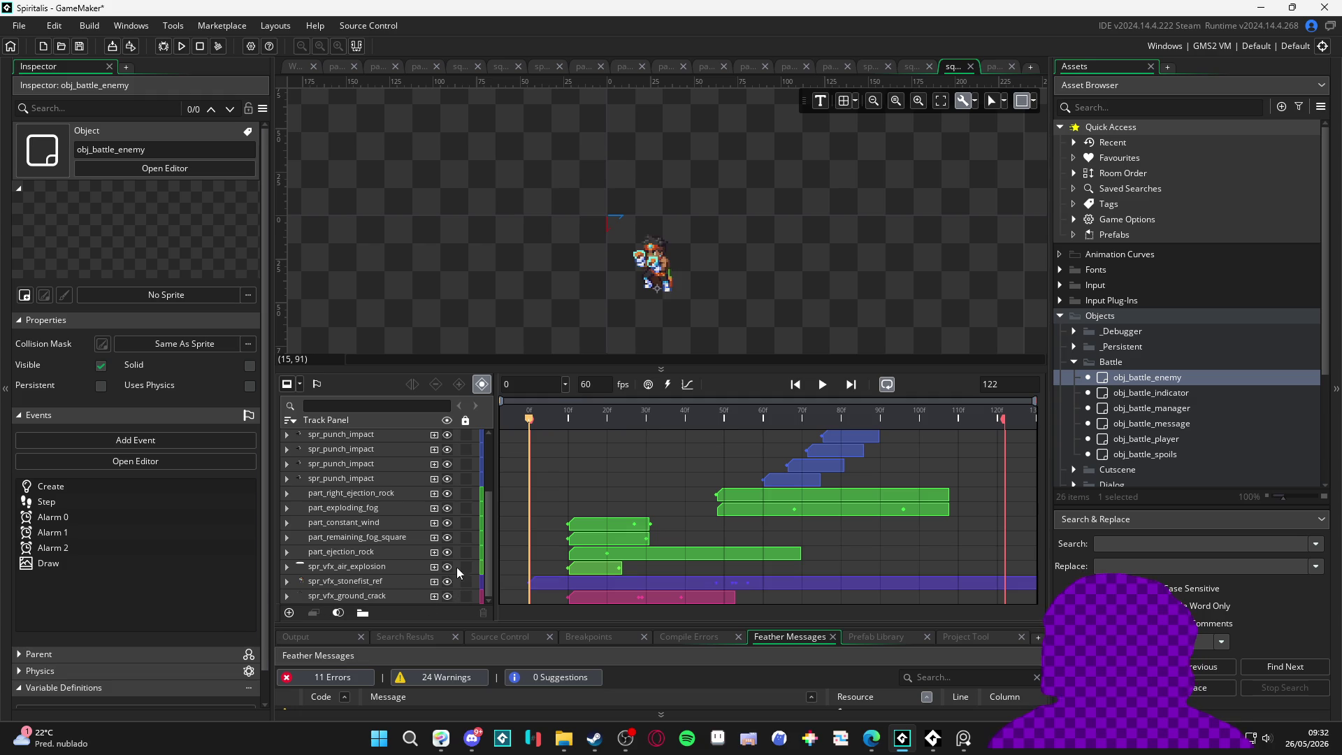
key(space)
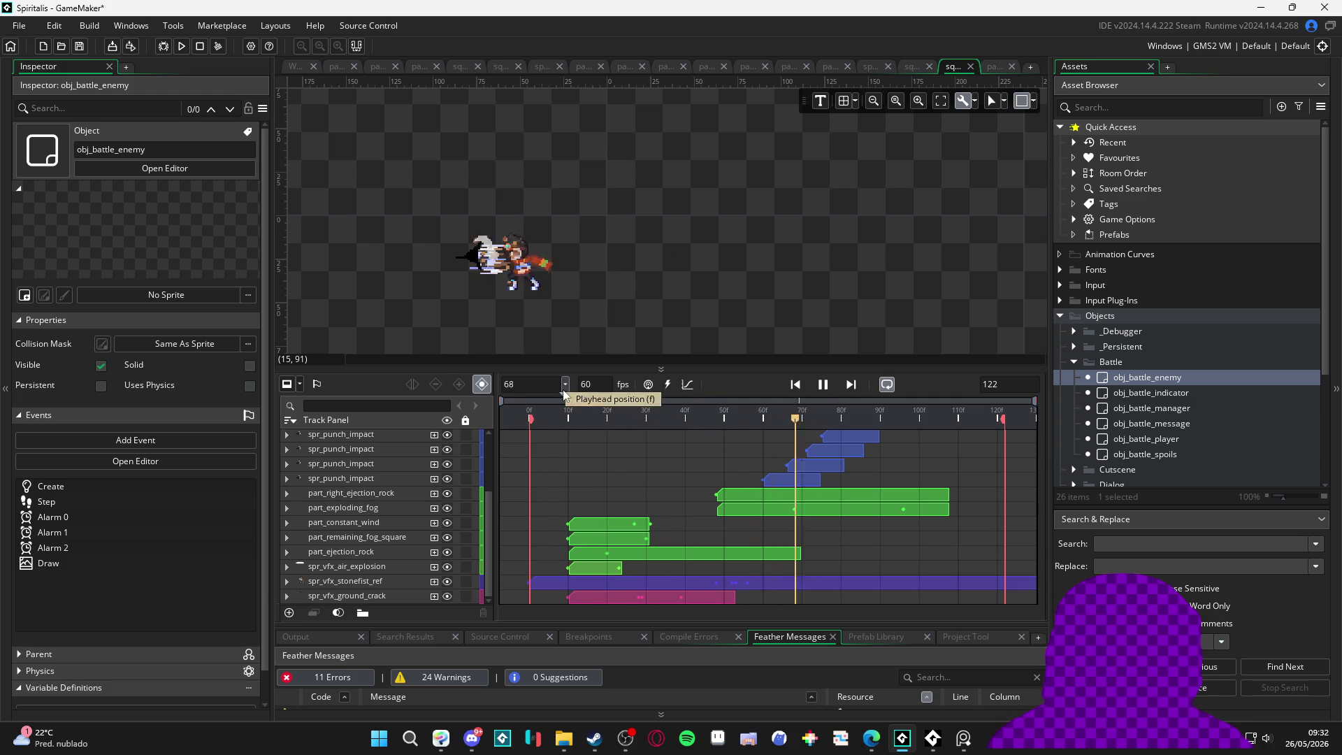
key(space)
key(space)
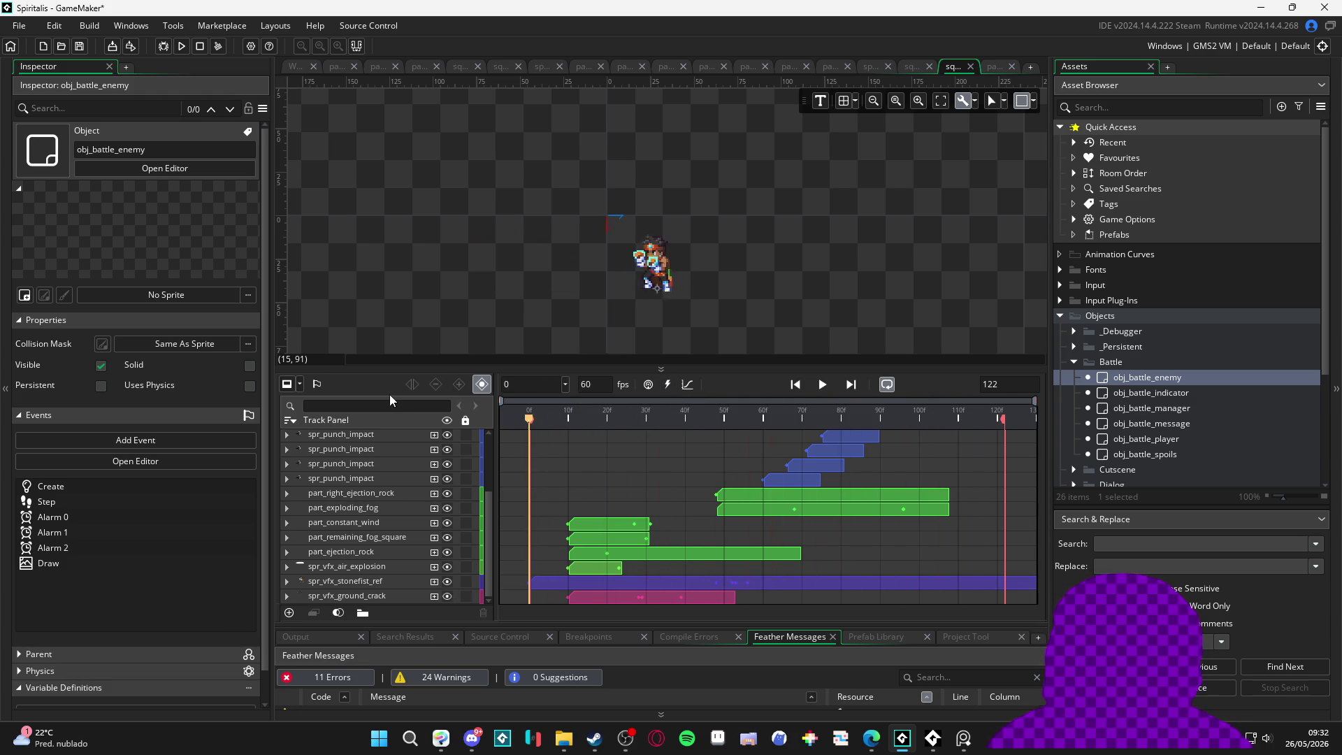
key(space)
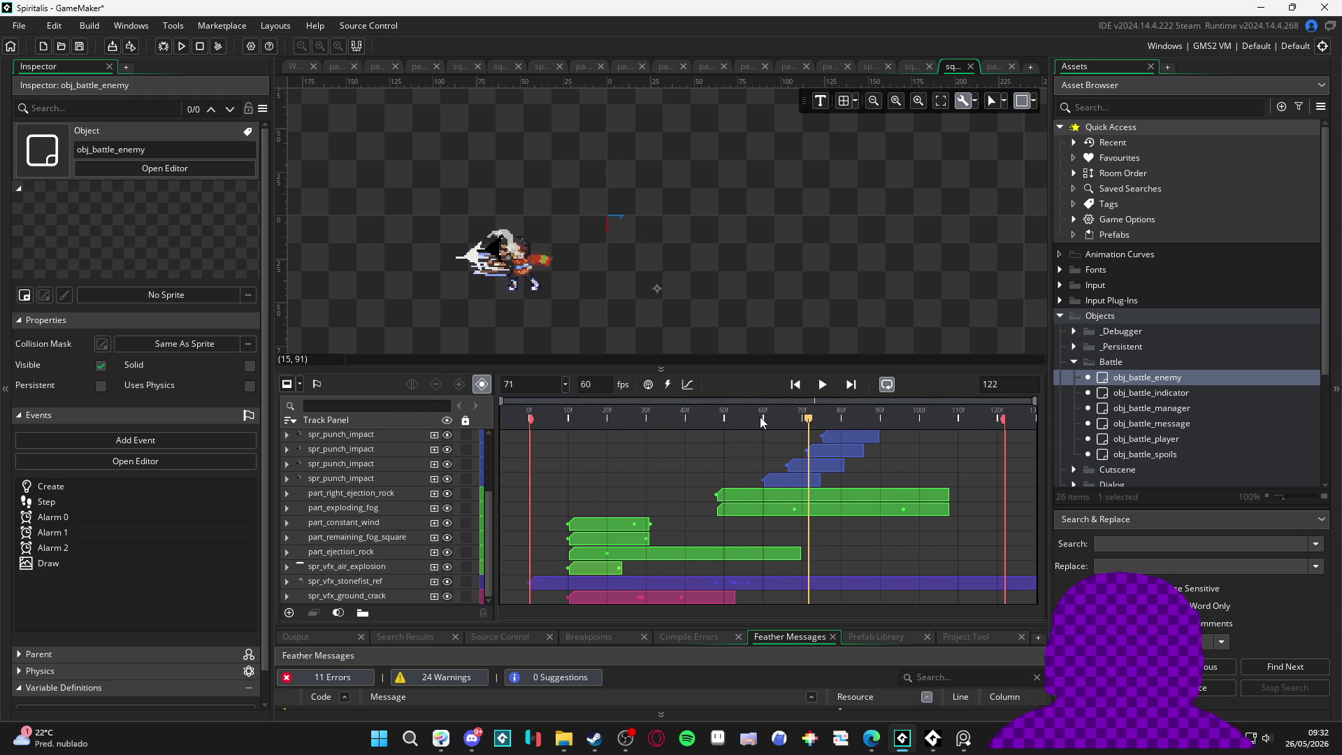
click(529, 418)
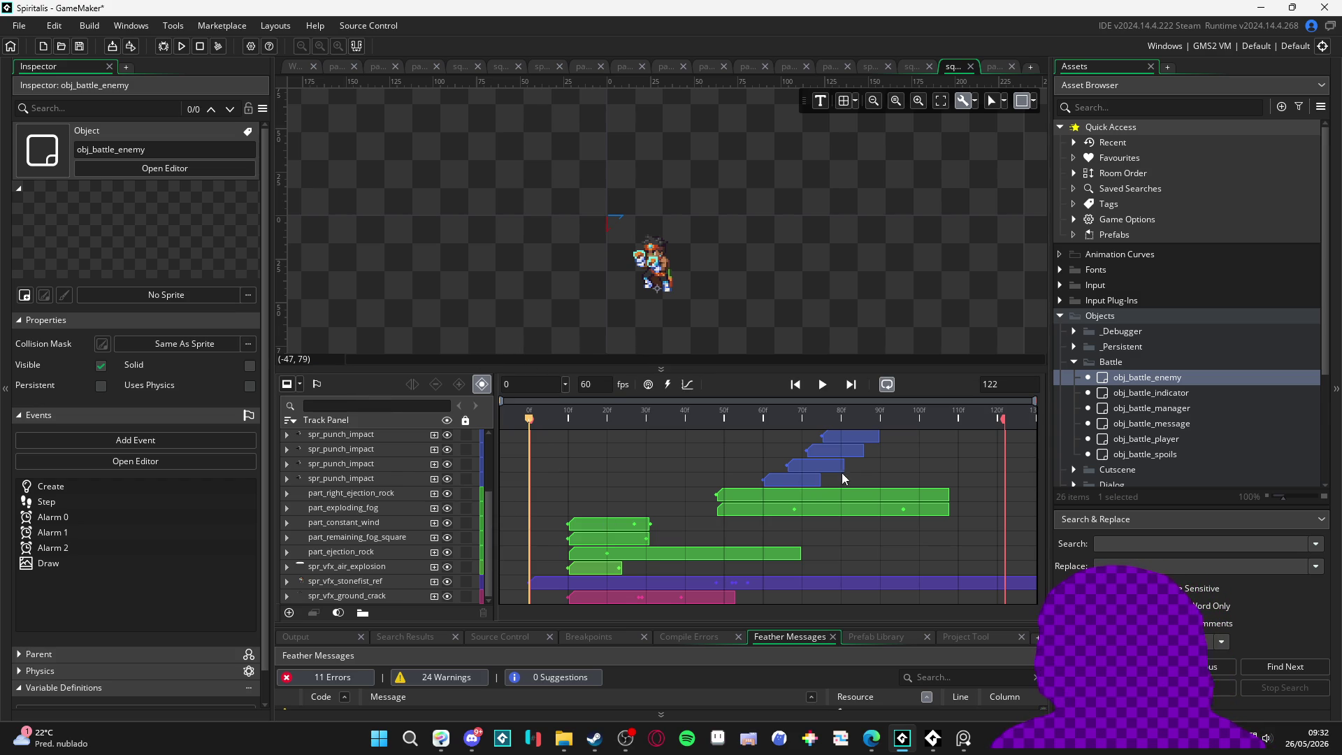
mouse_move(637, 412)
mouse_down()
mouse_move(612, 412)
mouse_move(902, 404)
mouse_move(690, 404)
mouse_move(765, 409)
mouse_move(729, 417)
mouse_up()
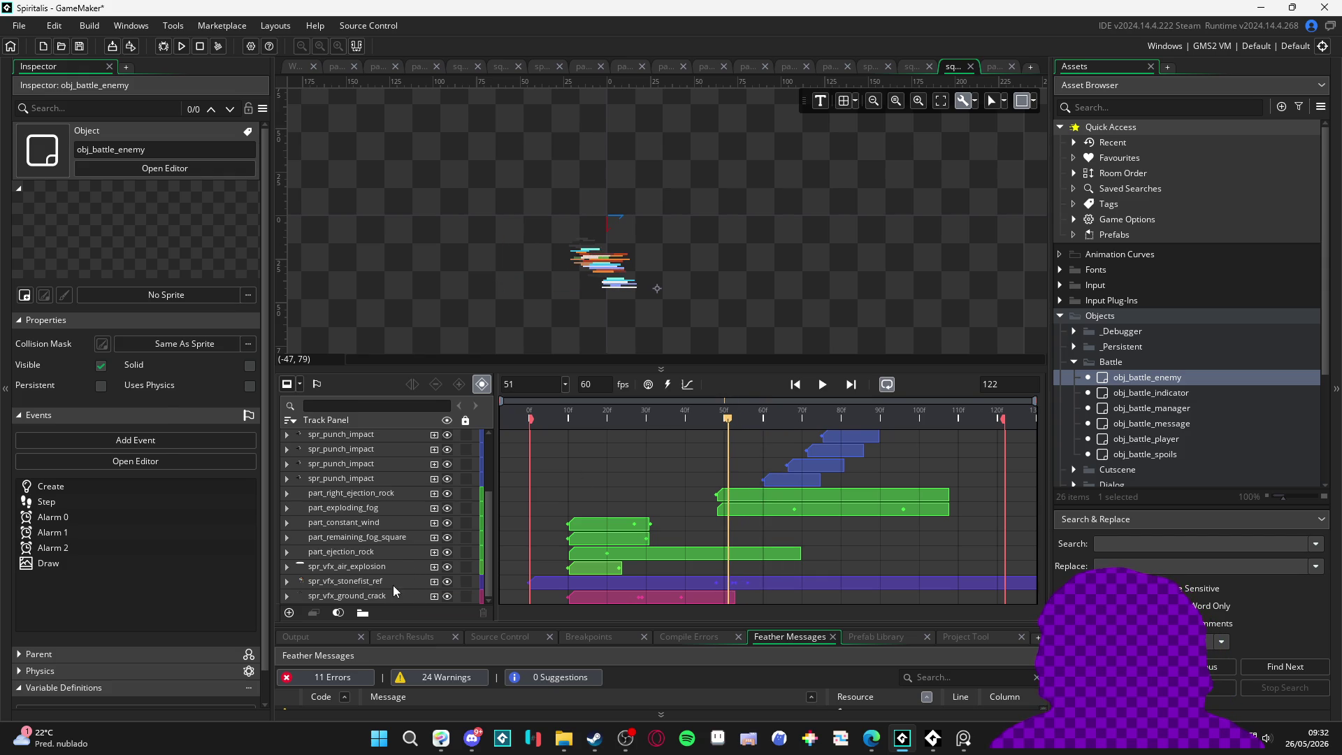
click(327, 584)
click(288, 582)
scroll(369, 551, down, 1)
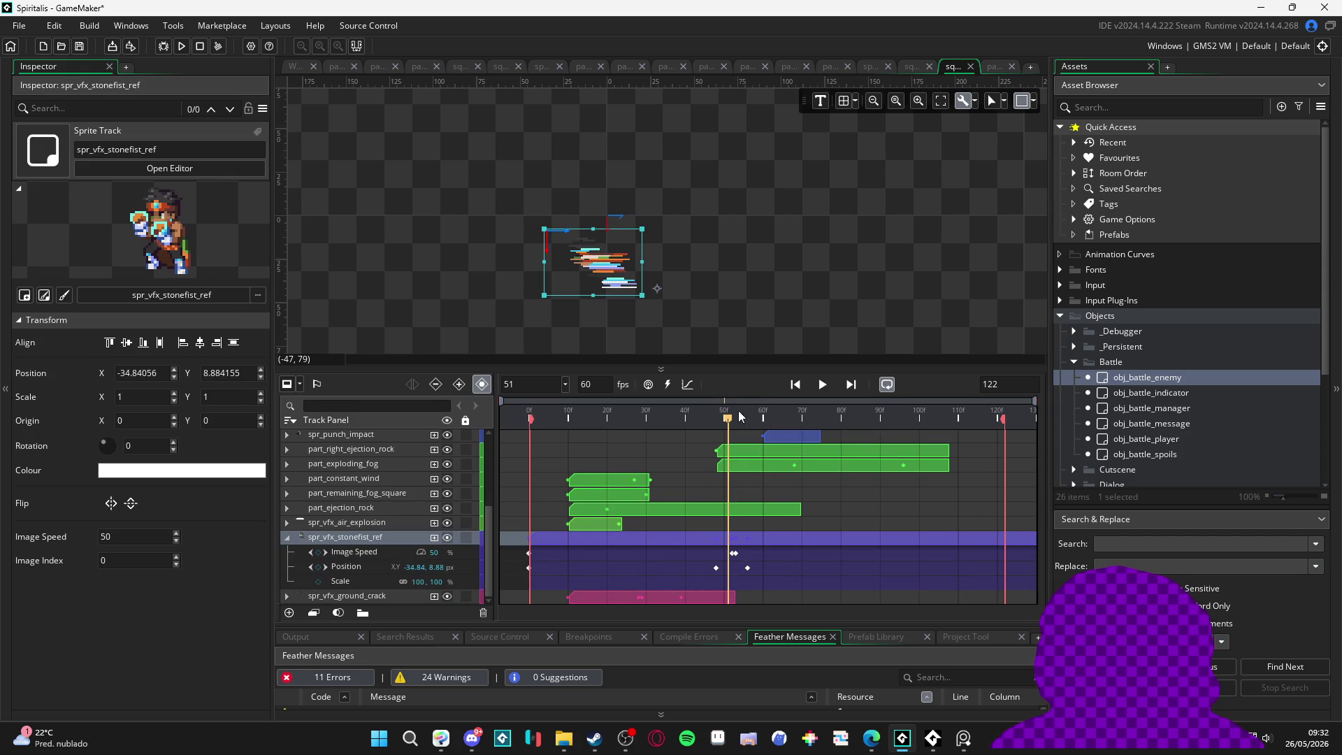
mouse_move(729, 421)
mouse_down()
mouse_move(786, 434)
mouse_move(417, 467)
mouse_move(772, 518)
mouse_up()
key(space)
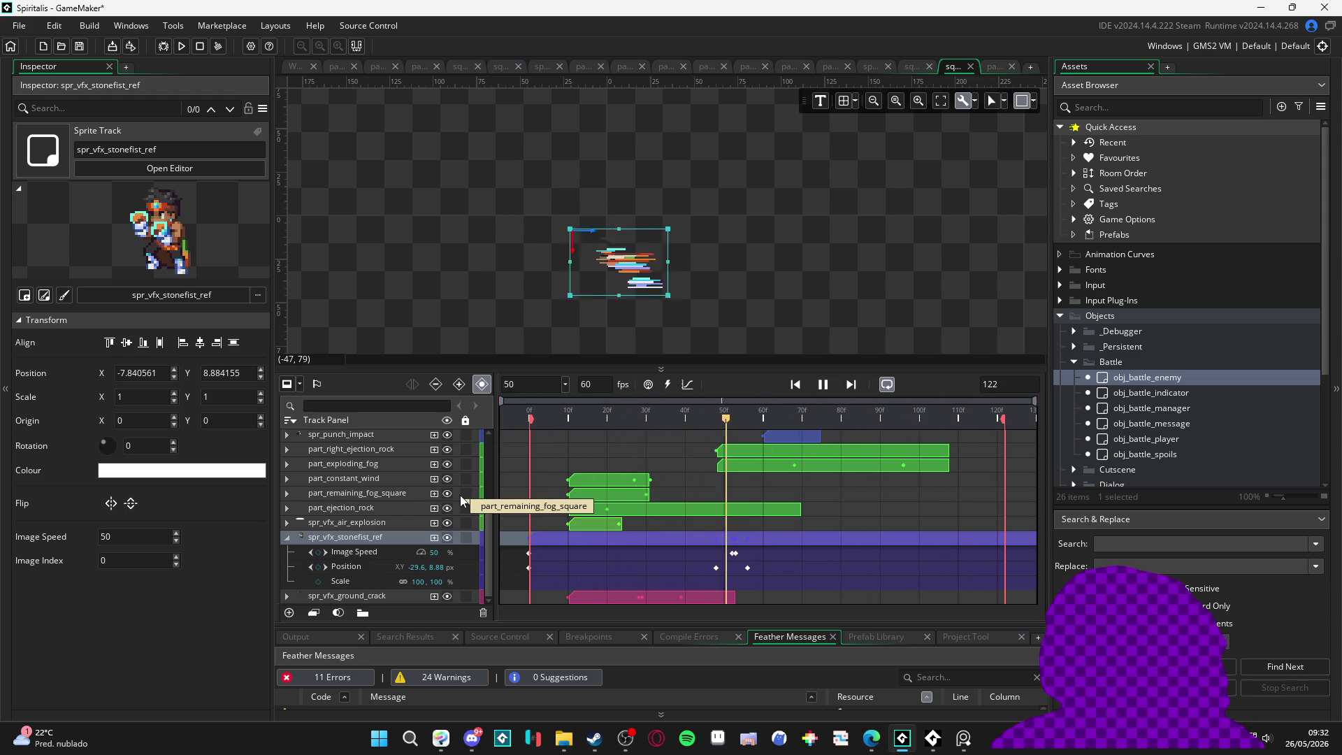
mouse_move(538, 423)
mouse_down()
mouse_move(775, 430)
mouse_move(748, 439)
mouse_up()
key(space)
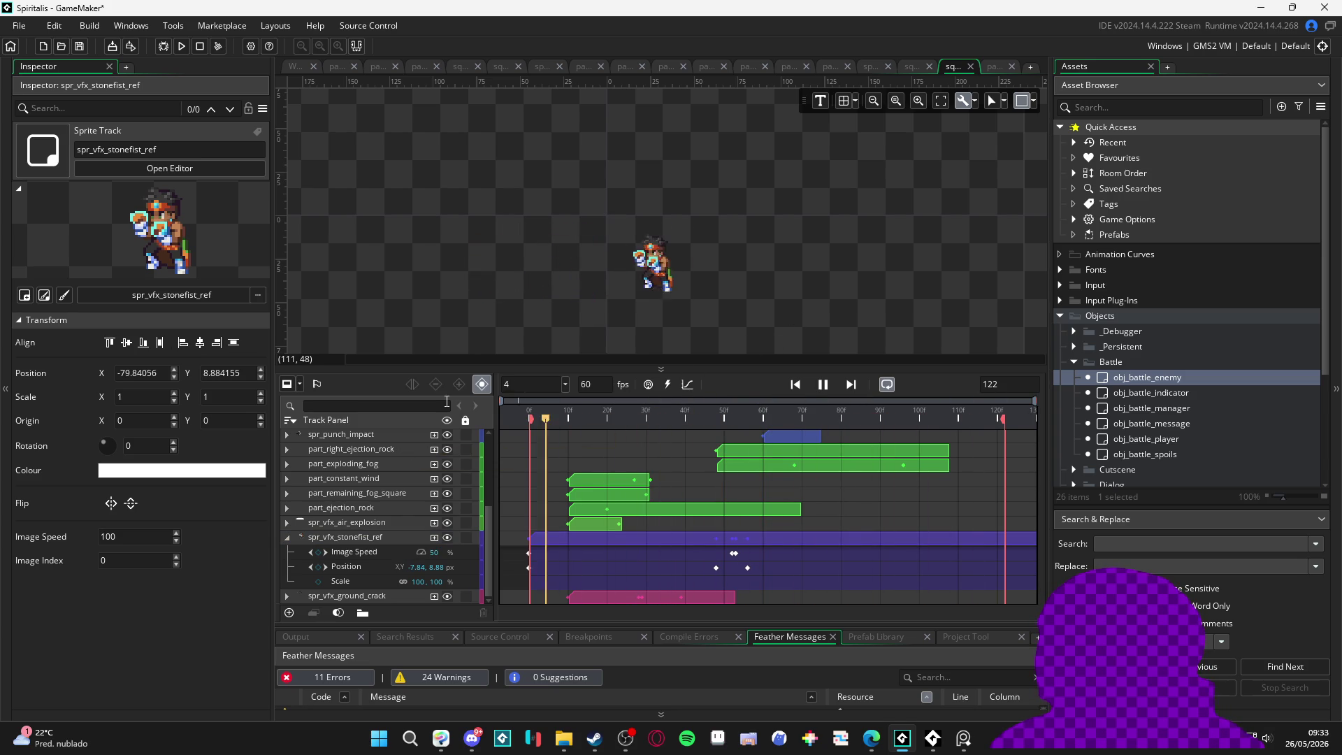
key(space)
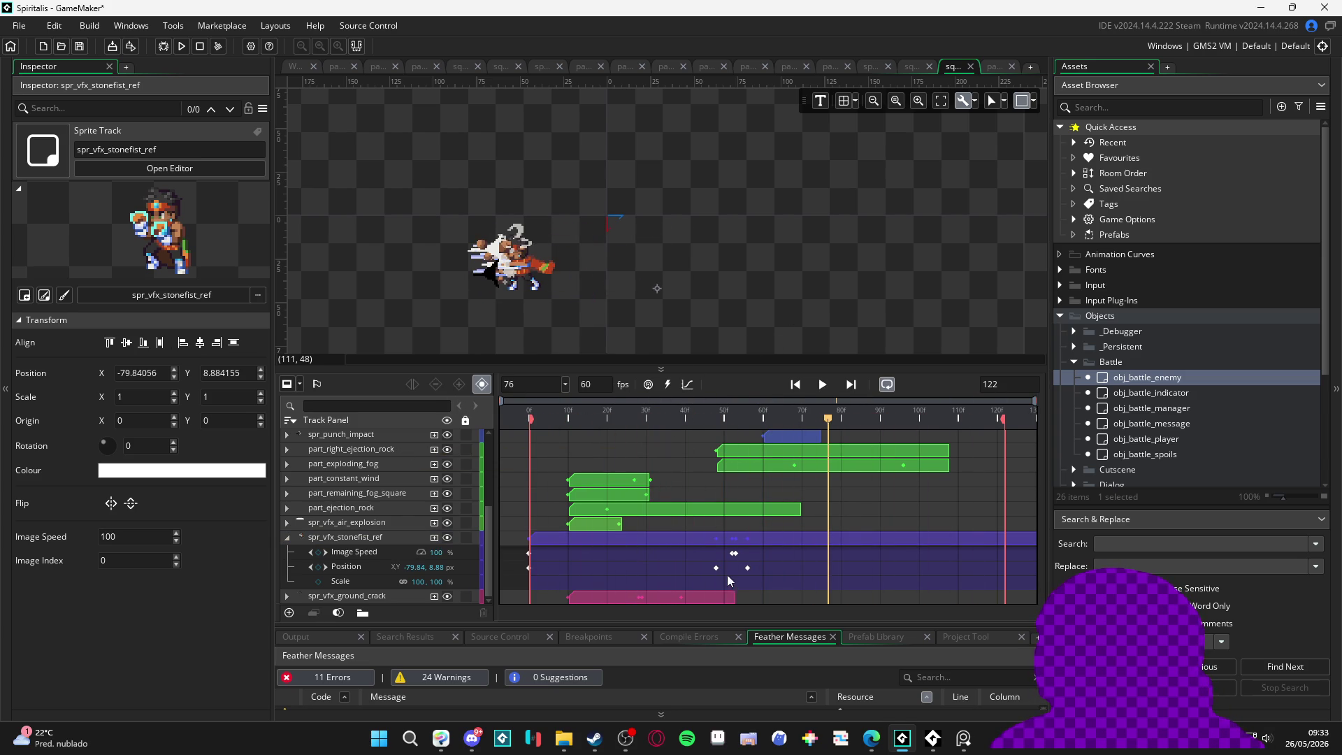
click(719, 568)
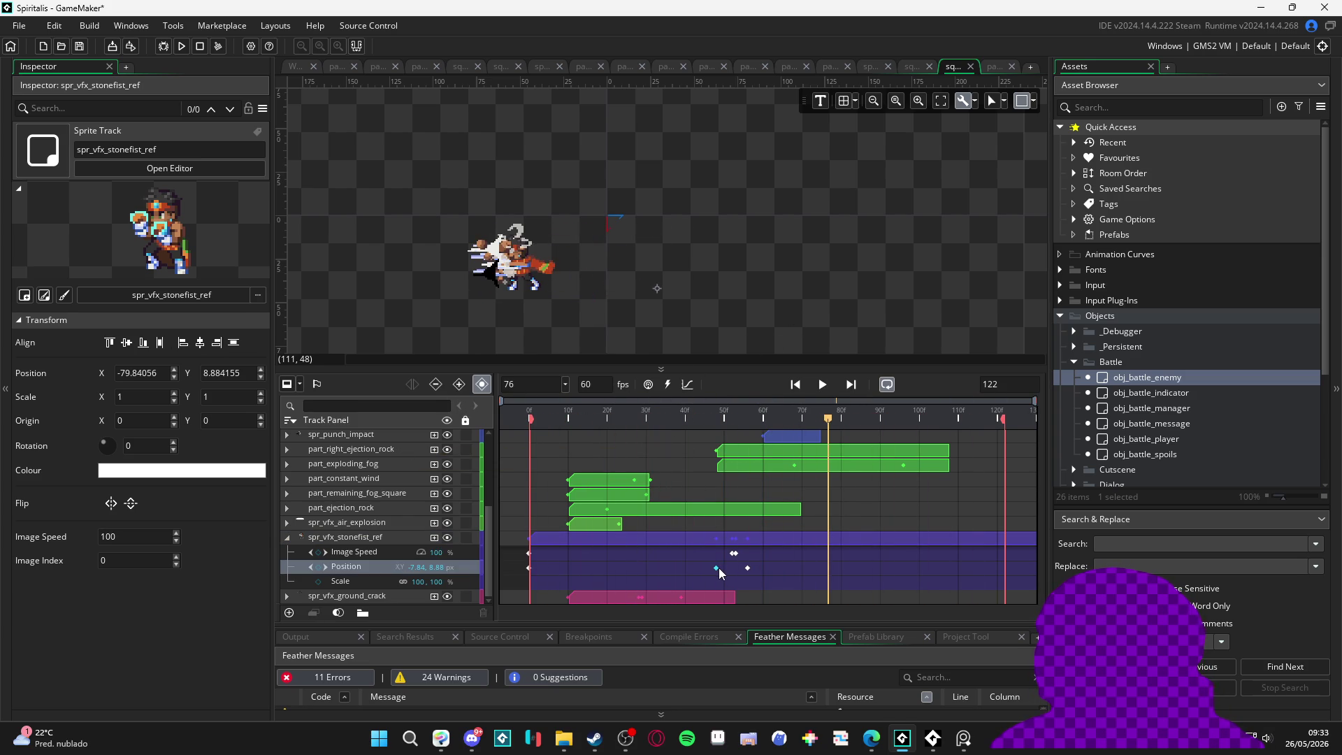
click(724, 421)
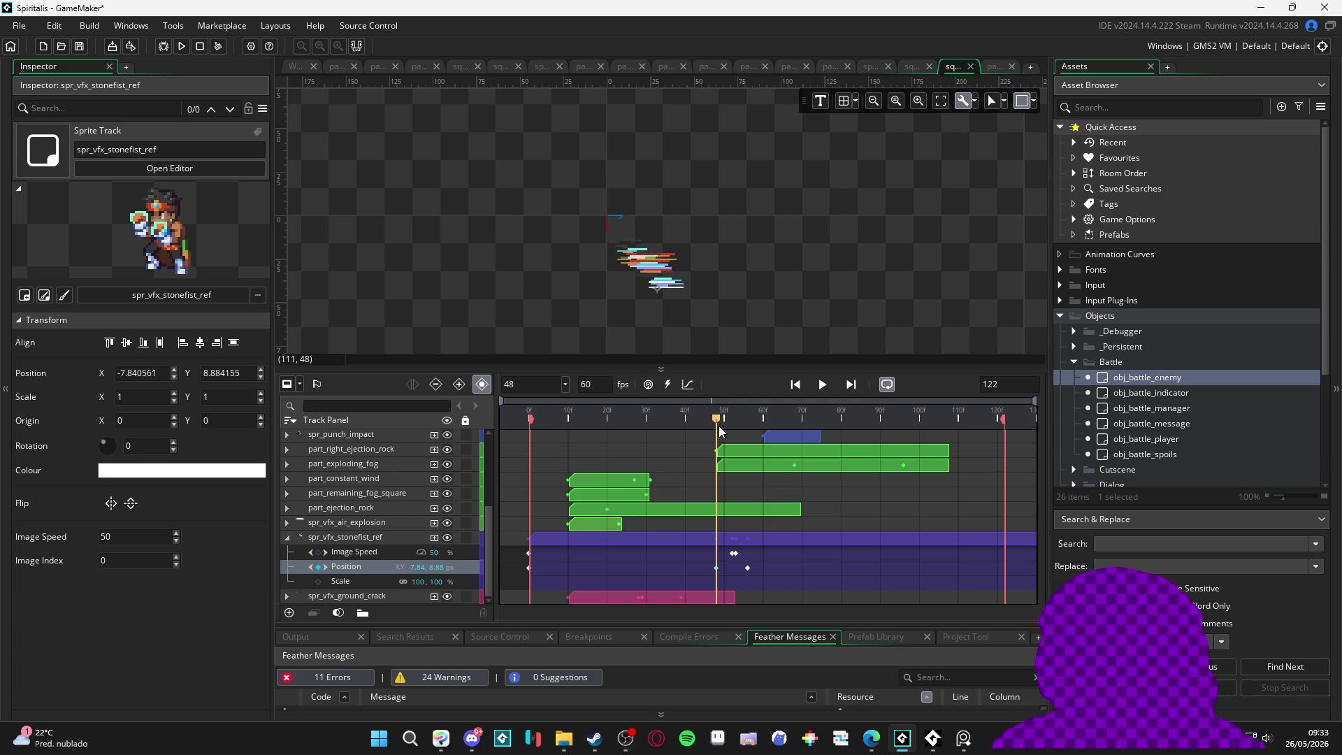
mouse_move(729, 432)
mouse_down()
mouse_move(749, 436)
mouse_move(715, 435)
mouse_move(762, 439)
mouse_move(721, 453)
mouse_move(748, 449)
mouse_move(494, 449)
mouse_up()
mouse_move(800, 373)
mouse_down()
mouse_move(790, 407)
mouse_move(786, 382)
mouse_up()
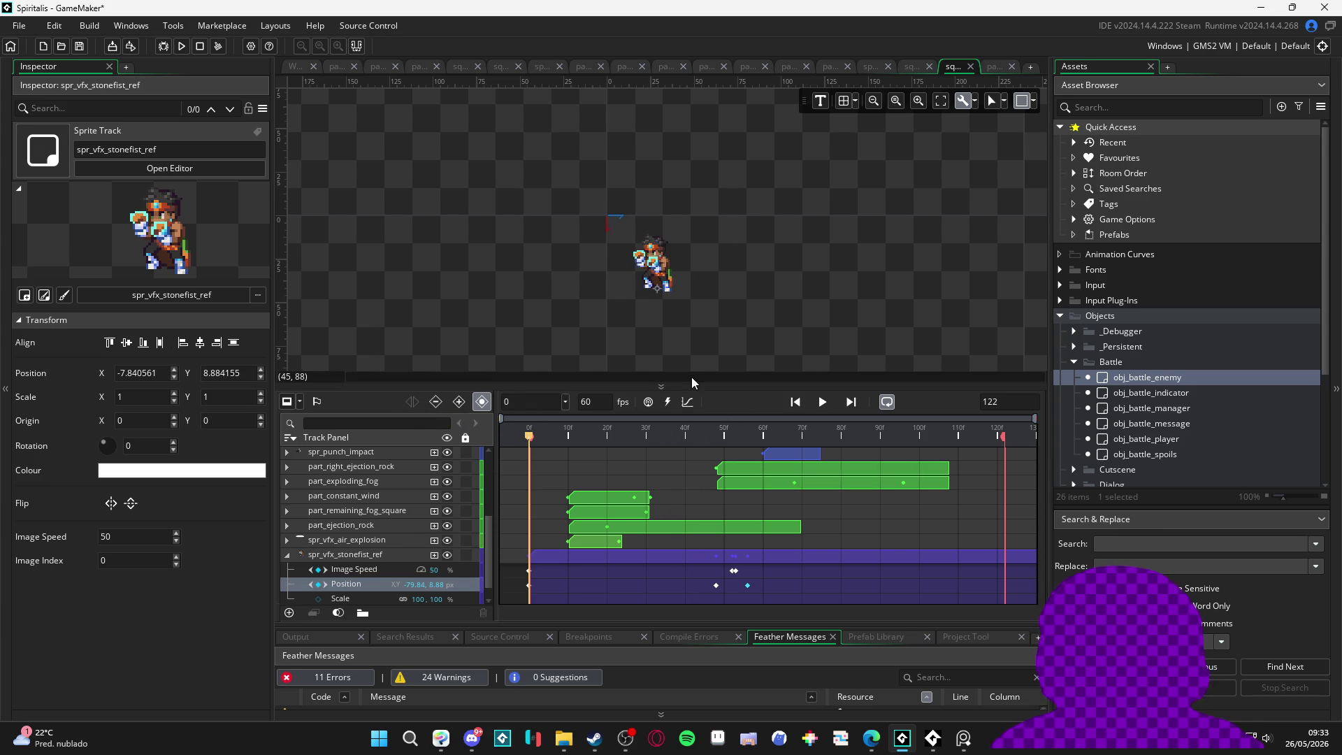
Step: Give the canvas more room above the timeline and replay the stone-fist sequence, scrubbing to frame 59
mouse_move(694, 382)
mouse_down()
mouse_move(711, 427)
mouse_move(721, 389)
mouse_up()
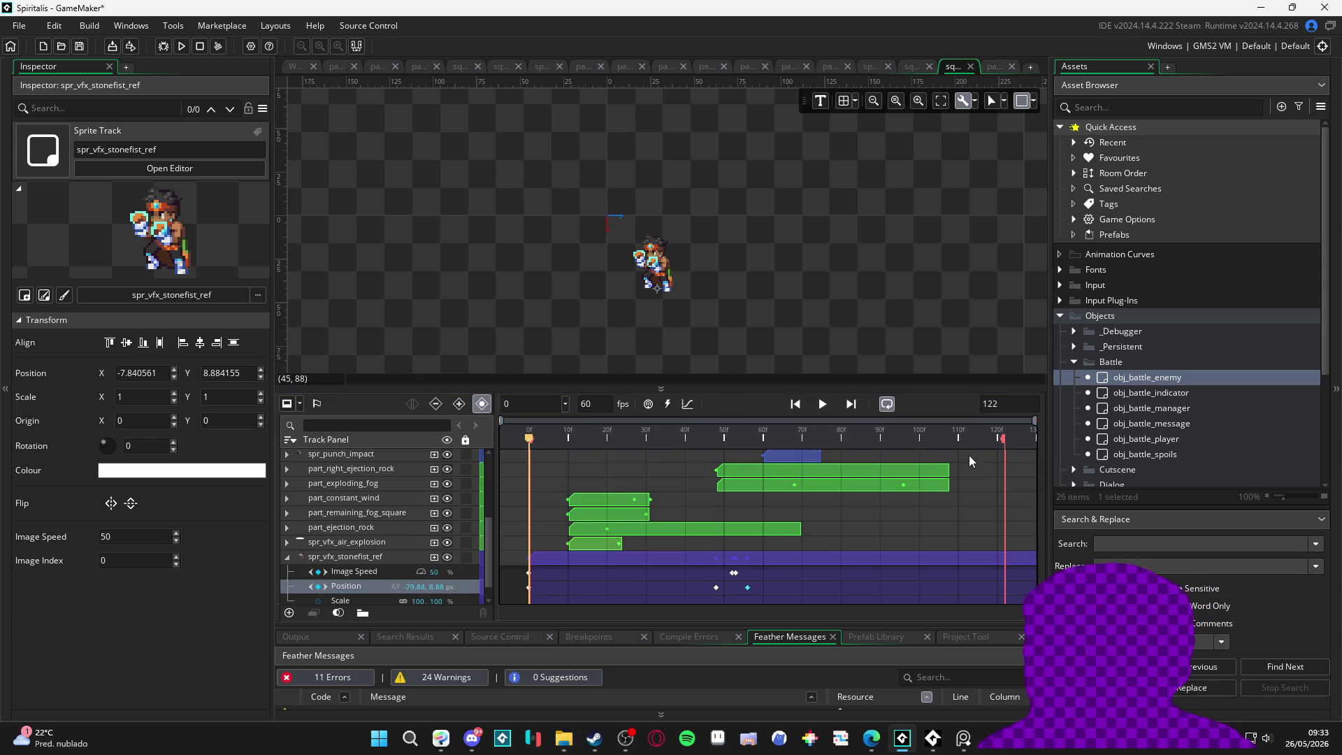
key(space)
click(825, 406)
key(space)
key(space)
mouse_move(517, 429)
mouse_down()
mouse_move(489, 418)
mouse_move(753, 415)
mouse_up()
key(space)
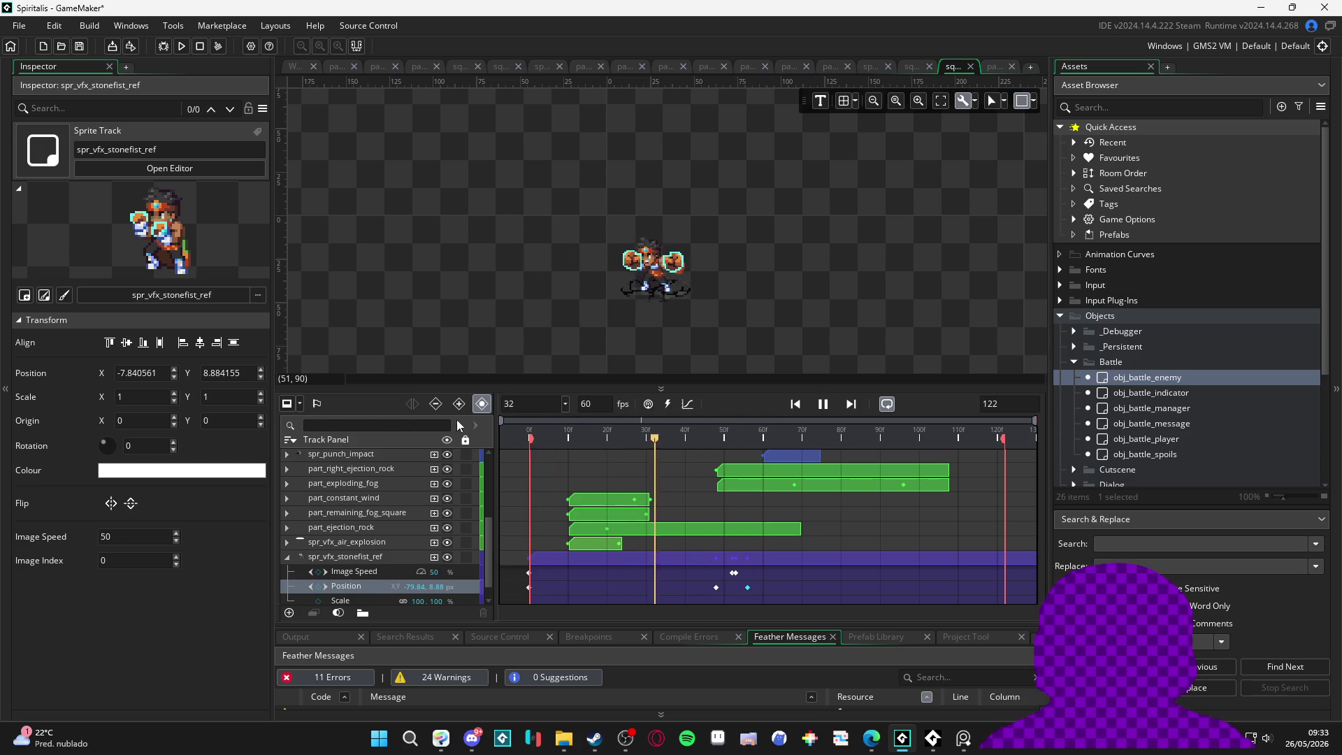
key(space)
key(space)
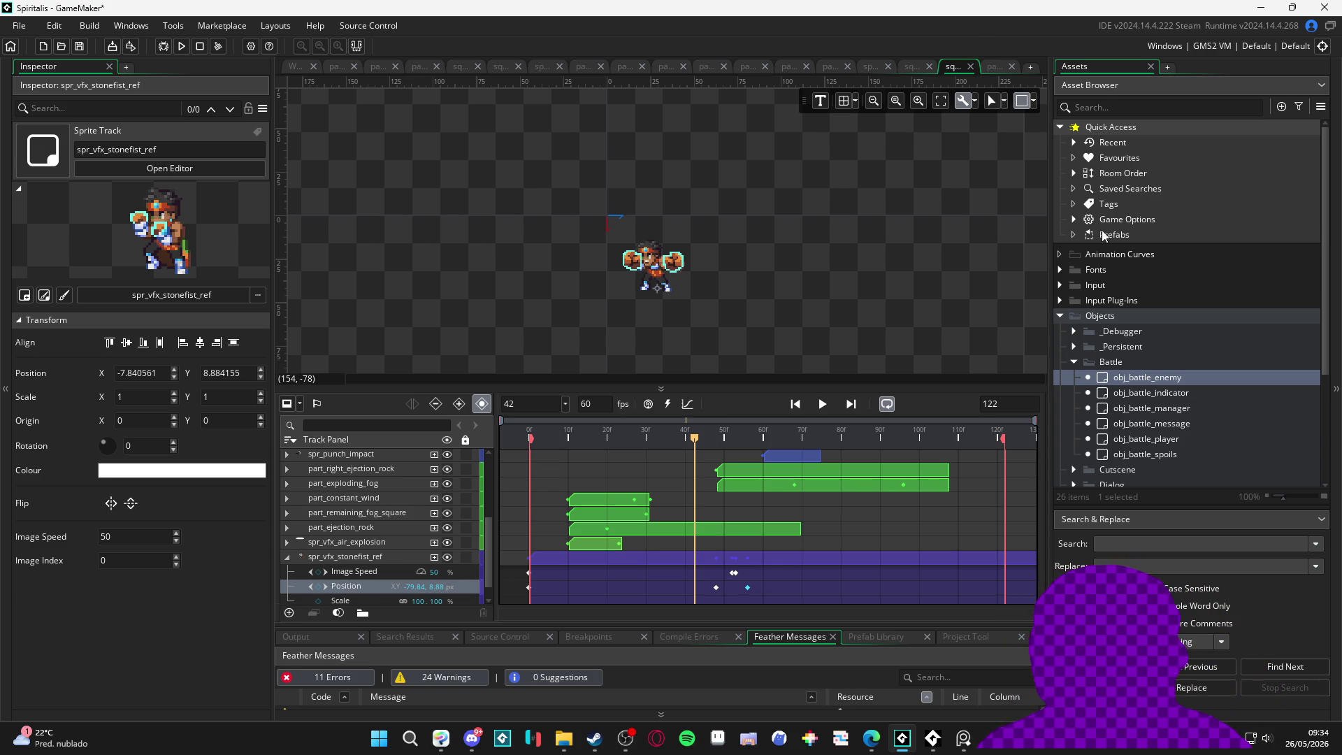
Step: Collapse the Battle objects folder and rewind the sequence to frame 0
click(1075, 363)
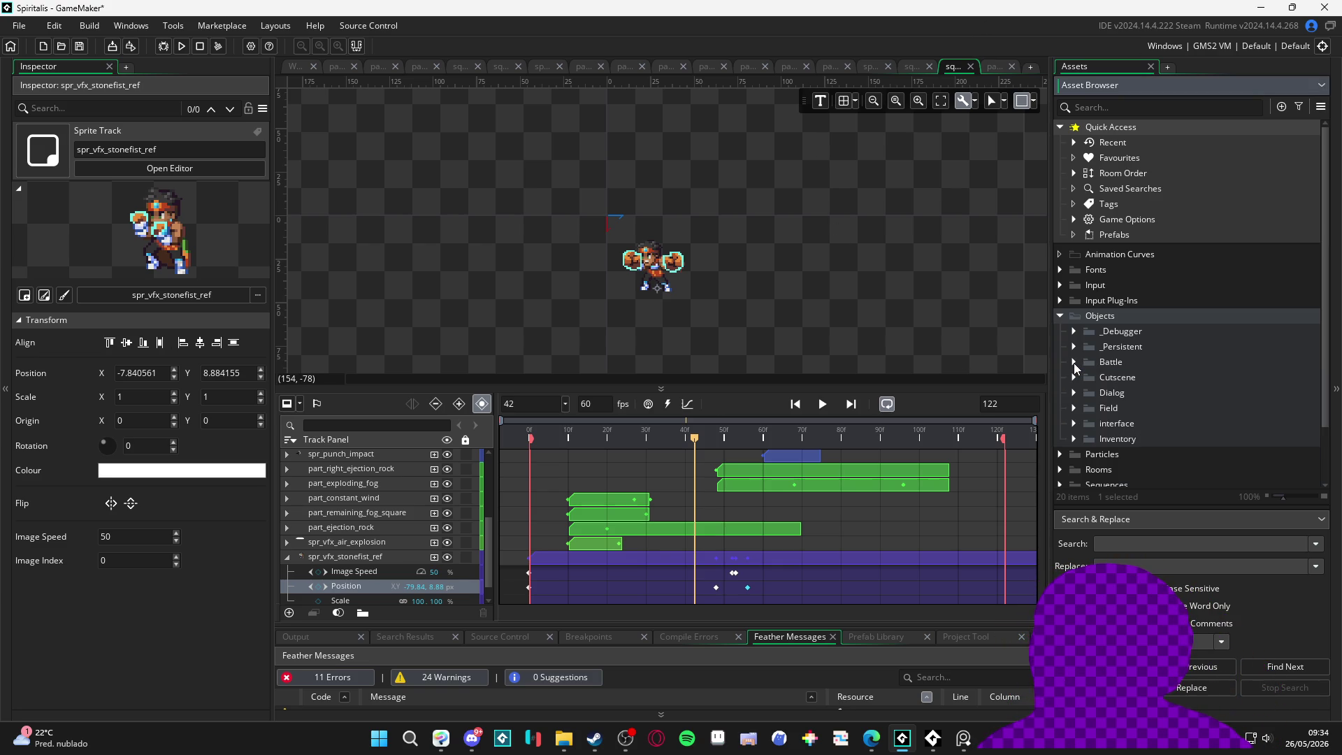
drag(694, 438, 448, 441)
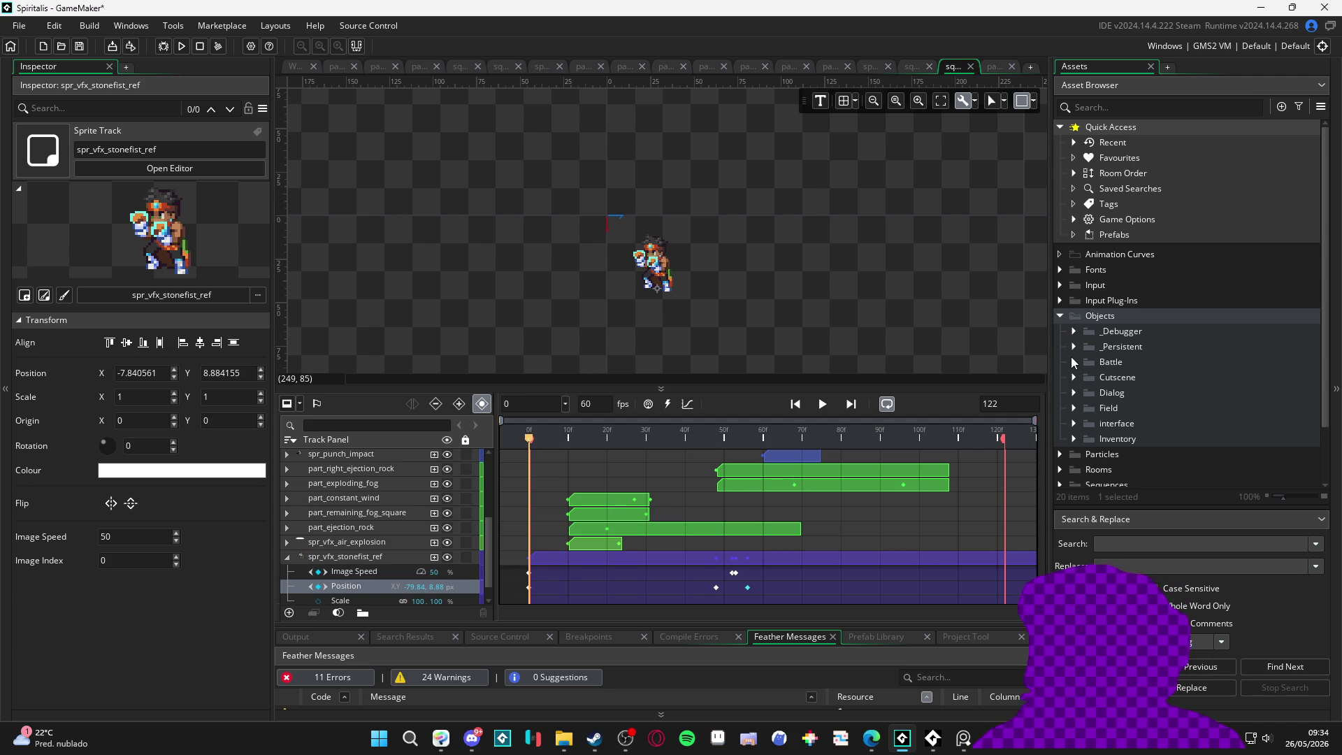
key(alt+Tab)
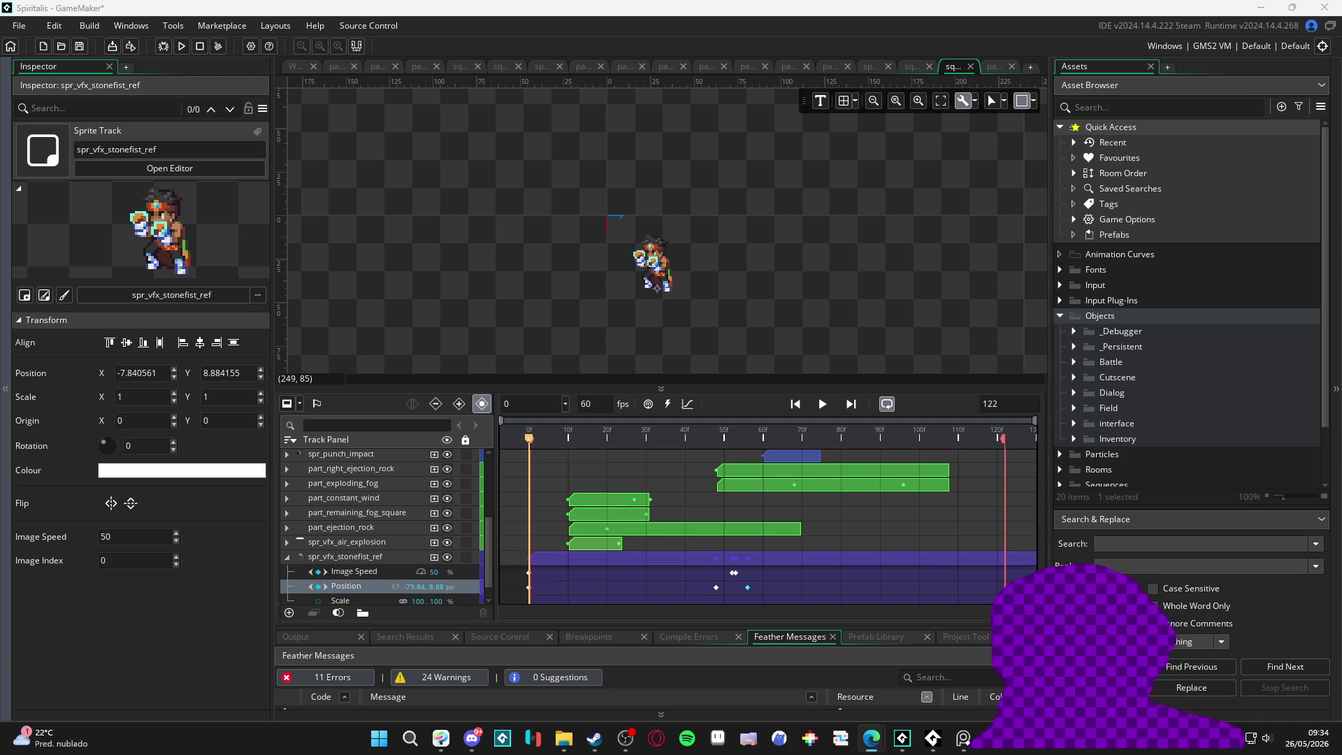
scroll(1119, 392, down, 2)
Step: Create a new group named Tools inside the Rooms folder
scroll(1119, 392, up, 2)
click(1131, 361)
scroll(1131, 362, down, 2)
click(1061, 404)
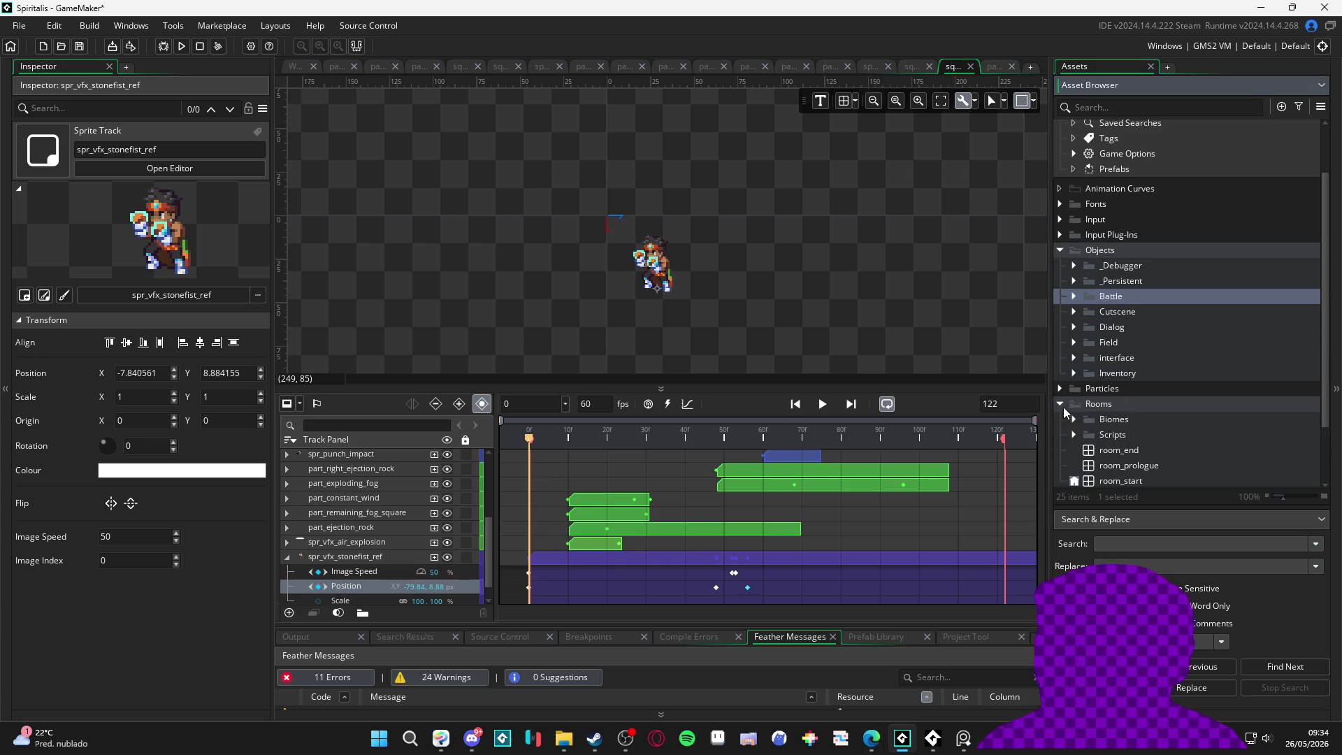
scroll(1091, 409, down, 2)
right_click(1101, 377)
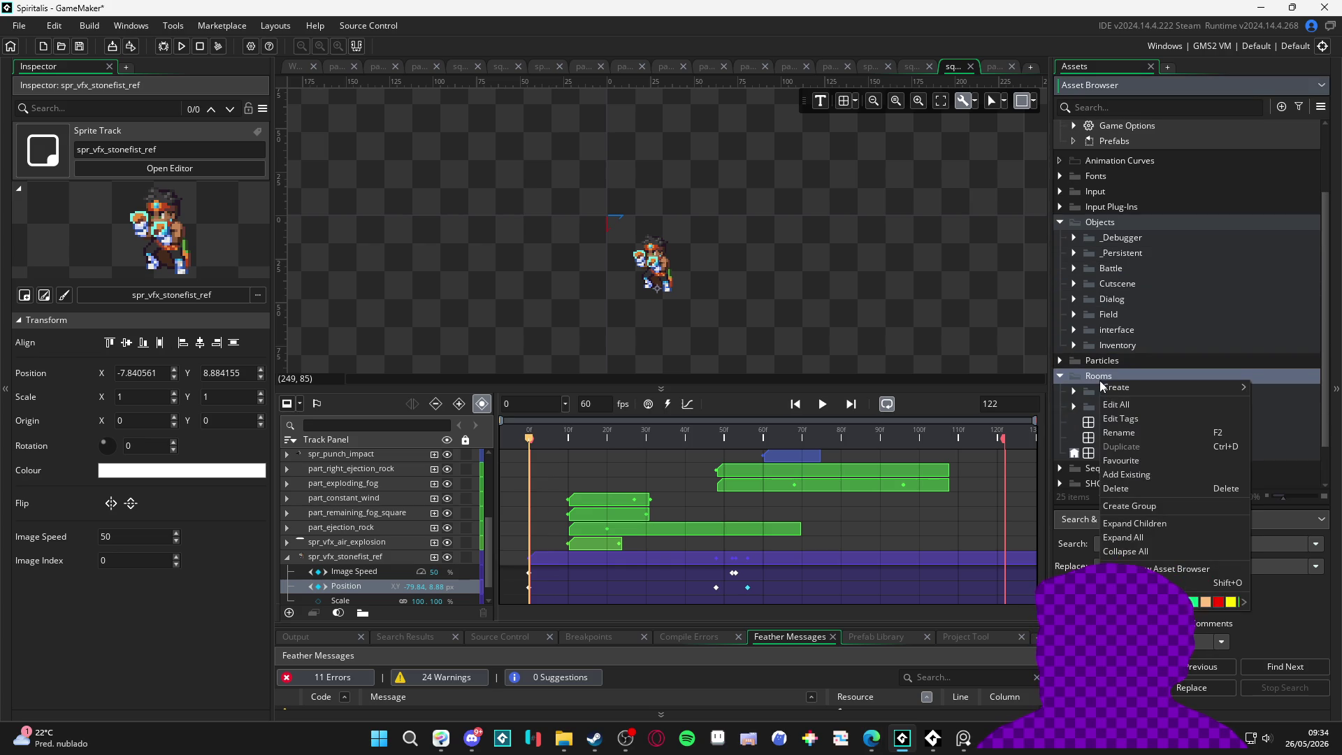
click(1157, 505)
text(r)
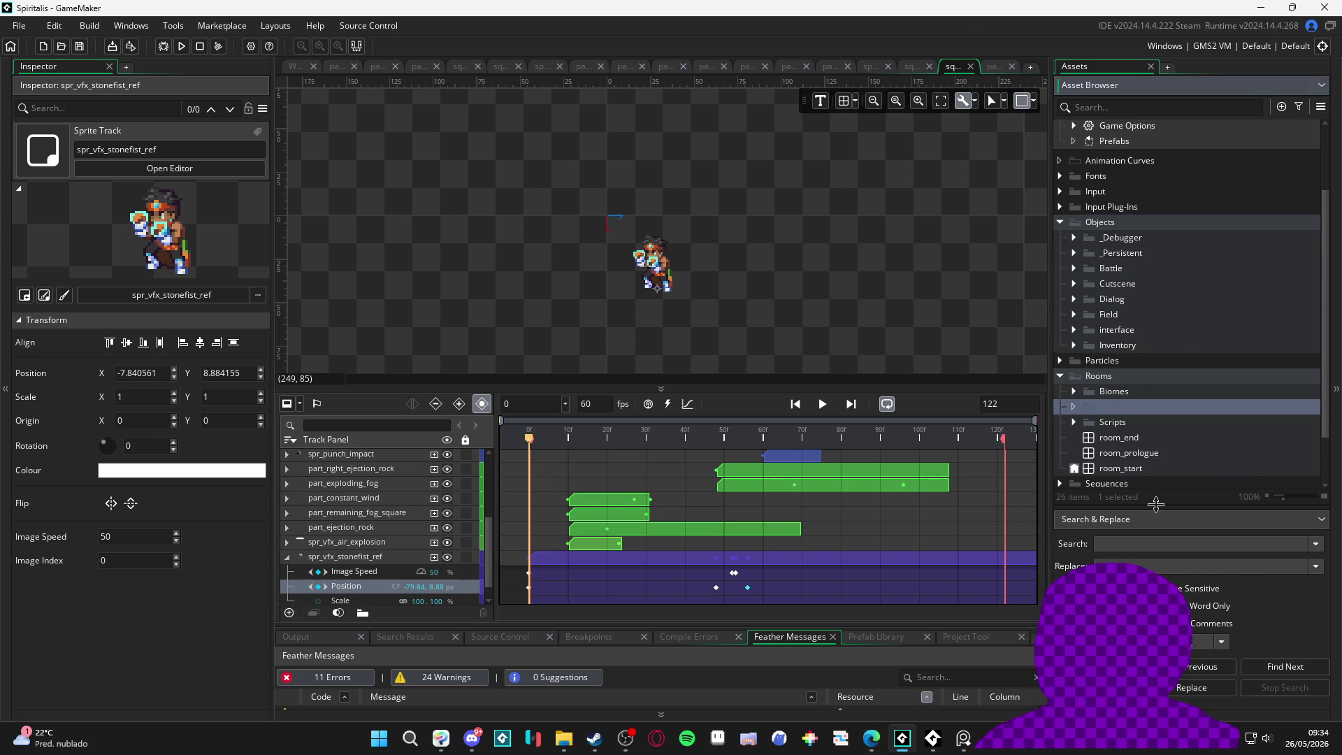
text(s)
key(Return)
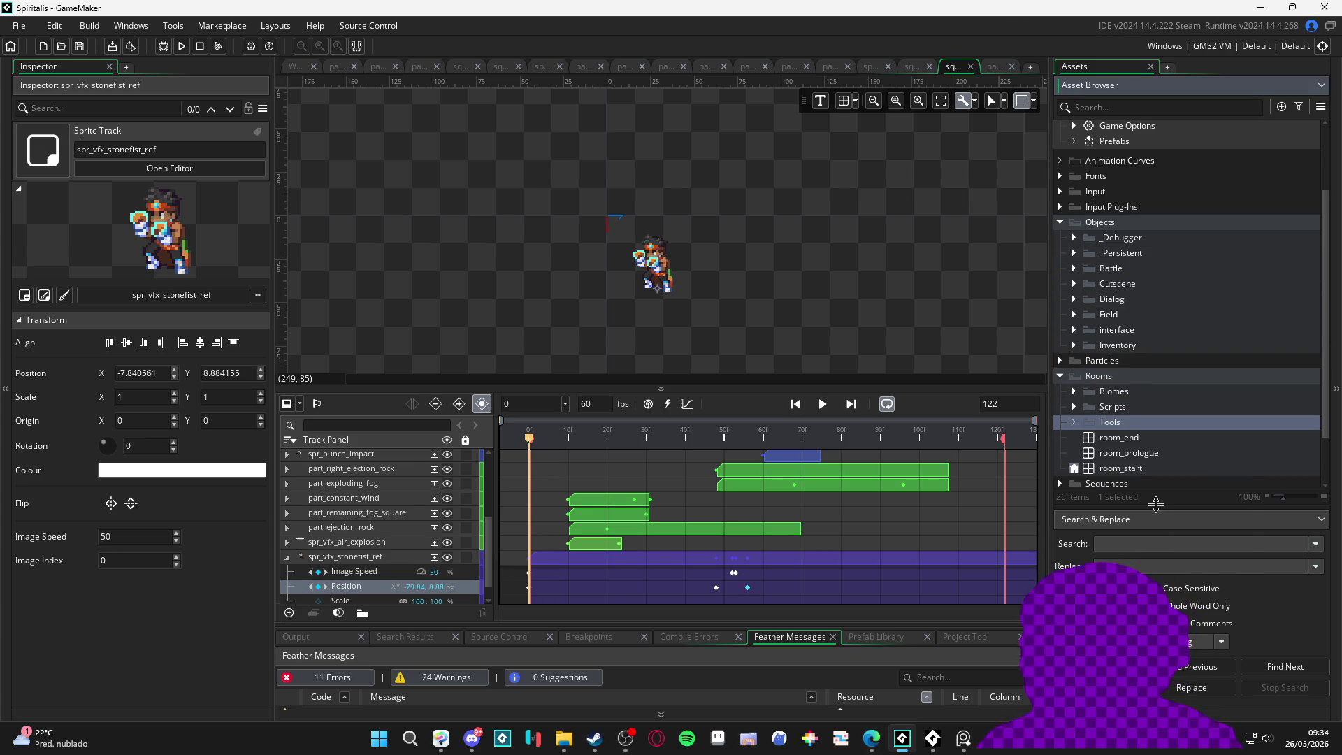
Step: Add a new room inside the Tools group and begin naming it room_tool…
right_click(1152, 423)
mouse_move(1211, 430)
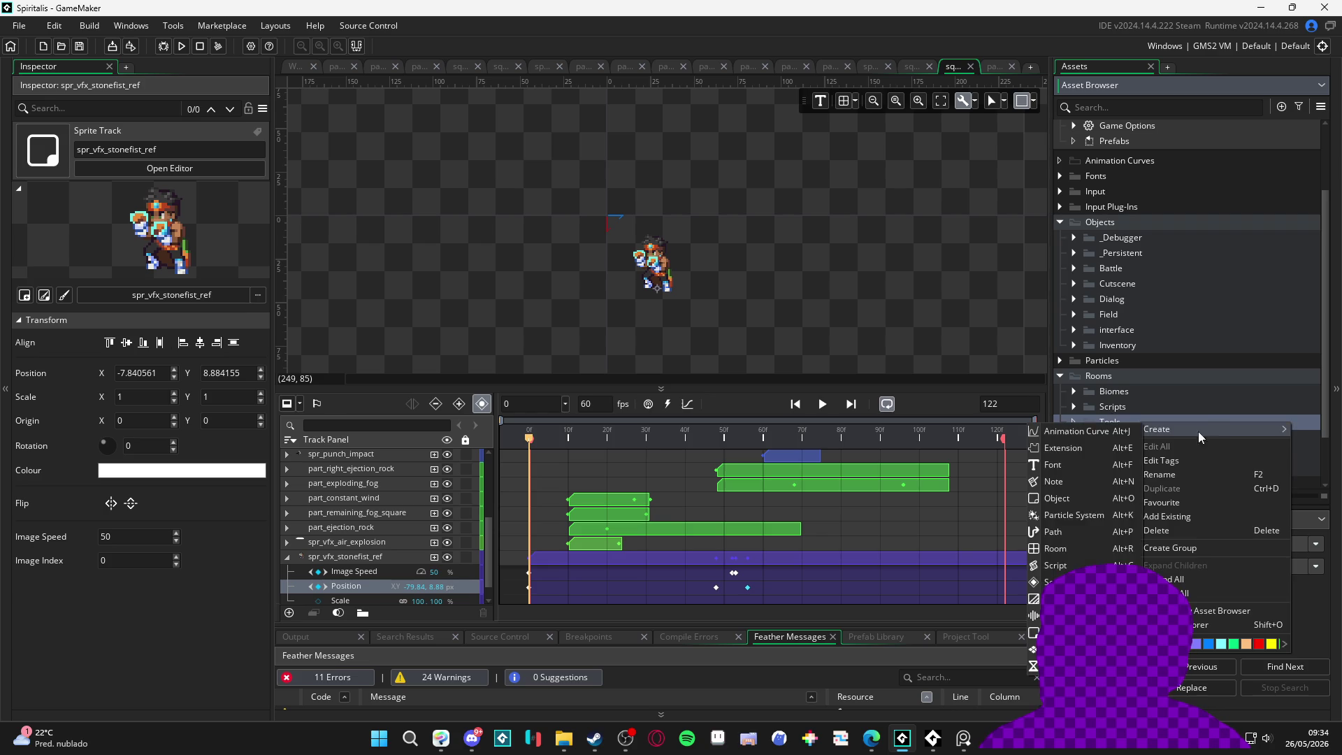
click(1138, 502)
text(room_tool_convert_sequence)
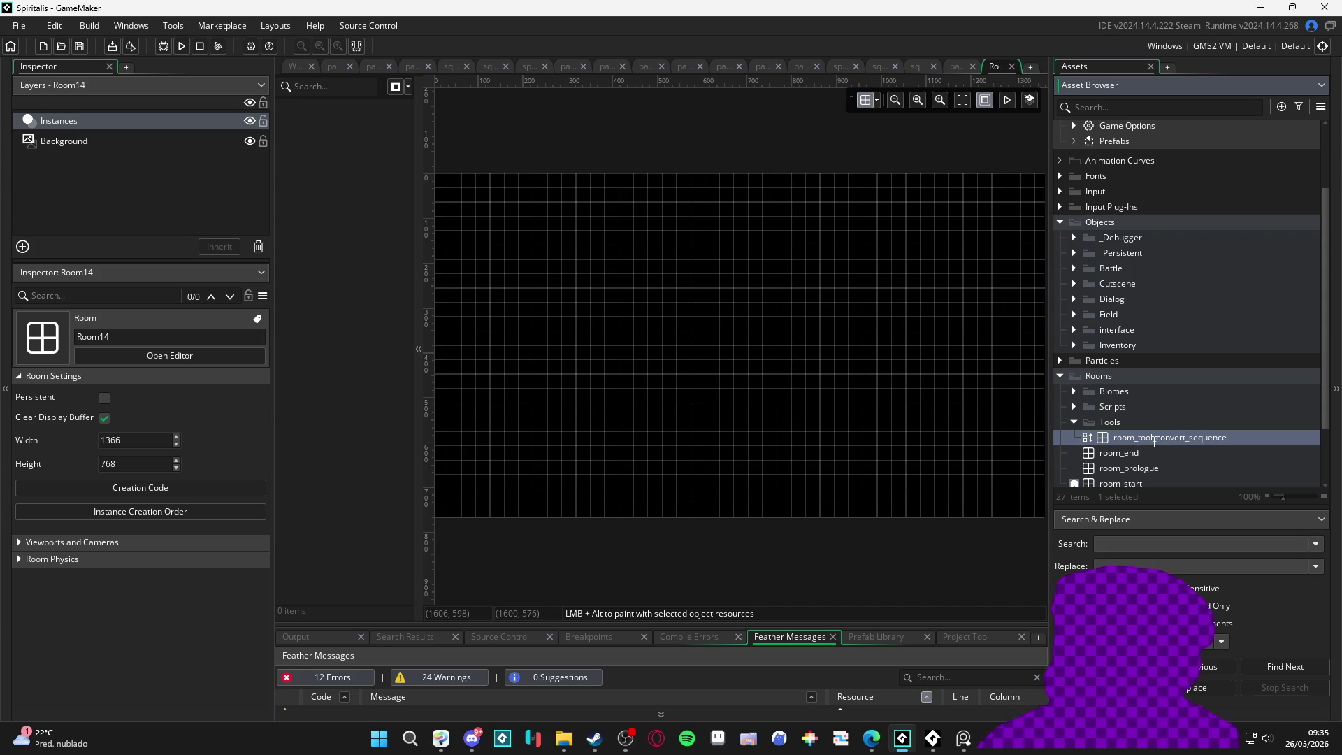
Step: Commit the name room_tool_convert_sequence and expand Viewports and Cameras > Viewport 0
key(Return)
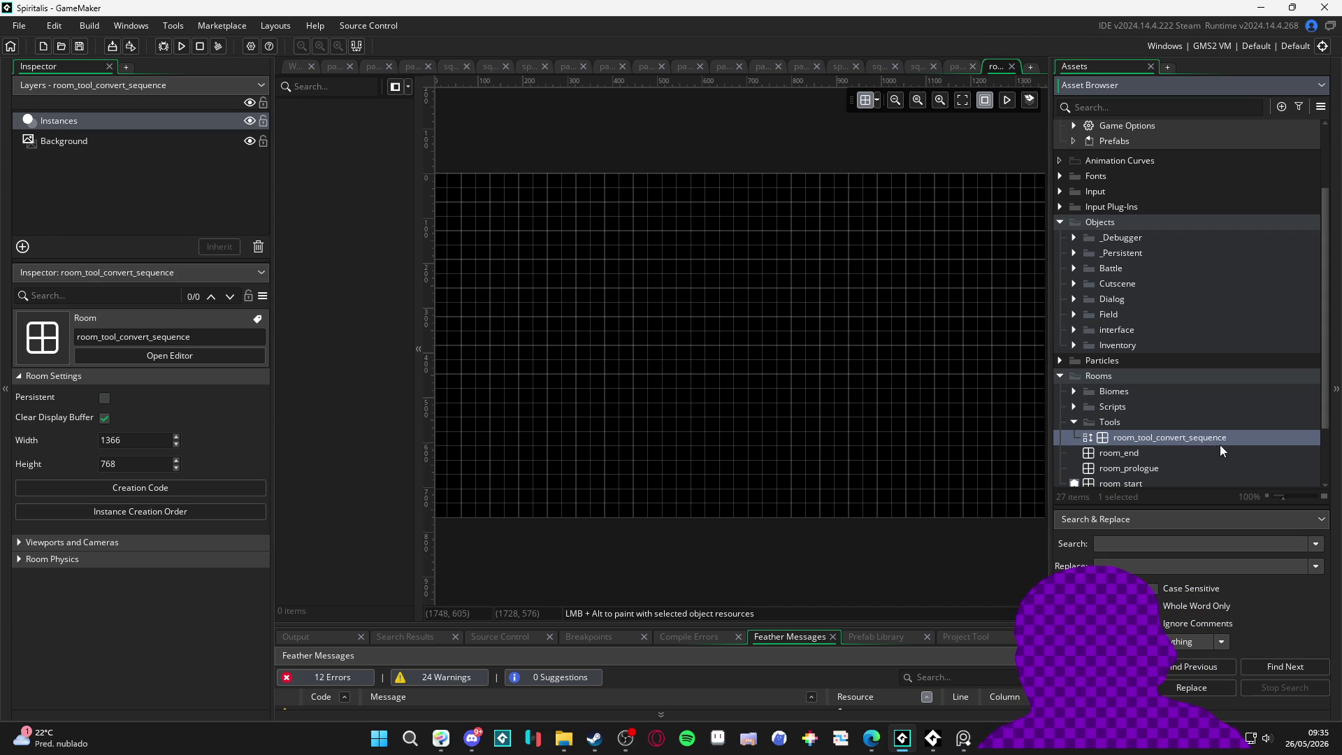
click(49, 543)
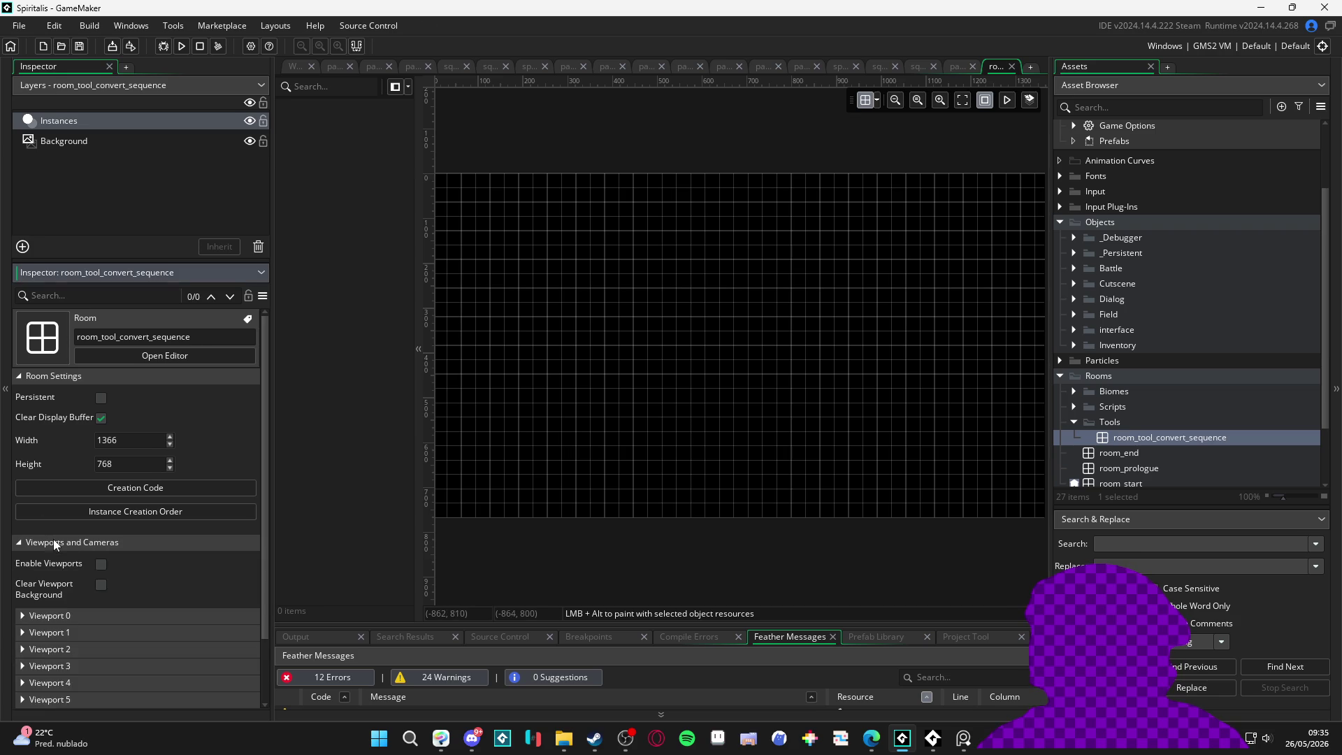
click(105, 620)
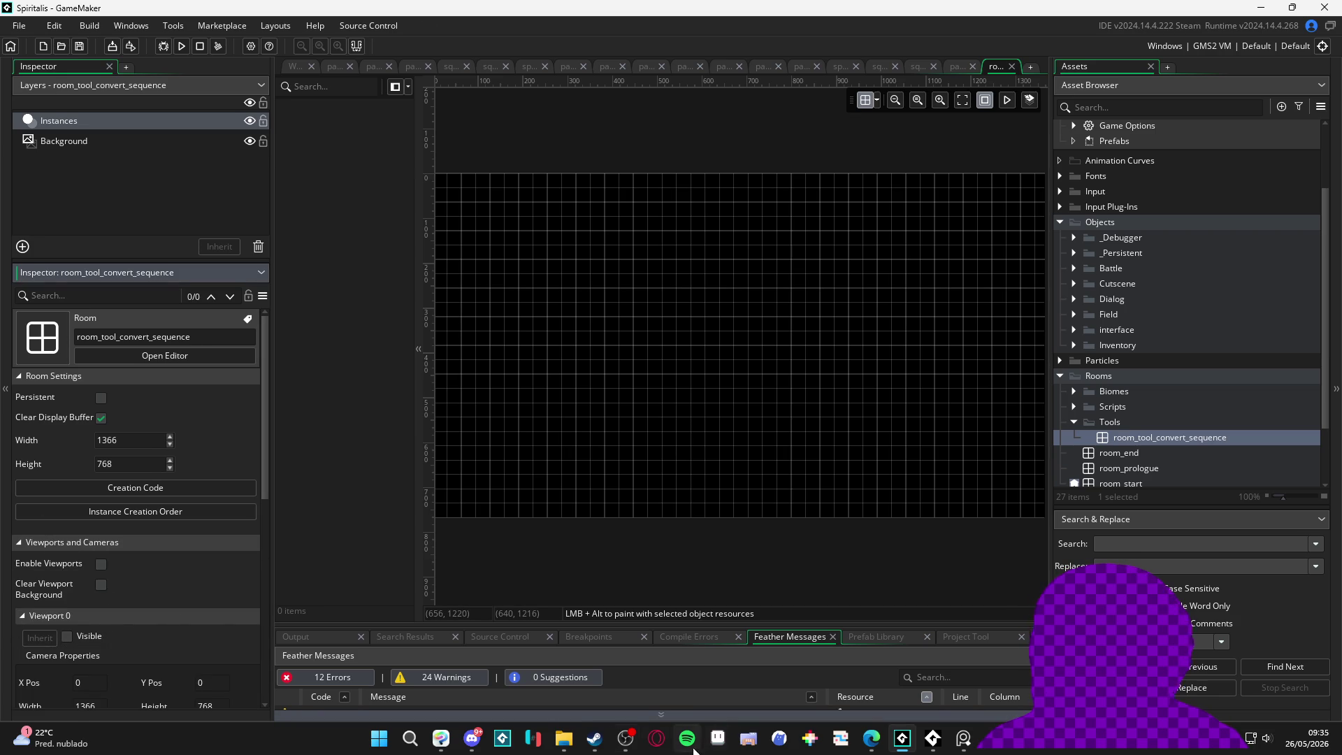
Step: Open room_prologue and room_0_castle_main to compare settings, then reopen room_tool_convert_sequence
double_click(1147, 470)
scroll(1147, 473, down, 2)
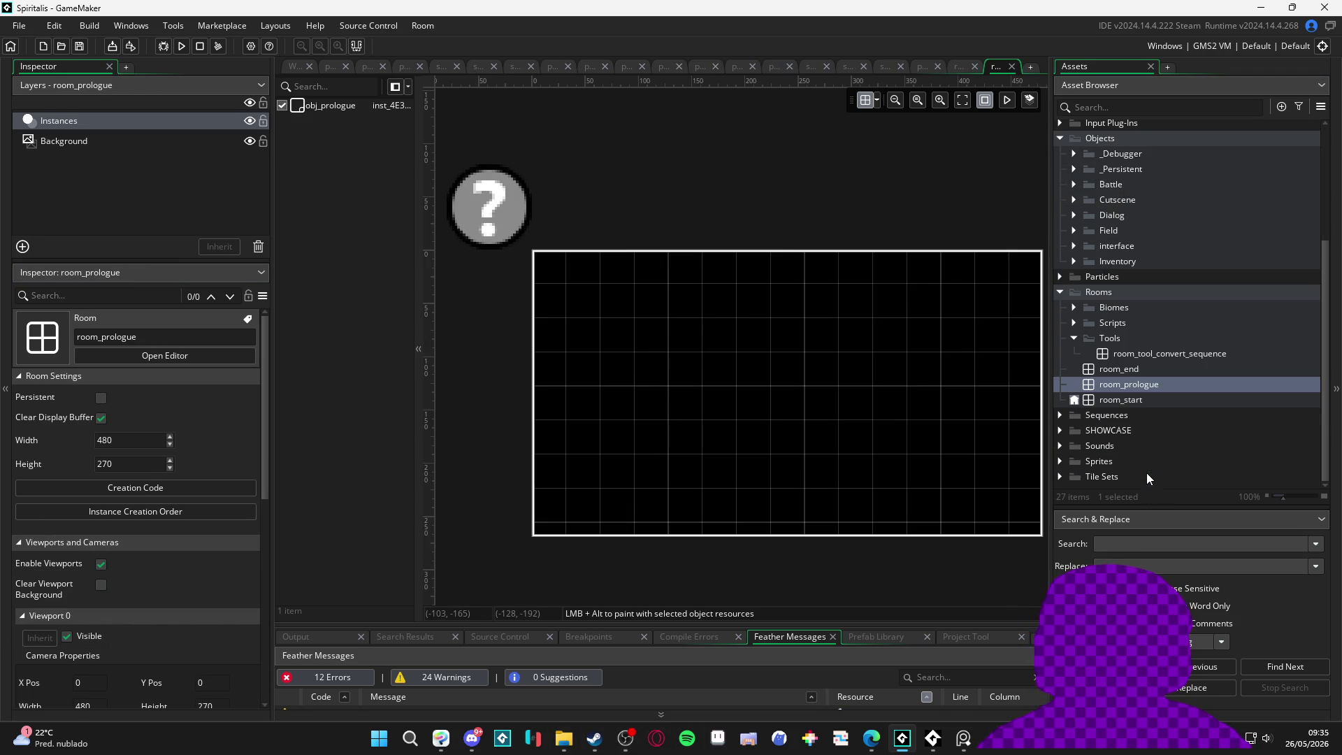
click(1074, 308)
click(1132, 340)
double_click(1132, 339)
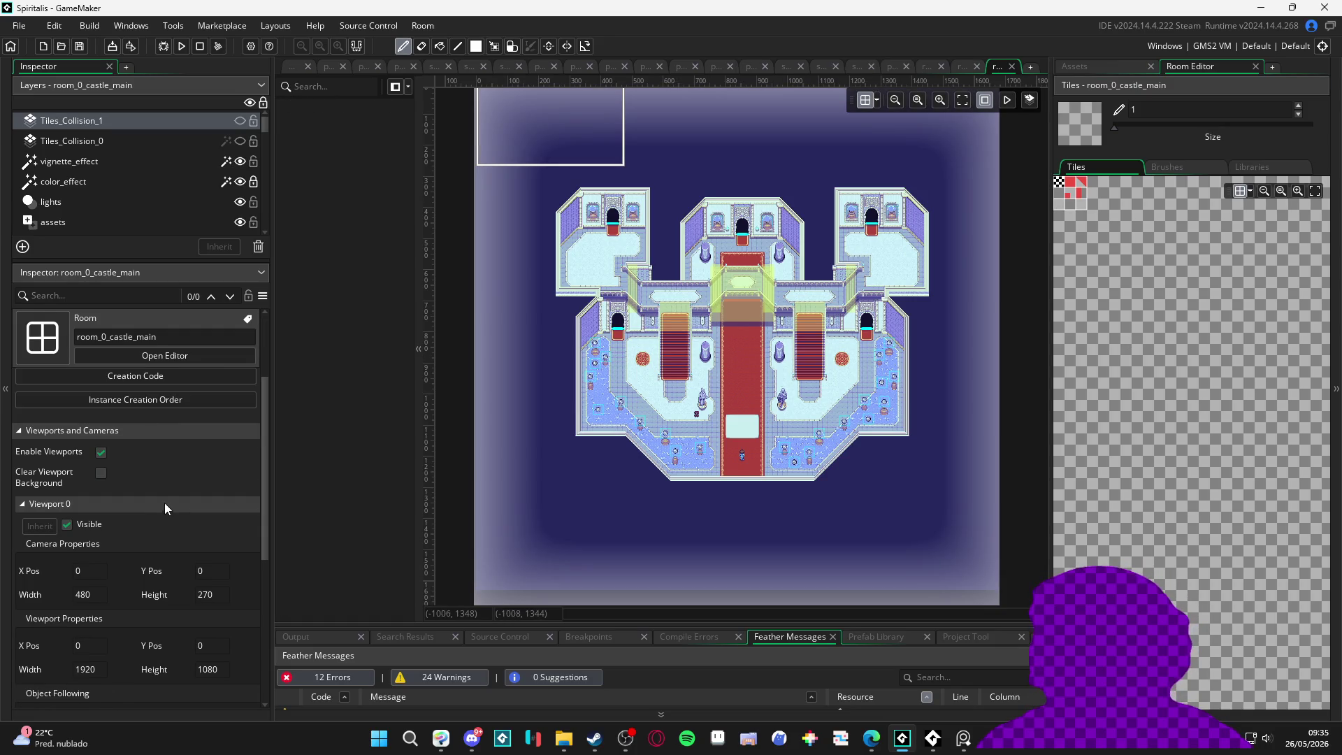
click(1065, 66)
scroll(1142, 410, down, 2)
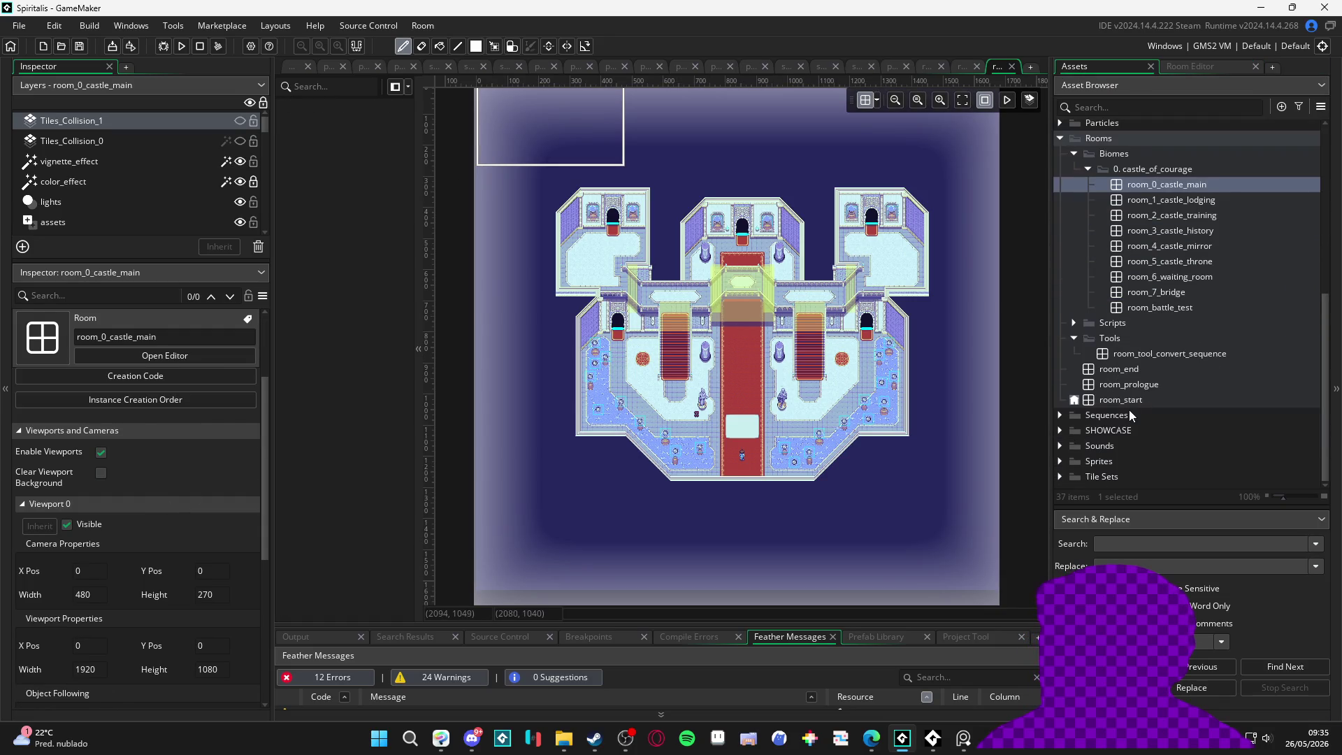
double_click(1168, 353)
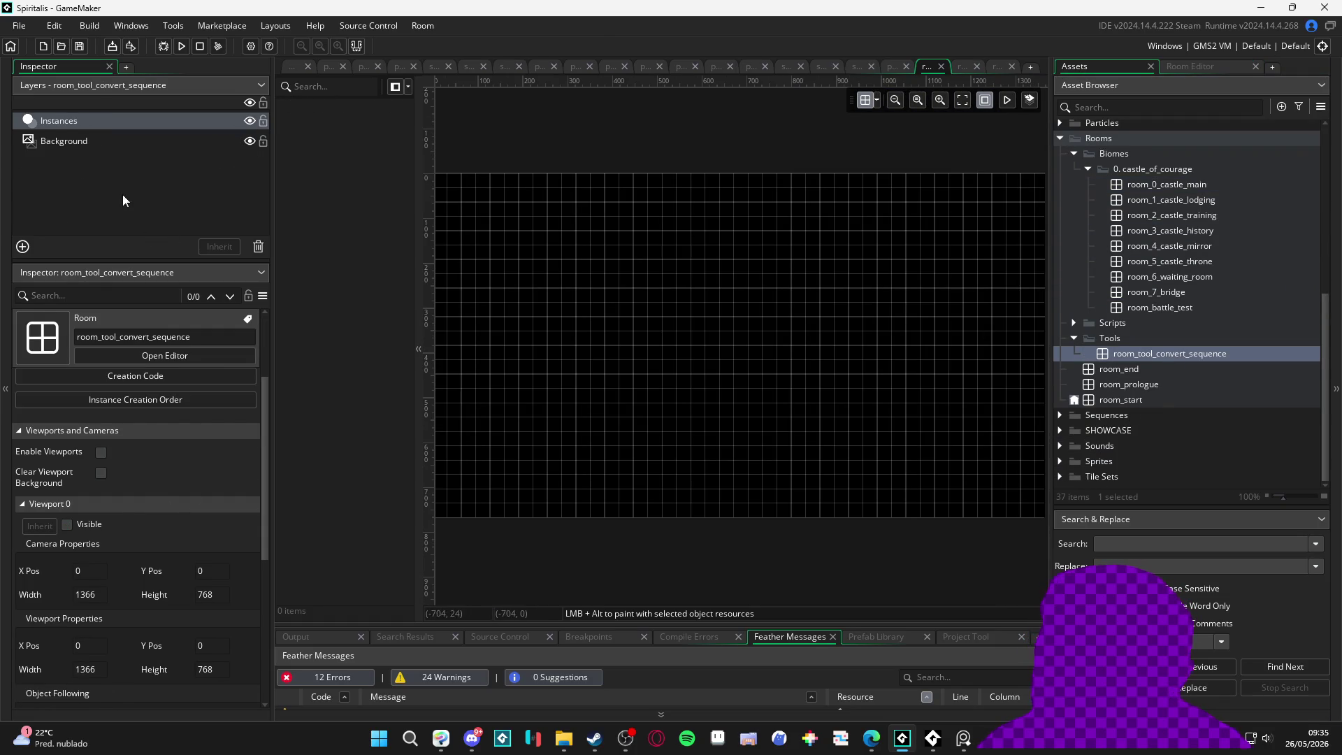
Step: Set the camera to 480×270 and the viewport to 1280×720
click(102, 595)
text(480)
key(Tab)
text(270)
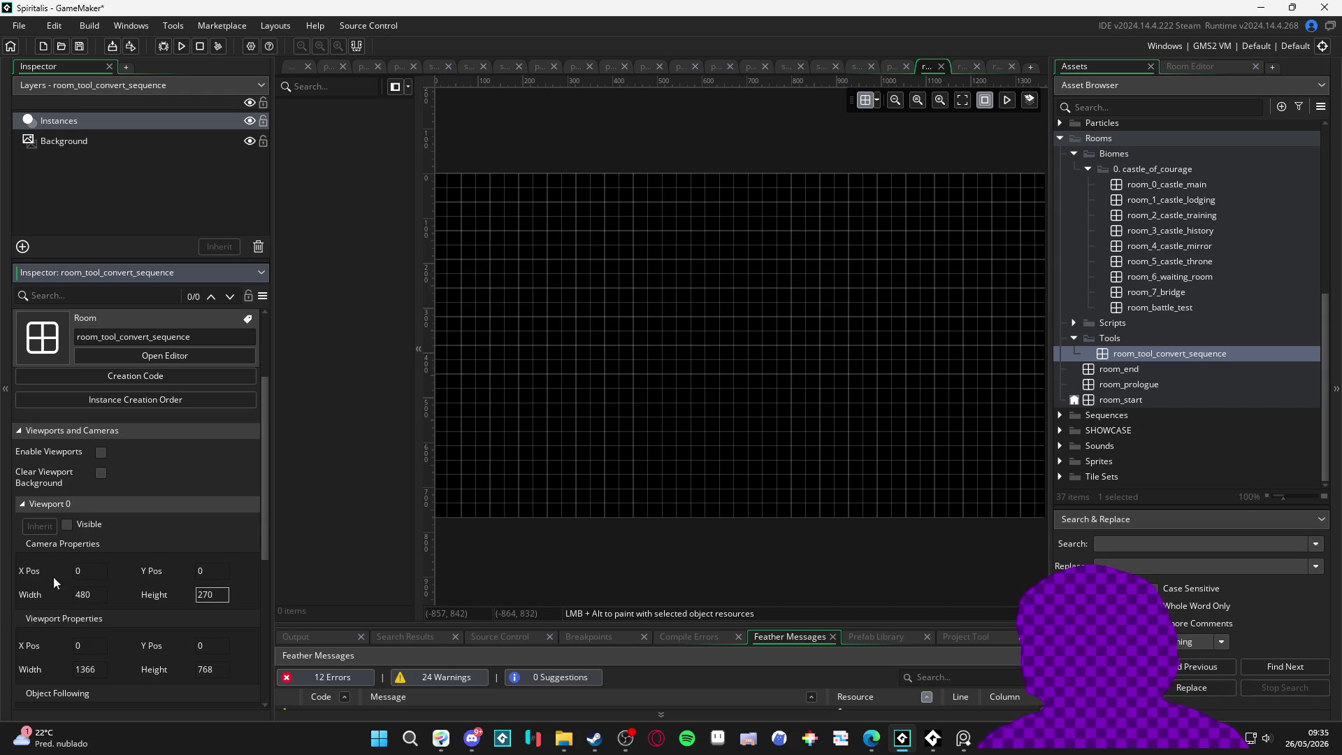
text(1280)
key(Tab)
text(720)
click(489, 536)
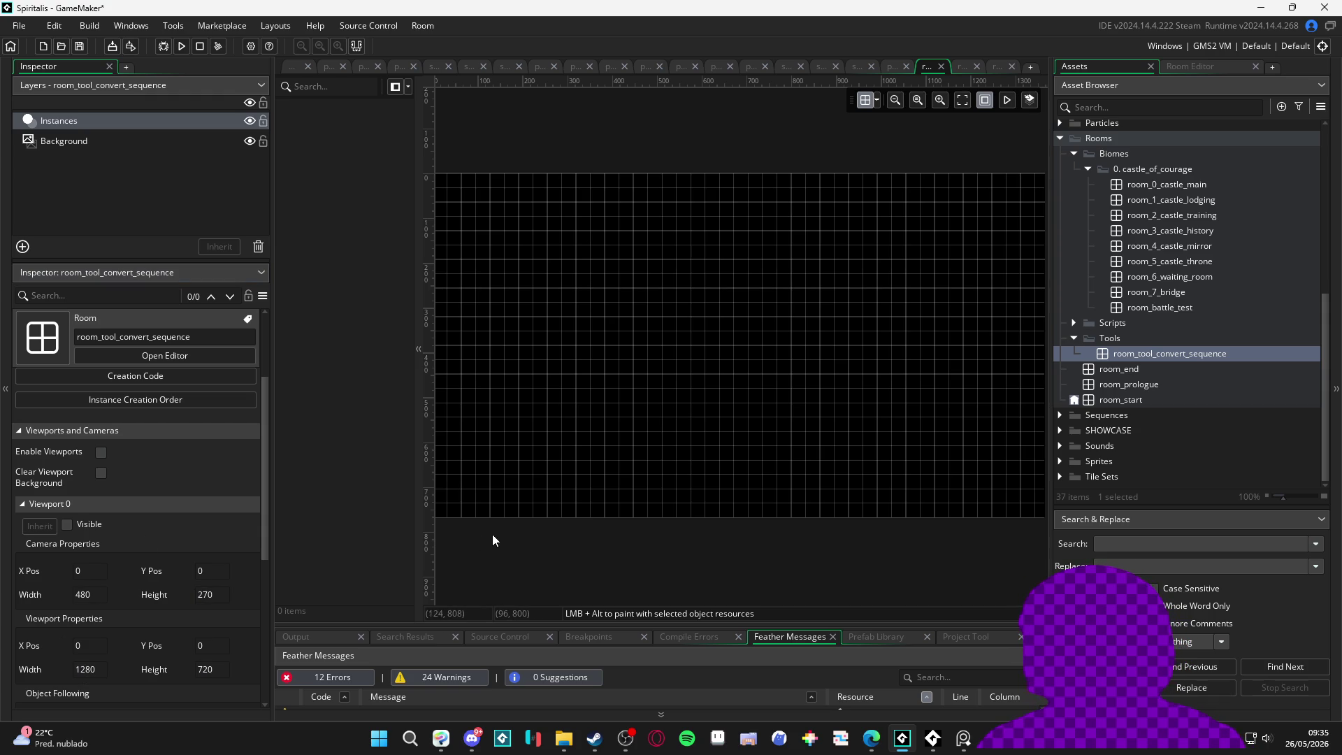
Step: Resize the room to 480 wide by 270 high
click(121, 440)
text(480)
key(Tab)
text(270)
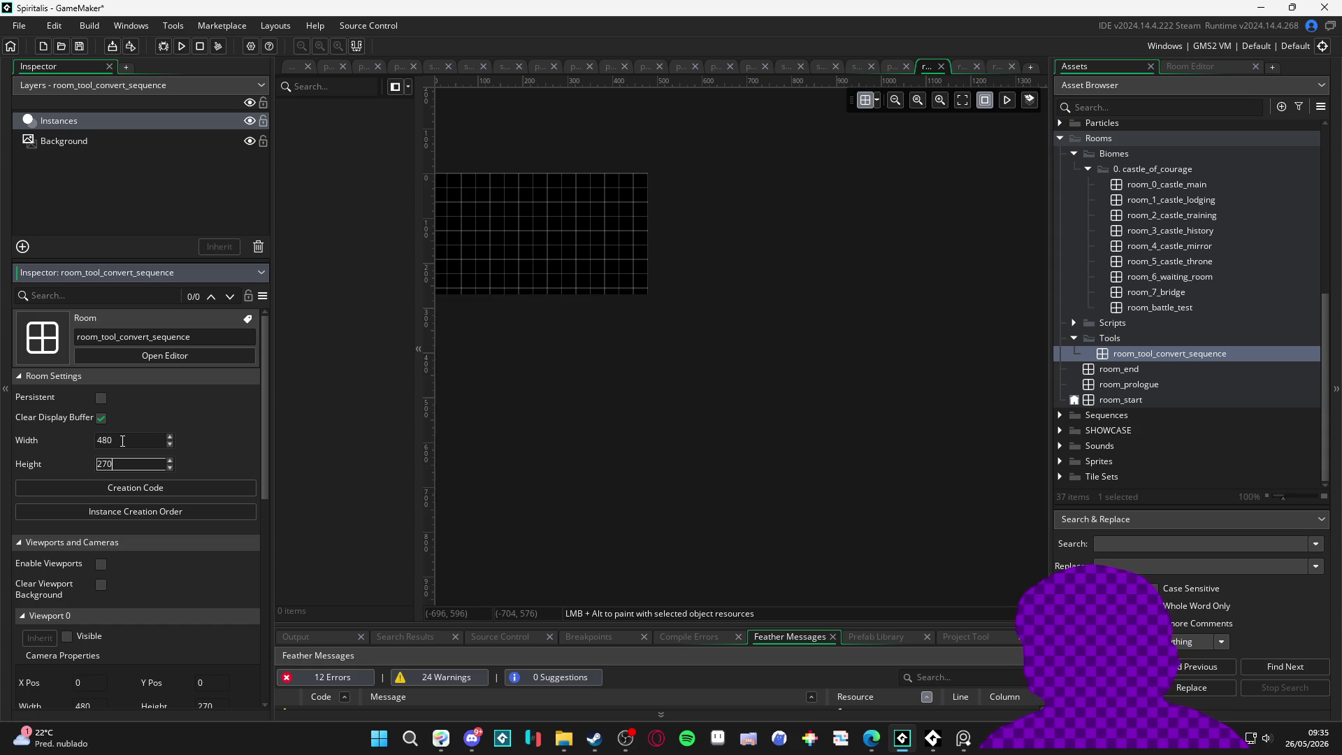
click(559, 301)
Step: Hide the Background layer and select the Instances layer to add a new layer
scroll(711, 367, up, 1)
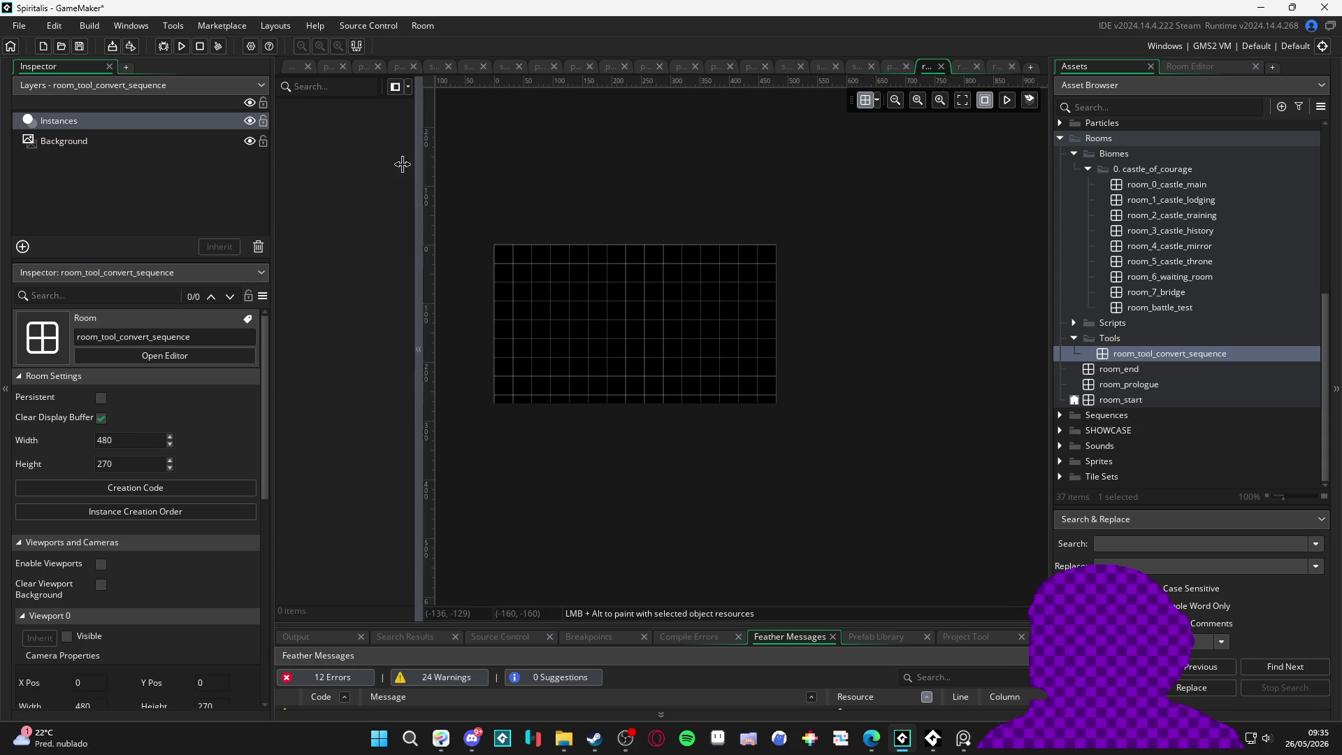
click(249, 141)
scroll(719, 362, up, 2)
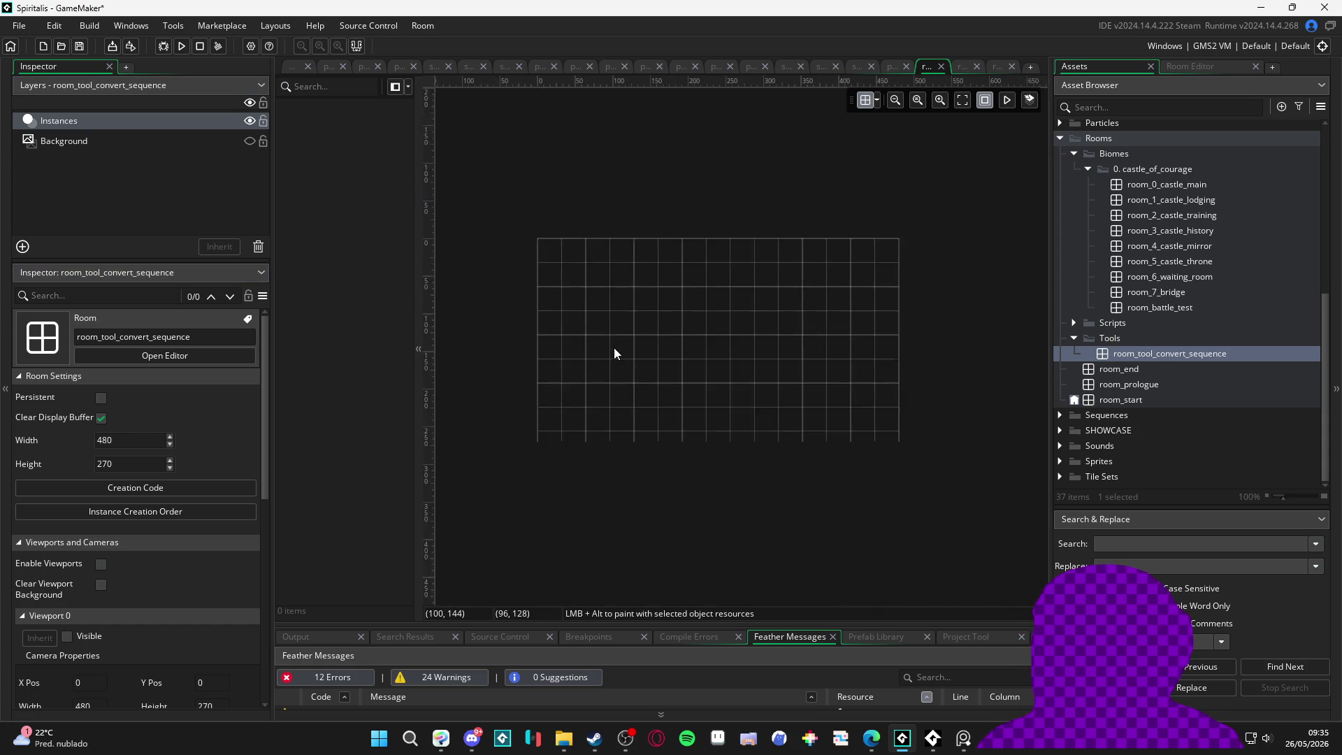
click(131, 123)
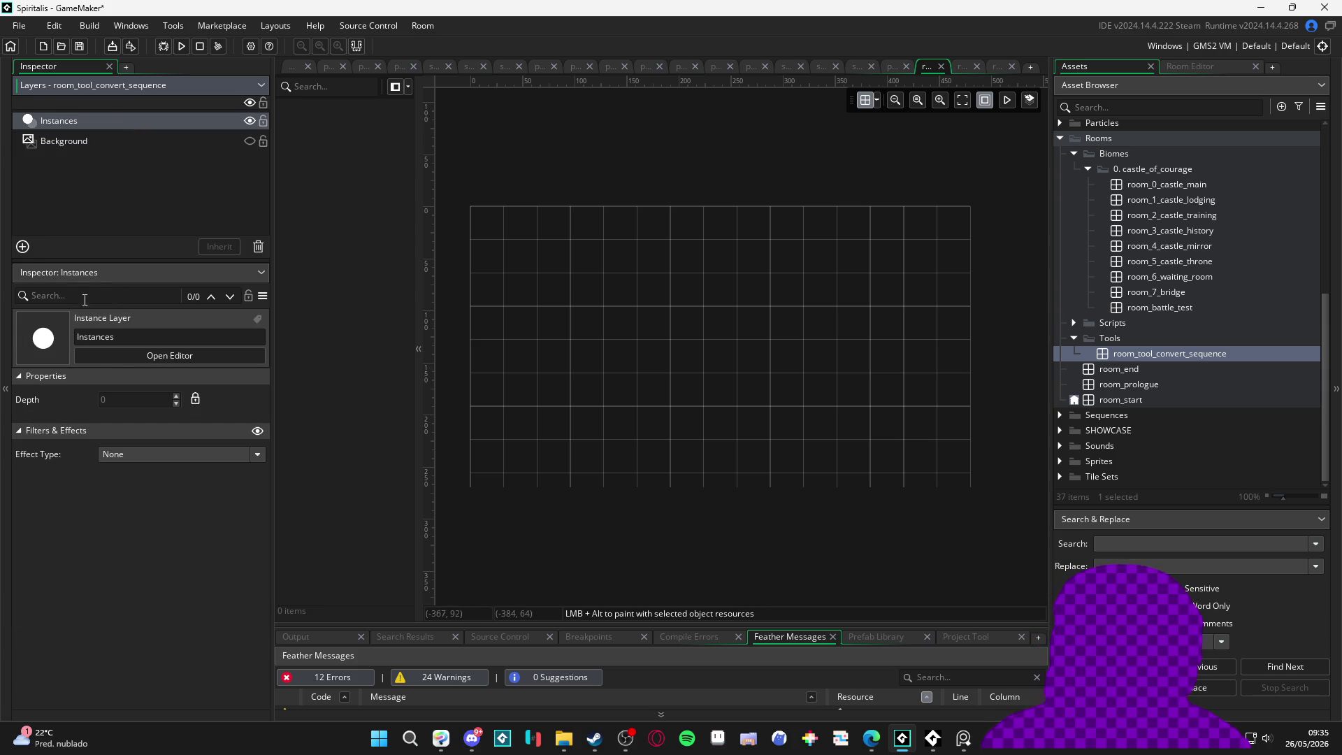
click(22, 246)
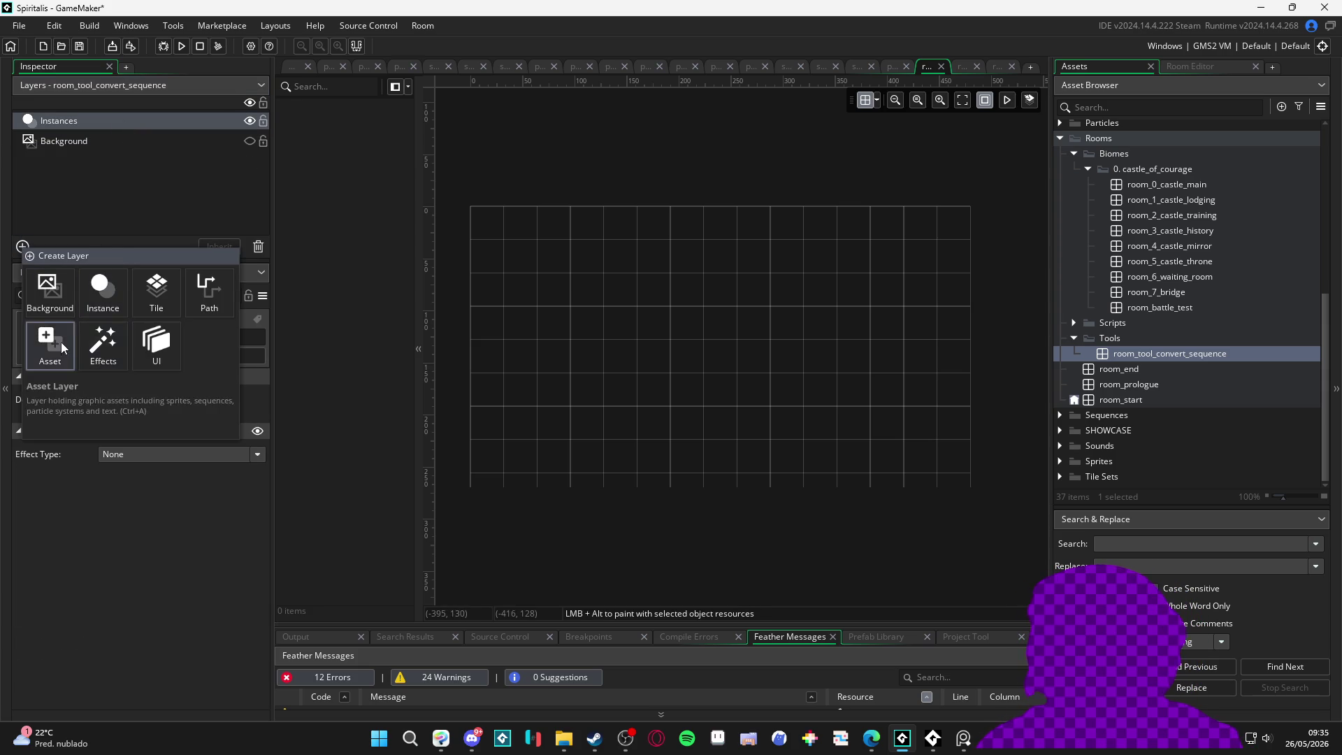
Step: Add an asset layer named sequences to the room
click(61, 342)
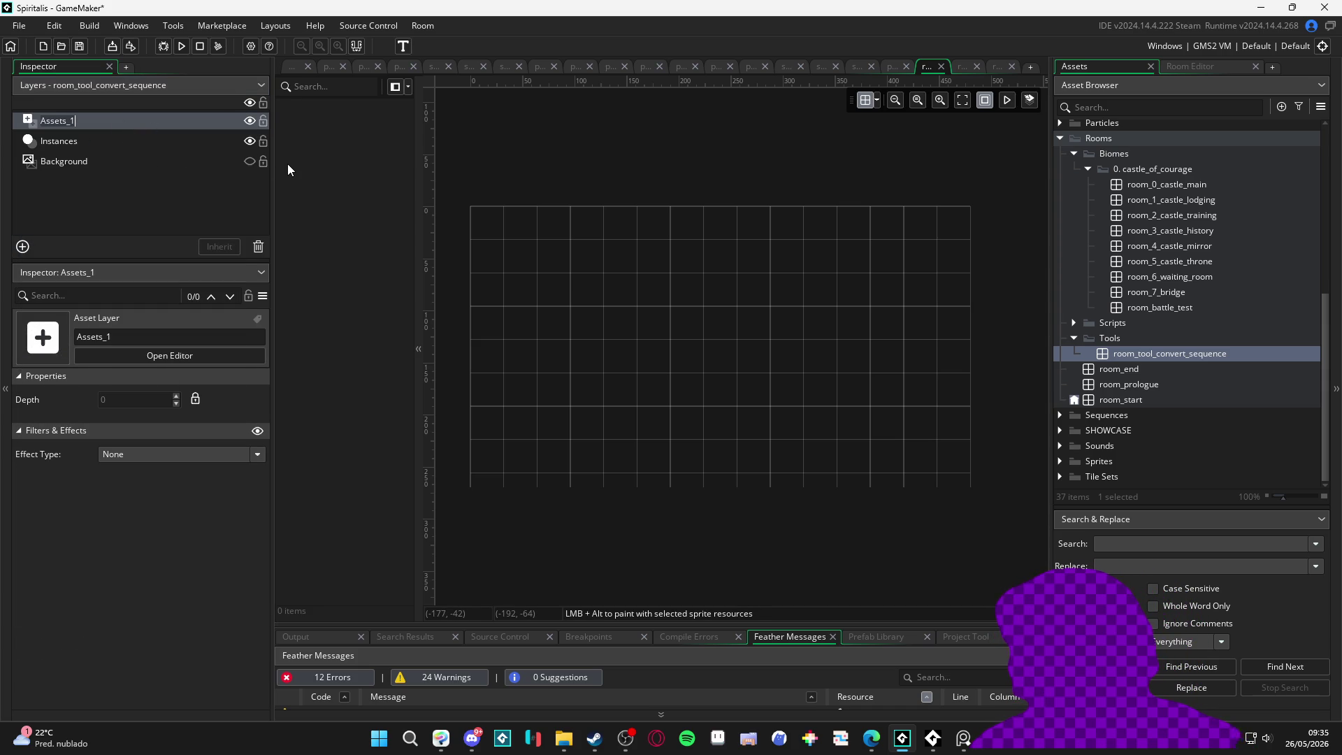
text(sequences)
key(Return)
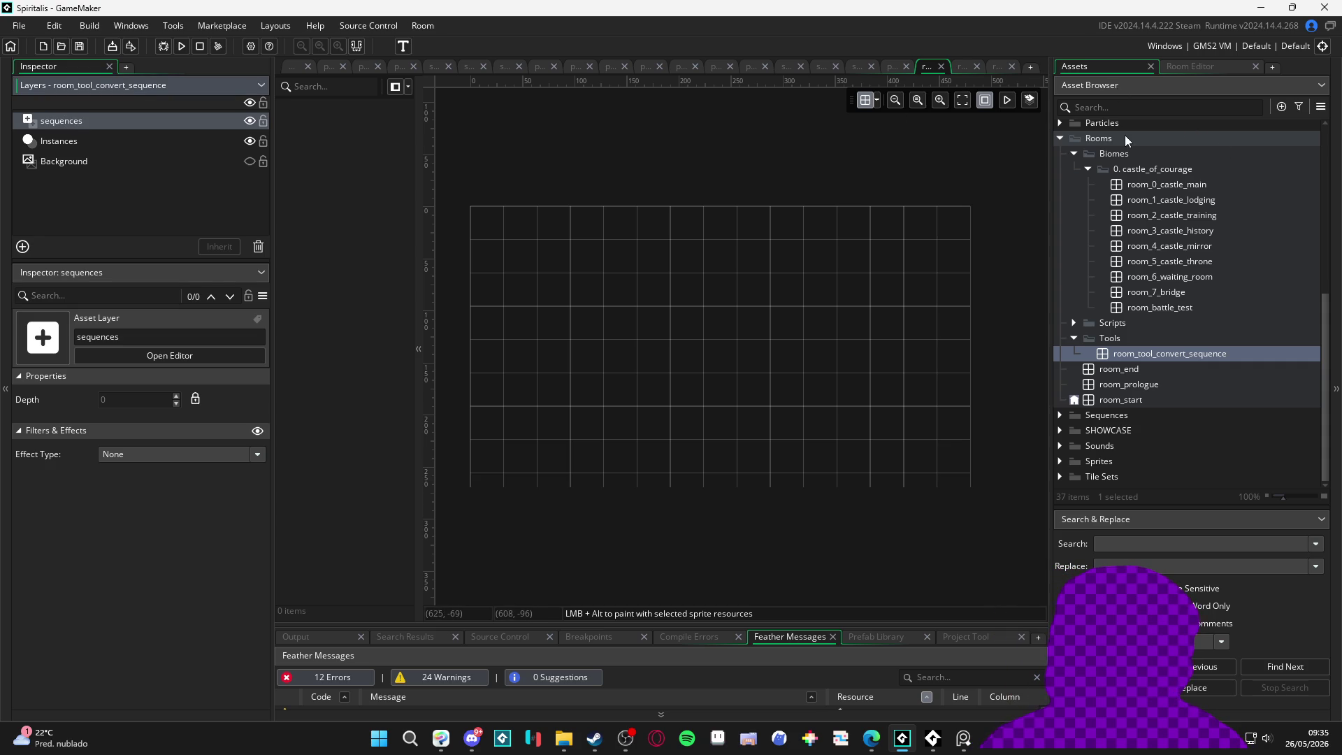
Step: Filter the Asset Browser by 'sqn', clear the filter, then switch to Aseprite
click(1143, 108)
text(sqn)
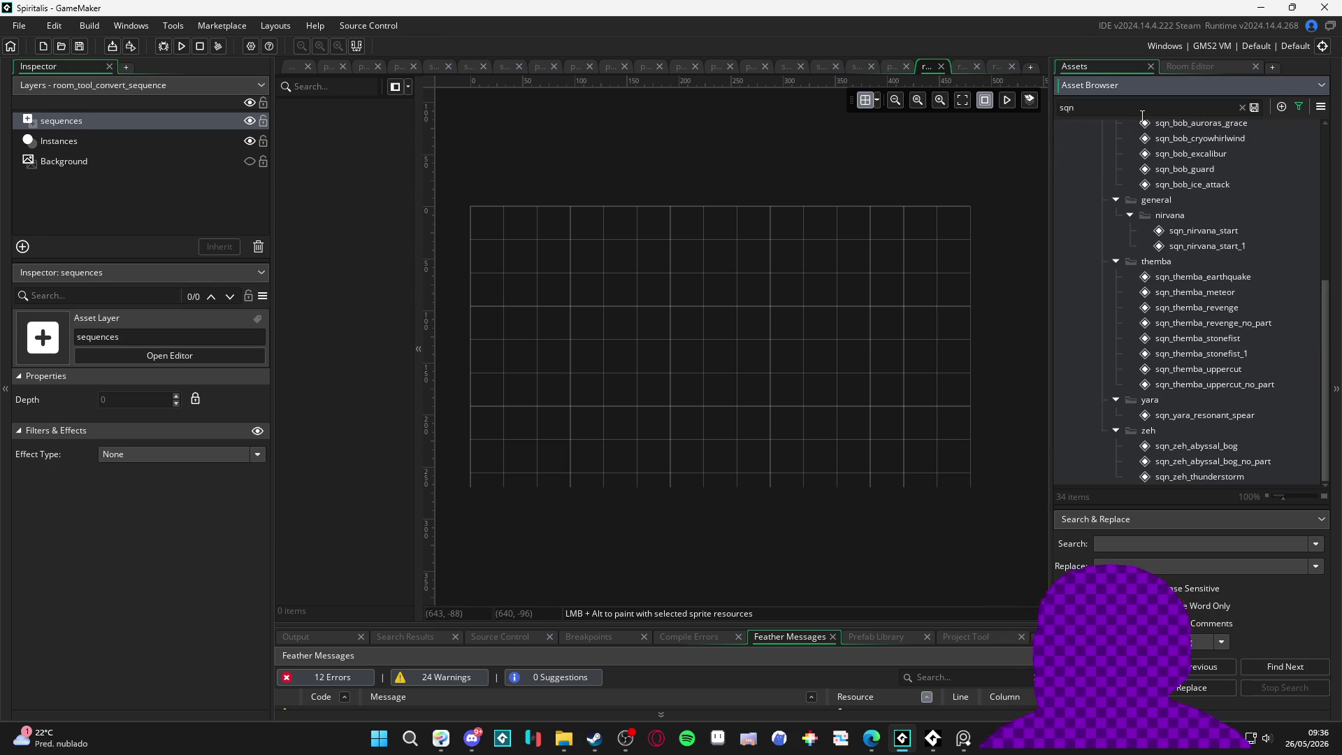
scroll(1252, 271, up, 2)
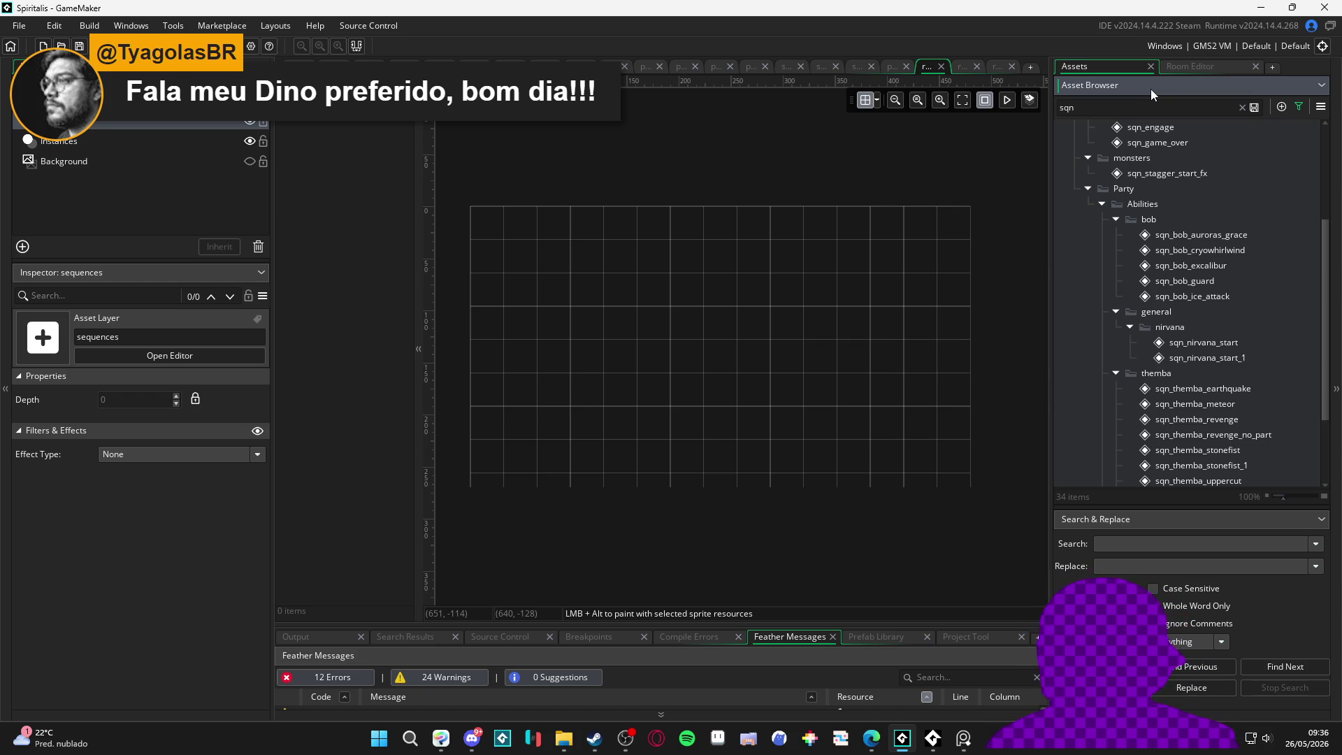
key(Escape)
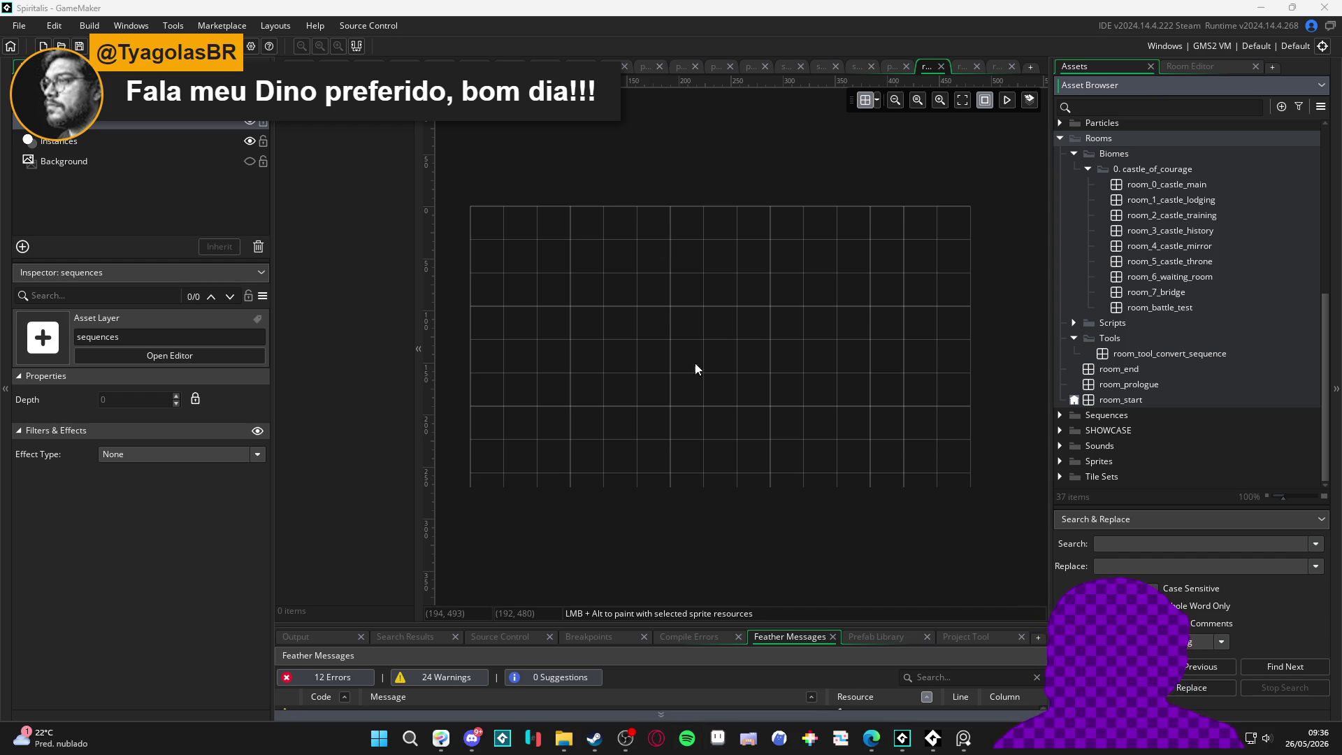
key(alt+Tab)
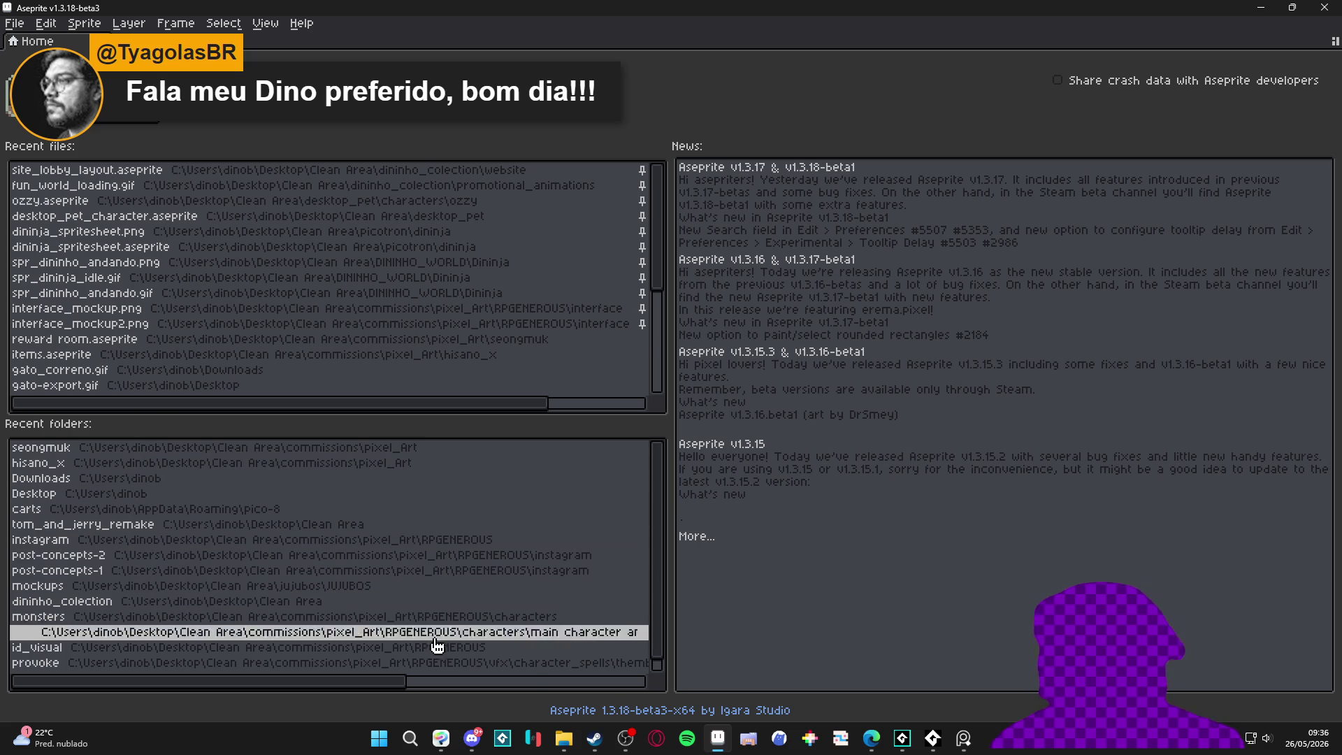
Step: Browse from Desktop to Clean Area > desktop_pet and open desktop_pet_character in Aseprite
click(564, 739)
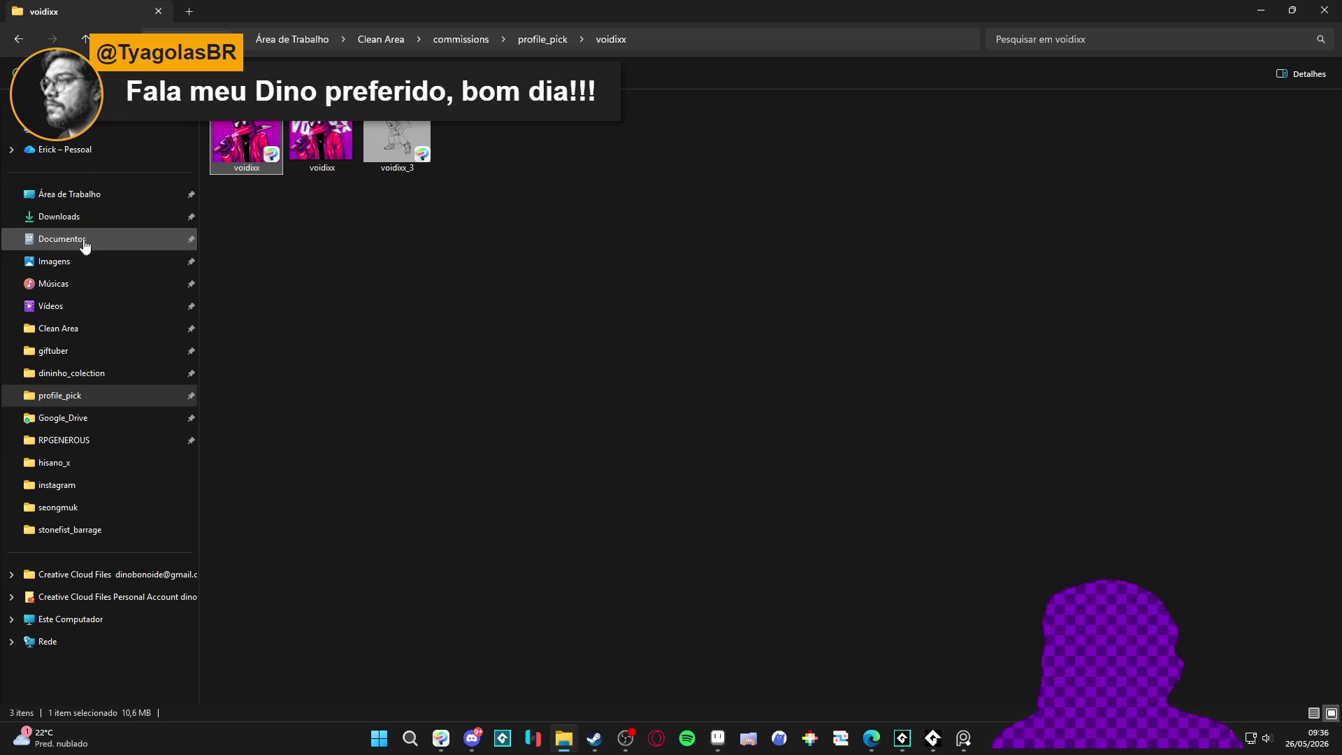
click(189, 12)
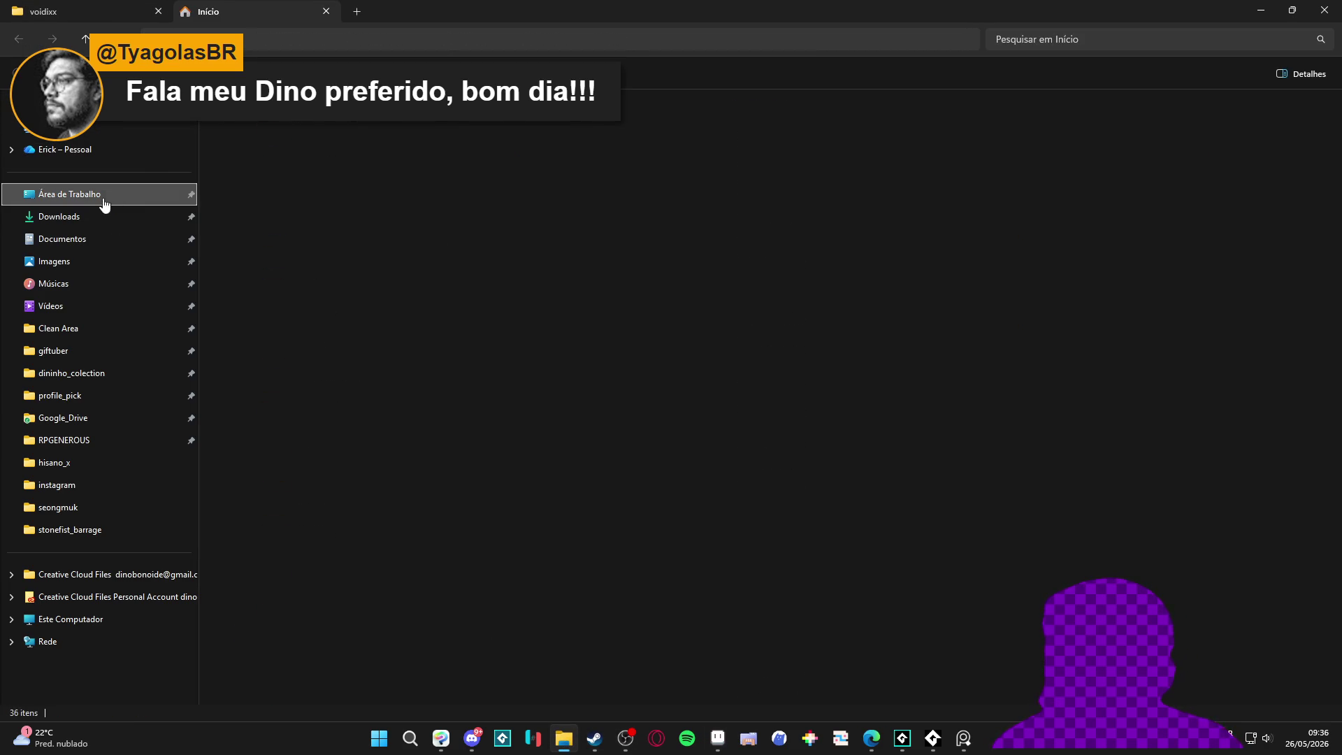
click(104, 201)
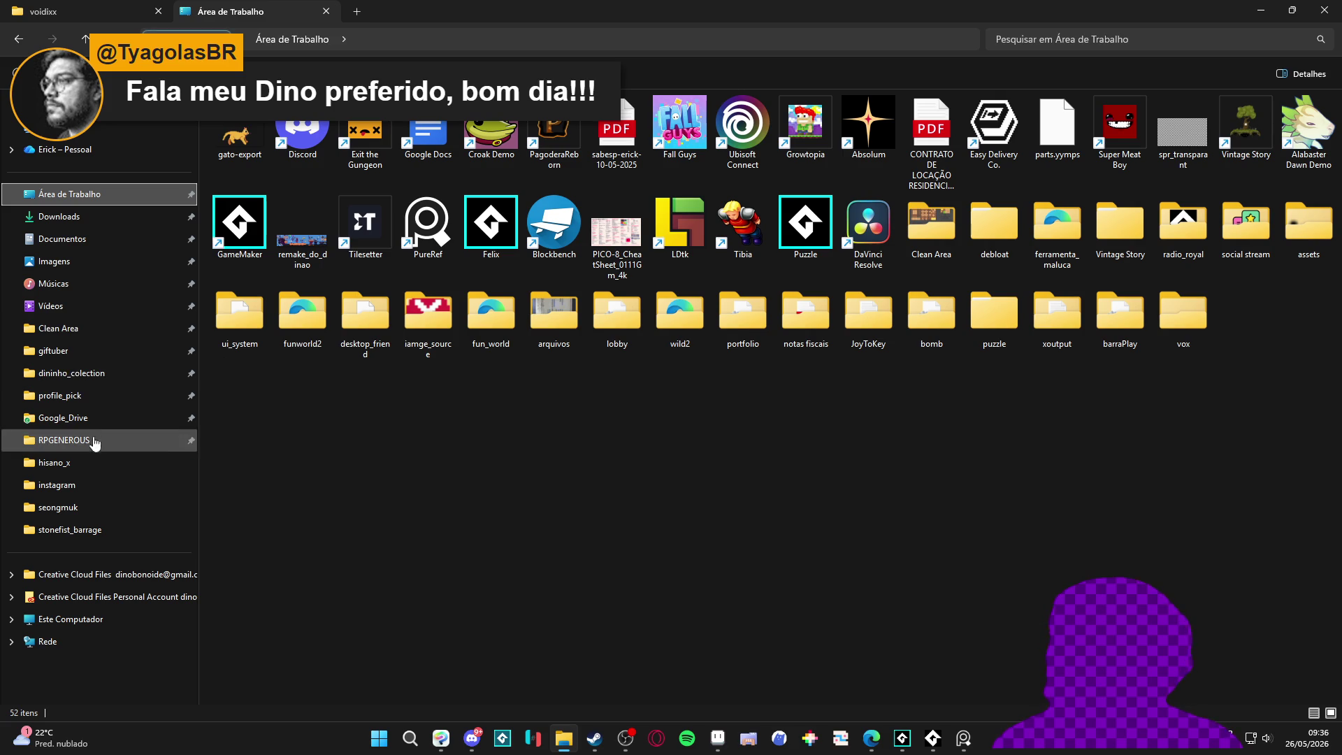
click(107, 501)
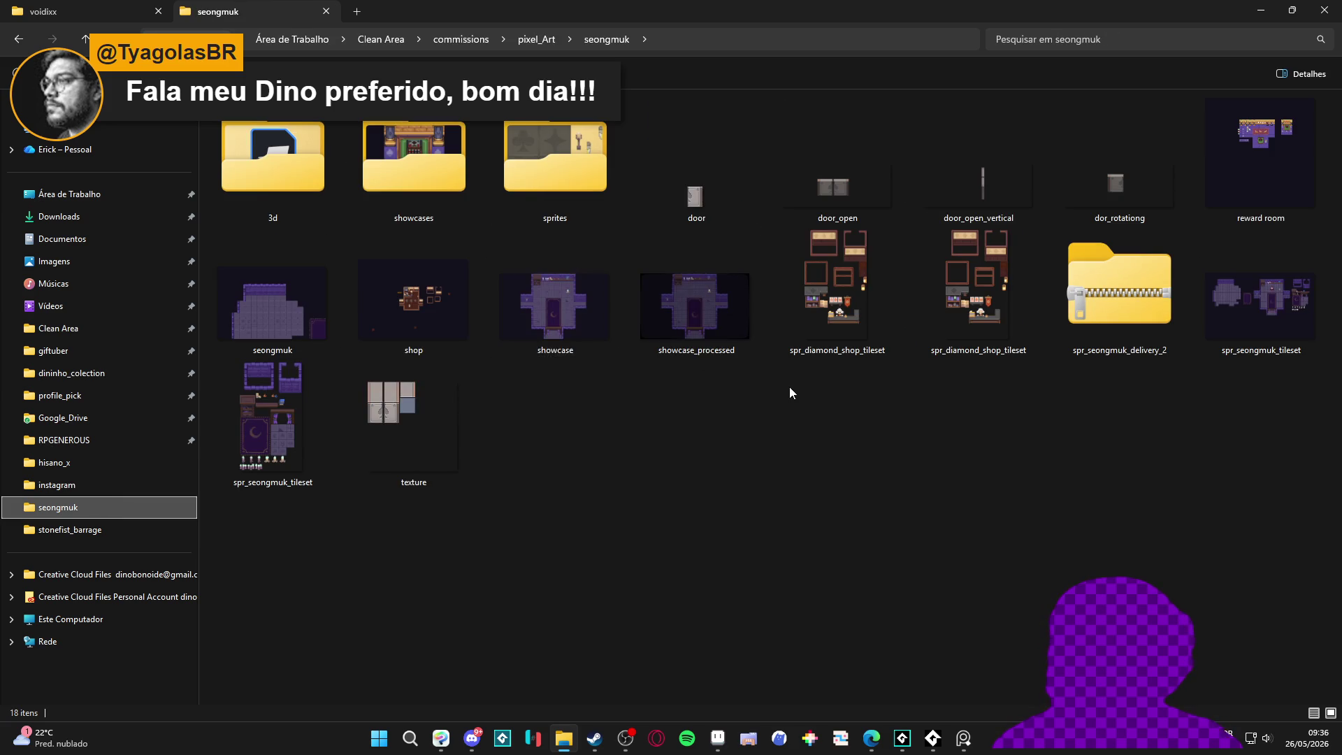
click(537, 39)
click(462, 39)
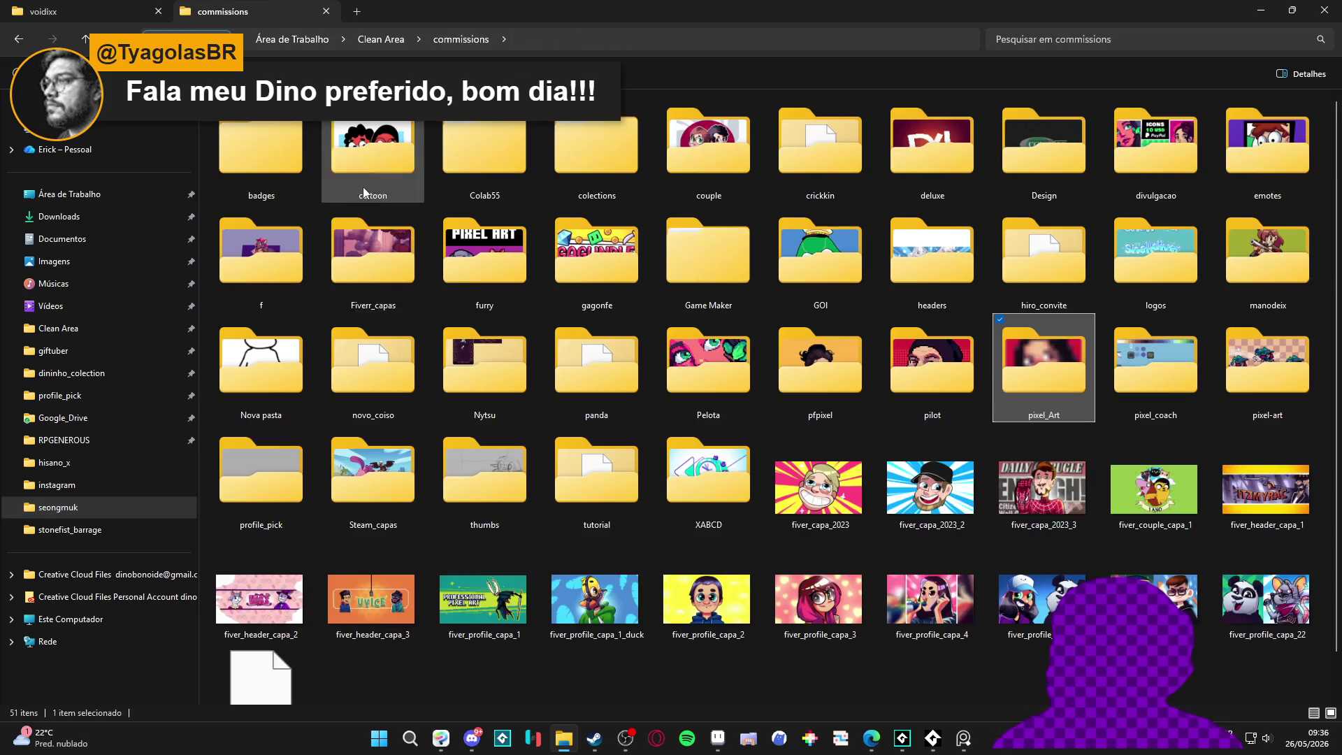
click(379, 39)
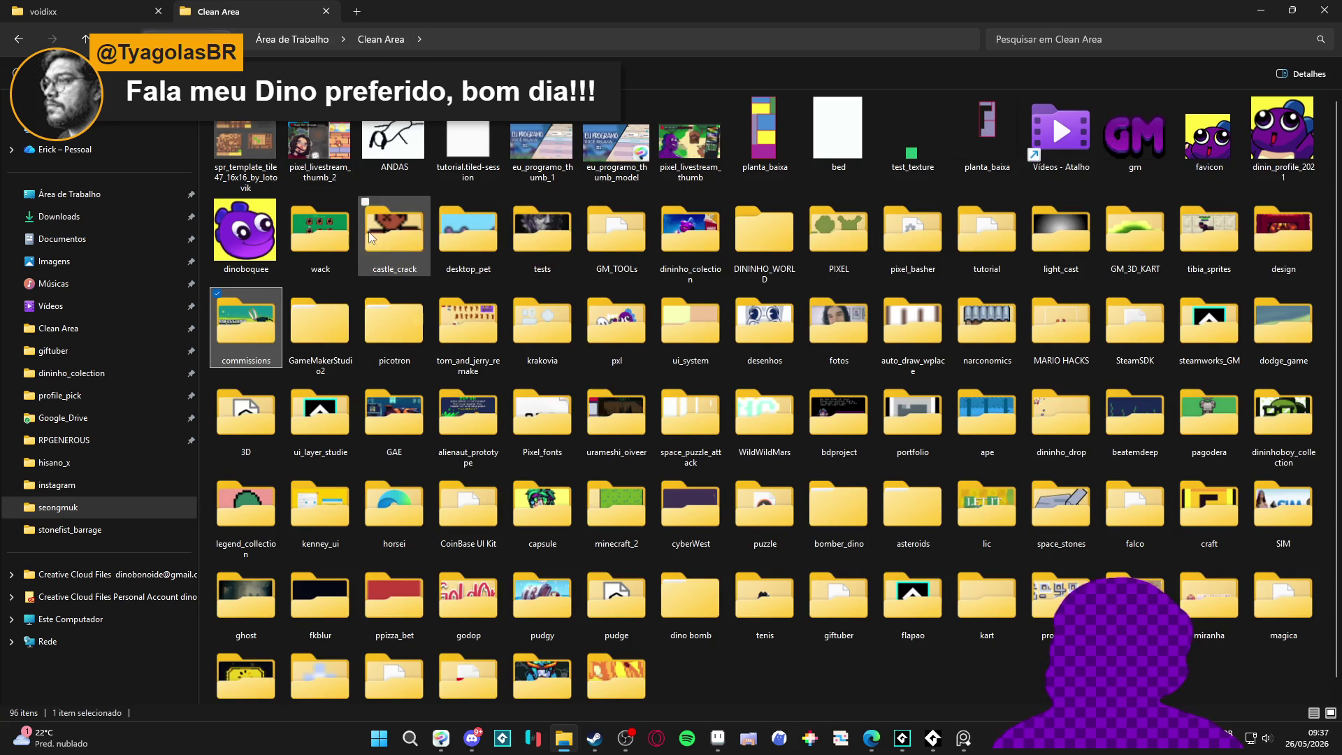
double_click(458, 221)
double_click(1151, 144)
Step: Zoom around the furniture and cat sprites with Move tool and Auto Select Layer on, then minimize Aseprite
scroll(497, 399, up, 3)
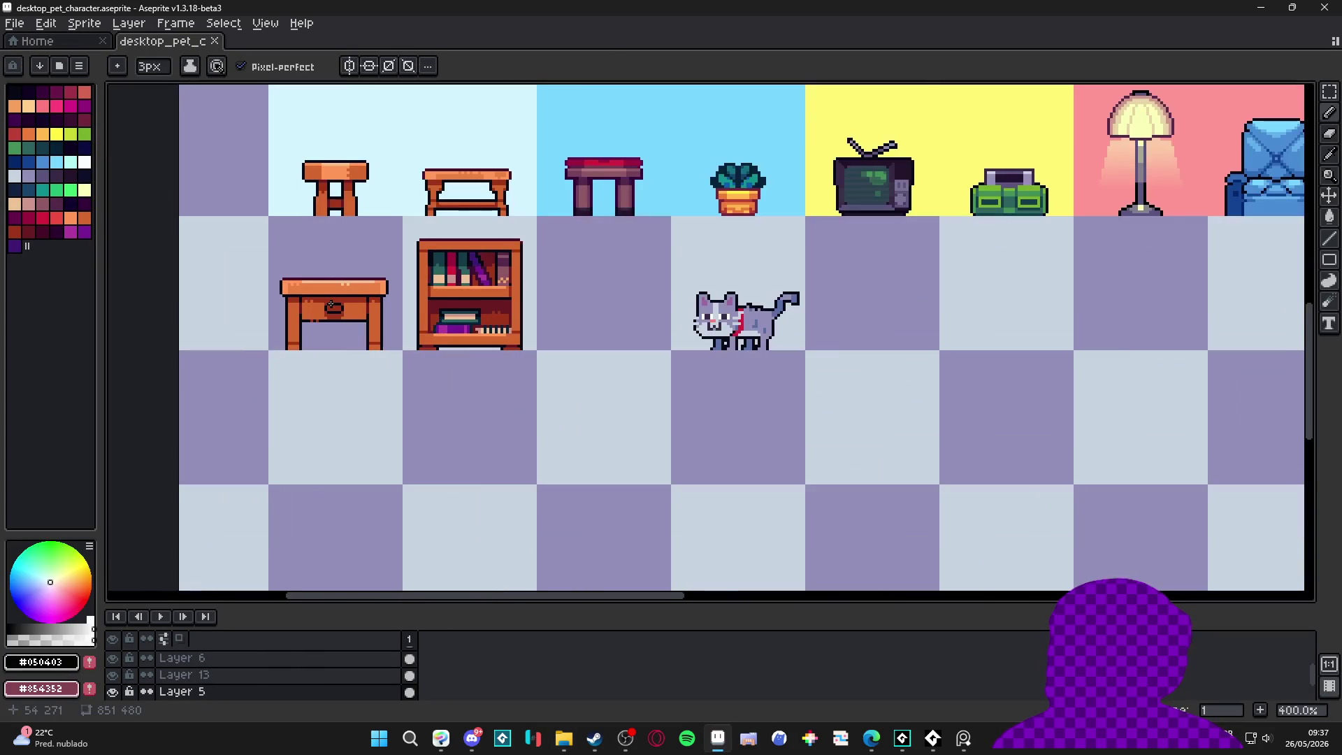
scroll(331, 306, up, 1)
key(v)
scroll(348, 305, down, 1)
key(ctrl)
scroll(493, 306, down, 2)
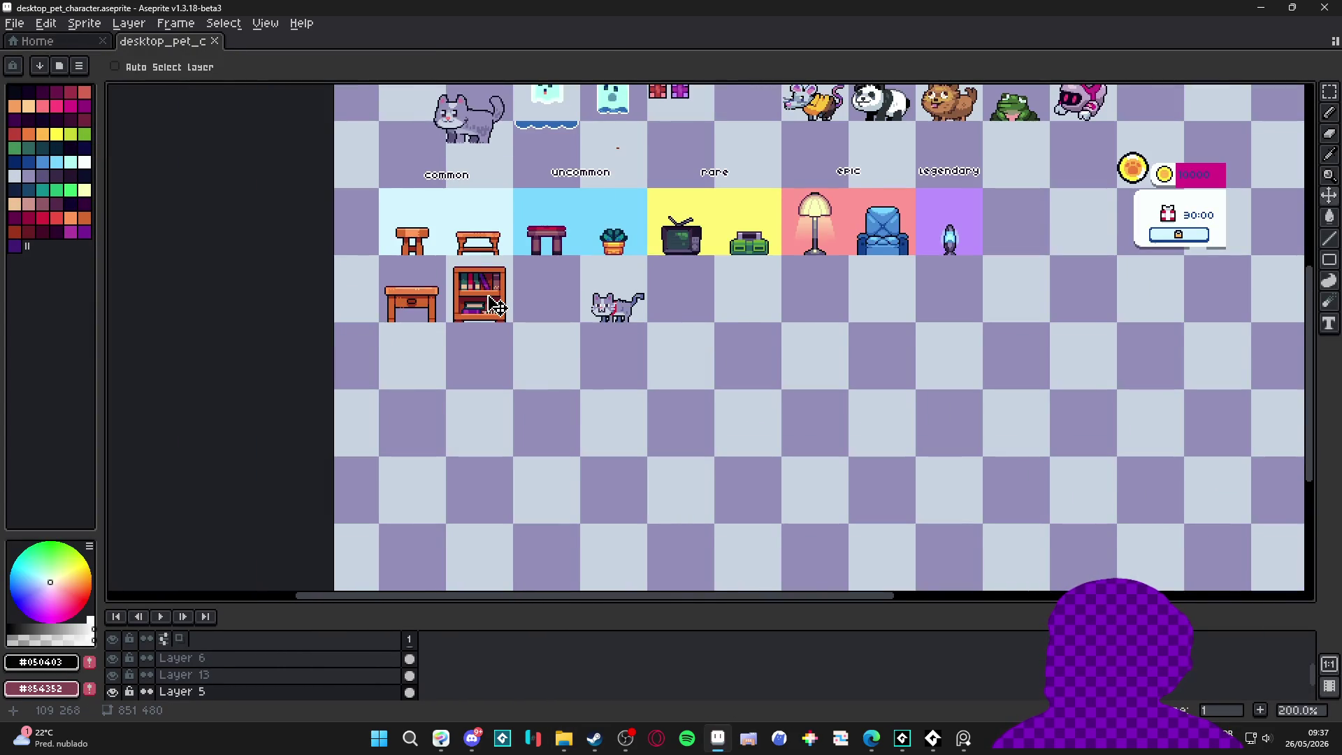
scroll(493, 305, up, 3)
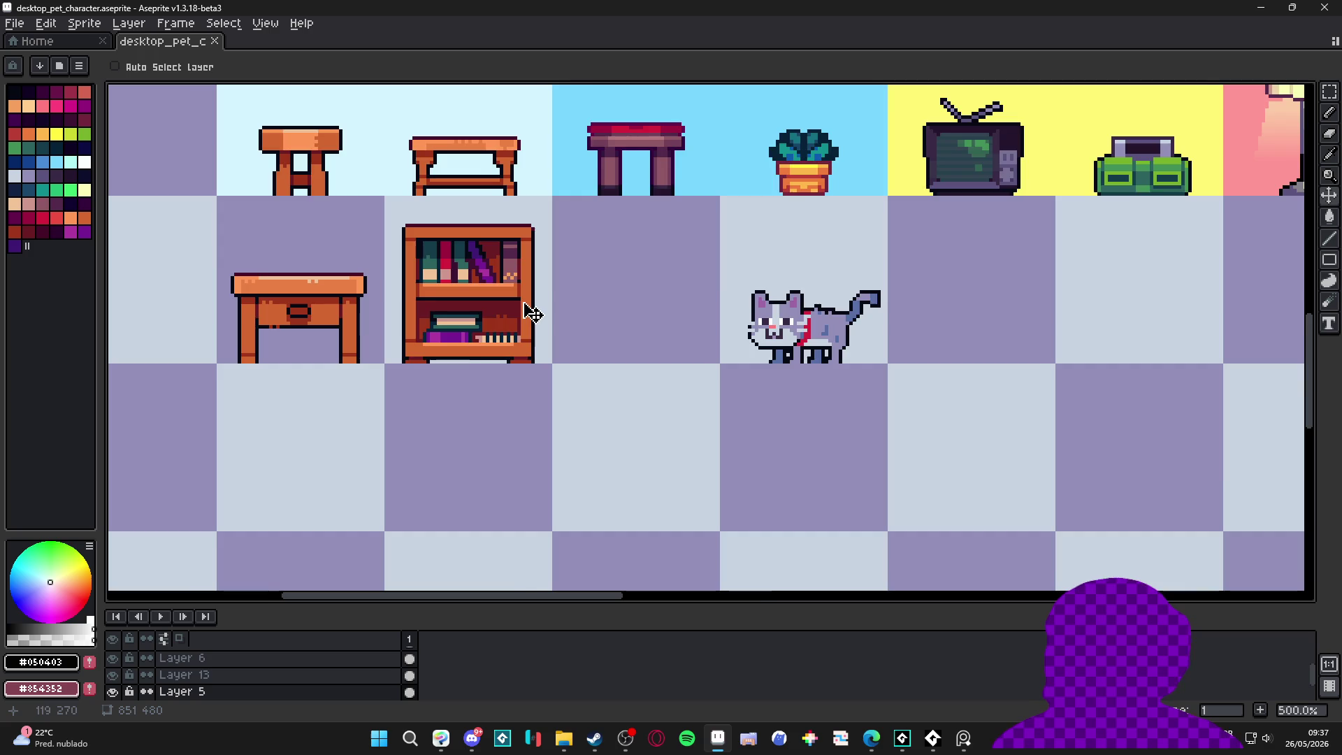
scroll(533, 311, down, 2)
scroll(533, 309, down, 1)
scroll(538, 332, up, 2)
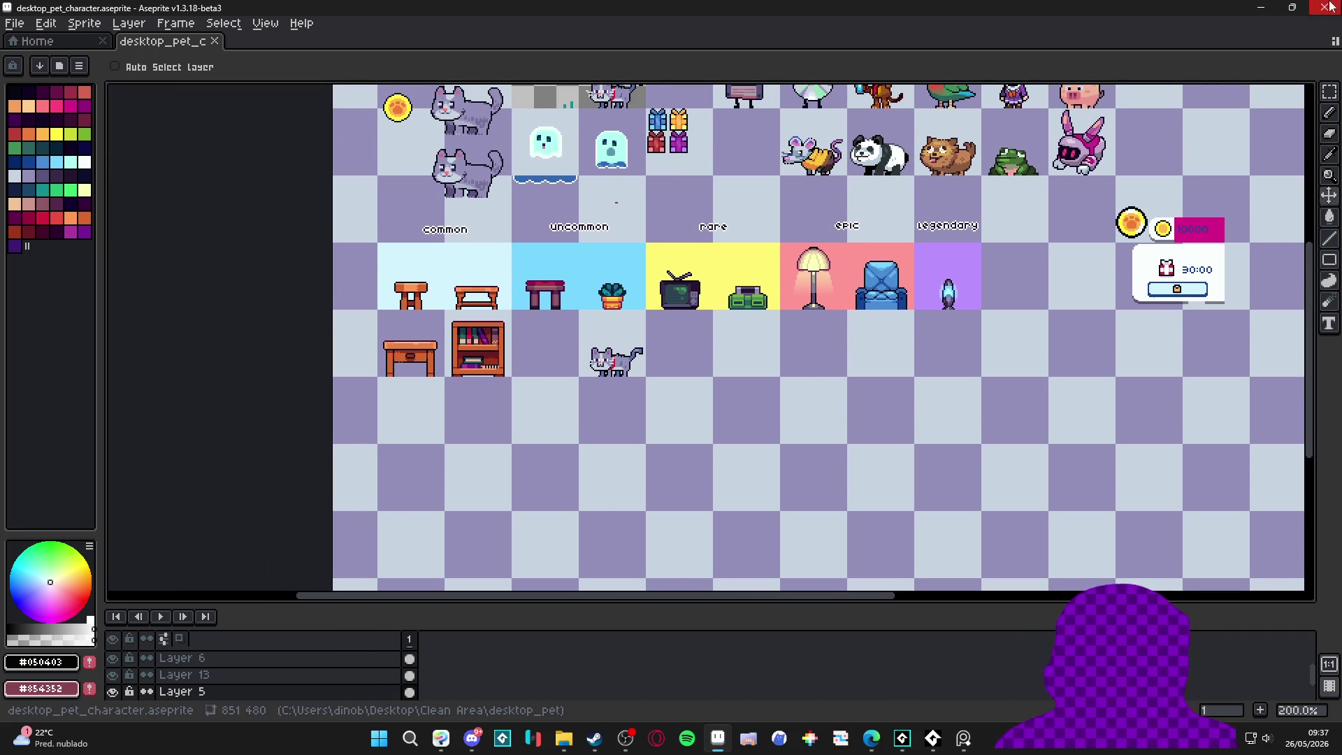
click(1274, 7)
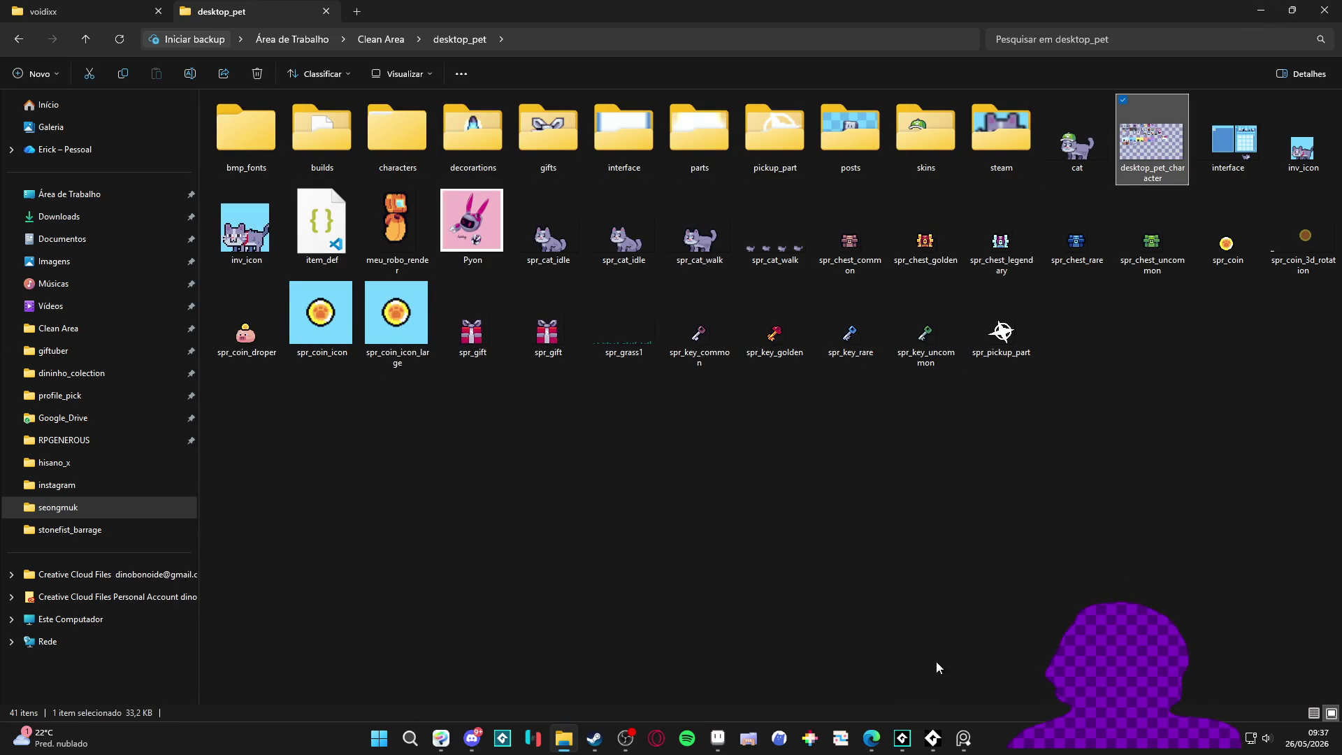
Step: Deselect the desktop_pet_character file in File Explorer and return to GameMaker
mouse_move(976, 737)
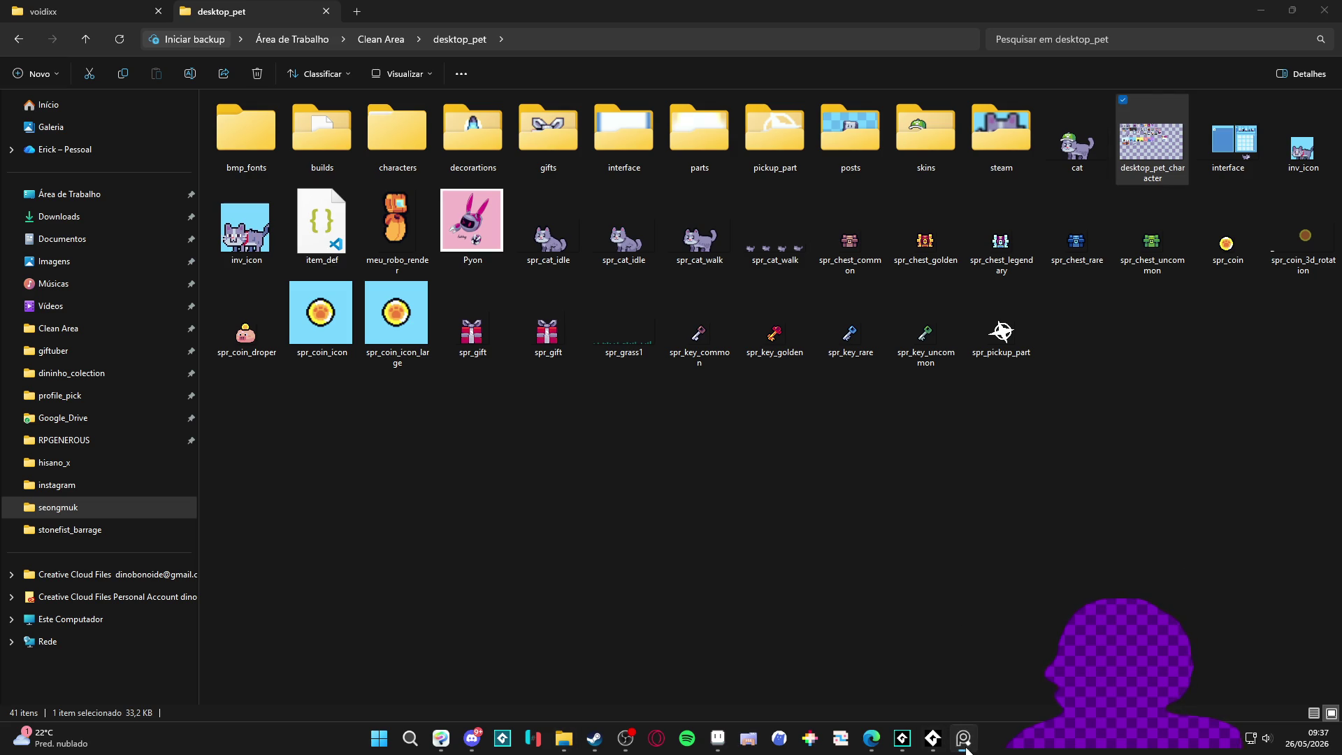
click(862, 672)
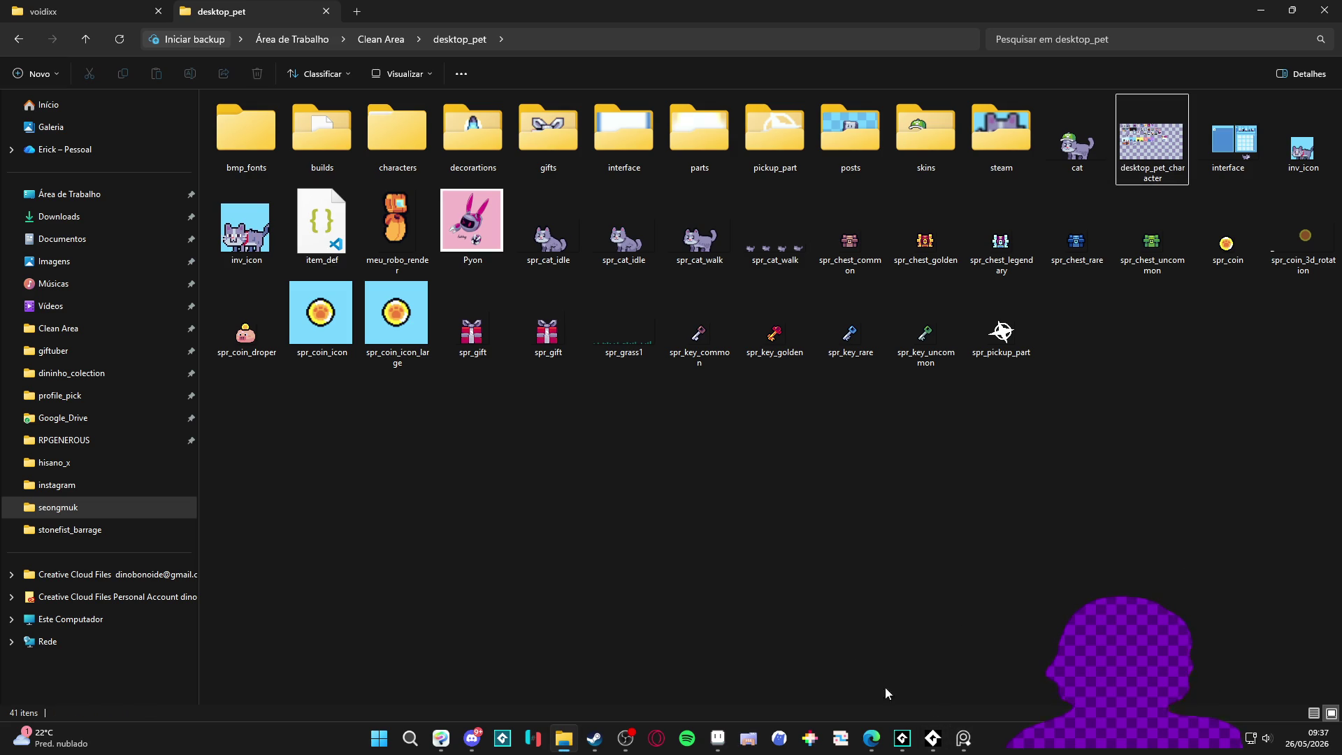
click(902, 739)
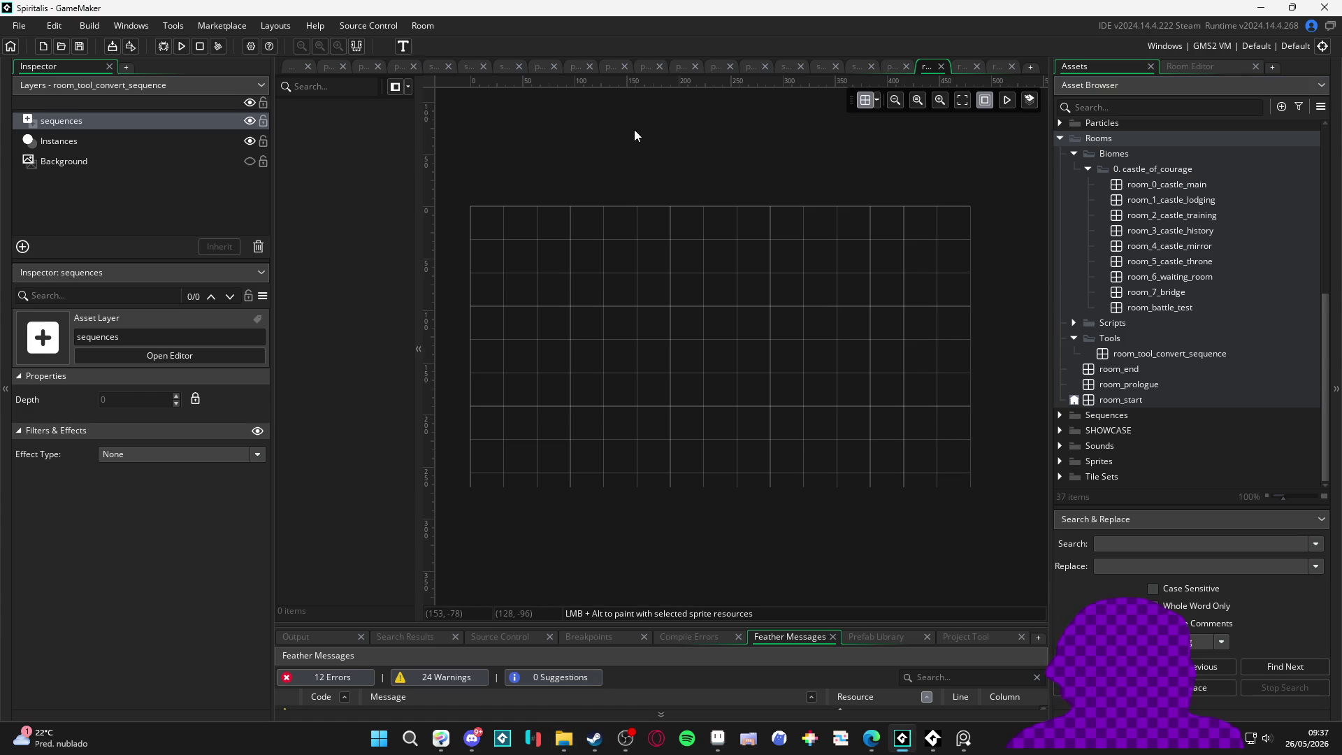
Step: Create a folder named Tools under the Objects group
scroll(1136, 295, up, 5)
scroll(1135, 295, up, 2)
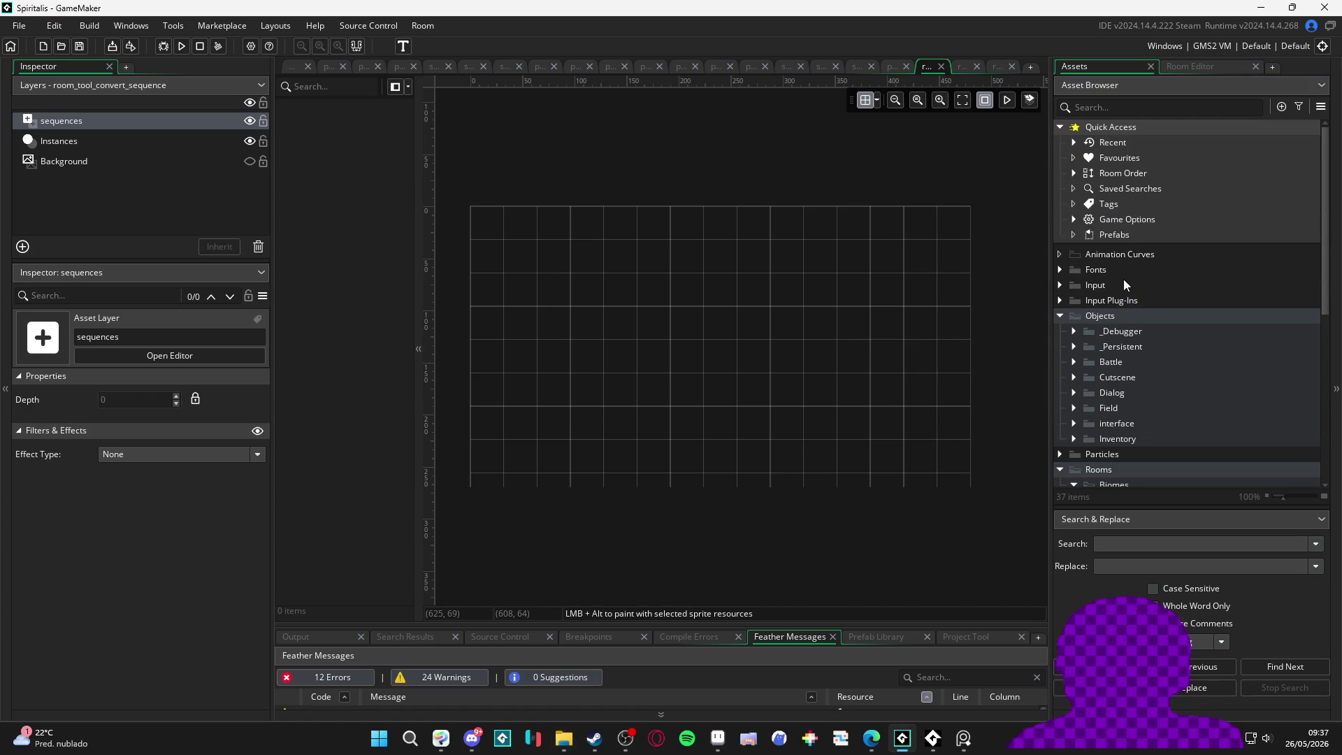
right_click(1119, 322)
click(1188, 448)
text(Tools)
key(Return)
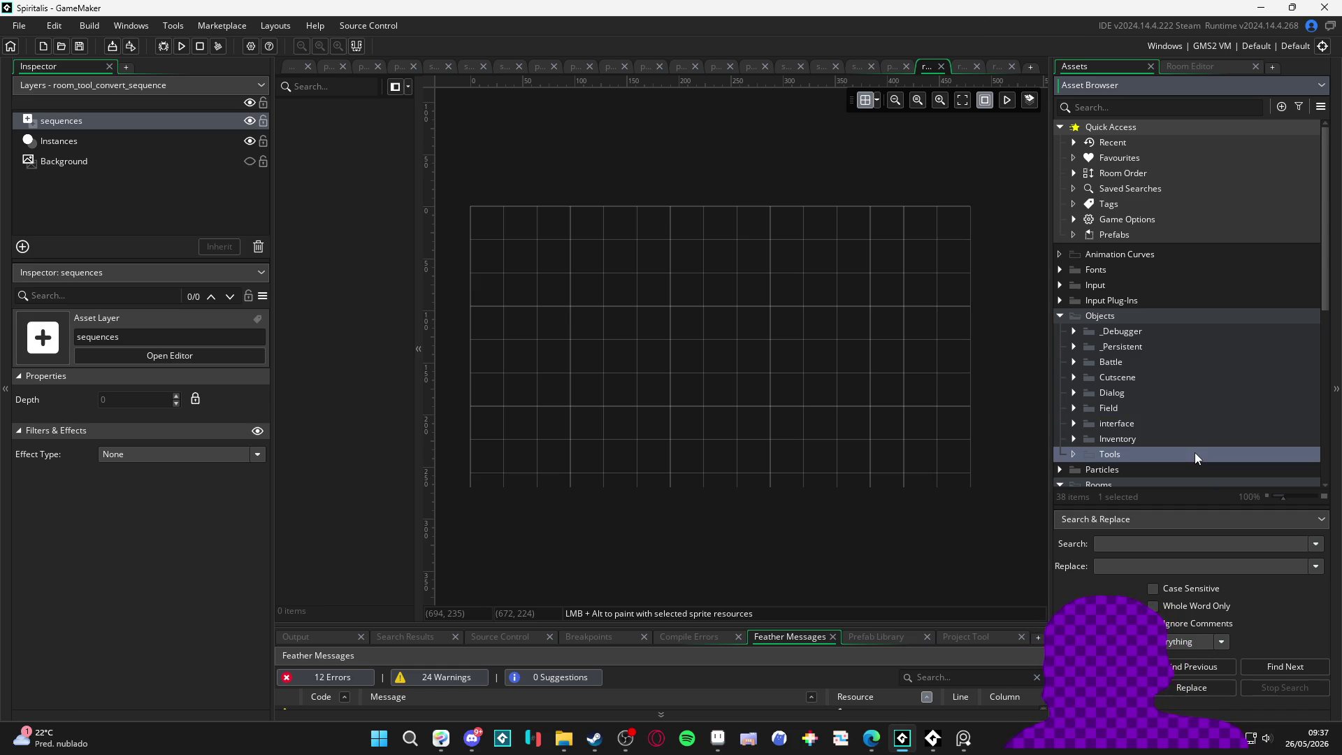
Step: Create a new object inside Tools and name it obj_tool_sequence_converter
key(alt+o)
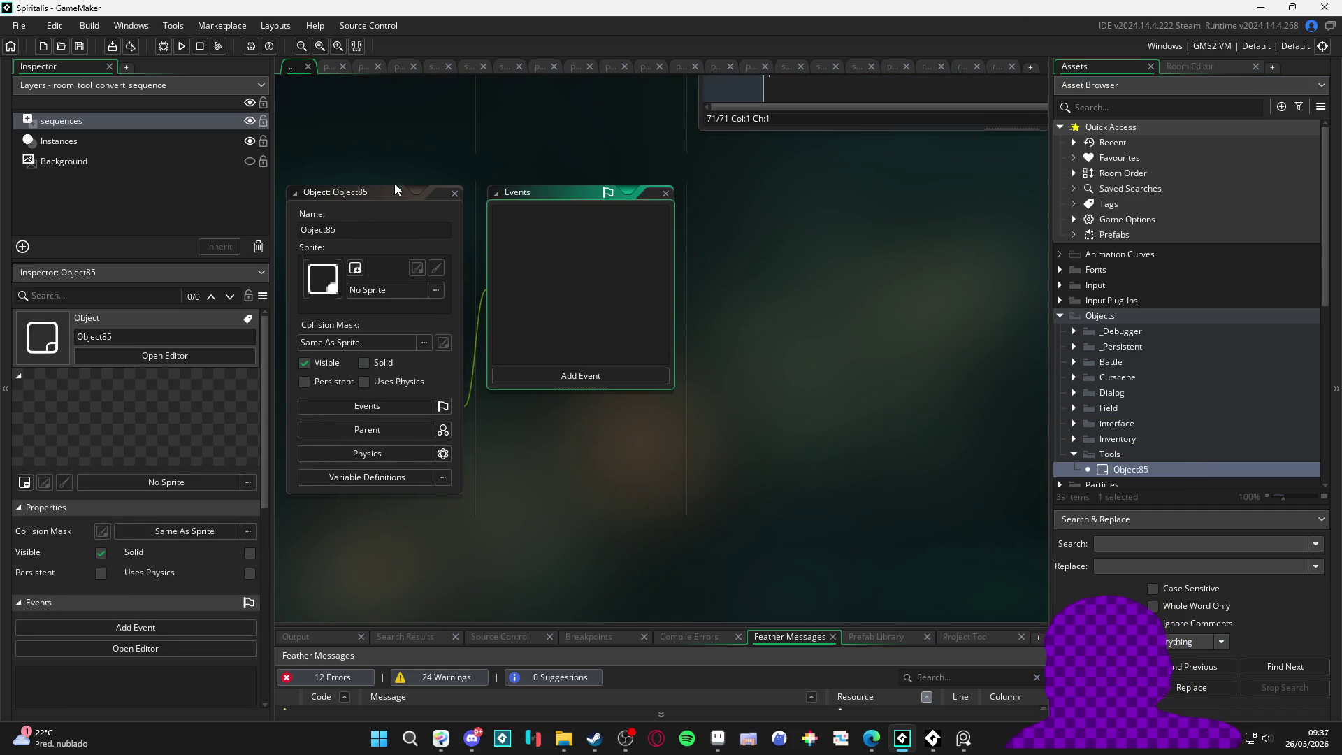
double_click(363, 232)
text(obj_tool_sequen)
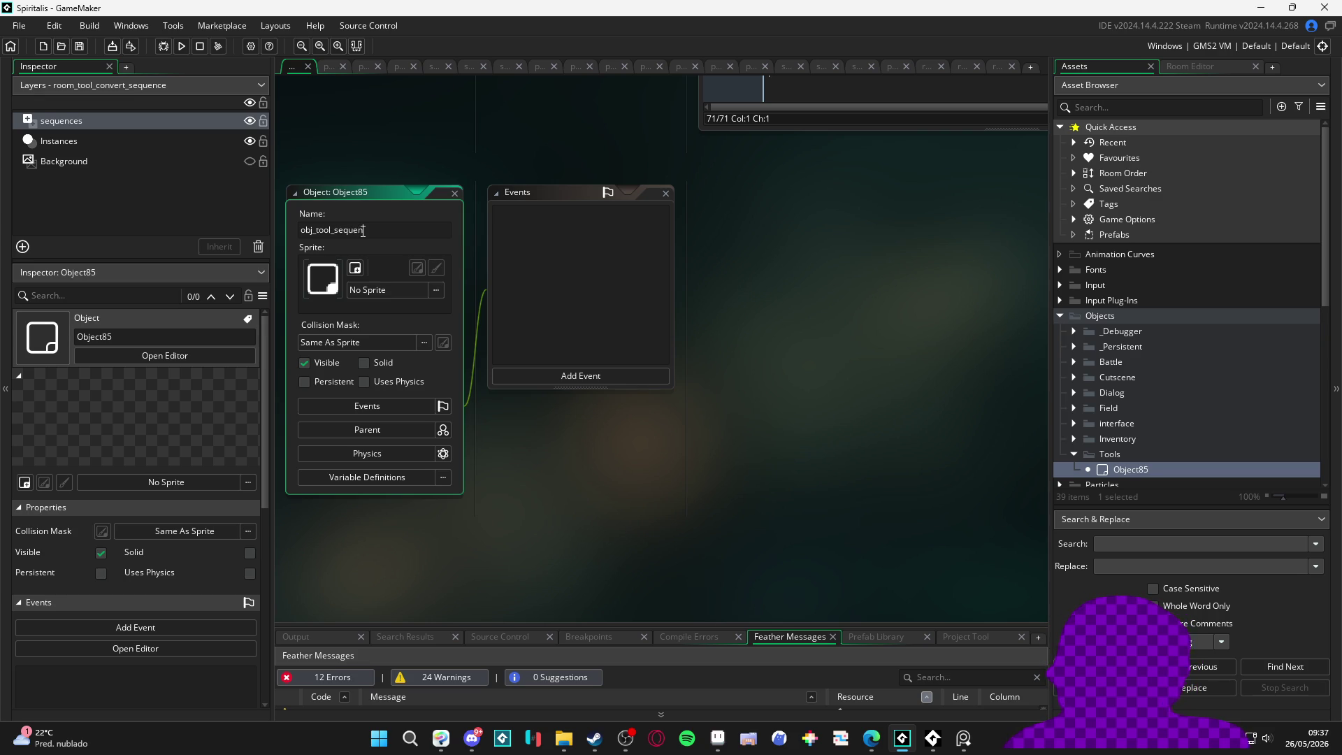
text(ce_converter)
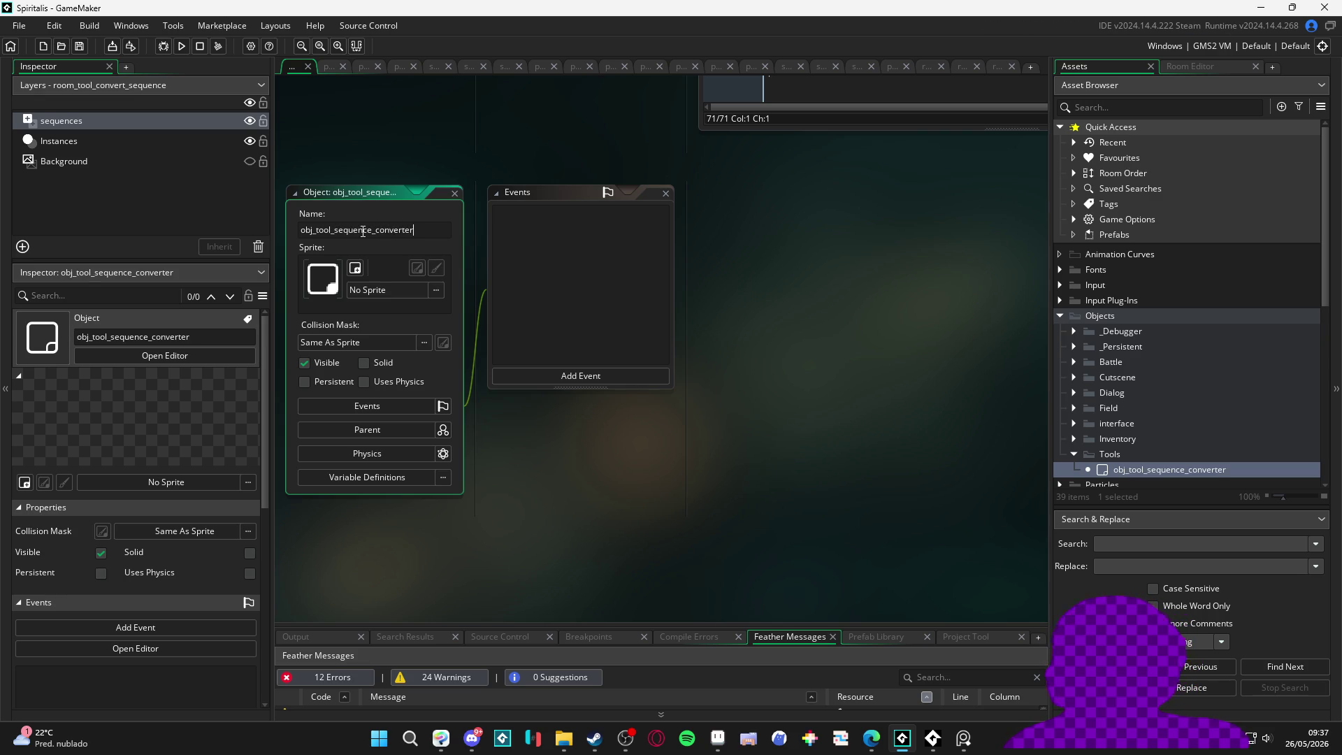
click(990, 71)
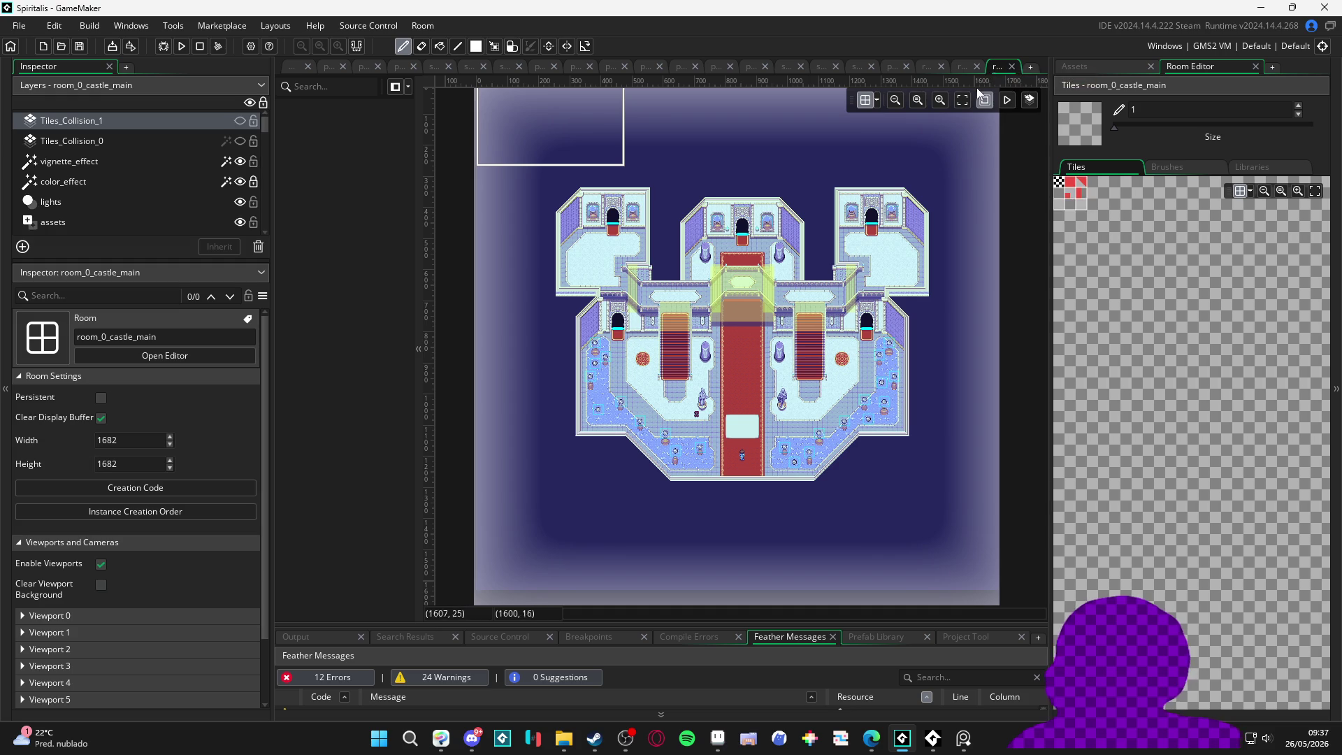
Step: Close the room_0_castle_main and room_prologue tabs and drop obj_tool_sequence_converter into room_tool_convert_sequence
click(1012, 68)
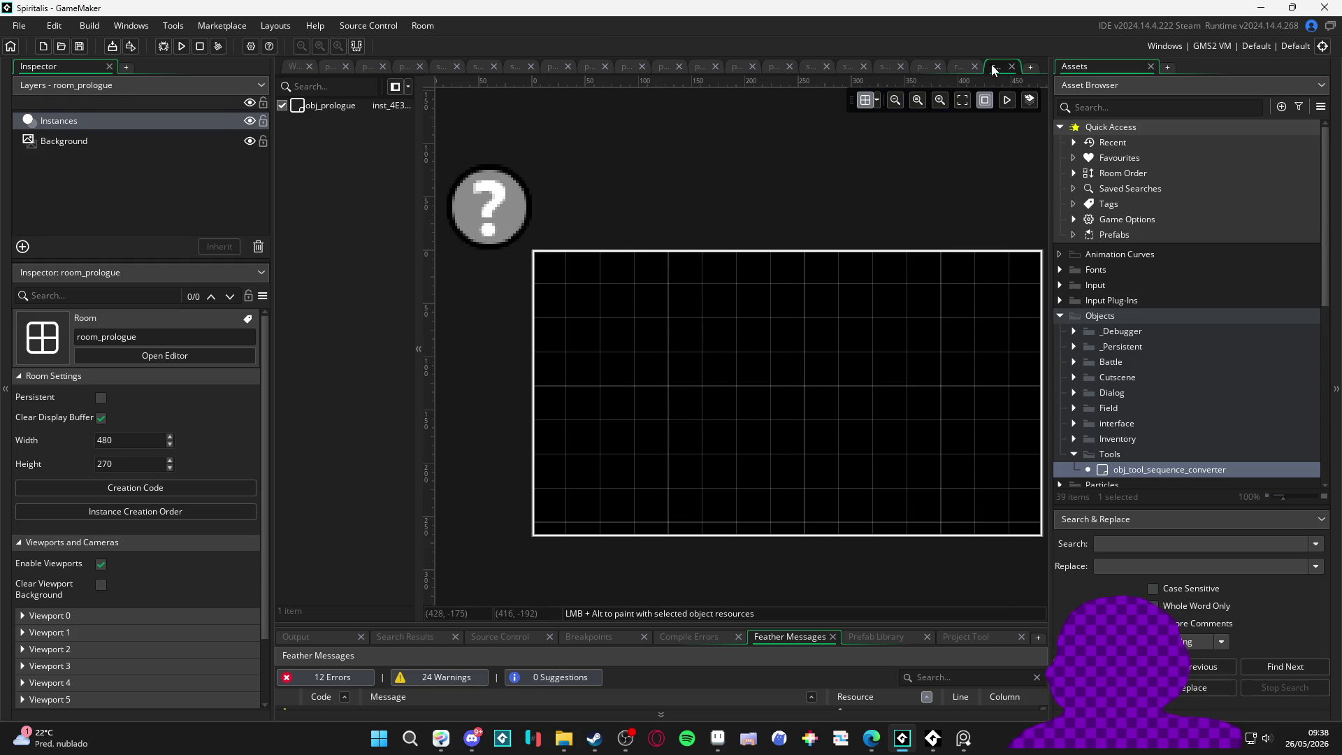
click(1011, 68)
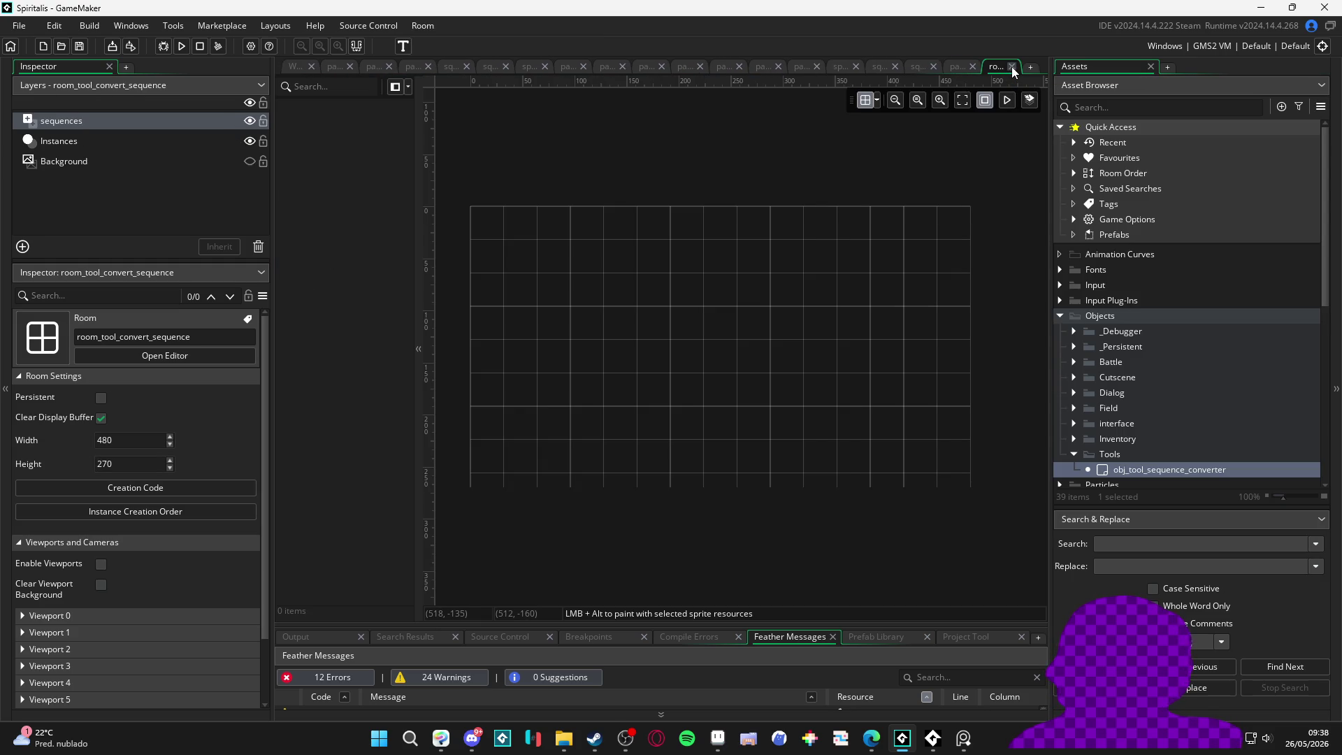
drag(1125, 467, 468, 191)
scroll(552, 195, right, 1)
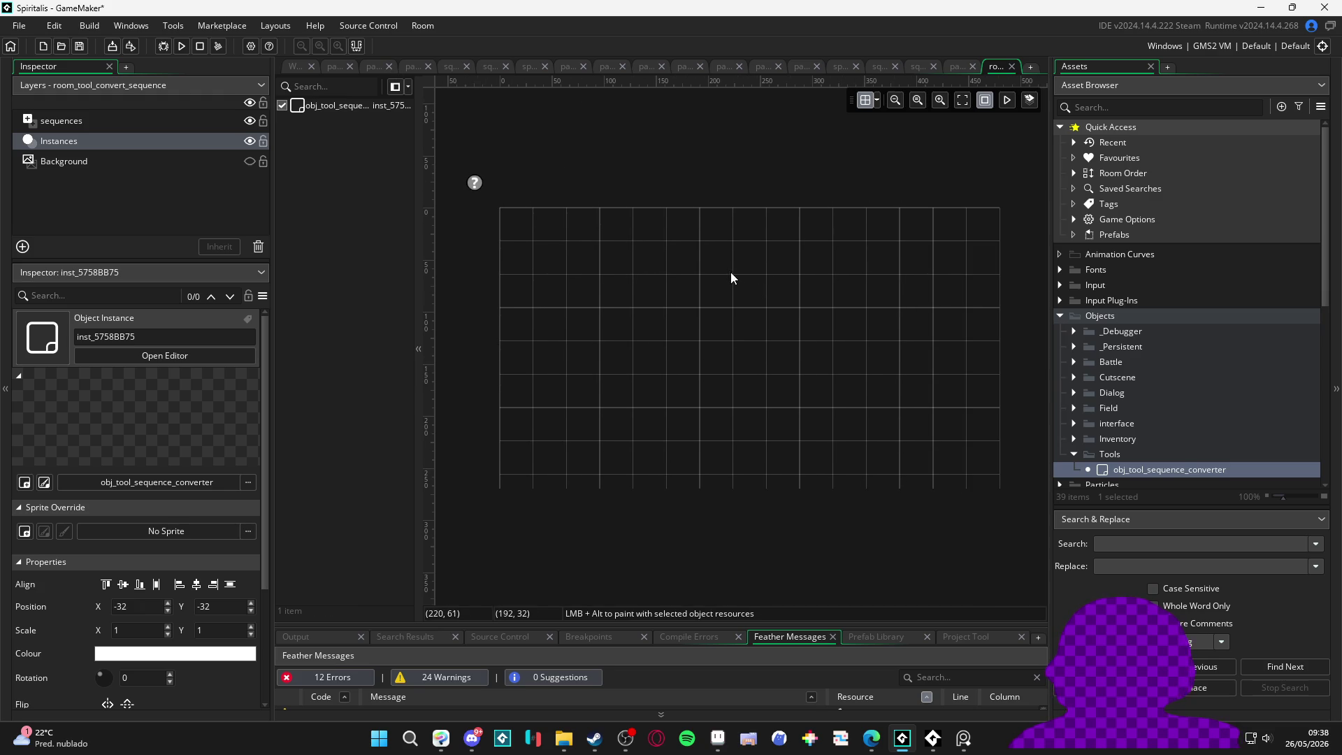
scroll(1177, 435, down, 1)
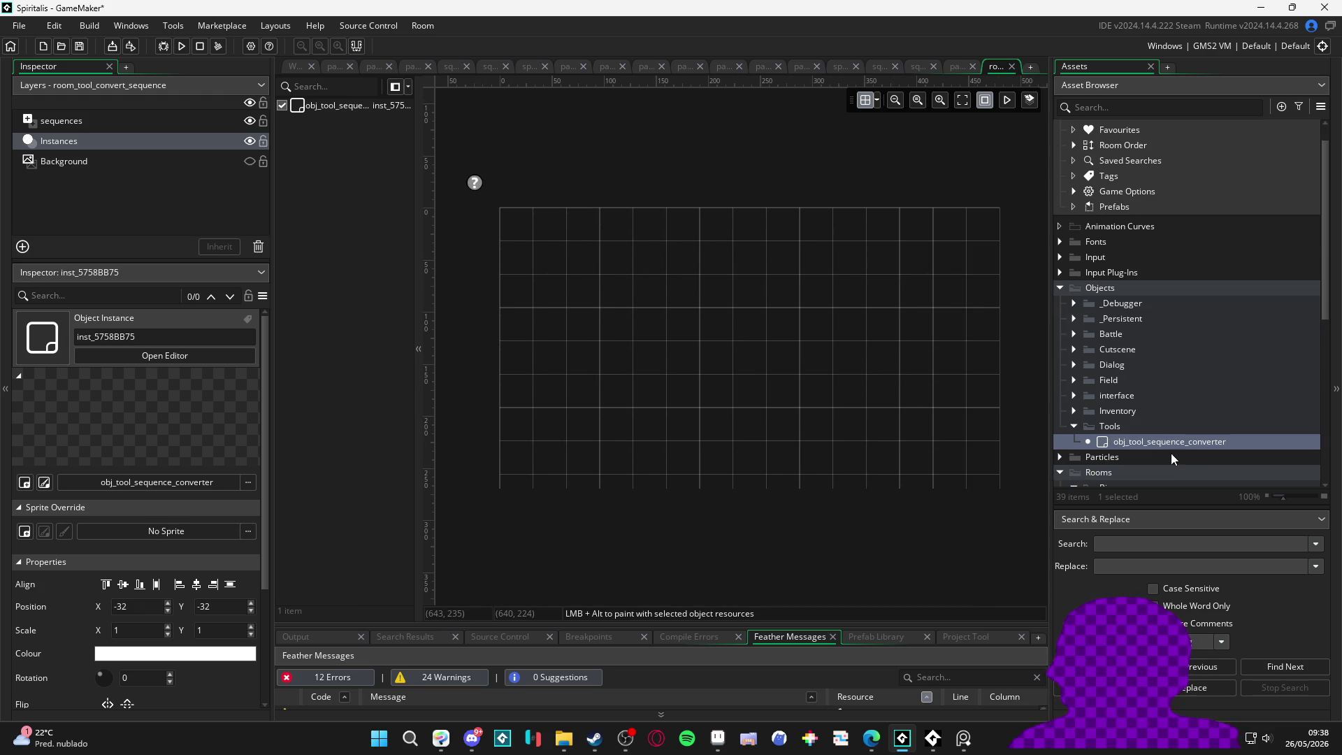
click(229, 121)
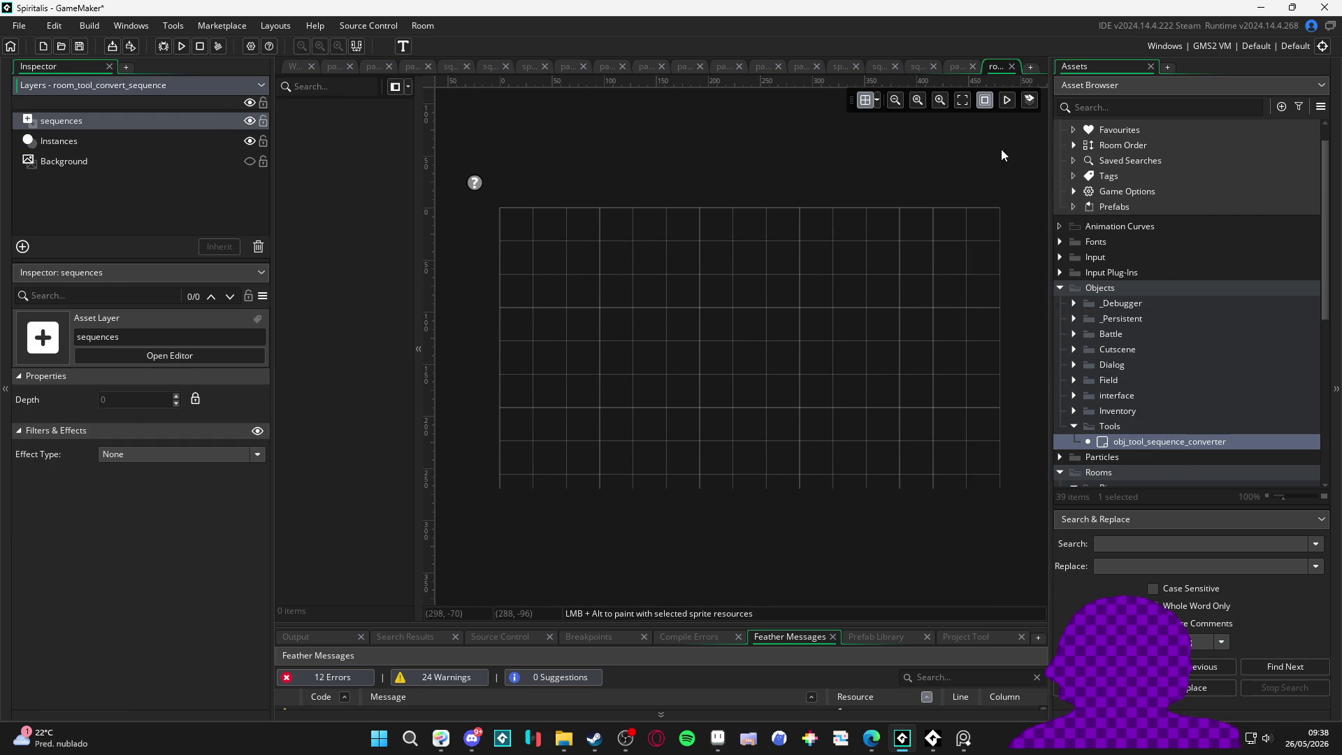
Step: Search the assets for 'mete' and place sqn_themba_meteor into the room
click(1144, 110)
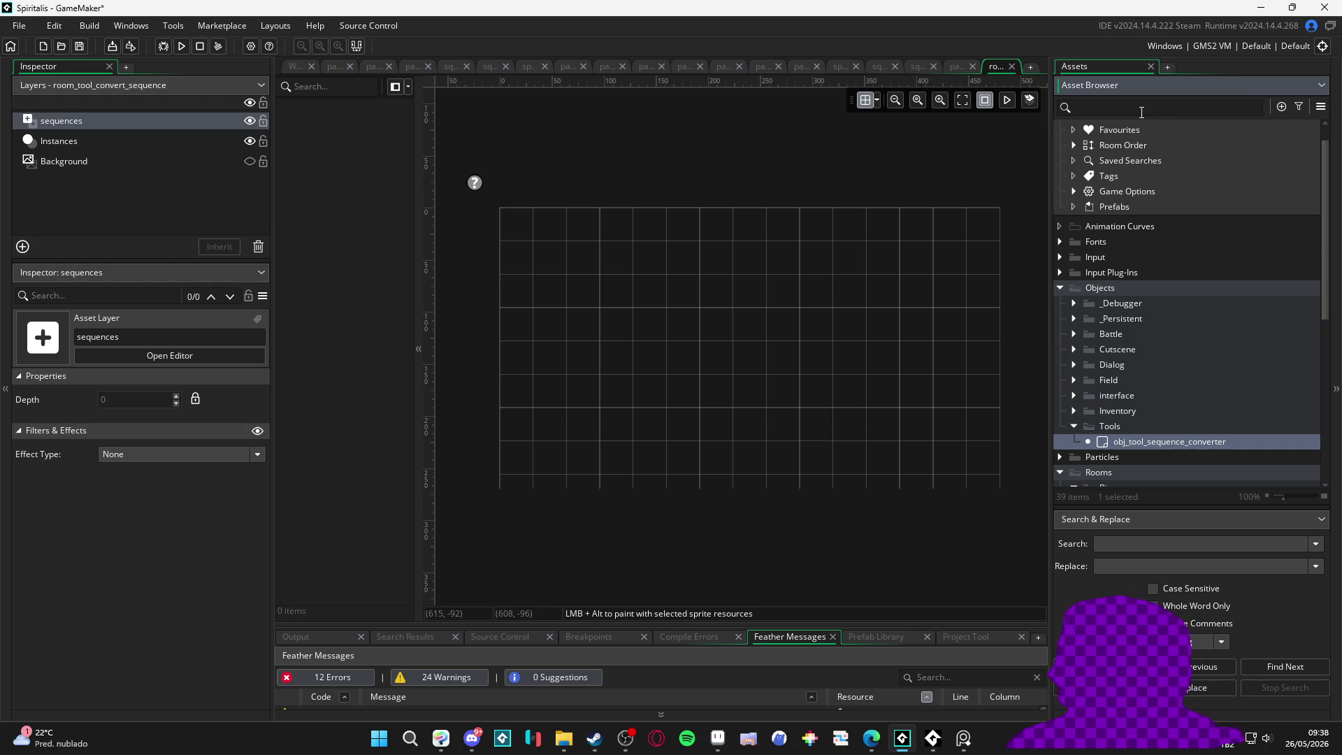
text(mete)
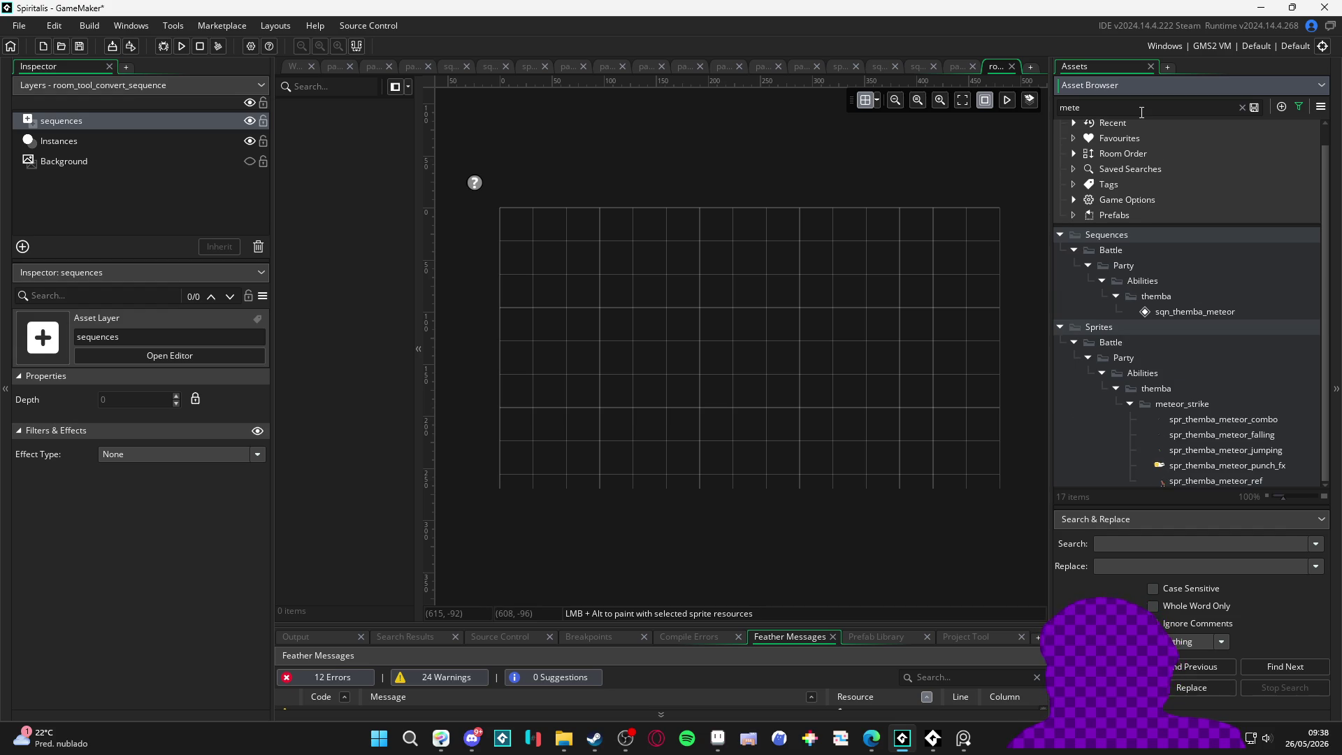
click(1202, 298)
mouse_move(1217, 314)
mouse_down()
mouse_move(1234, 322)
mouse_move(776, 267)
mouse_move(656, 312)
mouse_move(742, 362)
mouse_up()
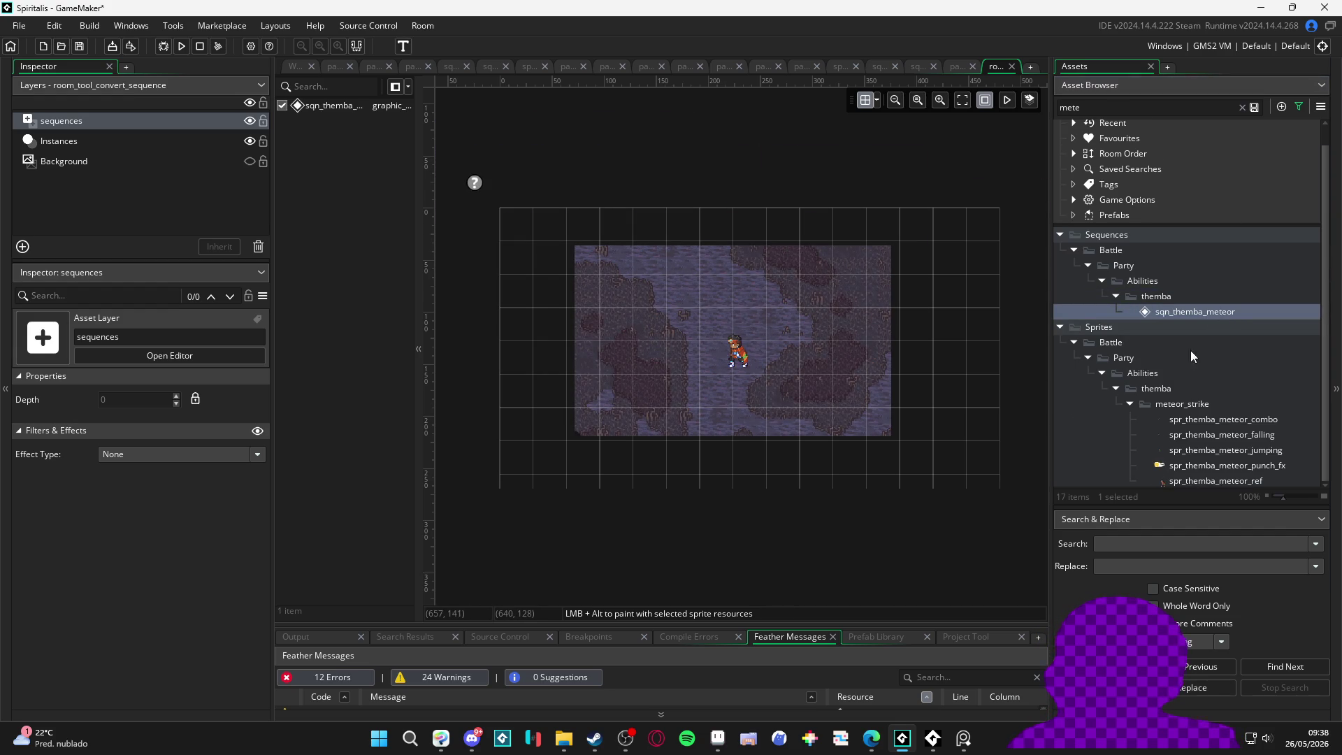
Step: In the sqn_themba_meteor sequence, hide the spr_vfx_stonefist_bg track, then return to the room
double_click(1184, 318)
scroll(482, 482, down, 3)
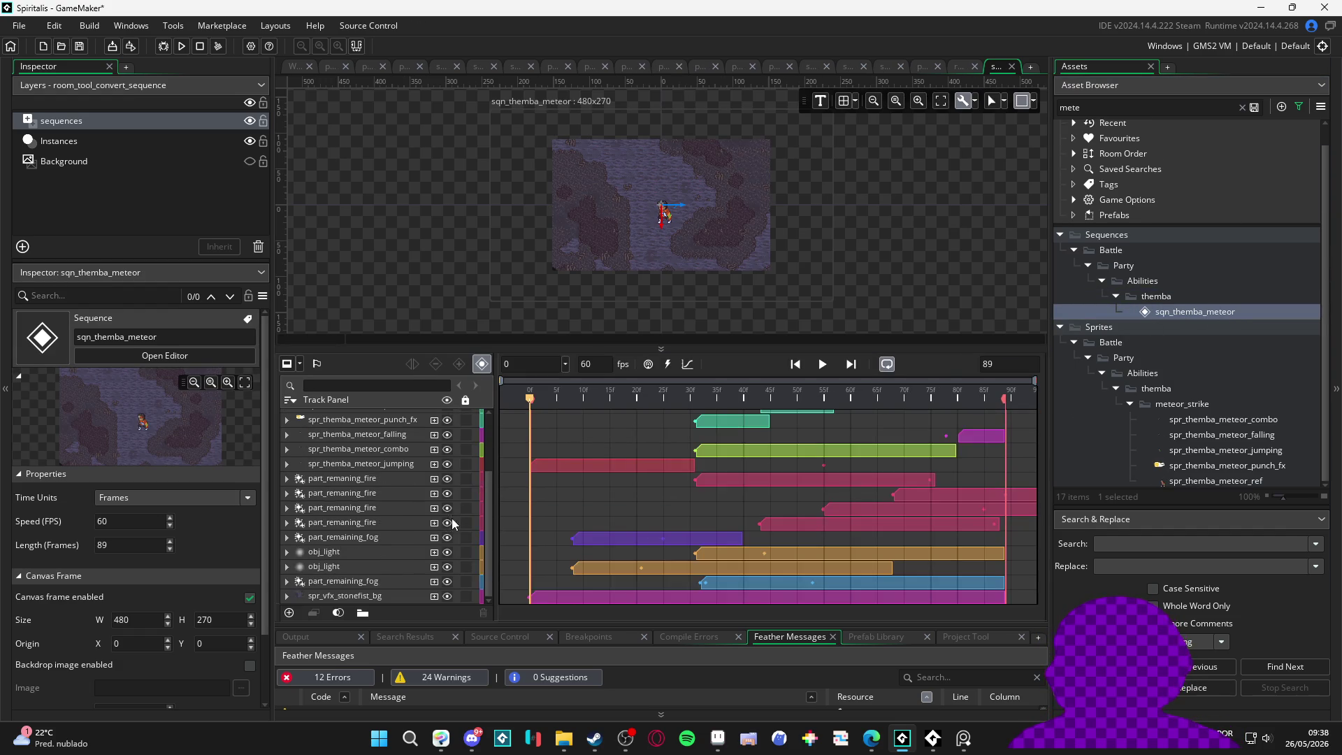
click(447, 597)
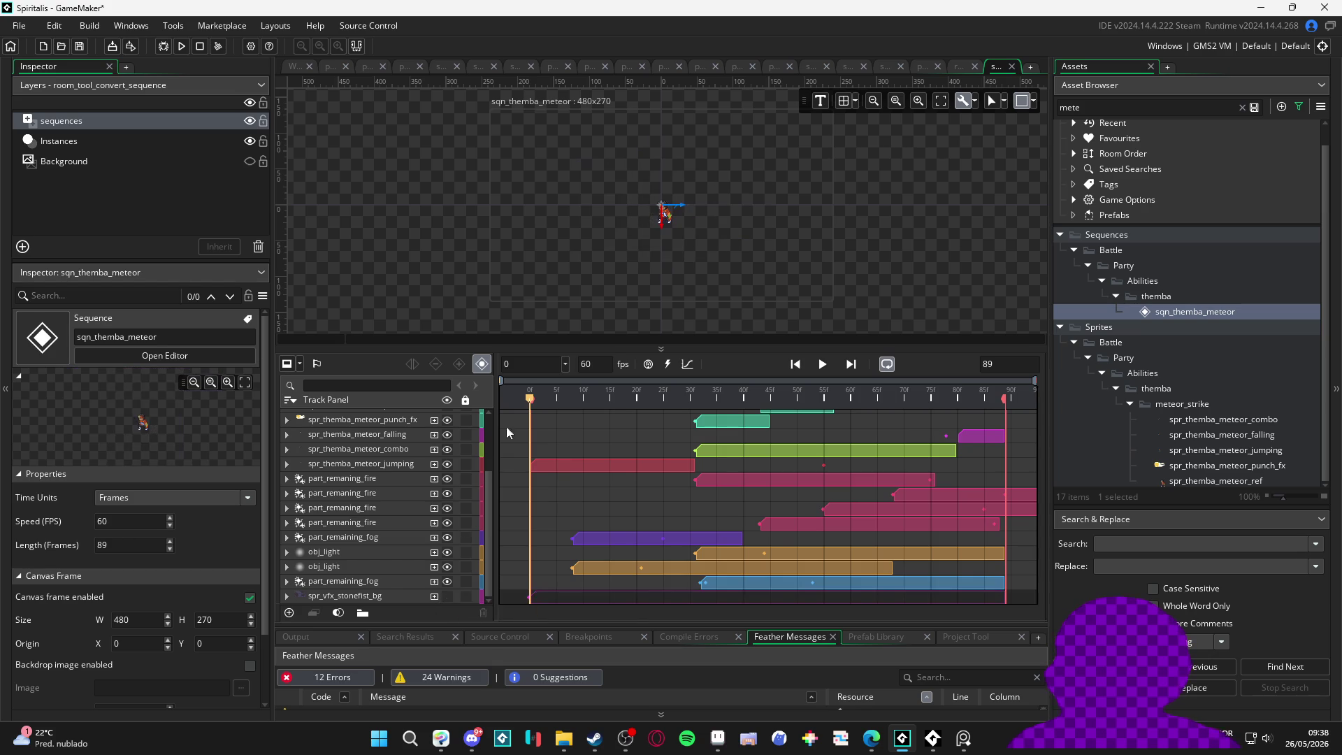
click(1034, 102)
click(959, 66)
Step: Clear the asset search filter and select the room_tool_convert_sequence room
click(743, 351)
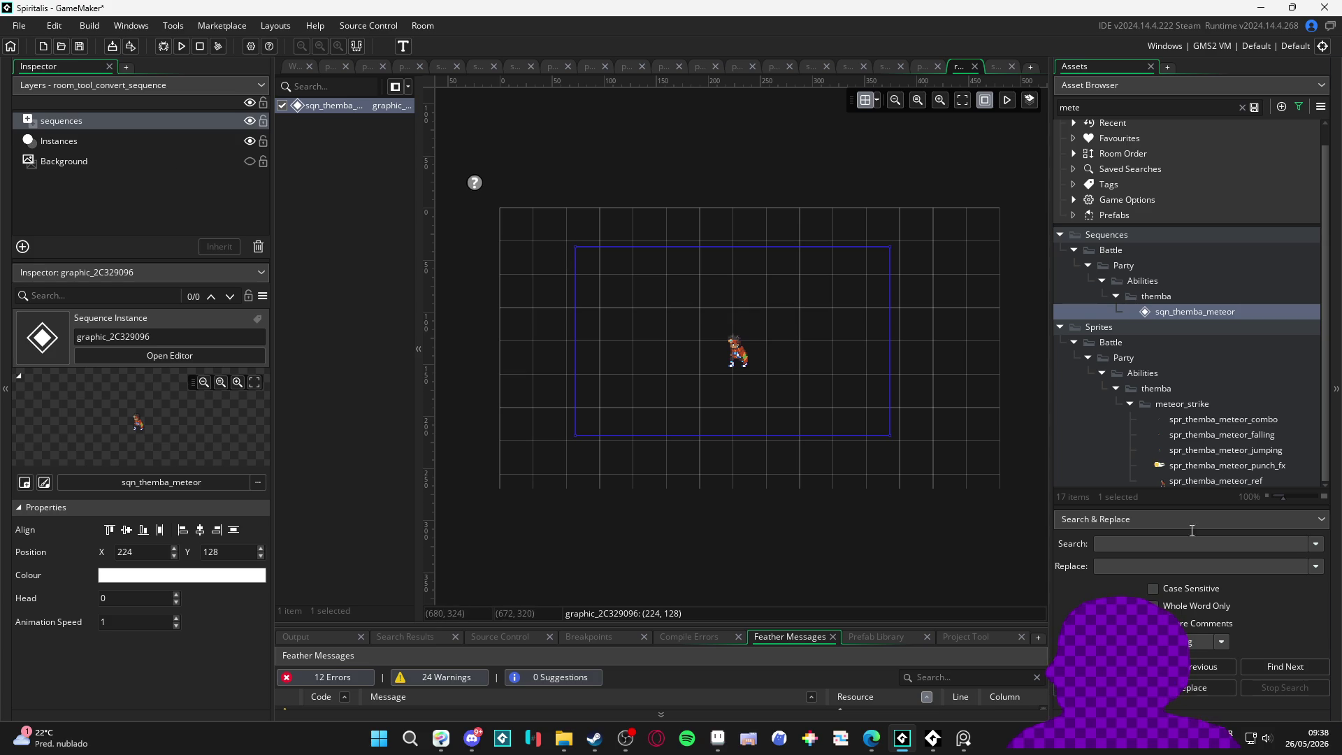
click(1243, 107)
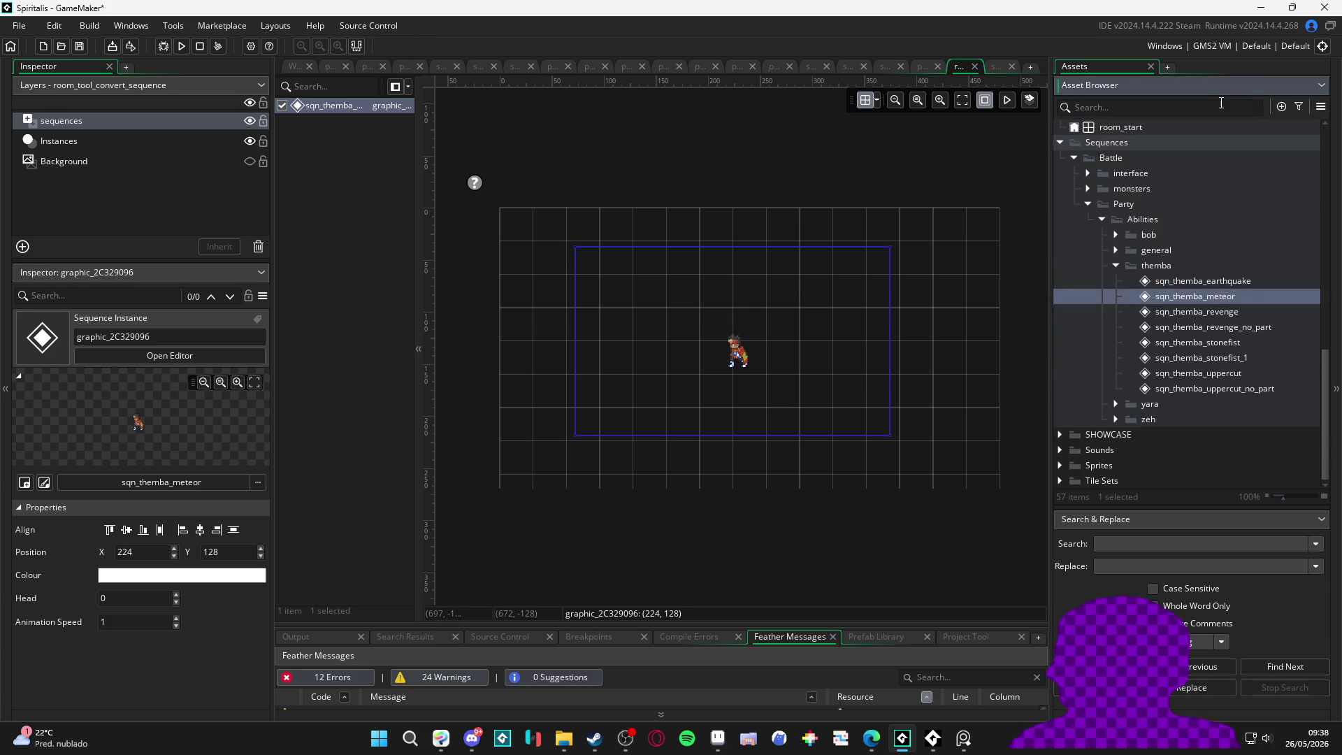
scroll(1171, 258, up, 10)
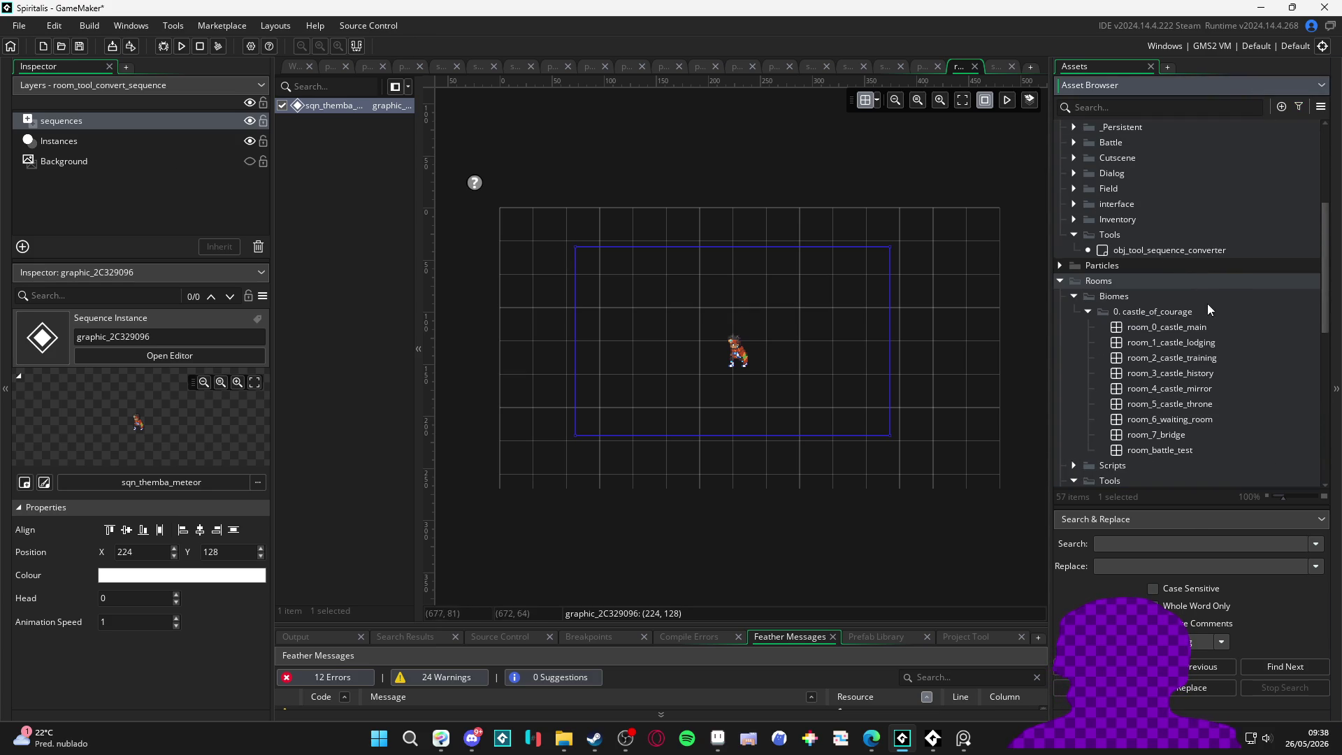
click(1089, 313)
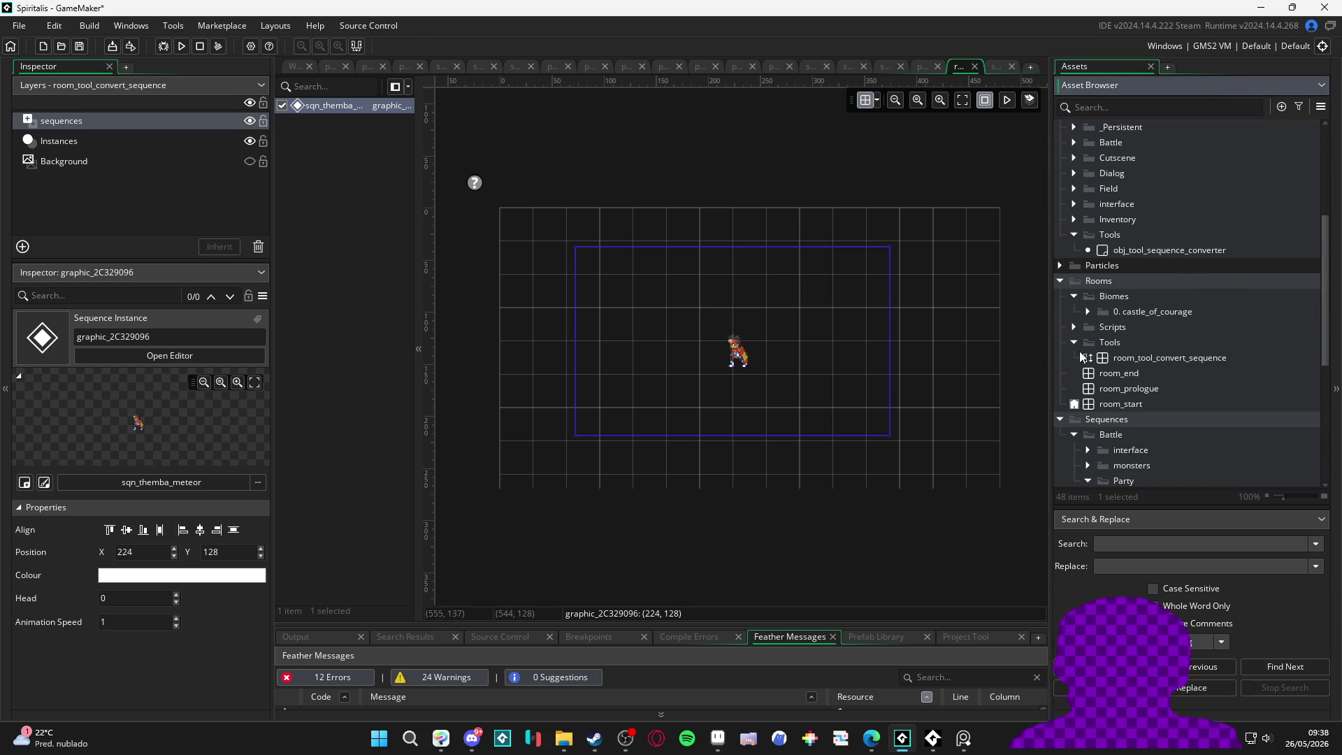
click(1114, 359)
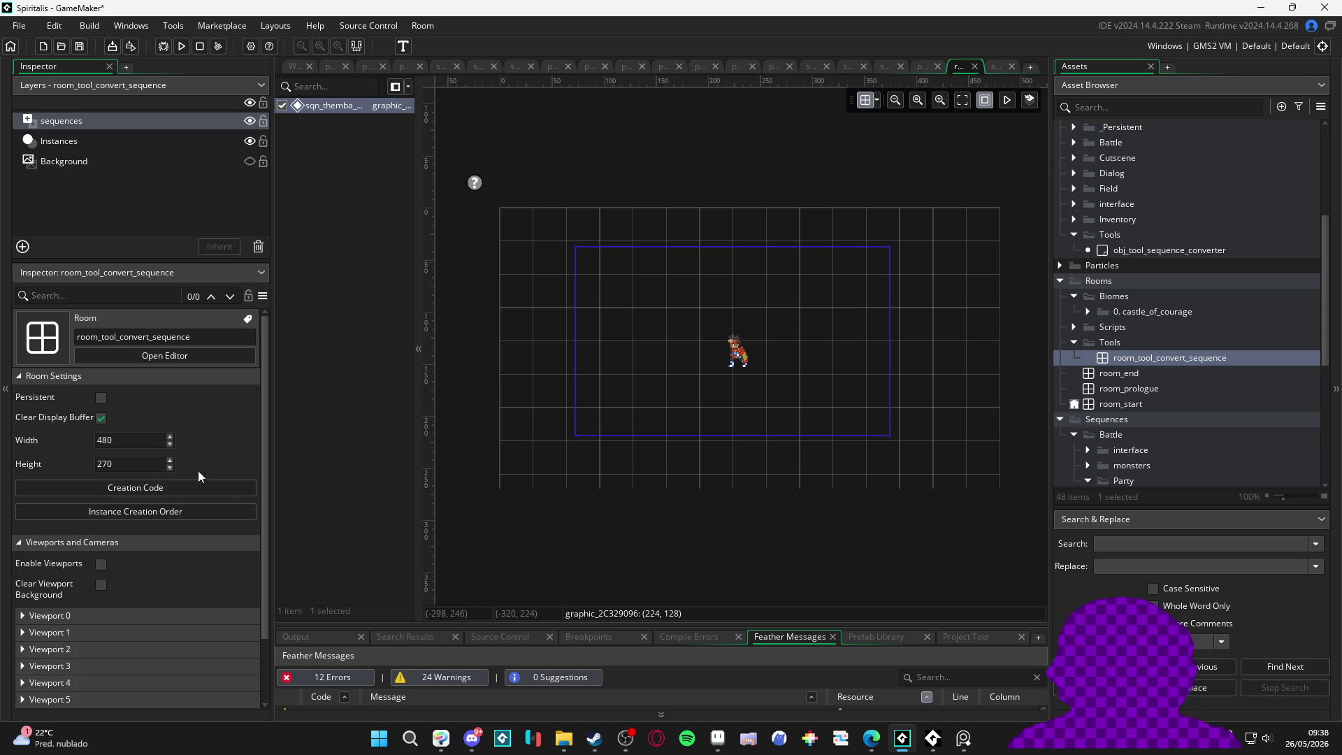
Step: Inspect the sequences layer and select the sqn_themba_stonefist sequence asset
click(658, 302)
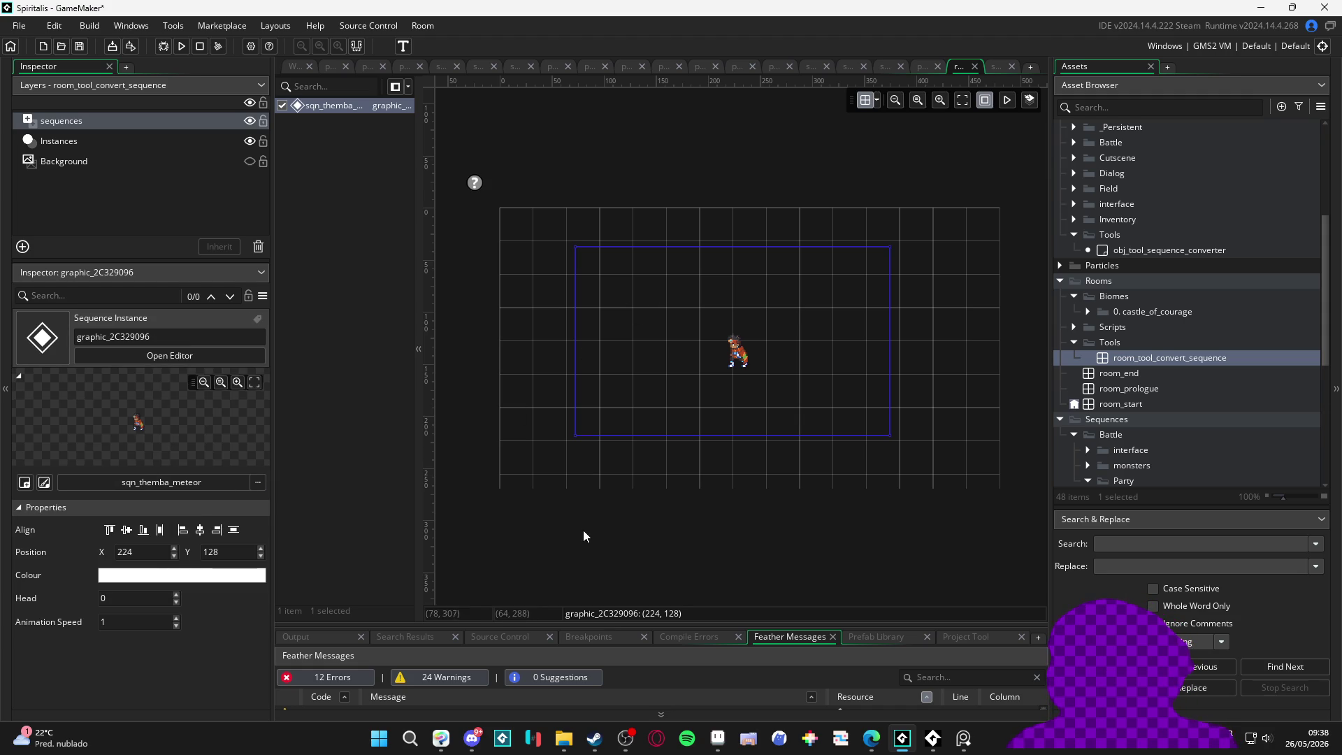
click(100, 139)
click(117, 123)
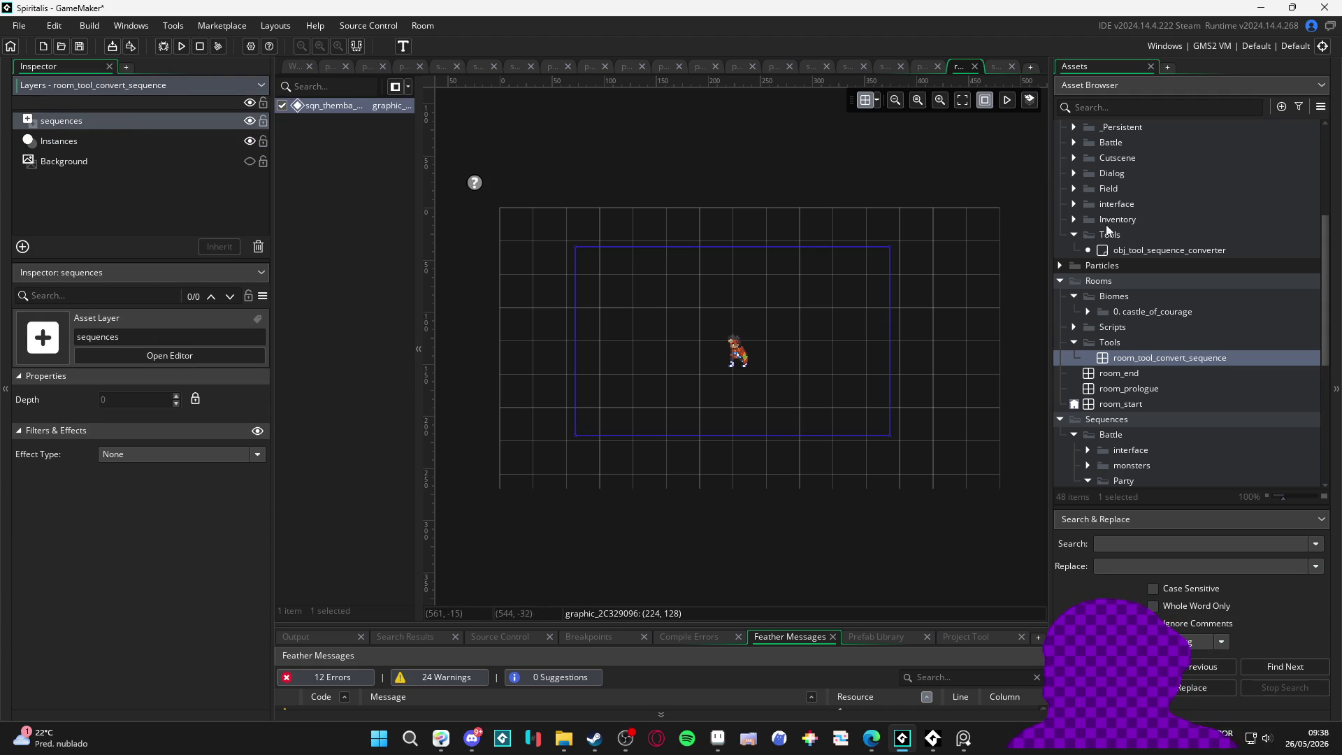
scroll(1131, 349, down, 5)
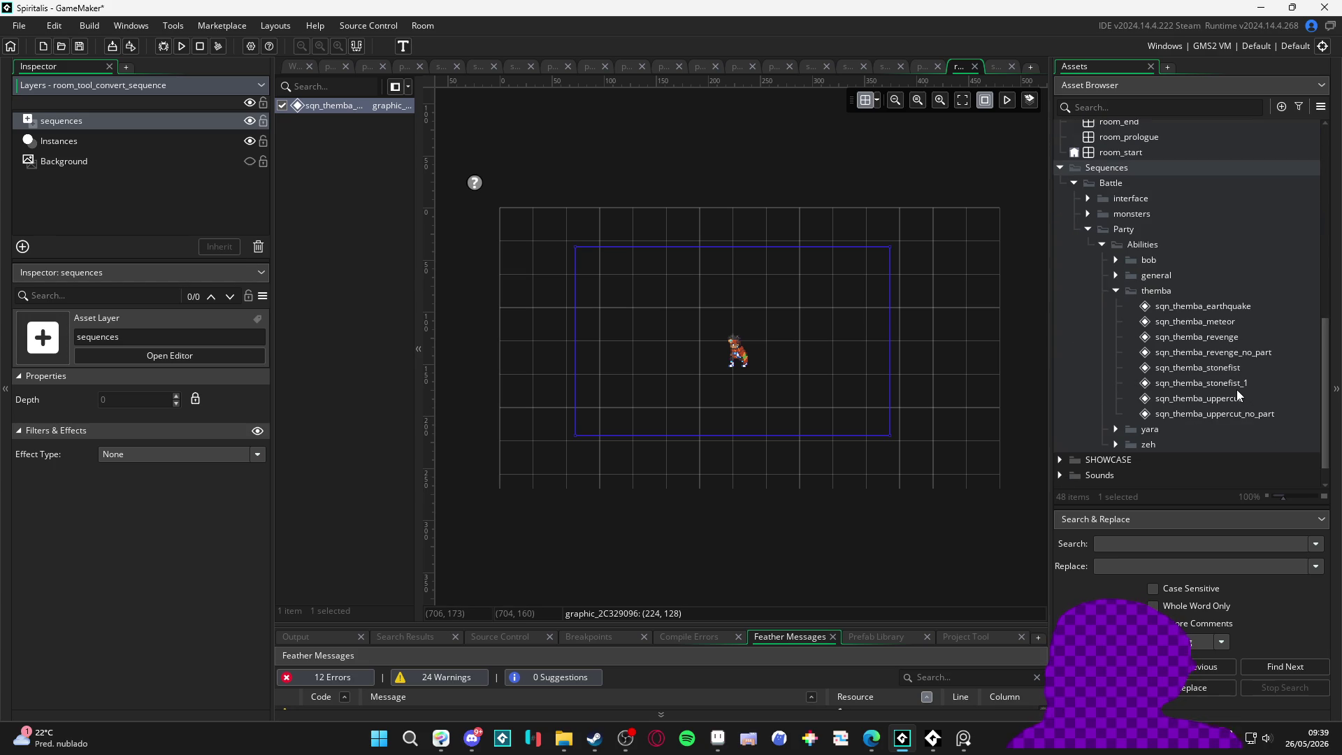
click(1243, 367)
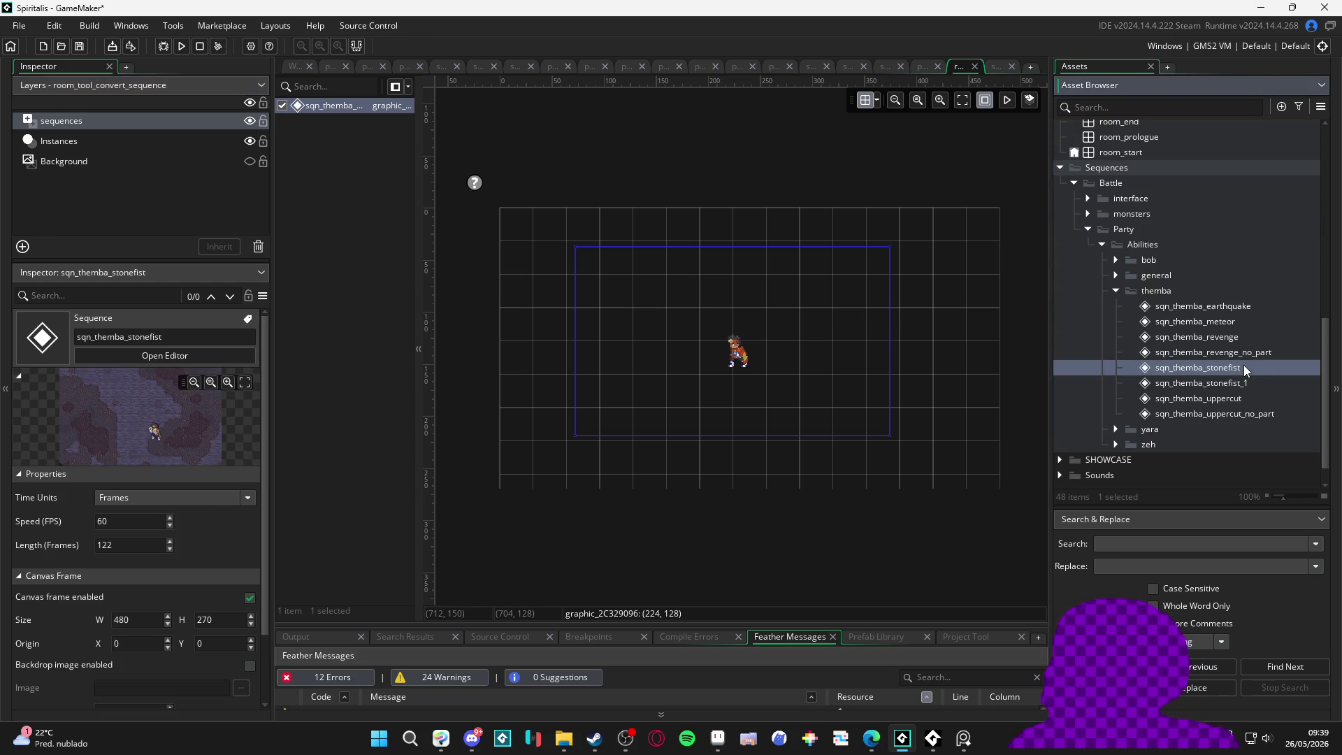
Step: Open sqn_themba_stonefist and sqn_themba_stonefist_1 and check stonefist_1's canvas frame settings
double_click(1238, 372)
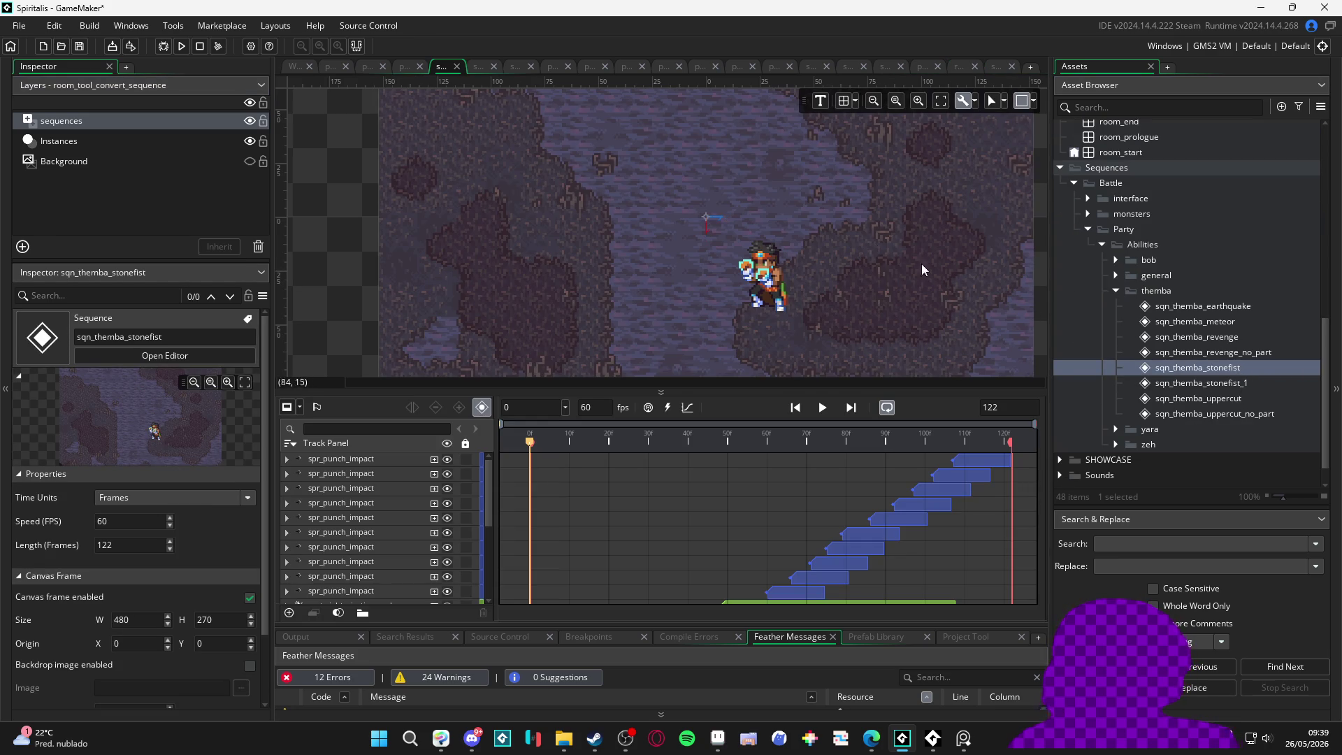
double_click(1269, 384)
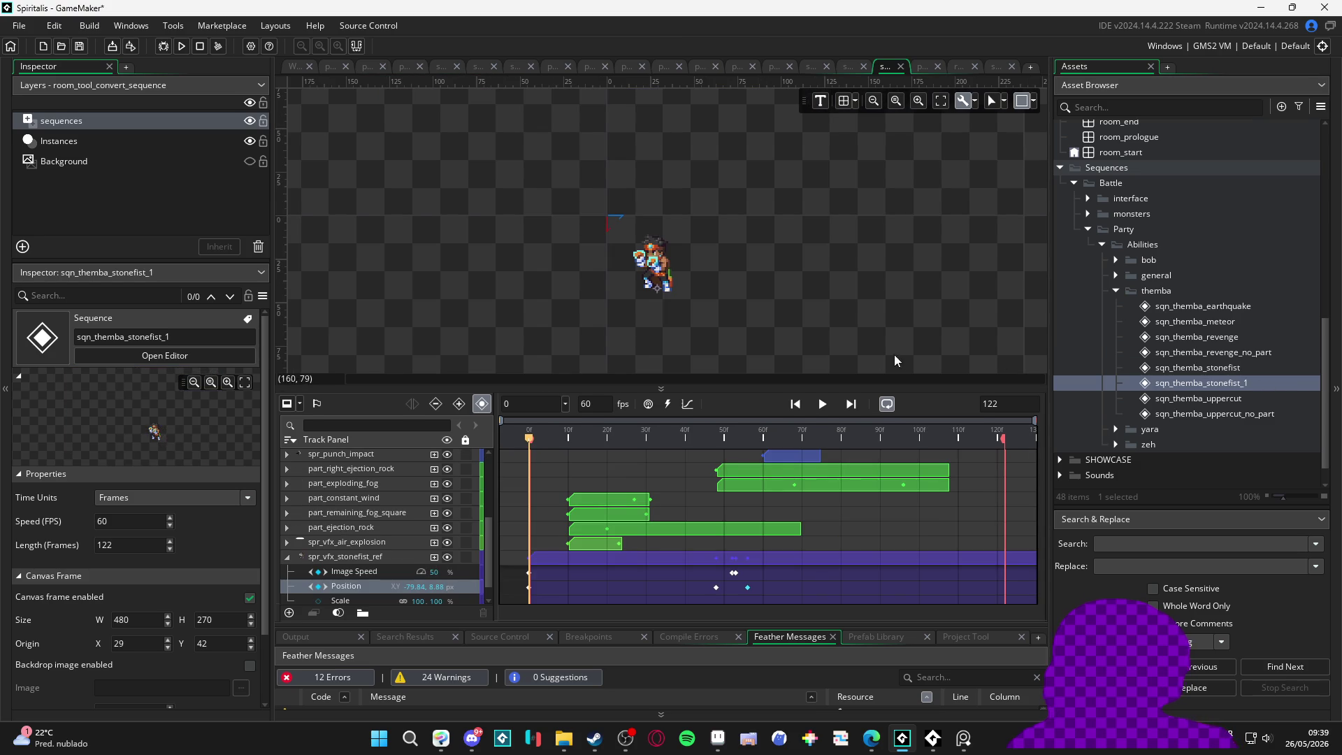
click(1033, 102)
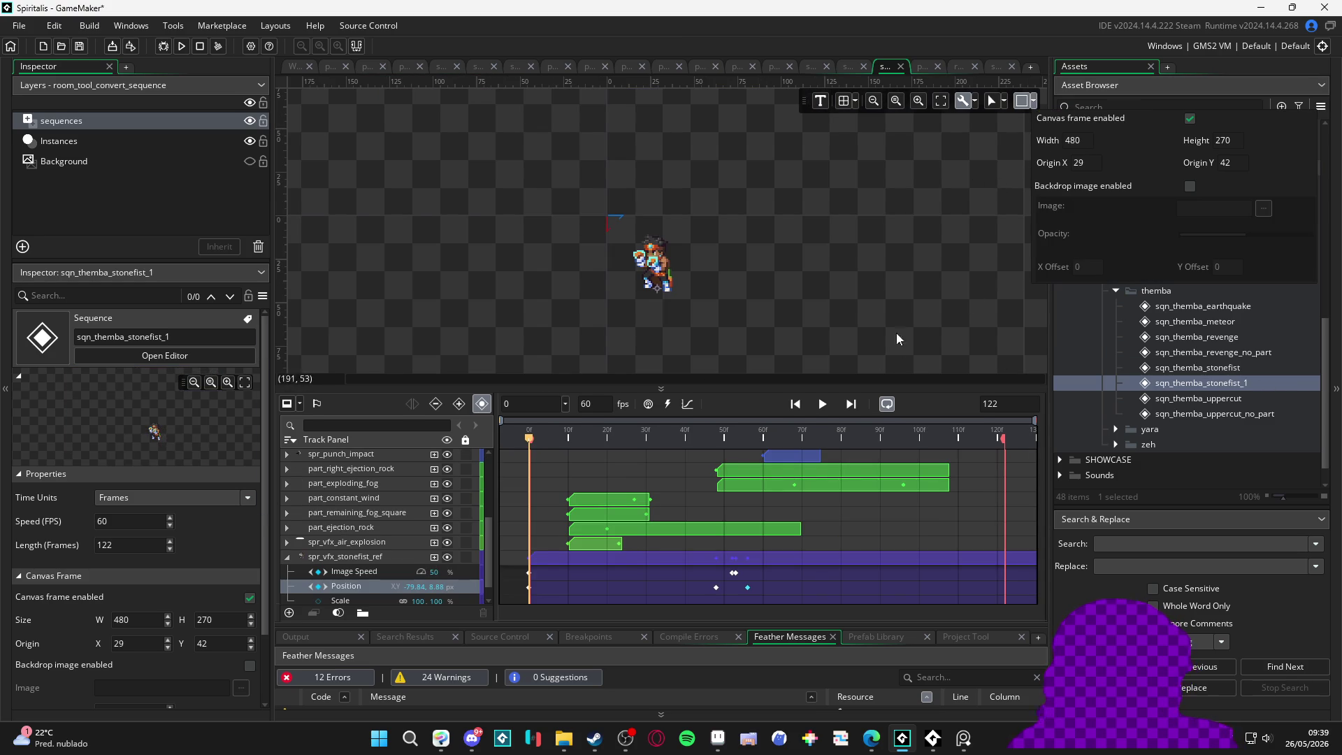
scroll(801, 258, down, 2)
scroll(800, 263, down, 4)
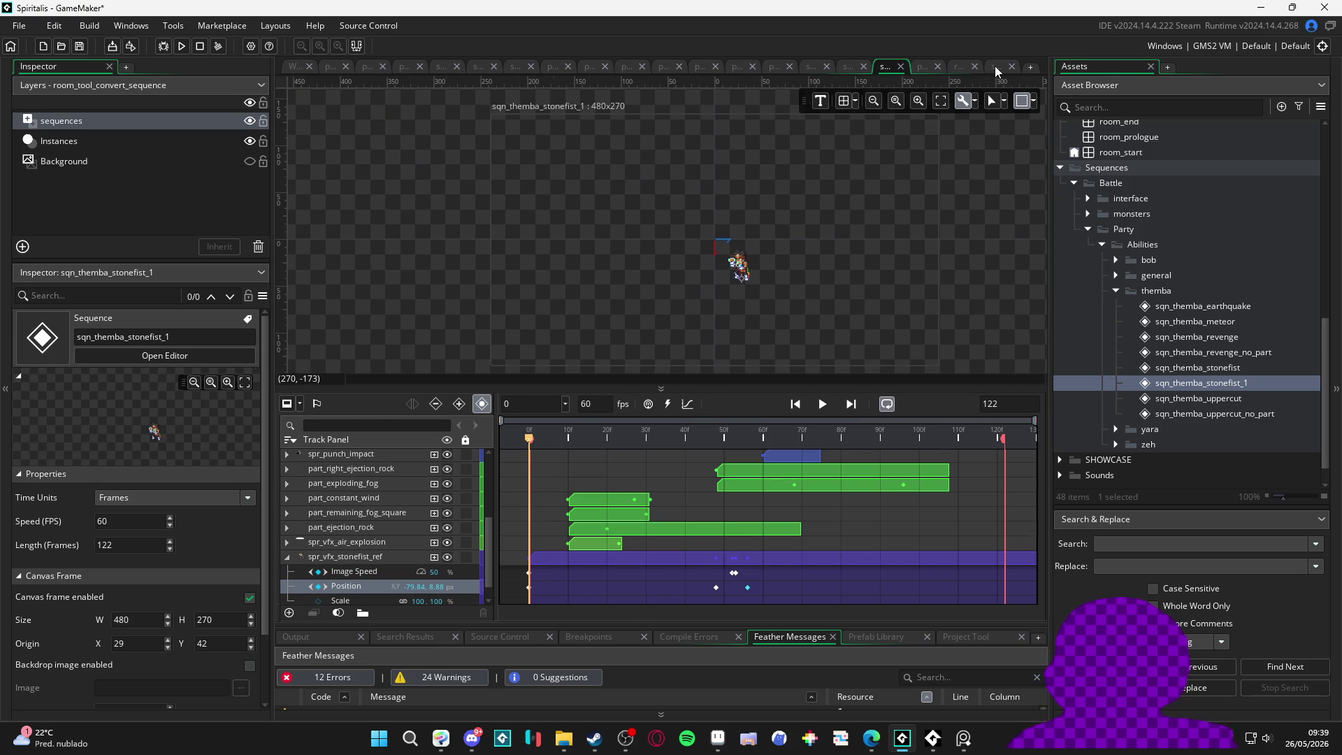
Step: Browse the open documents, then reopen room_tool_convert_sequence and select its meteor instance
click(995, 66)
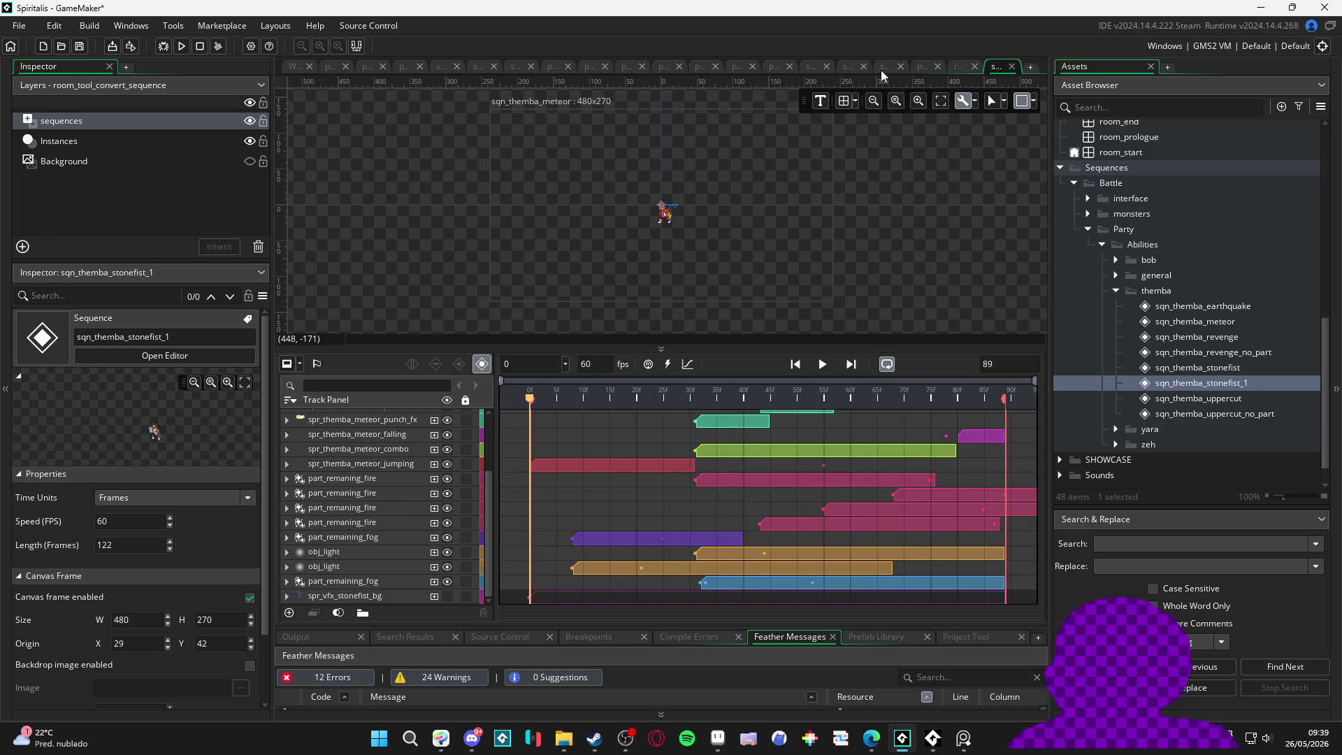
click(883, 67)
click(845, 65)
click(921, 74)
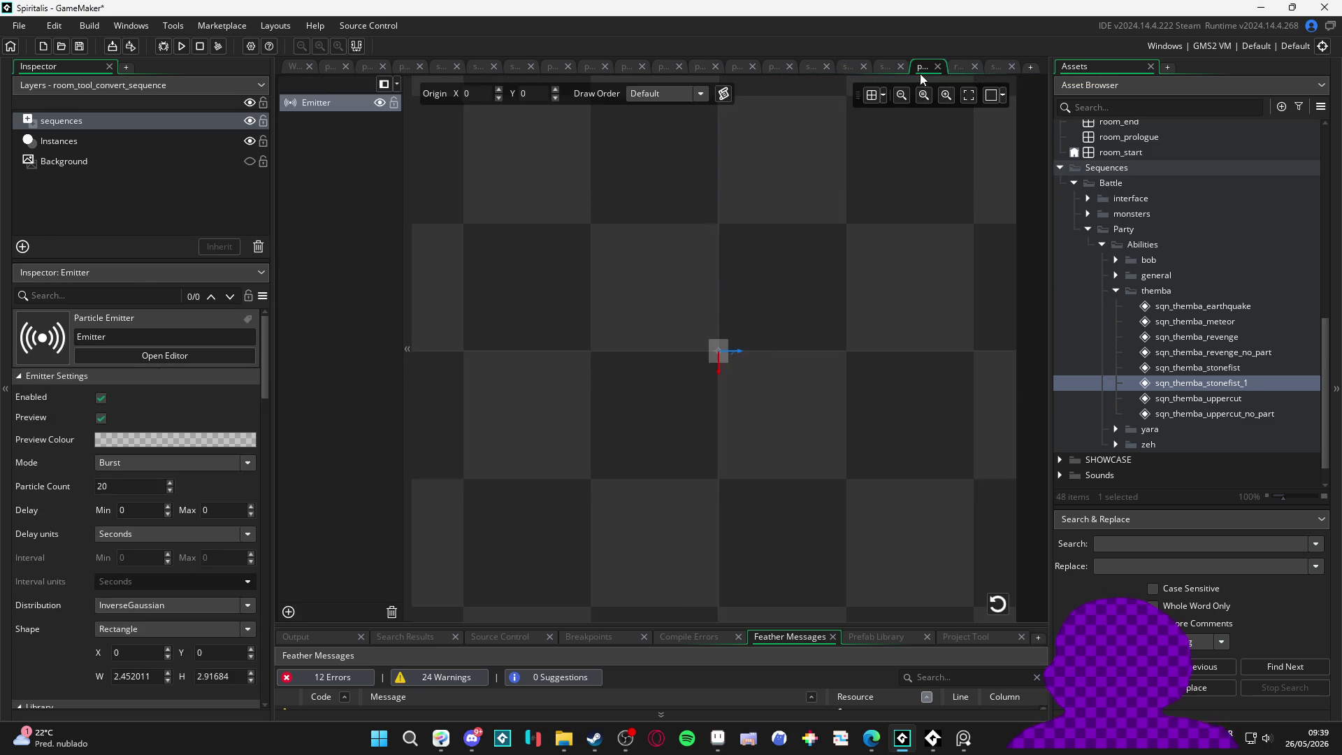
scroll(1154, 309, up, 4)
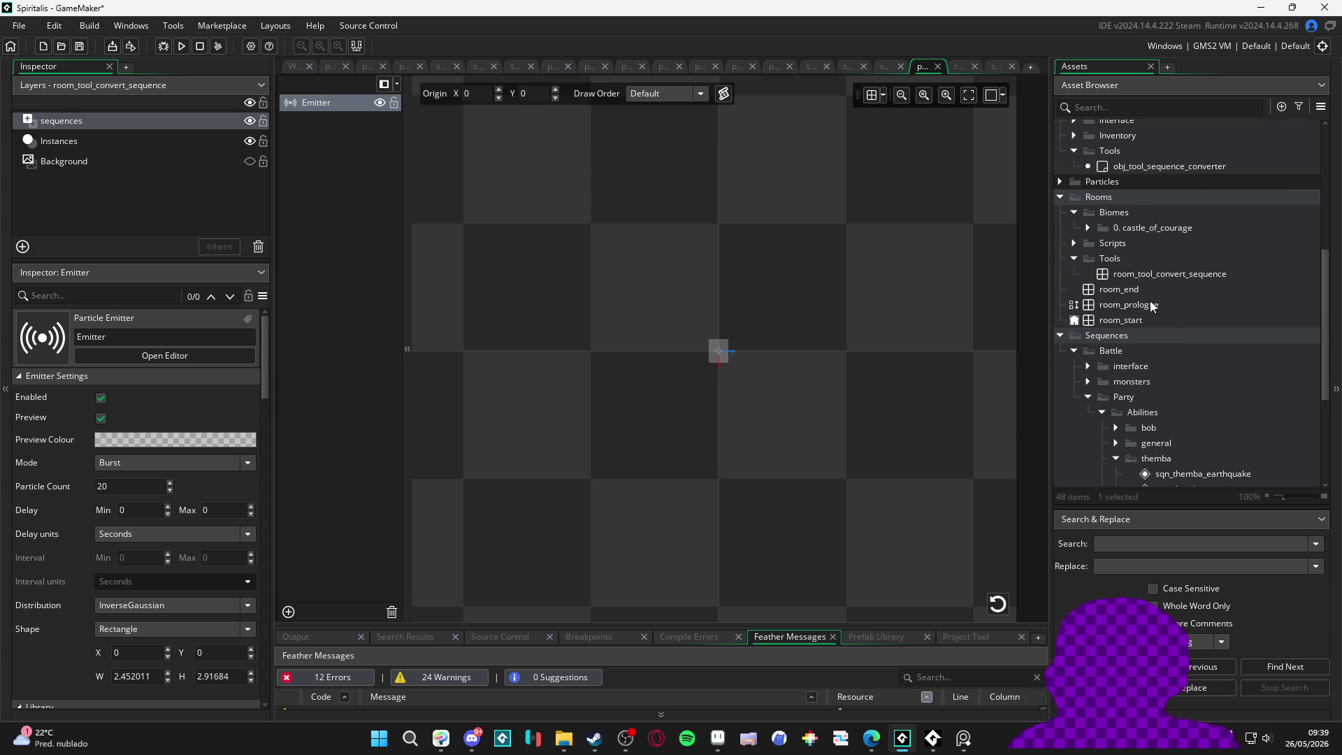
click(1127, 321)
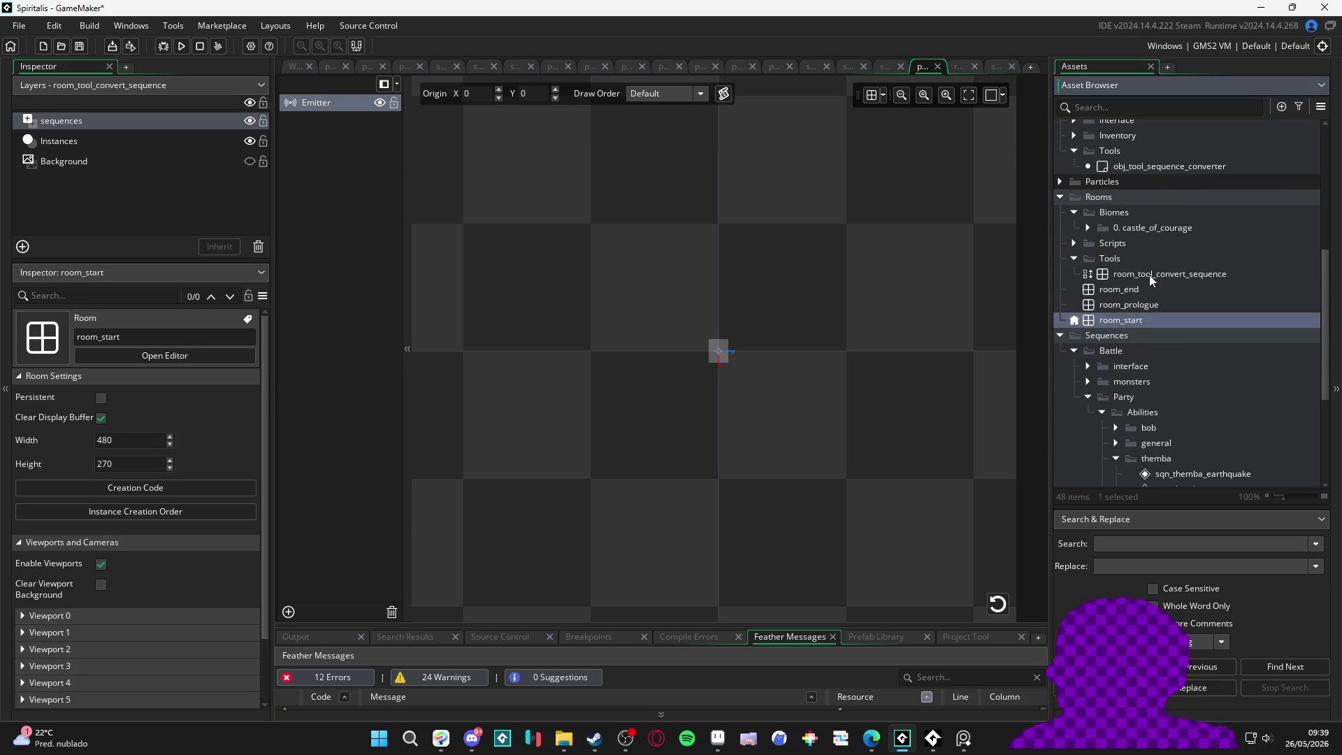
double_click(1151, 274)
click(747, 354)
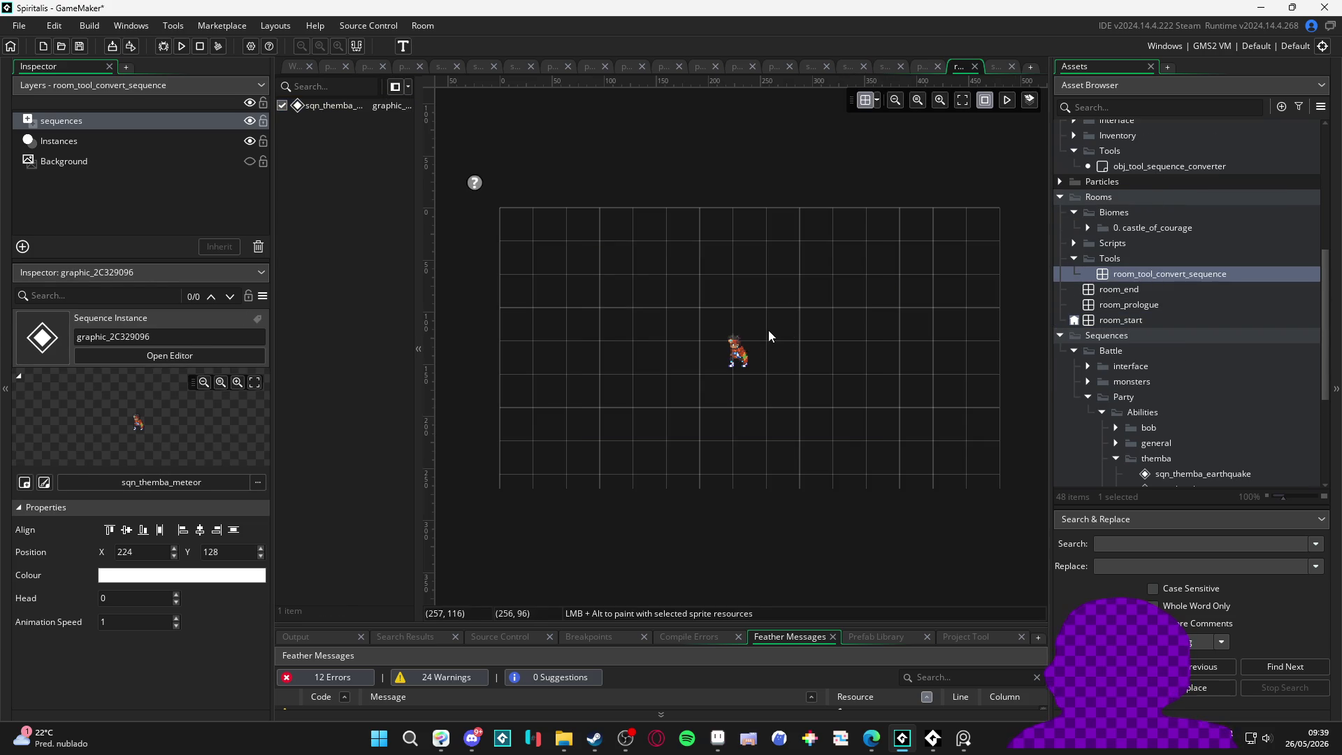
Step: Move the meteor sequence instance to 160, 96 and view the room's settings
click(738, 355)
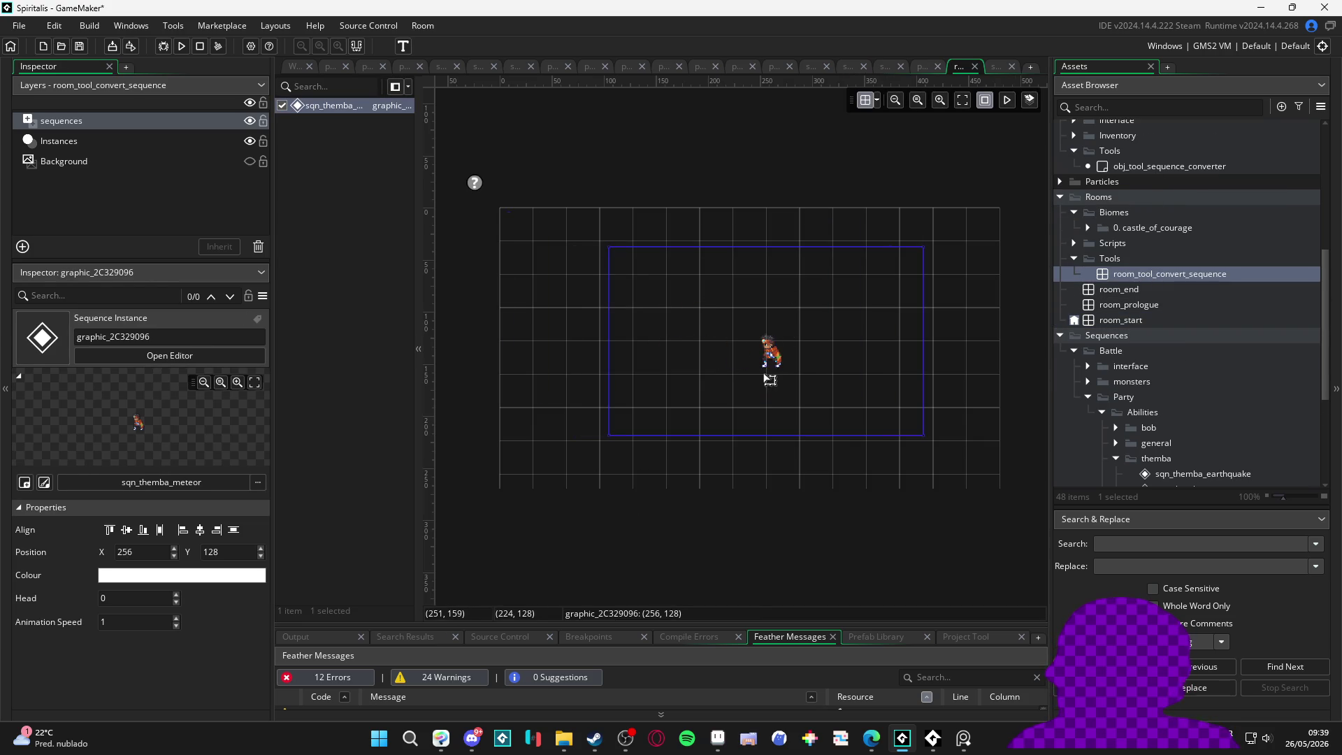
mouse_move(746, 371)
mouse_down()
mouse_move(713, 377)
mouse_move(639, 311)
mouse_move(734, 366)
mouse_move(675, 328)
mouse_up()
click(601, 509)
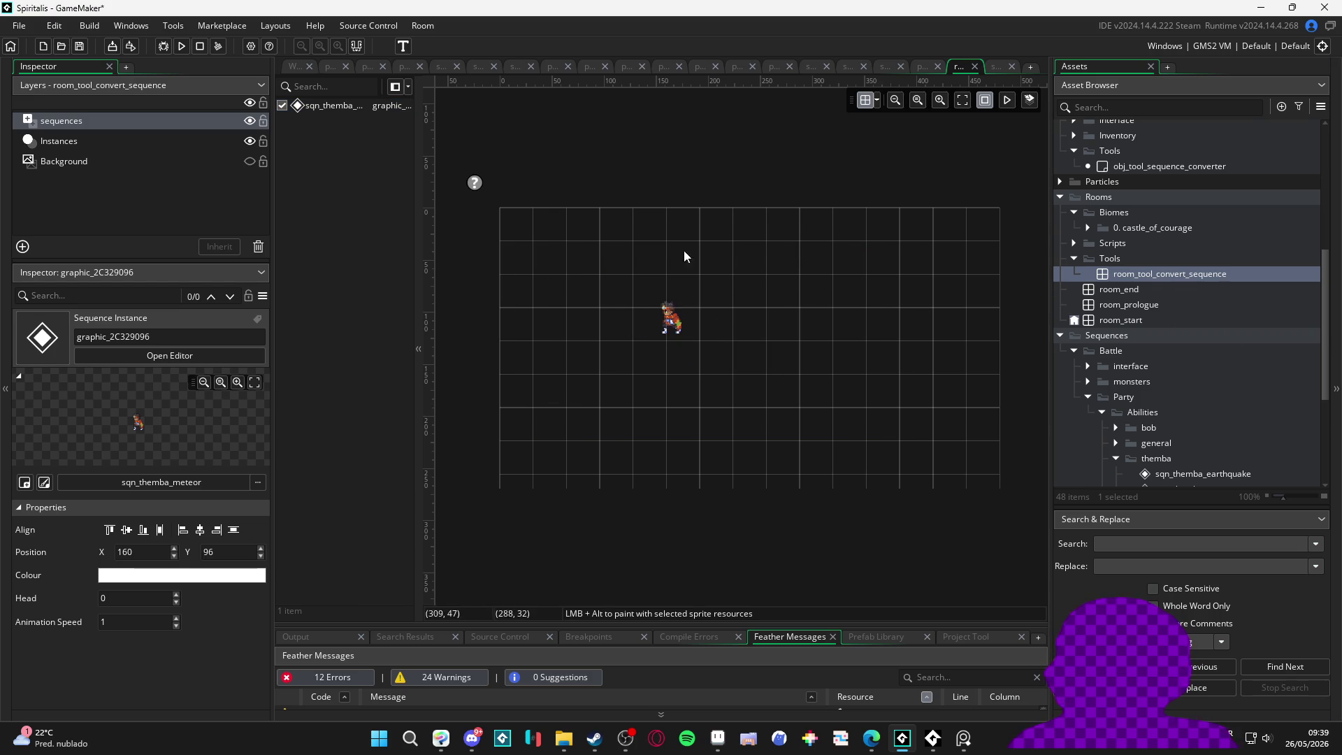
click(1169, 277)
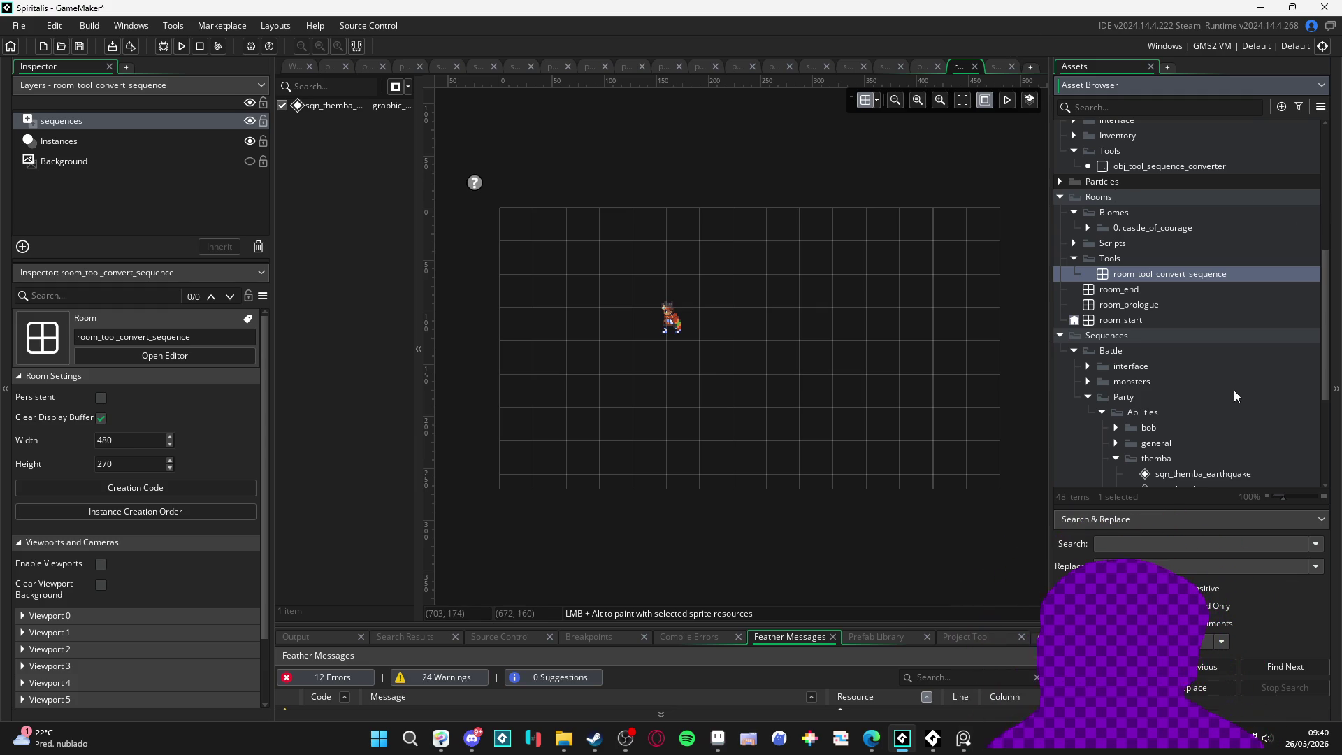
scroll(1127, 342, down, 1)
scroll(1126, 342, down, 1)
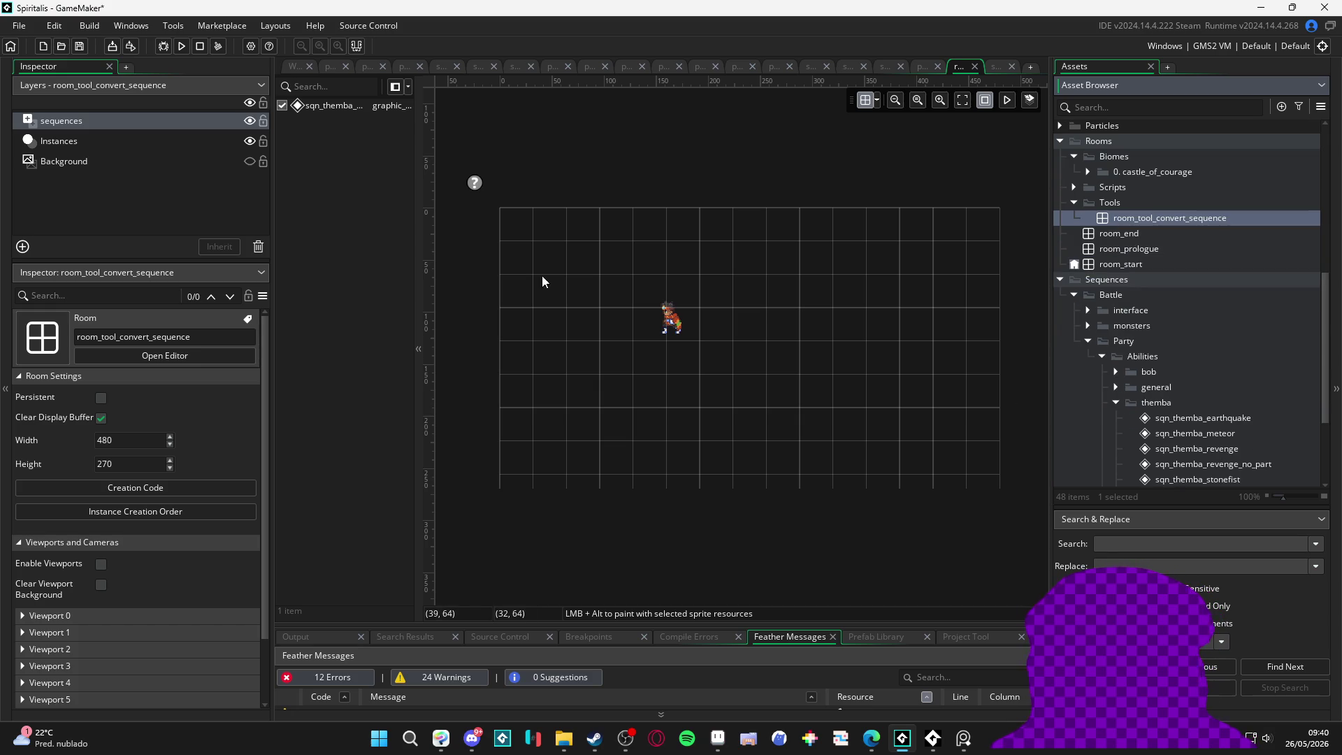
Step: Delete the meteor instance and drop sqn_themba_stonefist_1 near the room's centre
click(668, 320)
key(Delete)
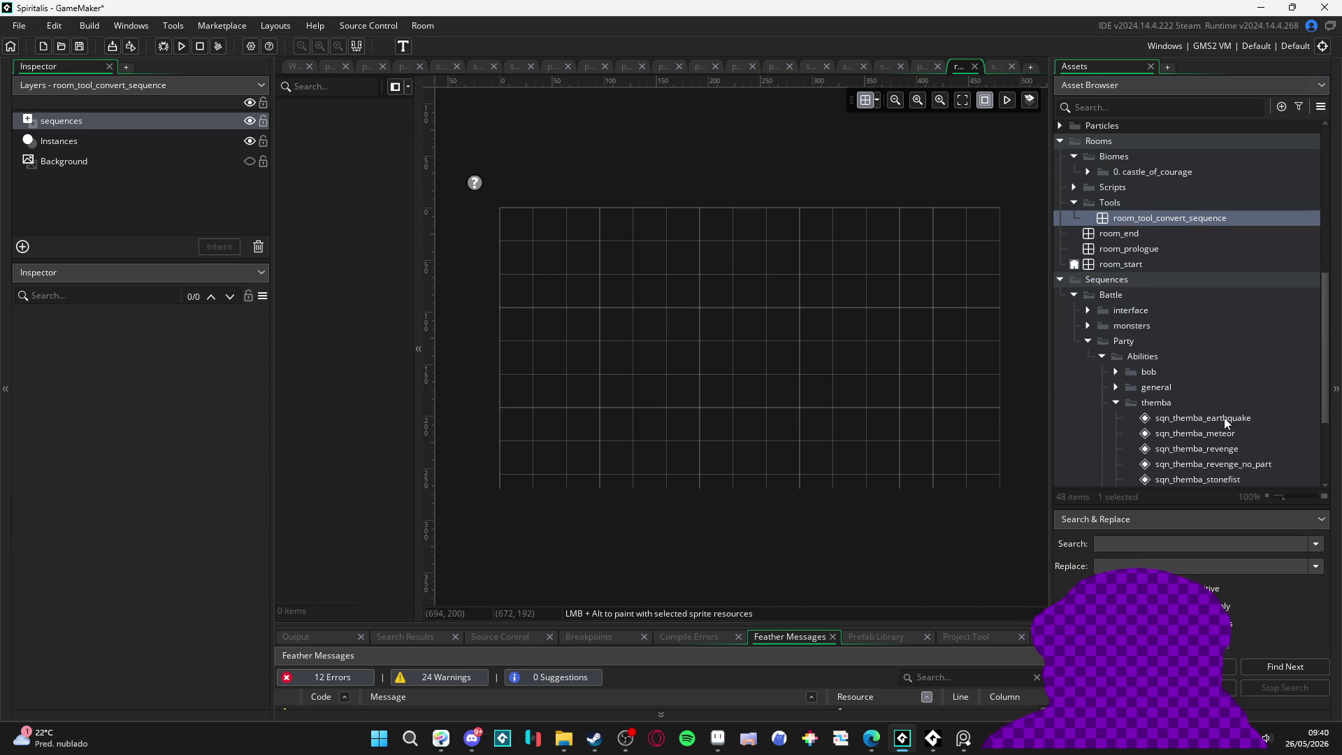
scroll(1224, 417, down, 1)
click(1229, 389)
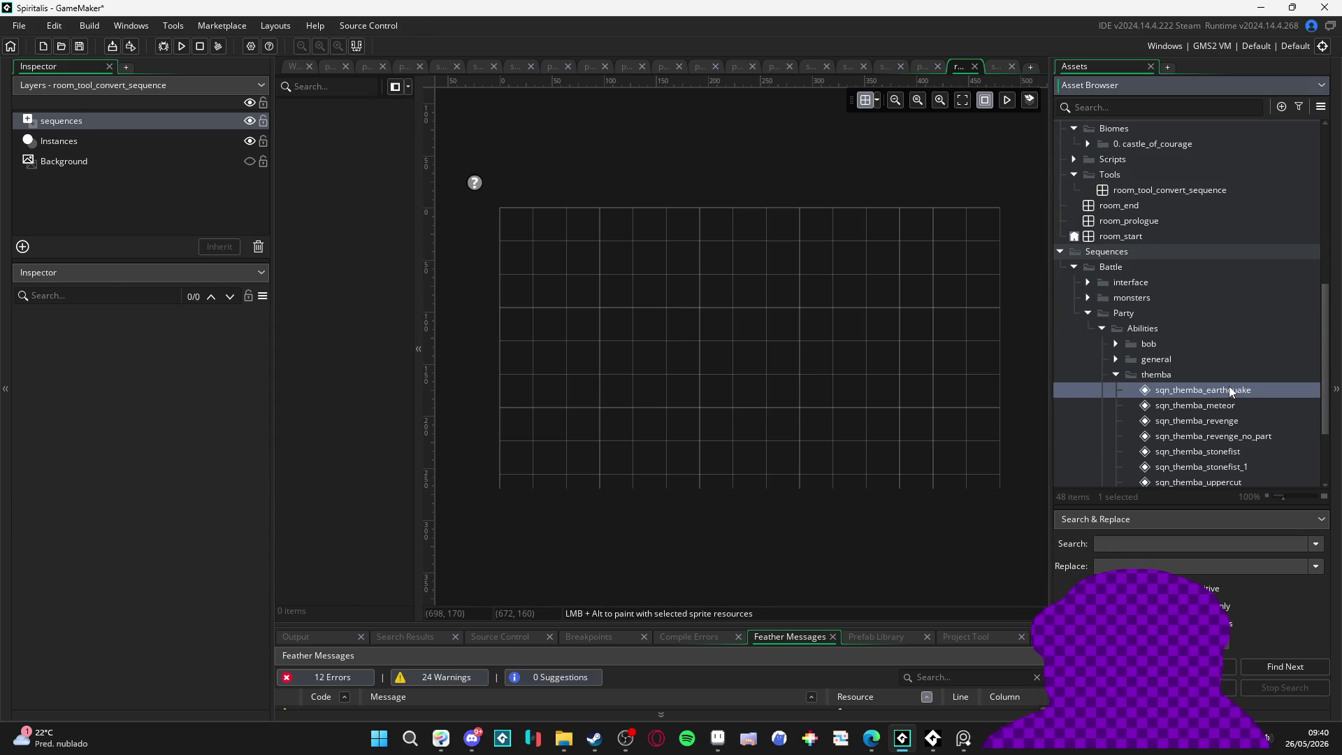
click(1247, 436)
click(1247, 465)
scroll(1247, 464, down, 1)
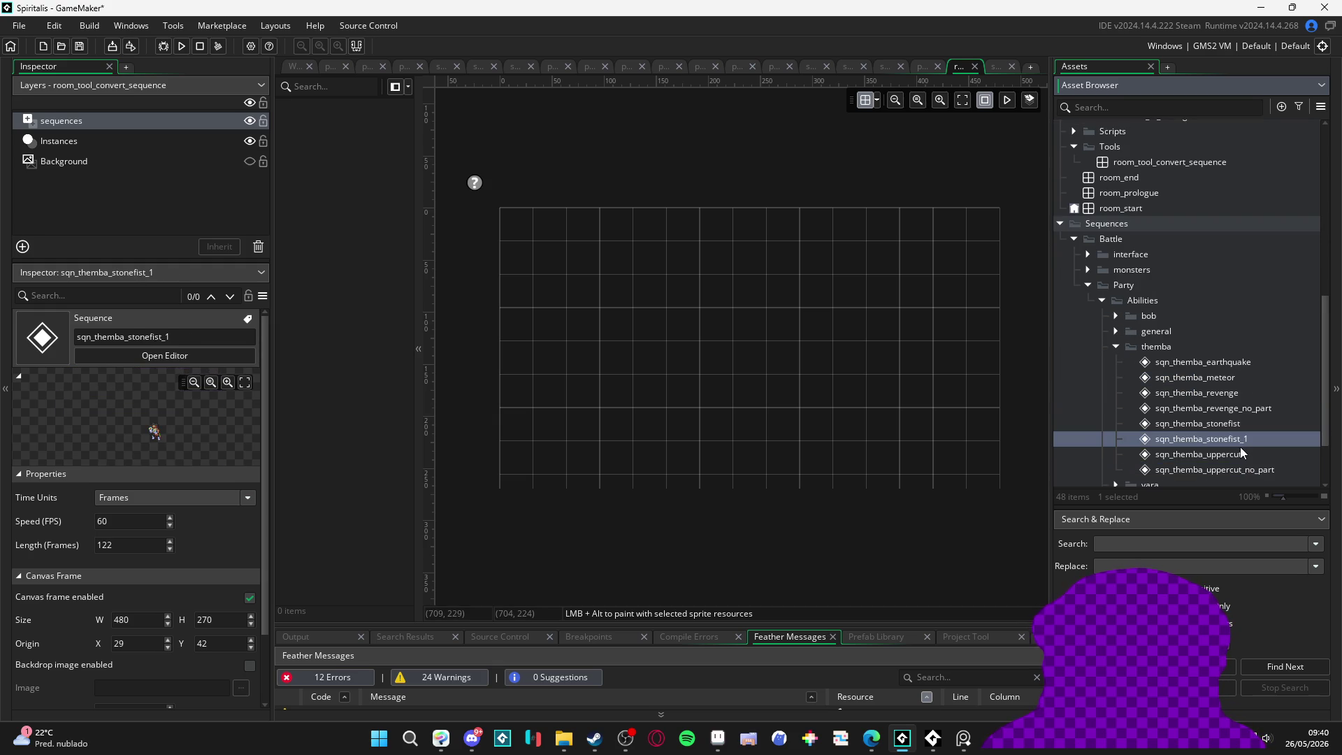
mouse_move(1236, 445)
mouse_down()
mouse_move(709, 338)
mouse_move(741, 371)
mouse_up()
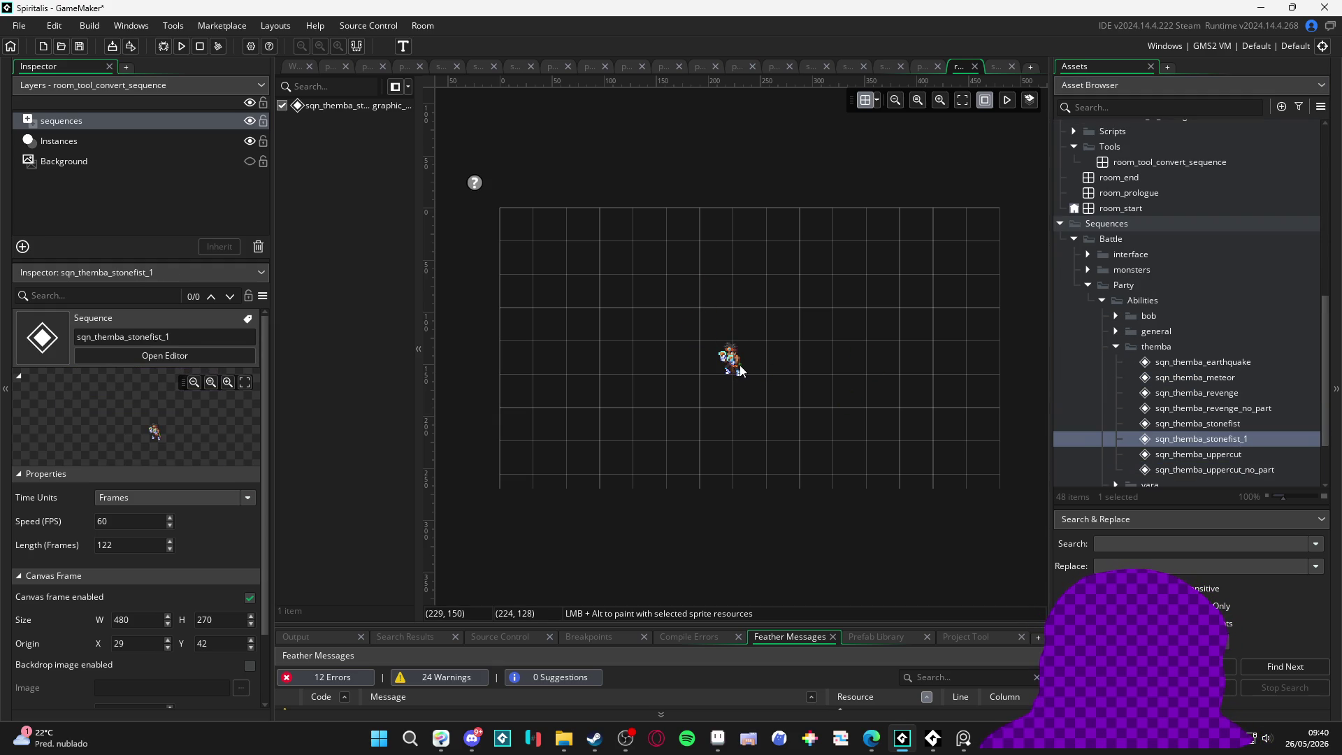
Step: Move the stonefist_1 instance down and right to 288, 192, then open sqn_themba_stonefist_1
click(56, 122)
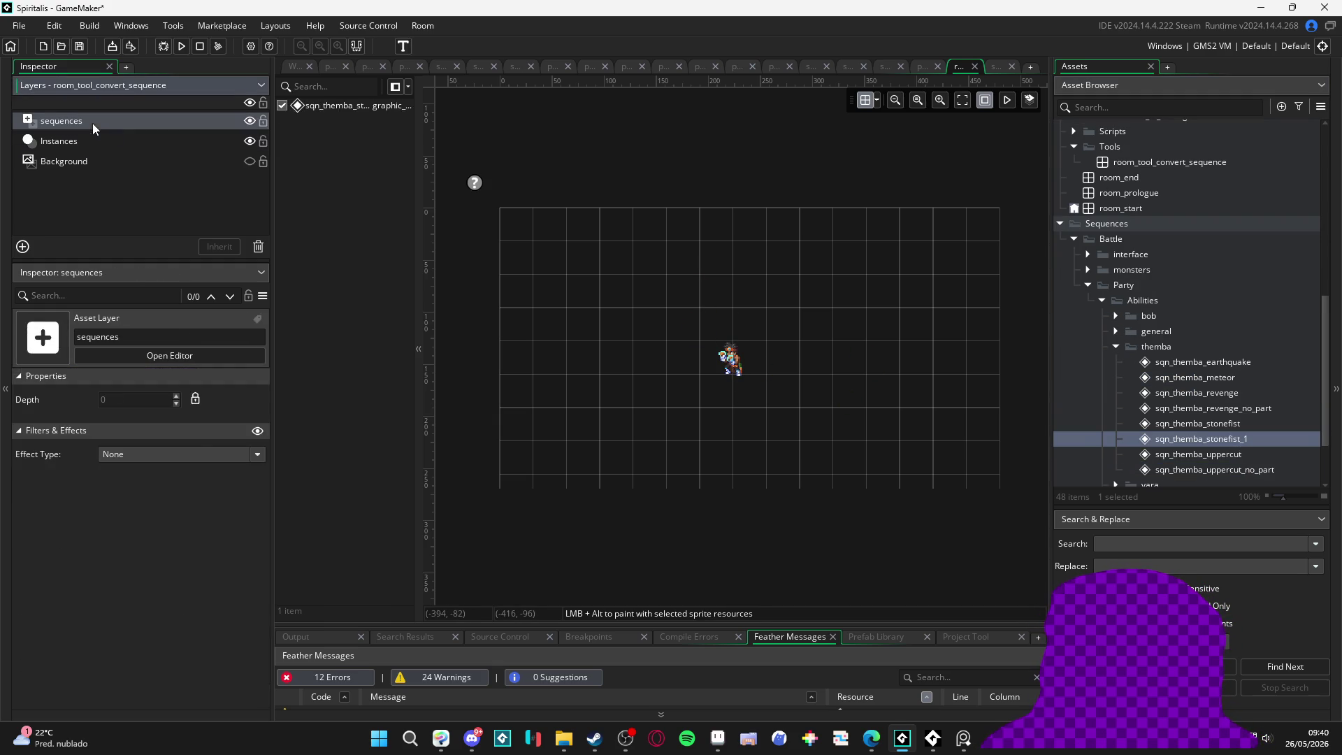
click(320, 106)
click(784, 431)
mouse_move(732, 373)
mouse_down()
mouse_move(729, 358)
mouse_move(728, 398)
mouse_move(728, 367)
mouse_move(795, 381)
mouse_move(727, 381)
mouse_move(795, 381)
mouse_up()
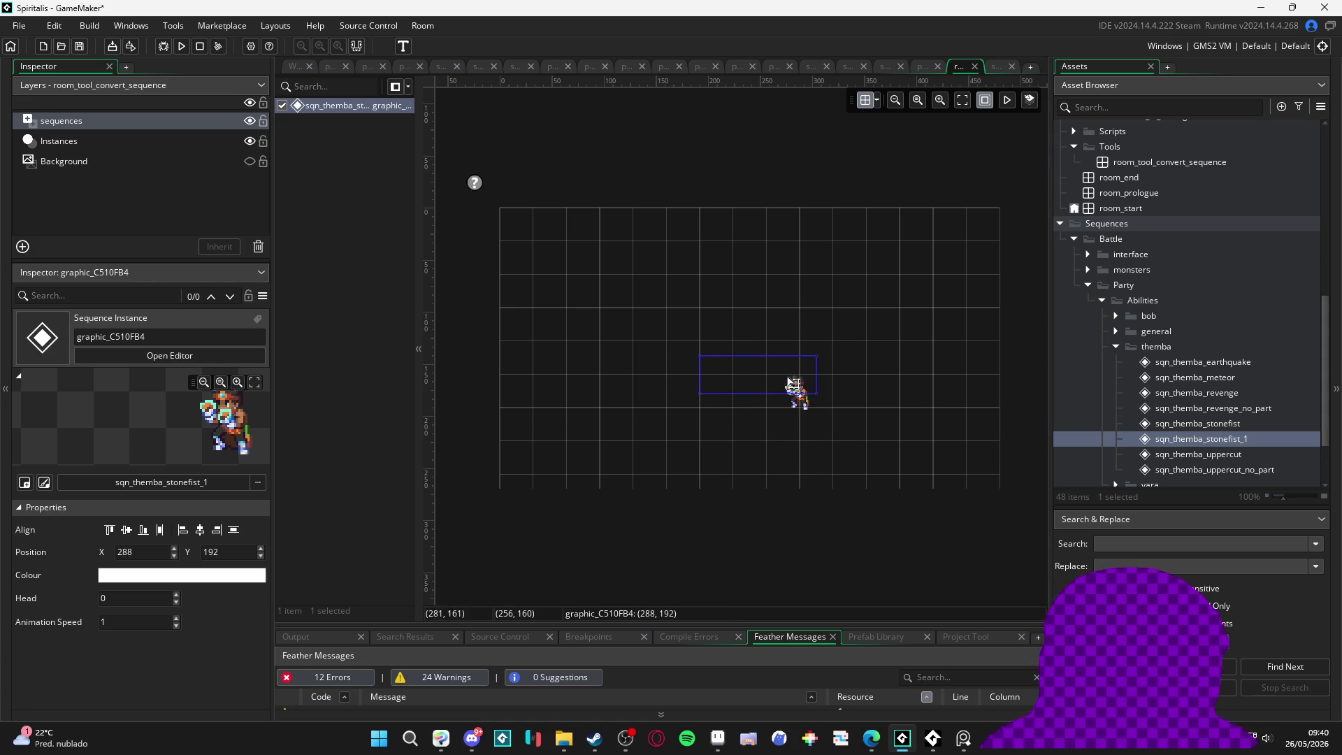
double_click(1251, 440)
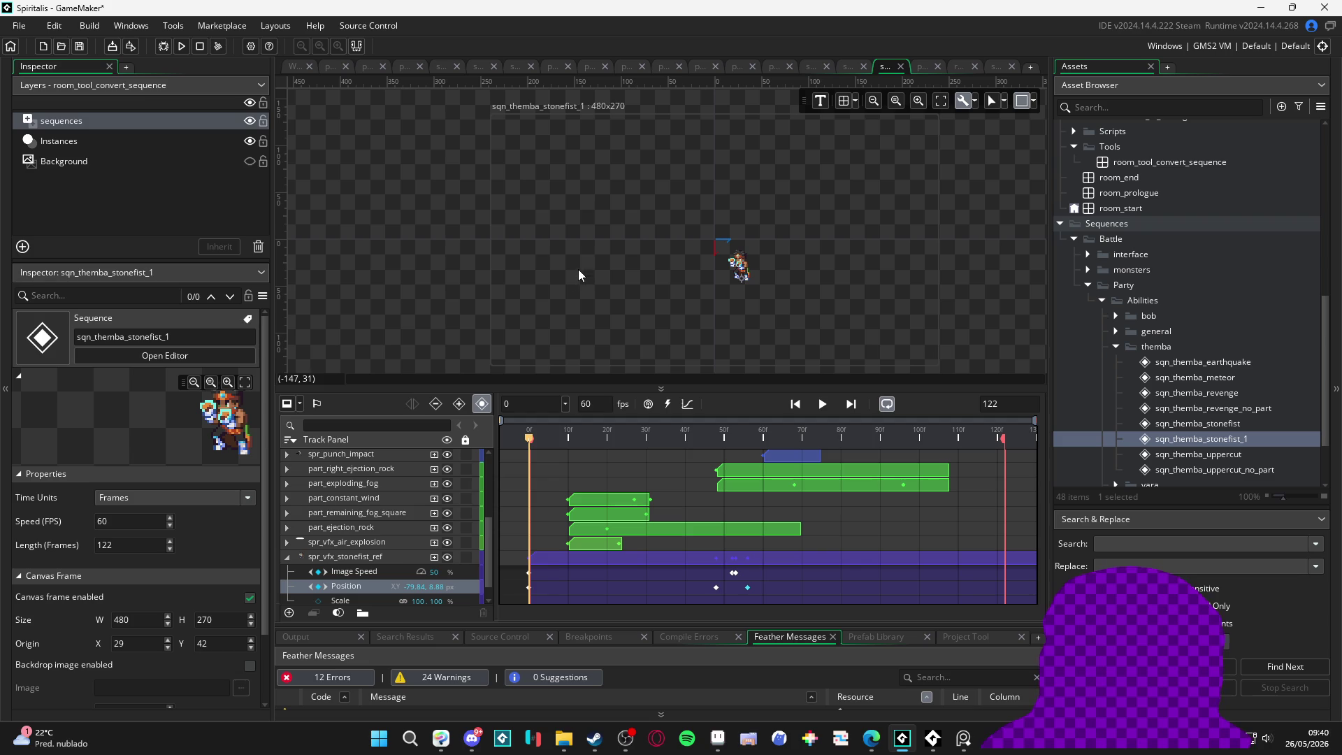
Step: Zoom the stonefist_1 canvas, visit sqn_themba_meteor, then return to the room's stonefist instance
scroll(385, 515, up, 3)
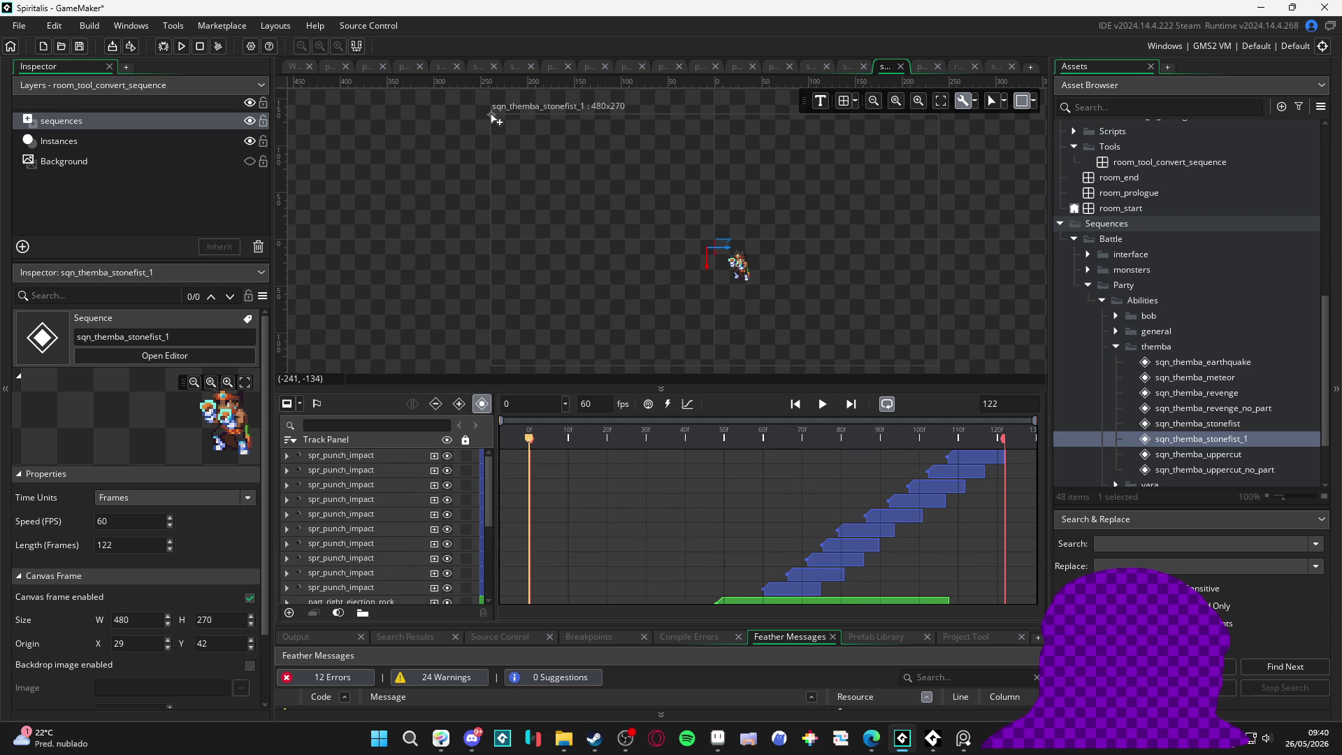
scroll(491, 120, up, 5)
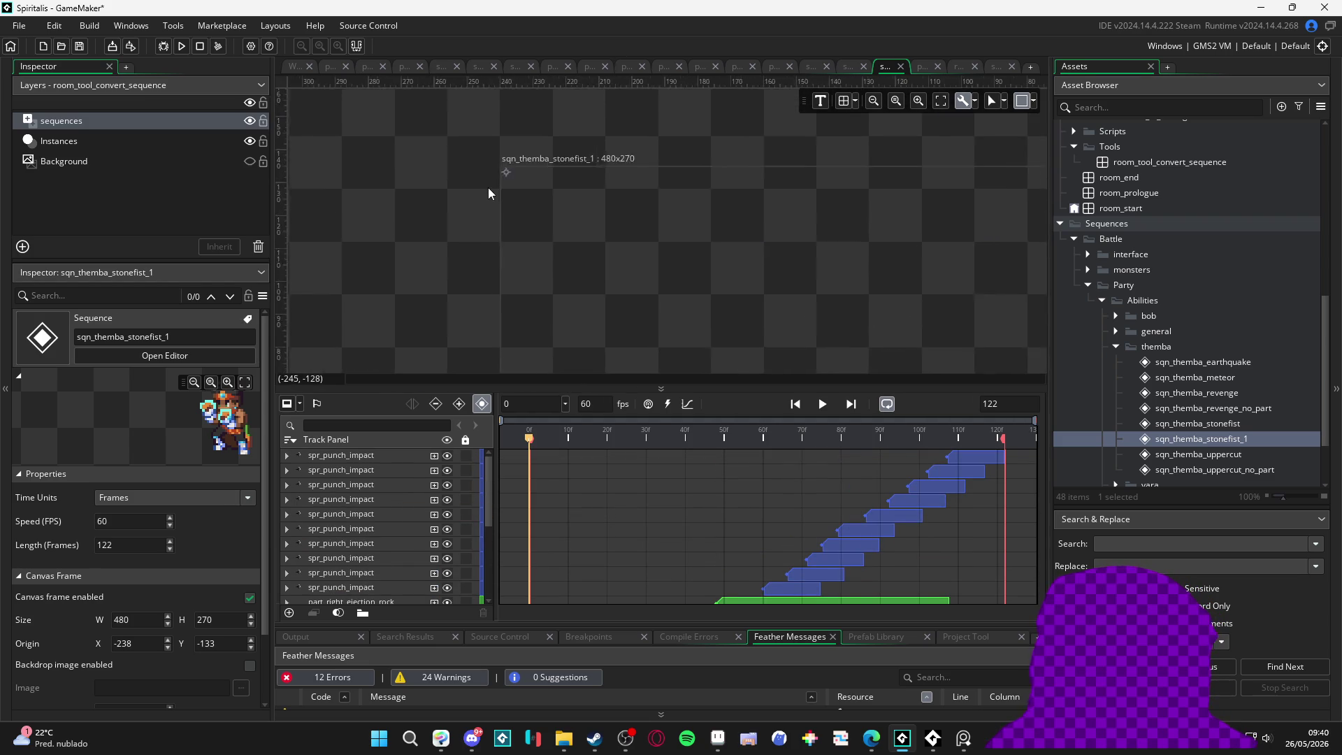
scroll(543, 142, up, 2)
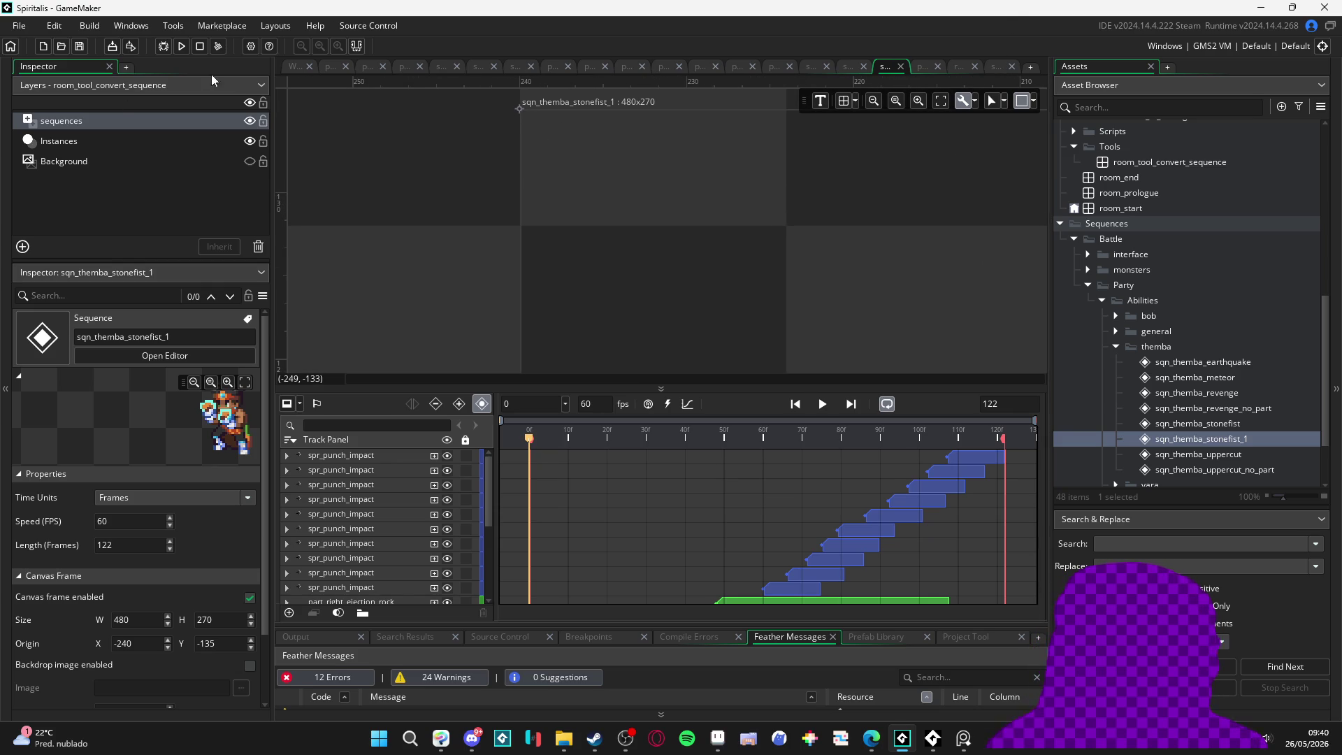
click(288, 73)
click(1000, 68)
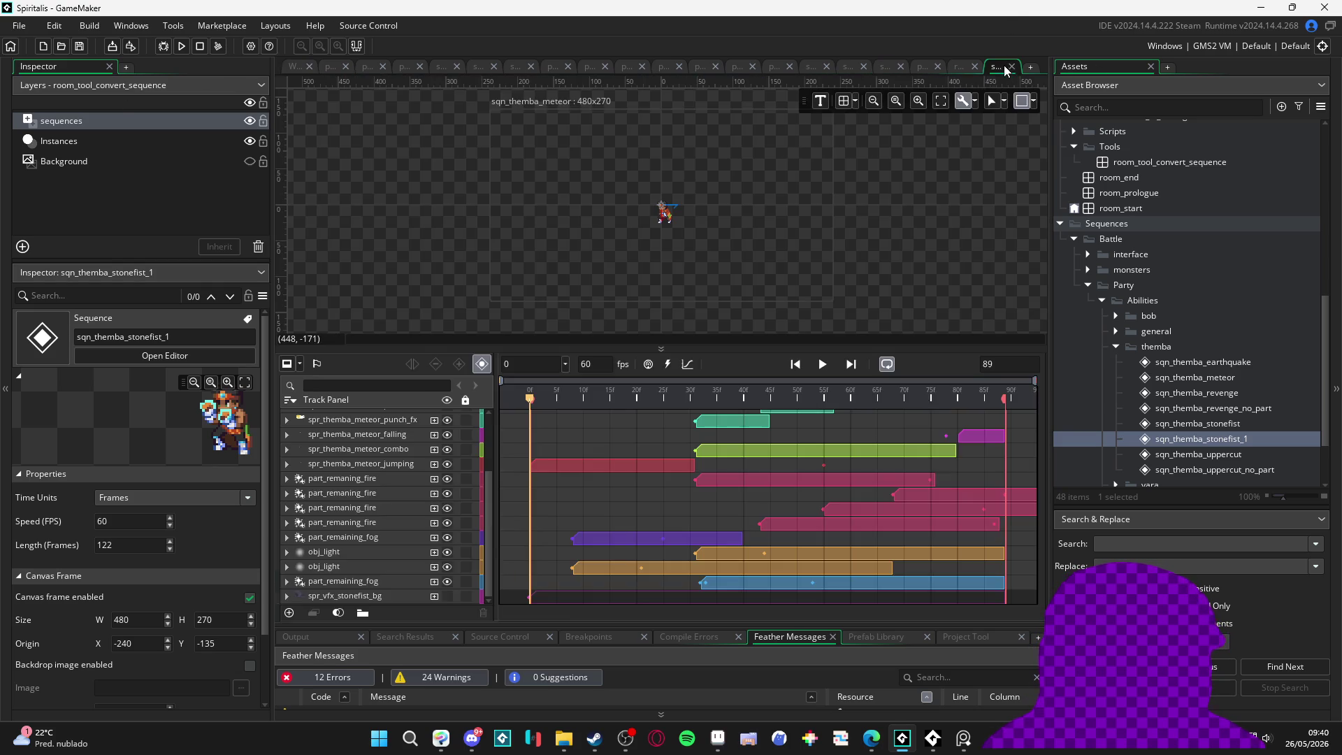
click(962, 69)
click(719, 409)
Step: Set the stonefist sequence instance's position to X 0, Y 0
drag(719, 409, 682, 399)
click(145, 548)
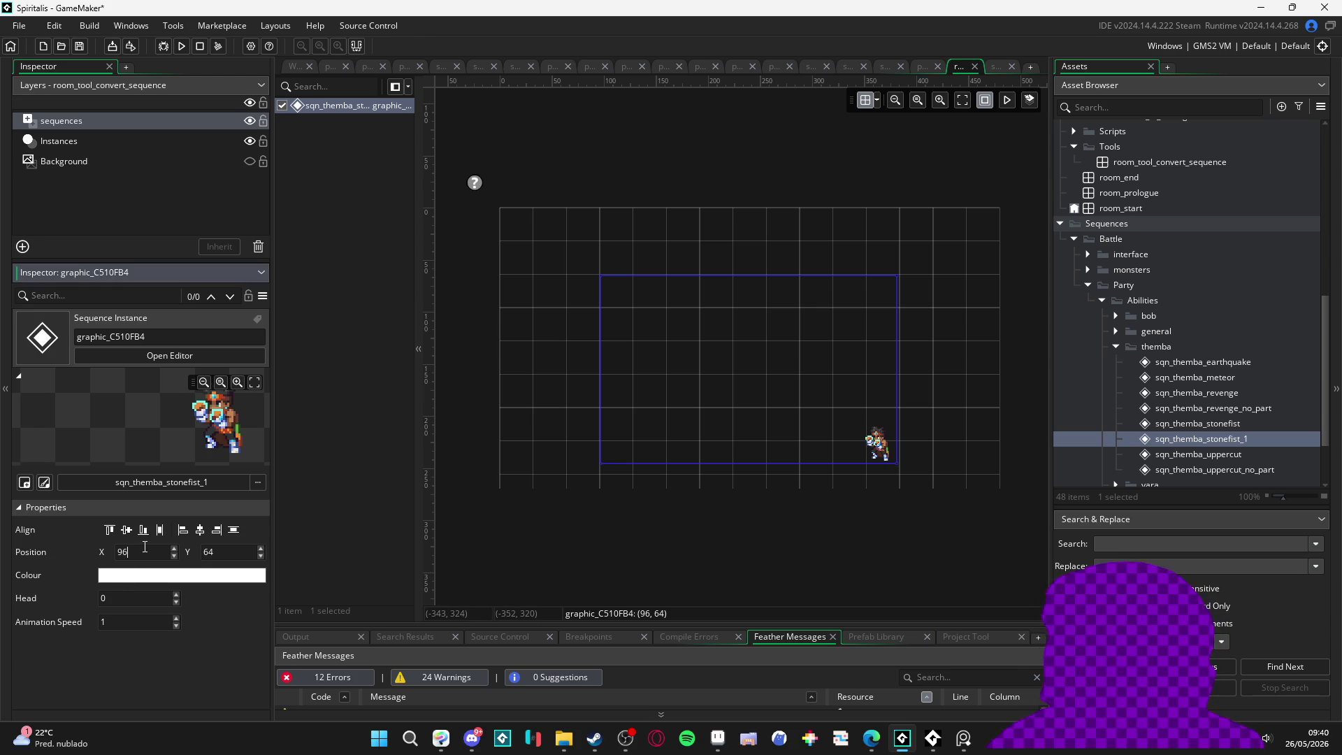
key(BackSpace)
key(BackSpace)
text(0)
key(Tab)
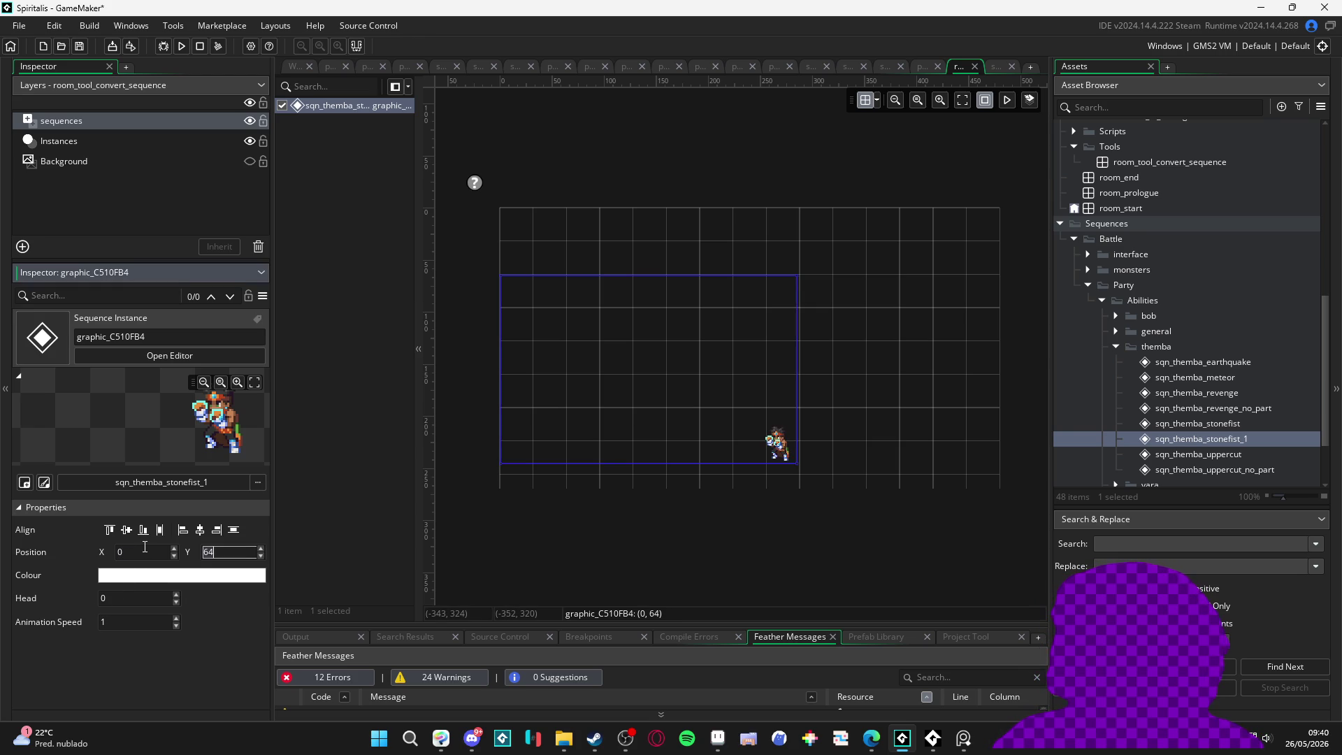
text(0)
click(790, 569)
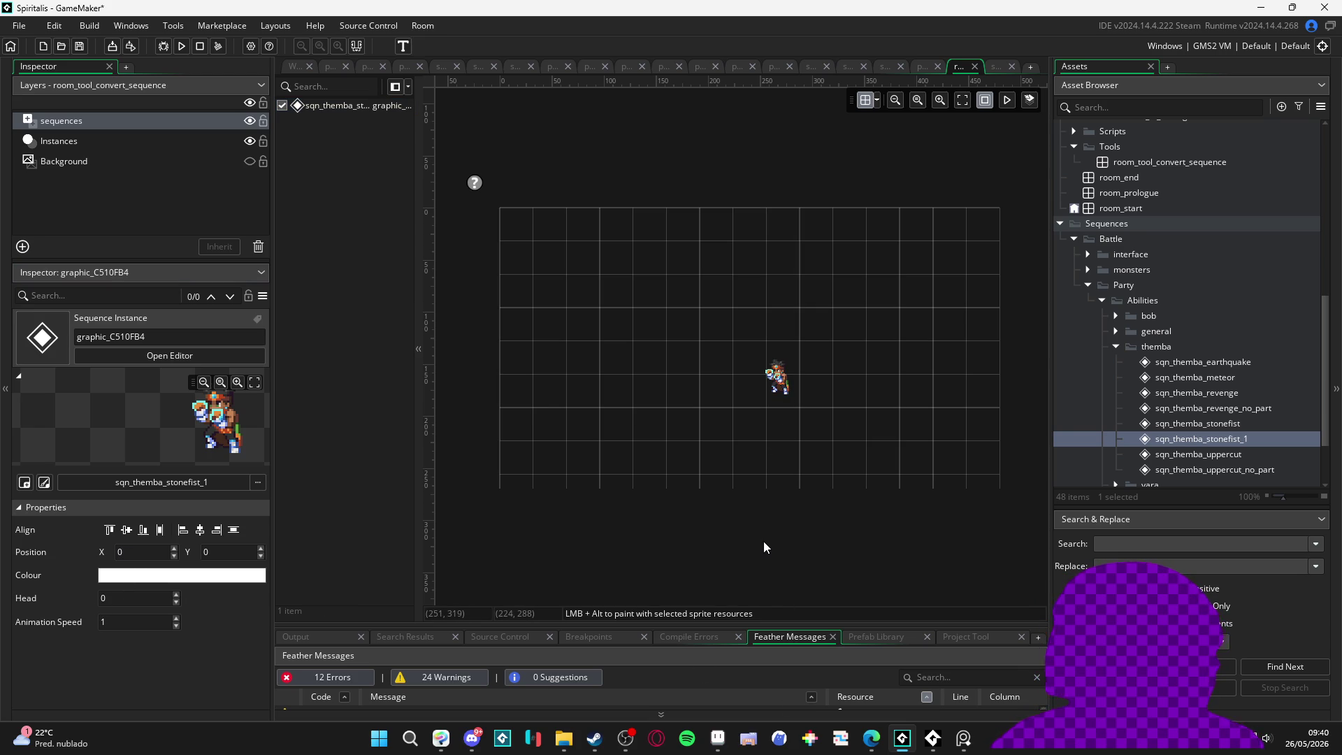
Step: Preview the room animation, then select the sqn_themba_stonefist_1 sequence asset
click(1008, 100)
scroll(741, 431, up, 1)
scroll(792, 417, down, 1)
click(1008, 100)
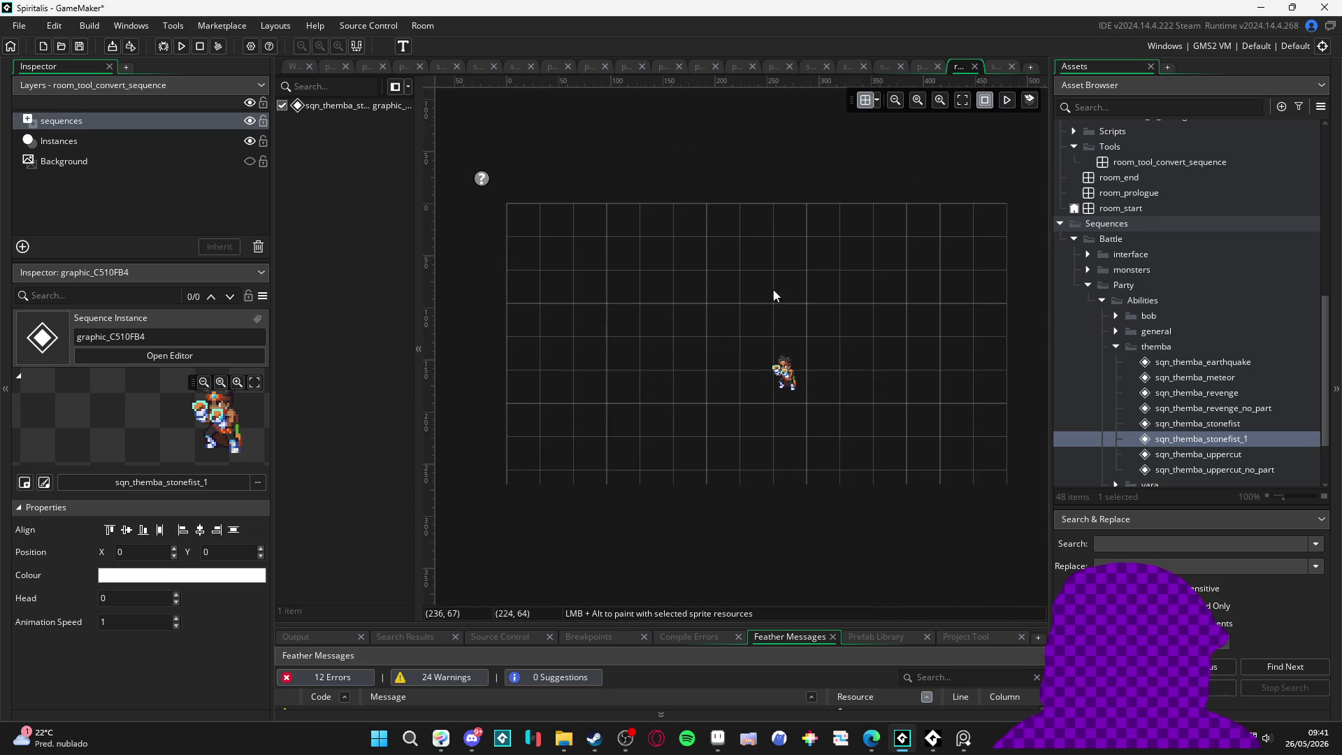
click(1201, 438)
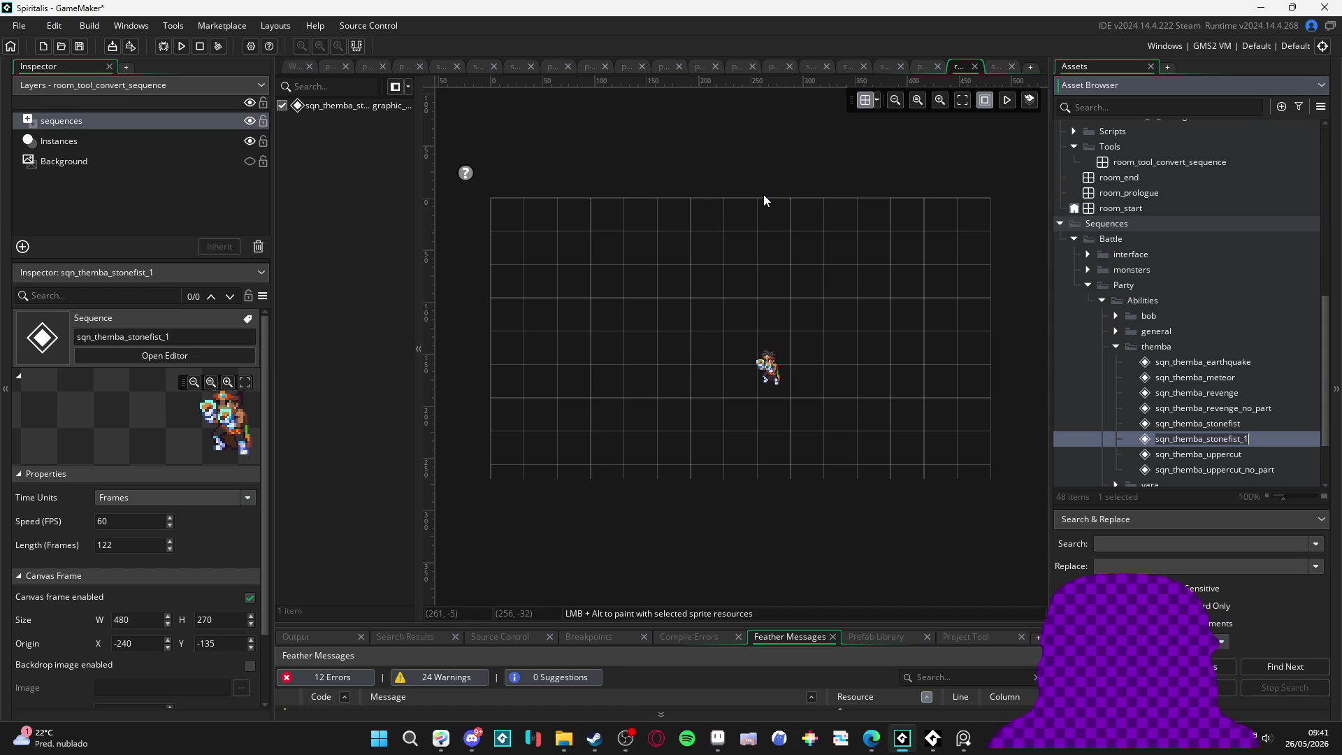
click(803, 234)
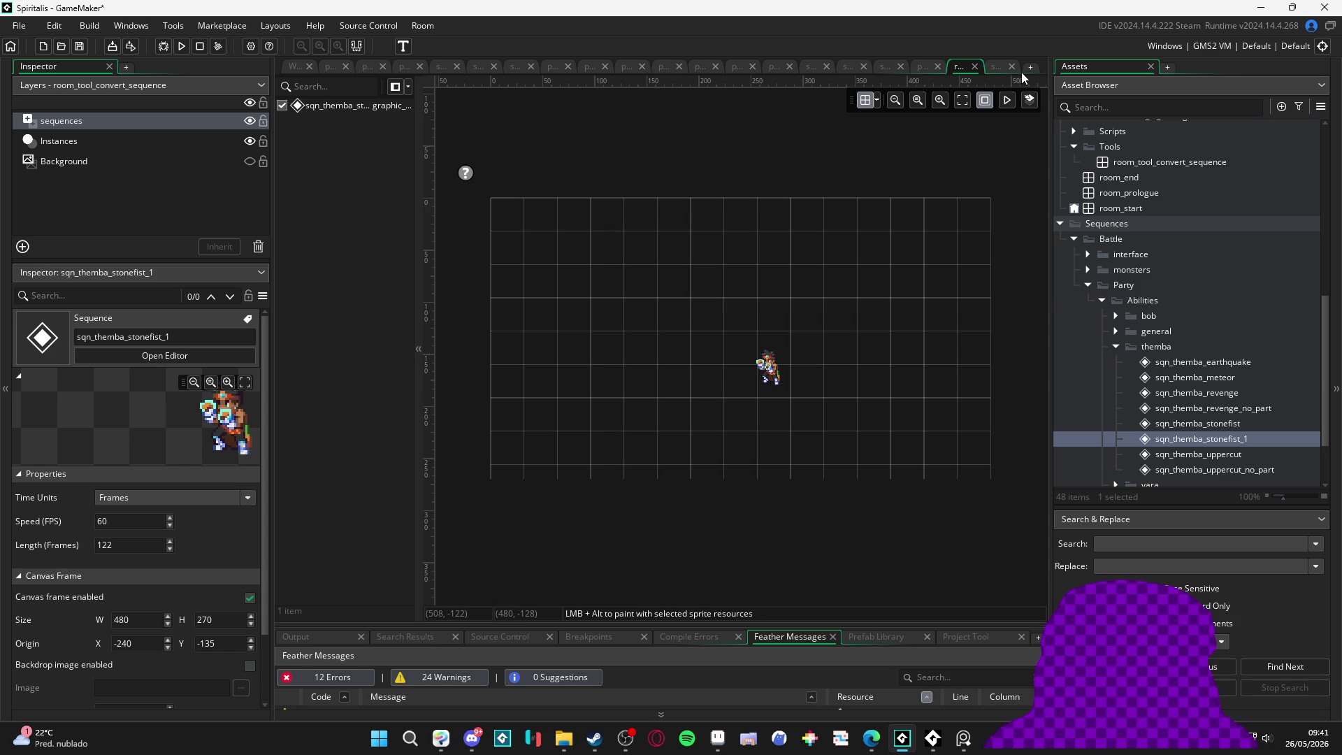
Step: Jump the sqn_themba_meteor timeline to frame 88, then select the converter instance in the room
click(999, 65)
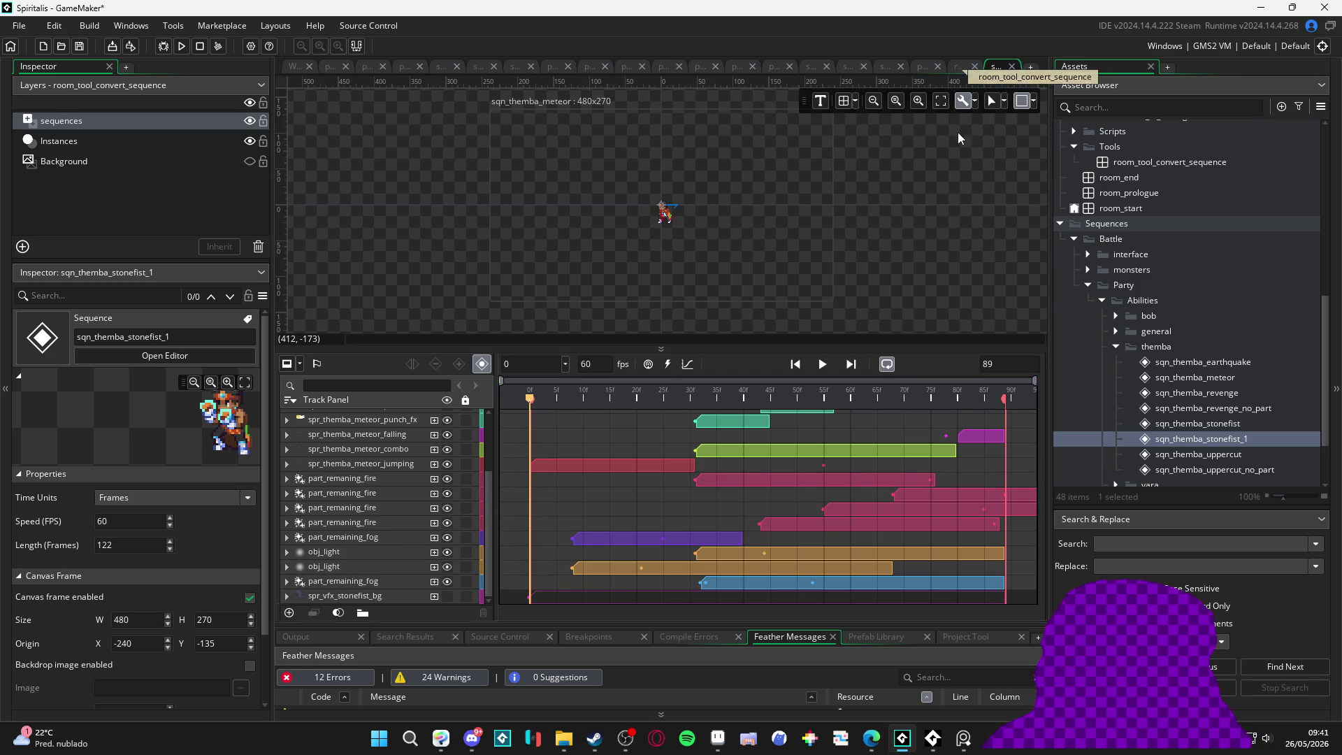
click(1004, 397)
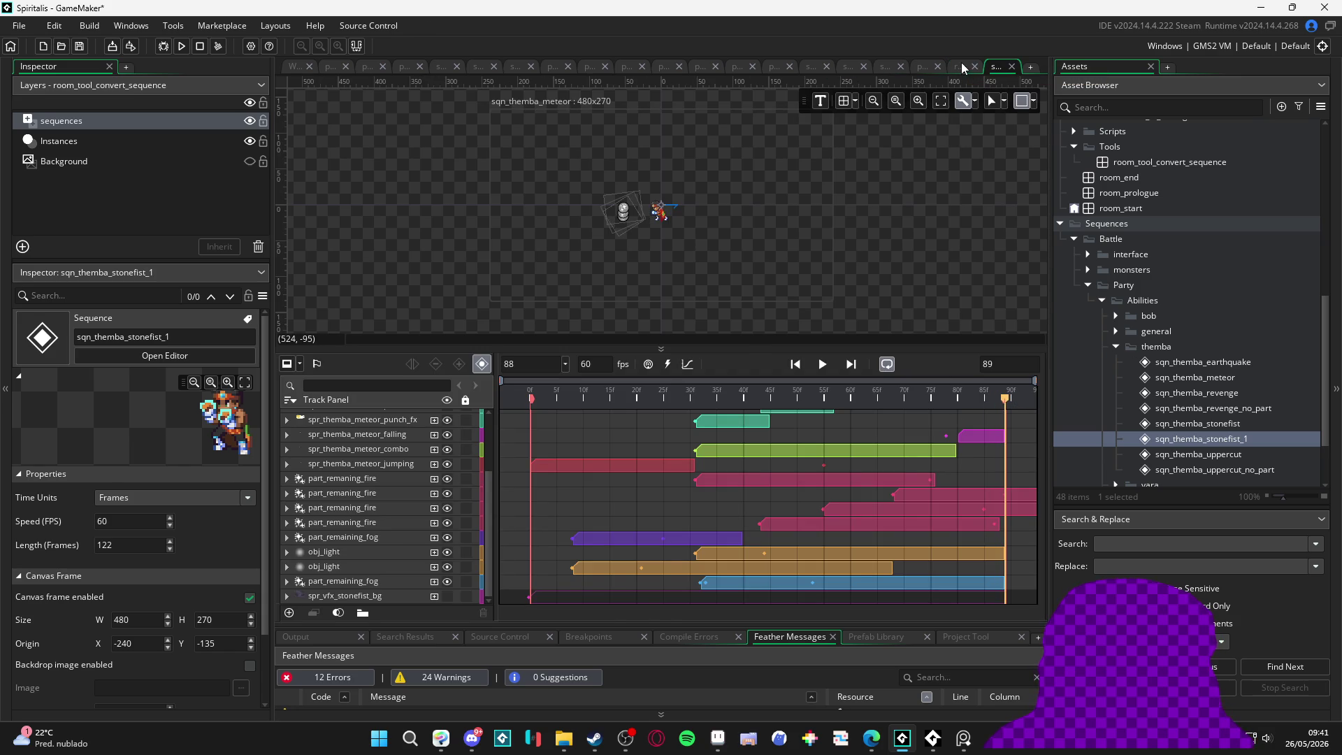
click(959, 66)
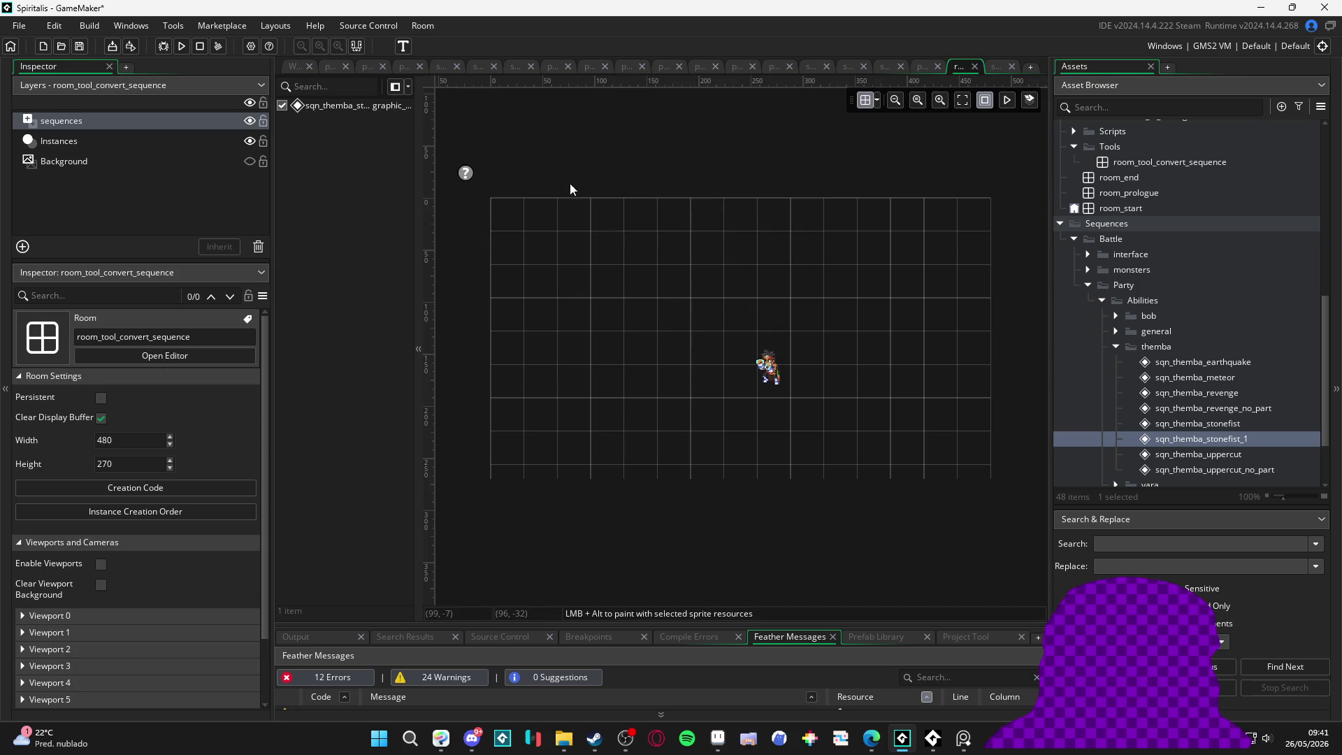
click(465, 173)
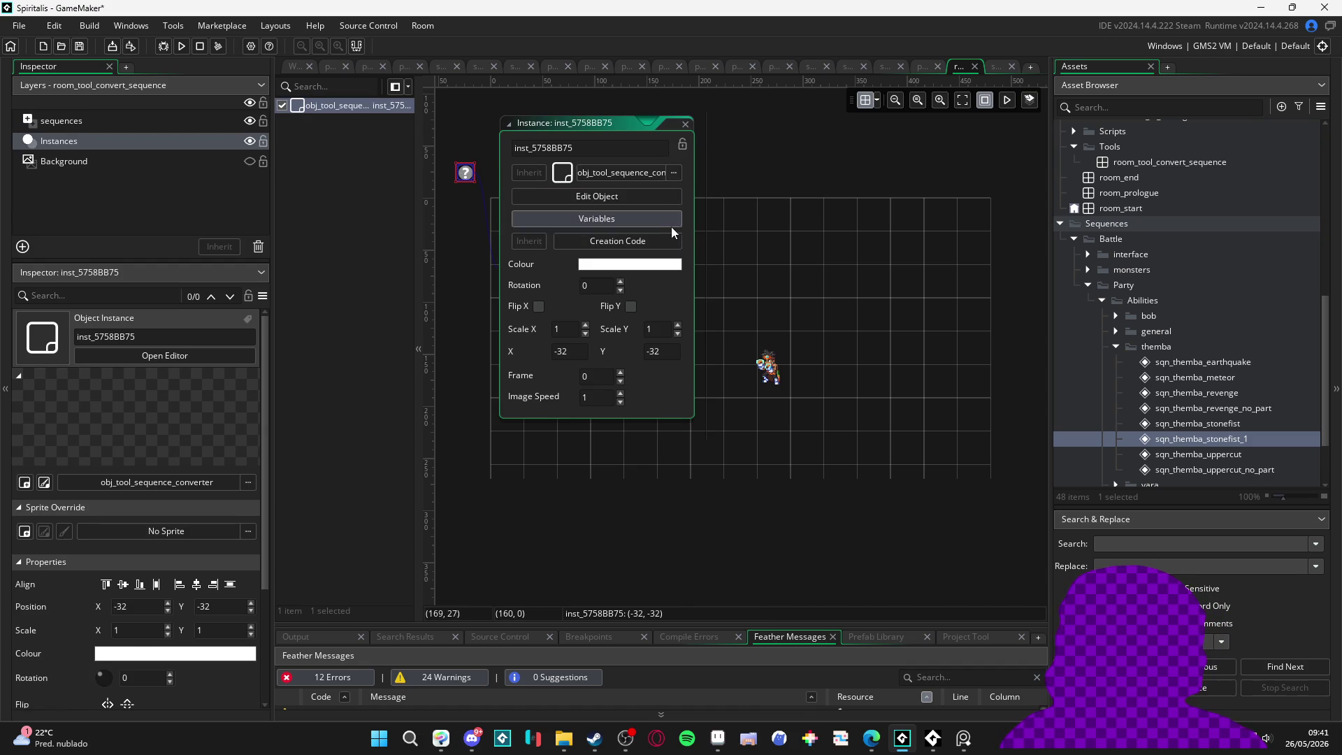
Step: Add an Integer variable definition named length to obj_tool_sequence_converter
click(673, 196)
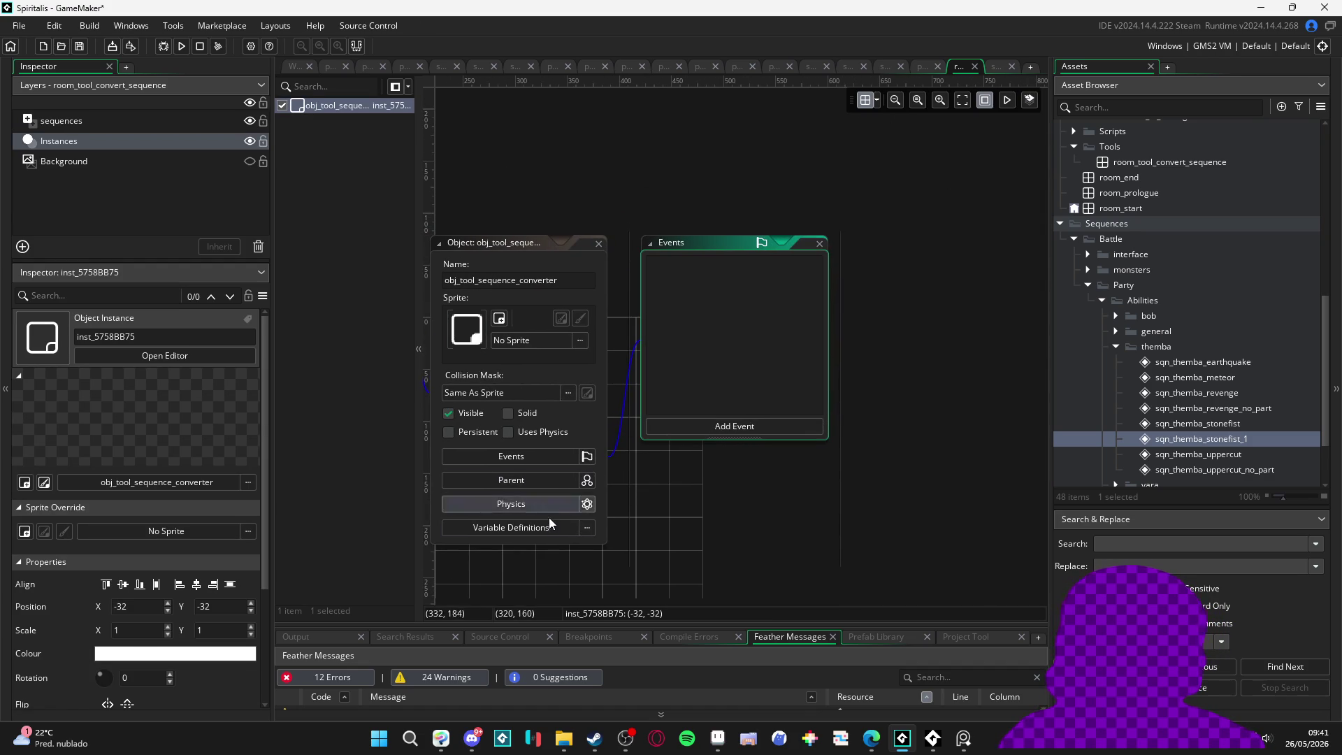
click(551, 536)
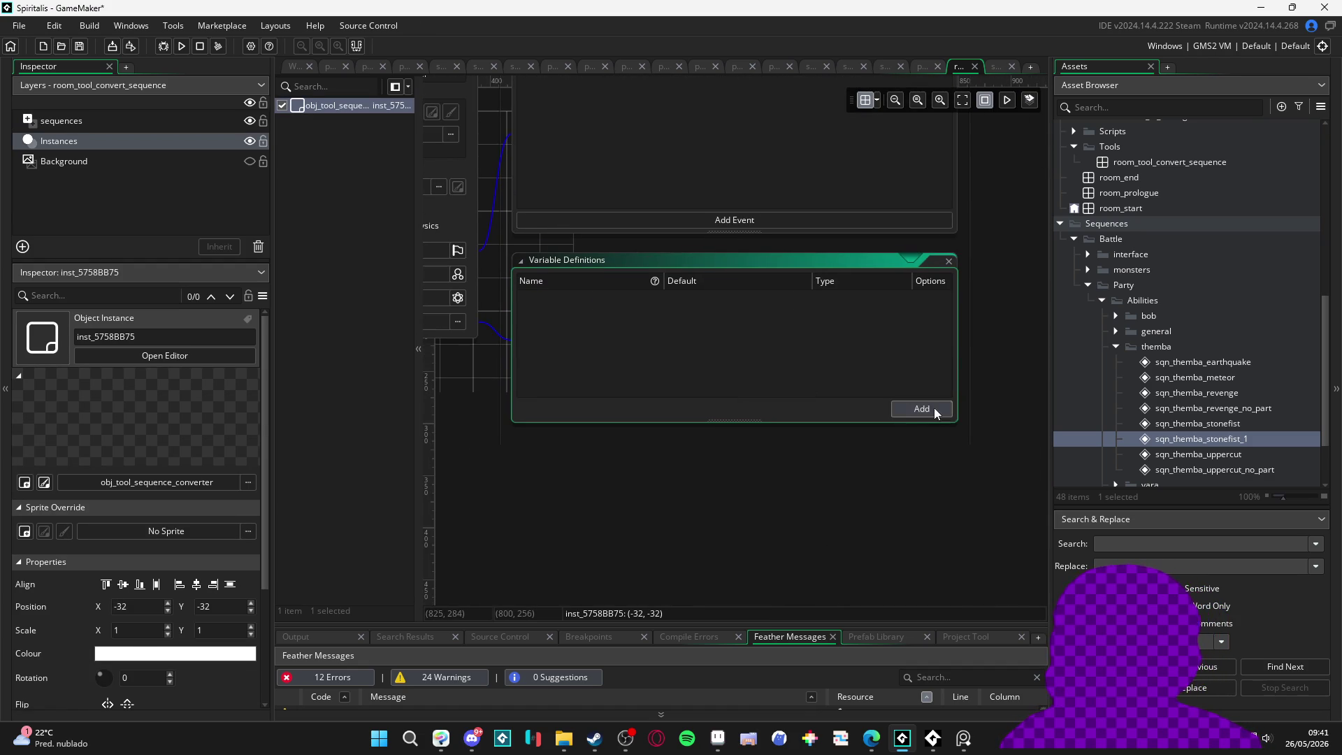
click(934, 409)
text(length)
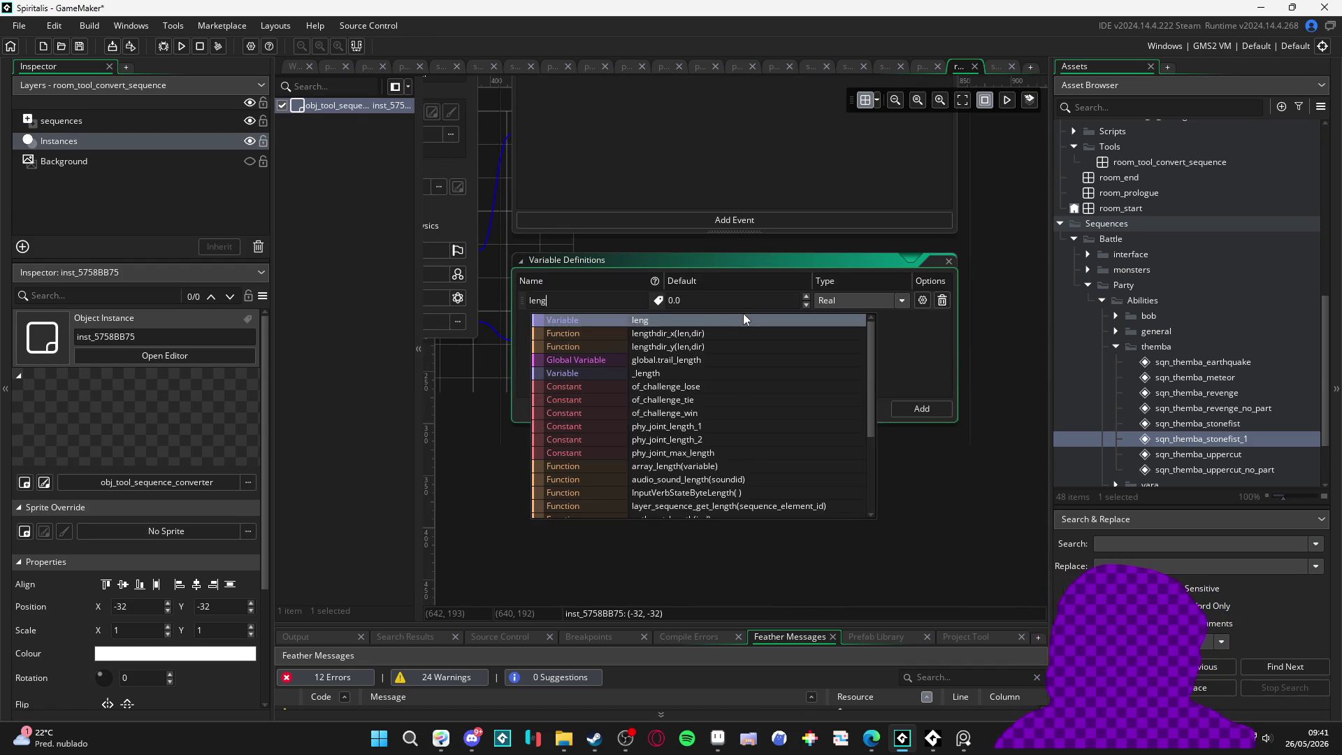
click(854, 301)
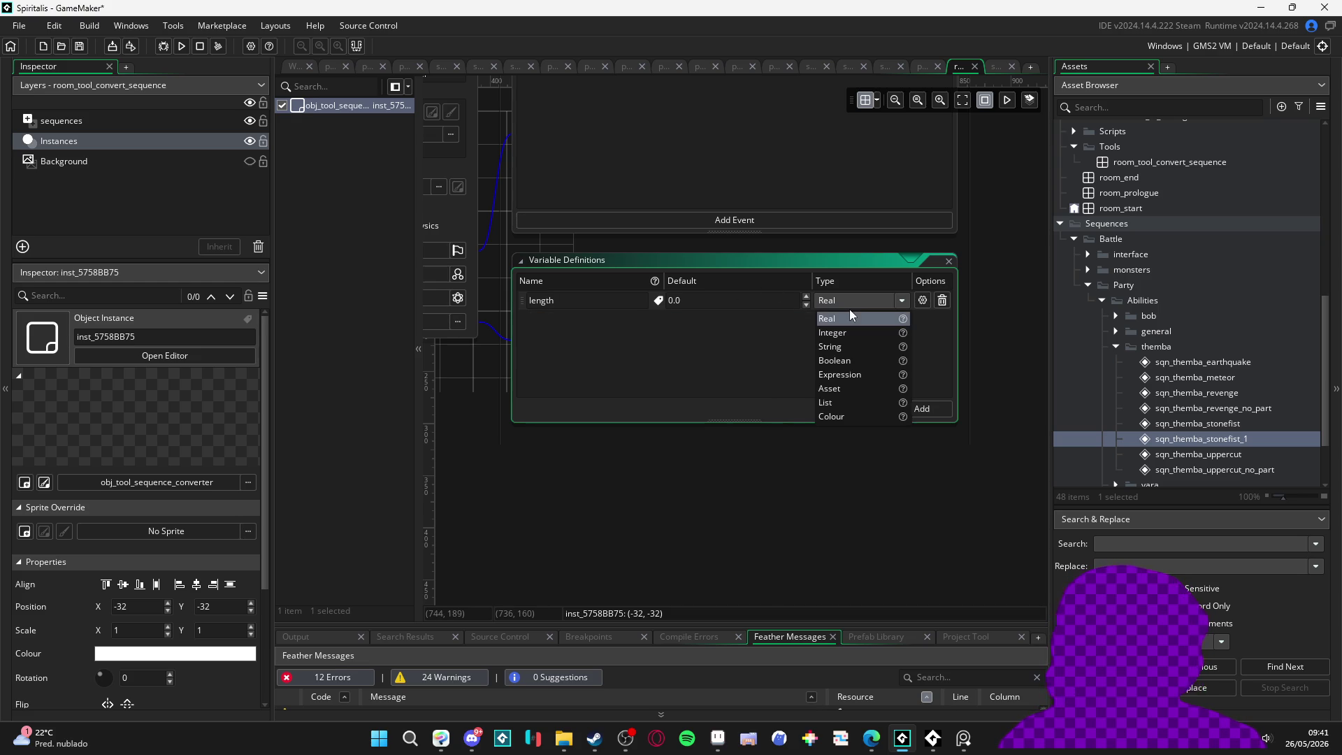
click(835, 333)
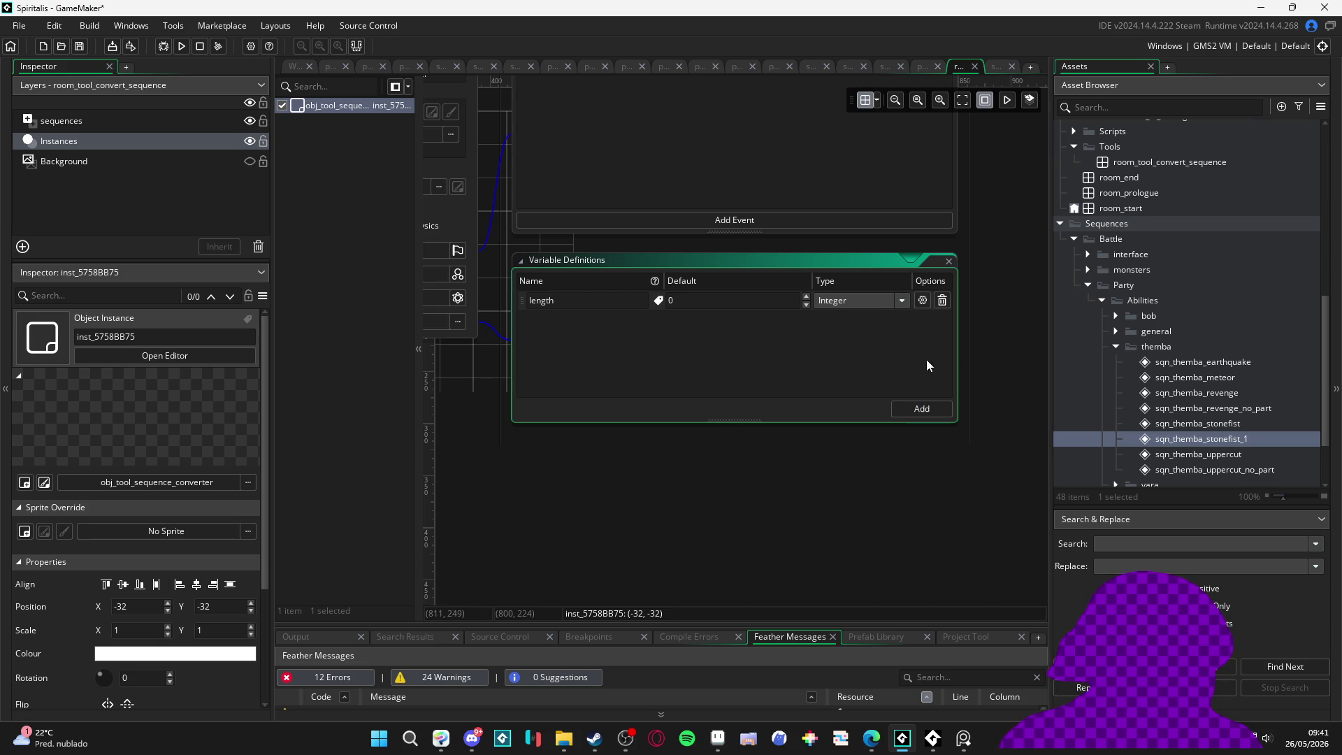
click(953, 261)
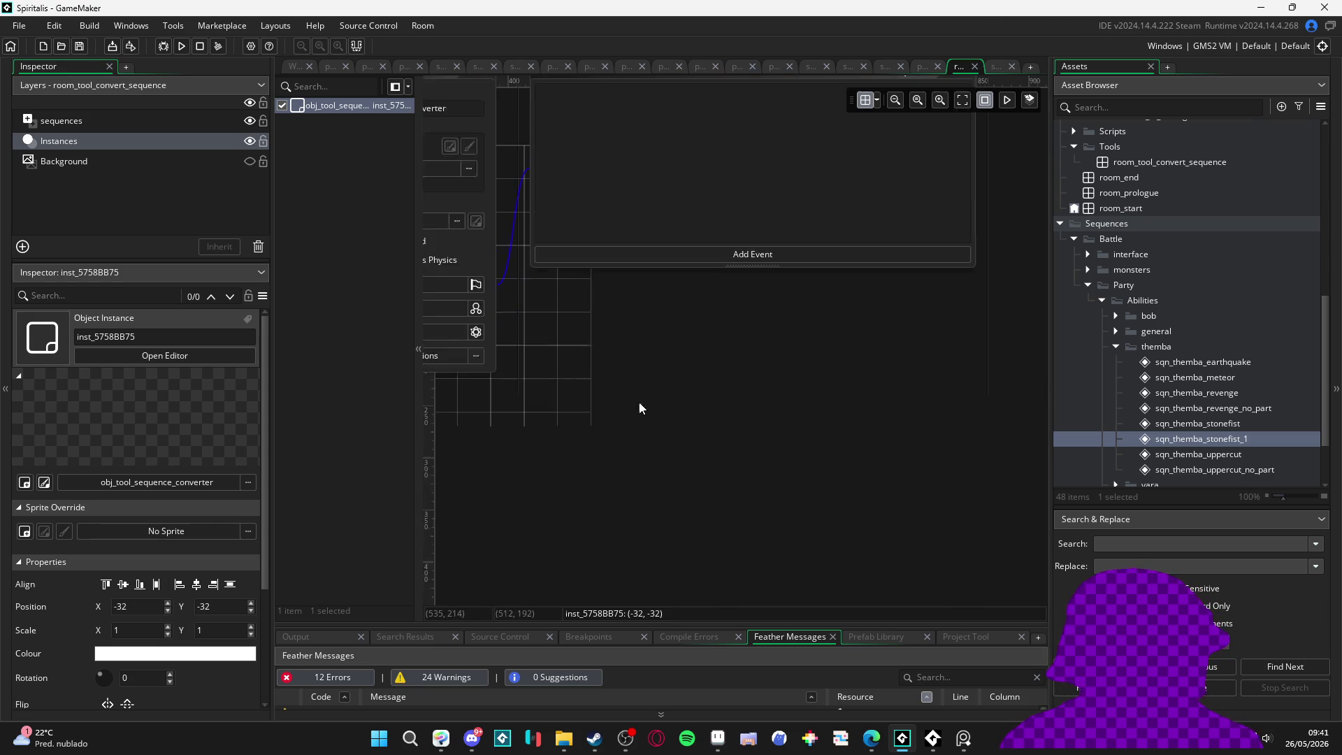
Step: Narrow the Events window and bring up the list of event types to add
click(727, 419)
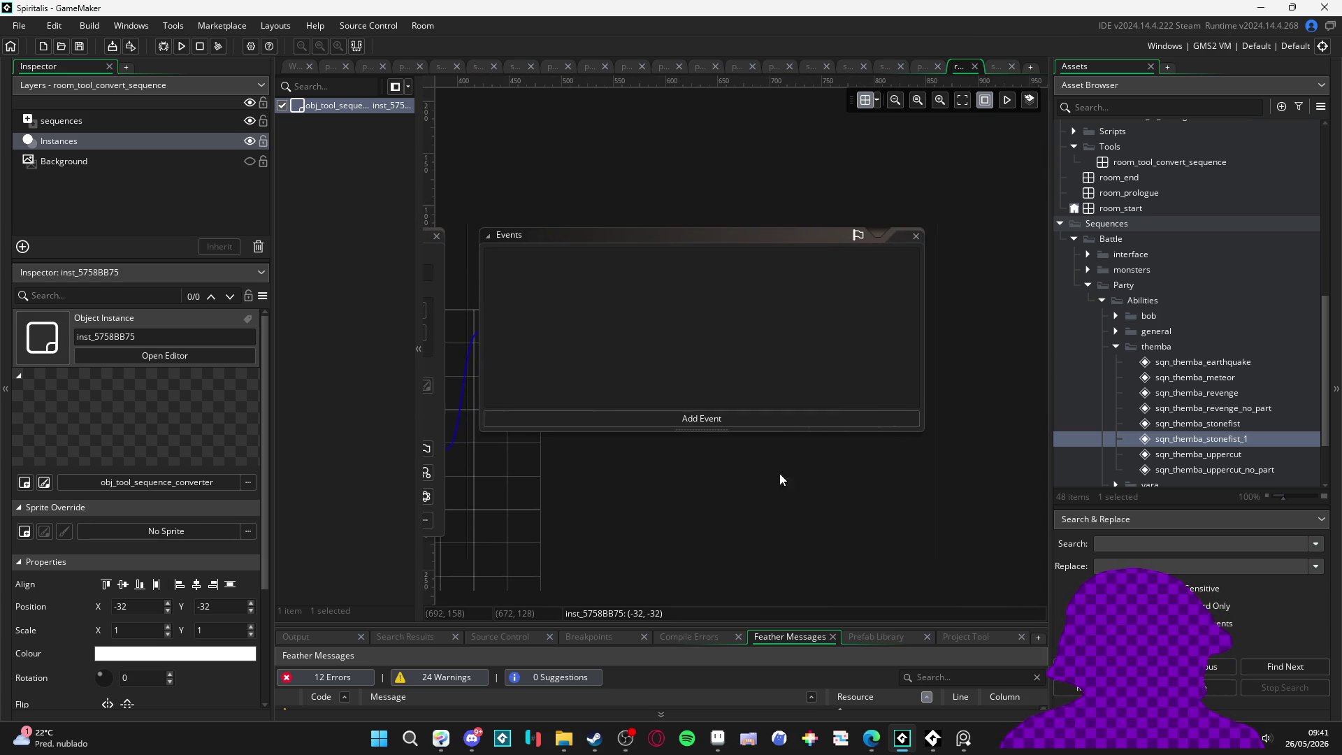
drag(924, 428, 701, 422)
click(664, 417)
Step: Add a Create event and put a //variables line above the lenght comment
click(726, 424)
text(//)
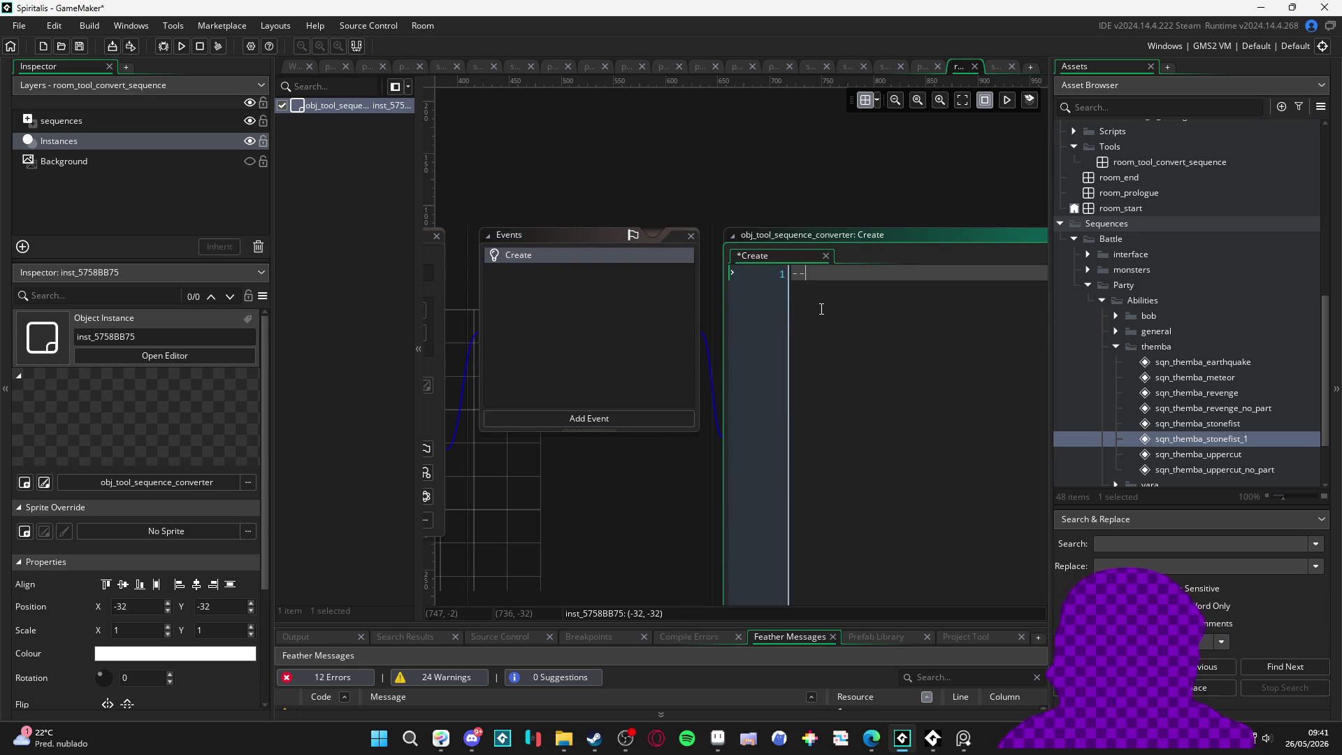
text(lenght)
key(Return)
key(Up)
text(//variab)
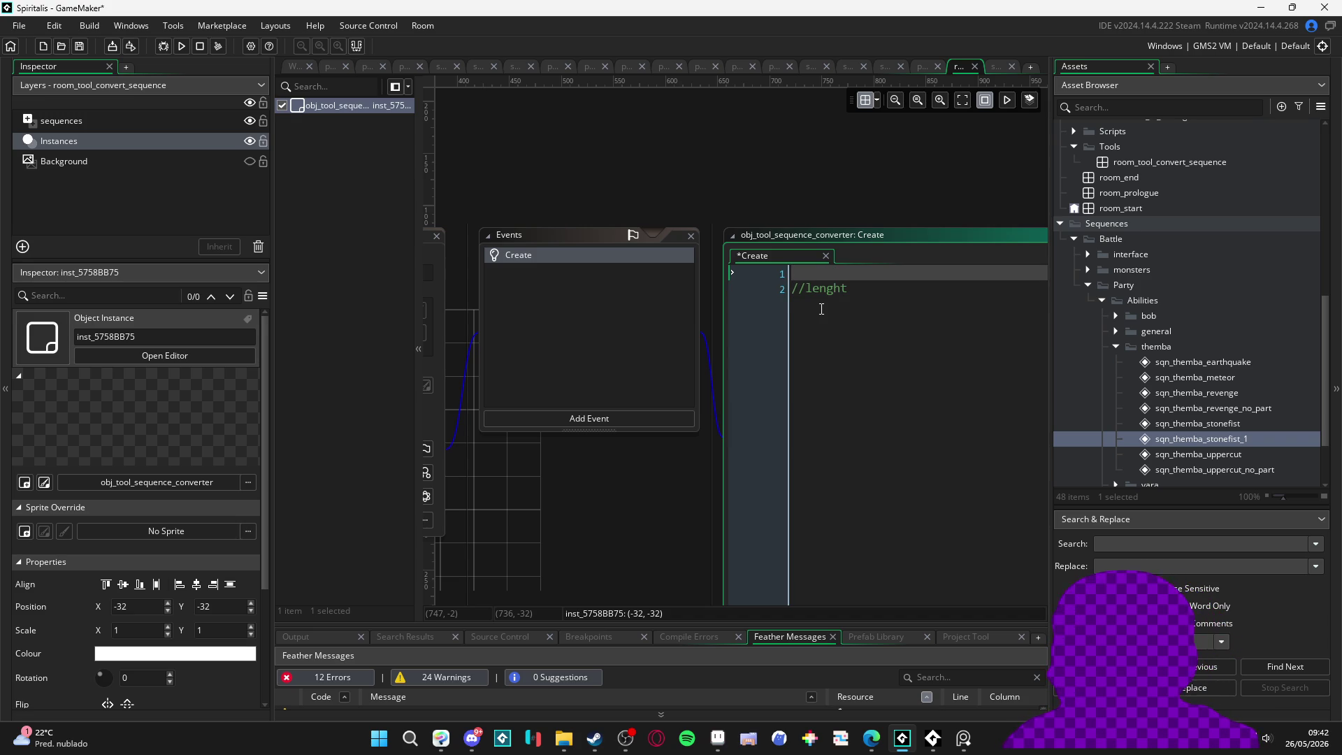
text(les)
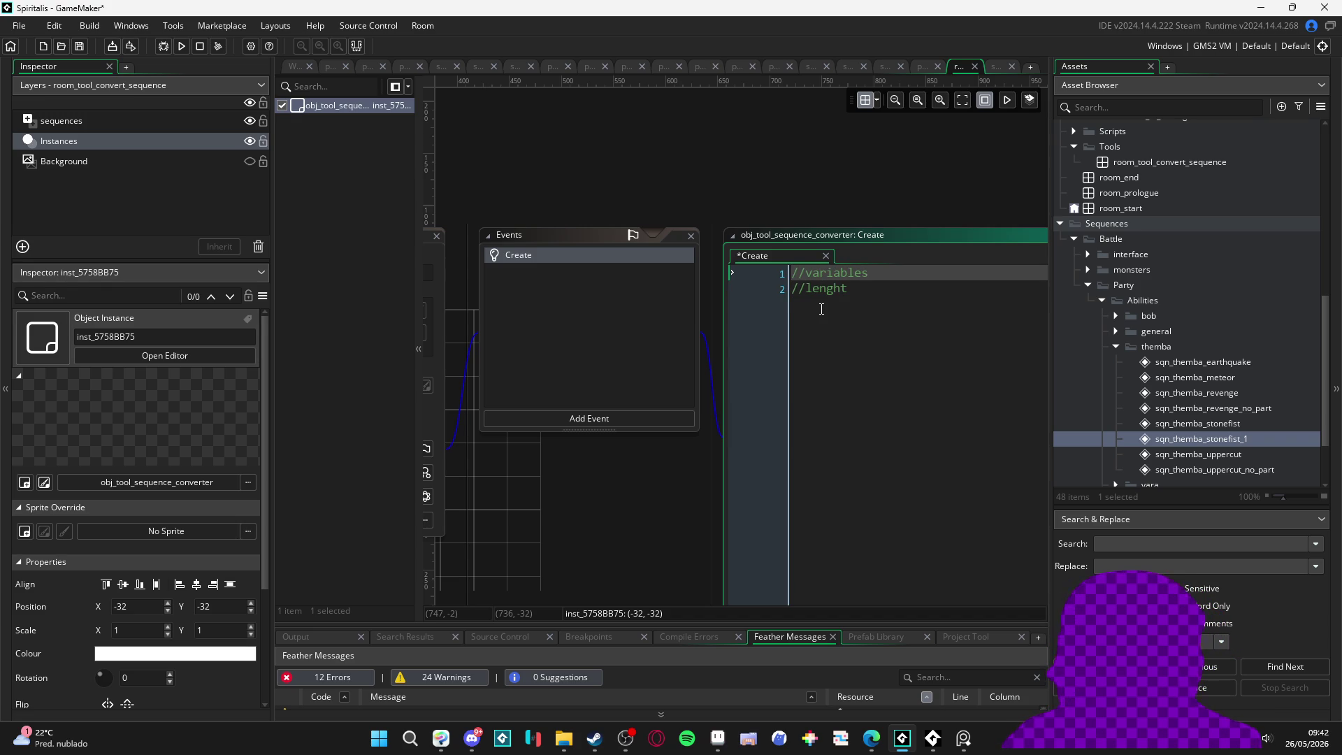
Step: Turn the first line into '#region Variable Definitions' and close it with #endregion
key(ctrl+shift+Left)
key(ctrl+shift+Left)
key(ctrl+shift+Left)
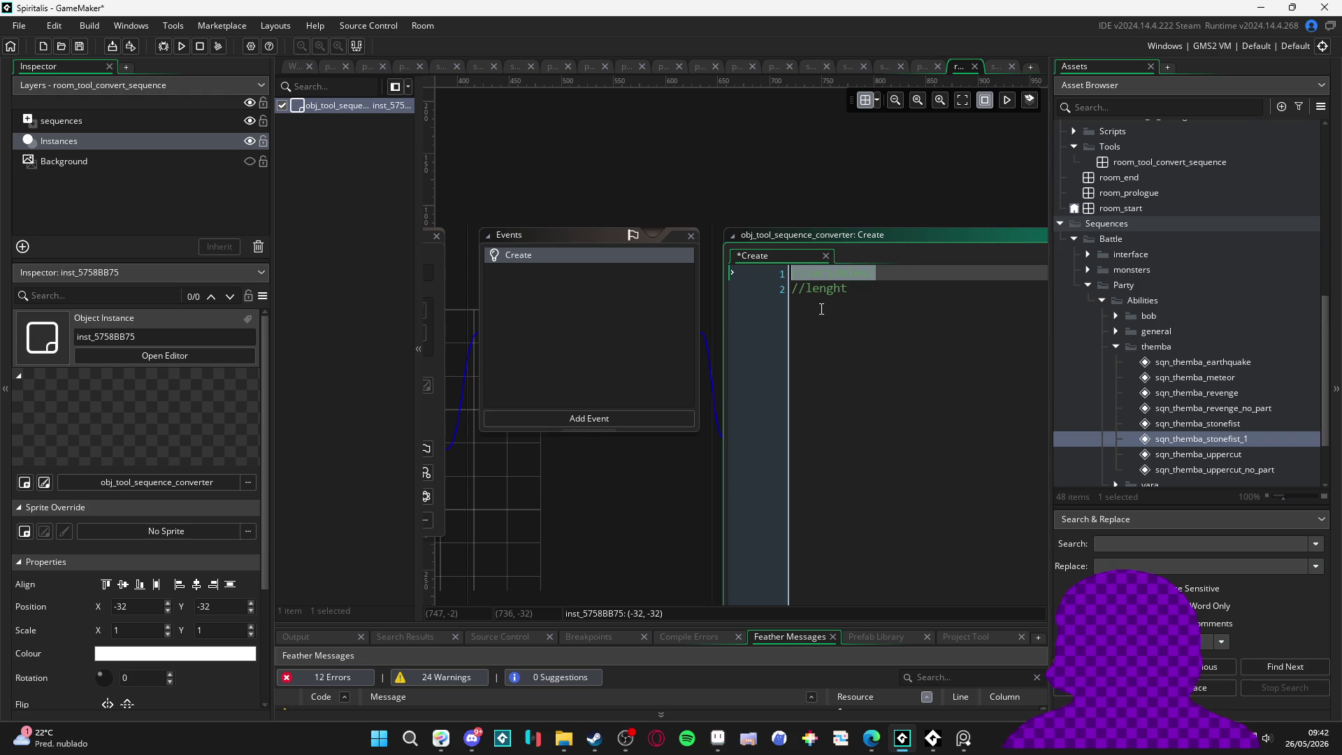
text(#region )
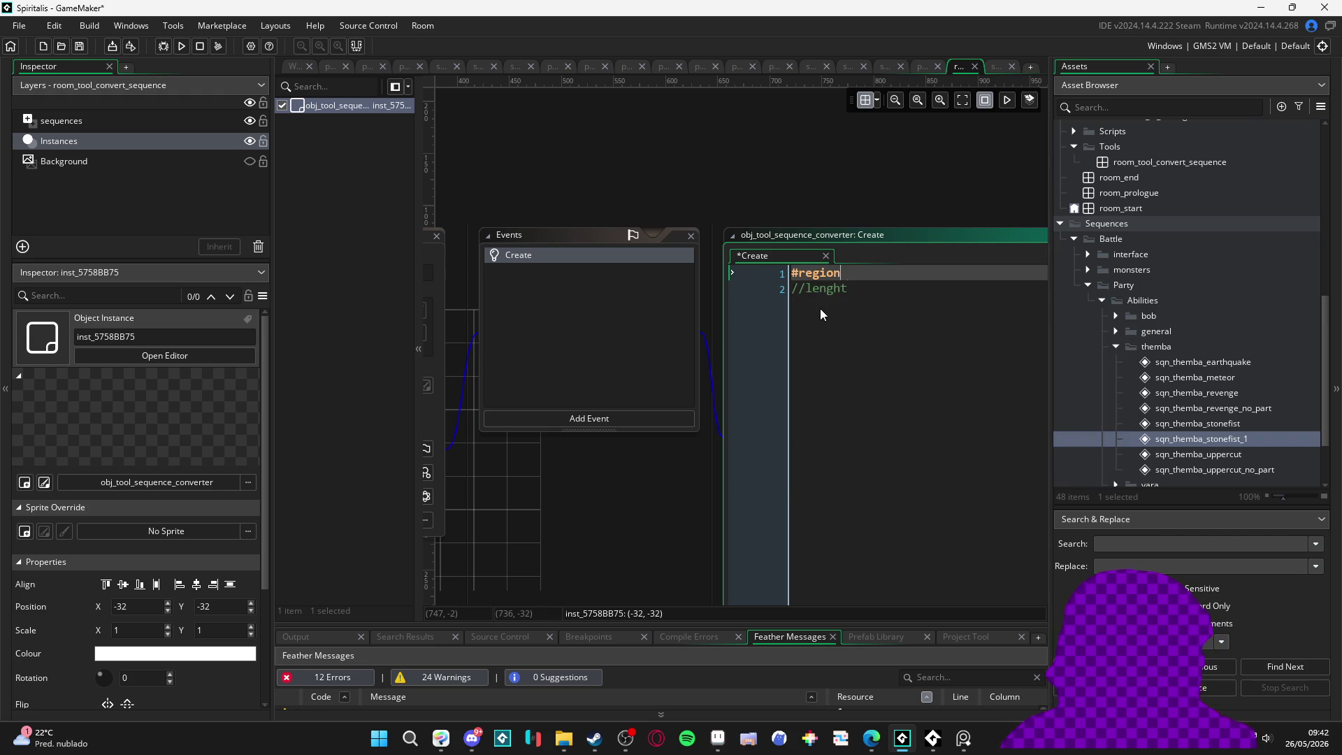
text(Variables)
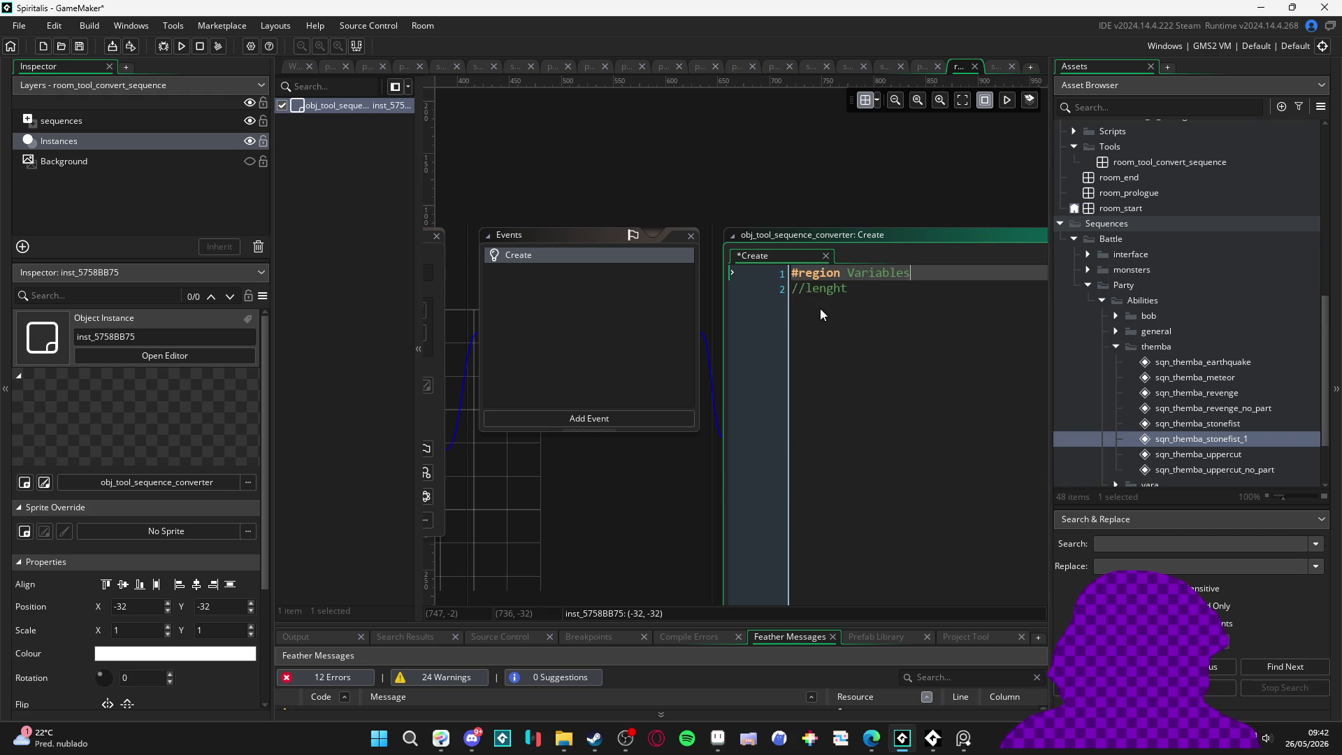
key(BackSpace)
text(Definitio)
text(ns)
key(Down)
key(Return)
key(Return)
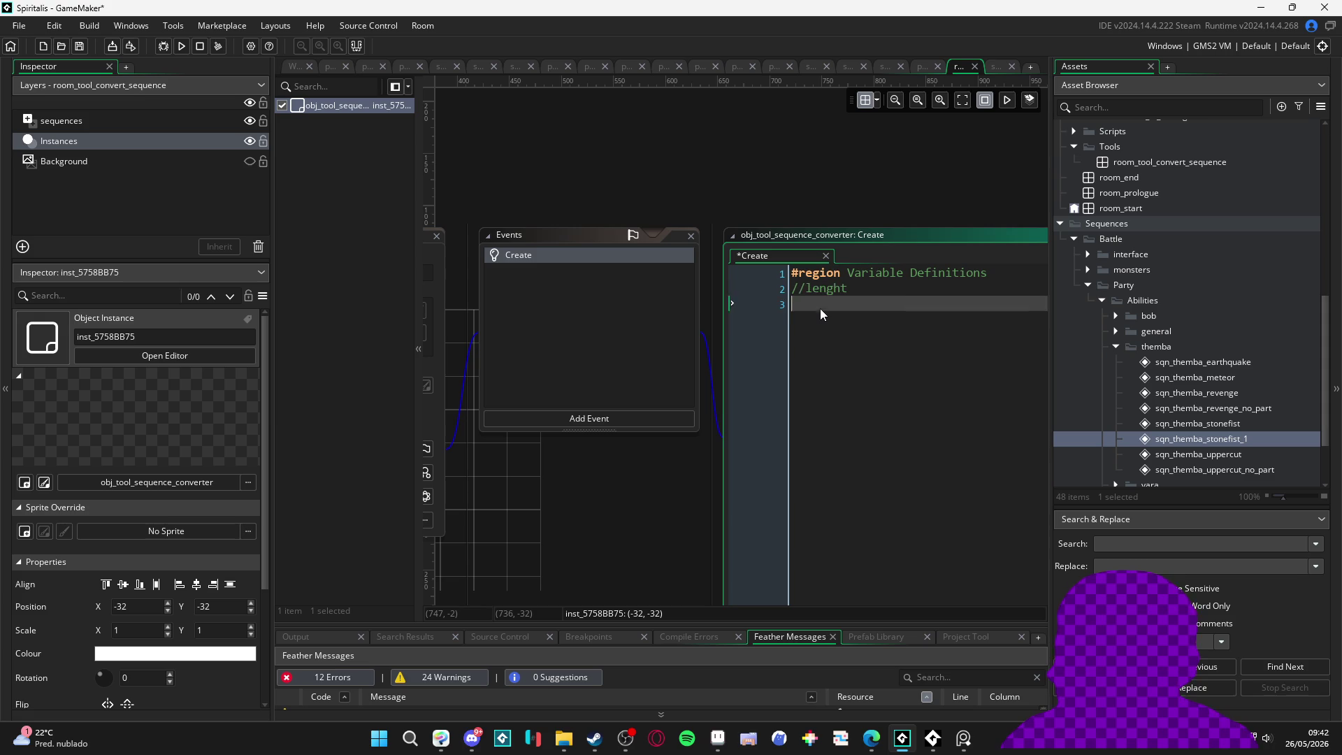
text(#end)
key(Return)
key(Up)
Step: Rework the lenght line inside the region and save the Create event
click(806, 289)
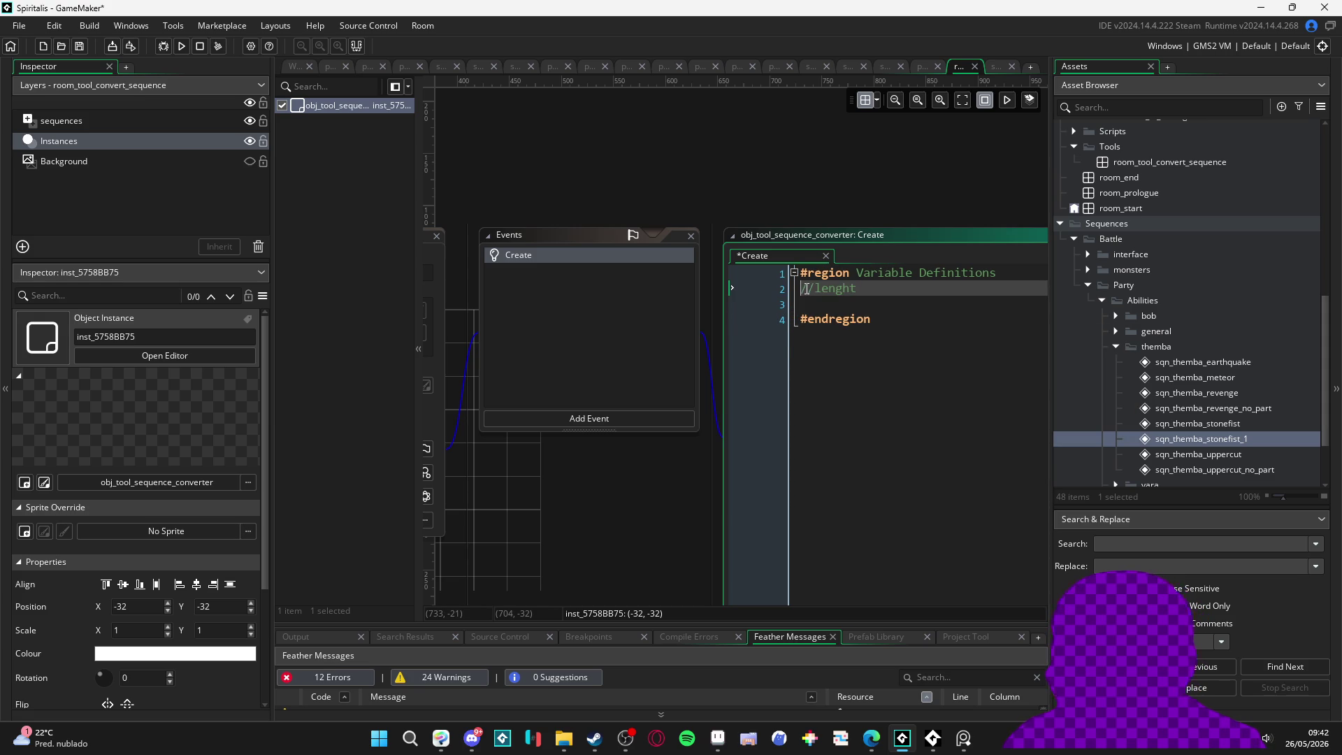
key(BackSpace)
key(Delete)
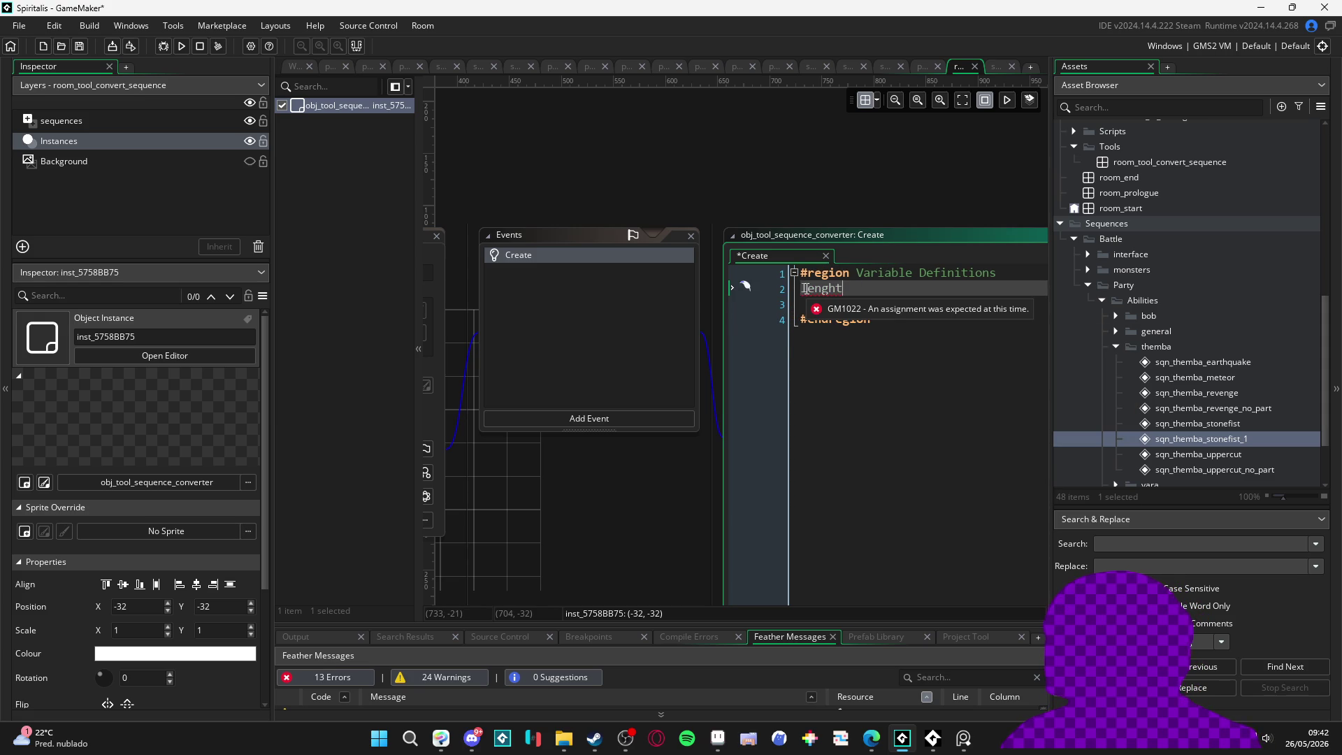
text( = 0)
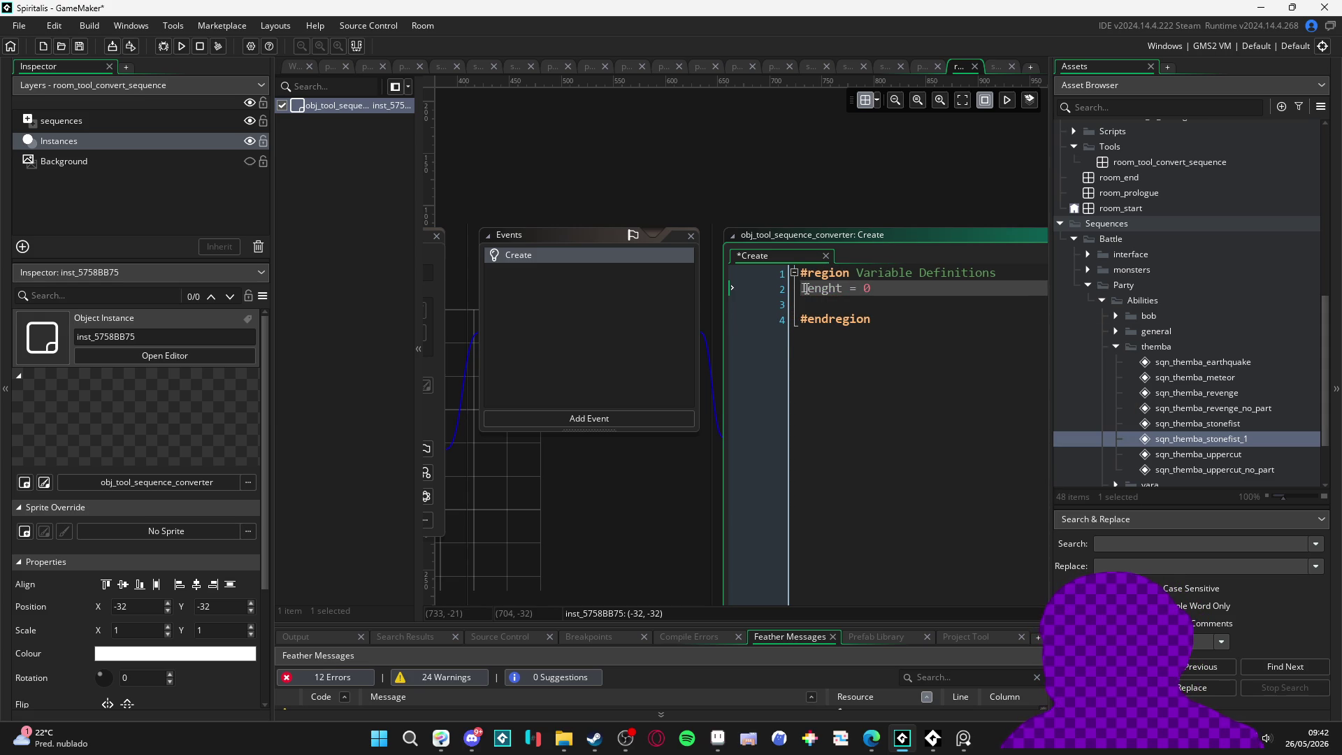
key(shift+Home)
key(BackSpace)
key(BackSpace)
key(Return)
text(lenght)
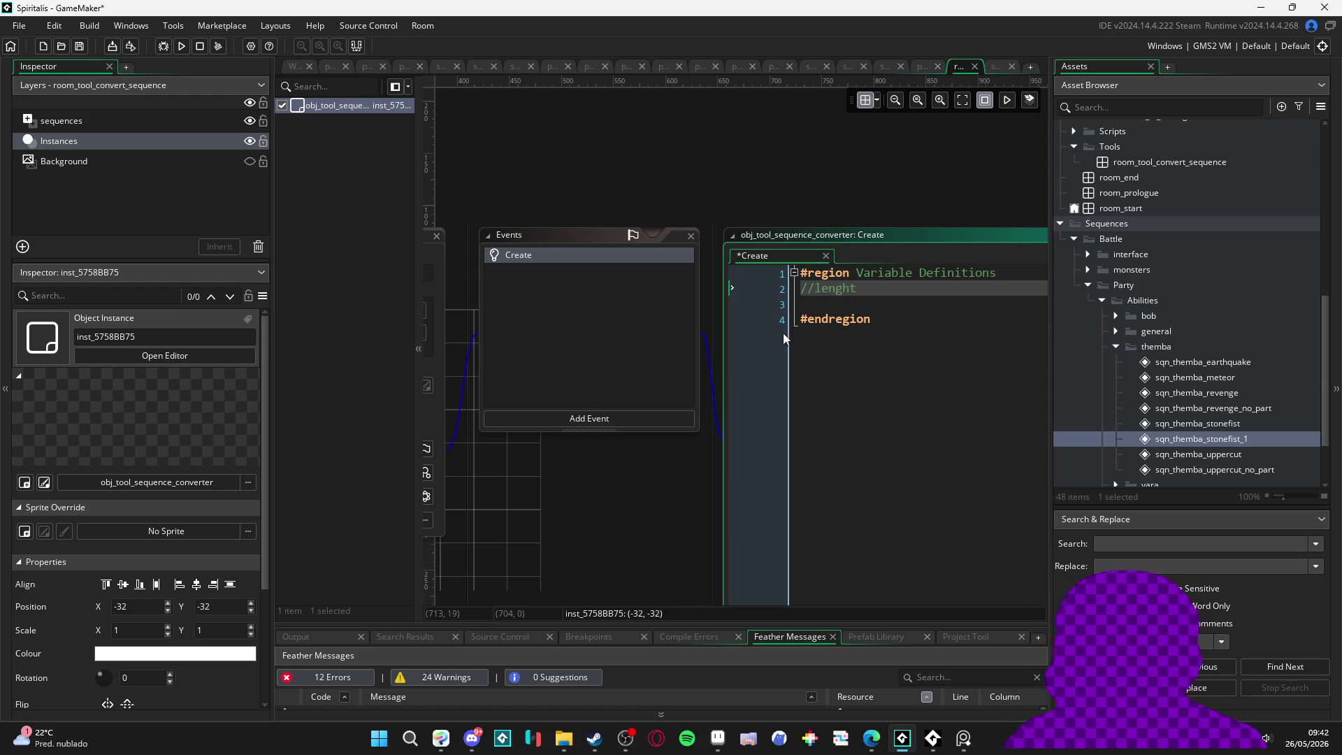
key(Delete)
key(ctrl+s)
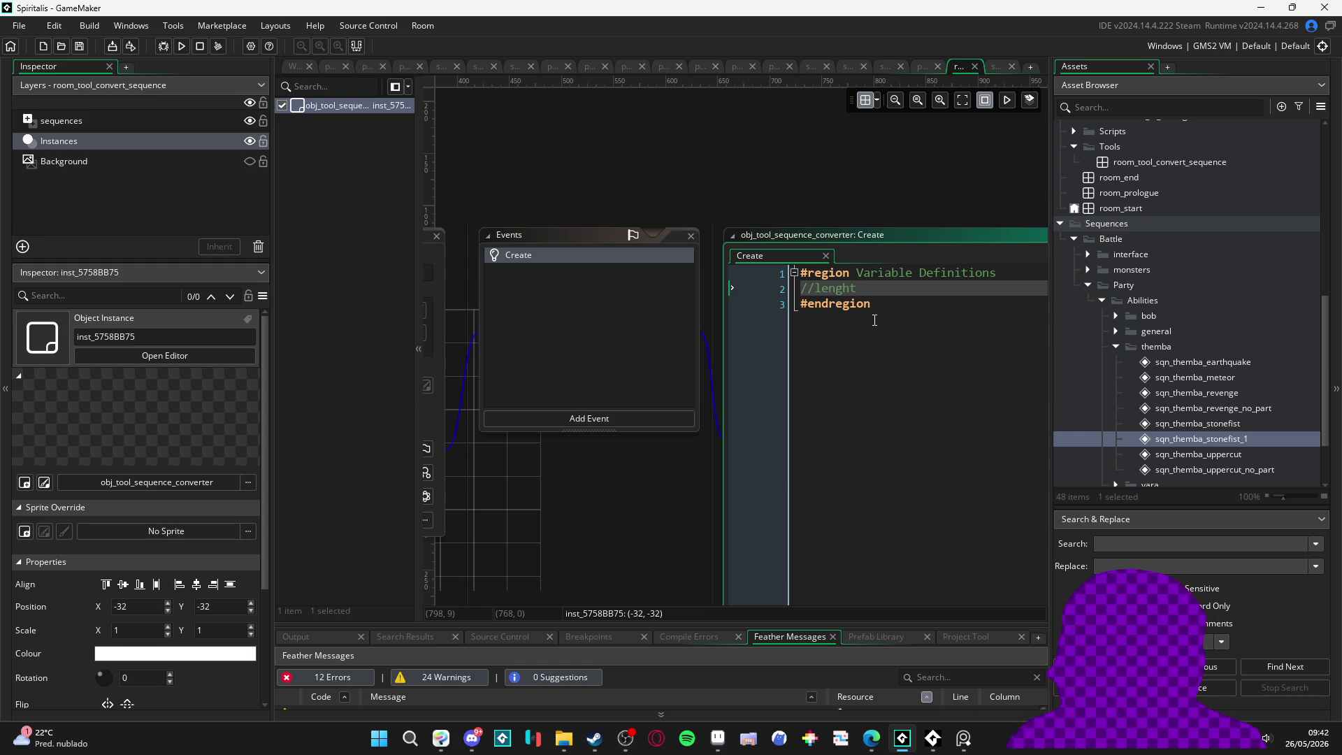
Step: Replace the misspelled //lenght comment with 'length = length' and save
drag(860, 288, 803, 288)
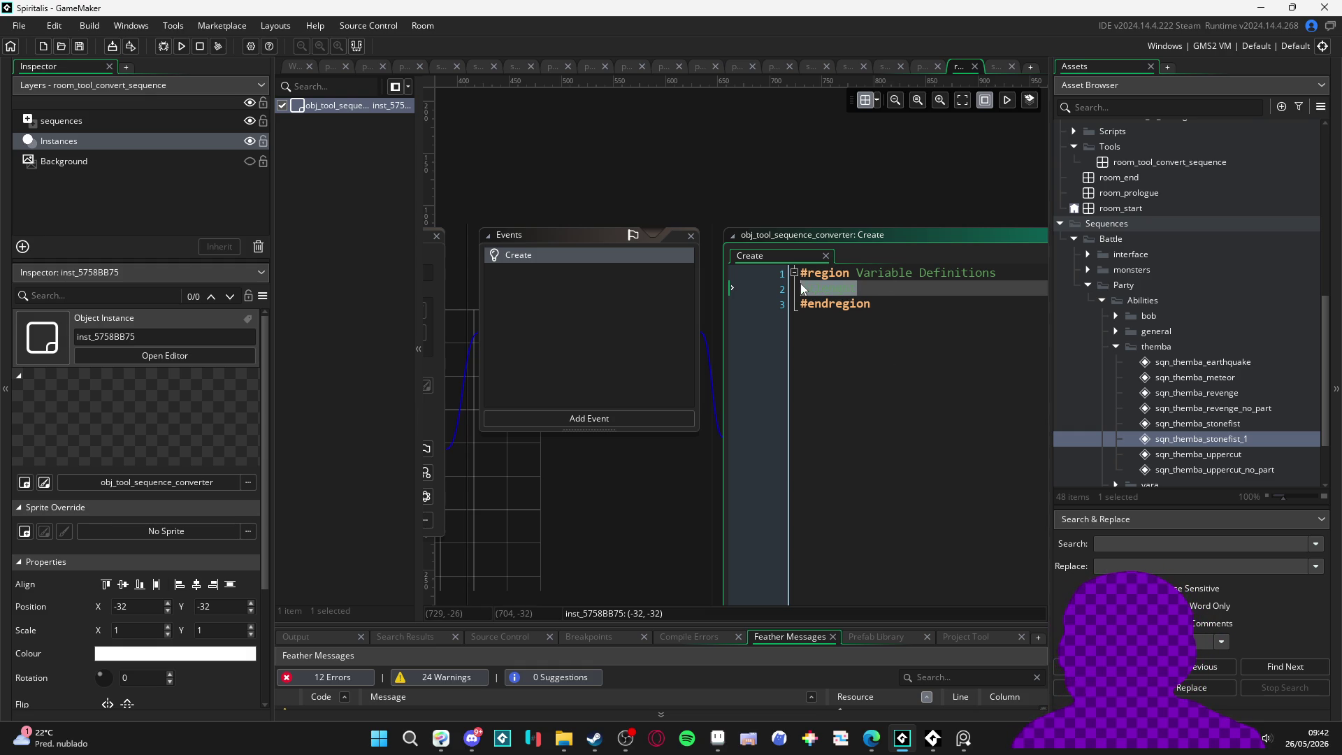
text(length = len)
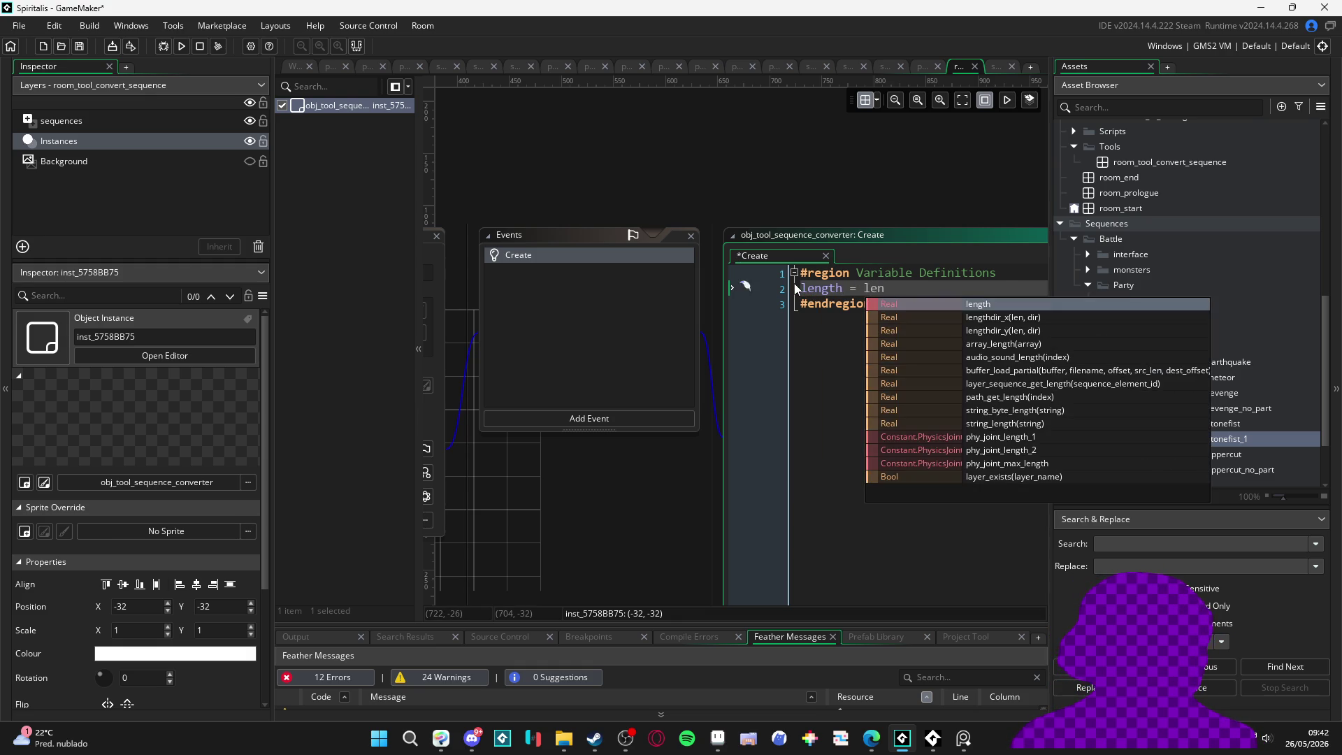
key(Return)
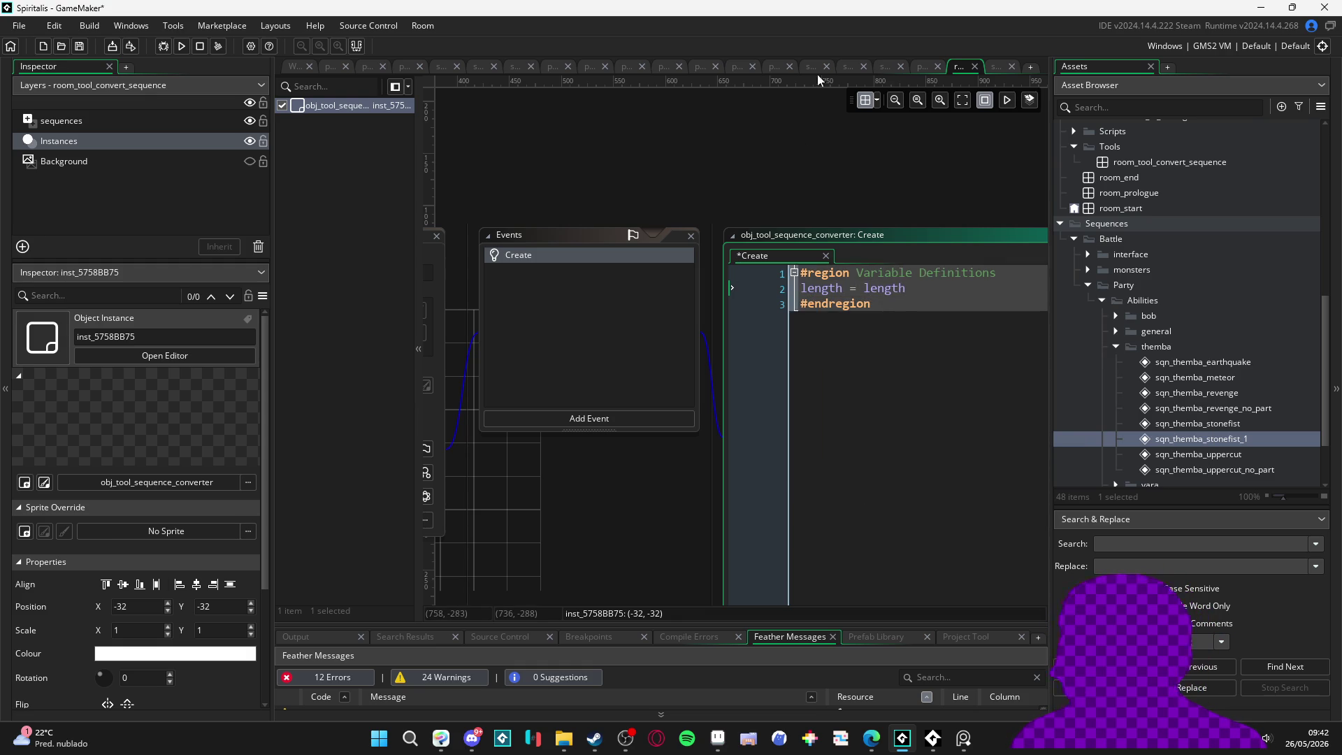
key(ctrl+s)
Step: Add a blank line after the region and maximise the Create code editor
click(639, 325)
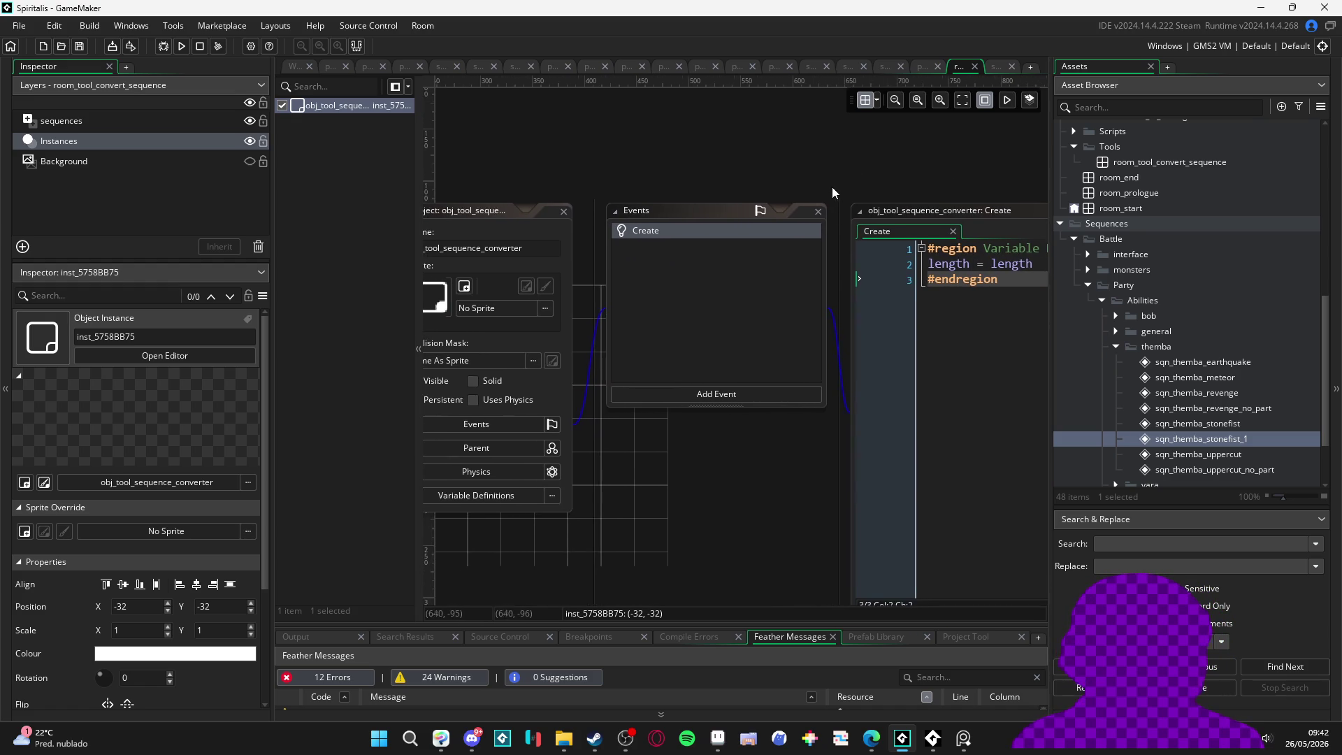
click(893, 283)
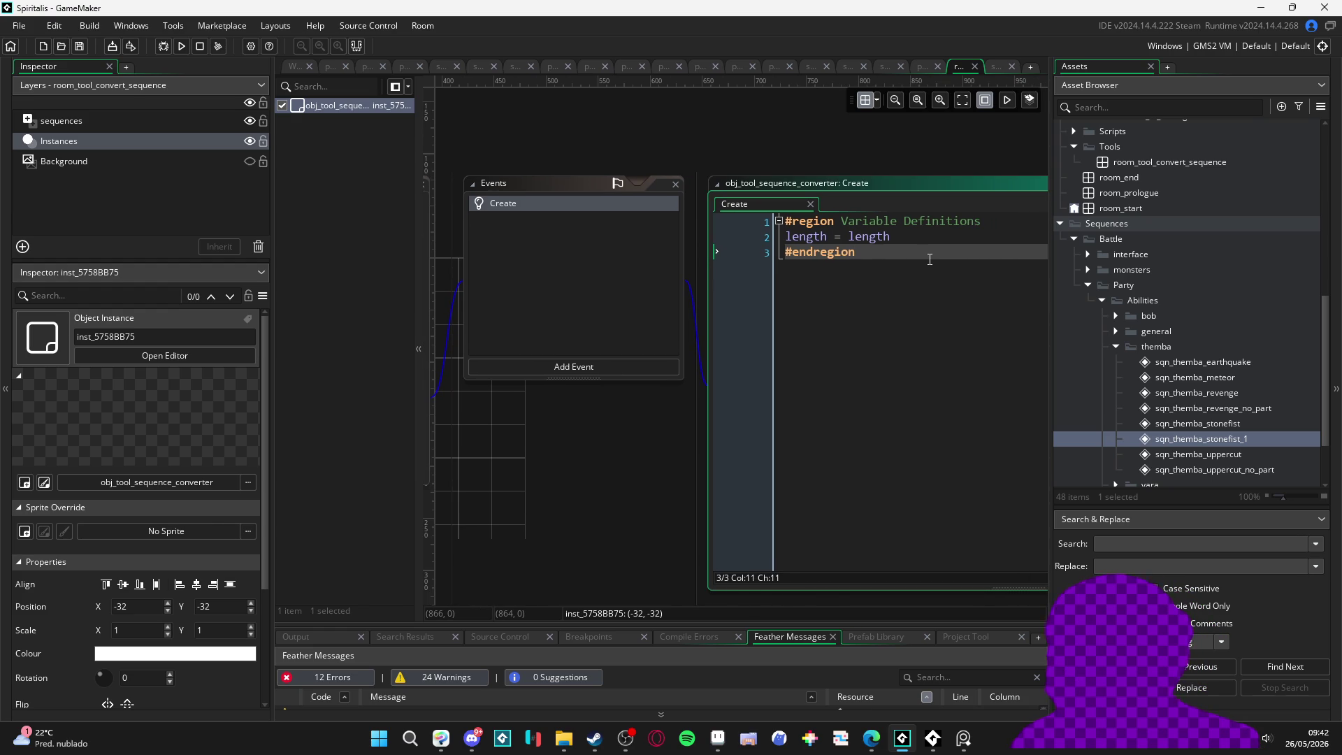
key(Return)
key(Return)
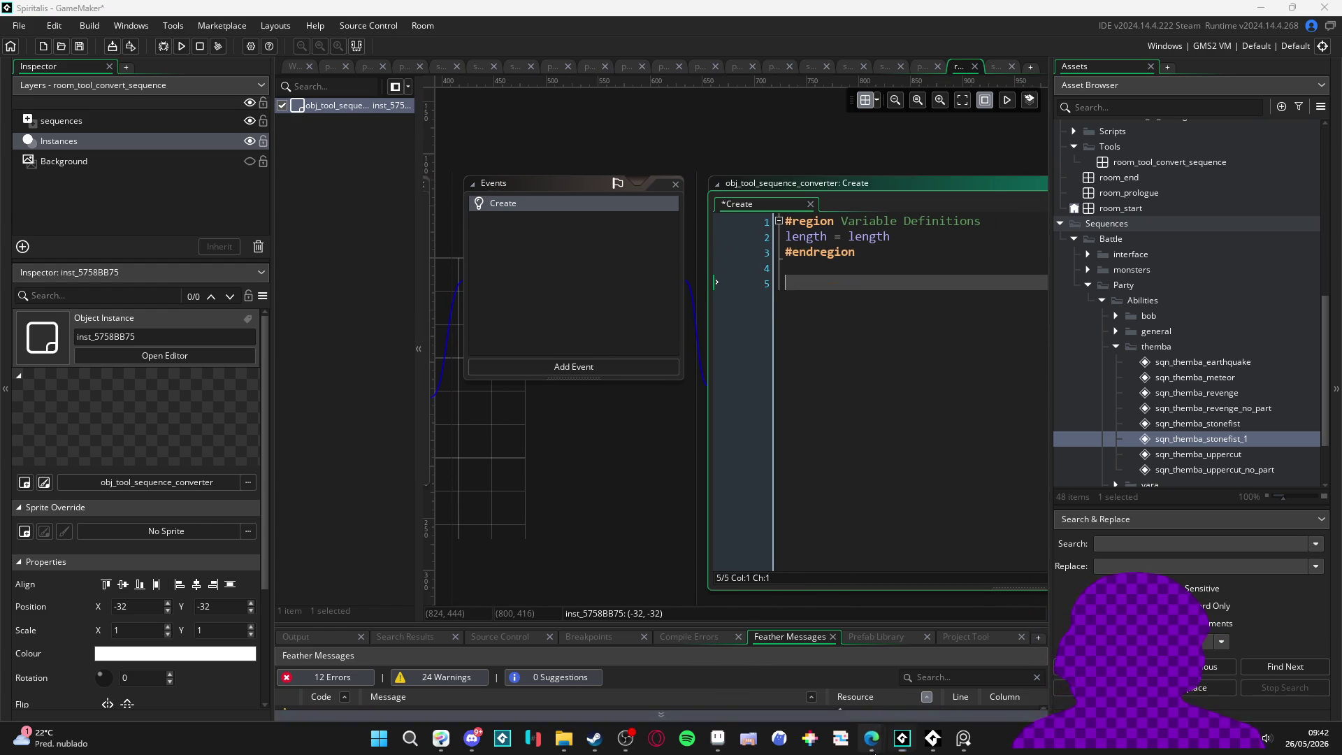
mouse_move(874, 748)
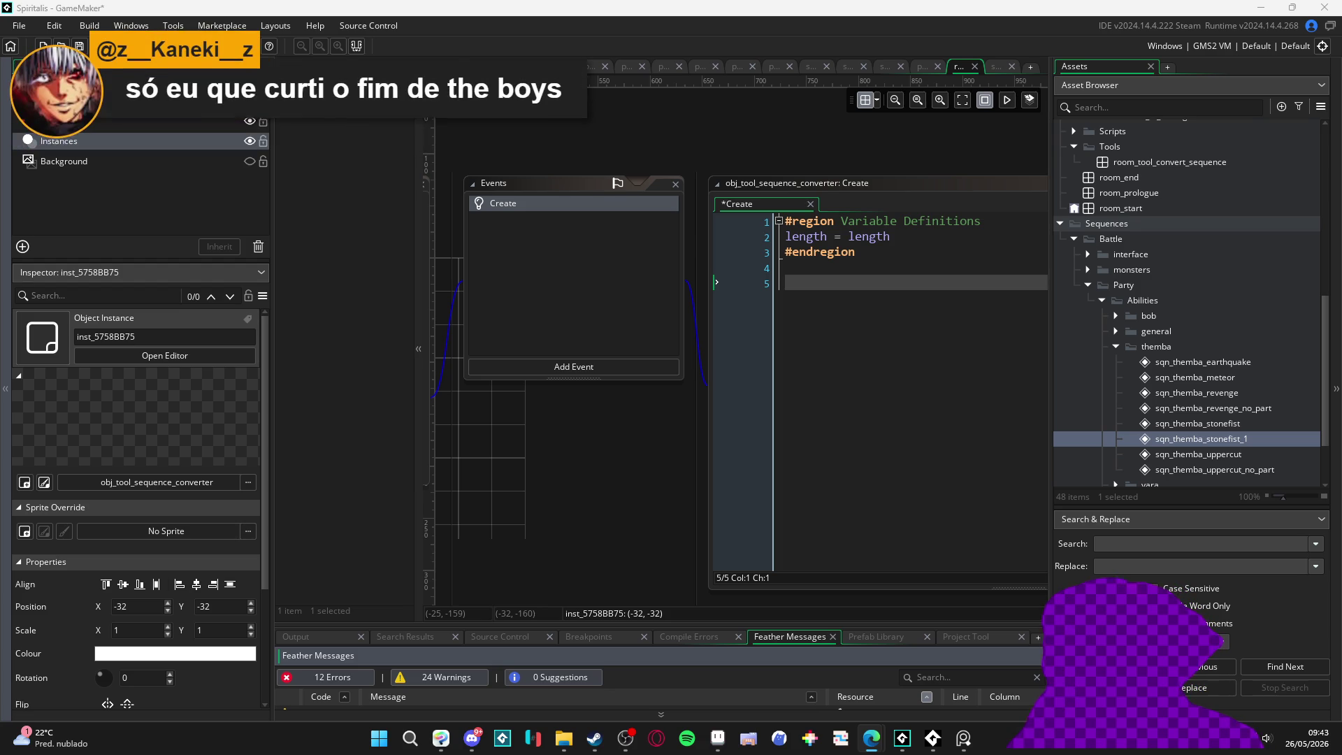
double_click(887, 184)
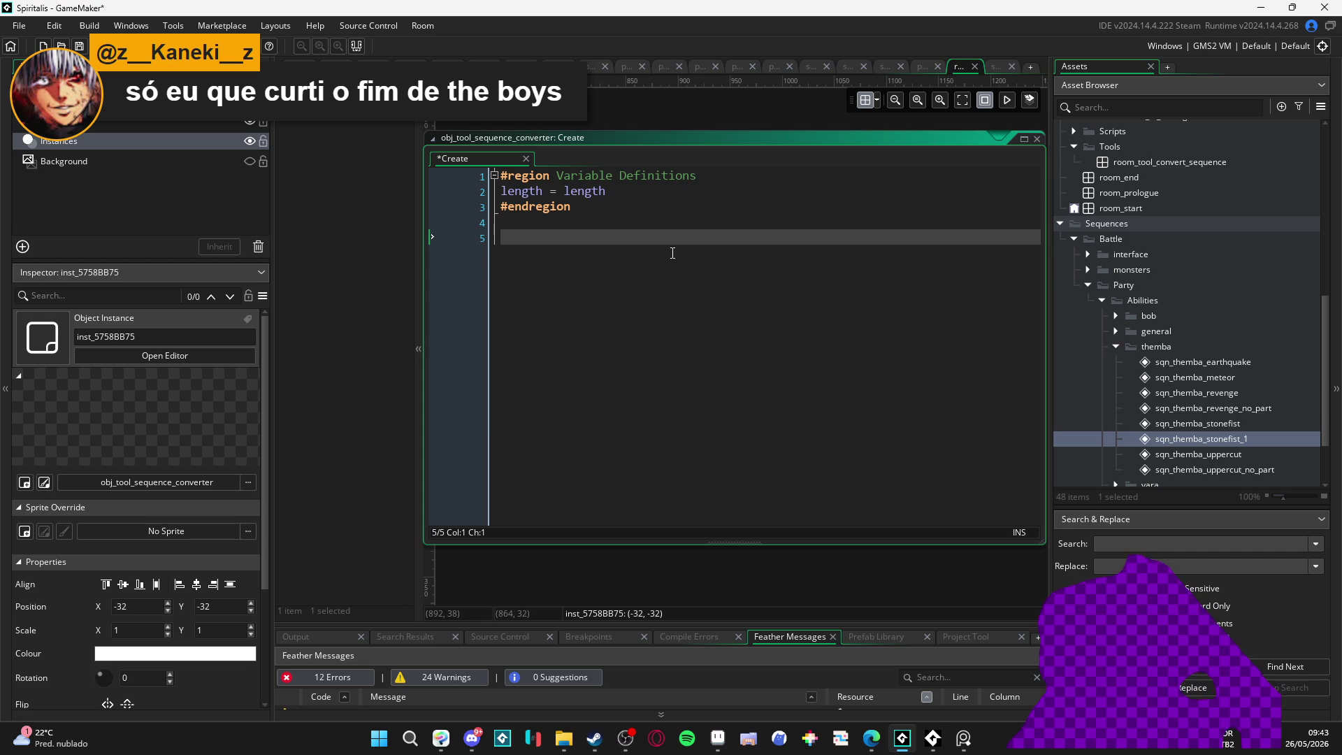
Step: Insert 'layer_id = layer_get_id(layer_name)' inside the region, then view the object's Variable Definitions
key(Up)
key(Up)
key(Return)
key(Up)
text(laye)
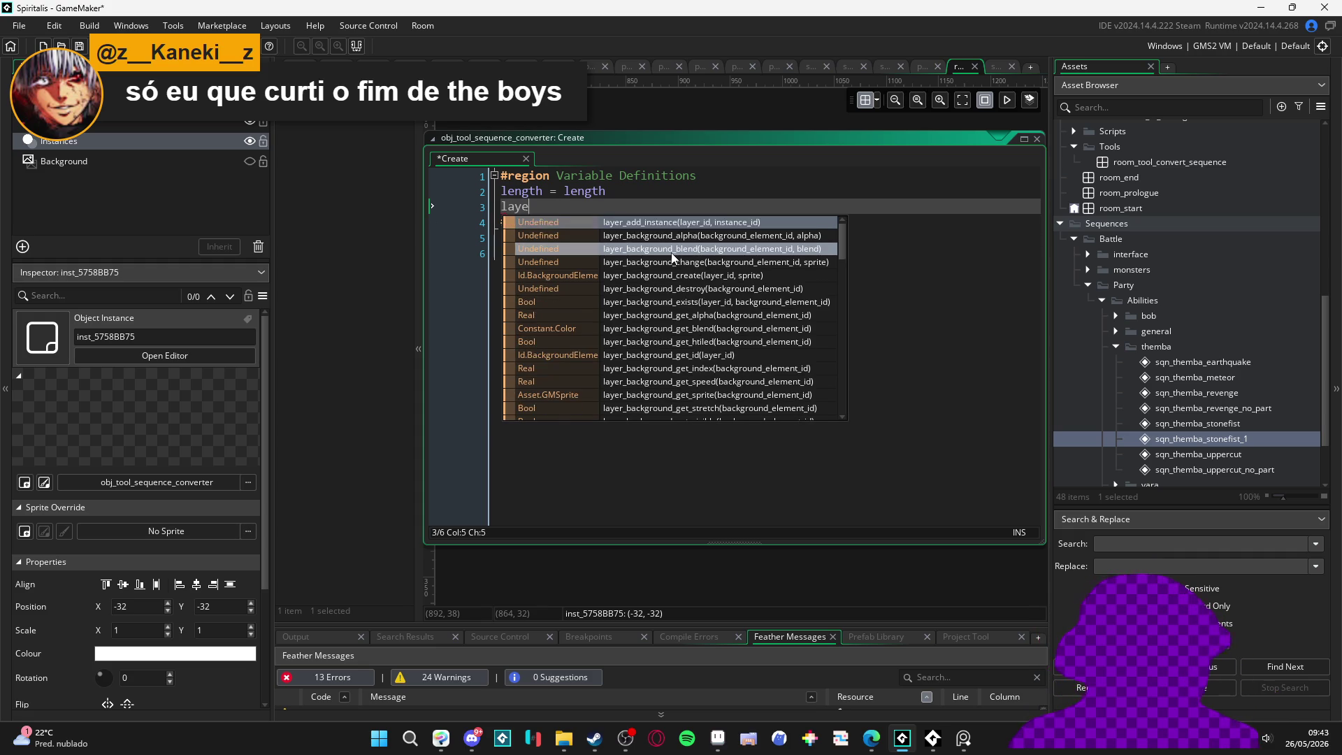
text(r_id = layer_)
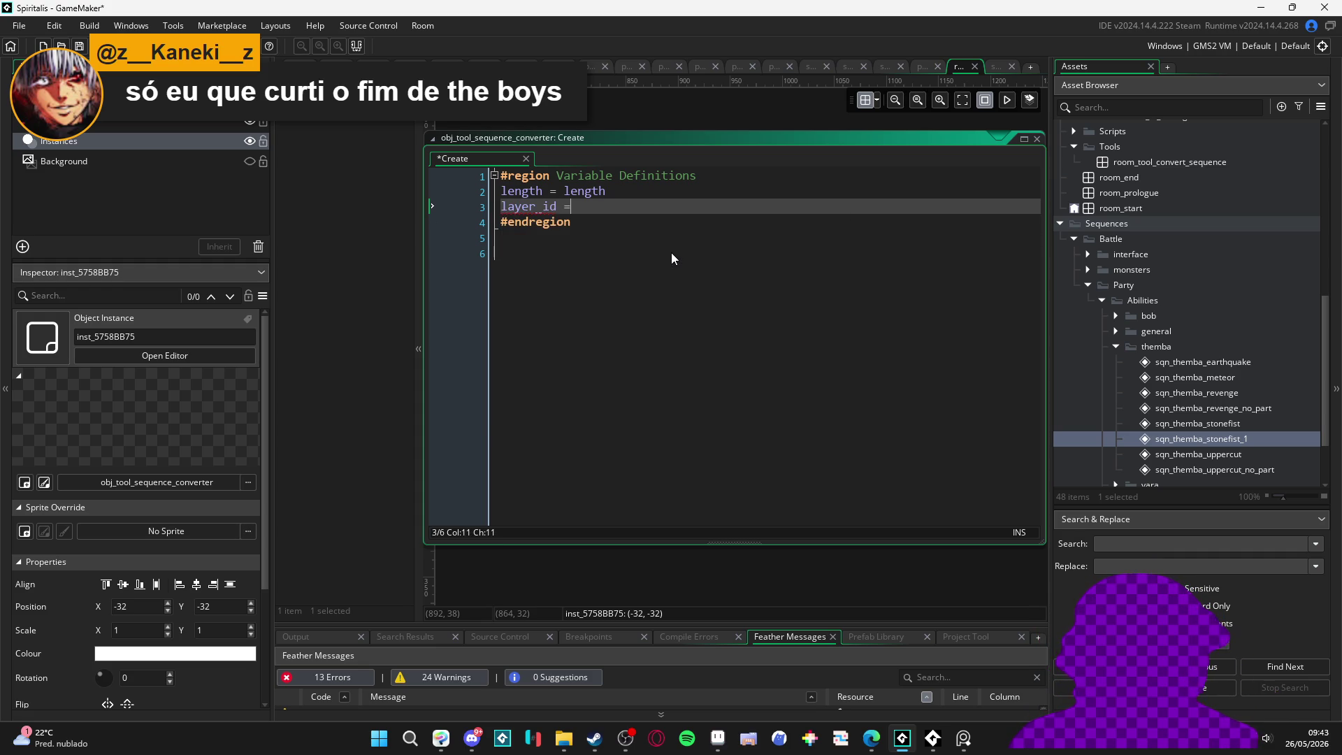
text(get_i)
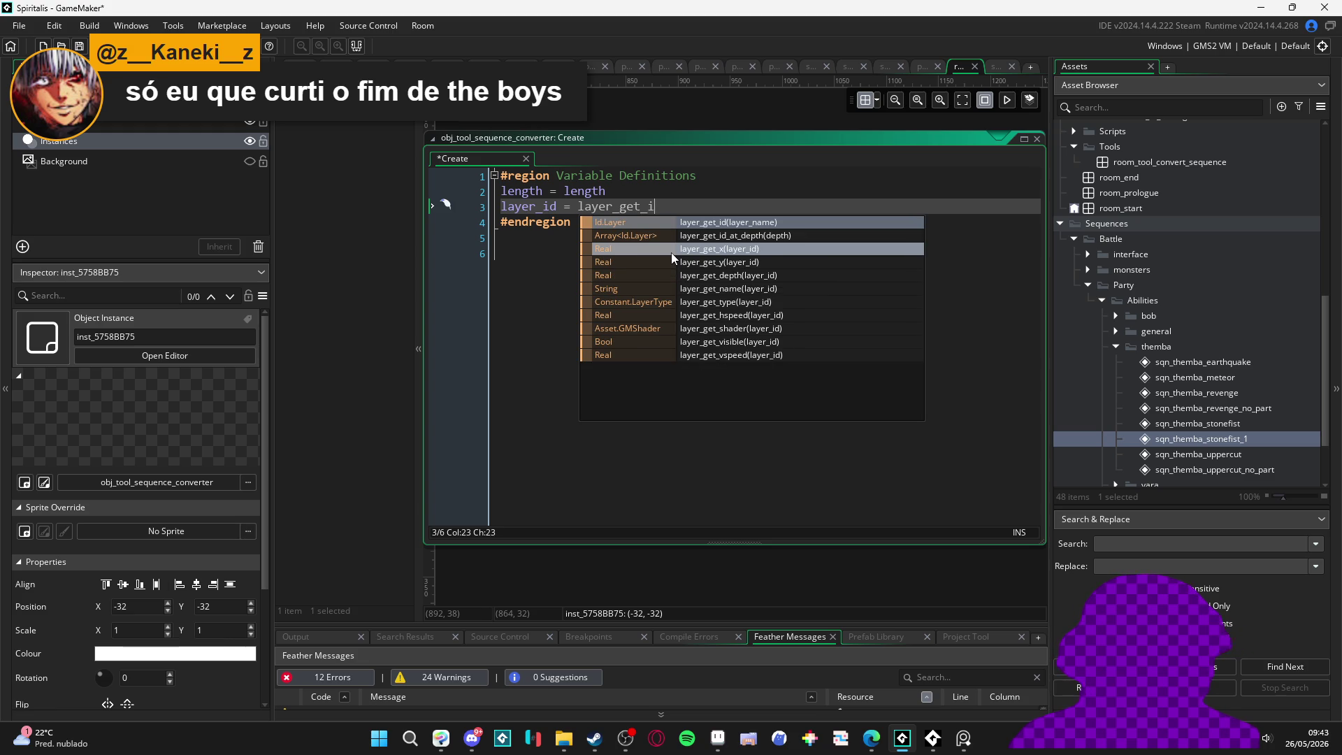
key(Return)
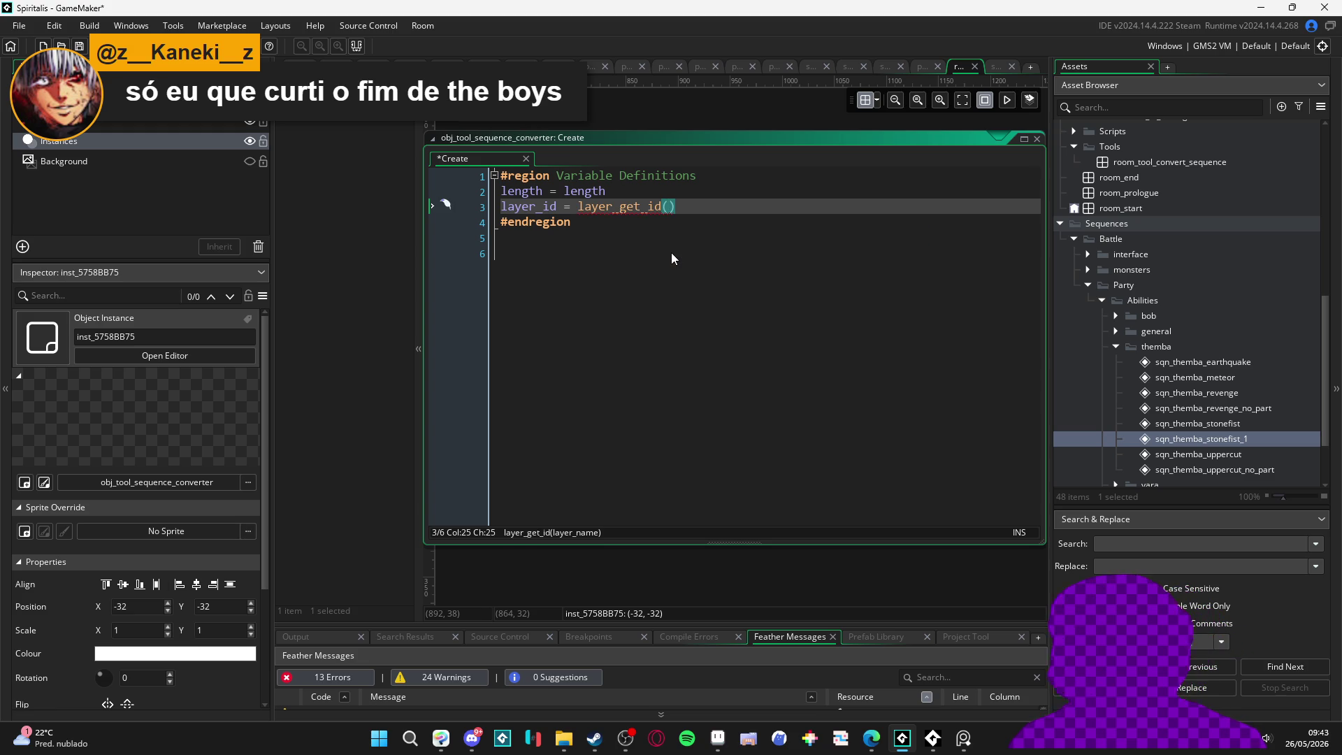
drag(621, 559, 699, 573)
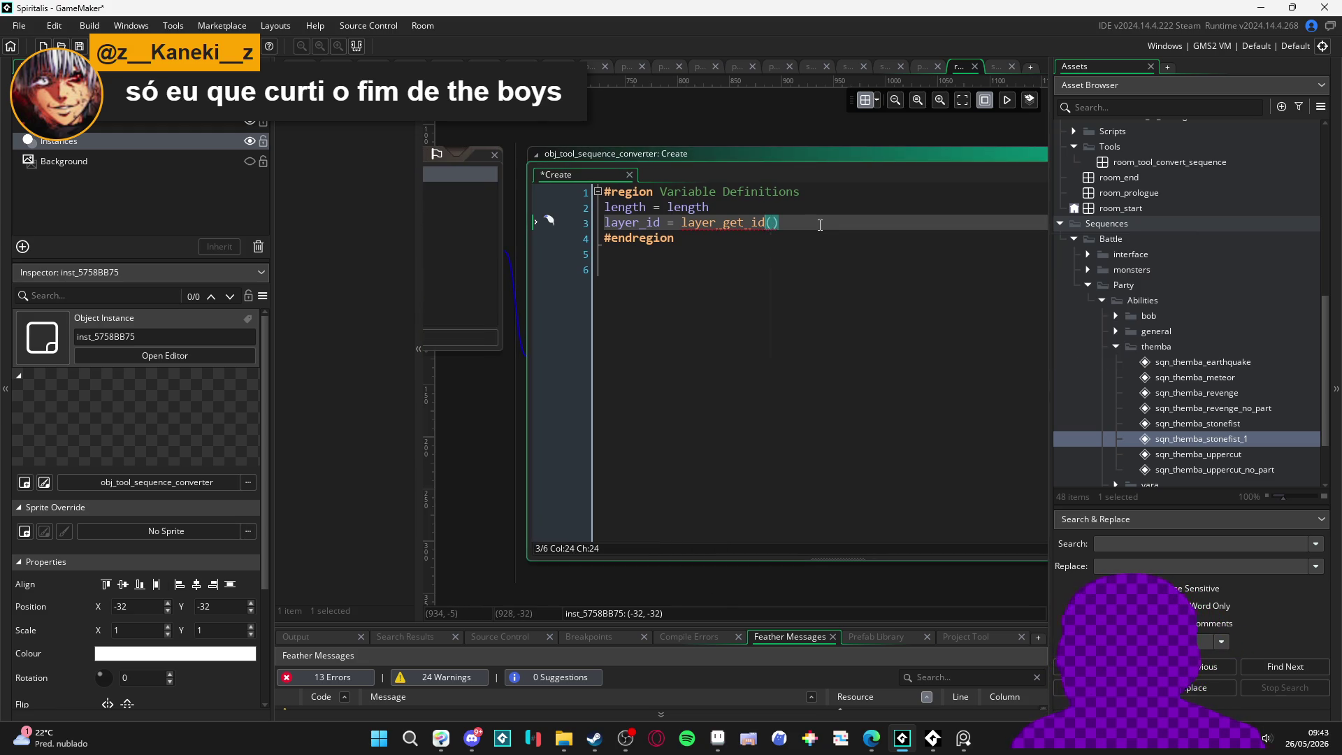
text(layer_name)
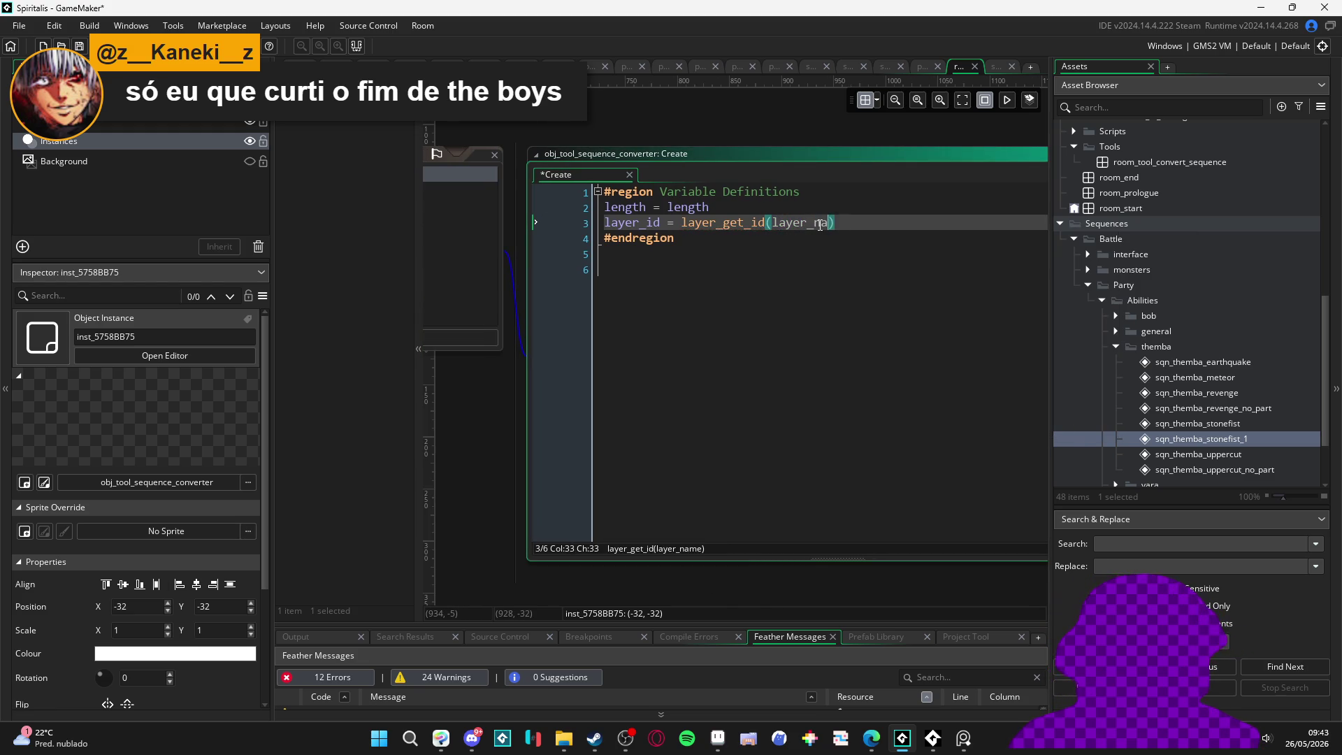
mouse_move(411, 460)
mouse_down()
mouse_move(580, 486)
mouse_move(816, 479)
mouse_move(869, 425)
mouse_up()
click(552, 396)
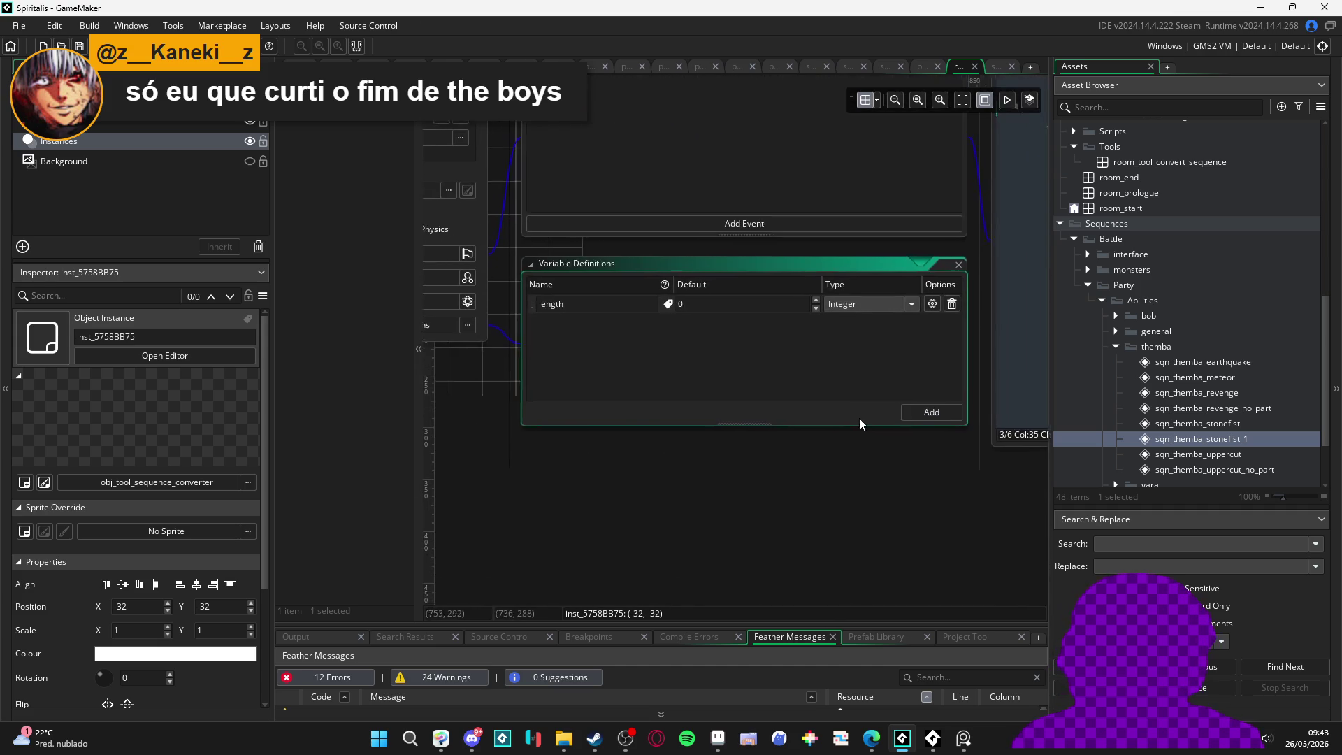
Step: Add a layer_name variable definition of type String with an empty default
click(909, 422)
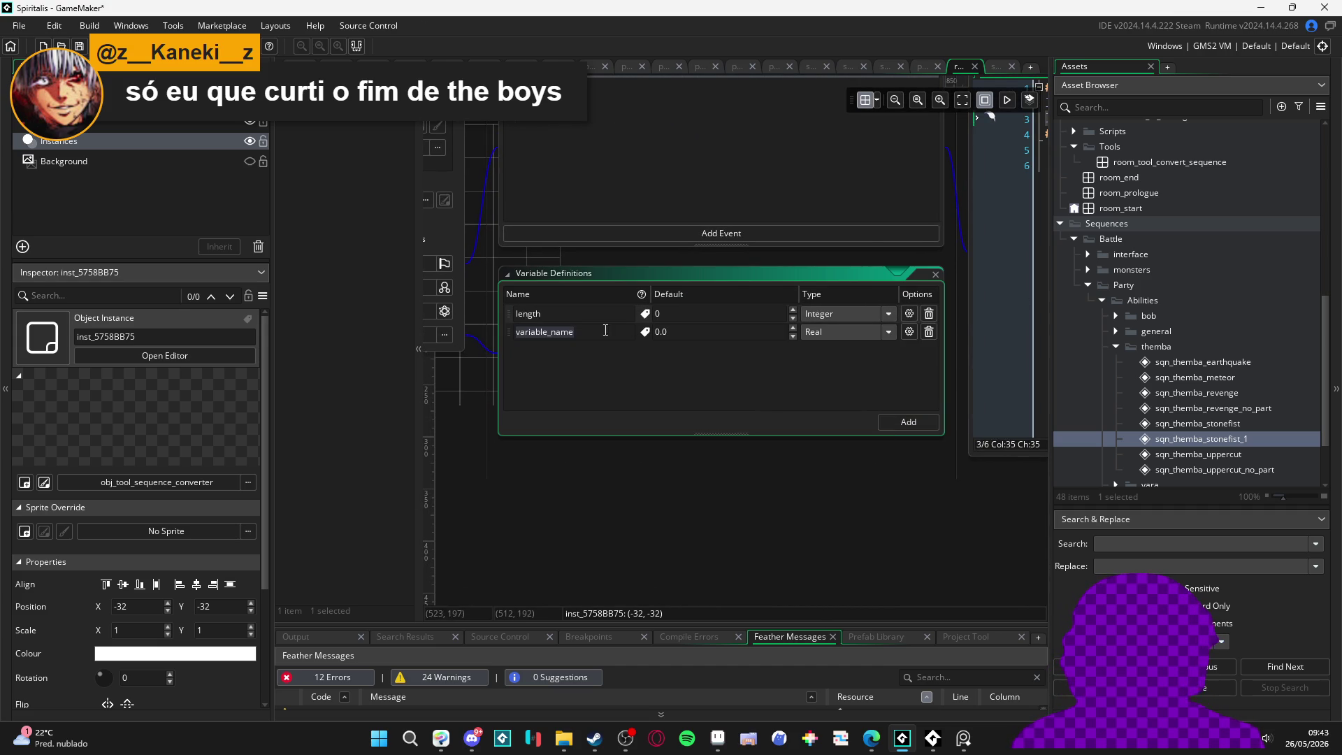
text(layer_)
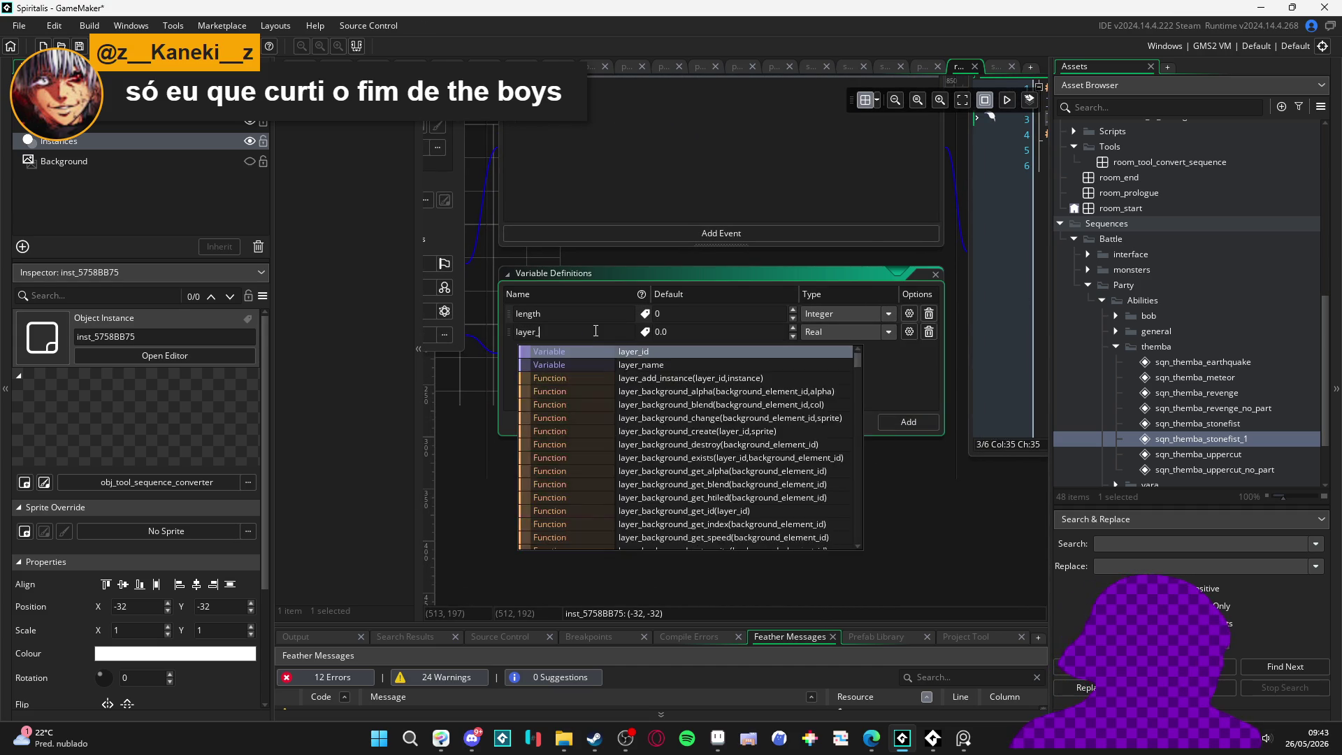
text(name)
click(846, 331)
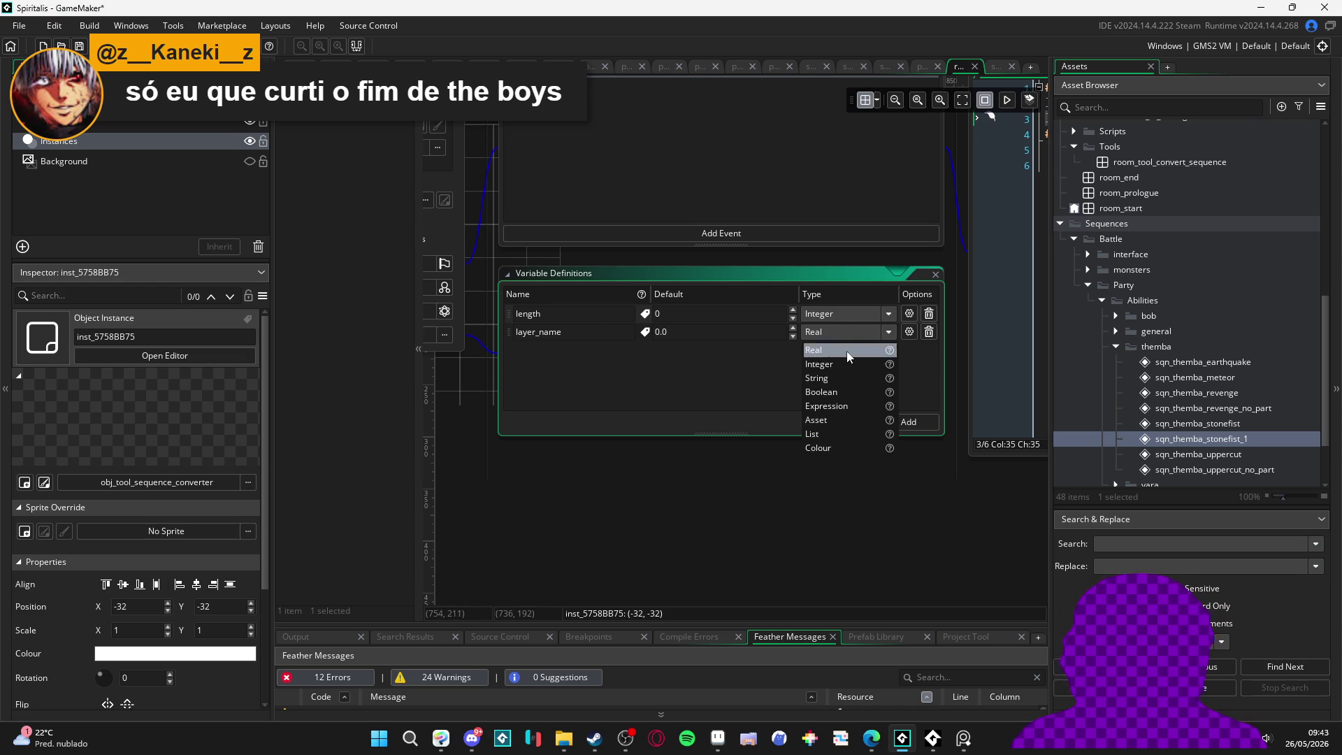
click(846, 378)
click(726, 333)
double_click(726, 333)
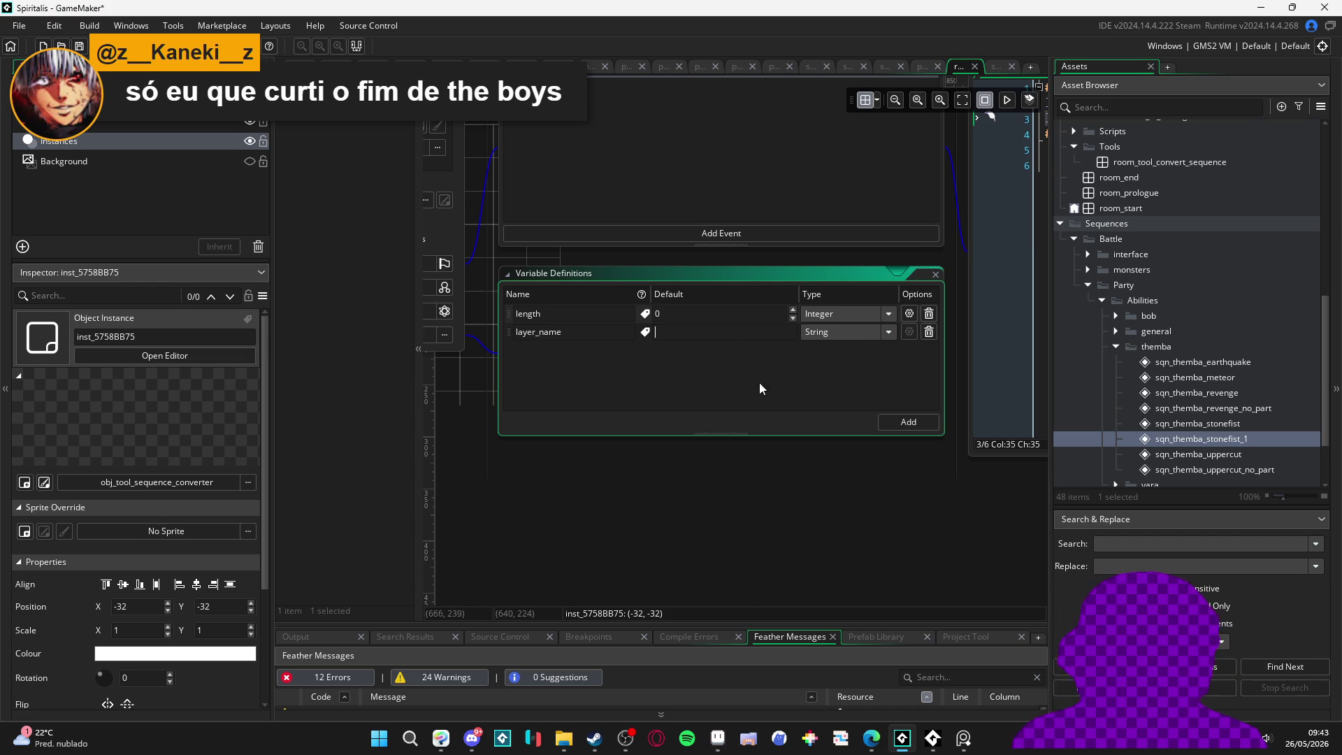
click(777, 467)
Step: Return to the Create code and start a new line after the length line
mouse_move(752, 448)
mouse_down()
mouse_move(648, 537)
mouse_move(628, 494)
mouse_up()
drag(927, 122, 605, 139)
key(ctrl+c)
click(754, 192)
key(Return)
Step: Write 'layer_name = layer_name' on line 3 of the region
text(layer)
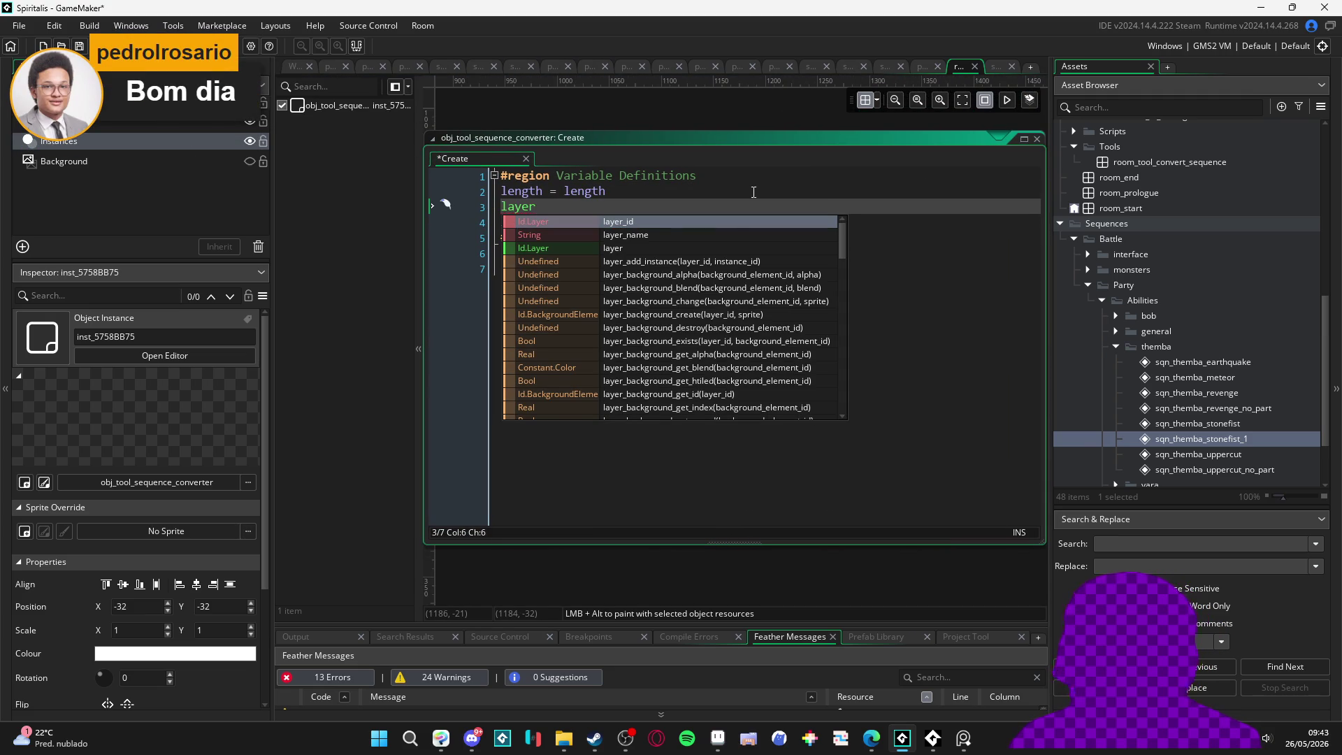
text(_name=)
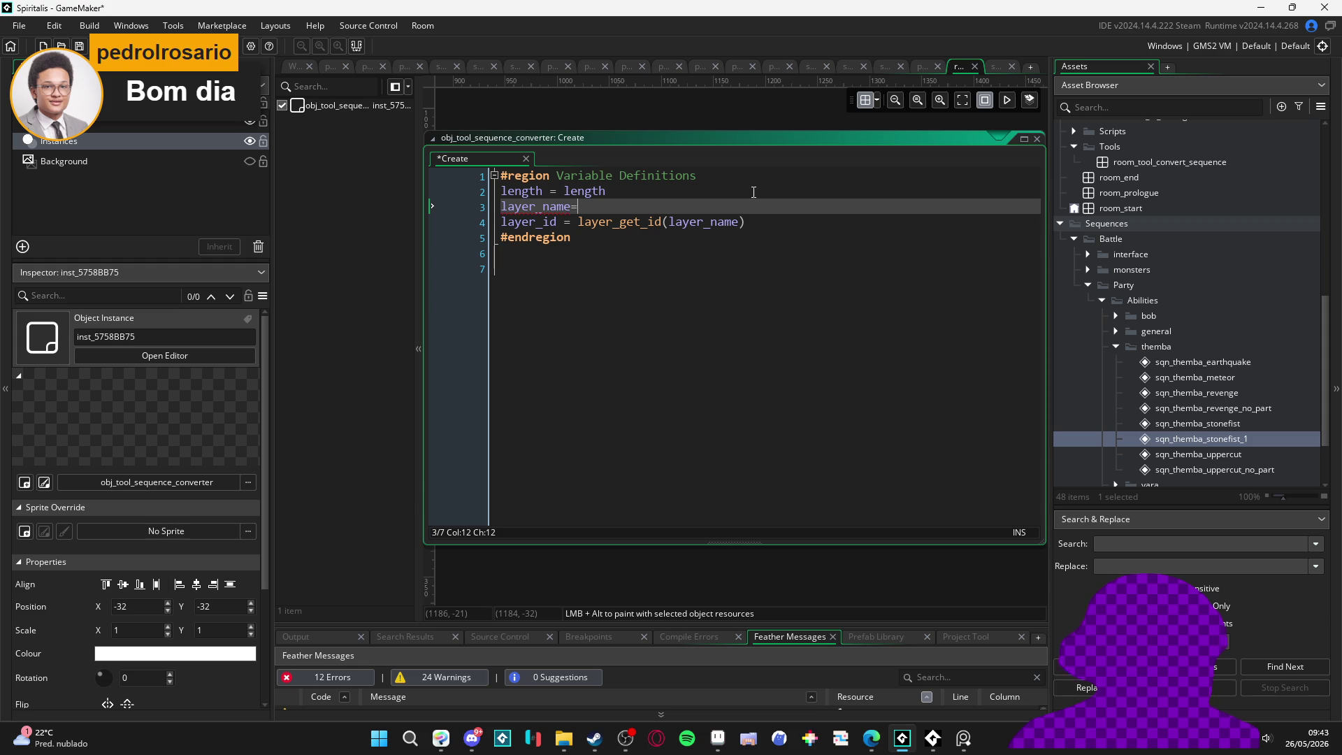
key(BackSpace)
key(BackSpace)
key(BackSpace)
text(yer_n)
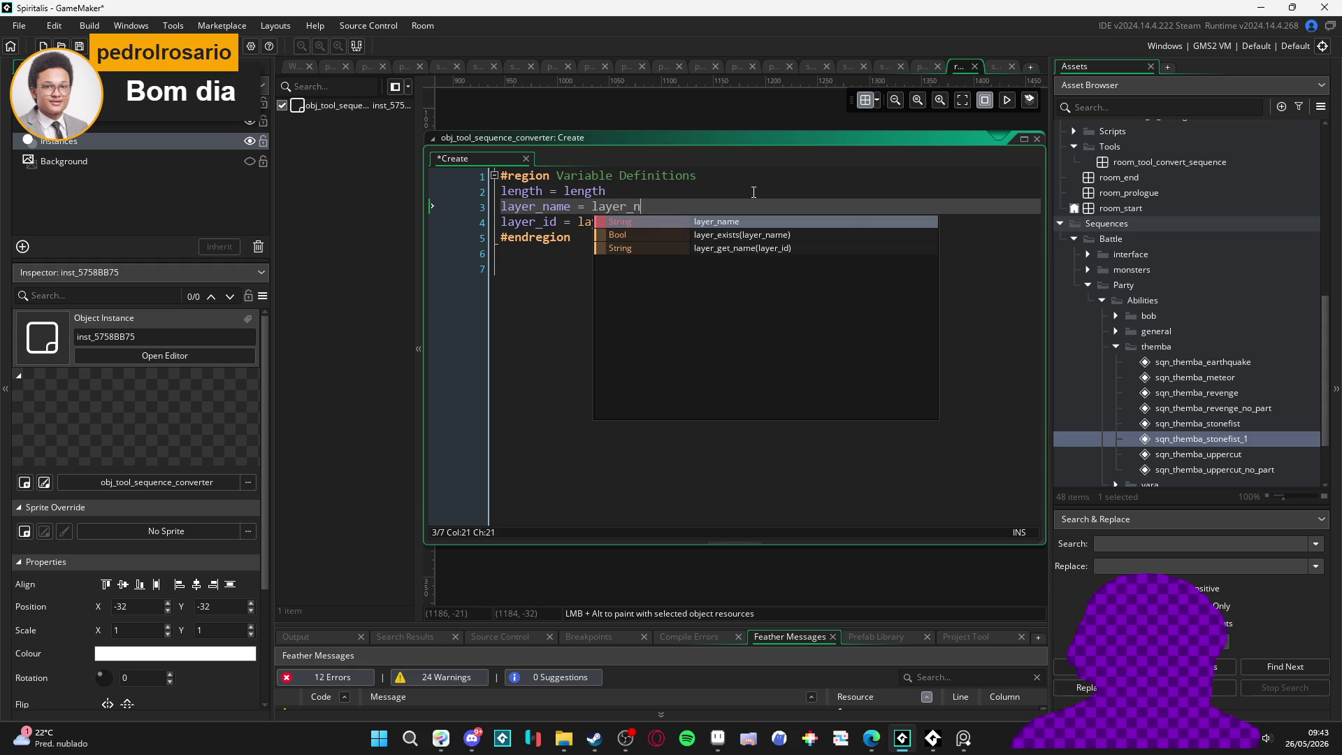
key(Return)
Step: Move the layer_id line below #endregion with spacing and save the Create event
click(425, 221)
key(Delete)
key(Delete)
key(Down)
key(Down)
key(ctrl+v)
key(Return)
key(Return)
key(ctrl+s)
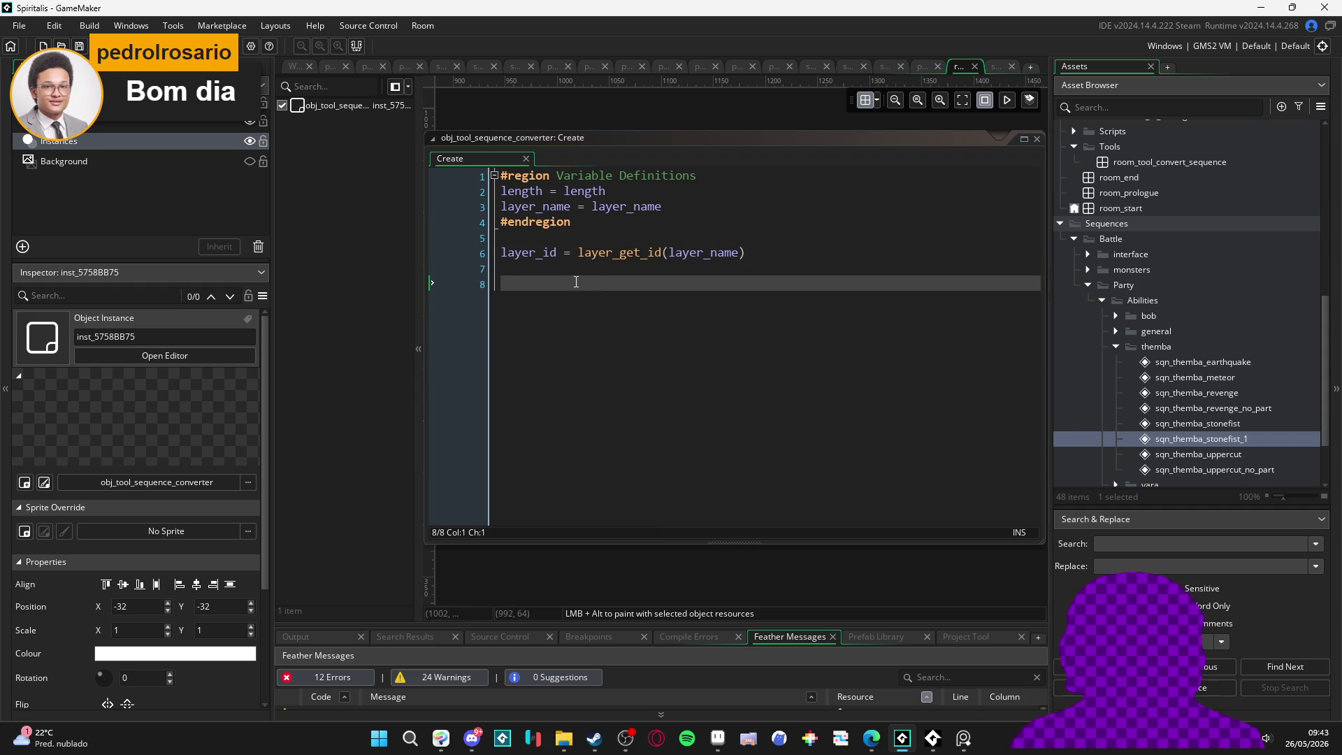
drag(501, 207, 661, 206)
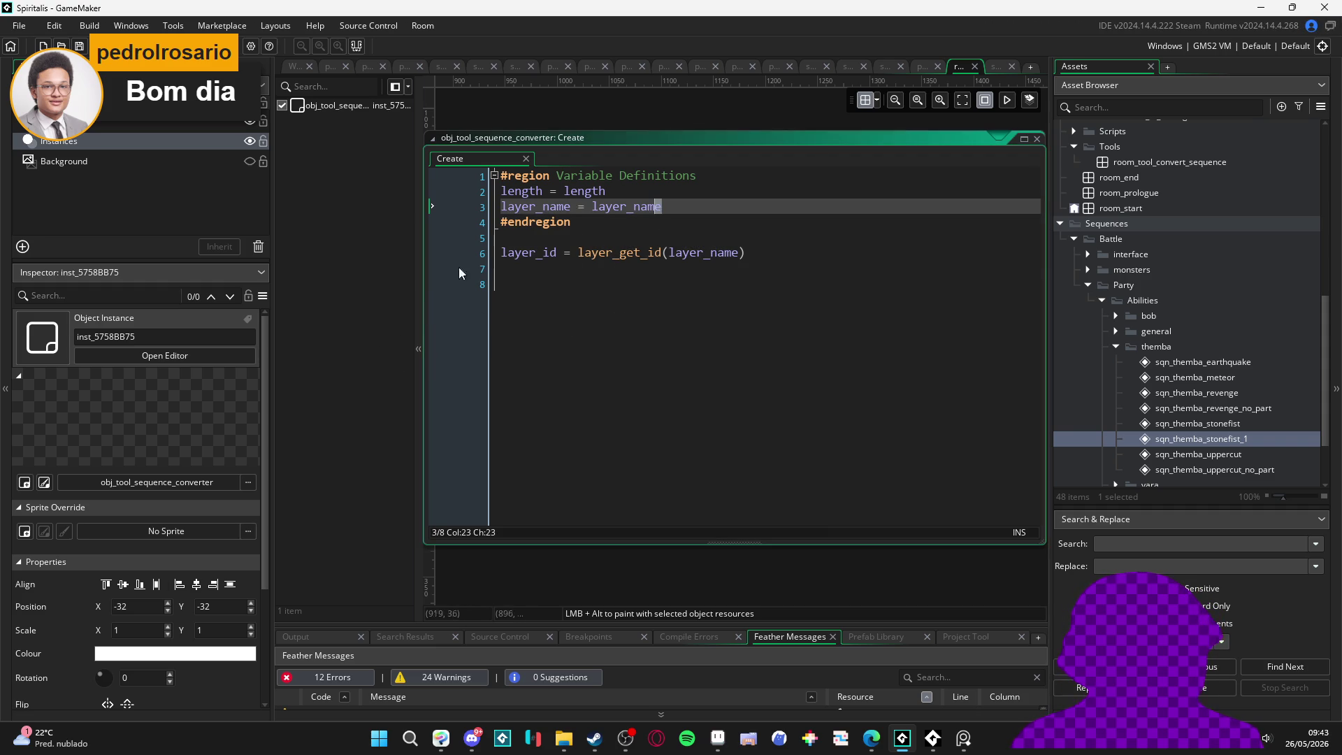
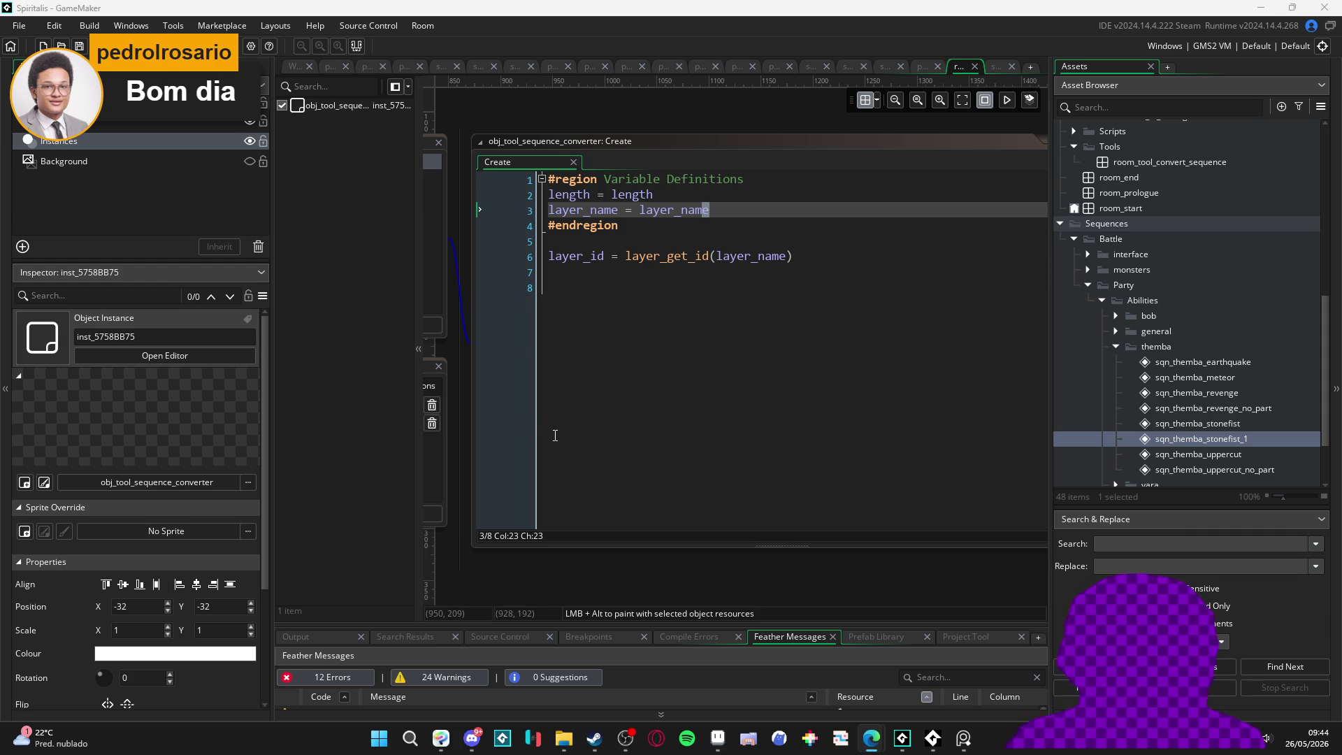
Step: Delete the empty lines 7–8 after the six-line Create code
click(774, 266)
click(775, 305)
key(BackSpace)
key(BackSpace)
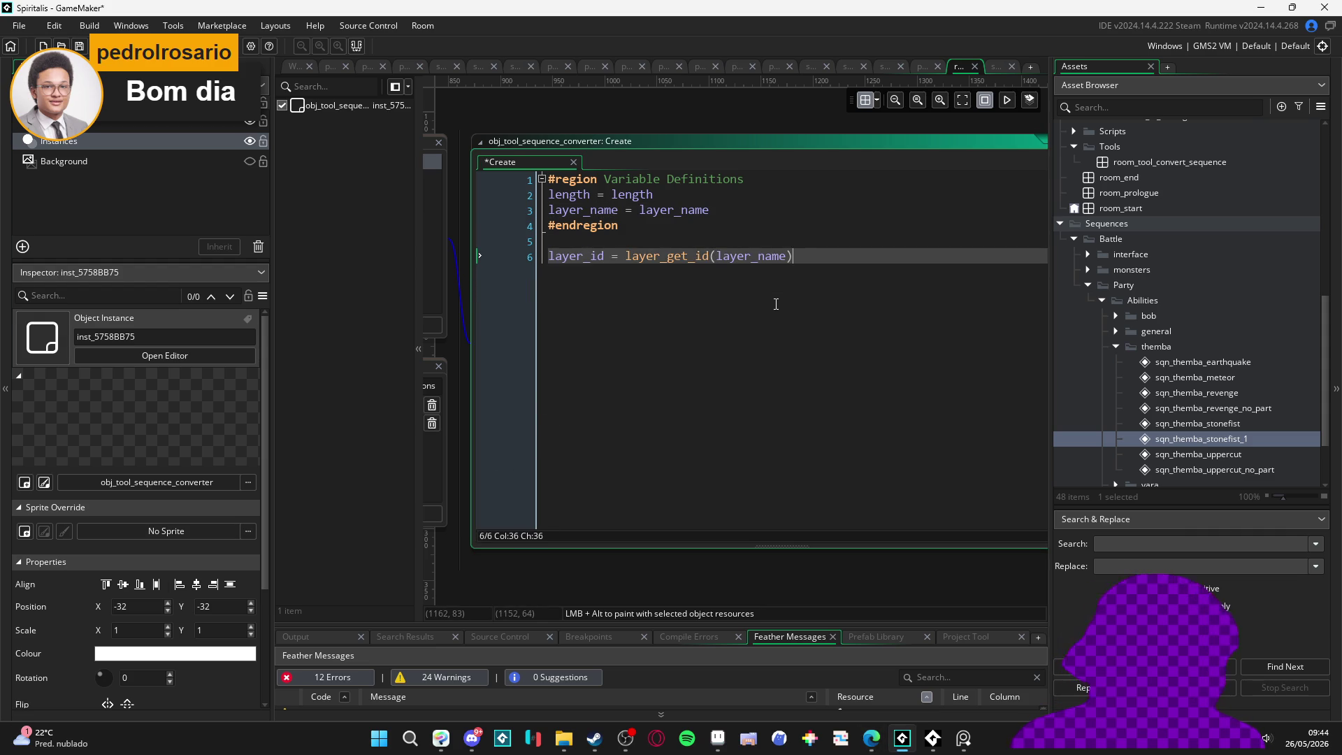
Step: Try, then undo, removing the padding before the equals signs on lines 2 and 6, and save
click(797, 211)
click(596, 194)
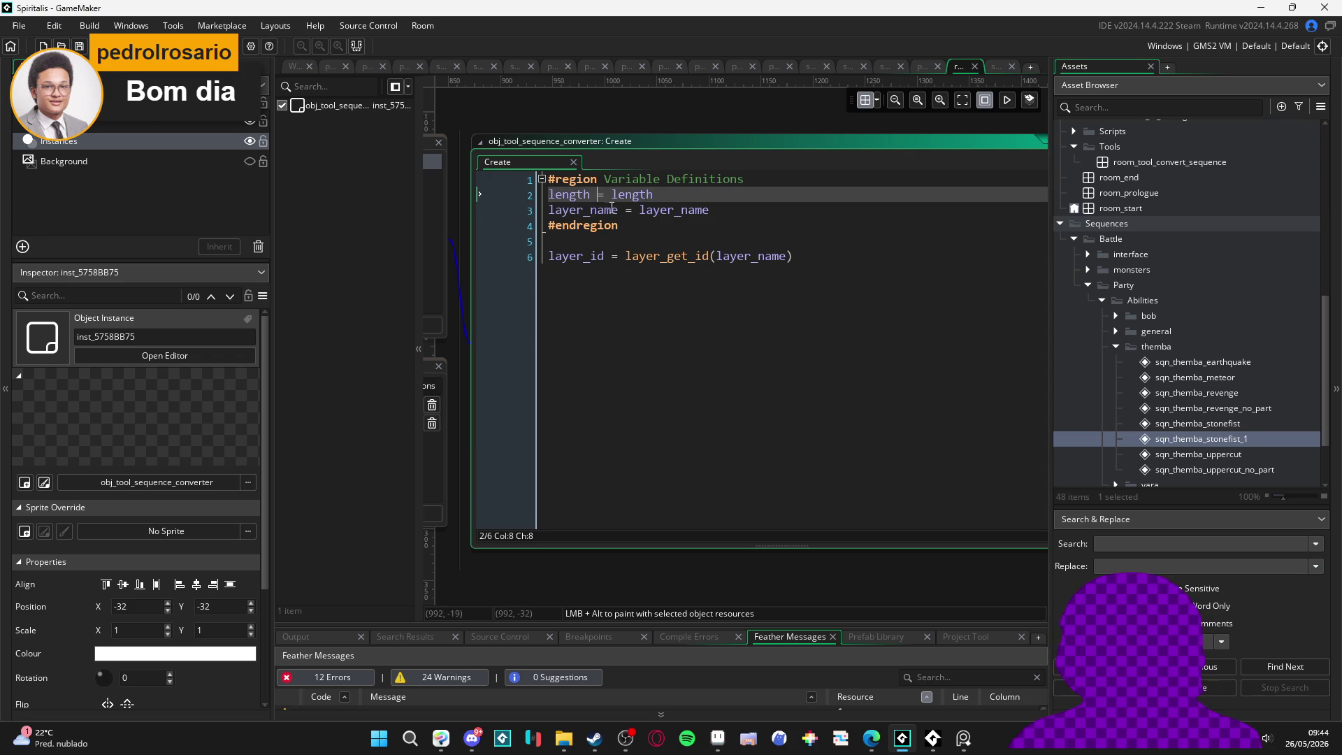
click(691, 256)
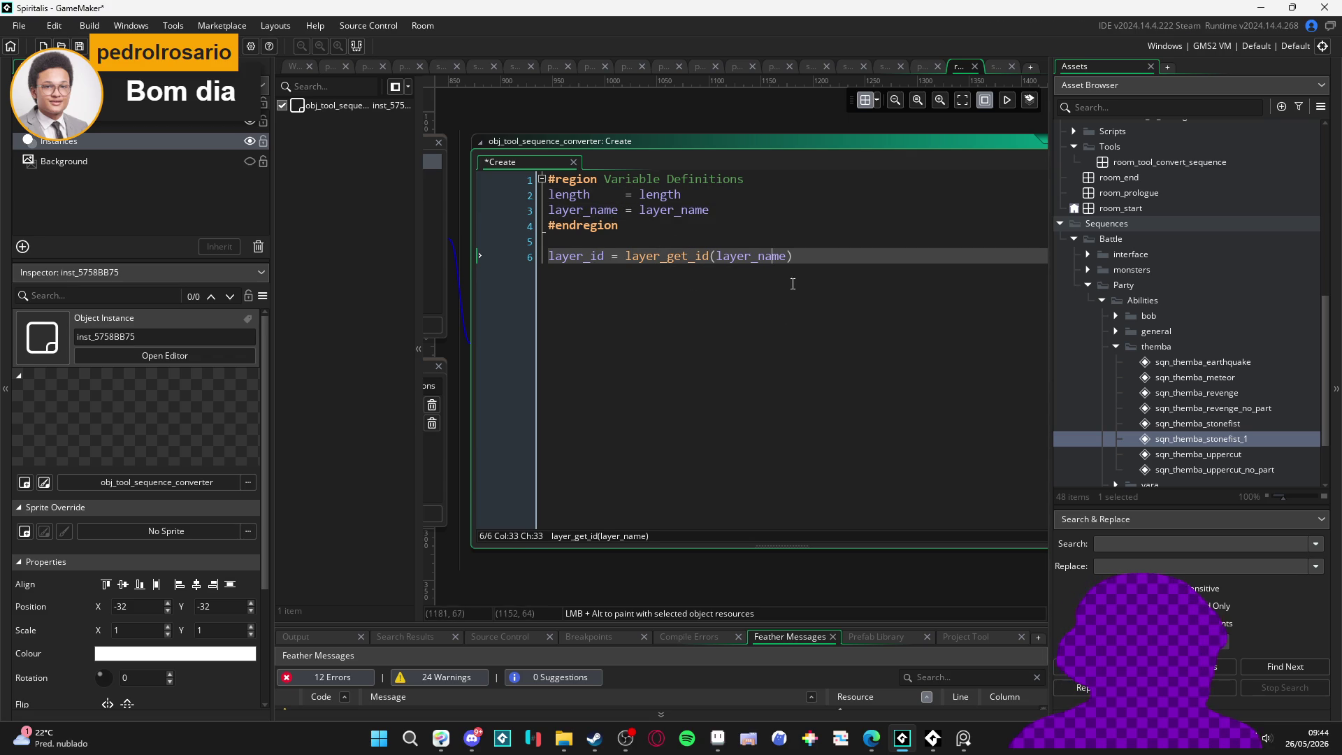
click(605, 256)
key(BackSpace)
key(BackSpace)
key(BackSpace)
click(627, 195)
key(BackSpace)
key(BackSpace)
key(BackSpace)
click(774, 264)
key(ctrl+s)
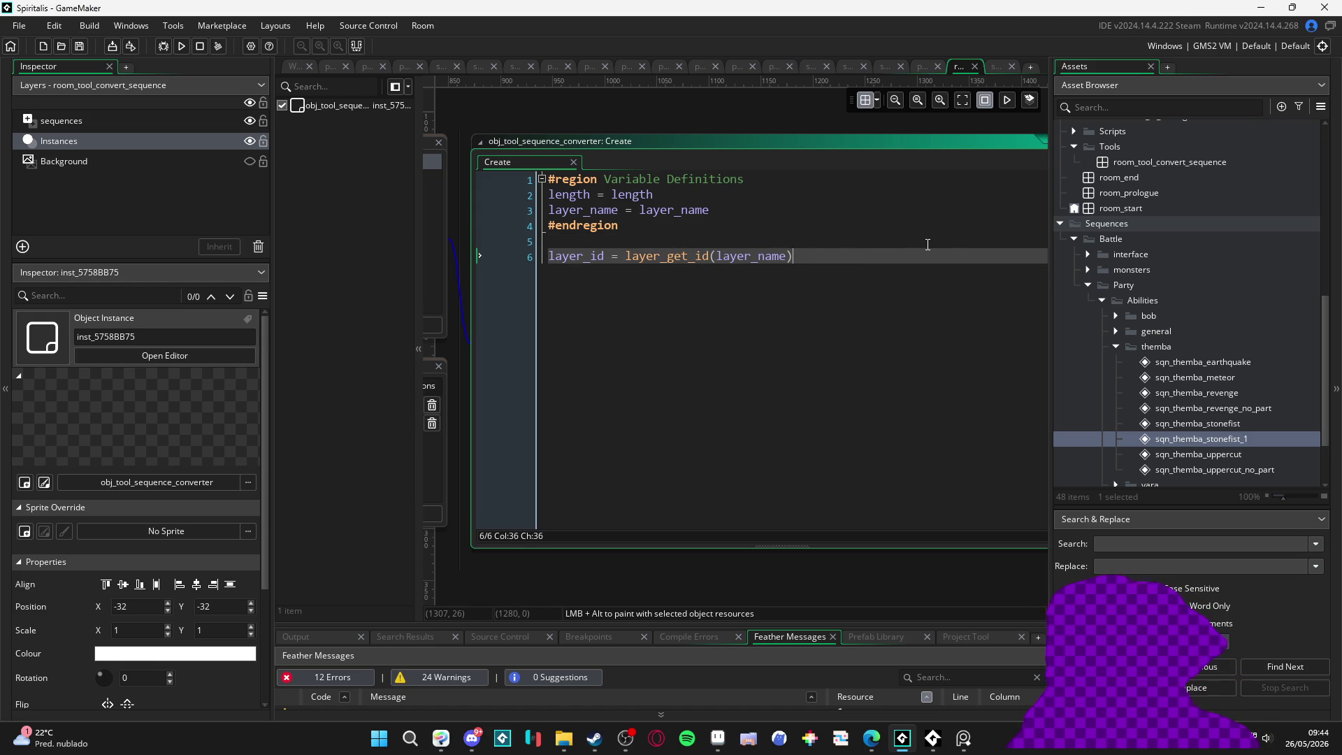
key(Return)
key(Return)
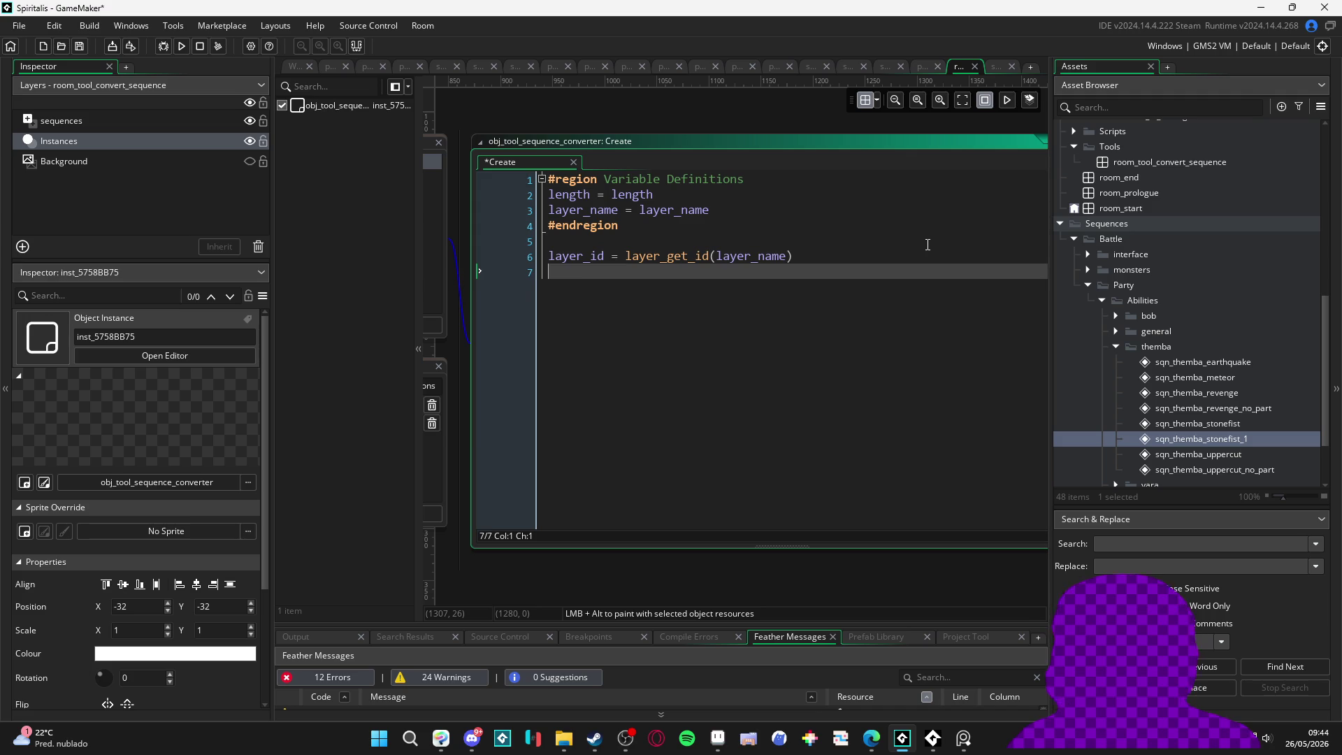
Step: Declare an empty script_begin = function(){} block and add surf = -1 on line 7
text(scr)
text(ipt)
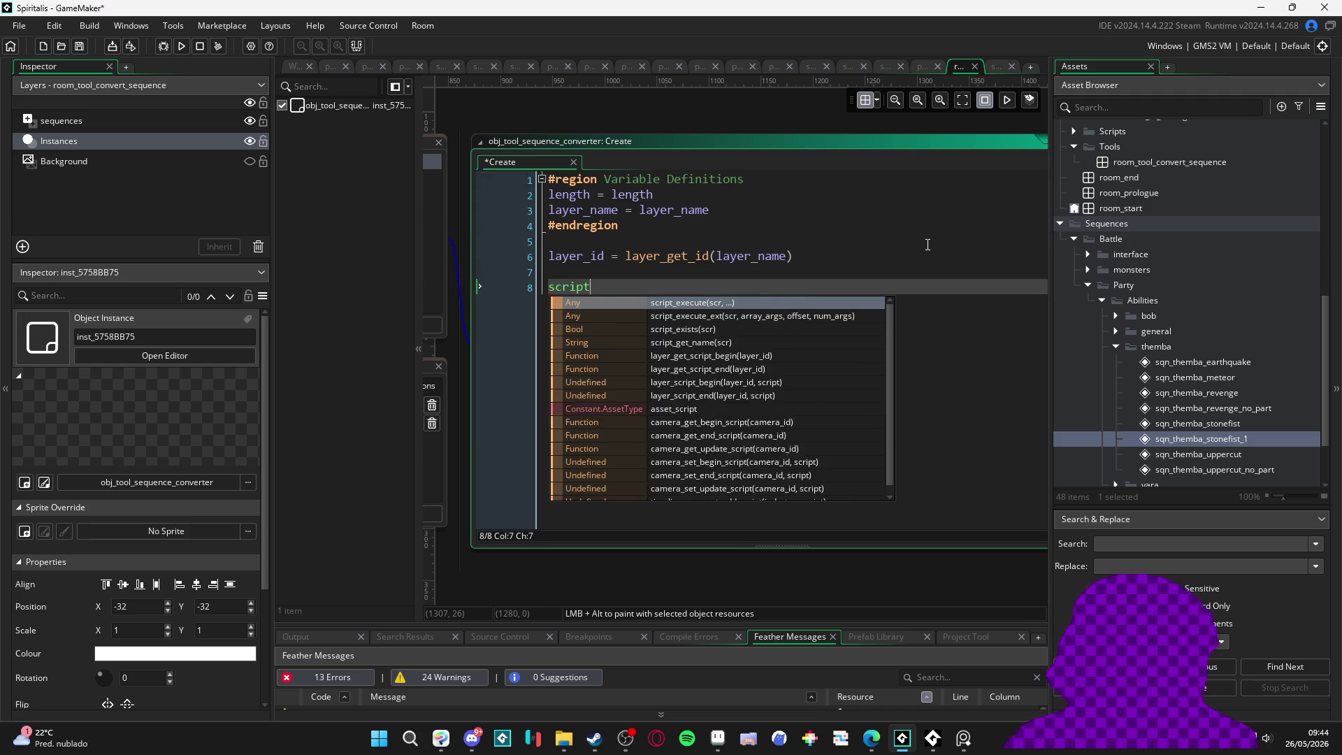
text(_begin )
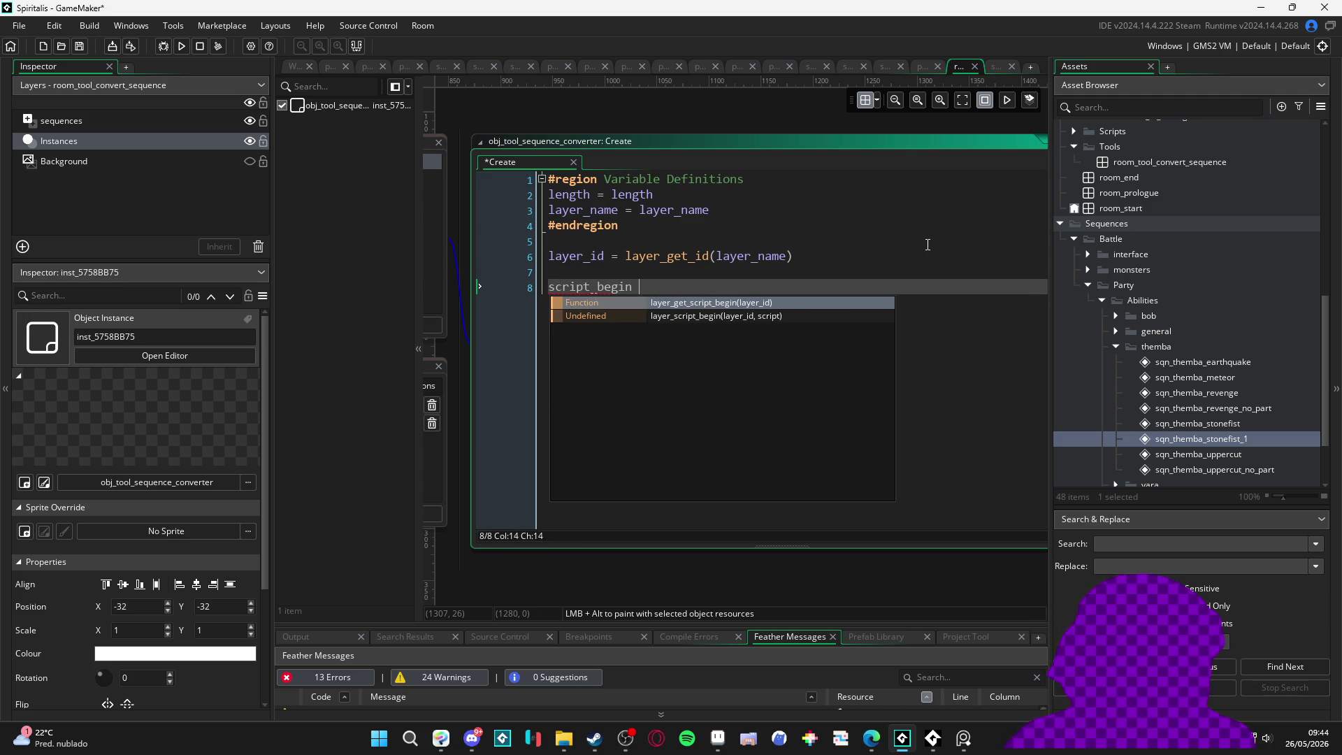
text(= function(){)
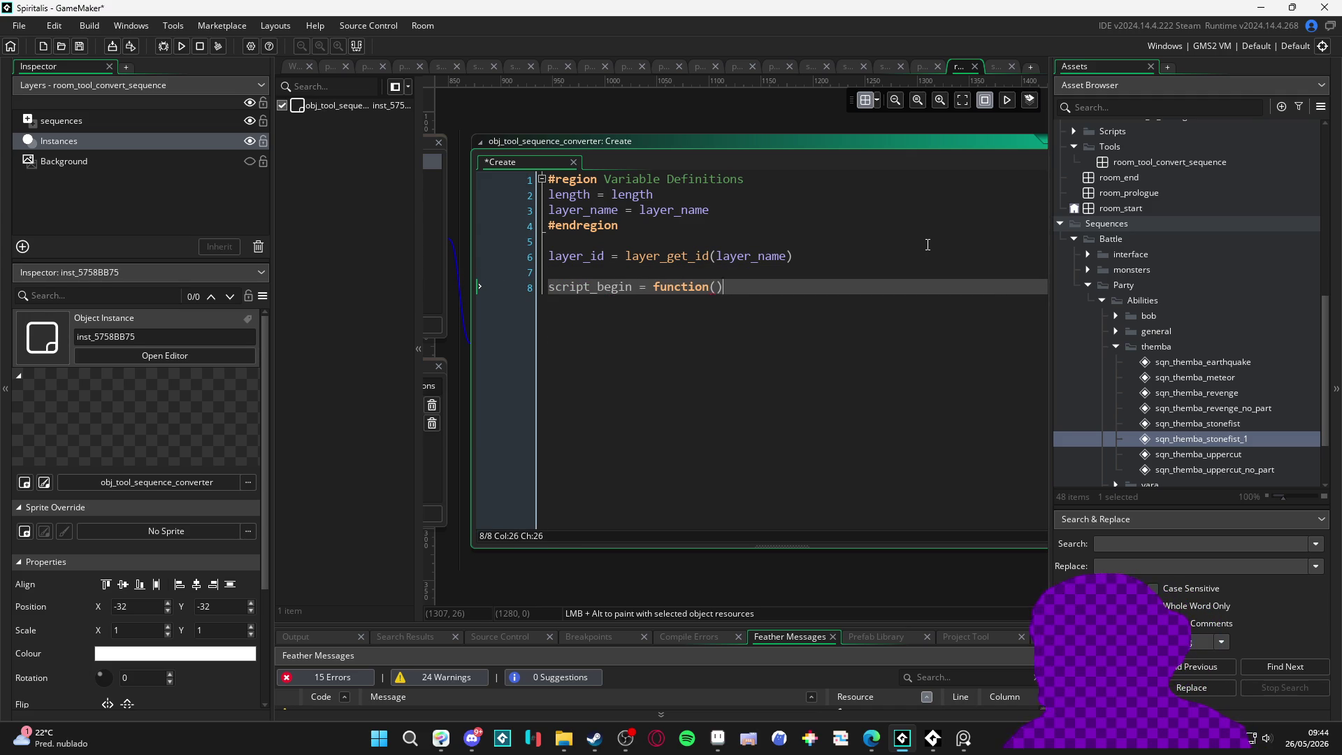
key(Return)
key(ctrl+s)
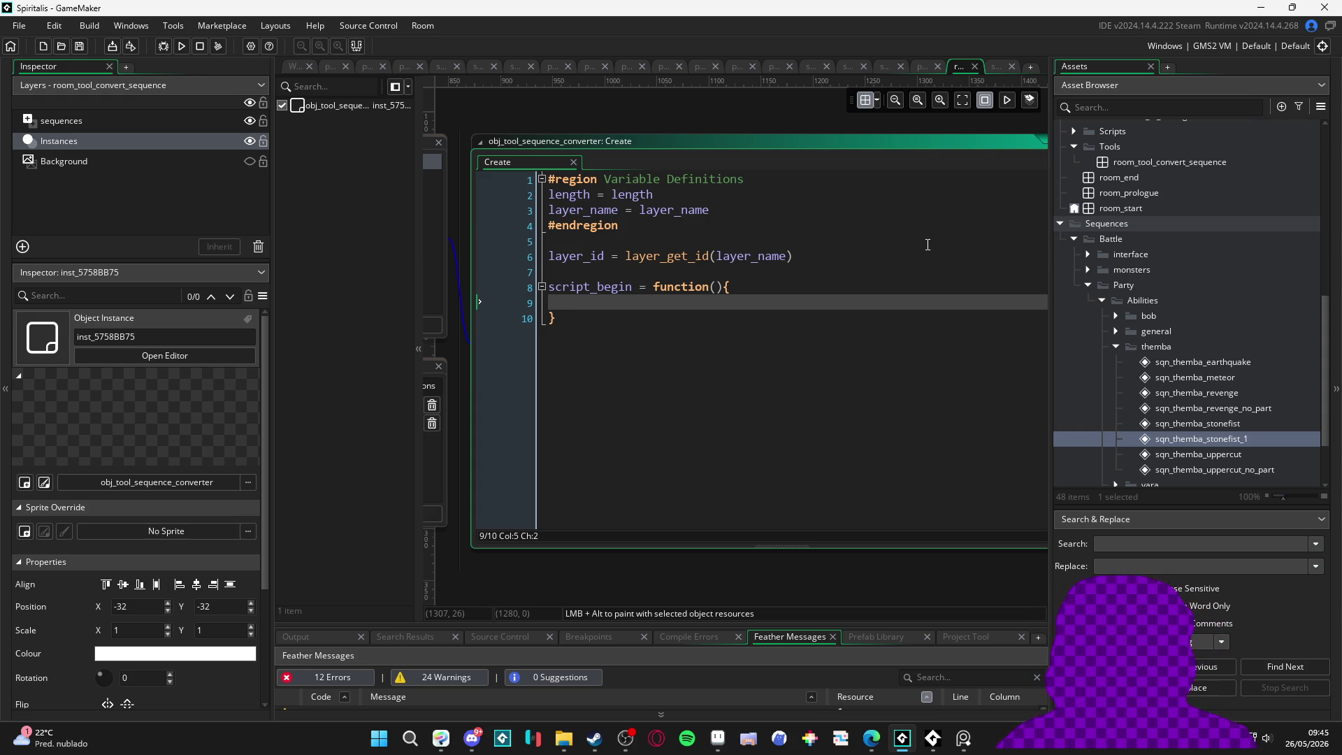
click(600, 274)
text(su)
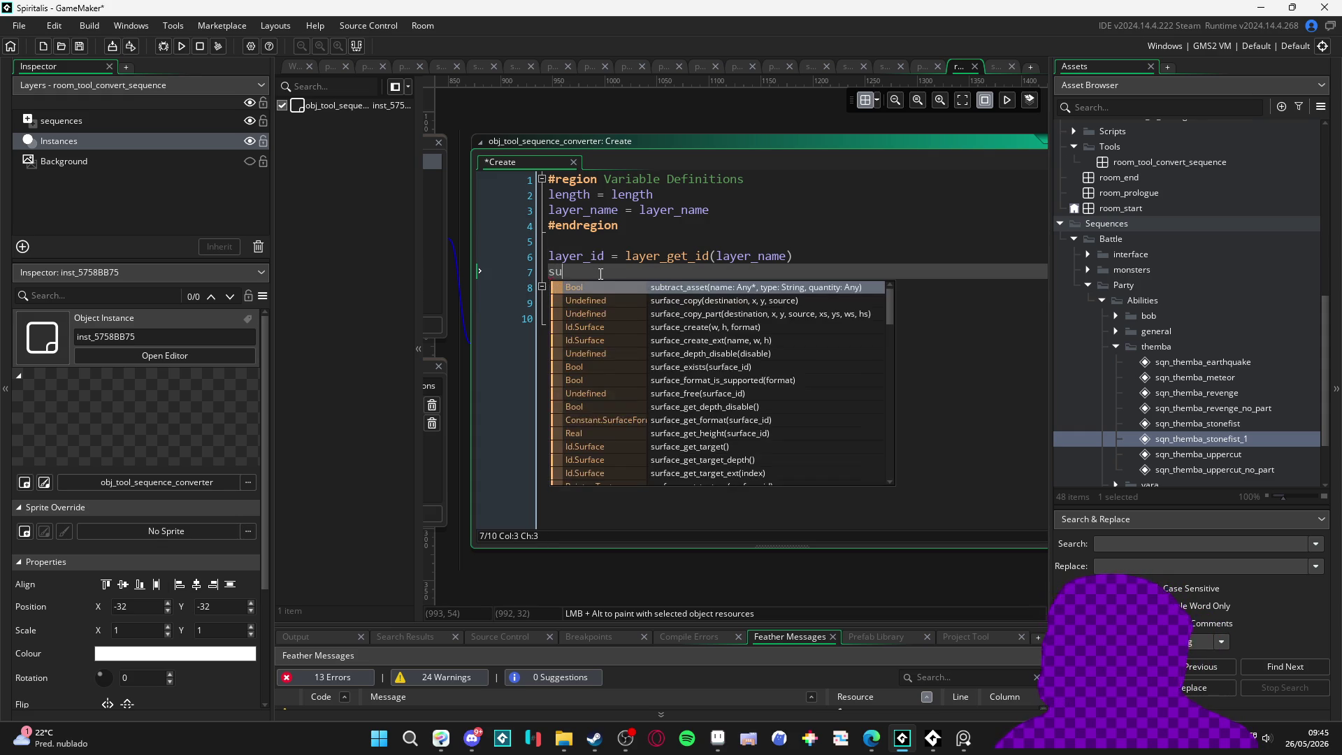
text(rf = -1)
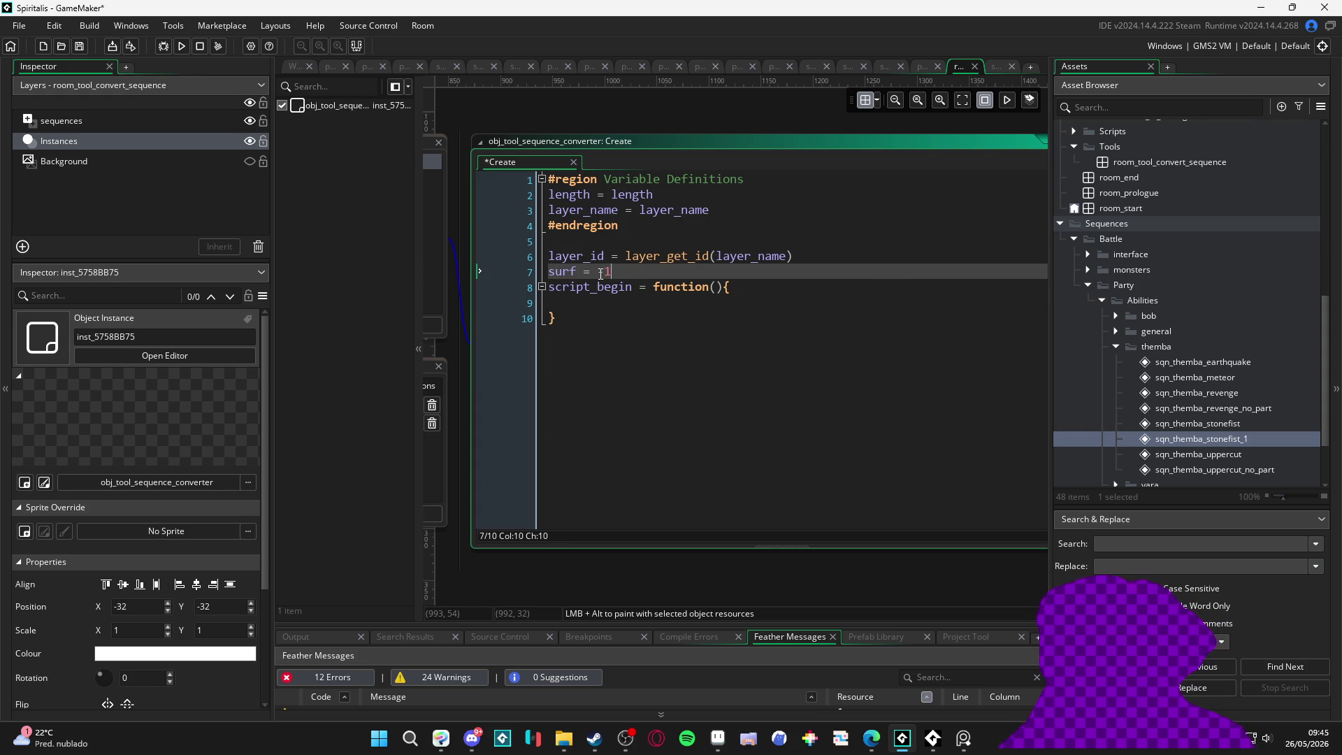
Step: Inside script_begin, set surf = surface_create(room_width, room_height)
click(595, 304)
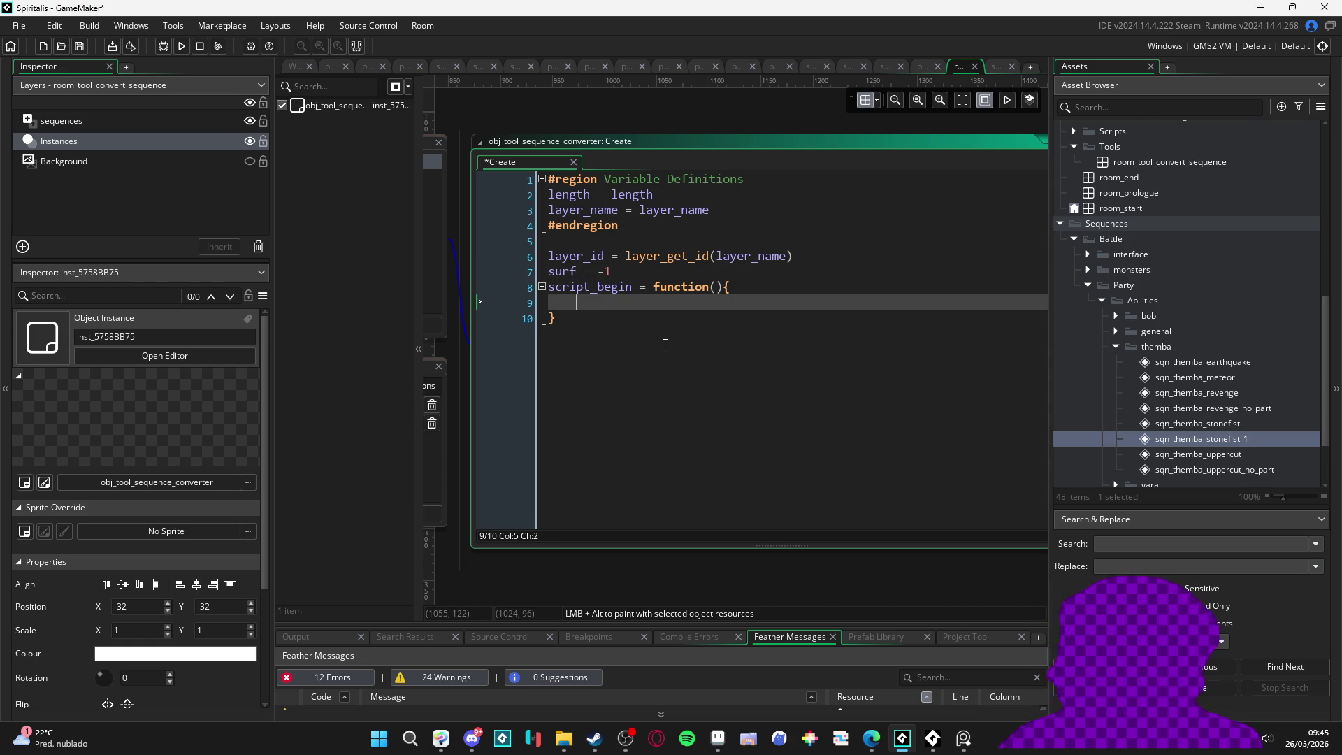
text(surface_cre)
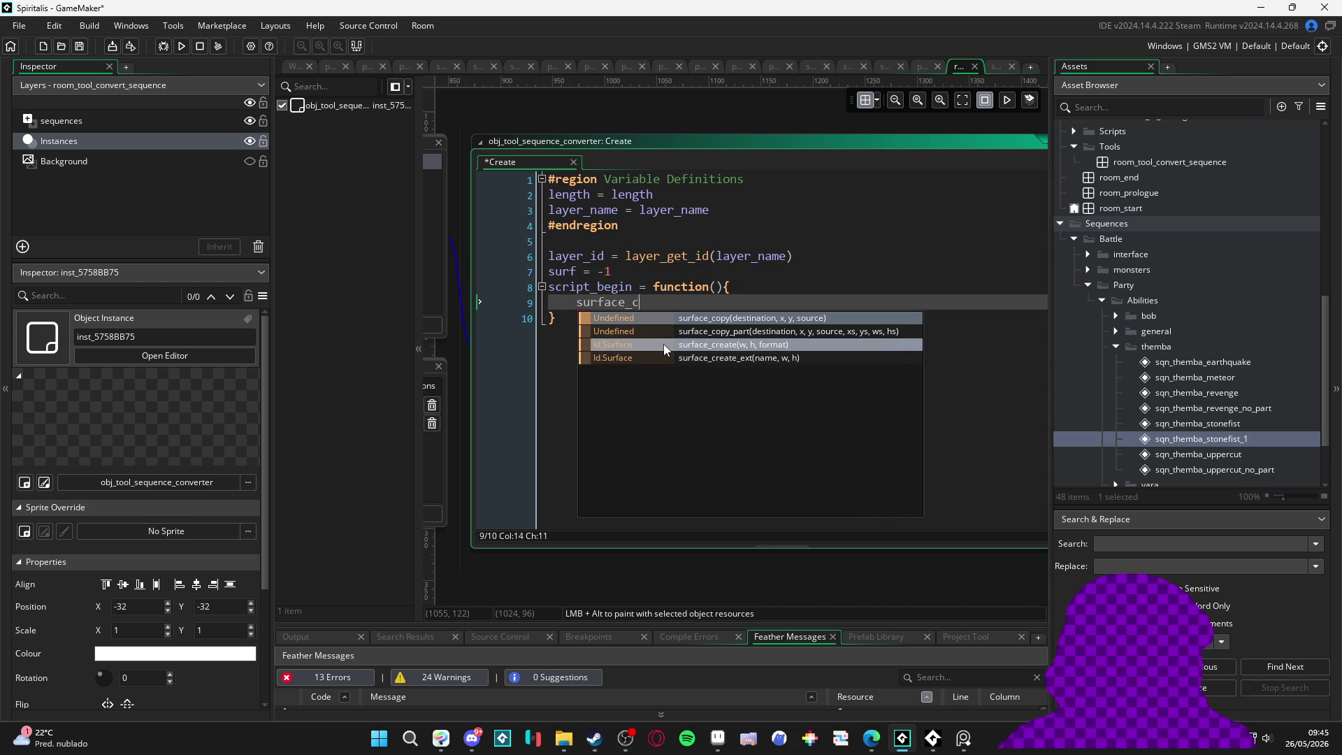
key(Return)
text(room_width,)
text( ro)
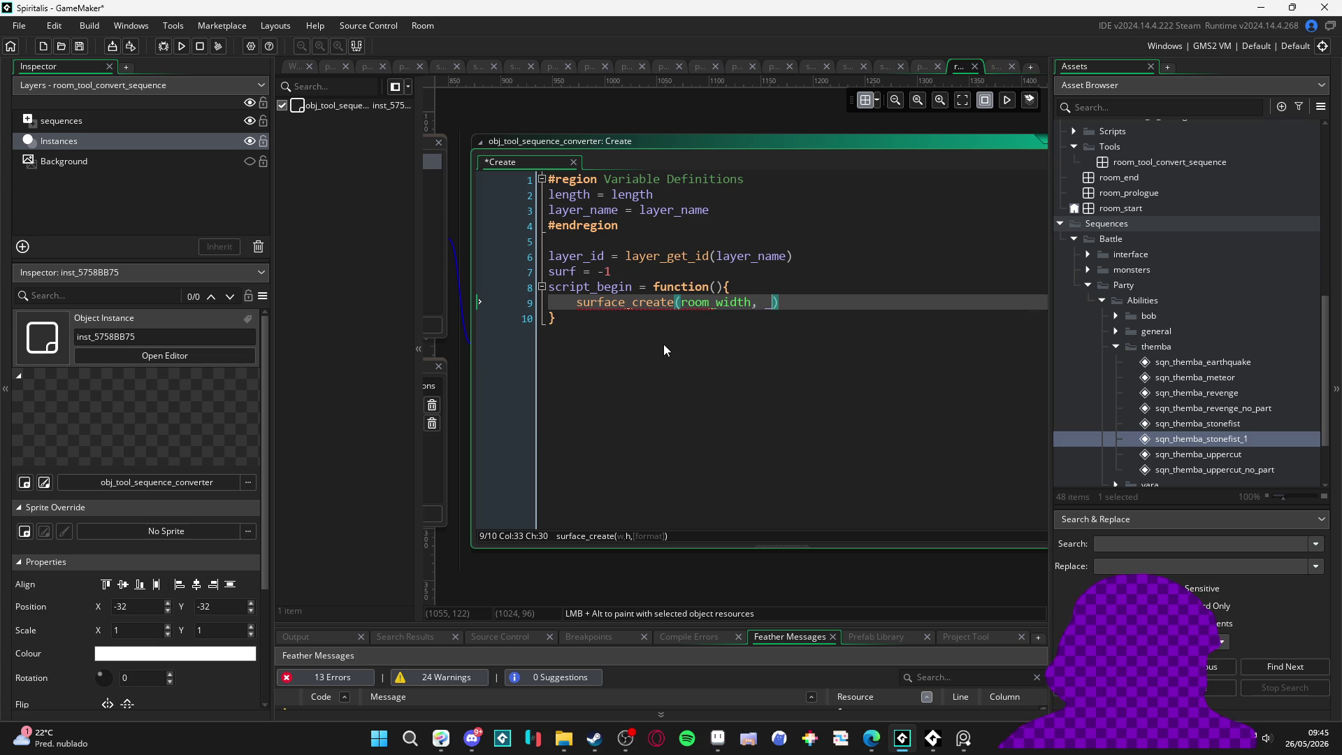
text(om_height)
key(Return)
key(BackSpace)
key(BackSpace)
key(Return)
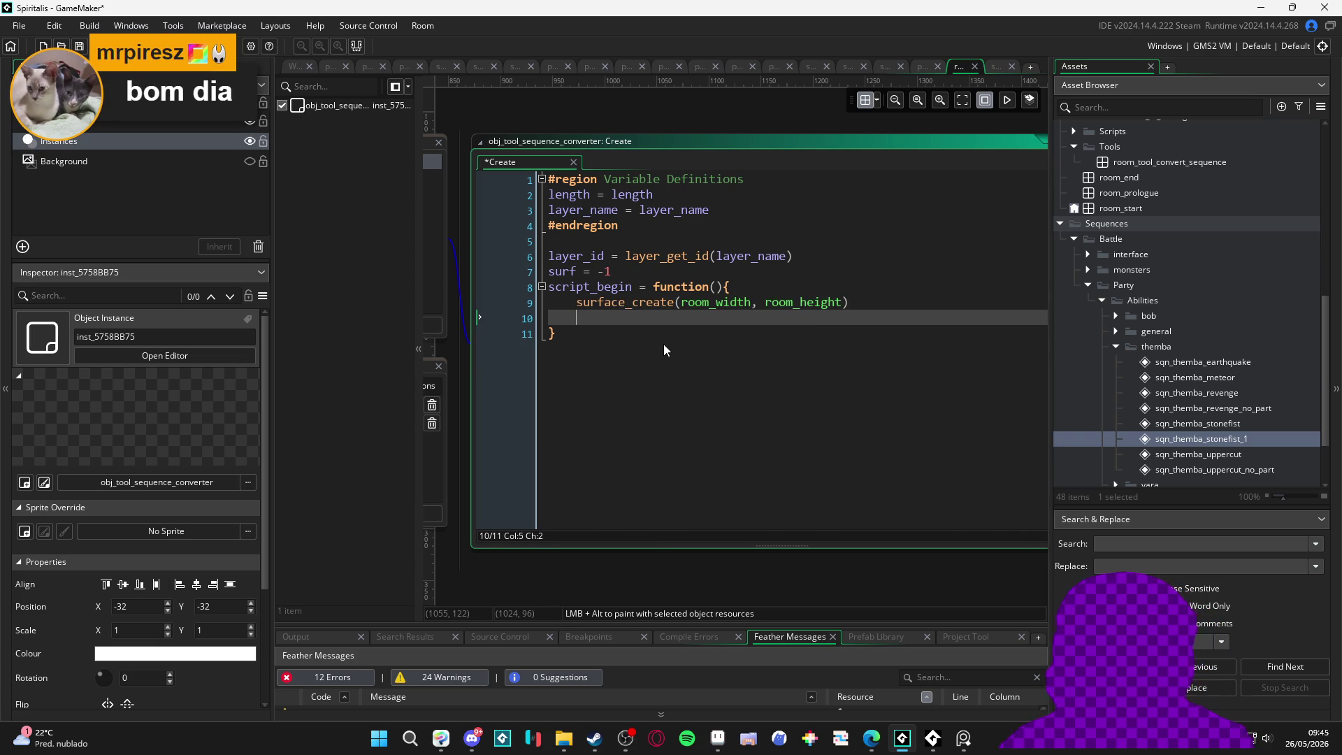
key(Up)
text(surf =)
key(Down)
Step: Add a surface_set_target() call on the next line of script_begin
text(s)
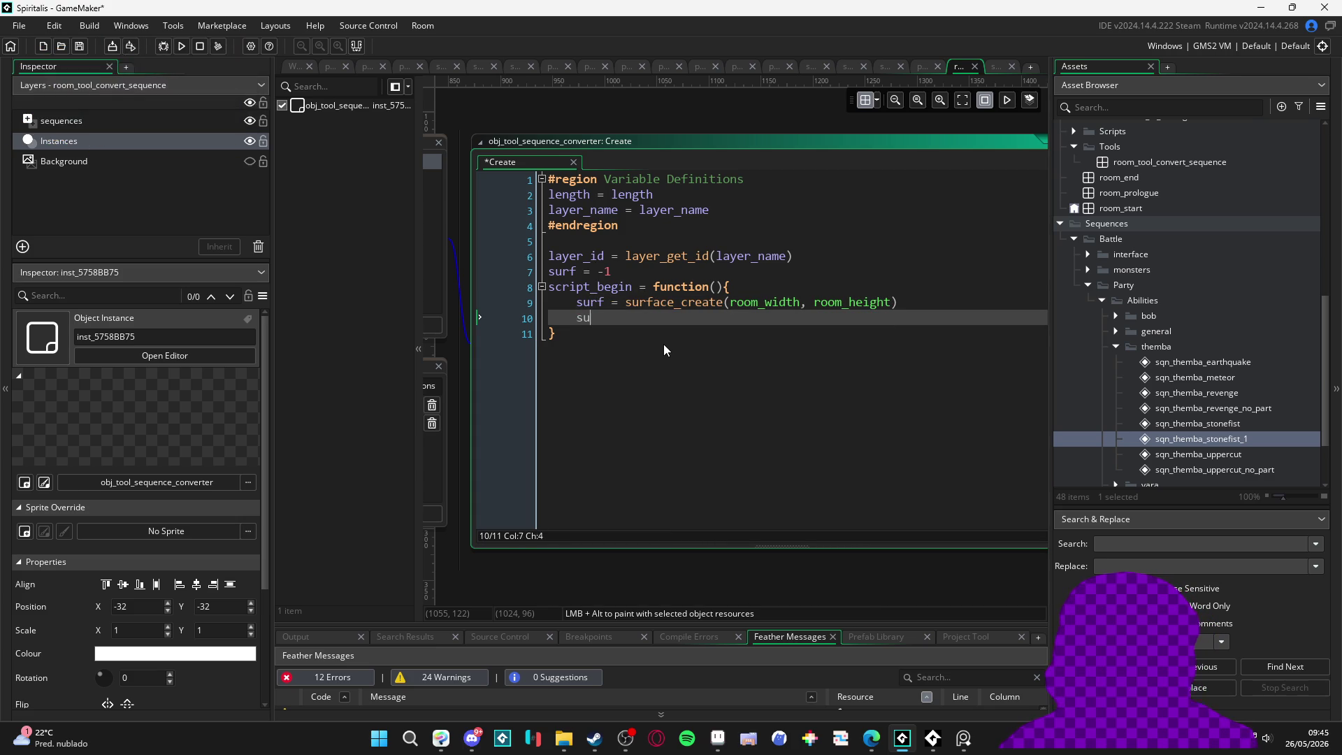
key(BackSpace)
text(surf)
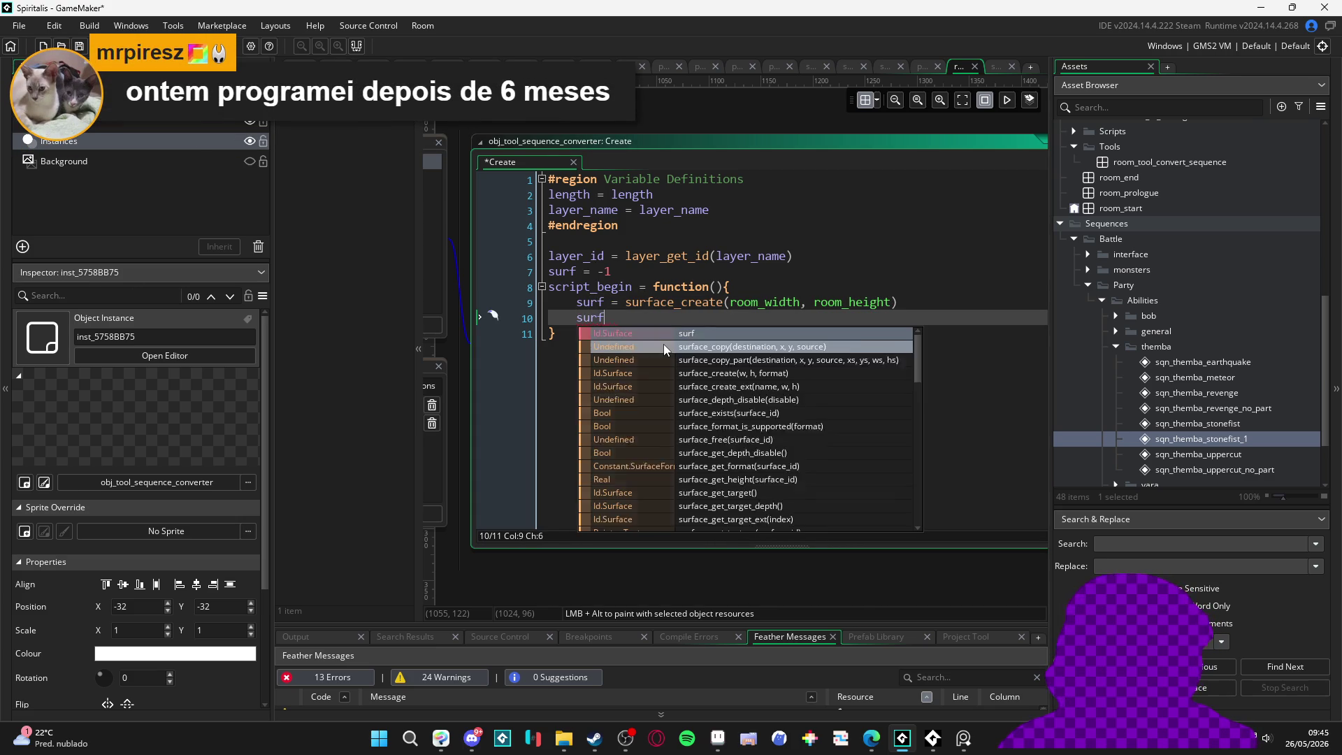
text(ace_set_t)
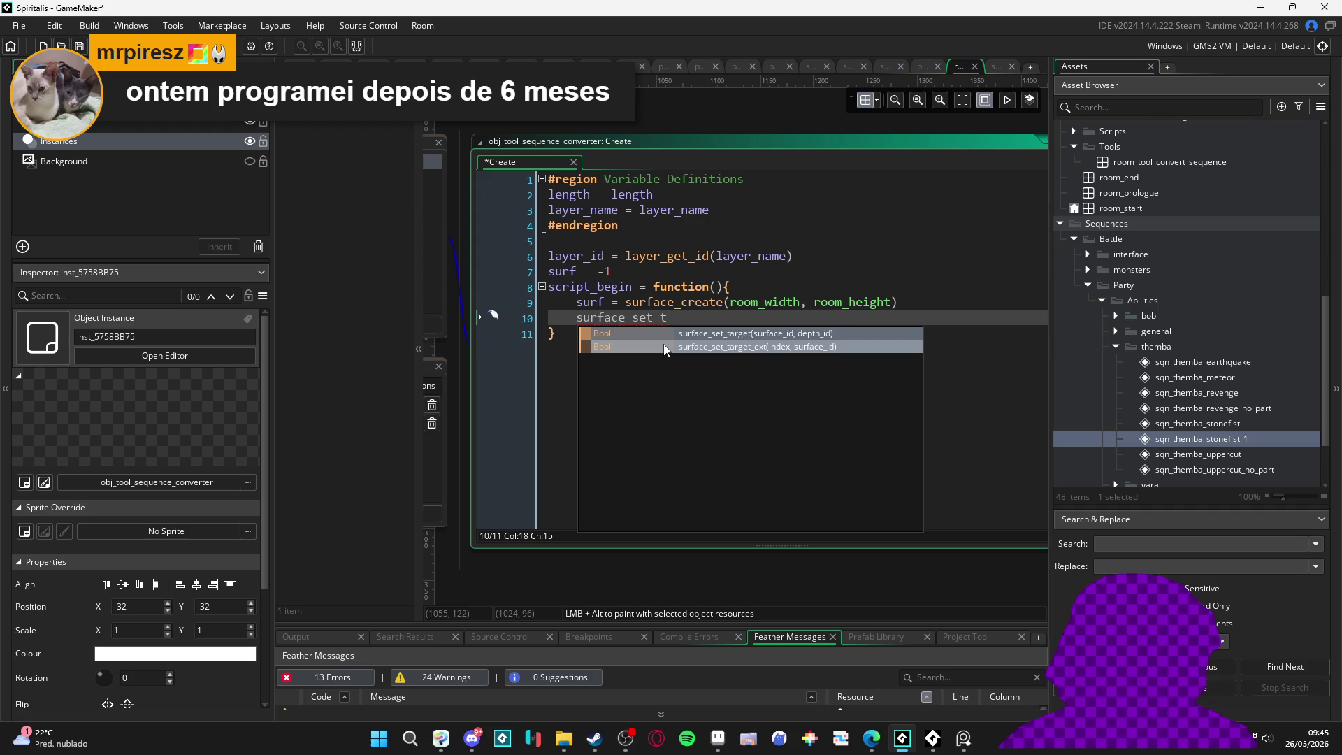
key(Return)
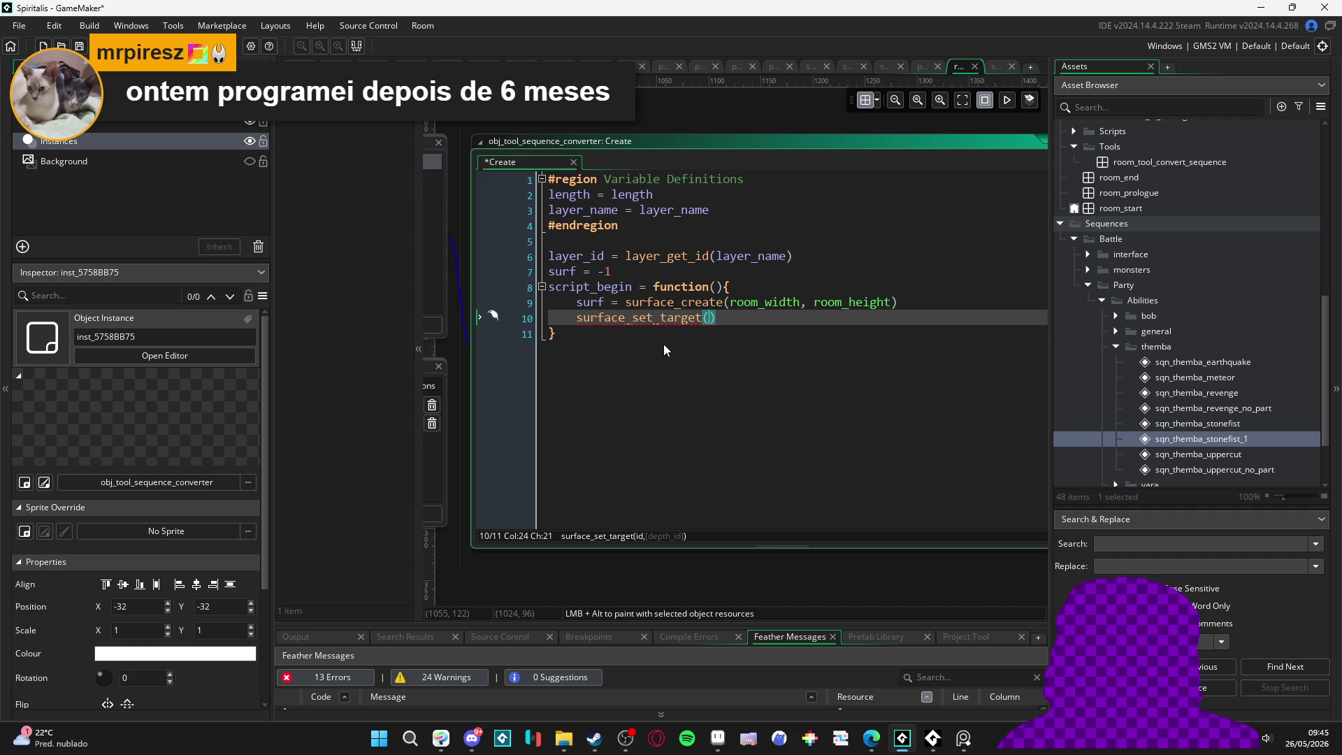
mouse_move(664, 344)
mouse_down()
mouse_move(547, 290)
mouse_move(548, 302)
mouse_up()
Step: Clear the function body and rename script_begin to script_end
key(BackSpace)
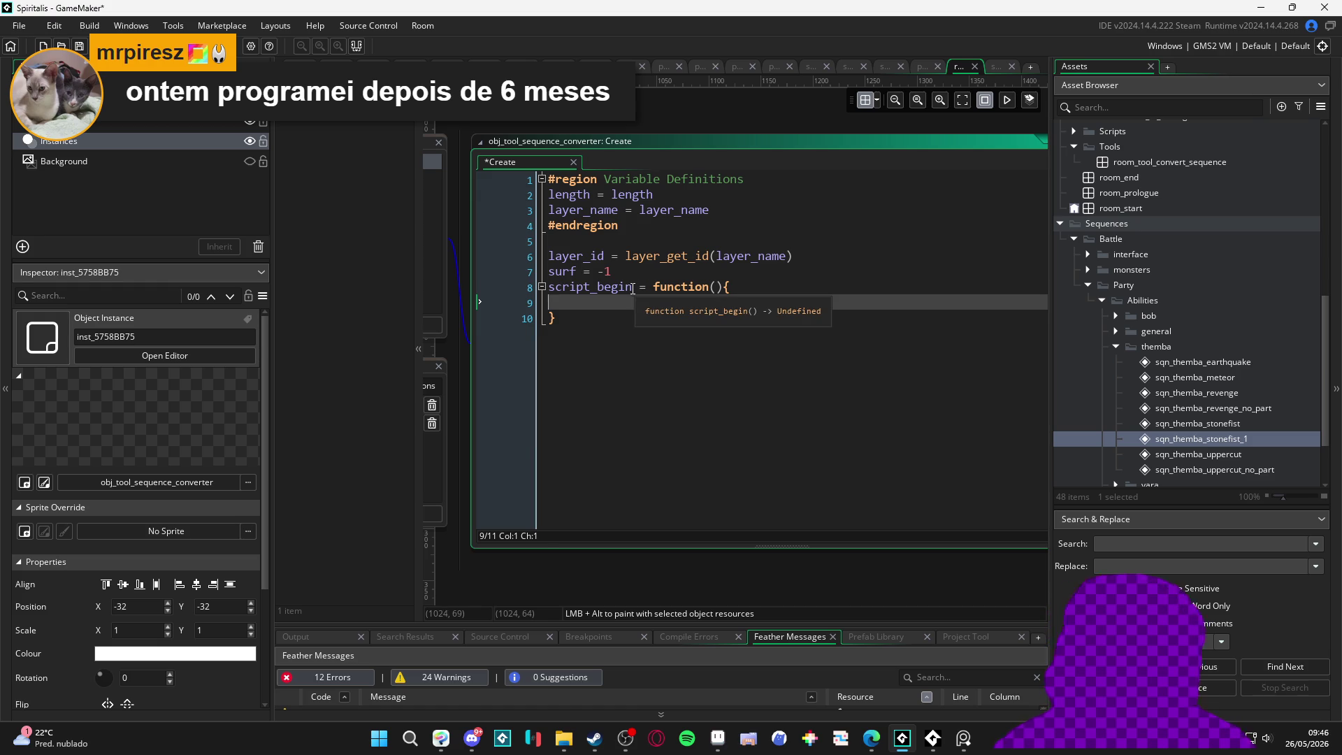
drag(639, 288, 602, 291)
text(end)
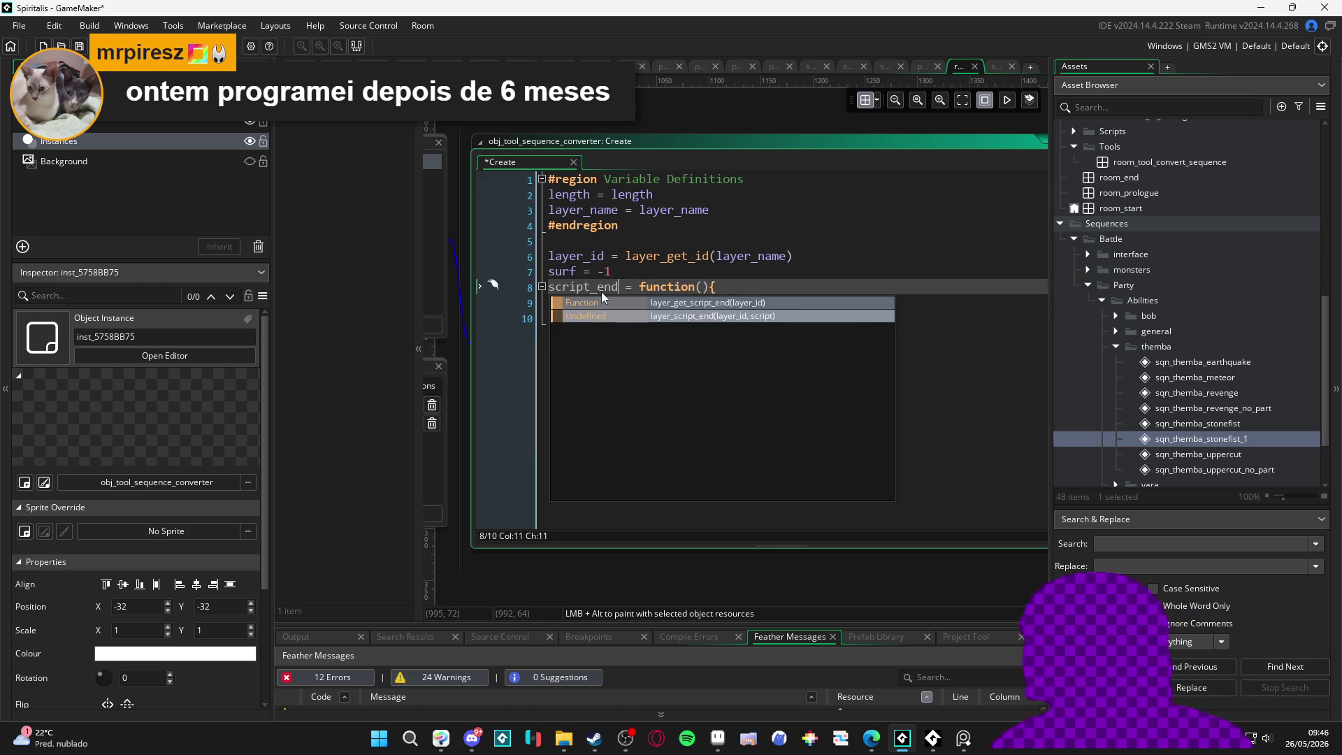
click(617, 310)
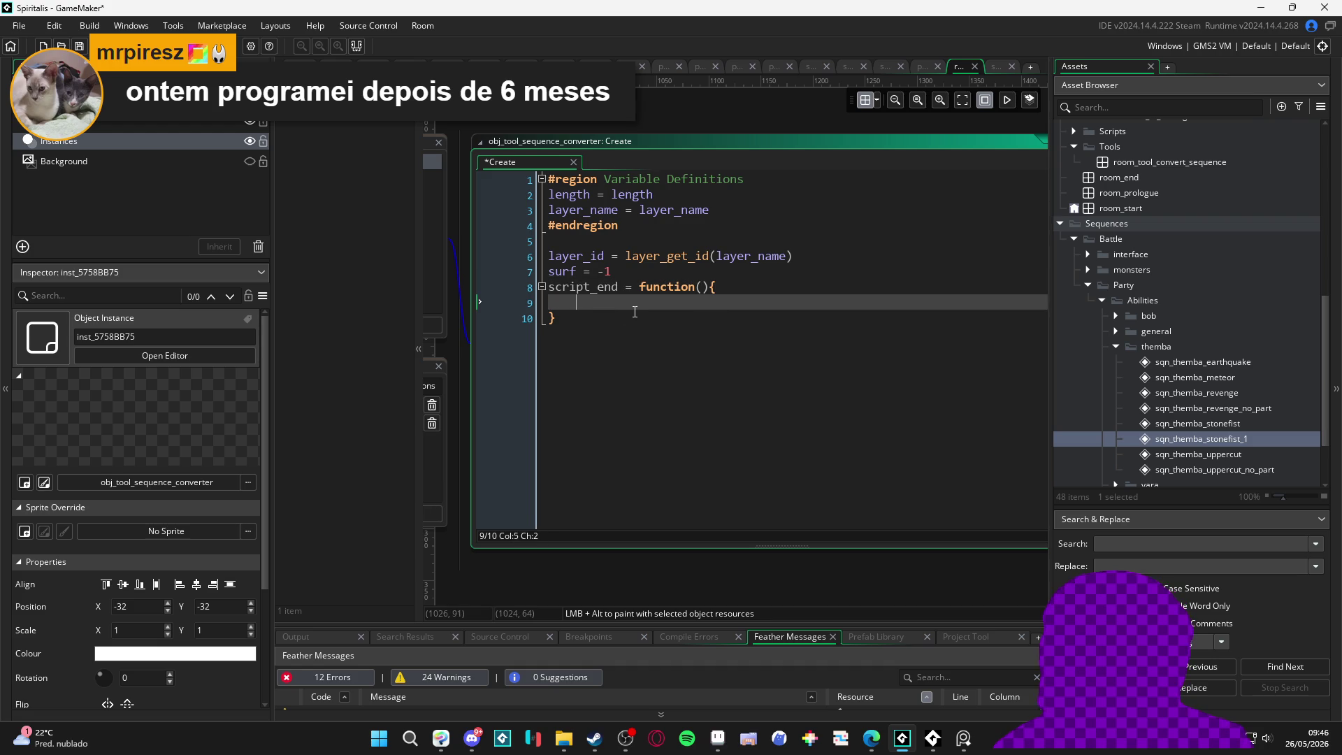
Step: Set var _spr = sprite_create_from_surface(application_surface,0,0,room_width,room_height,,false,0,0) in script_end
text(create_l)
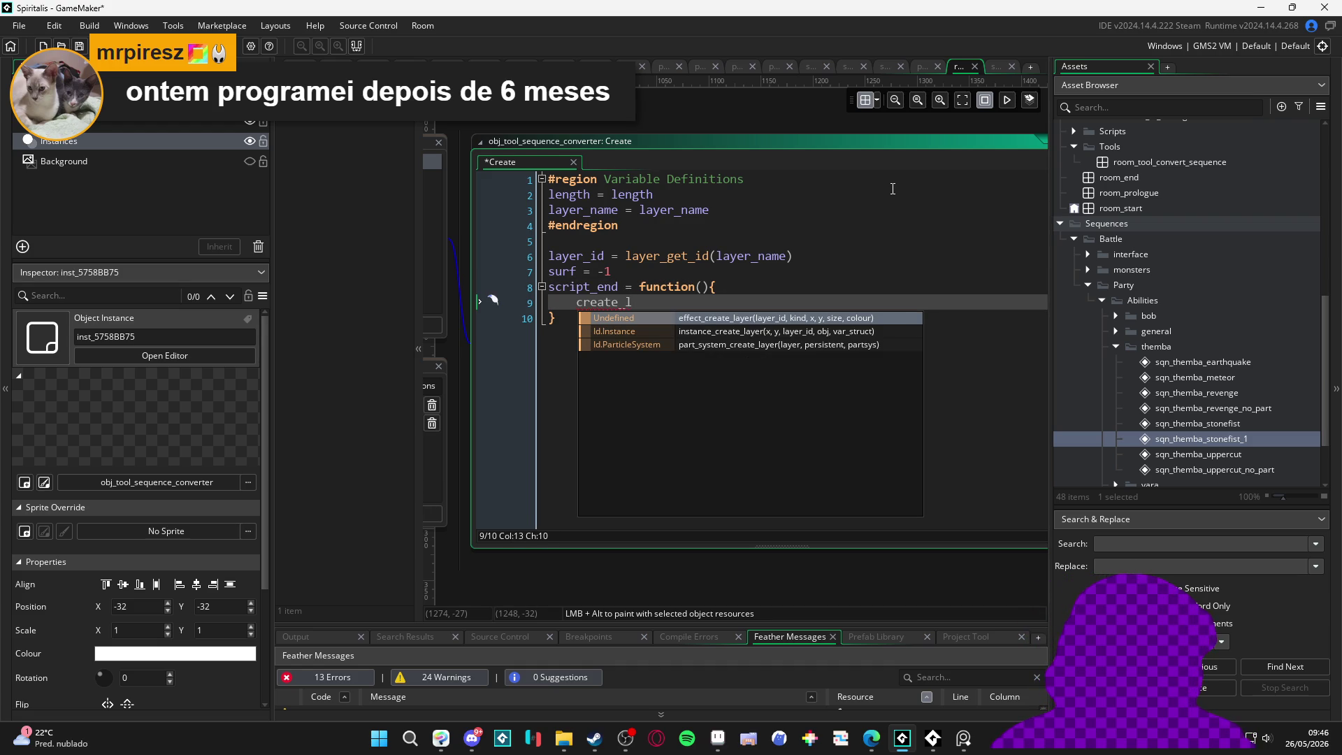
key(BackSpace)
key(BackSpace)
key(BackSpace)
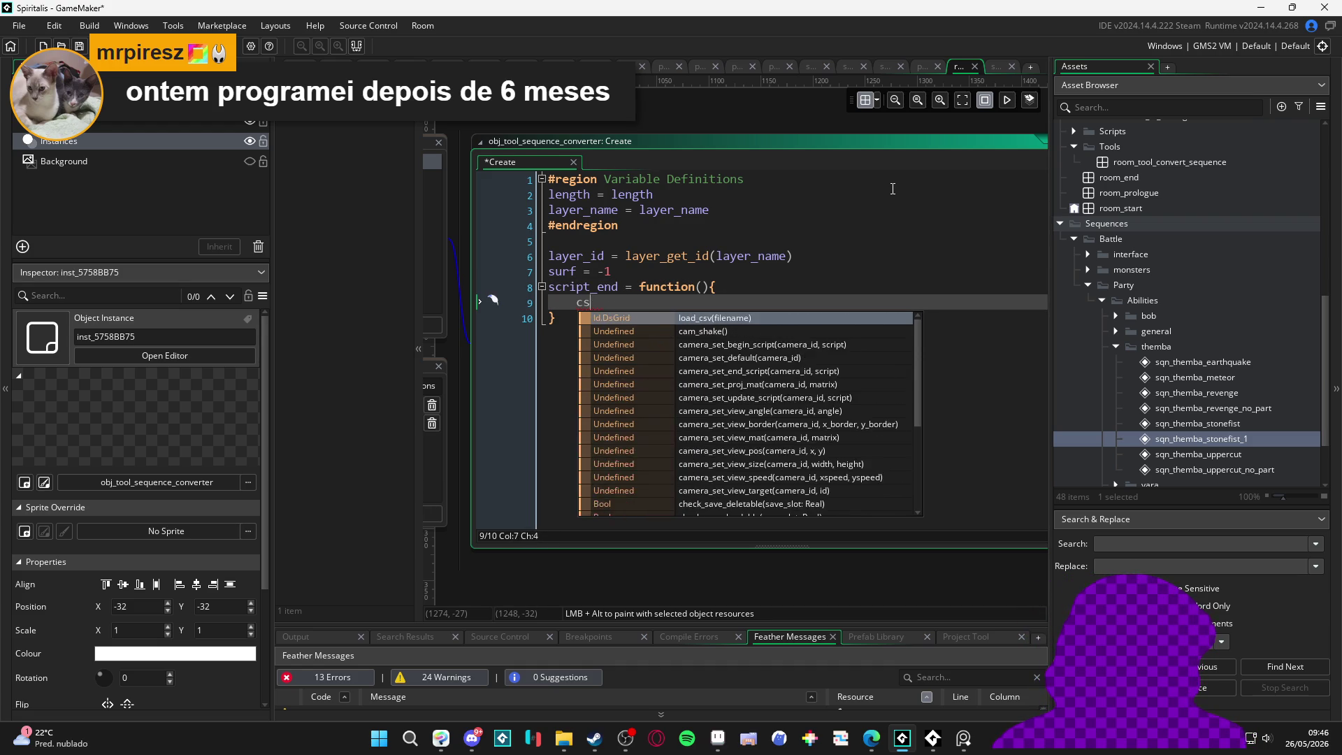
text(var _spr = s)
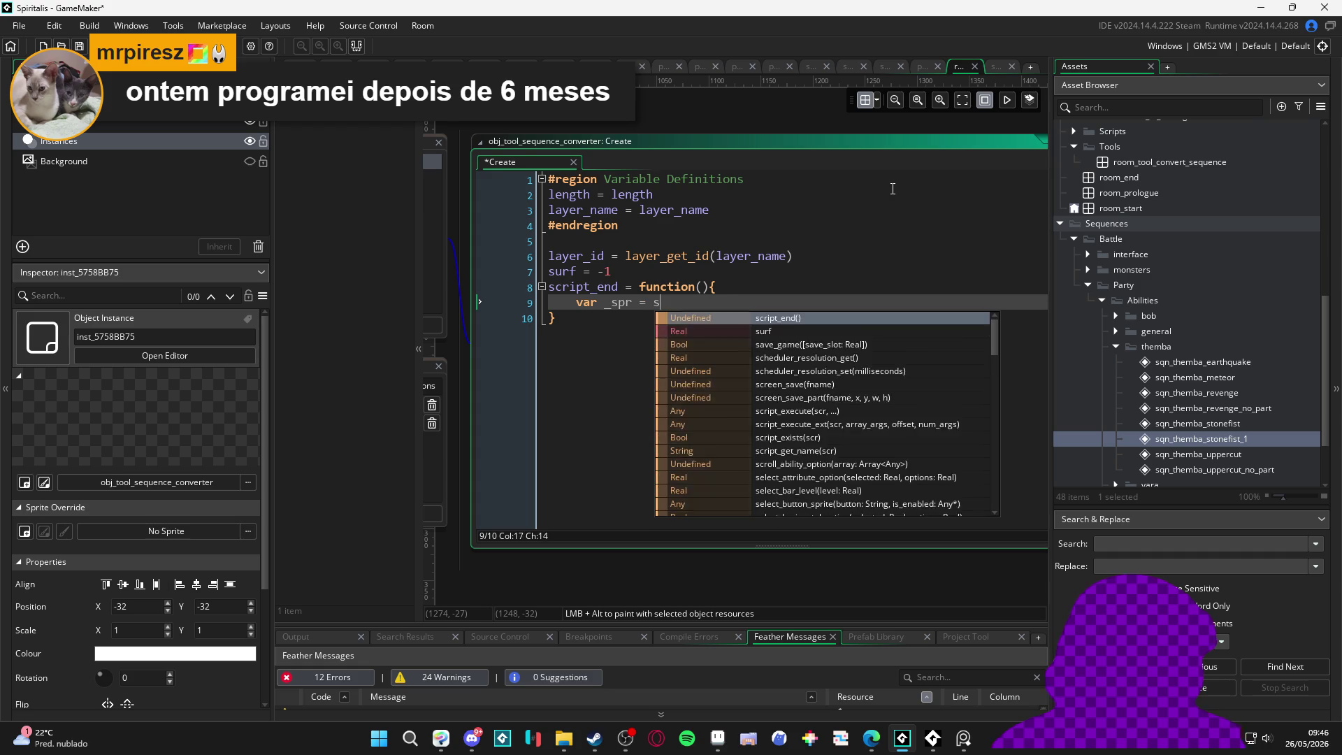
text(prite_cre)
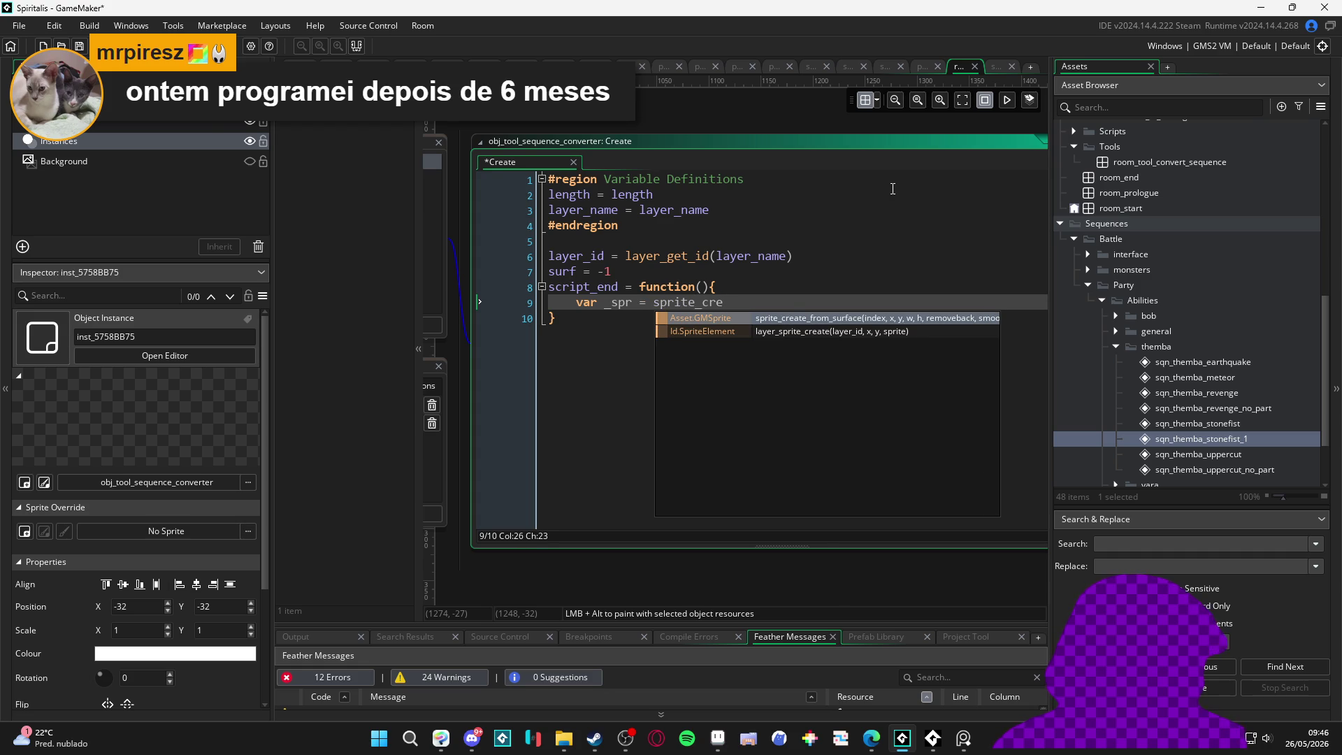
key(Return)
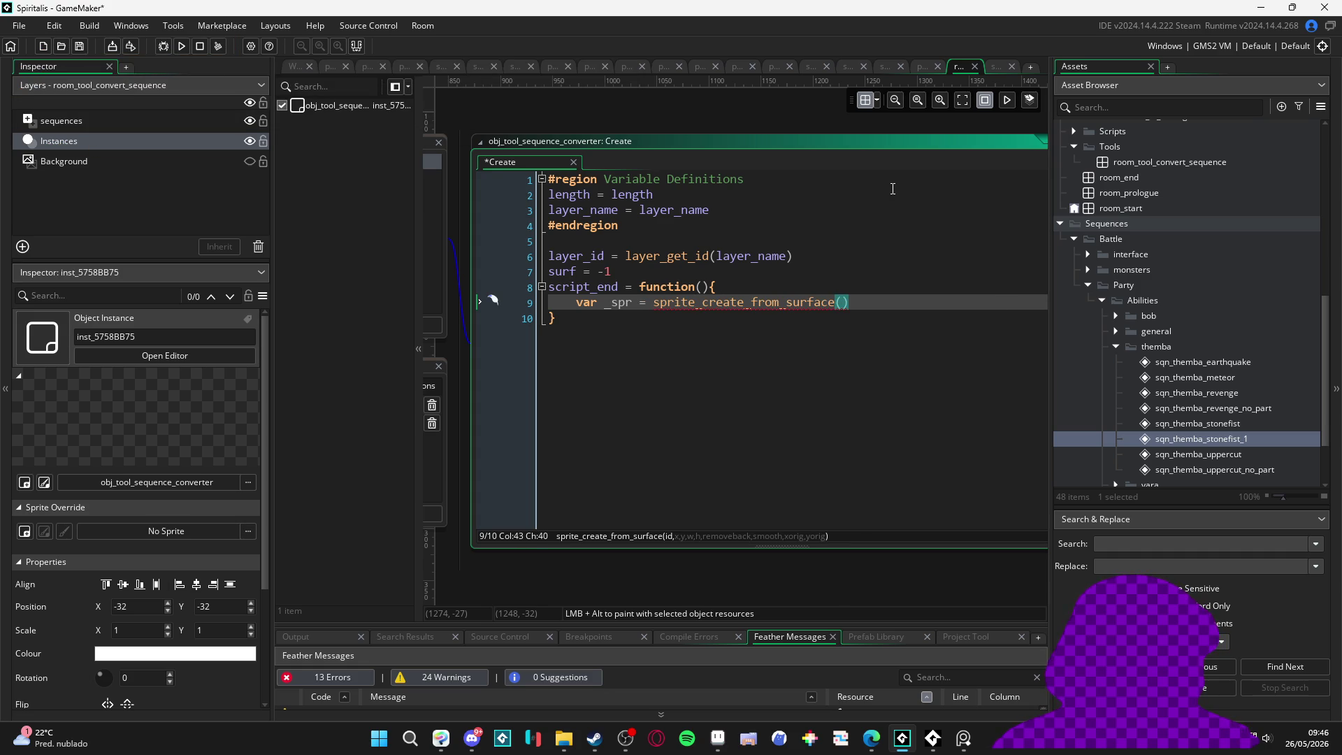
text(appl)
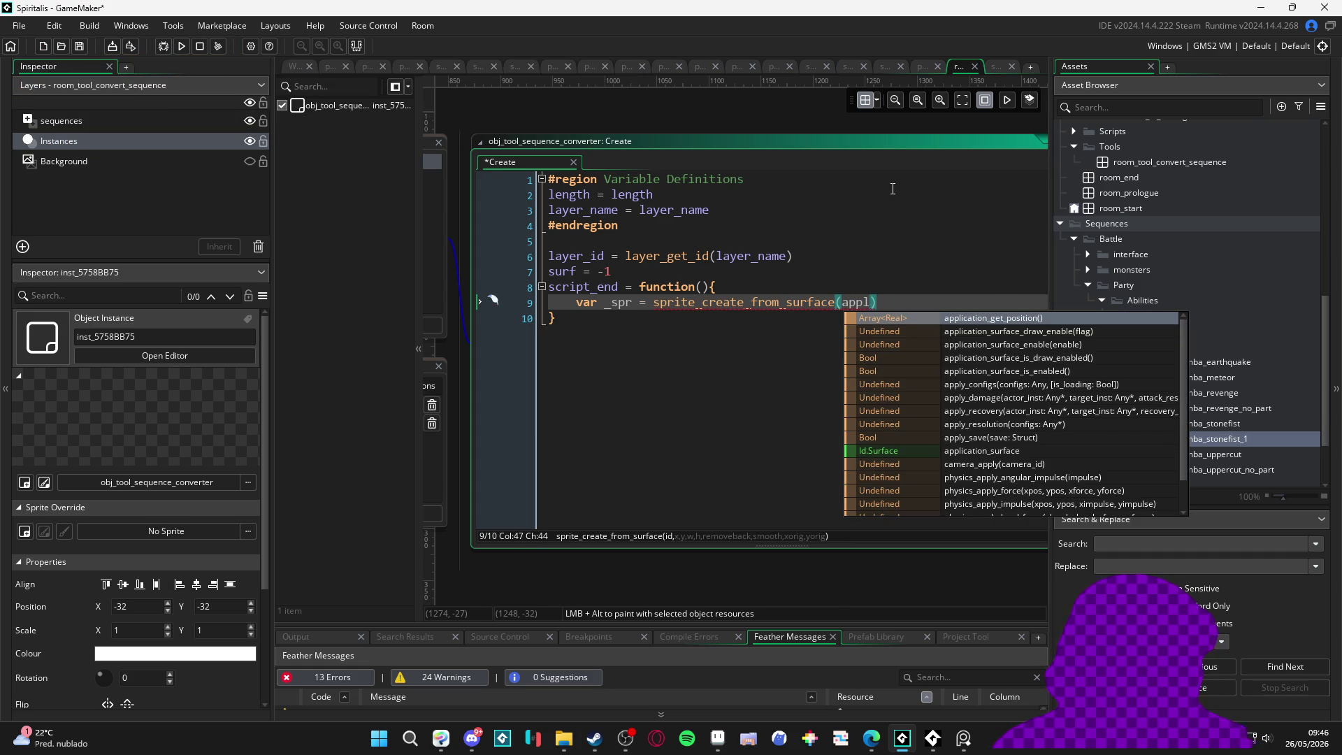
text(ica)
key(Down)
key(Down)
key(Down)
key(Return)
text(,)
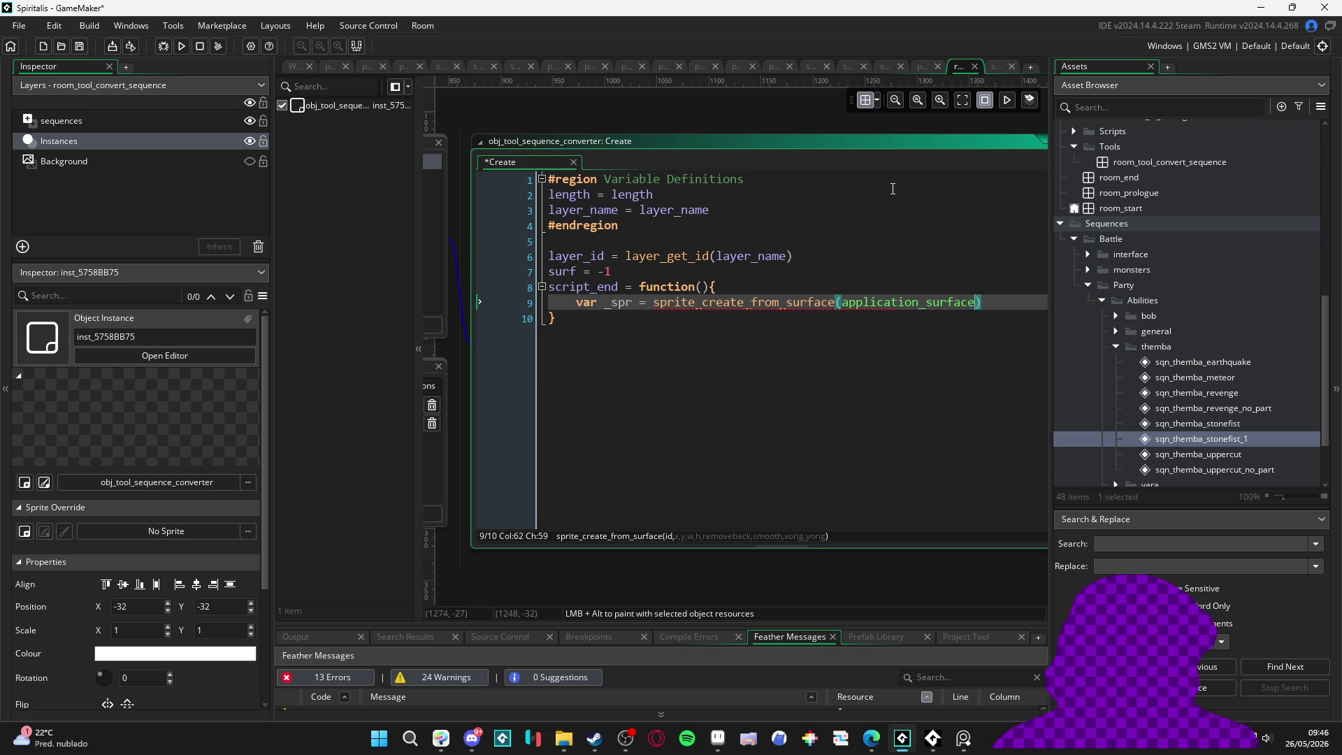
text(0,0)
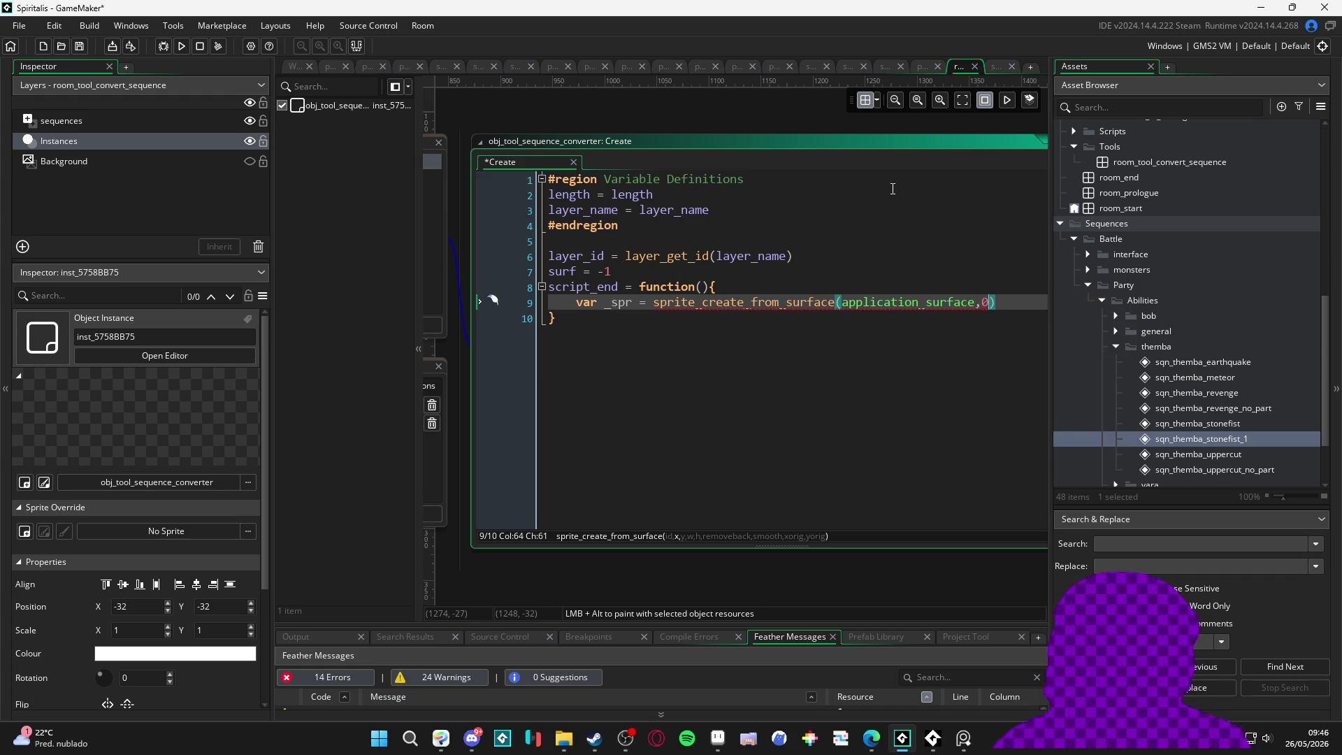
text(,)
text(room_w)
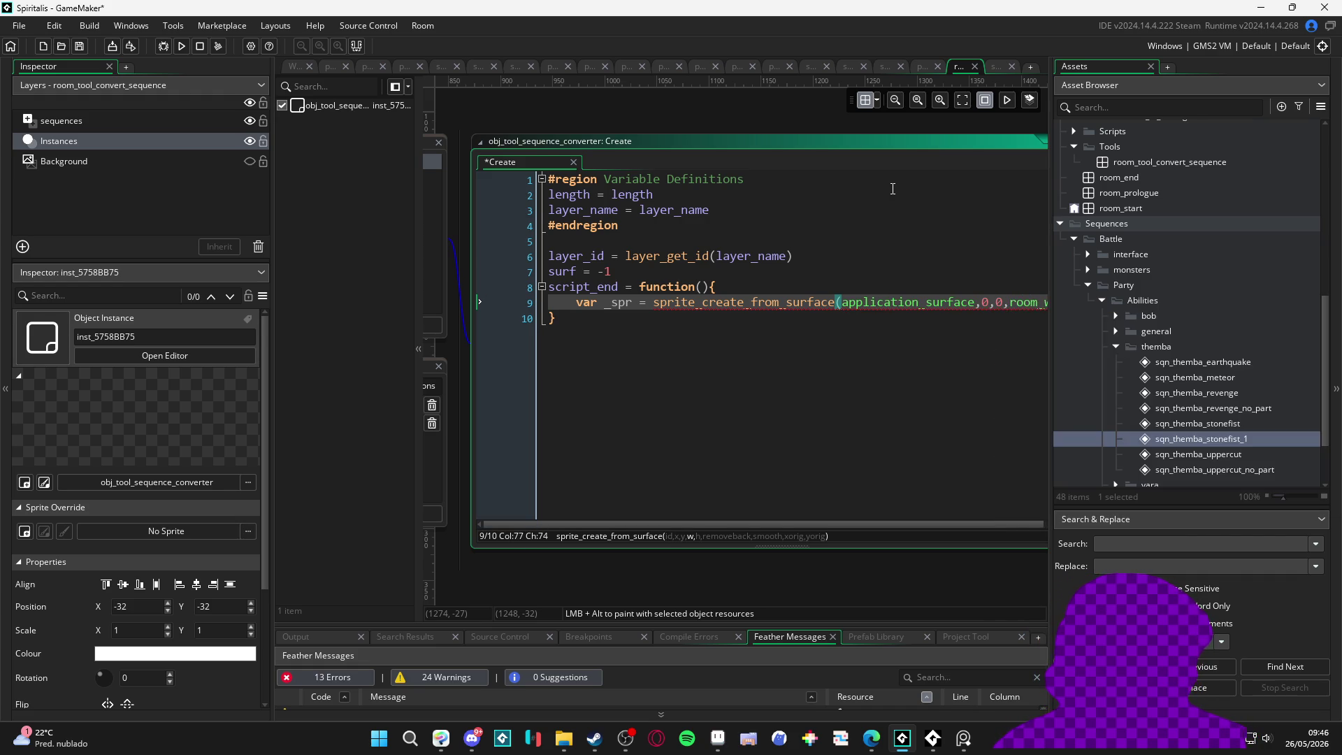
text(idth, room_height,)
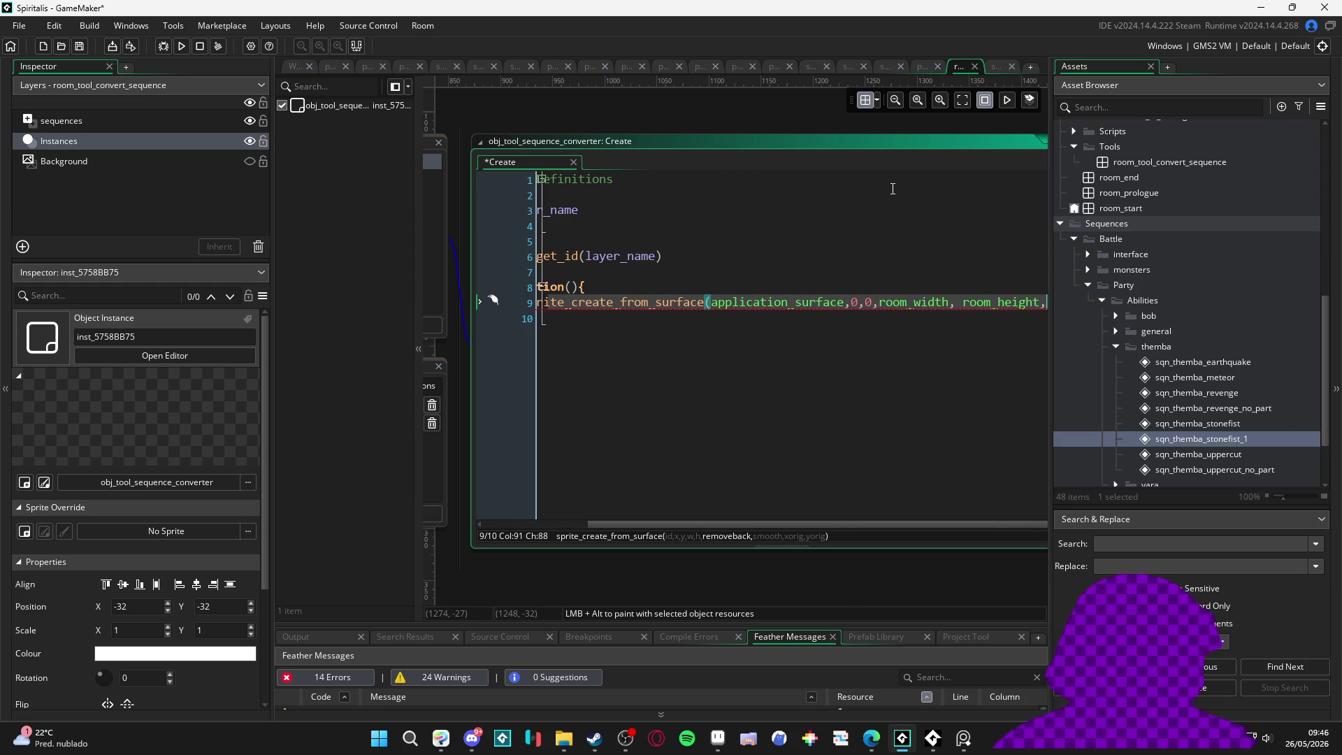
text(,false,)
text(0,0)
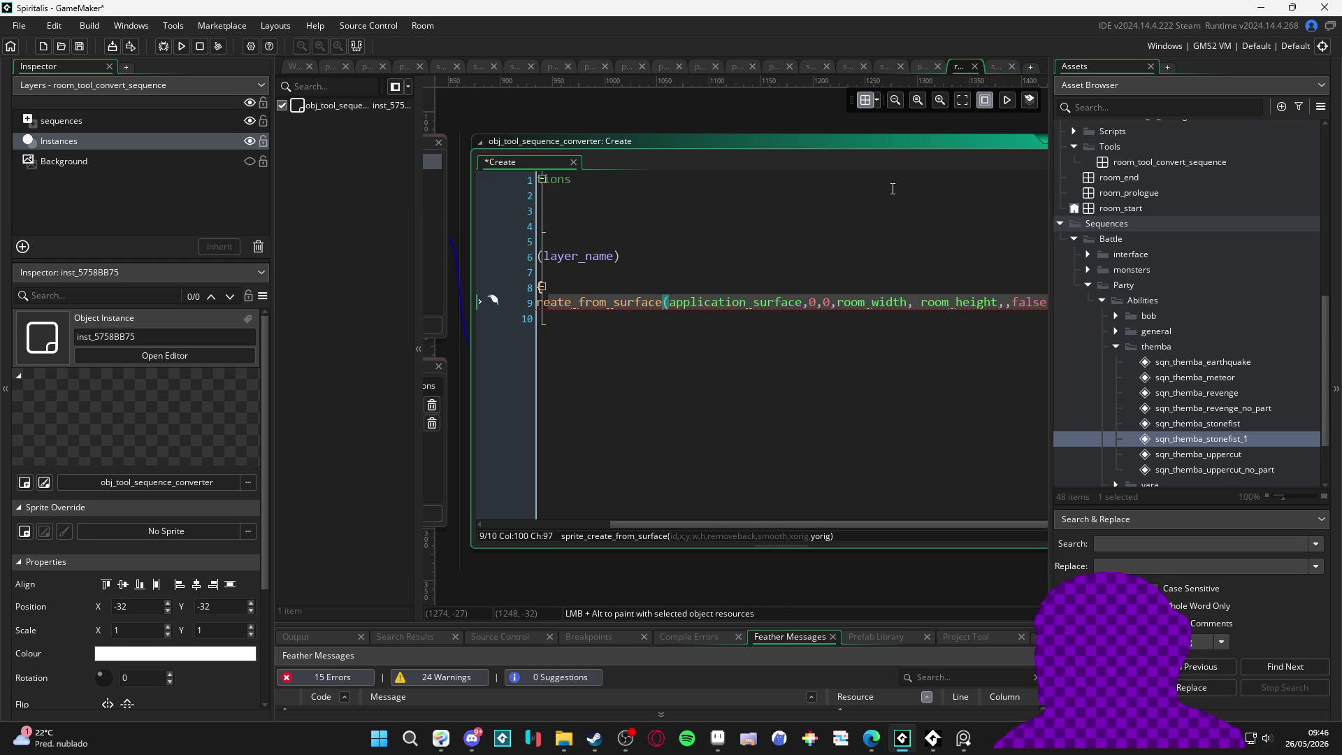
click(908, 144)
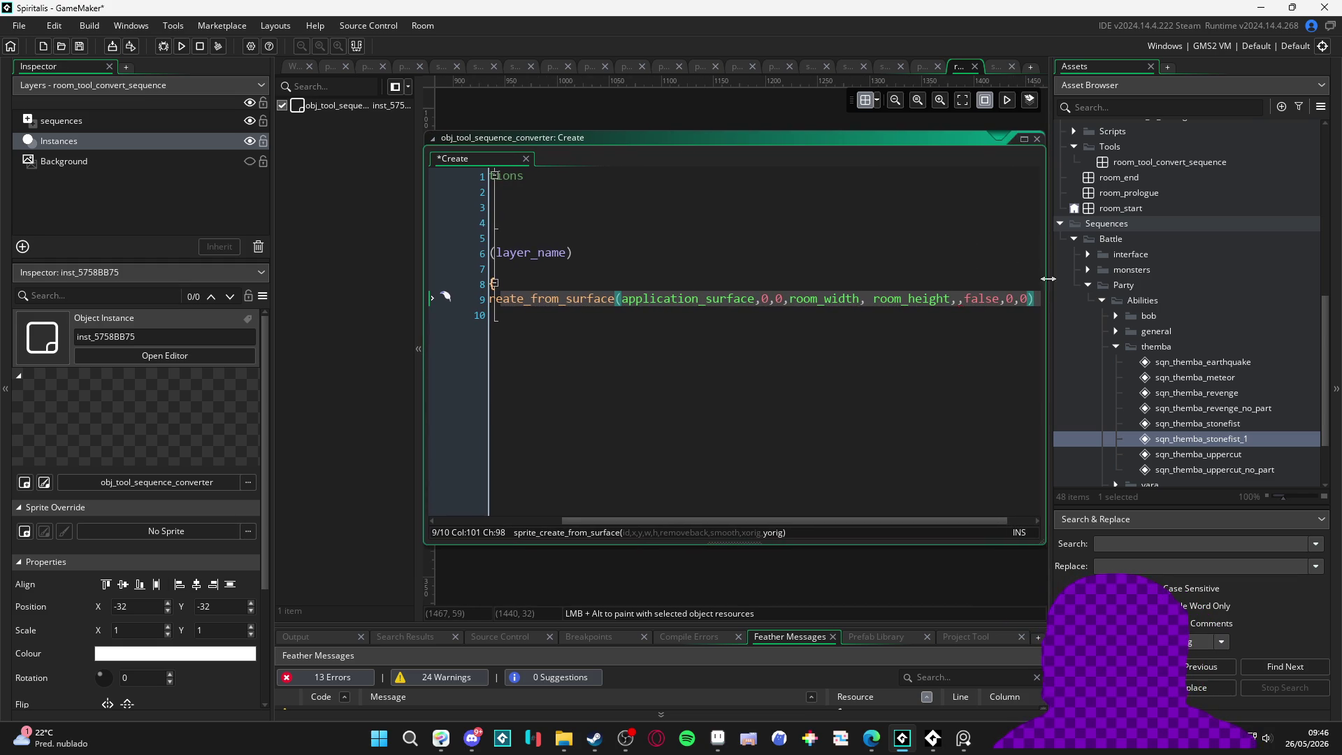
Step: Add line 10 with sprite_save(_spr,0, ), leaving the file name empty
key(Return)
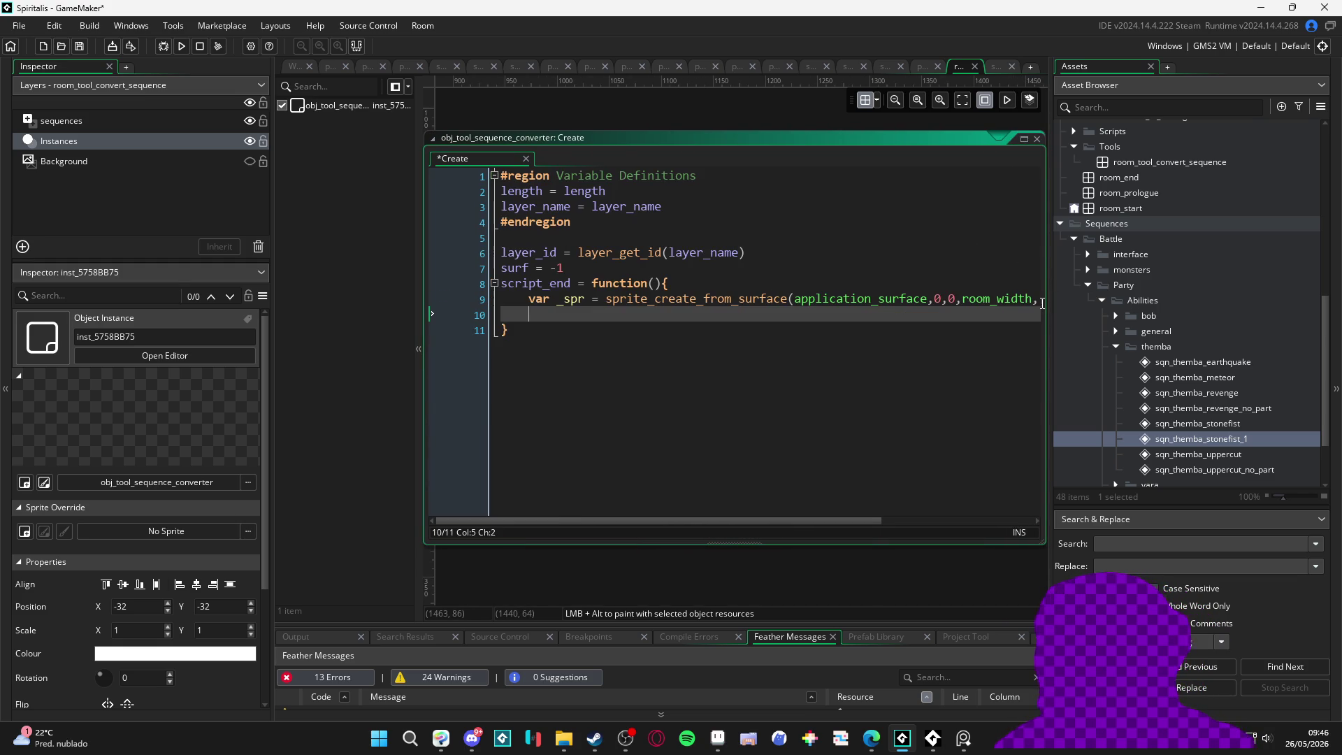
text(sprite_save()
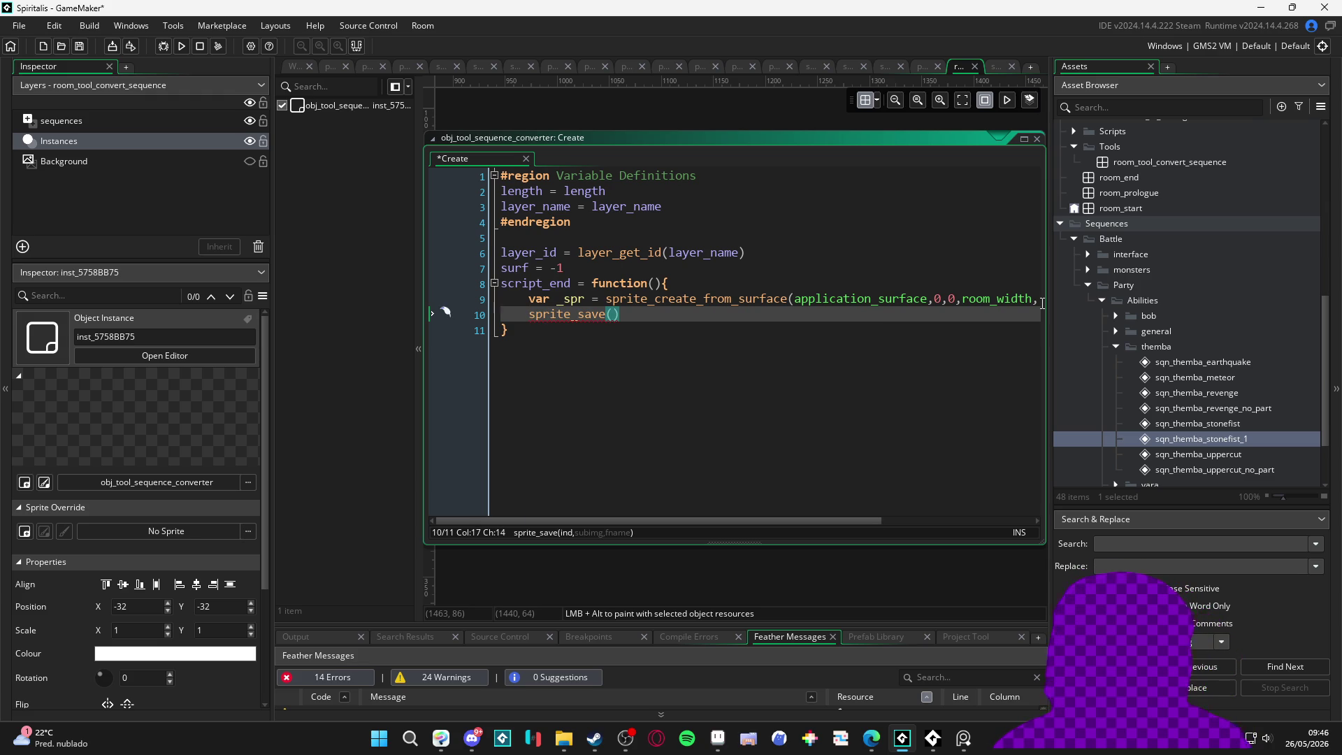
text(_spr,)
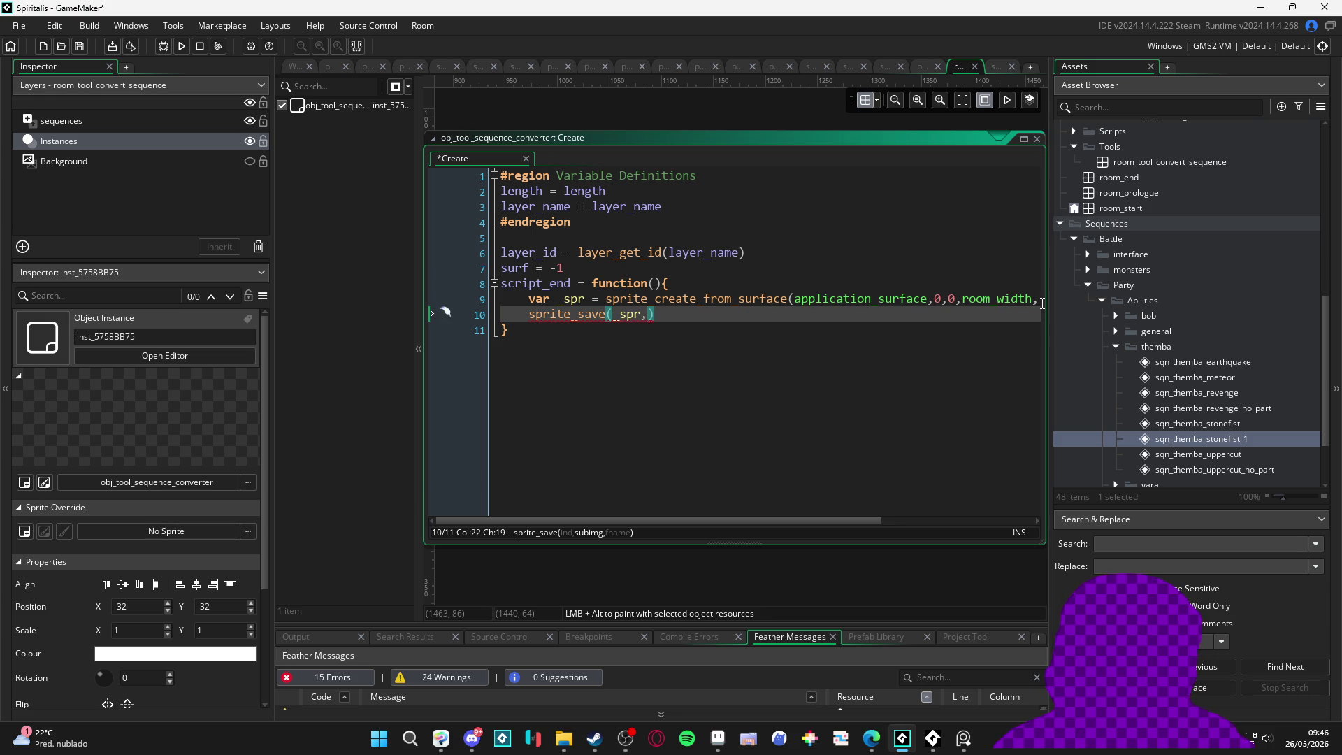
text(0,)
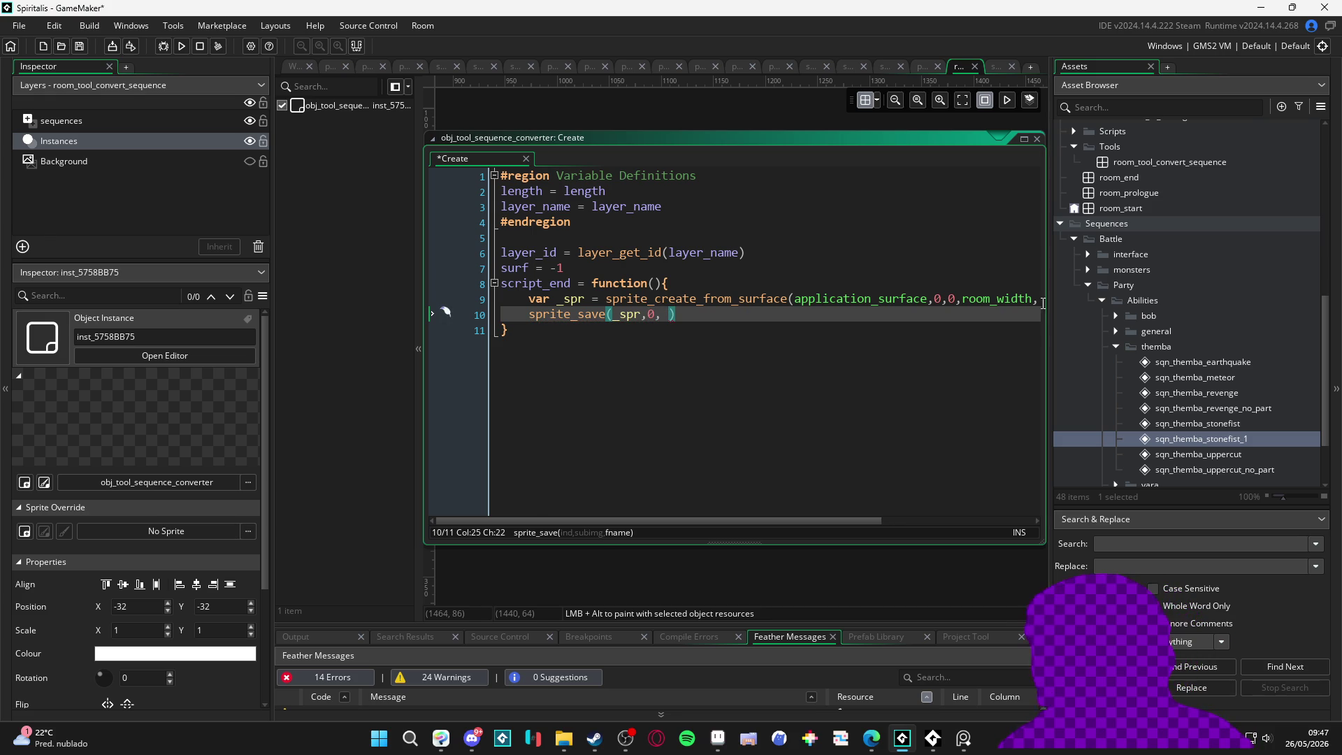
Step: Move room_tool_convert_sequence to the top of the room order
mouse_move(565, 735)
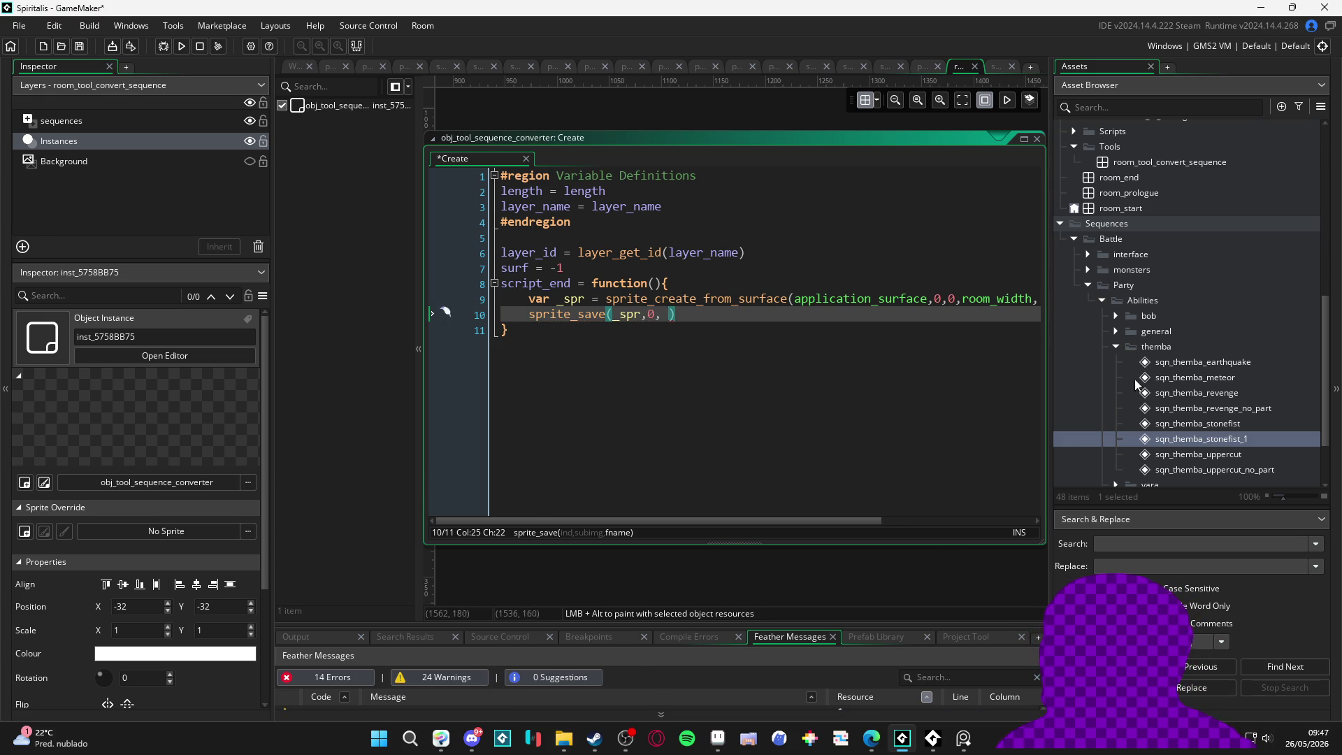
key(ctrl+shift+r)
mouse_move(939, 246)
mouse_down()
mouse_move(975, 326)
mouse_move(979, 238)
mouse_move(937, 218)
mouse_up()
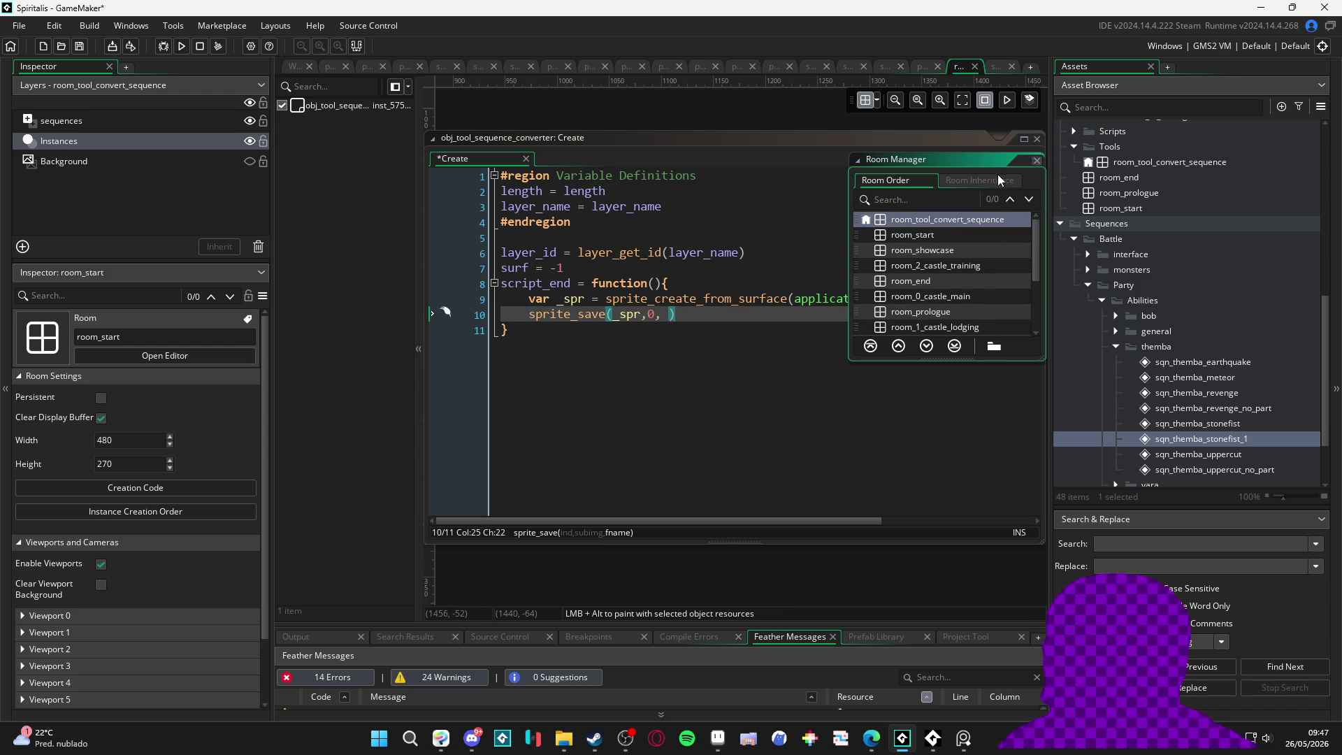
Step: Close the Room Manager, save the Create event, and bring up the desktop_pet folder in File Explorer
click(1037, 161)
click(696, 316)
key(ctrl+s)
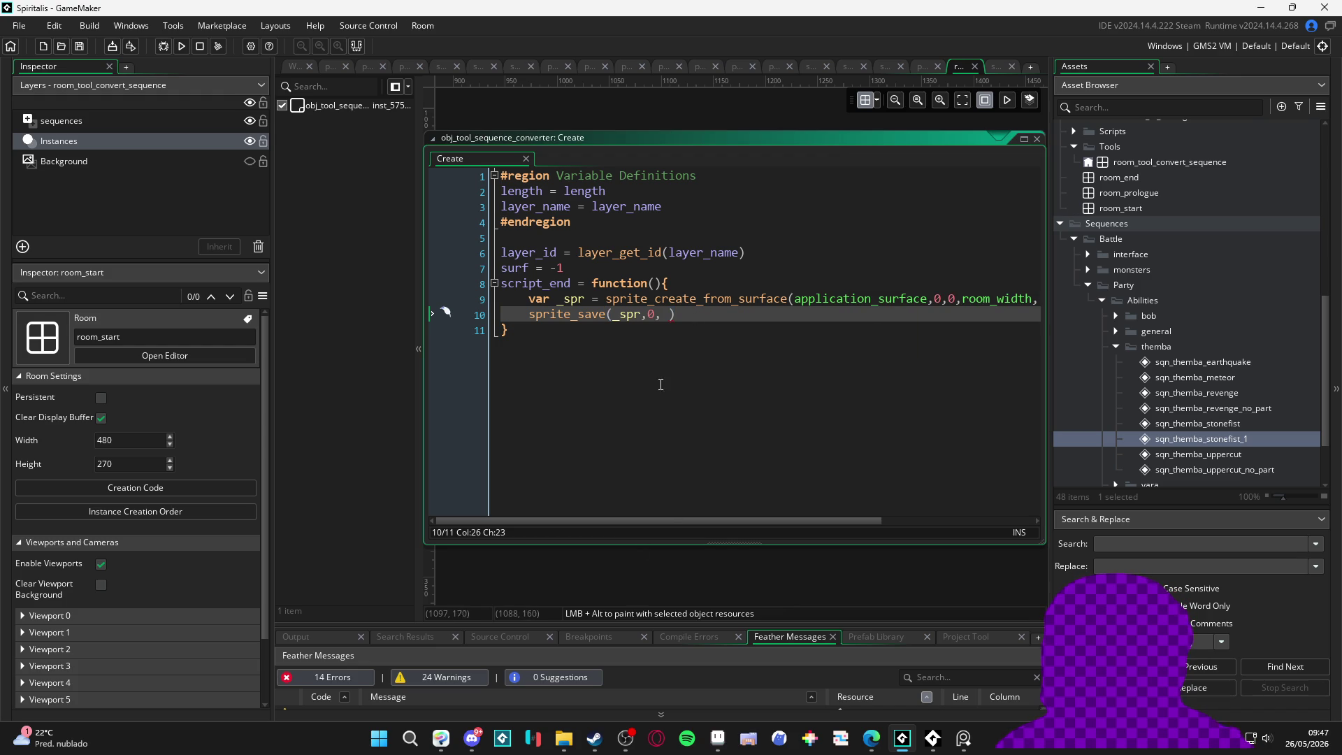
click(667, 320)
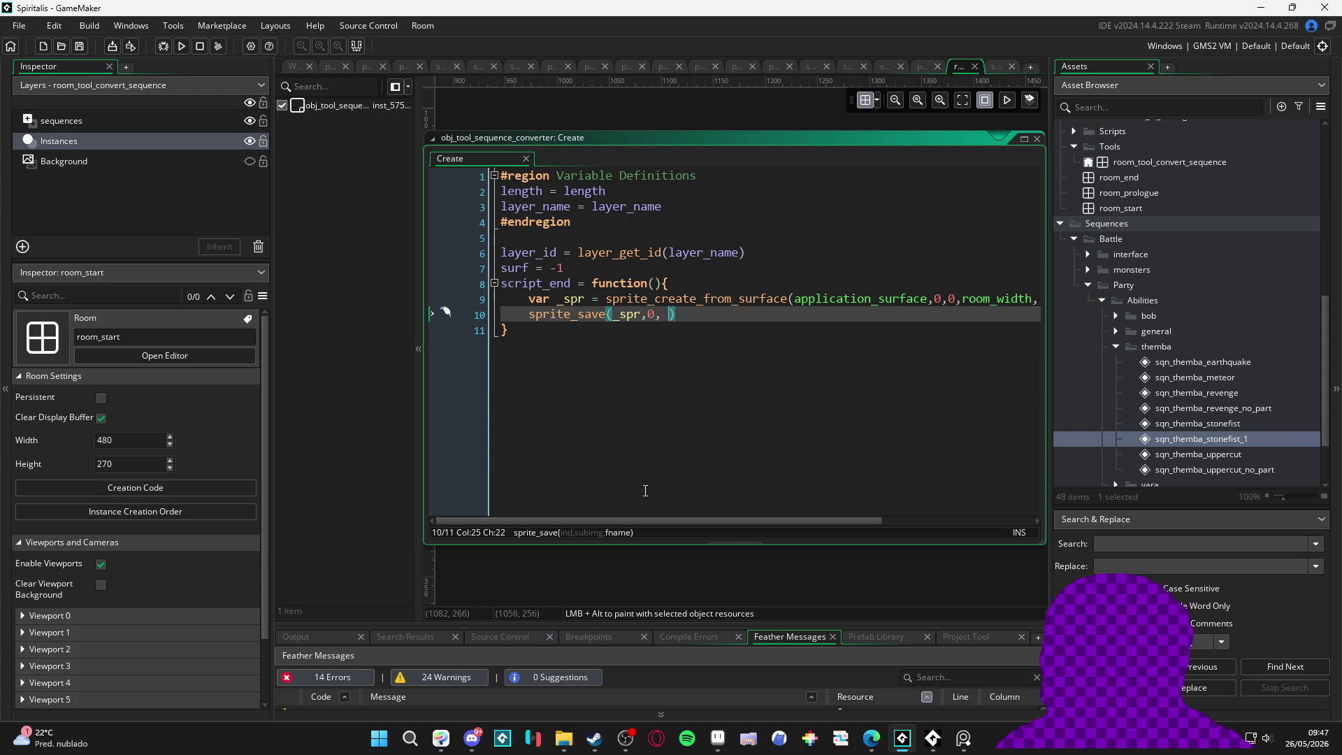
click(563, 739)
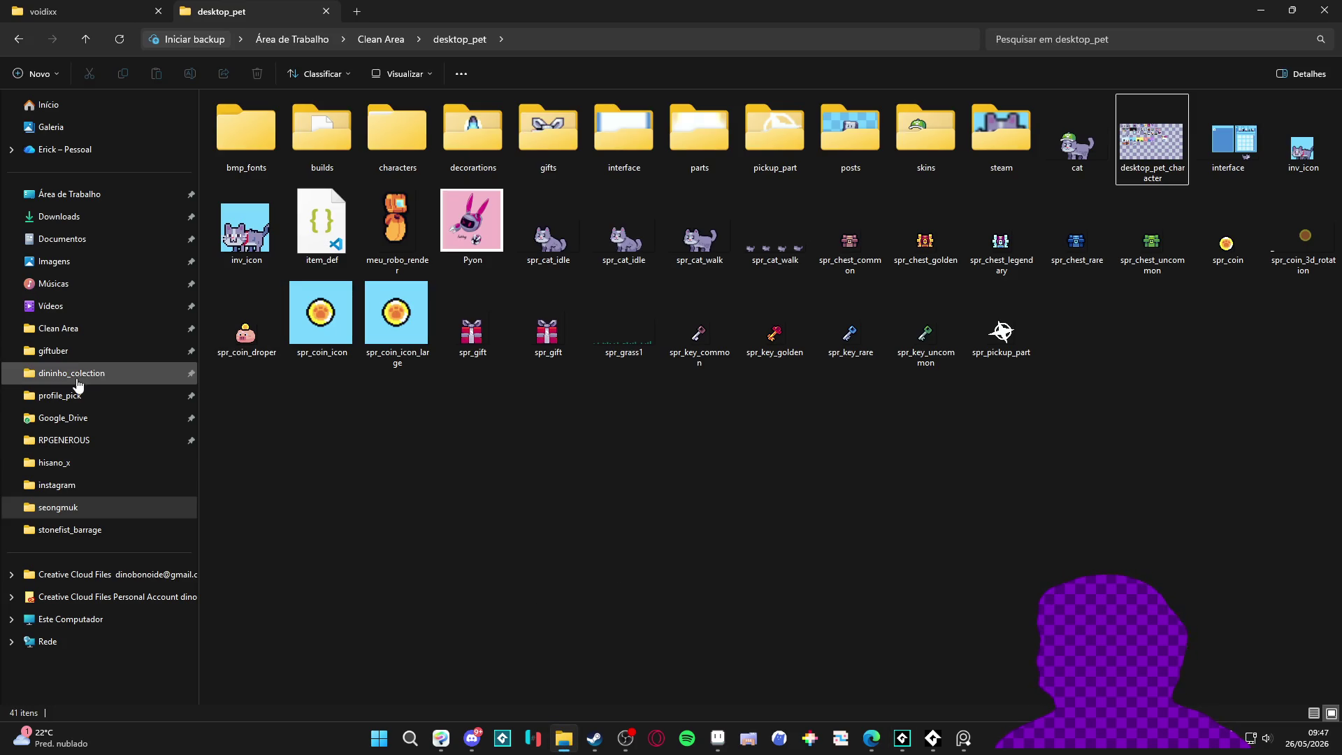
Step: Create a new folder named sprites in Clean Area > RPGENEROUS > vfx
click(70, 330)
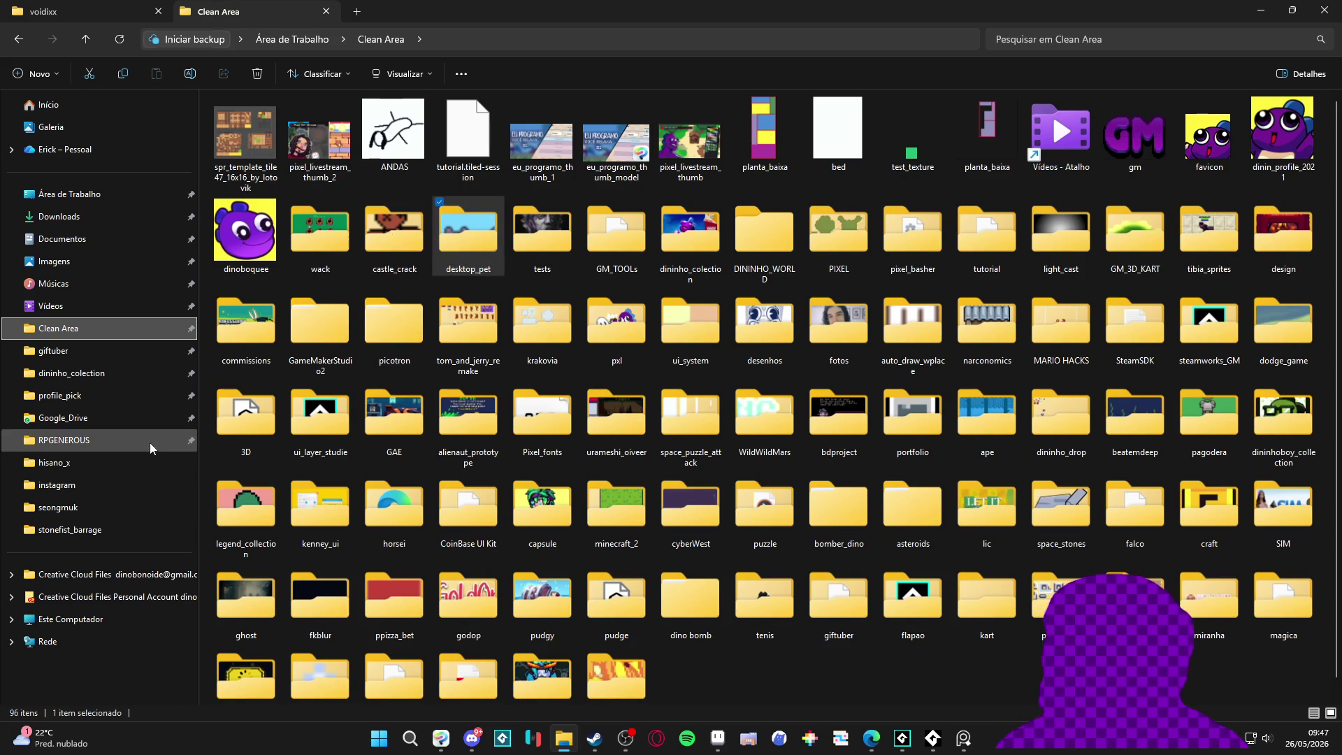
click(90, 440)
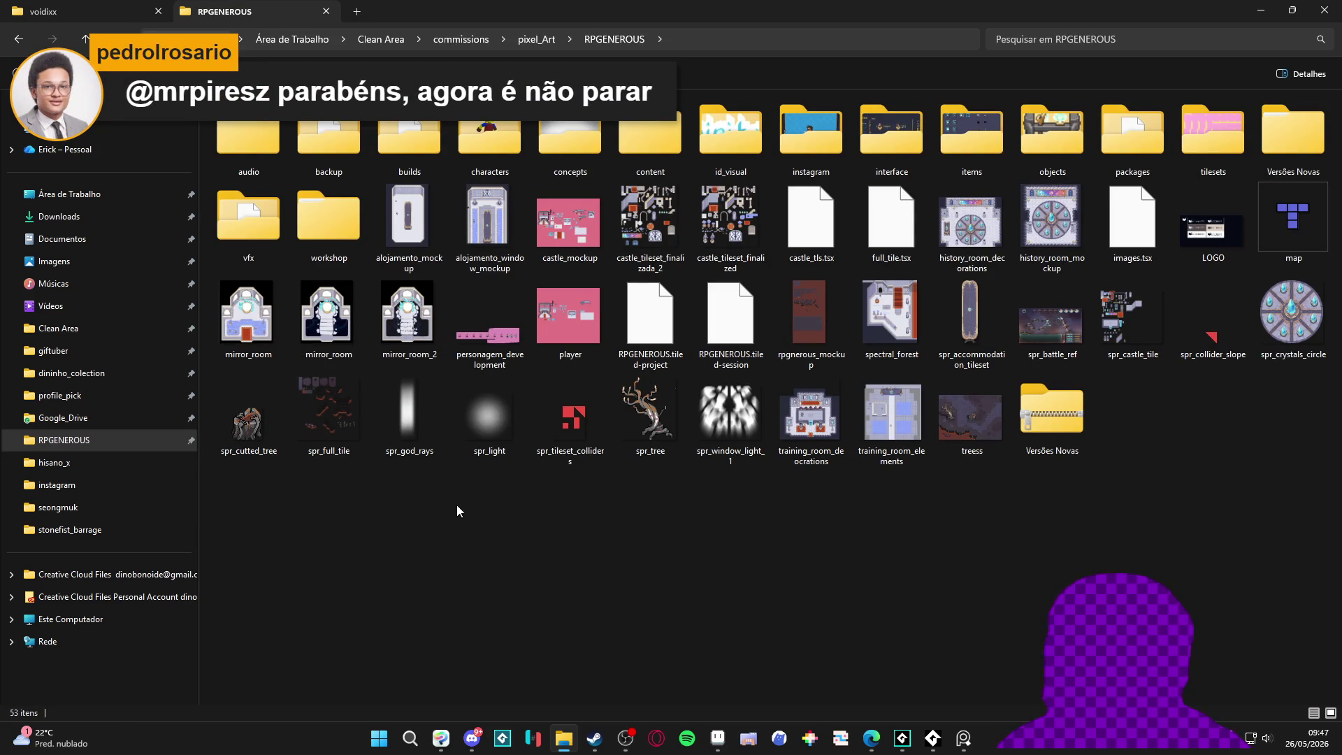
double_click(278, 234)
right_click(559, 430)
mouse_move(675, 681)
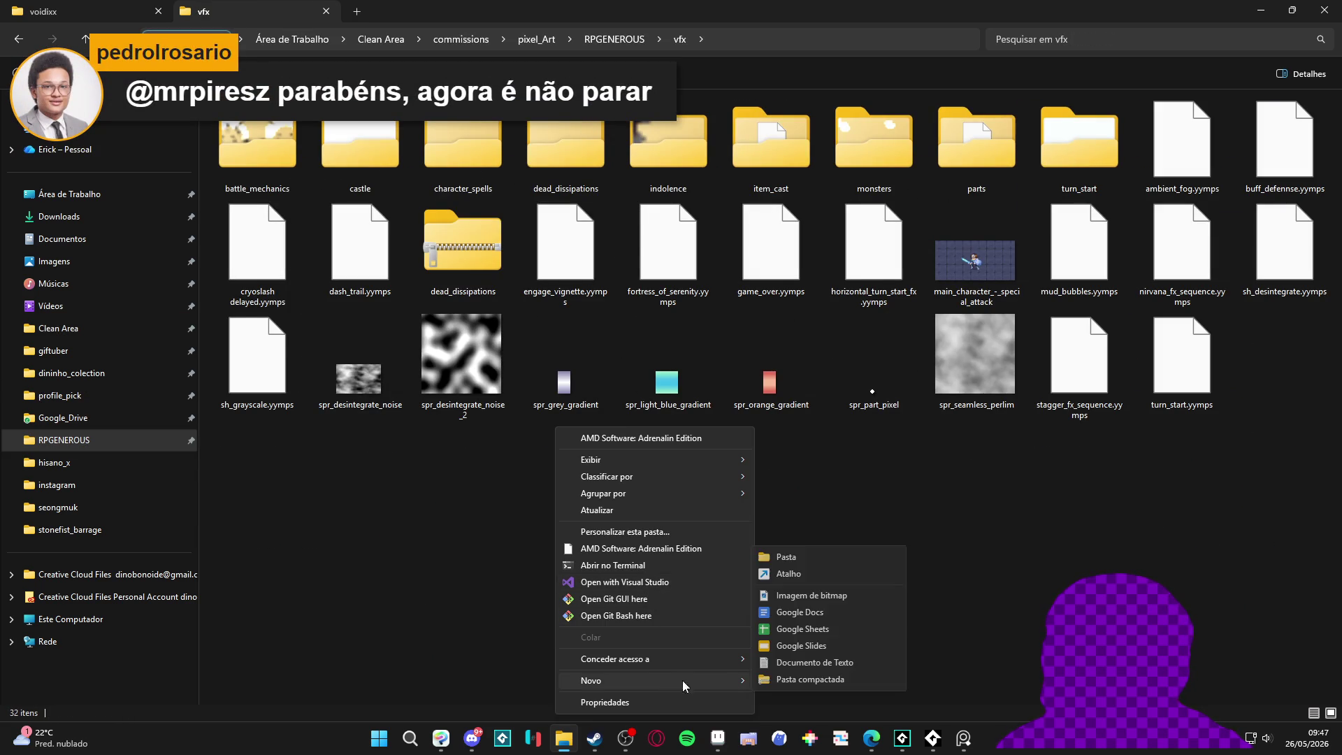
click(812, 560)
text(sprites)
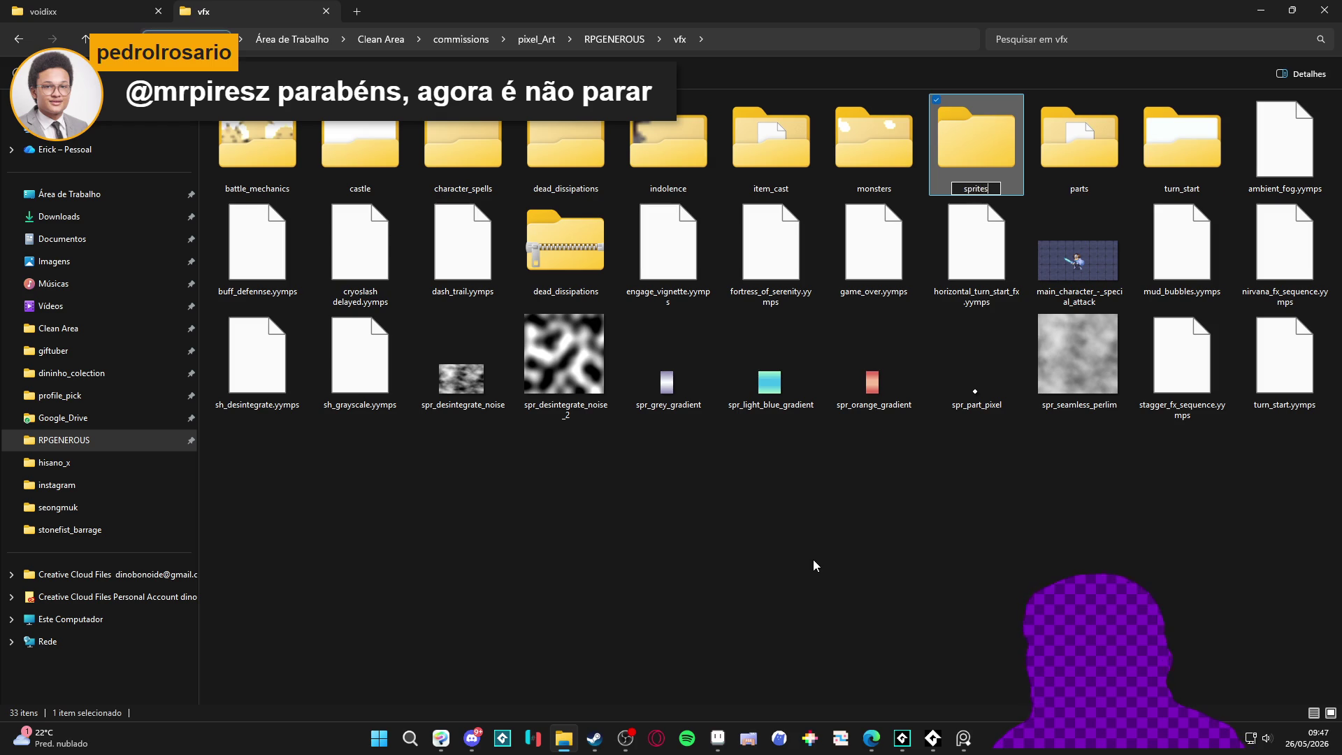
key(Return)
Step: Open the sprites folder, copy its full path, and switch back to GameMaker
double_click(1102, 149)
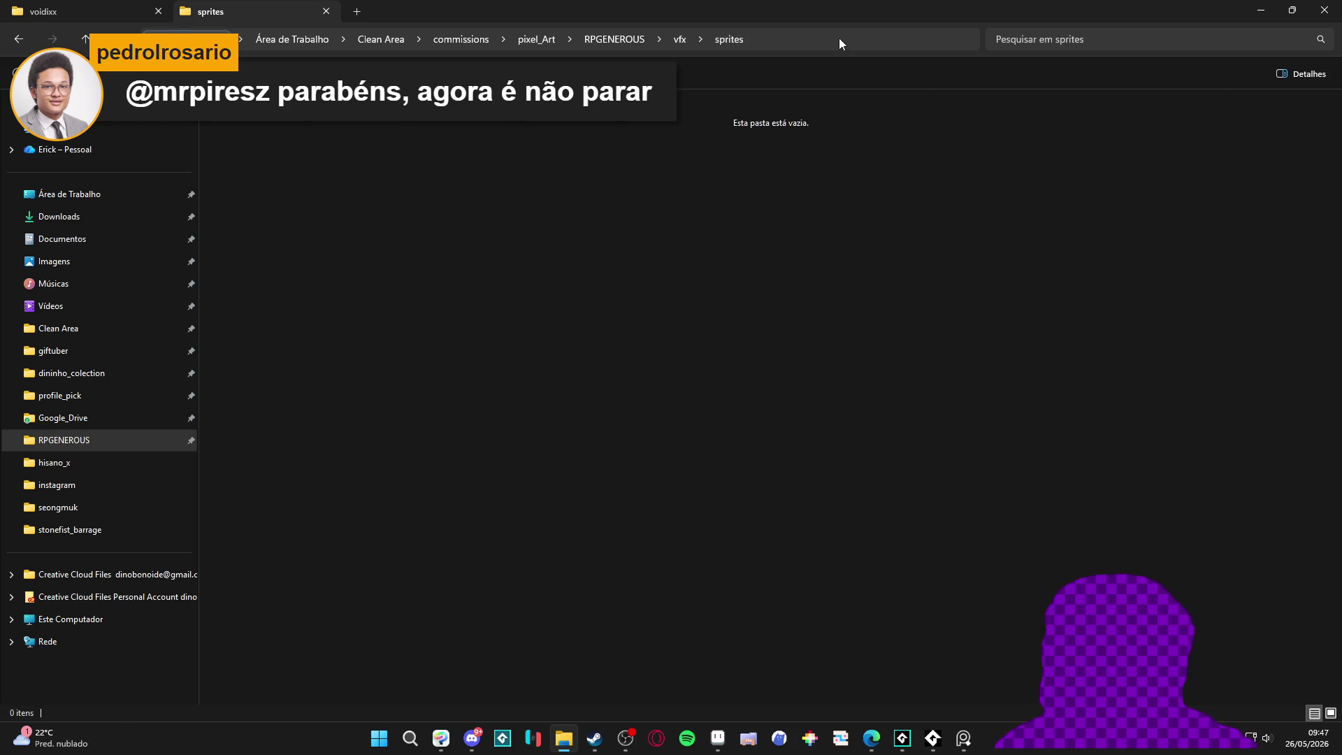
click(840, 40)
key(alt+Tab)
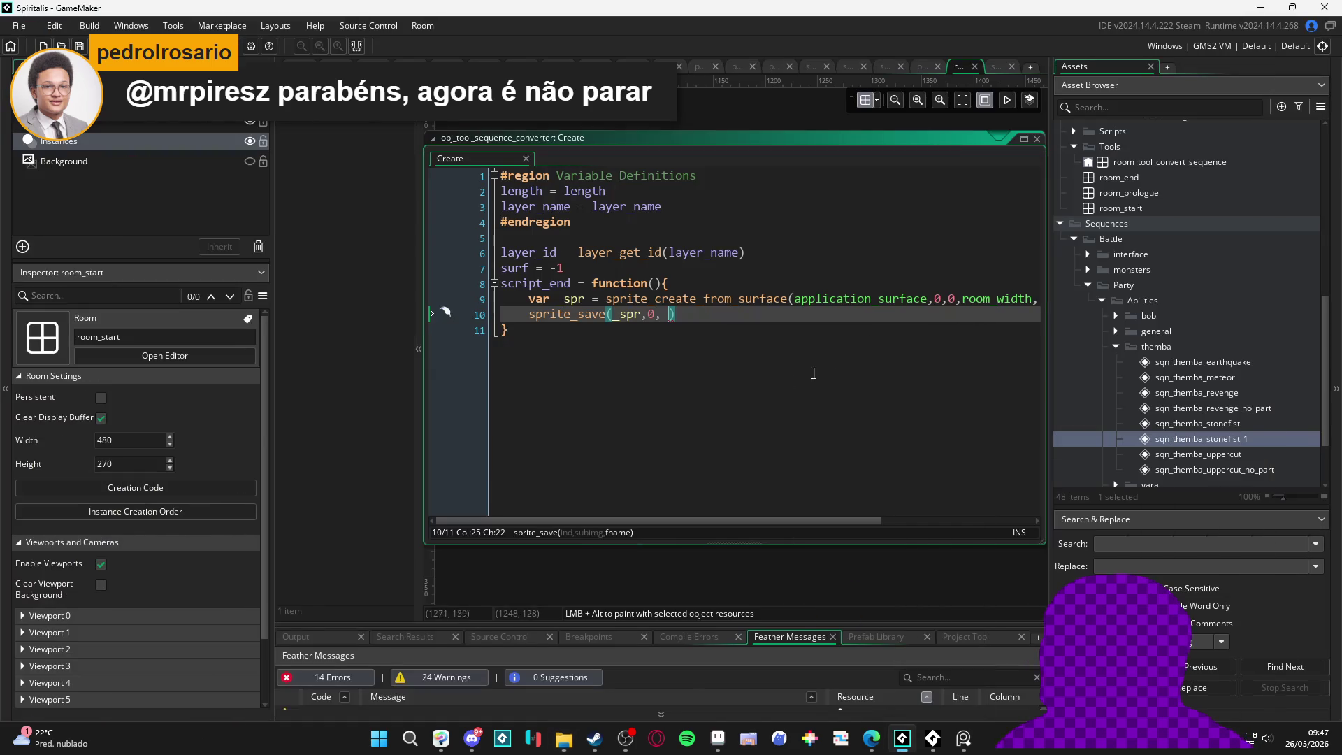
Step: Paste the sprites folder path inside quotes as sprite_save's file name, checking it in File Explorer
text(")
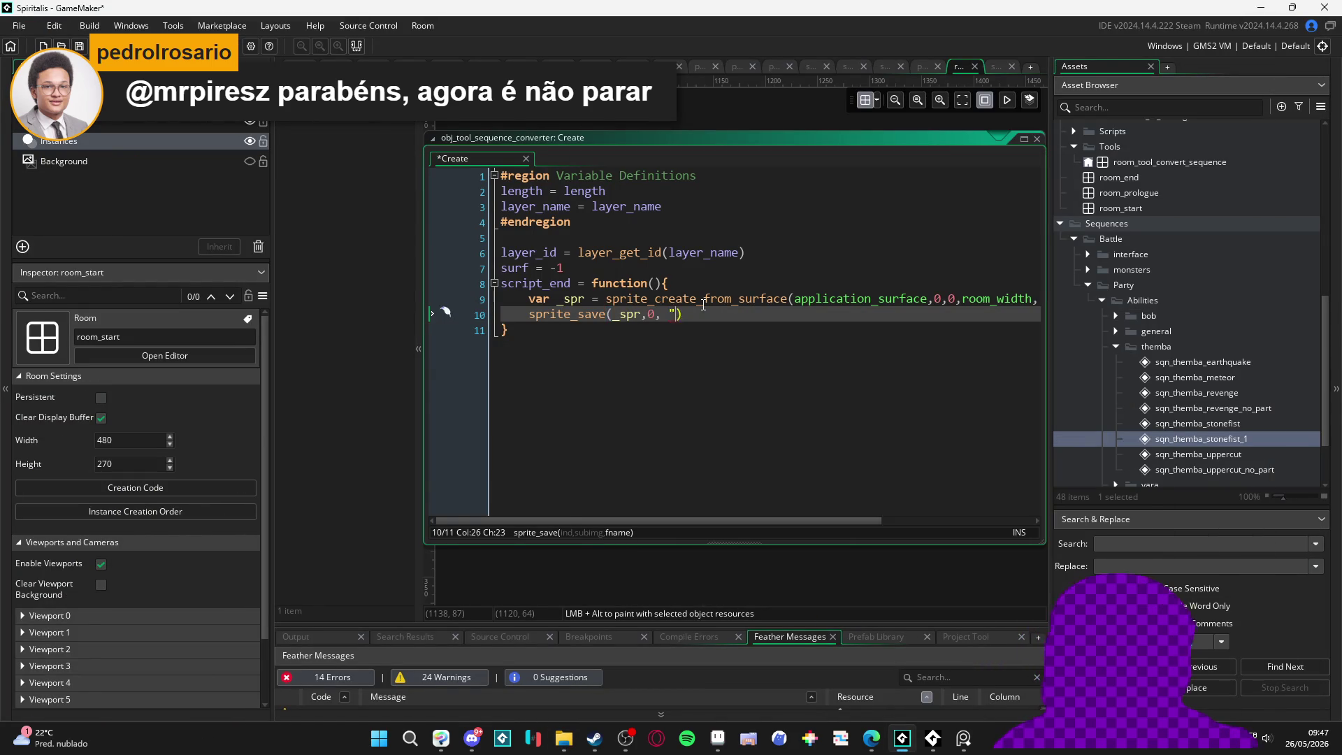
key(ctrl+v)
key(Left)
key(Left)
key(Left)
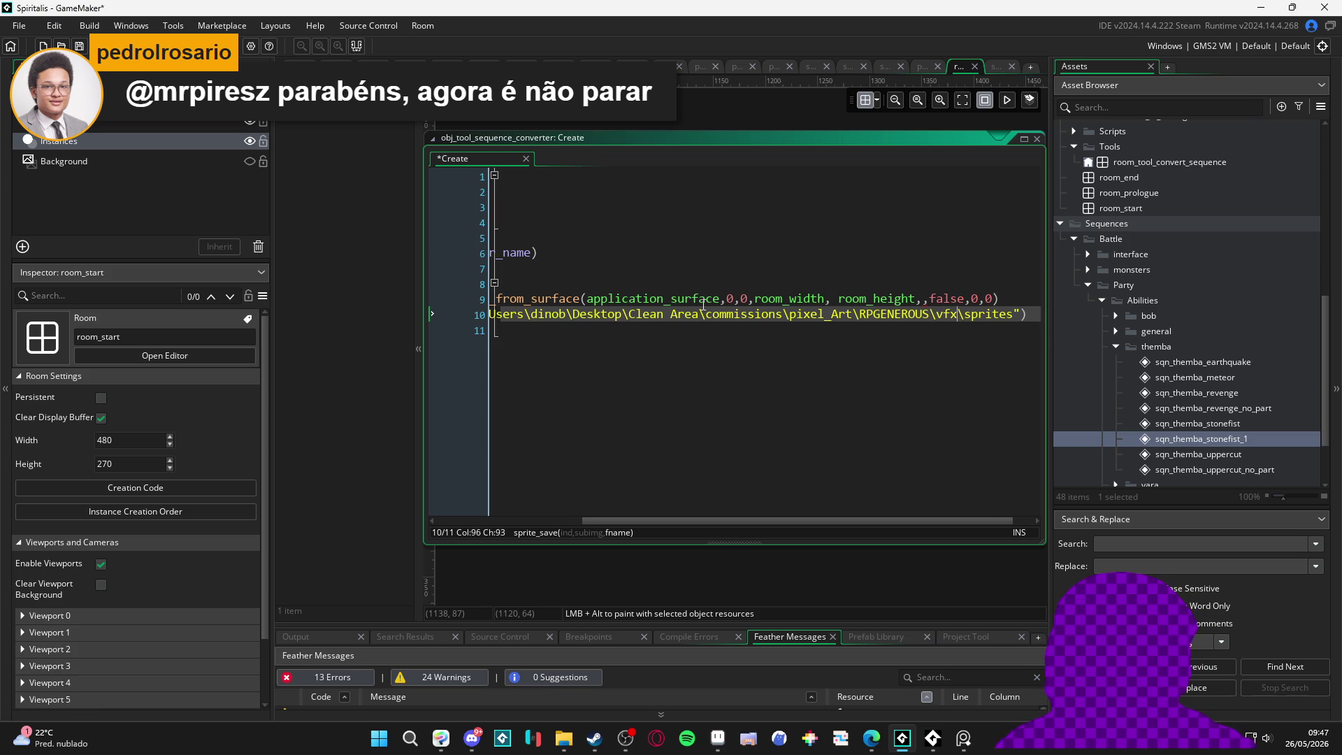
key(alt+Tab)
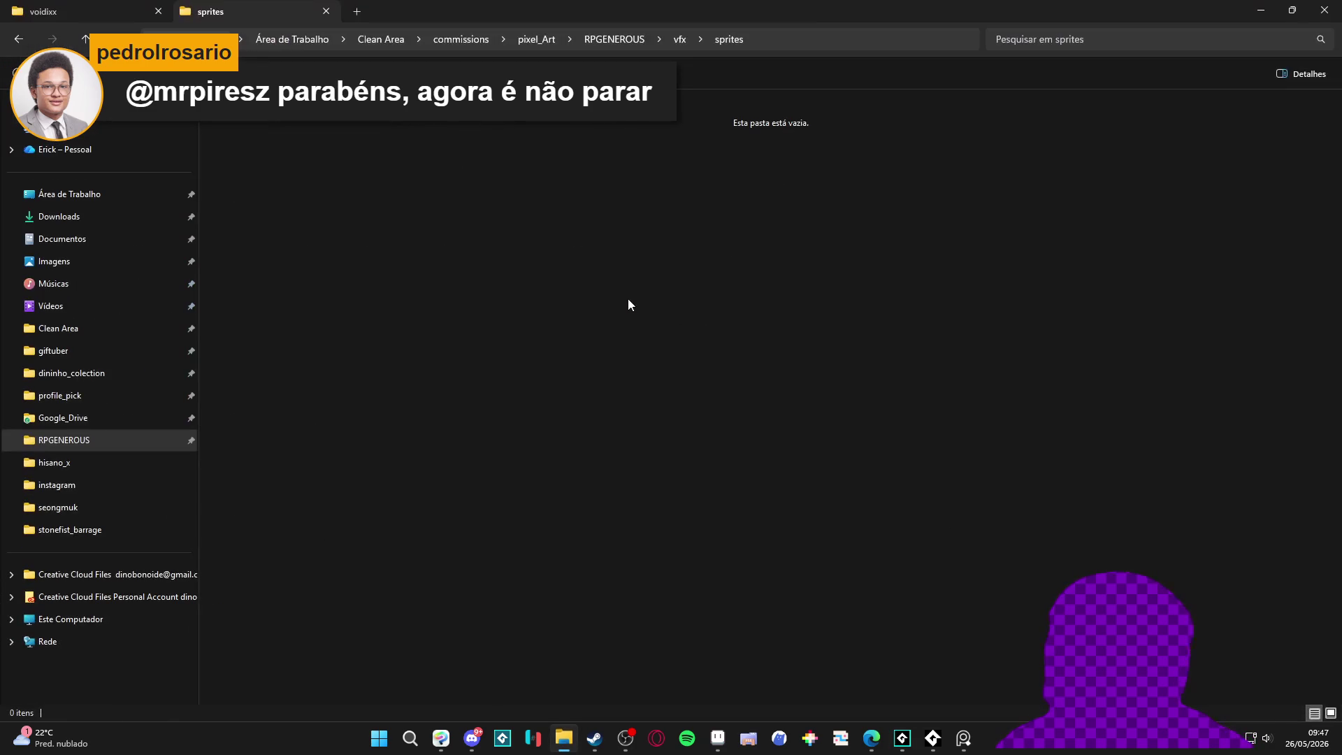
click(851, 41)
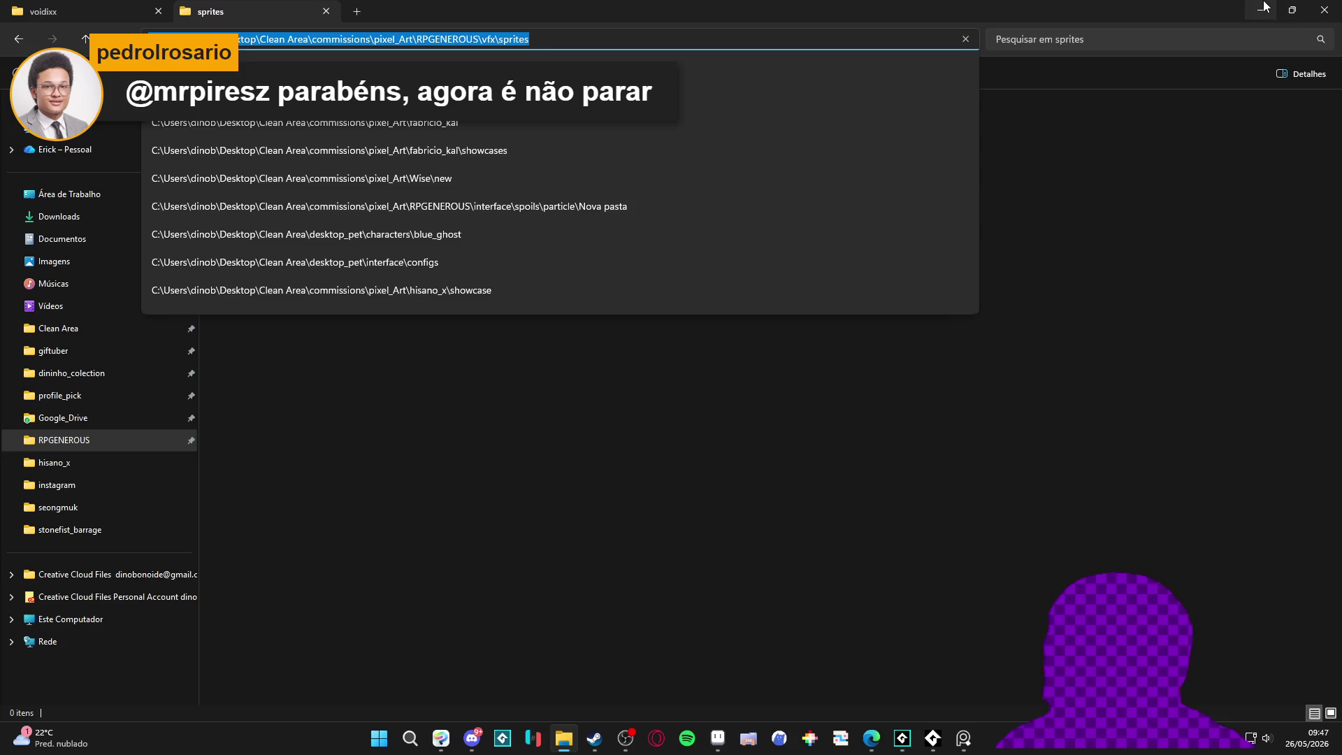
click(1262, 9)
Step: Replace every backslash in the pasted path with a forward slash
key(Delete)
text(/)
key(Left)
key(Left)
key(BackSpace)
text(/)
key(ctrl+Left)
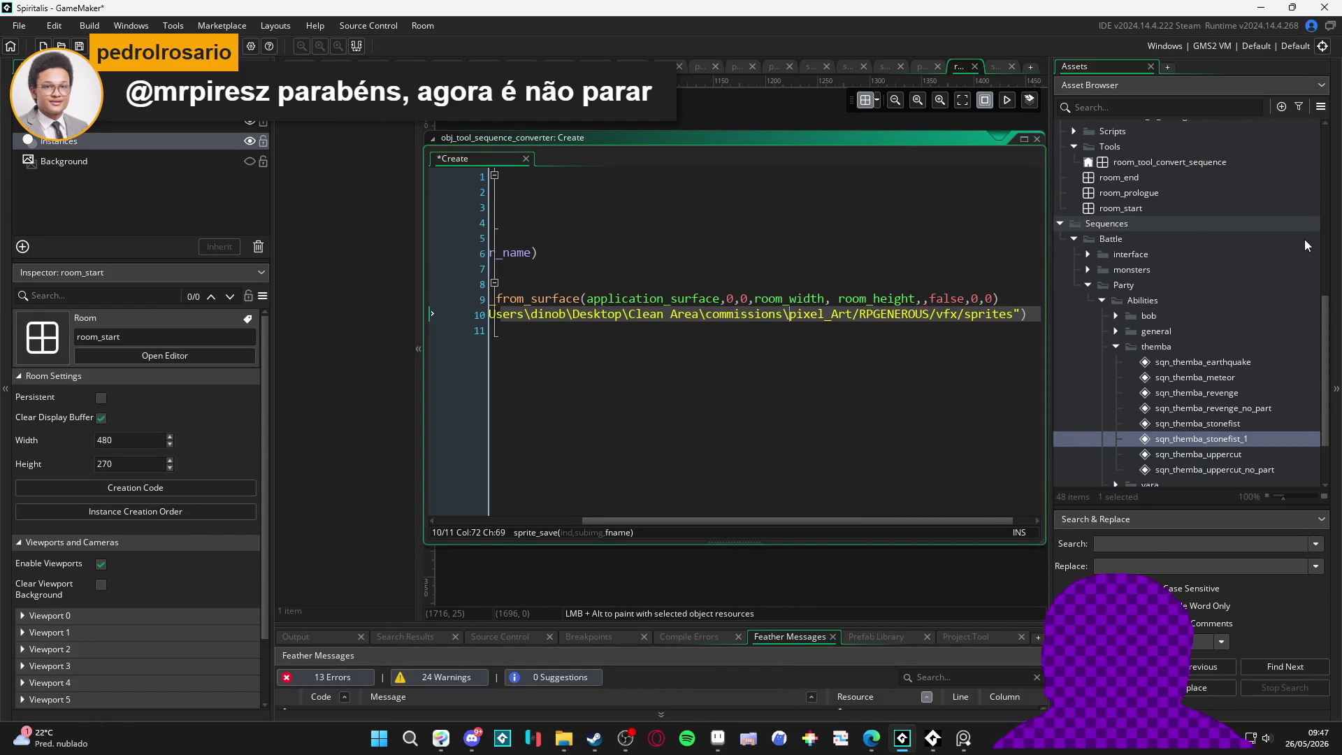
key(Left)
key(Left)
key(BackSpace)
text(/)
key(Left)
key(BackSpace)
text(/)
key(BackSpace)
text(/)
key(BackSpace)
text(/)
mouse_move(635, 504)
mouse_down()
mouse_move(704, 523)
mouse_move(540, 540)
mouse_up()
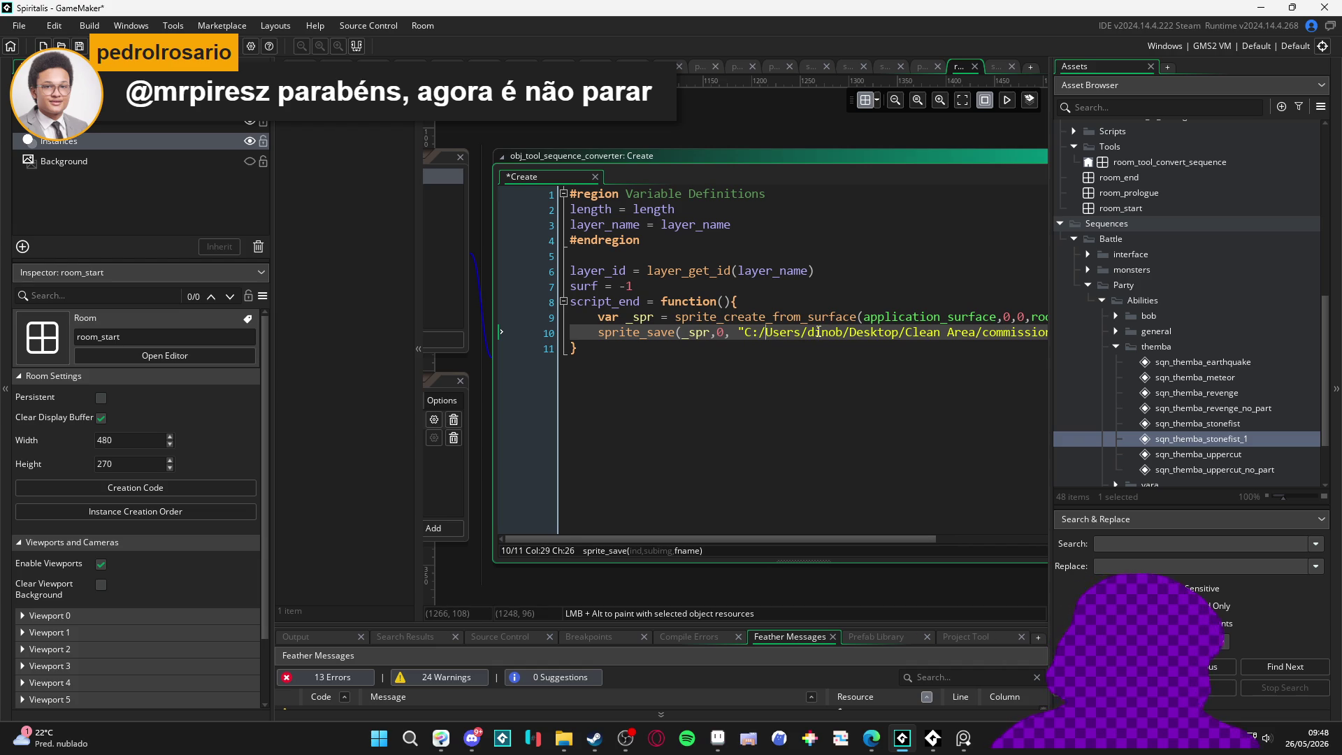
Step: Open the Create code full-size and prefix the path string with $ to make it a template string
scroll(909, 265, right, 10)
scroll(810, 301, left, 5)
scroll(879, 226, up, 1)
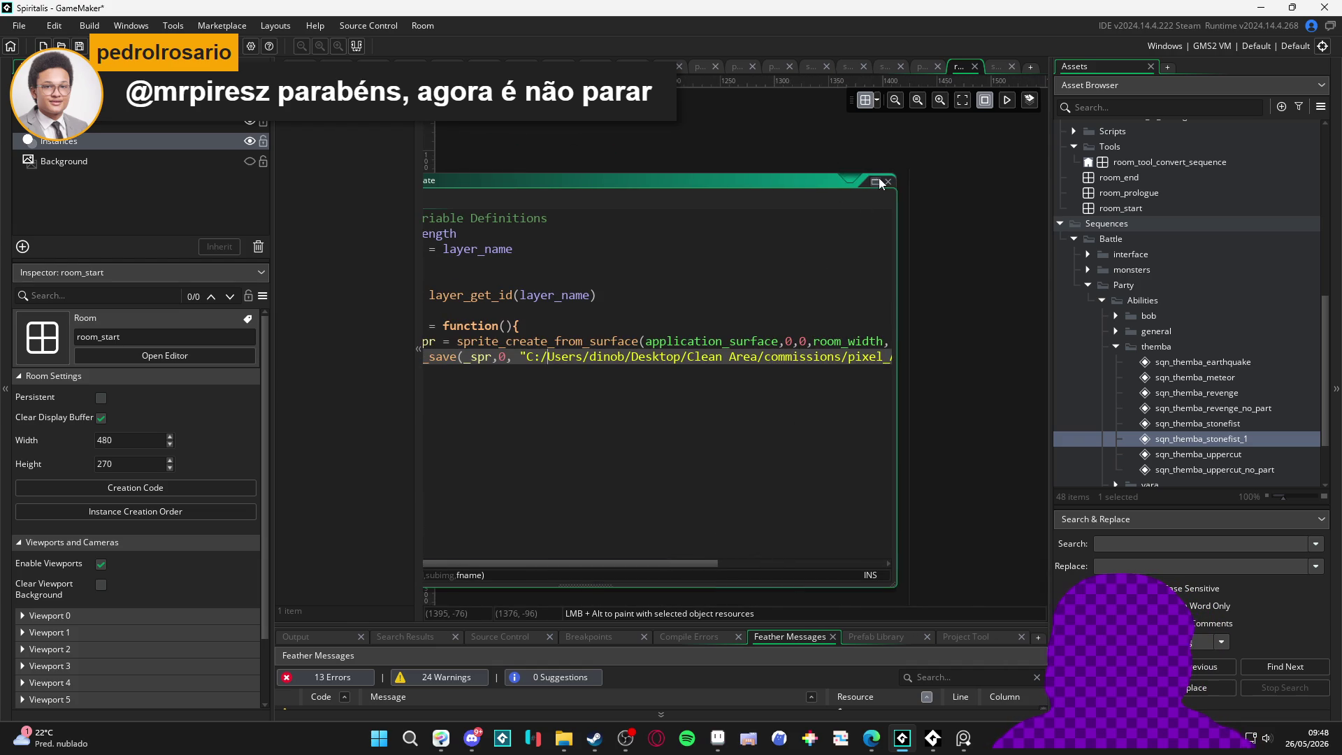
click(875, 181)
click(475, 246)
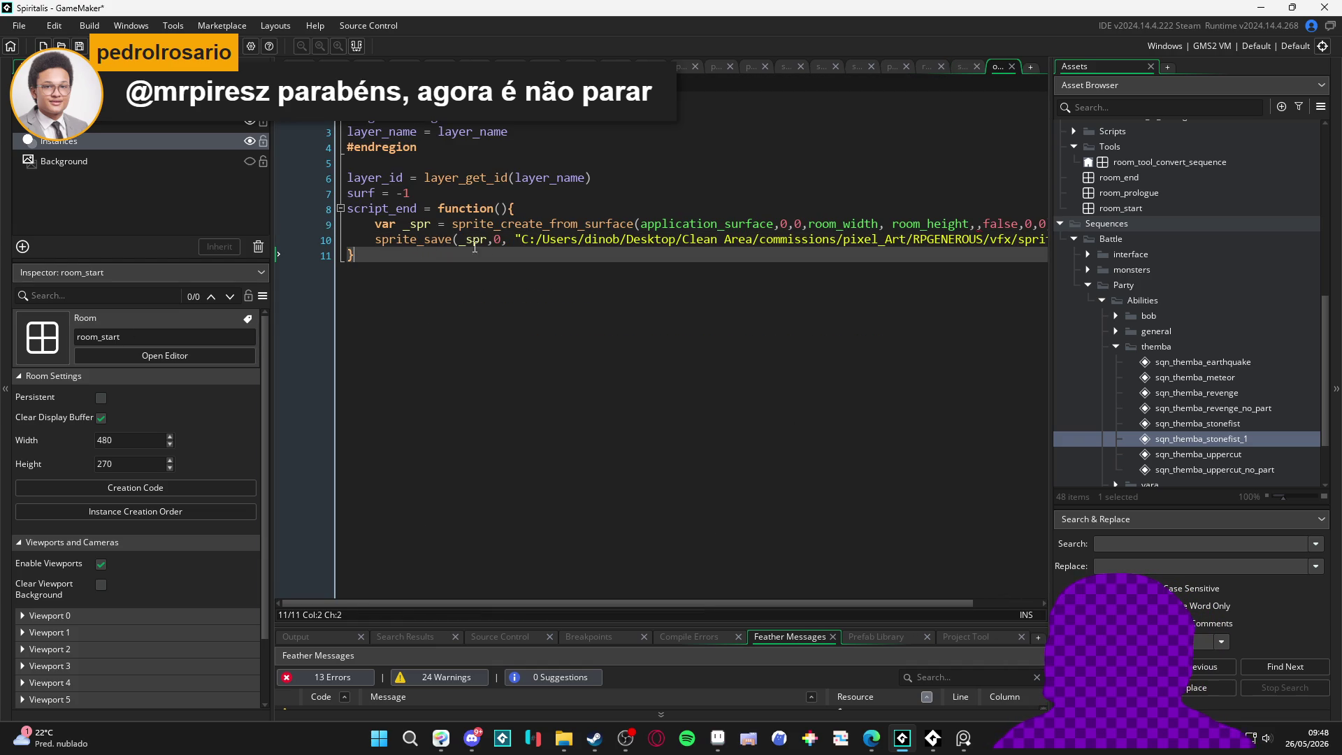
click(521, 237)
text($)
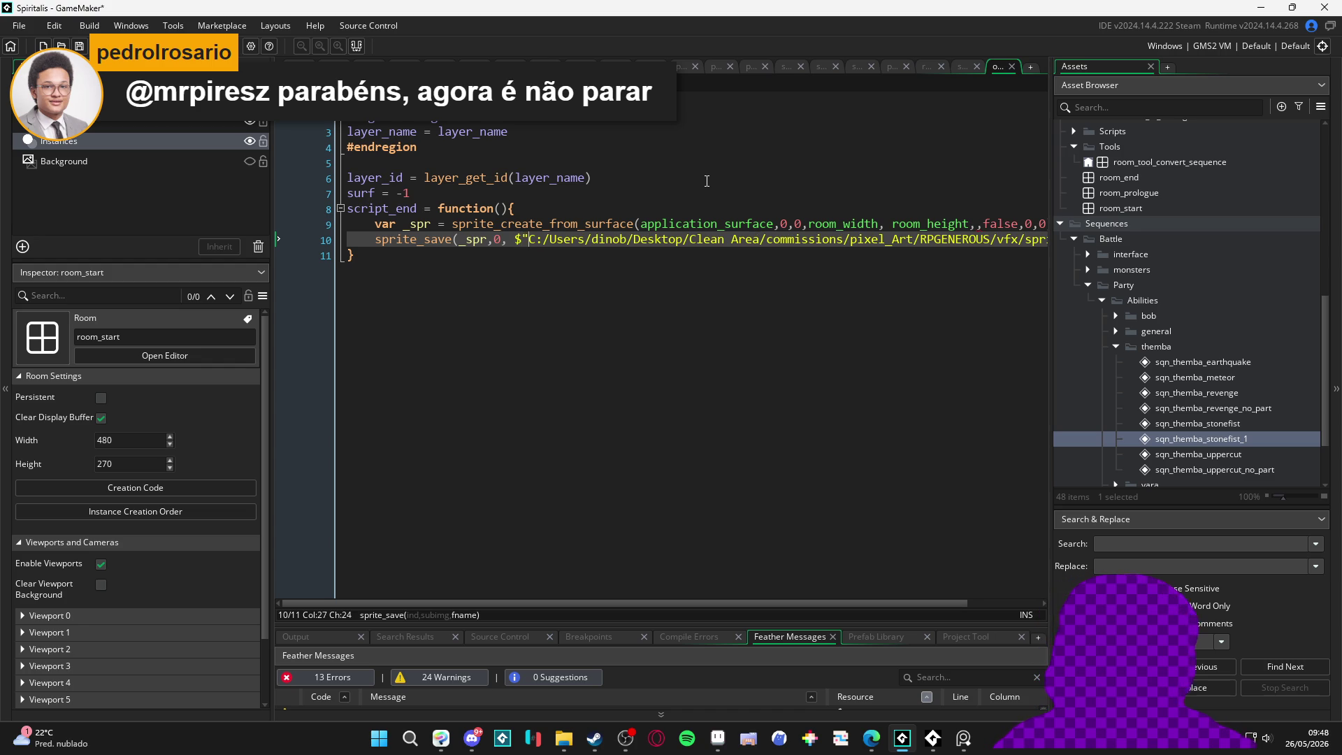
Step: Append /{floor(current_time/1000)}.png to the path as the saved file name
key(End)
key(Left)
key(Left)
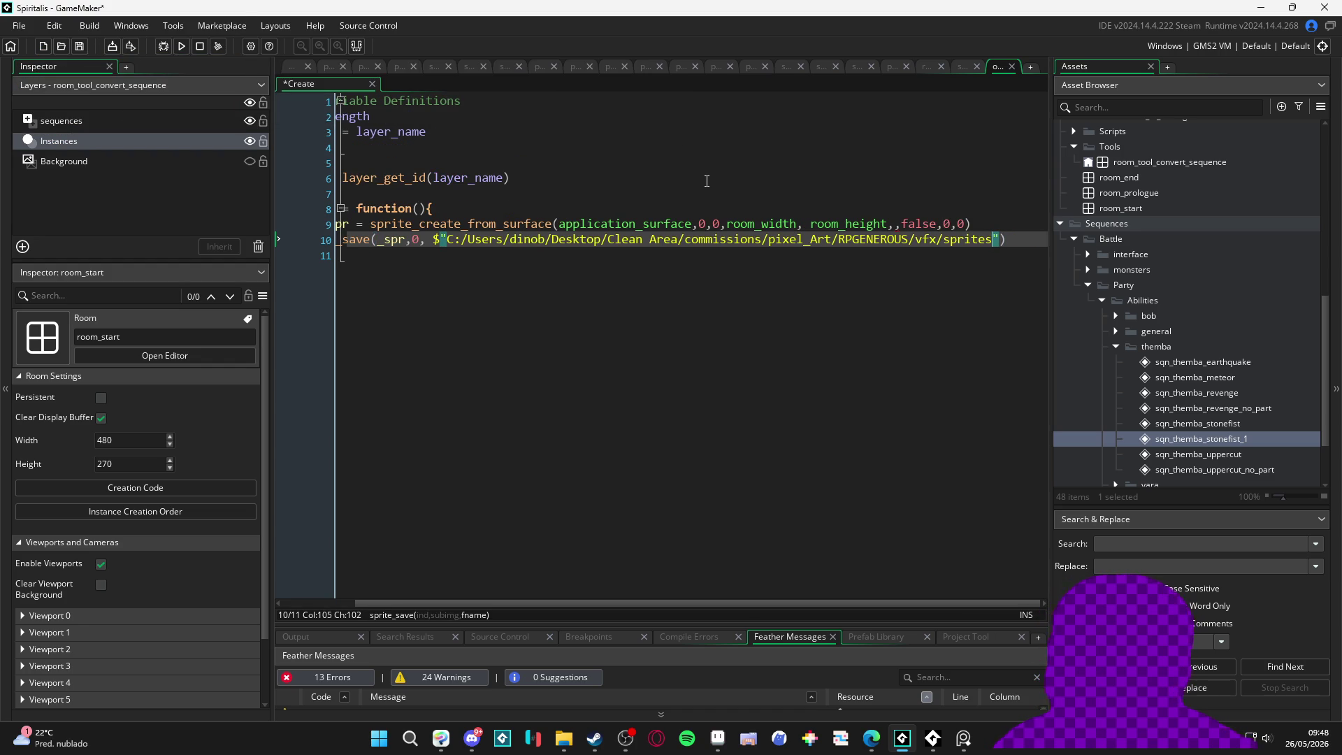
text(/{)
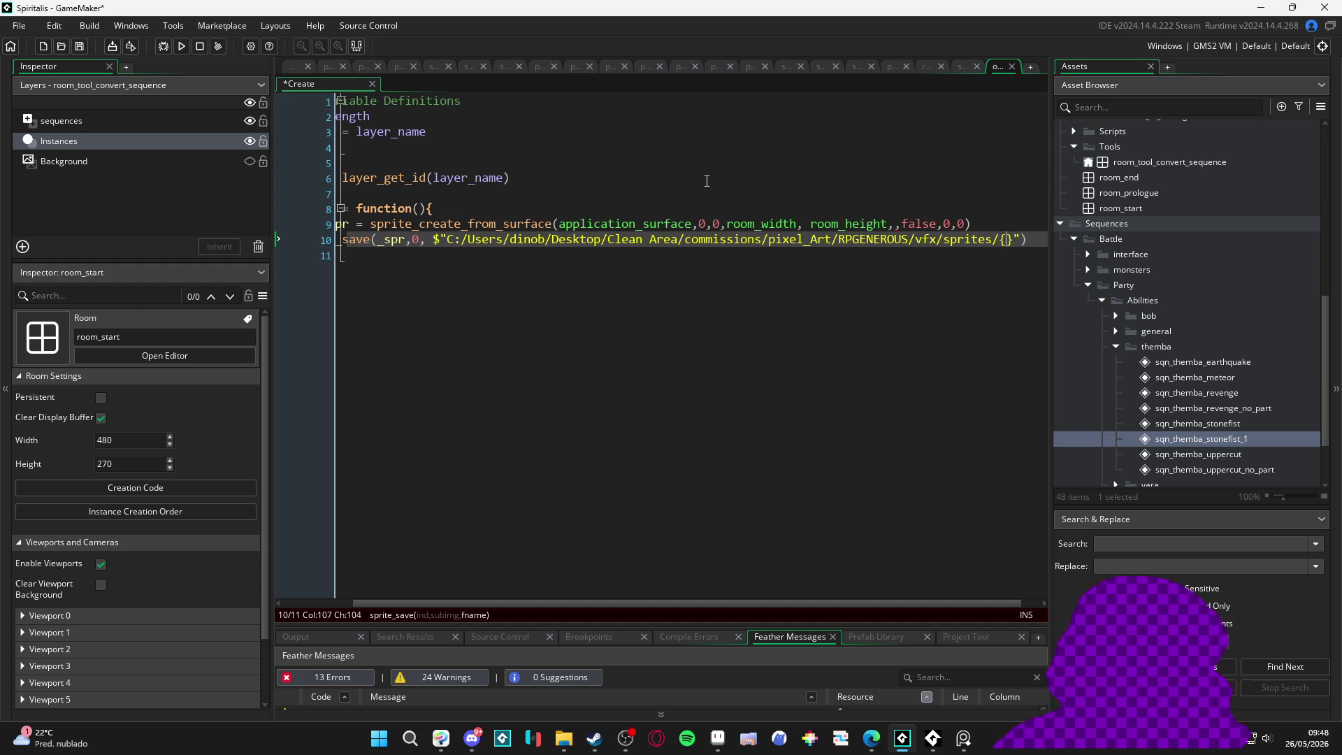
text(floor()
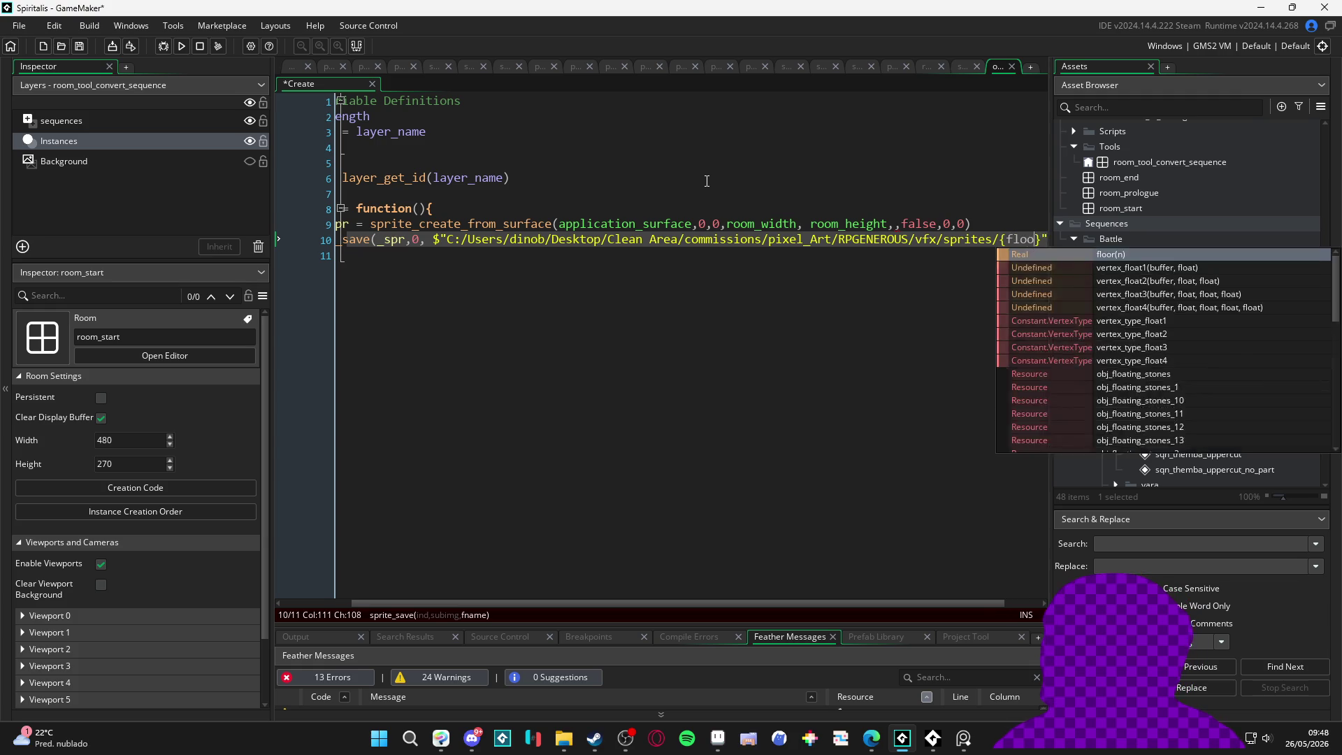
text())
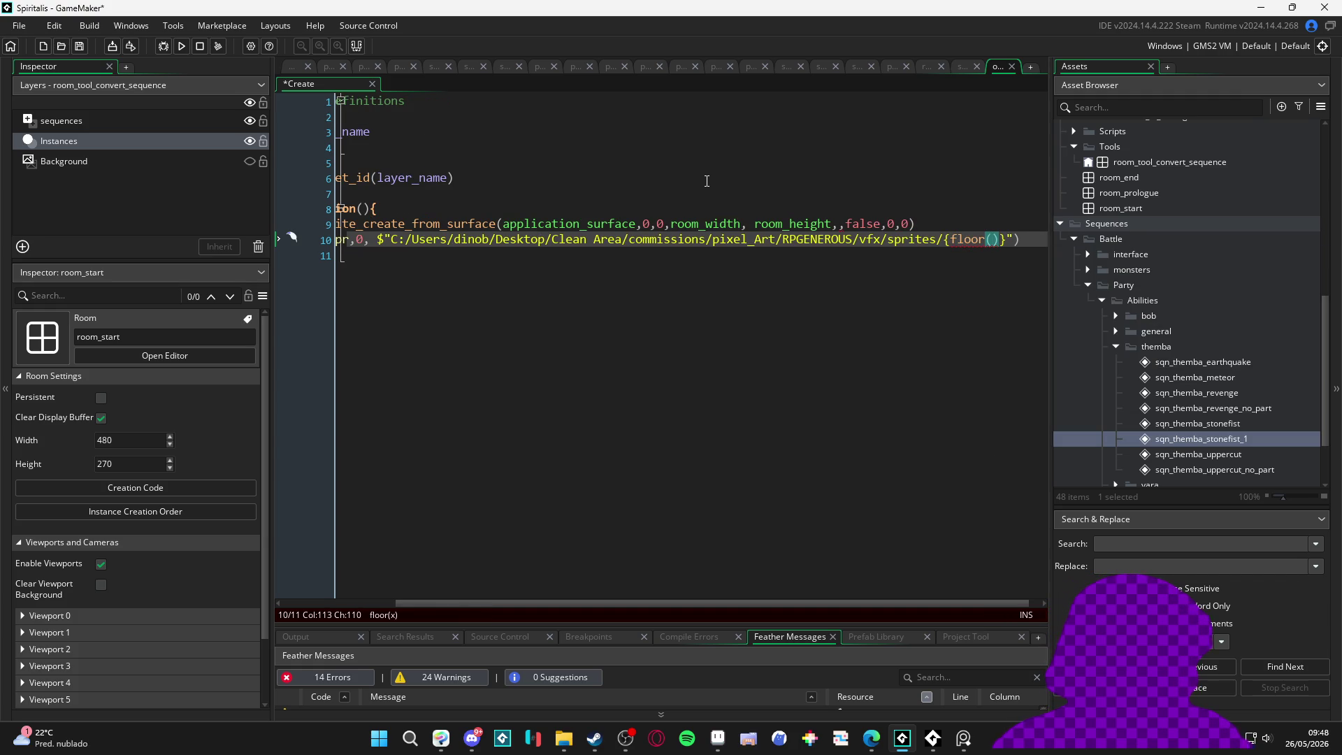
text(cu)
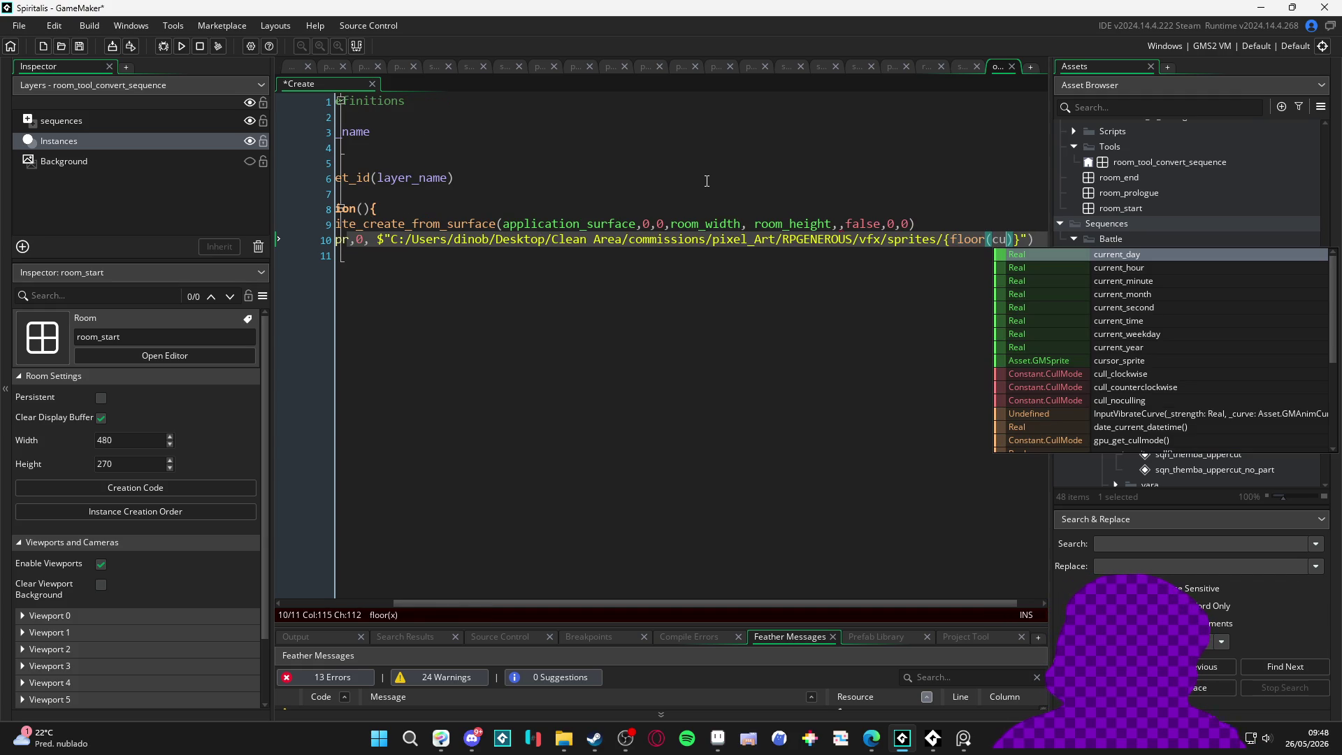
text(rrent_)
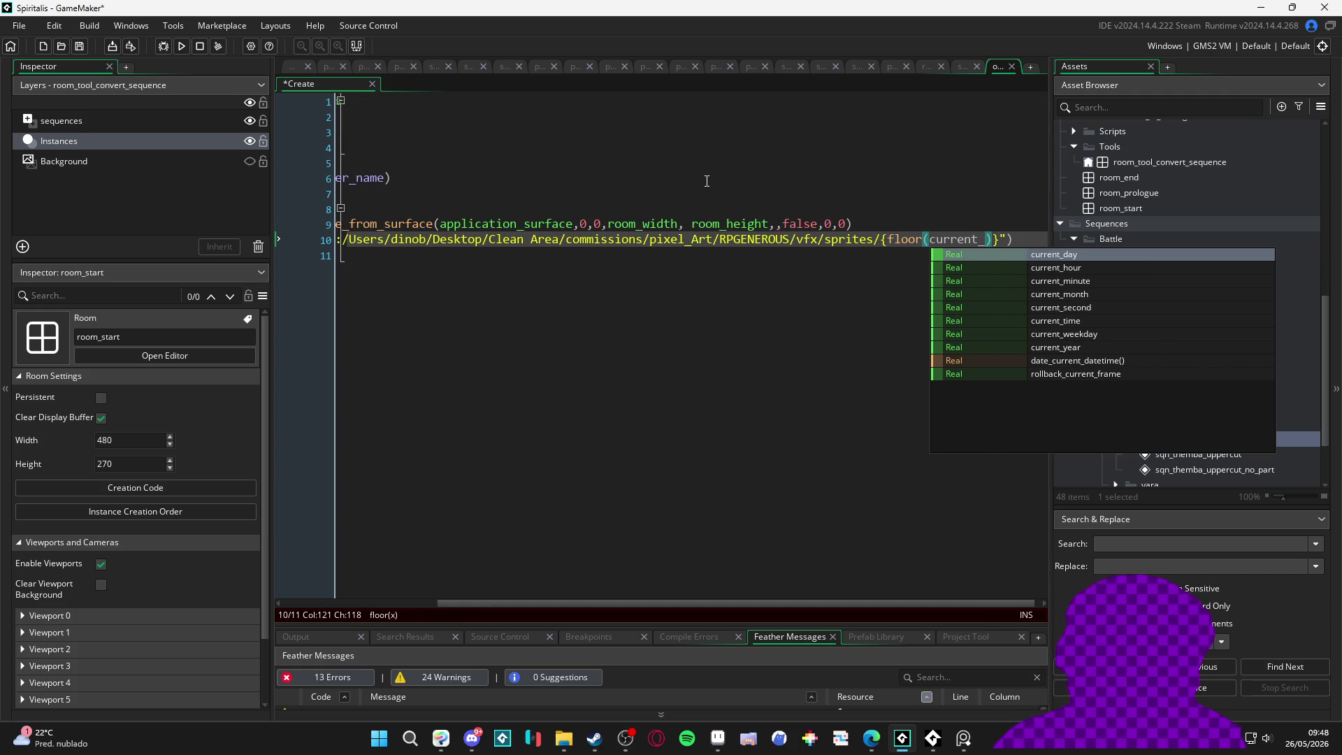
key(BackSpace)
key(BackSpace)
key(BackSpace)
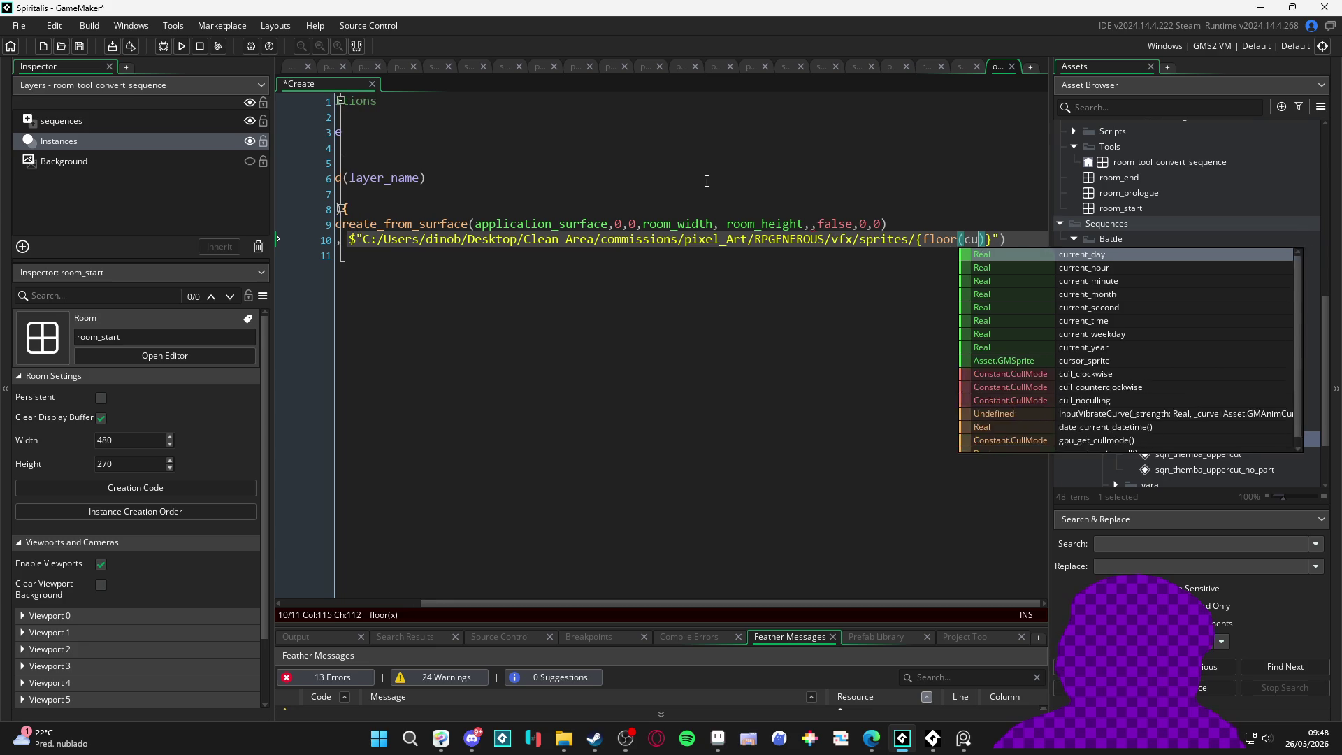
text(frame)
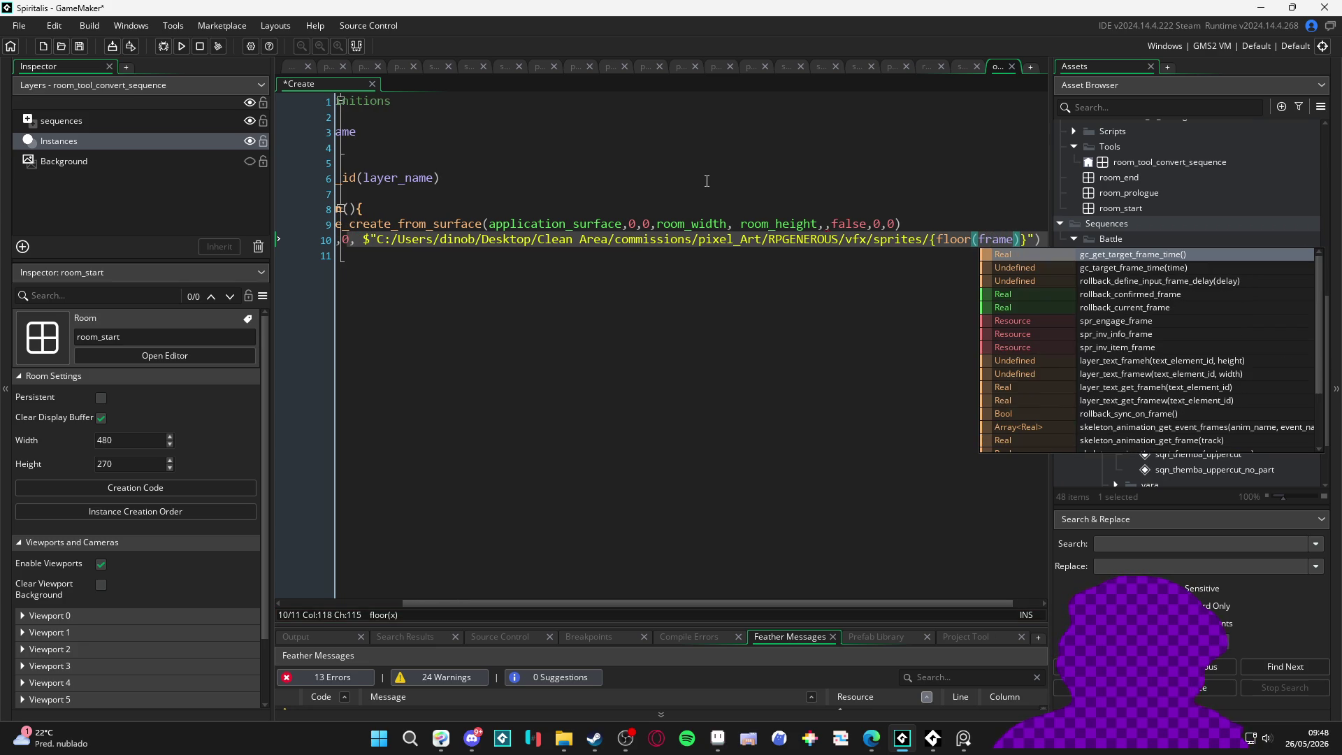
key(BackSpace)
key(BackSpace)
key(BackSpace)
text(cu)
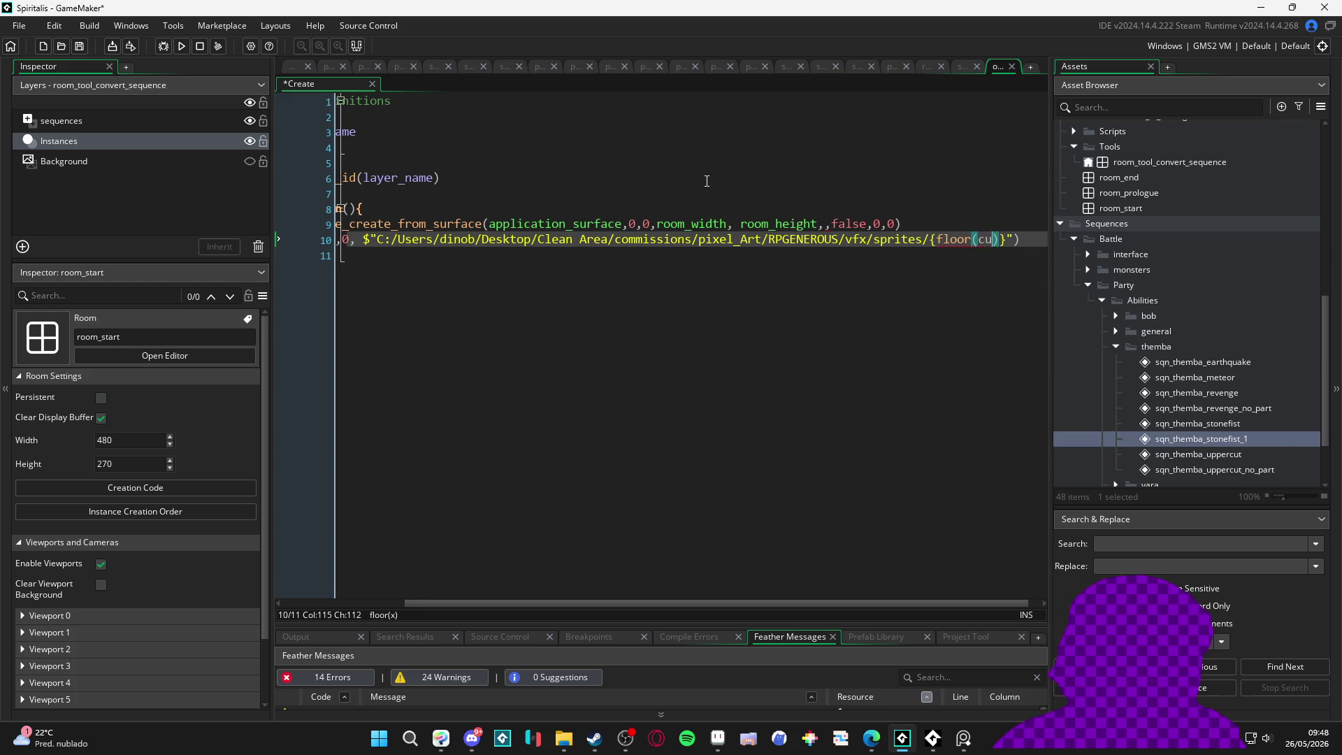
text(rrent_time/)
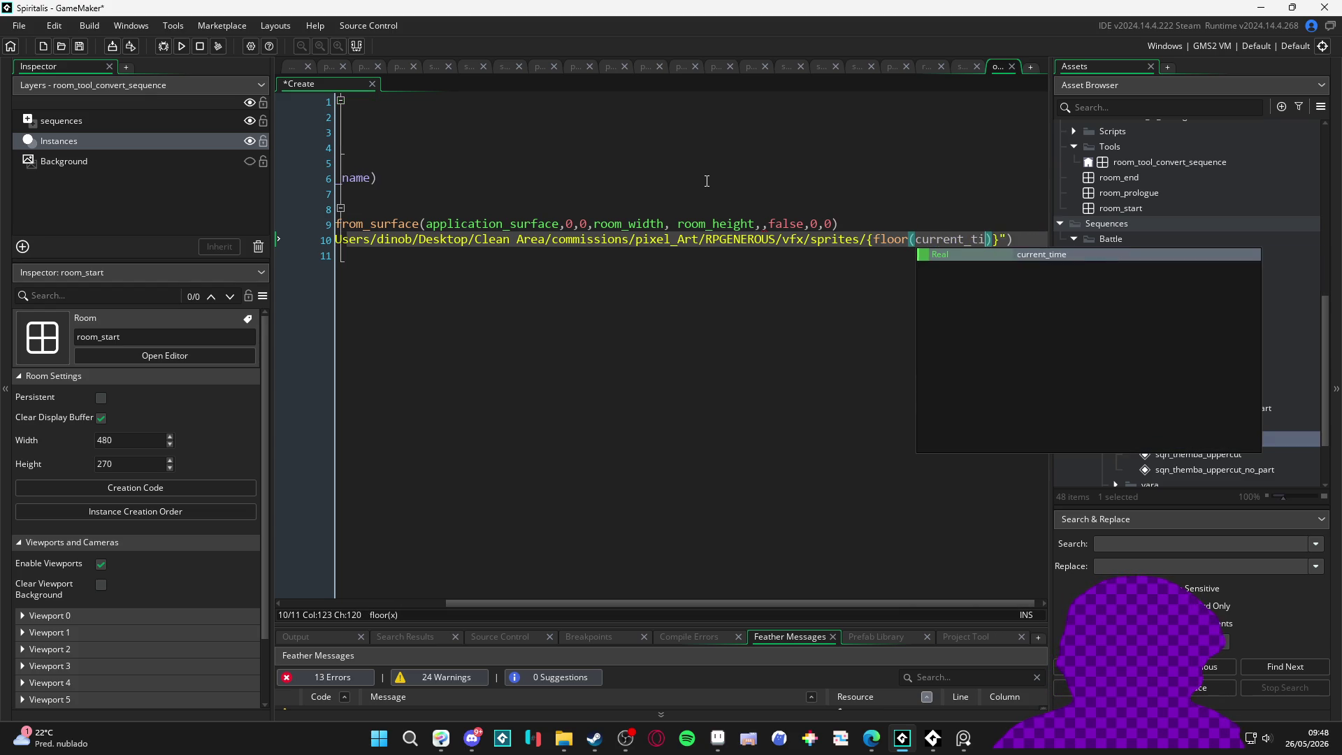
text(100)
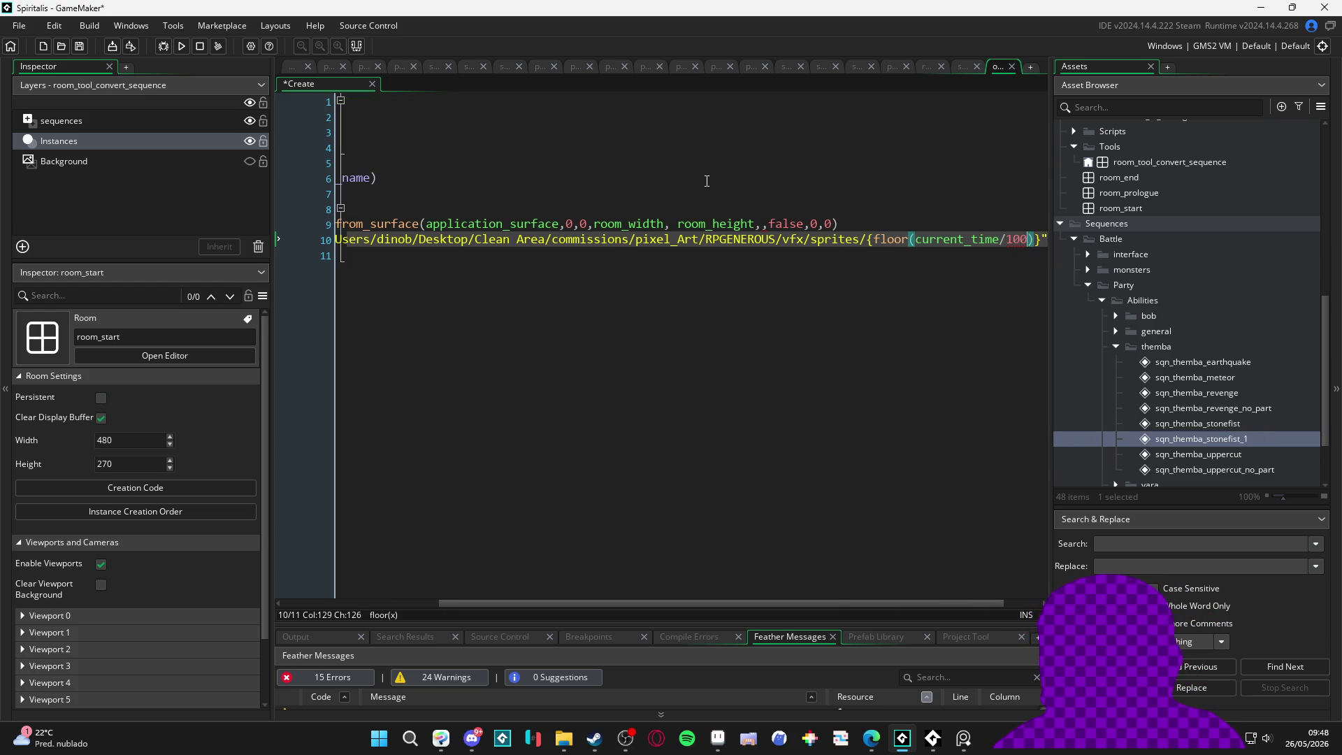
key(Left)
key(Left)
text(0)
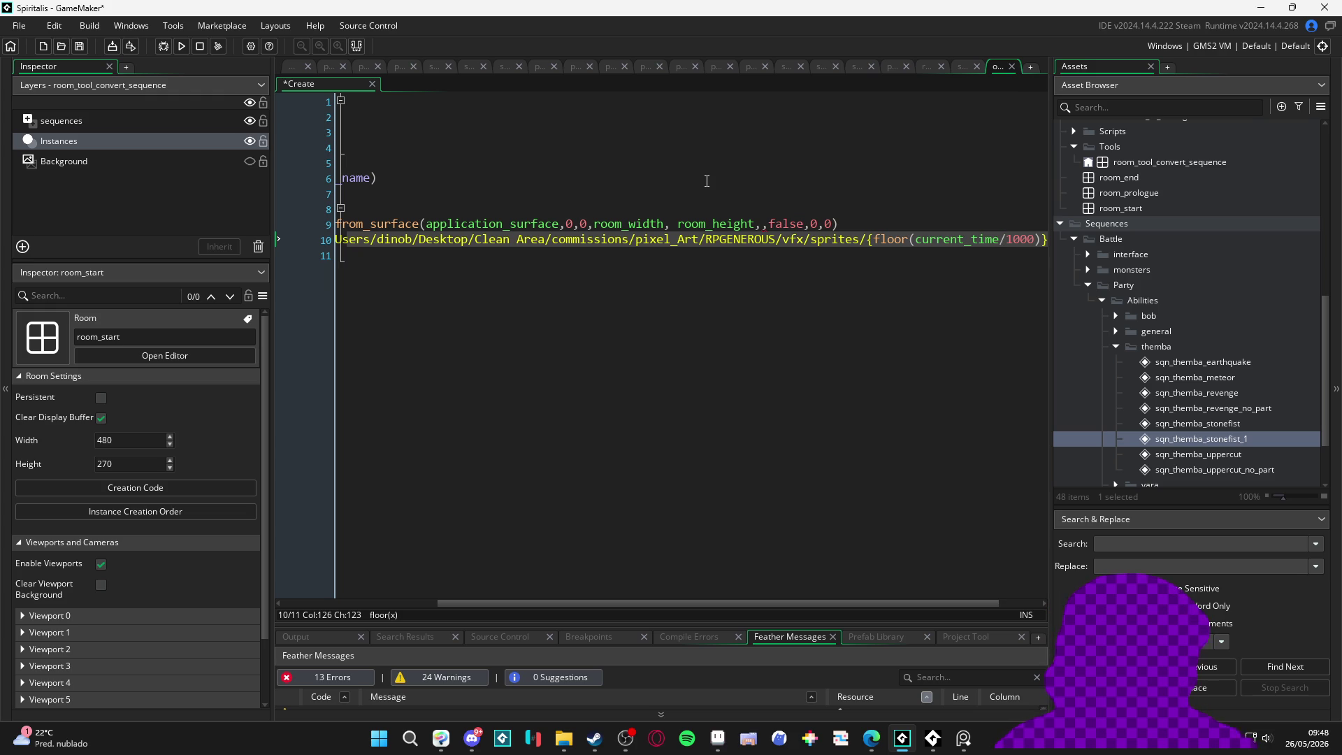
key(Right)
key(Right)
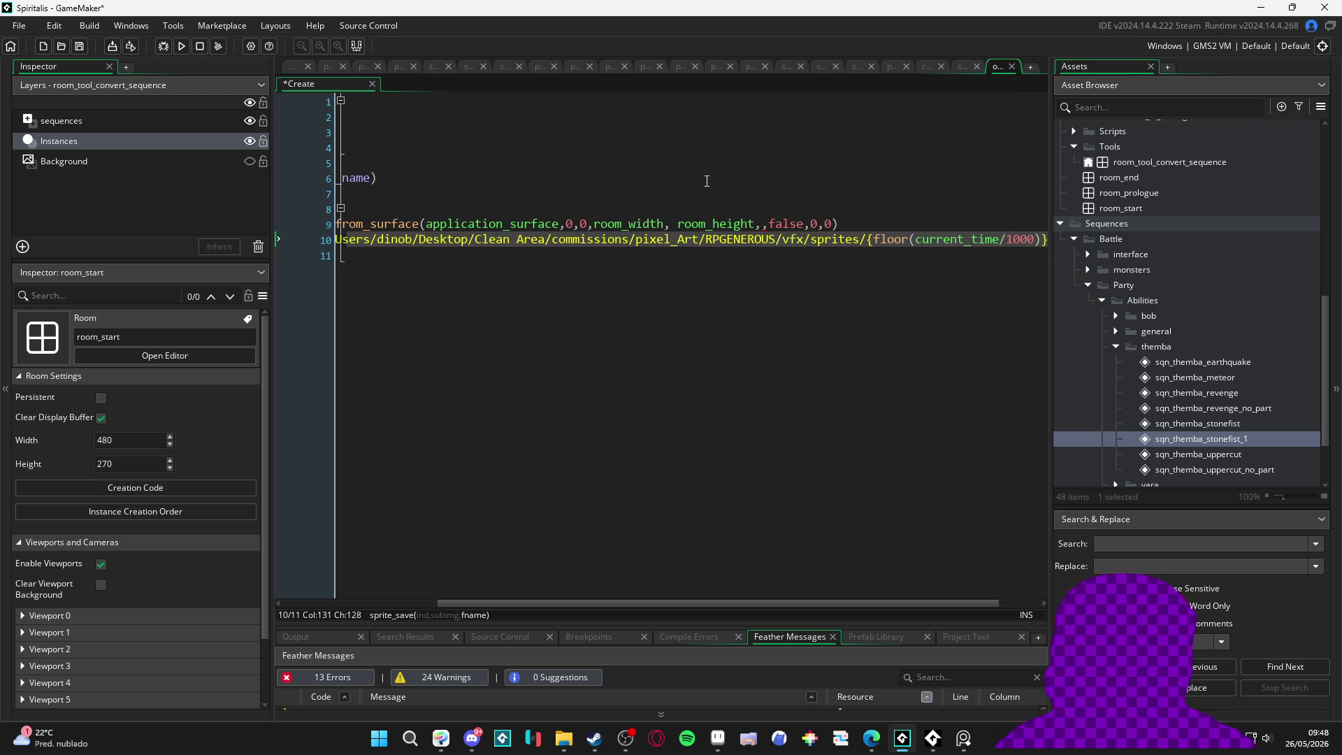
text(")
text(.png)
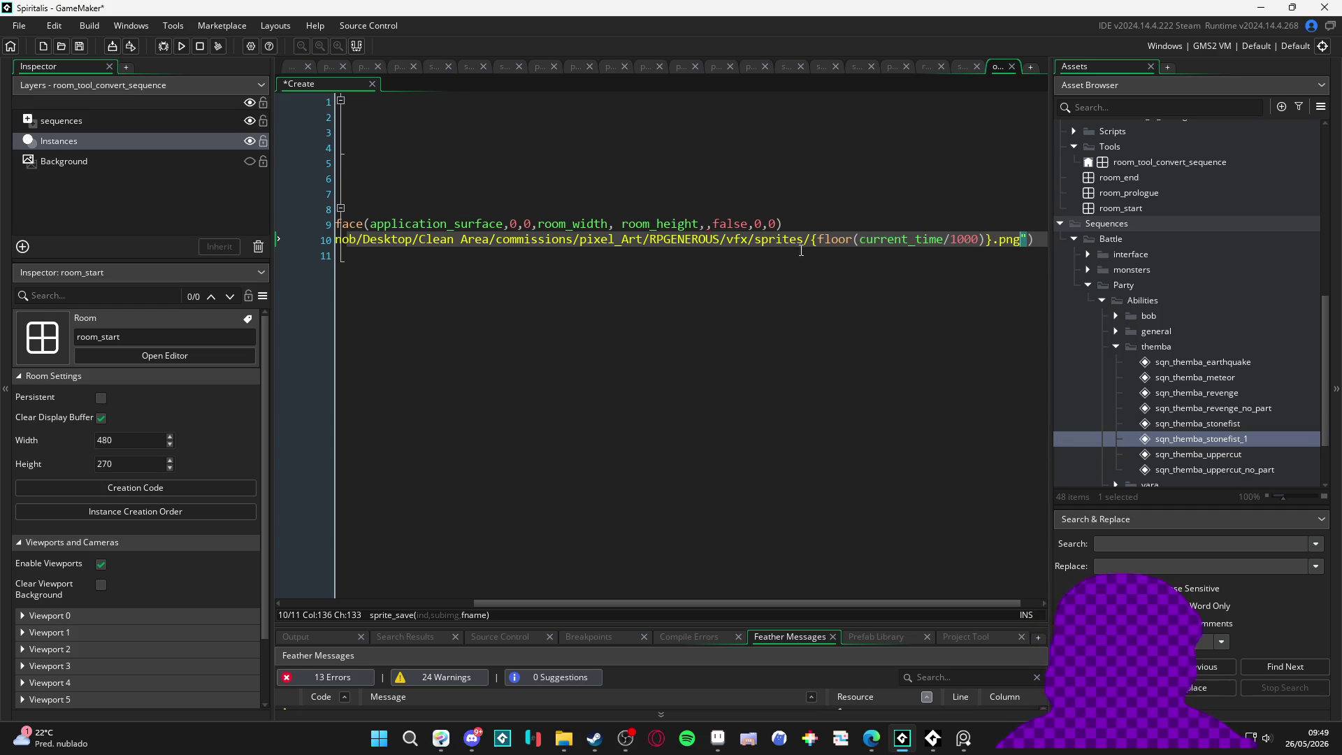
click(795, 257)
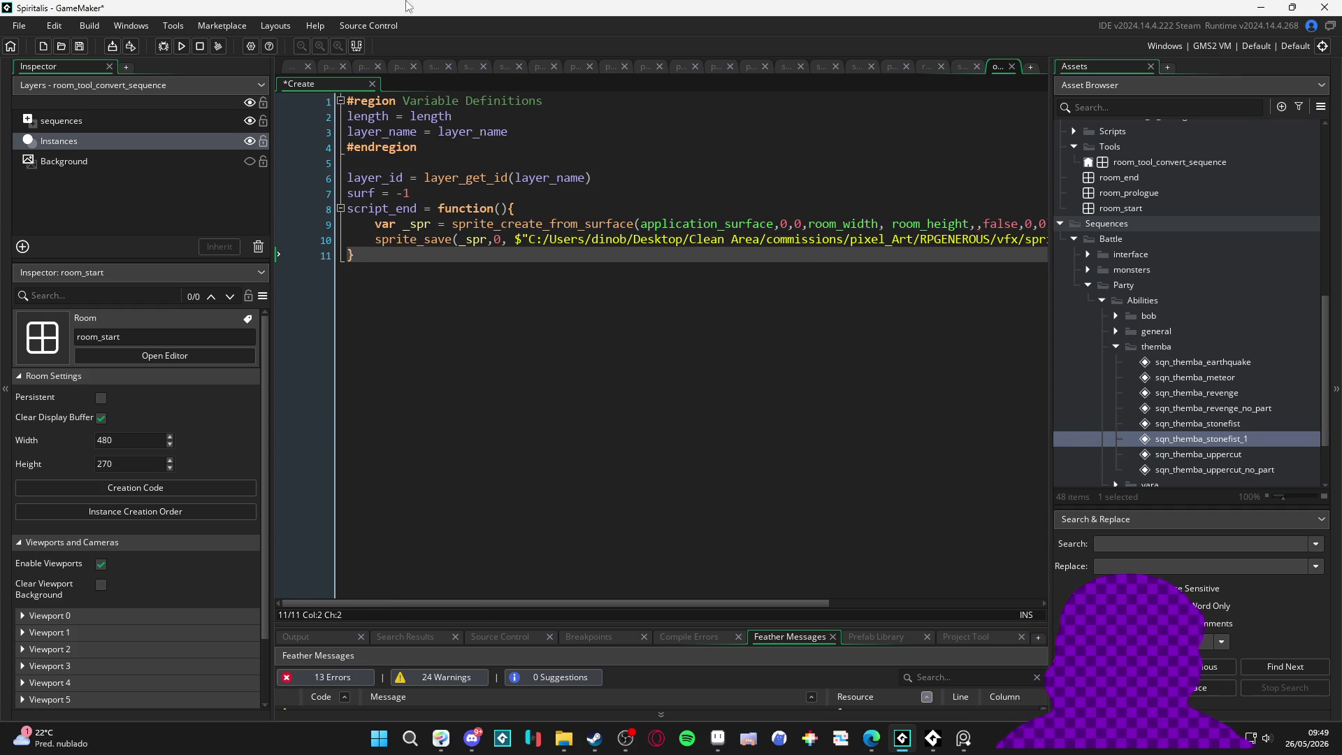
click(251, 46)
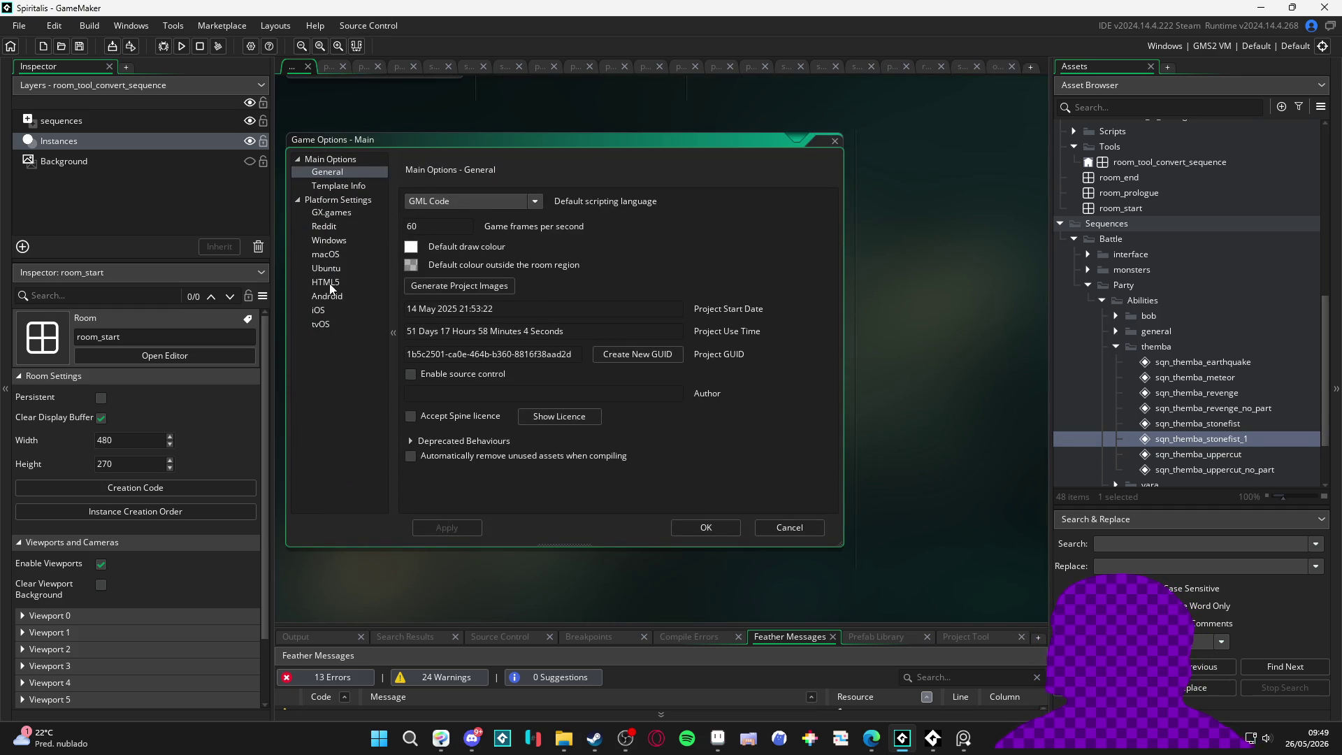
click(329, 240)
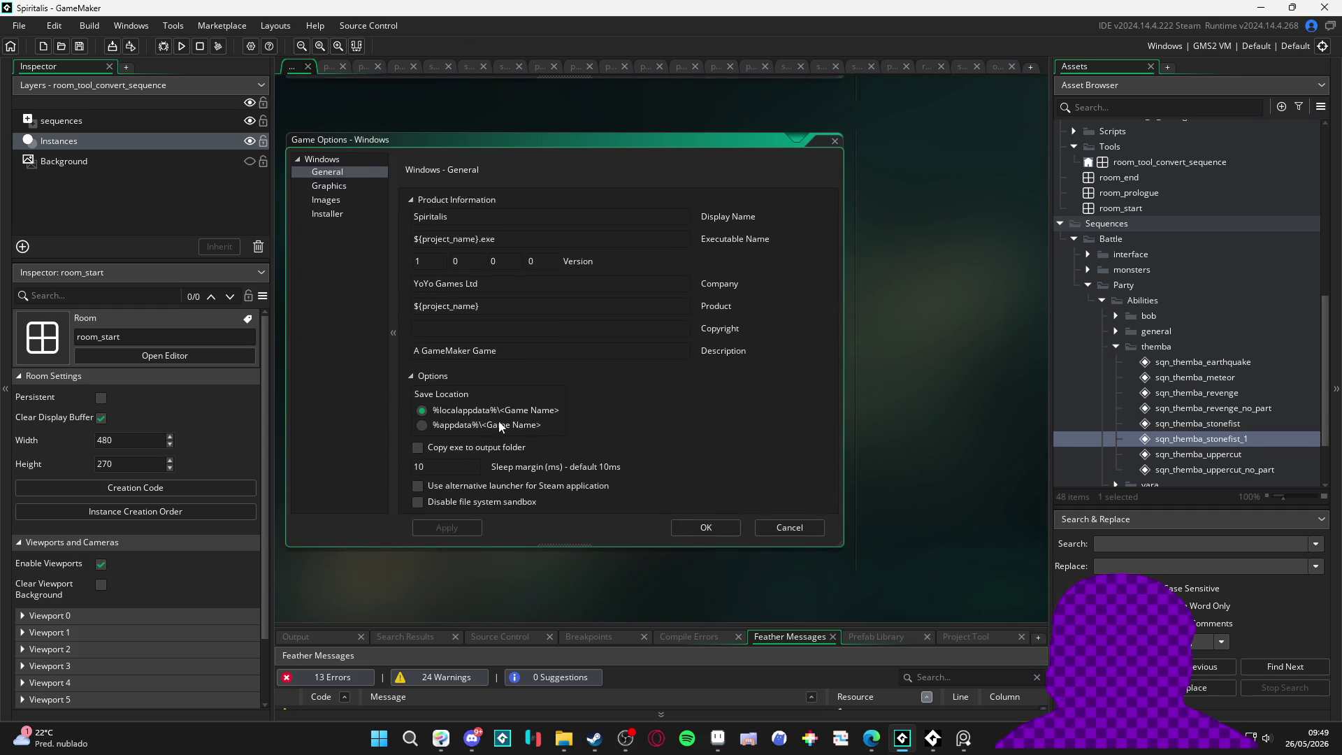
click(467, 443)
click(468, 444)
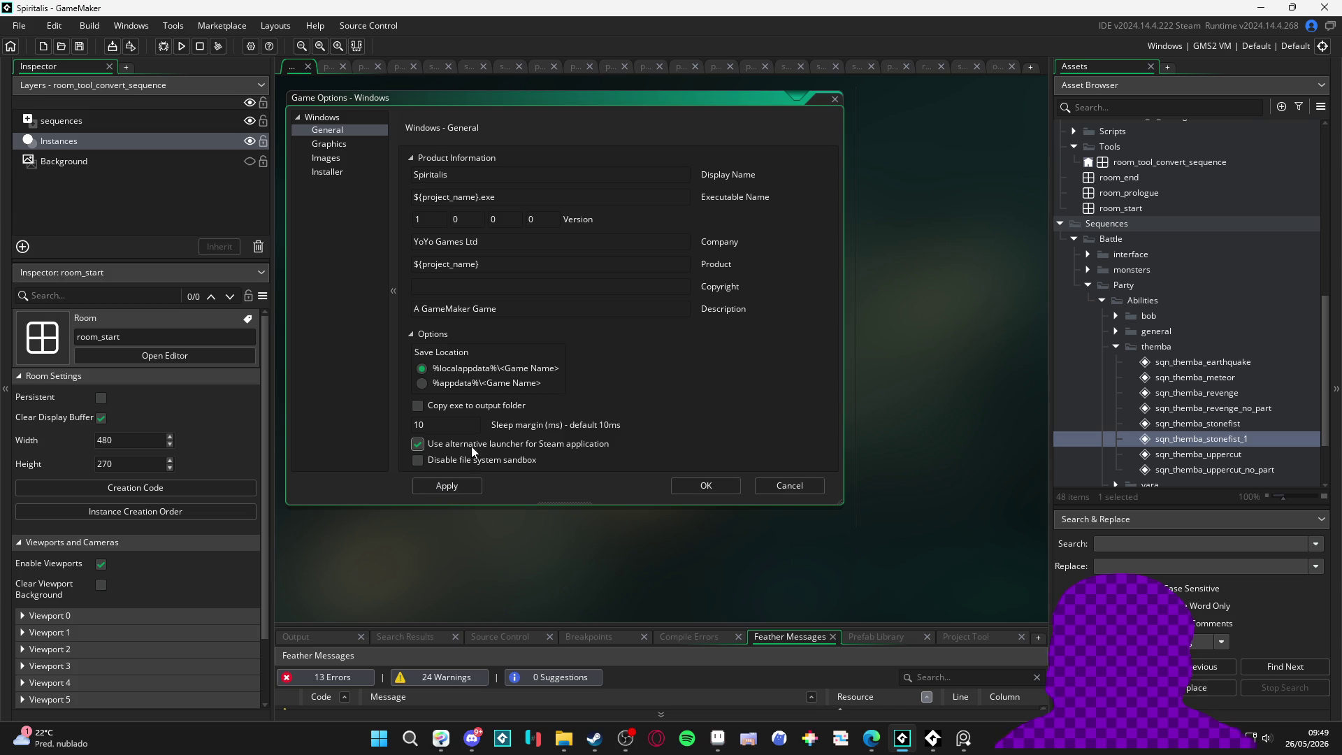
click(451, 485)
click(996, 69)
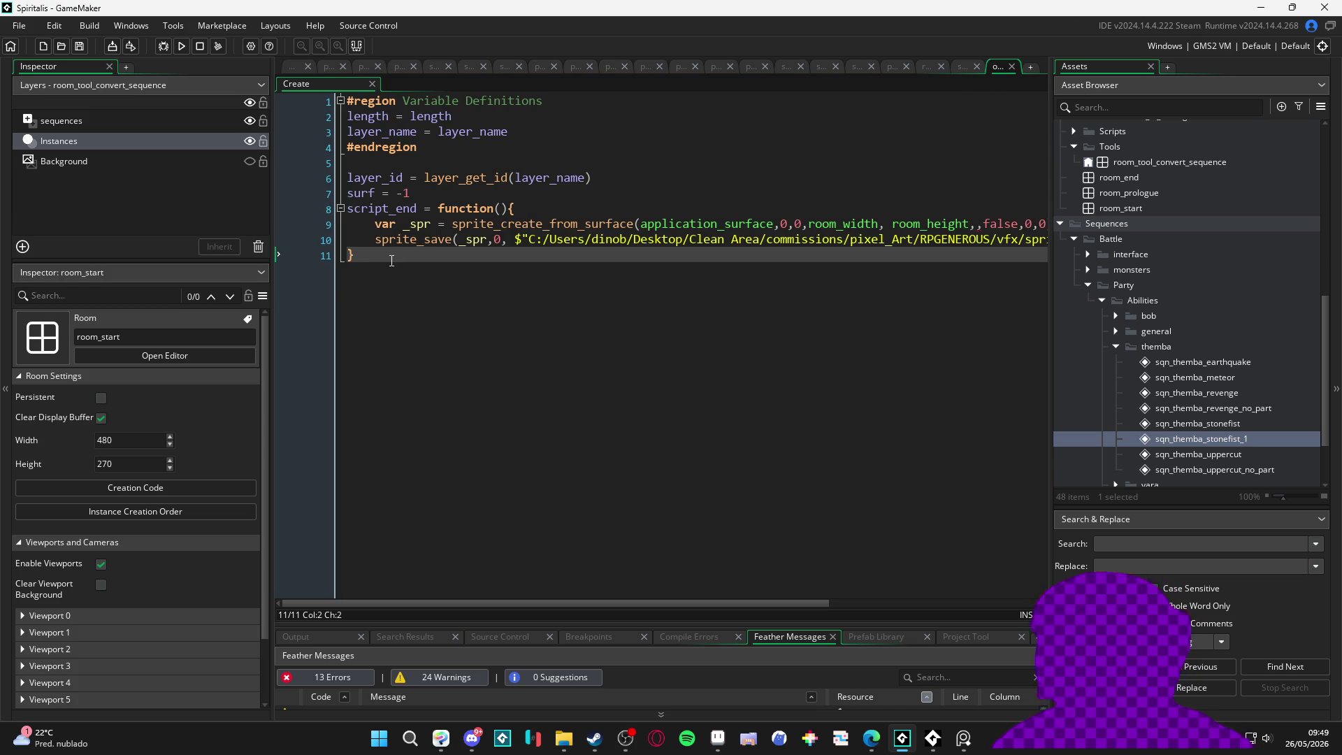
Step: Add blank lines below the function and check that the vfx sprites folder is still empty
key(Return)
key(Return)
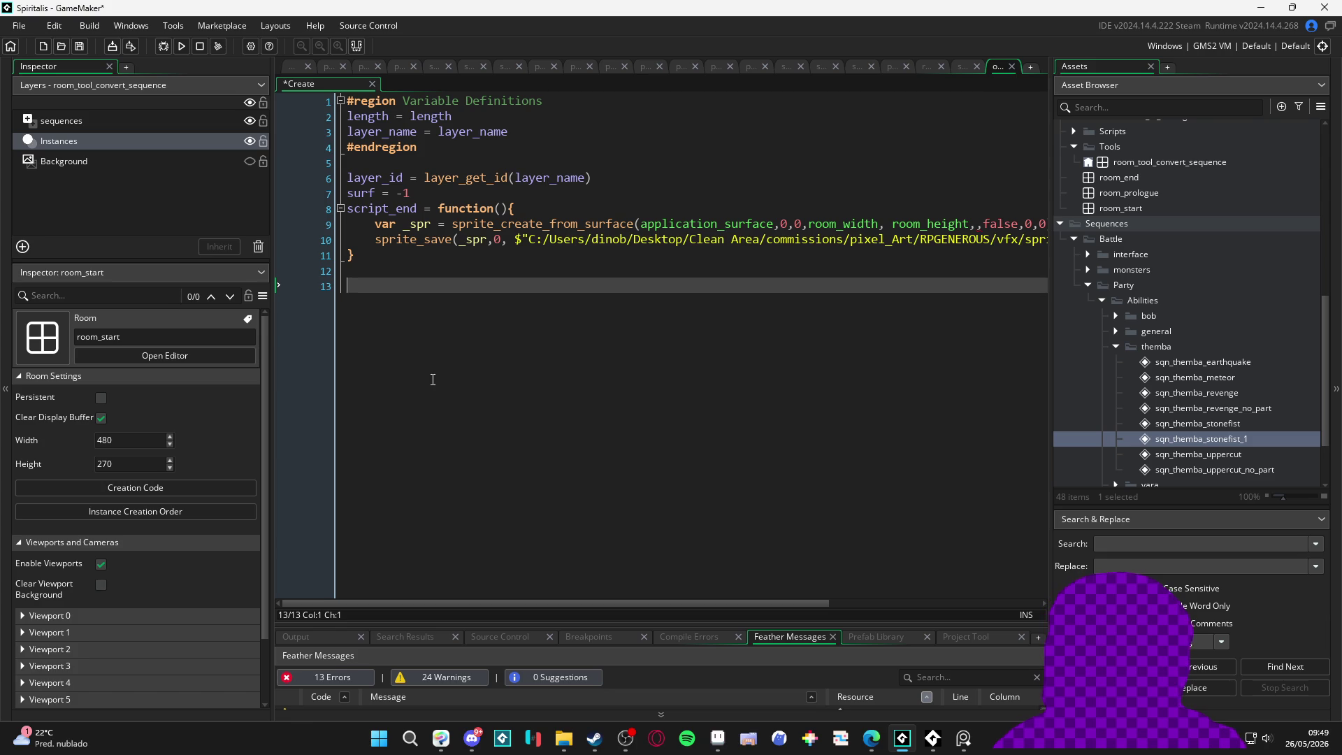
click(574, 739)
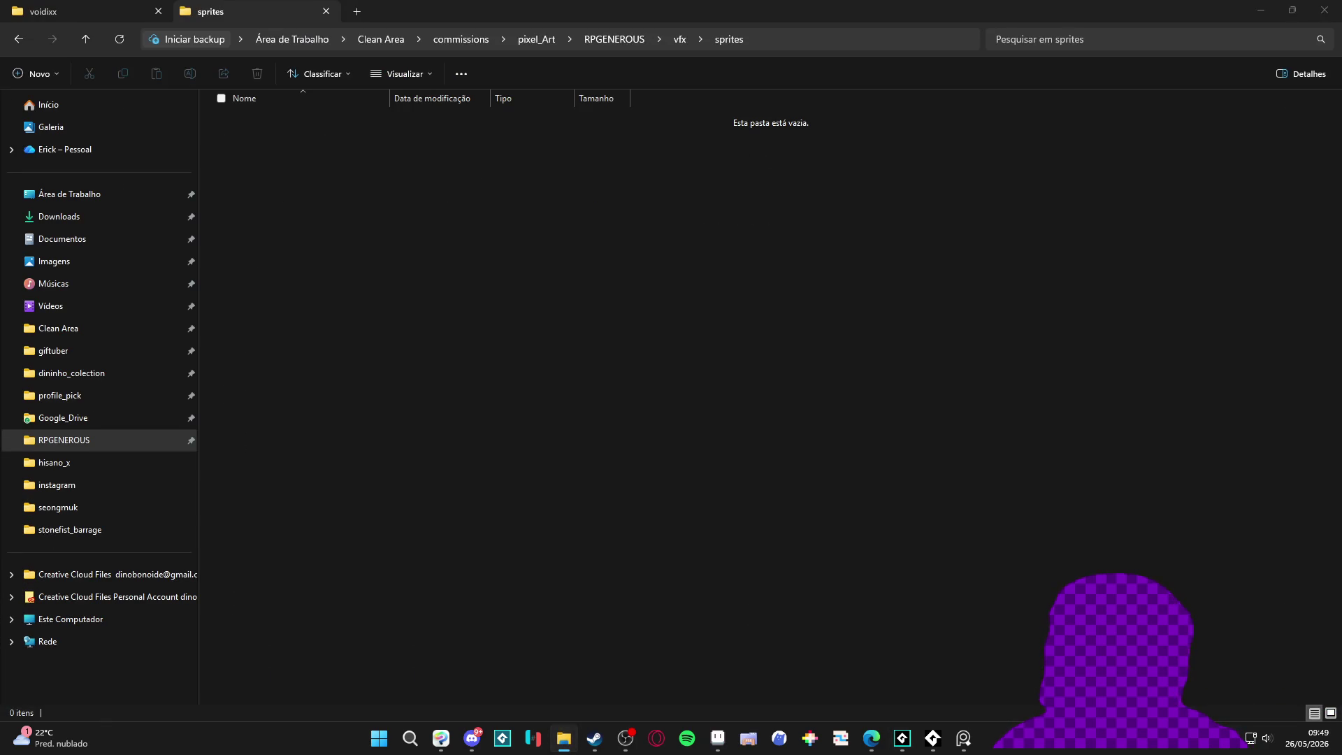
click(565, 739)
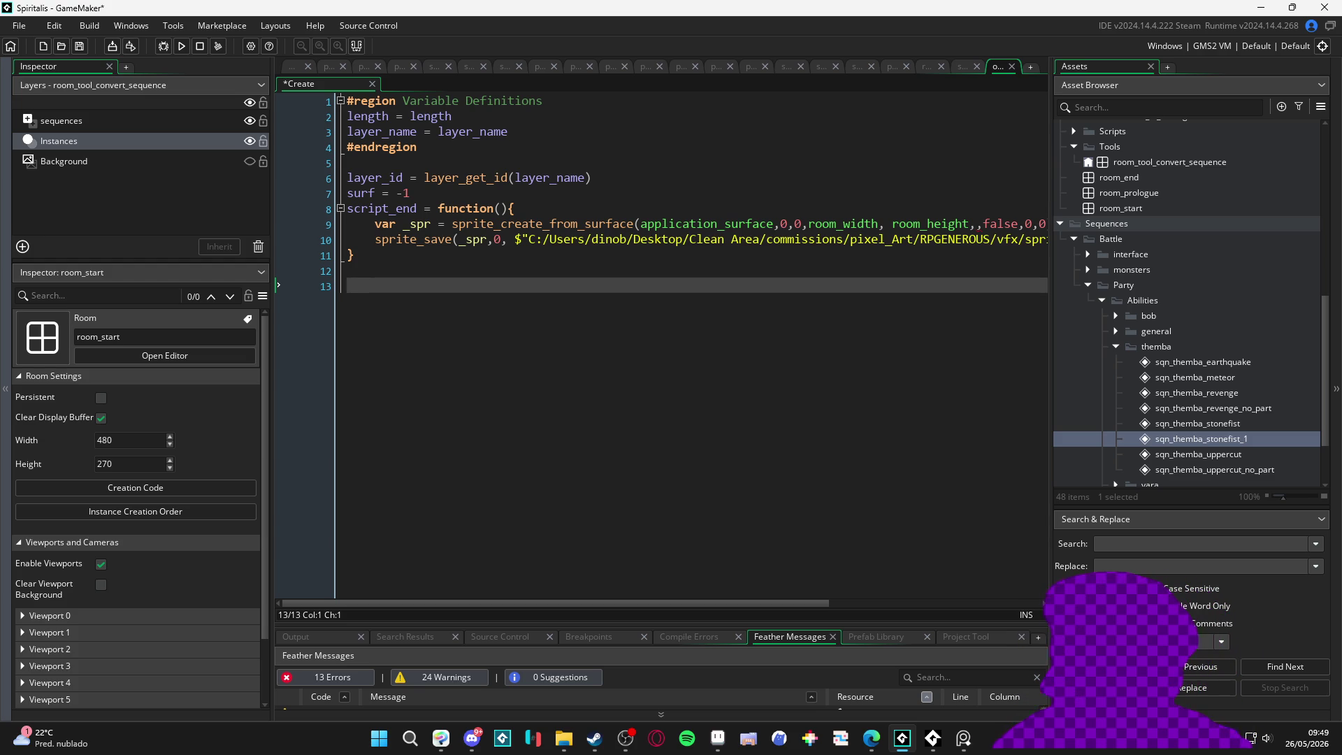
key(alt+Tab)
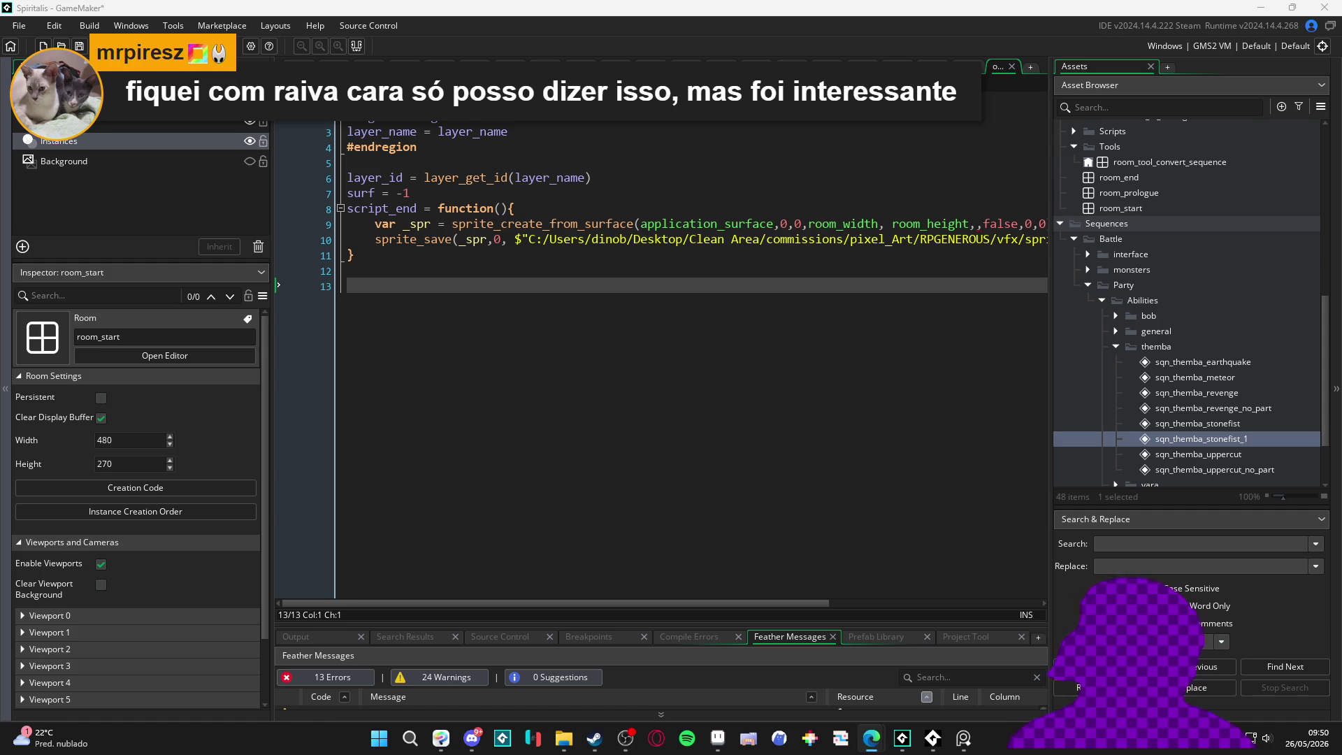
click(304, 341)
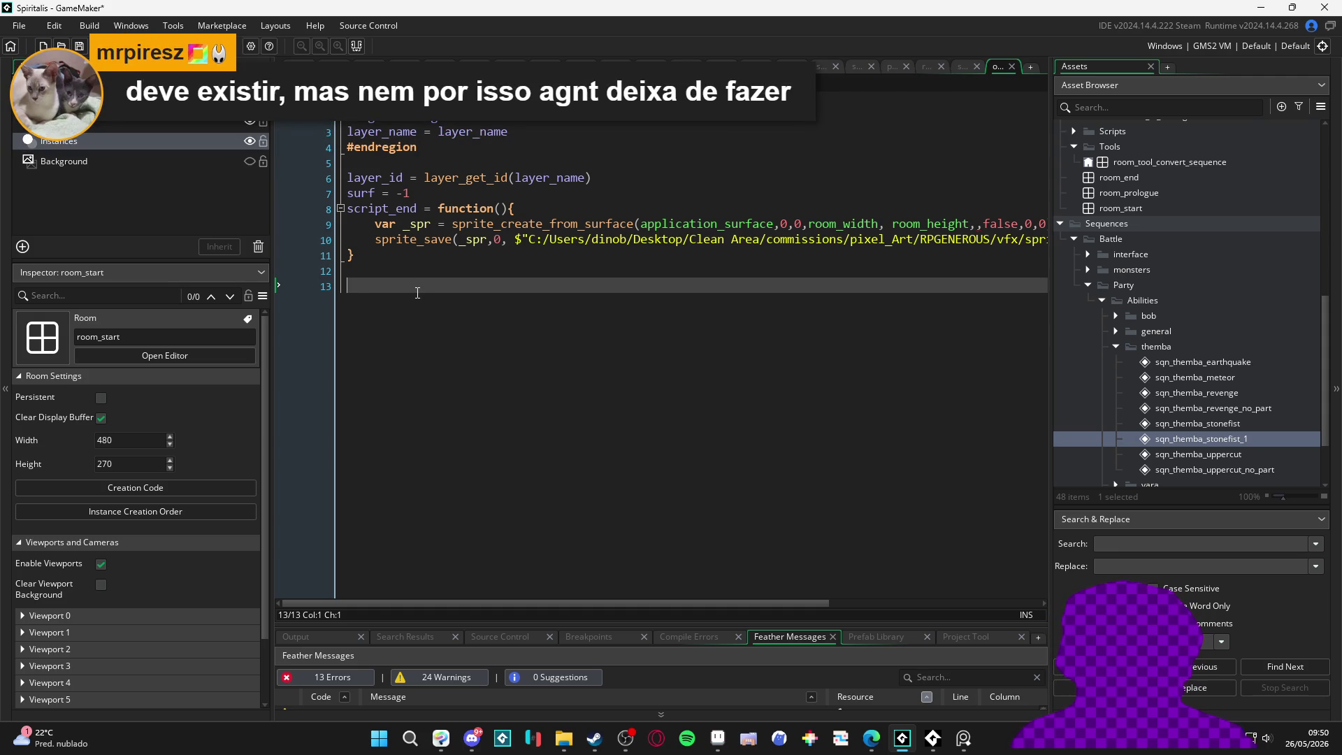
Step: On line 13, add layer_script_end(layer_id, script_end)
text(layer_scr)
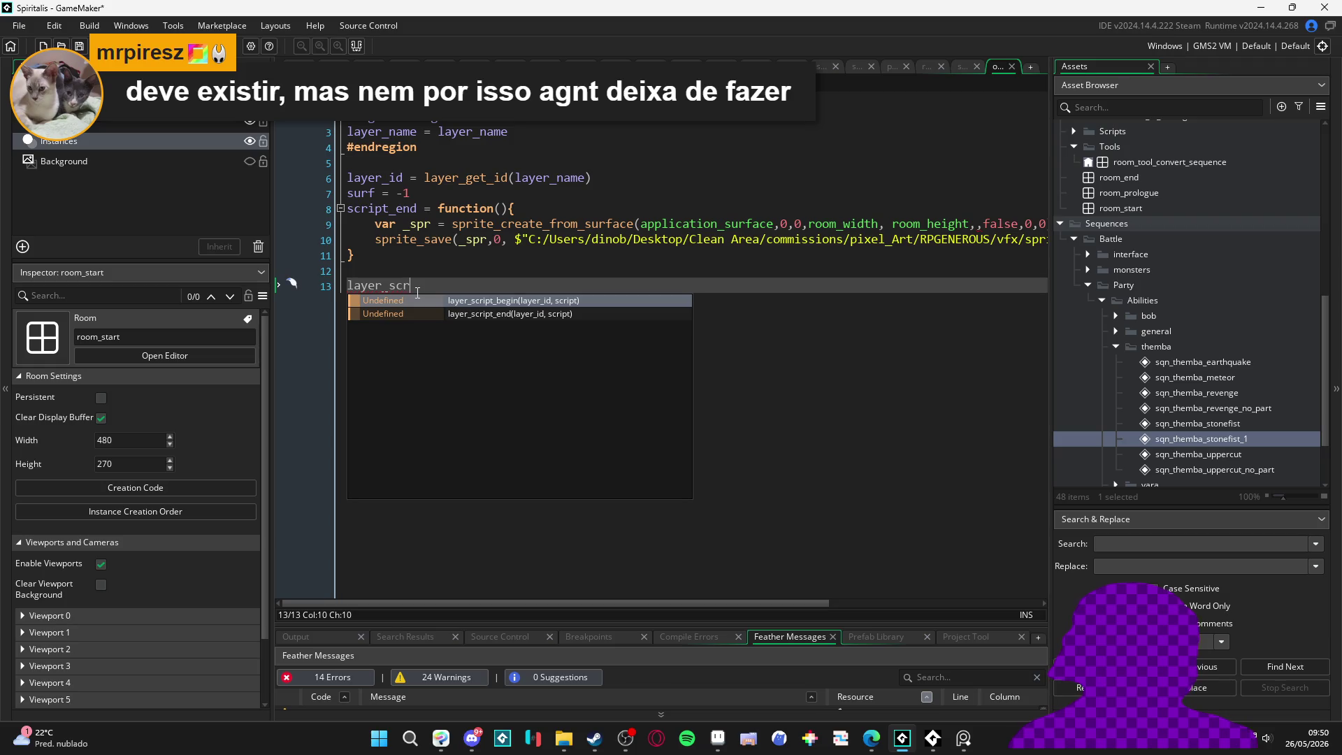
key(Down)
key(Return)
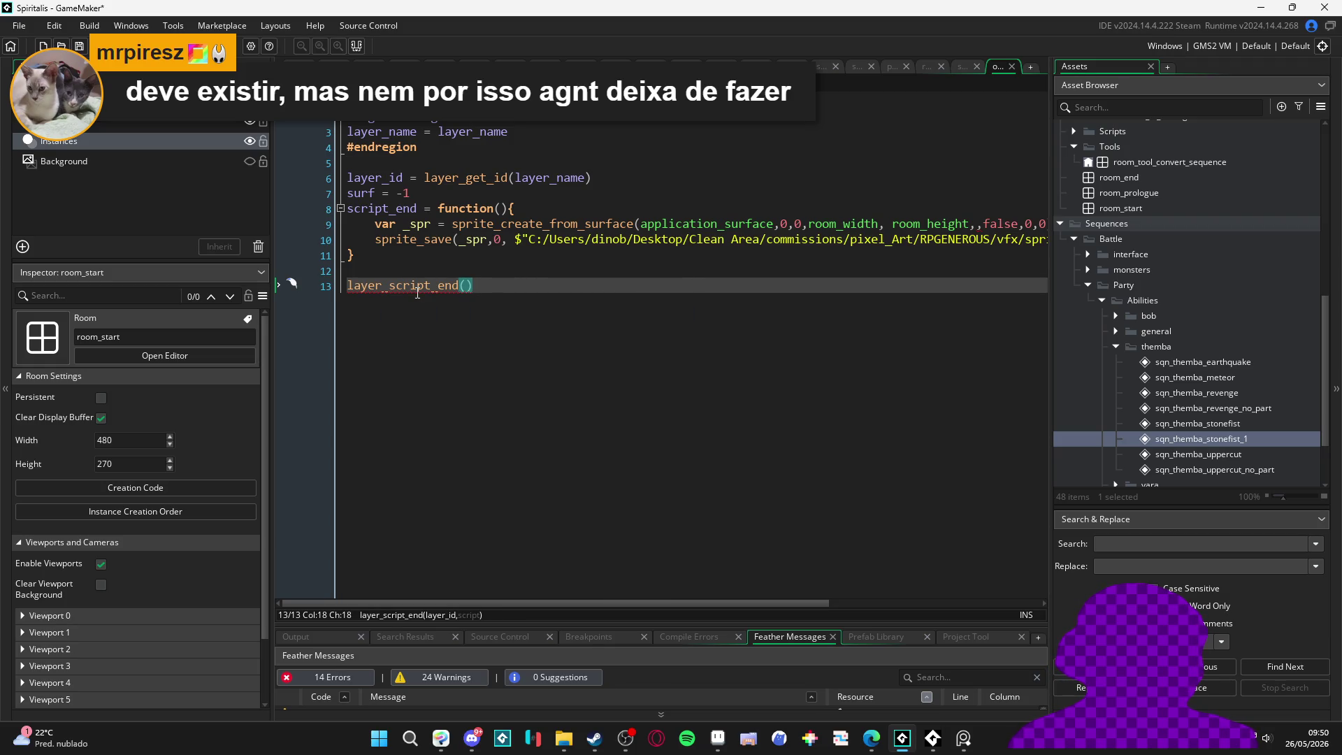
text(layer_id)
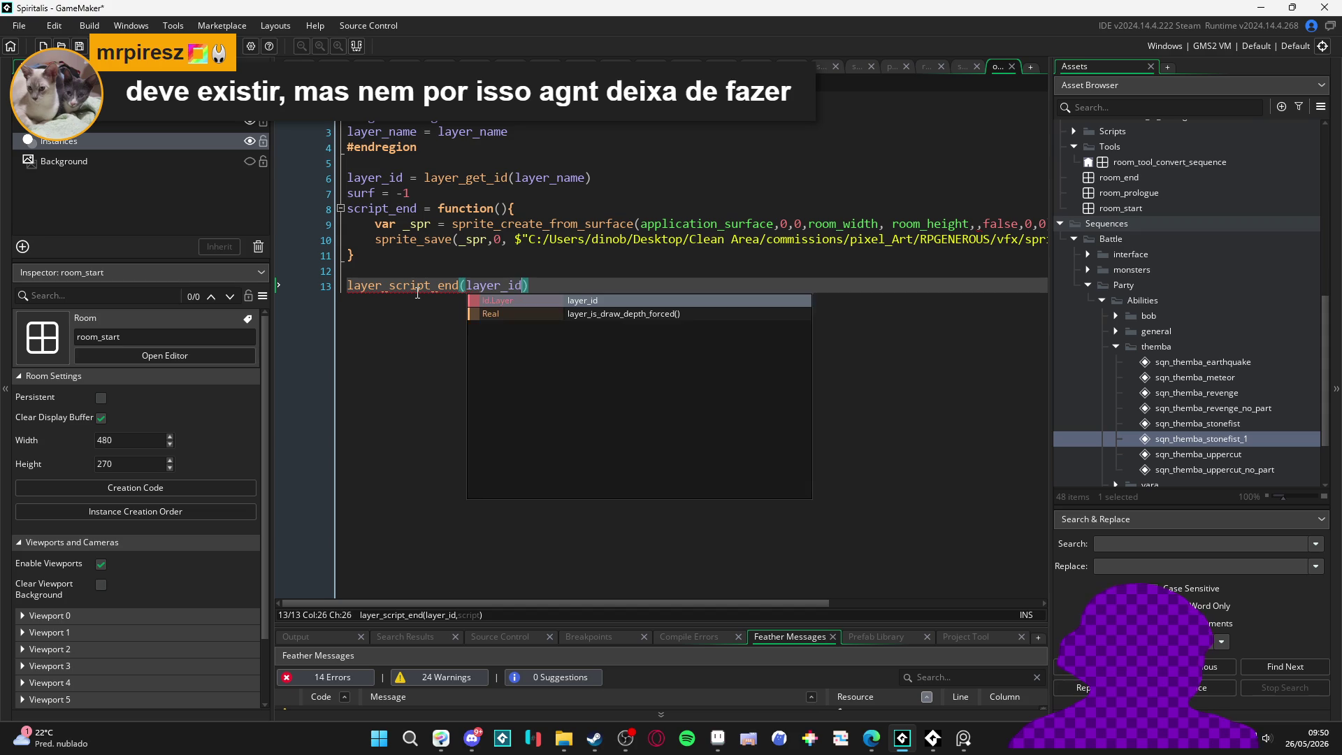
text(, script)
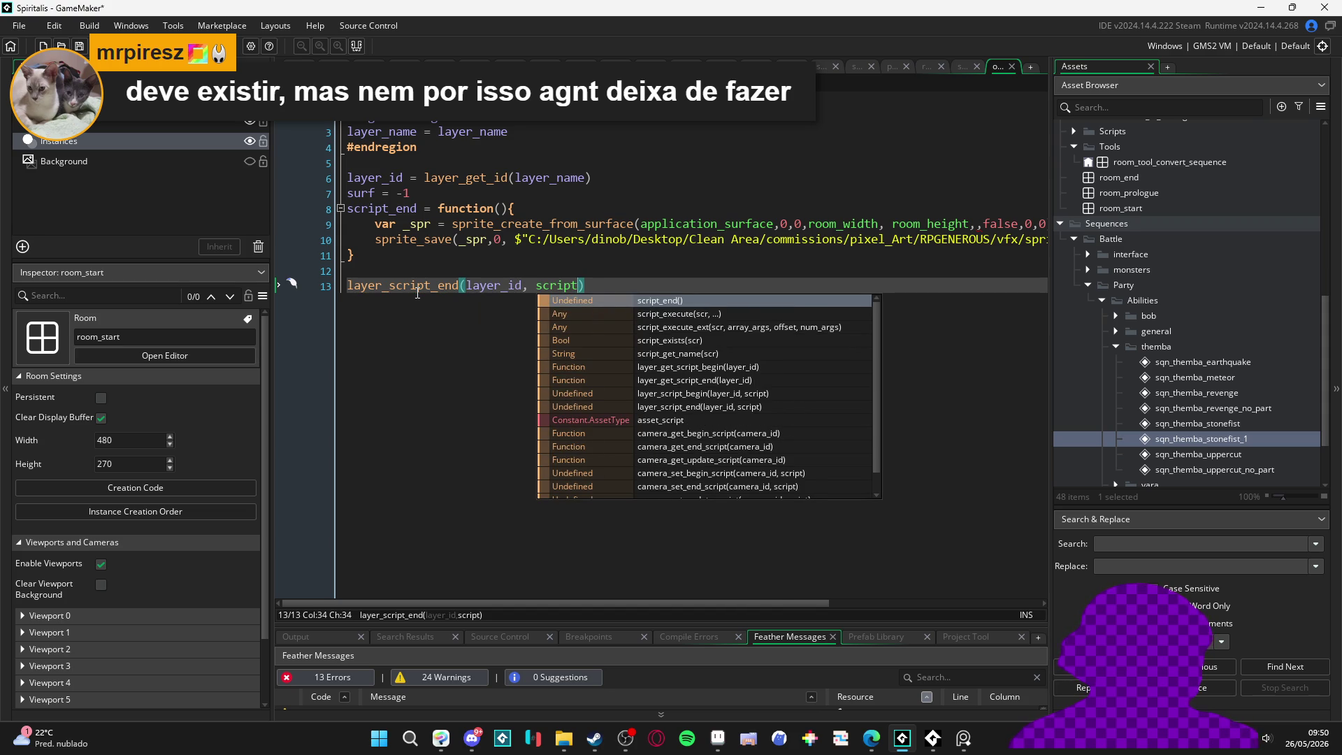
text(_end)
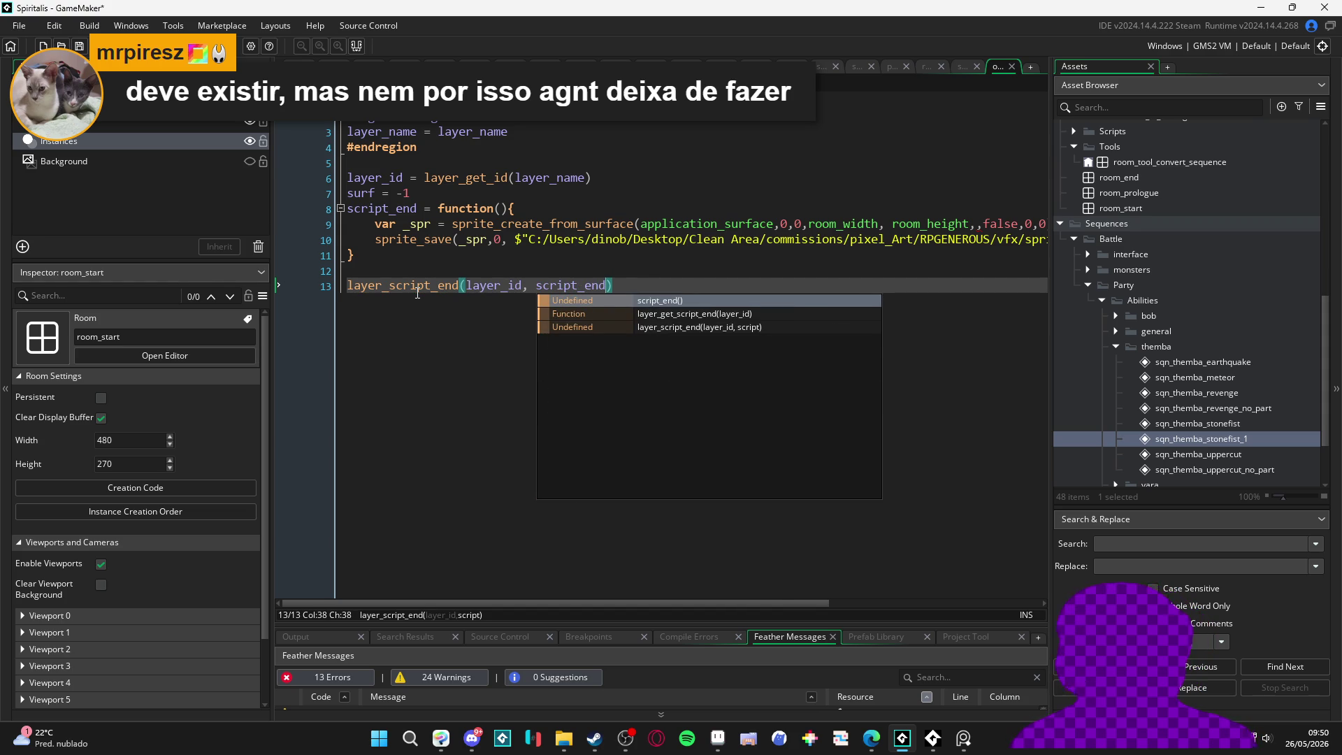
click(638, 285)
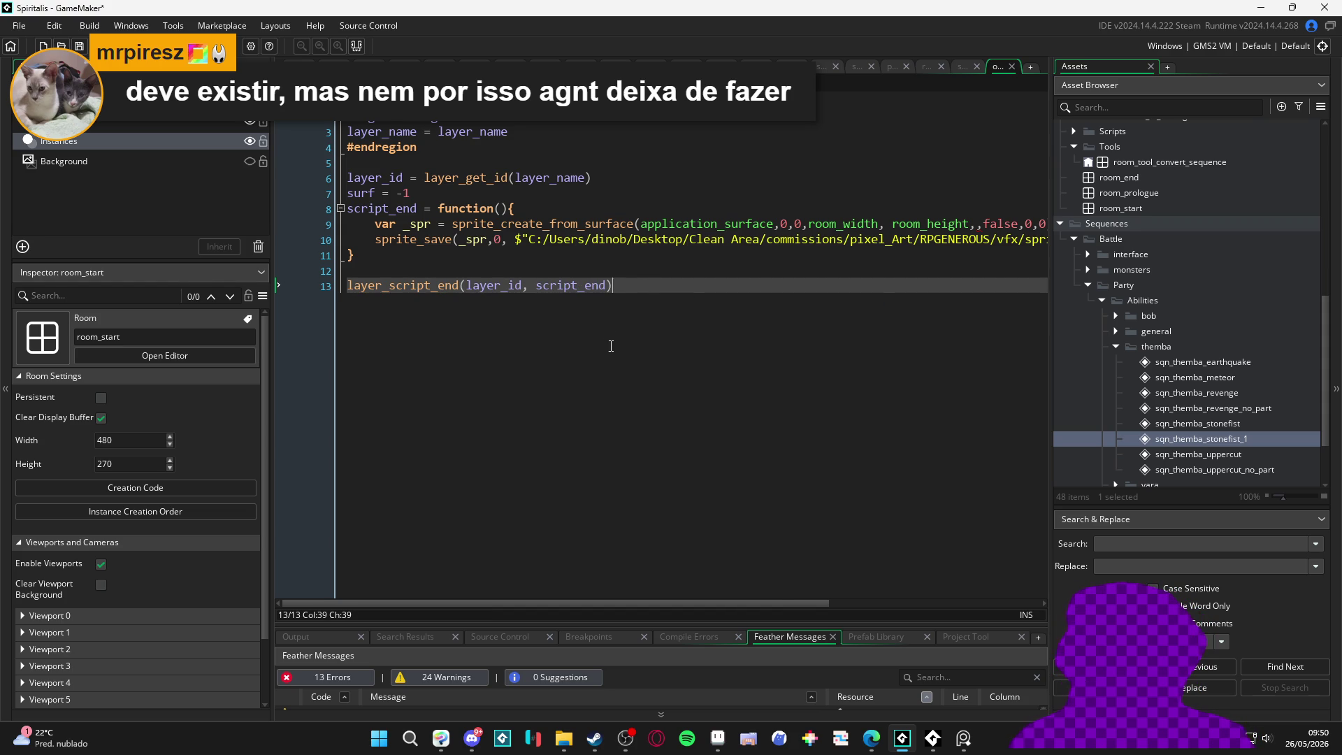
Step: Glance at the browser, return to the code, and run the game with F5
key(alt+Tab)
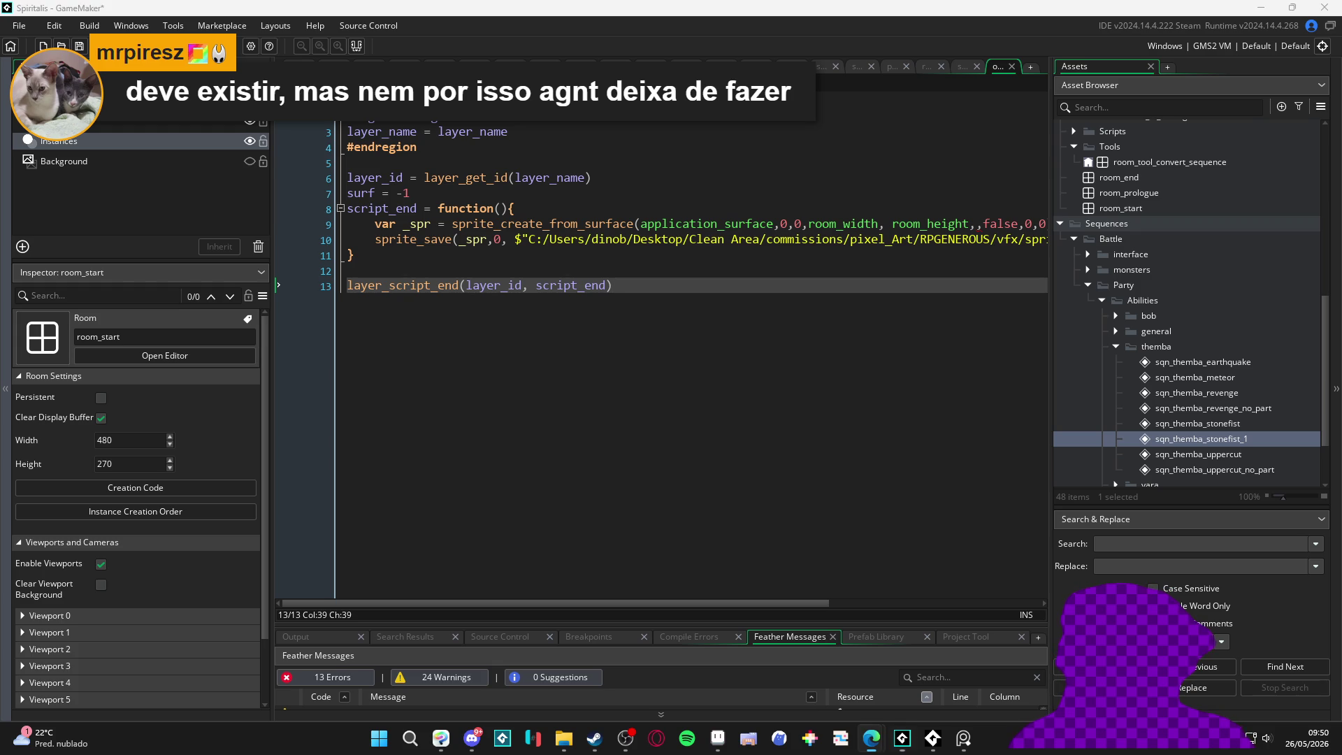
click(621, 299)
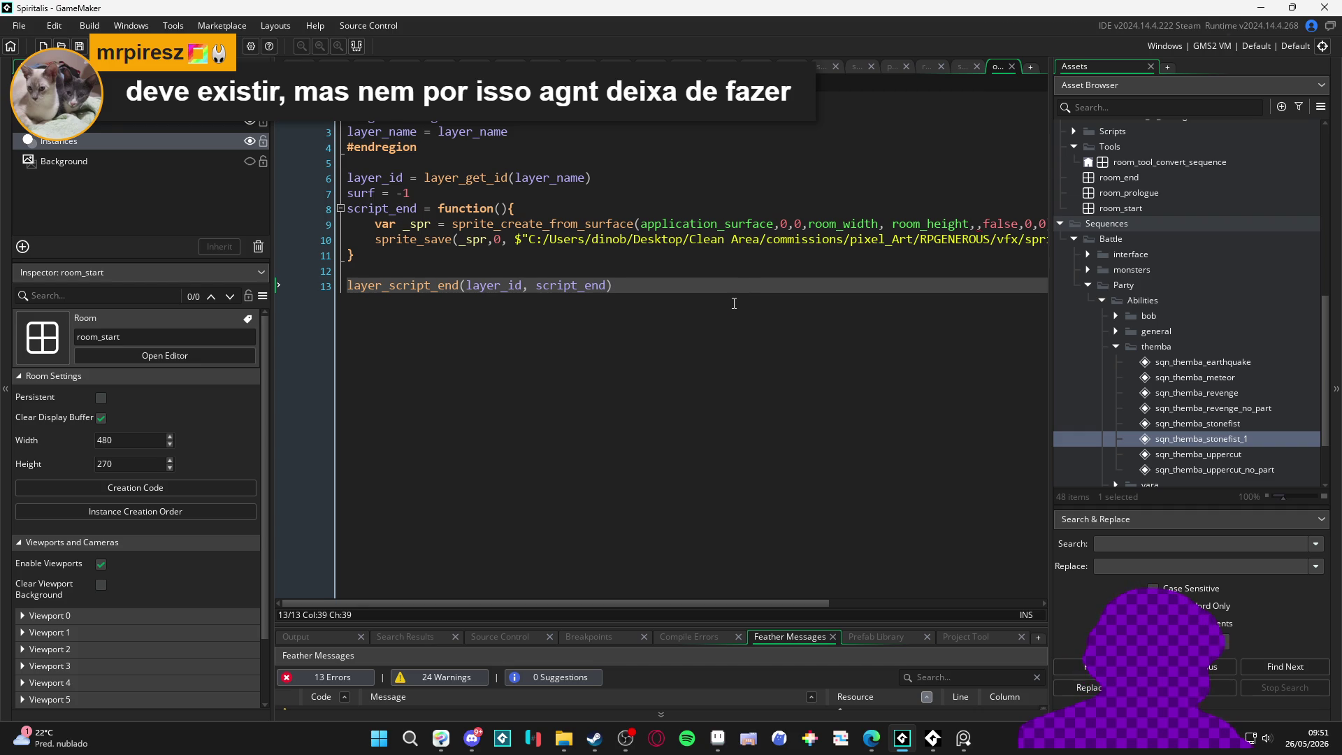
key(F5)
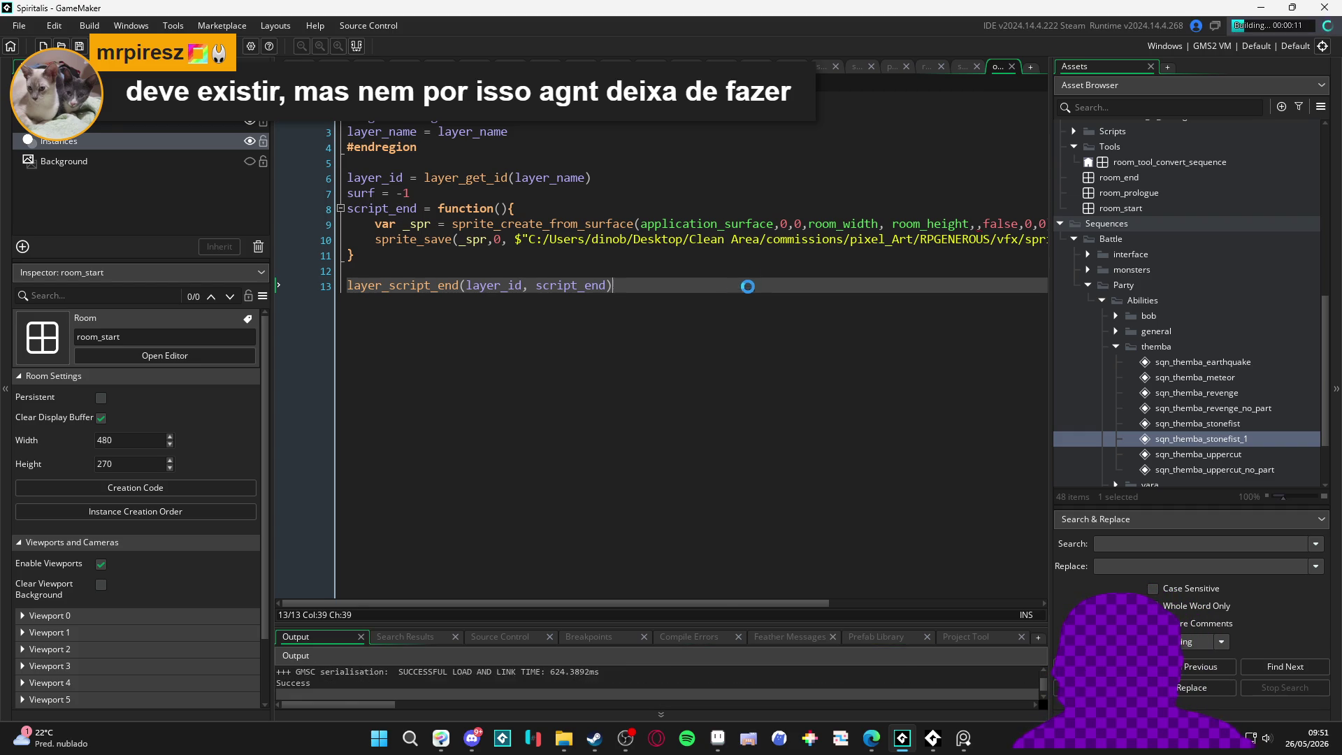
Step: Close the finished game window and switch to the still-empty vfx\sprites output folder
mouse_move(979, 228)
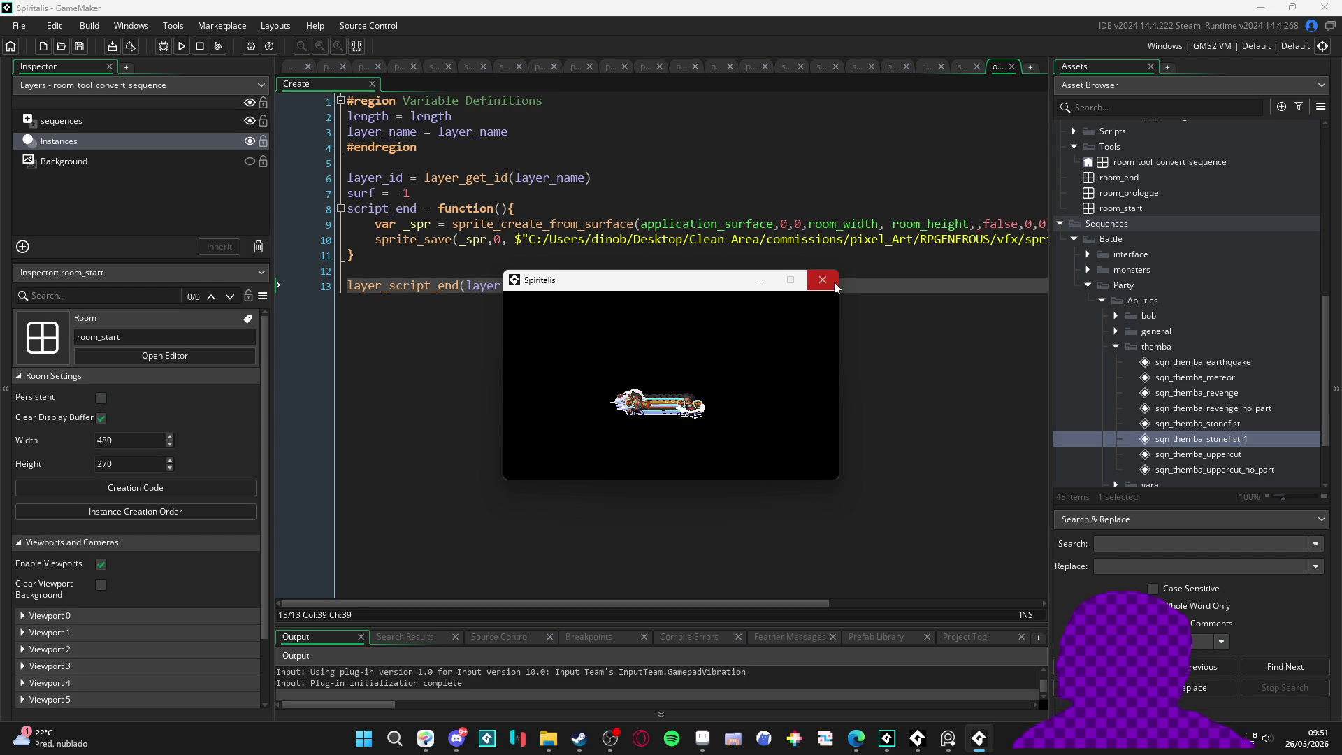
click(834, 283)
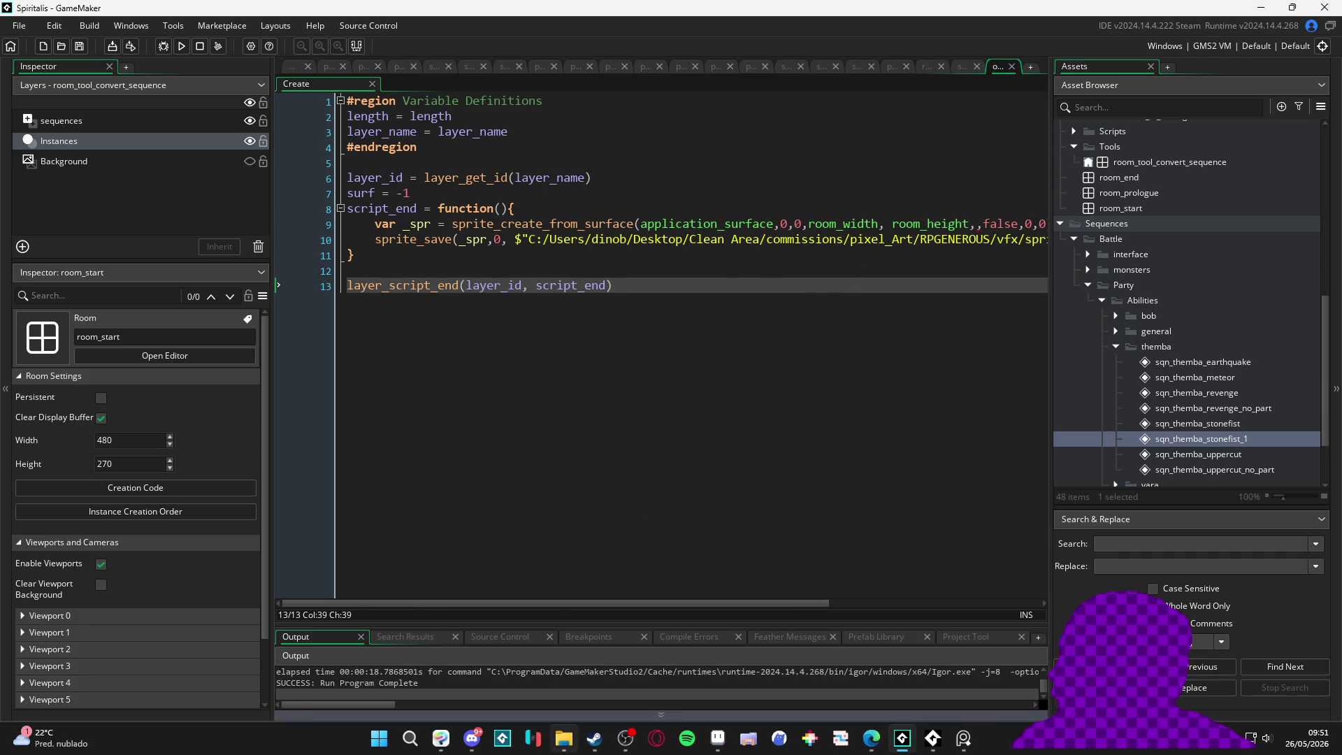
click(564, 739)
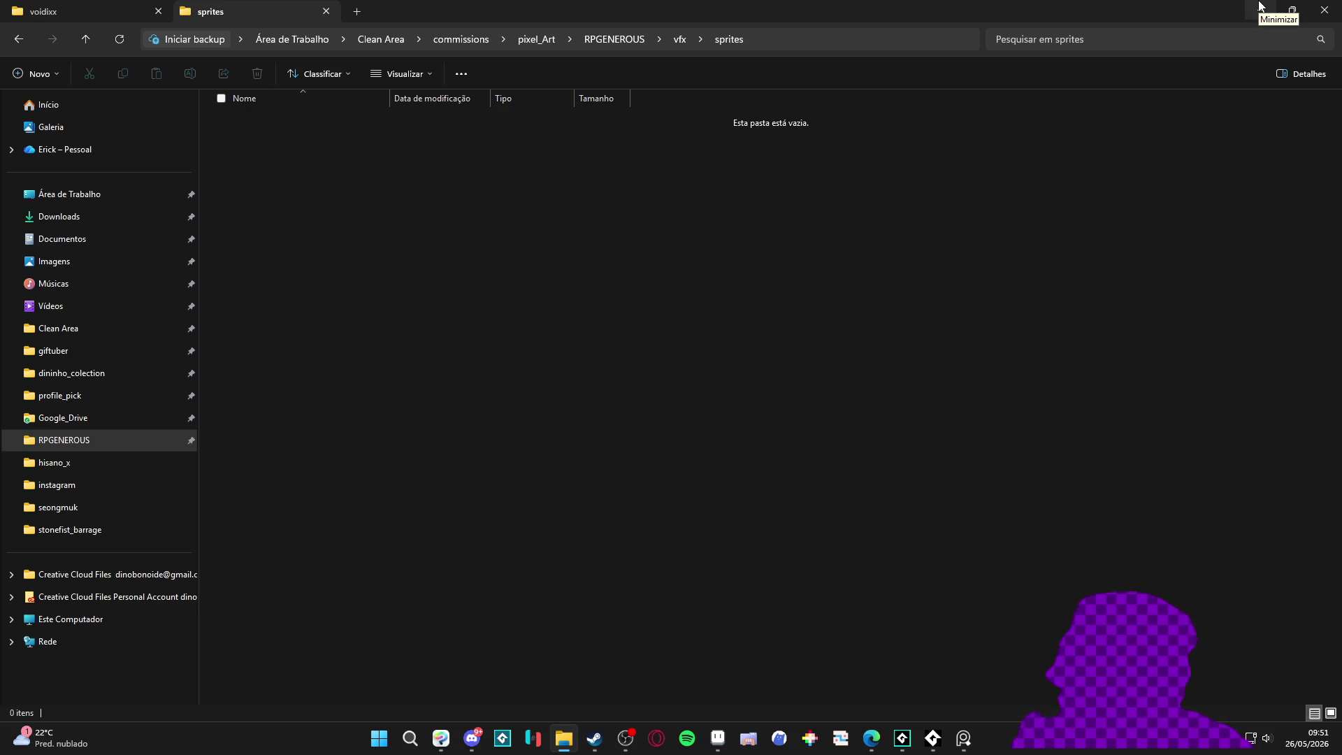
Step: Minimize File Explorer and adjust the splitter between the code editor and Output panel
click(1260, 5)
drag(570, 578, 576, 388)
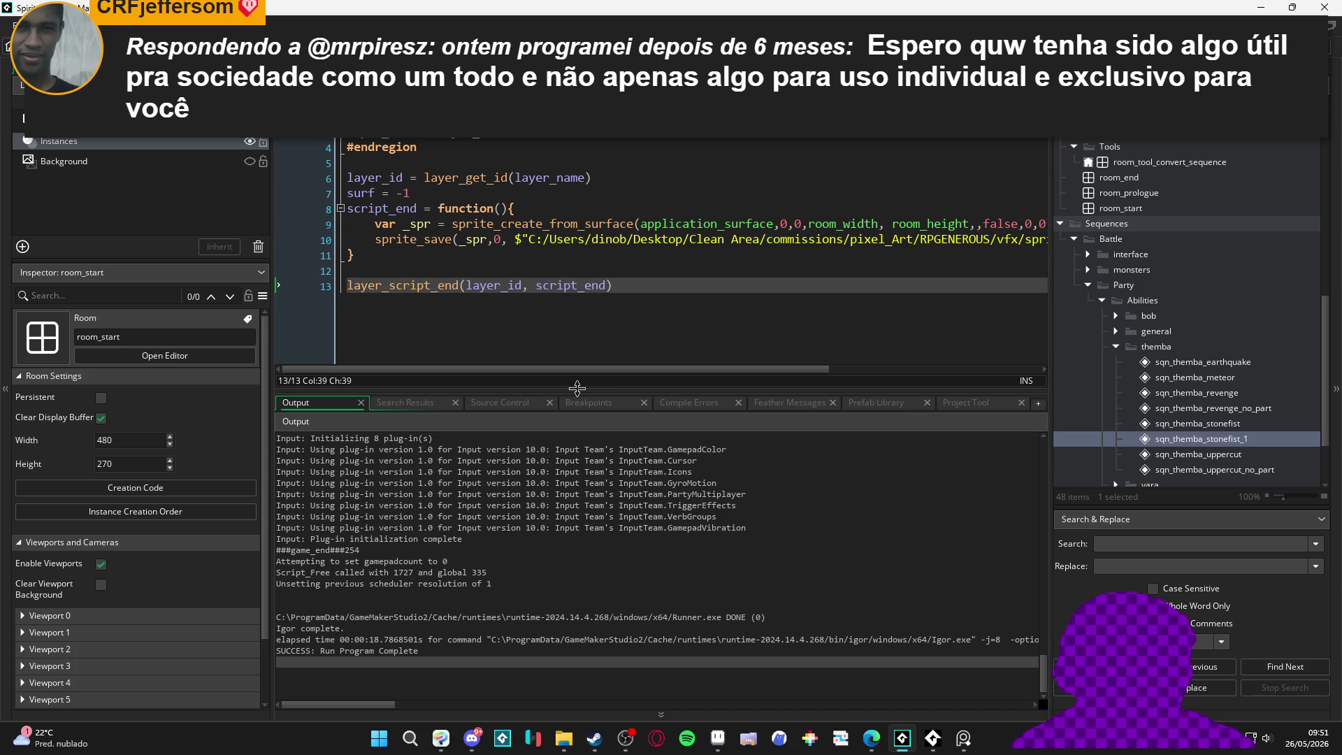
drag(576, 388, 615, 551)
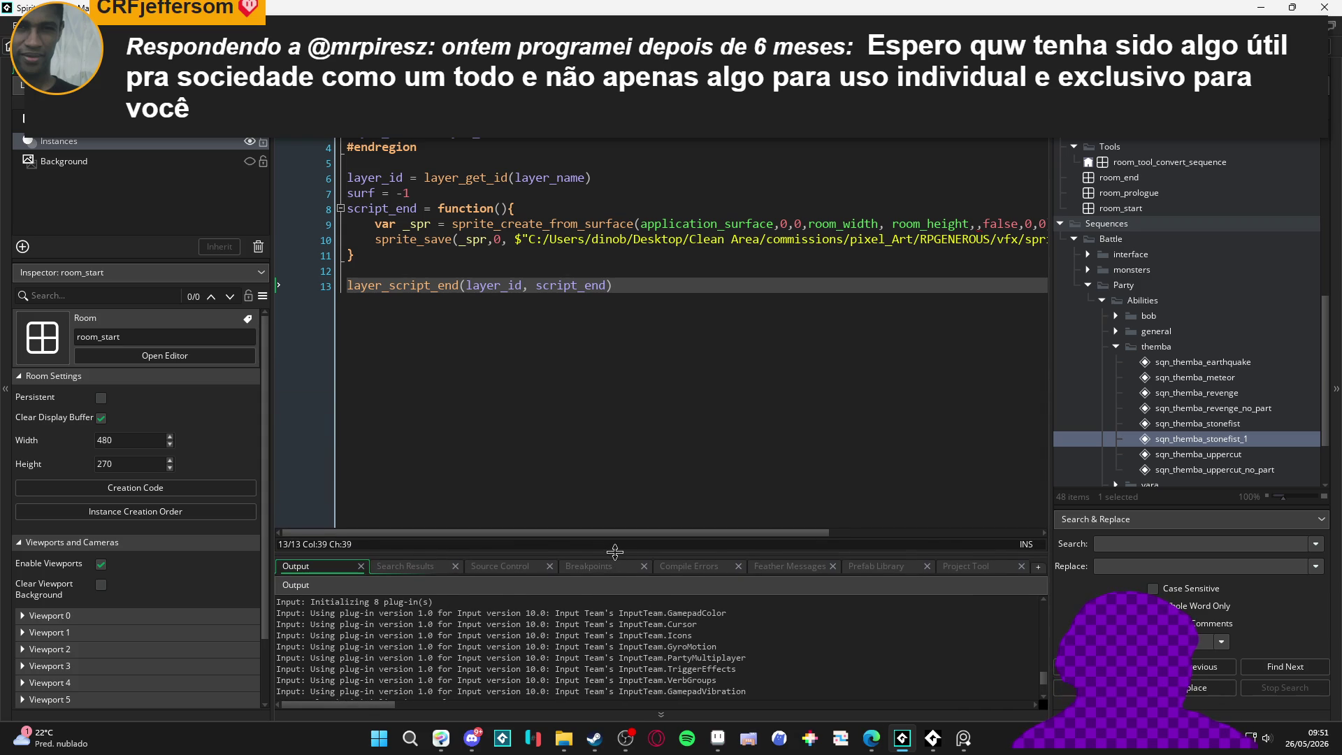
drag(615, 551, 617, 550)
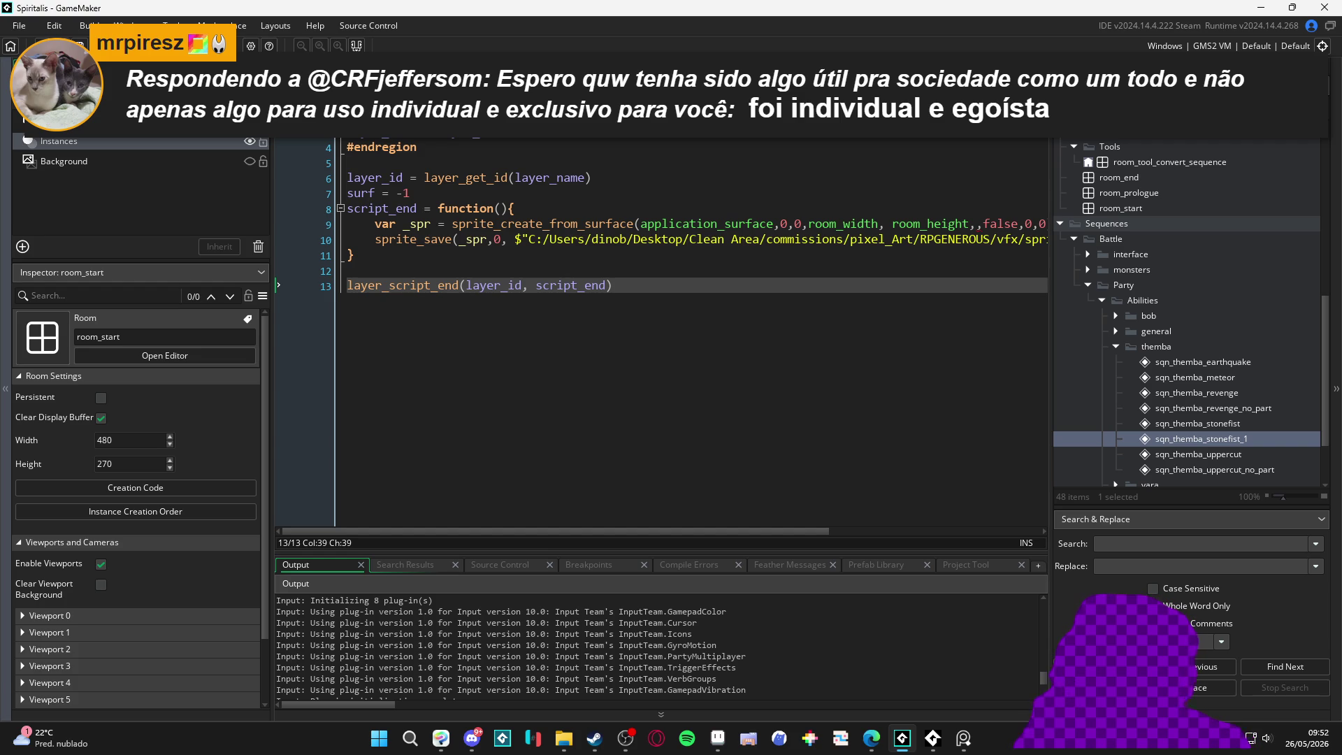
key(alt+Tab)
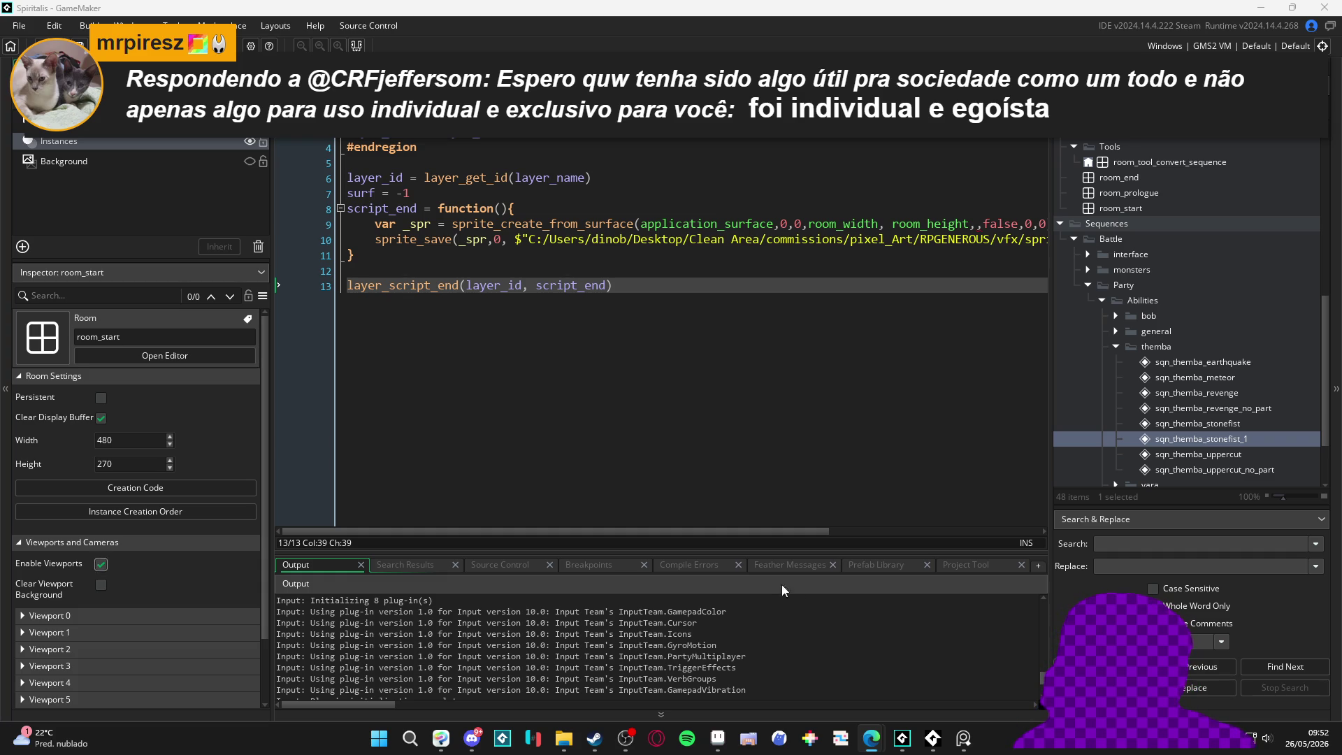
drag(733, 531, 978, 555)
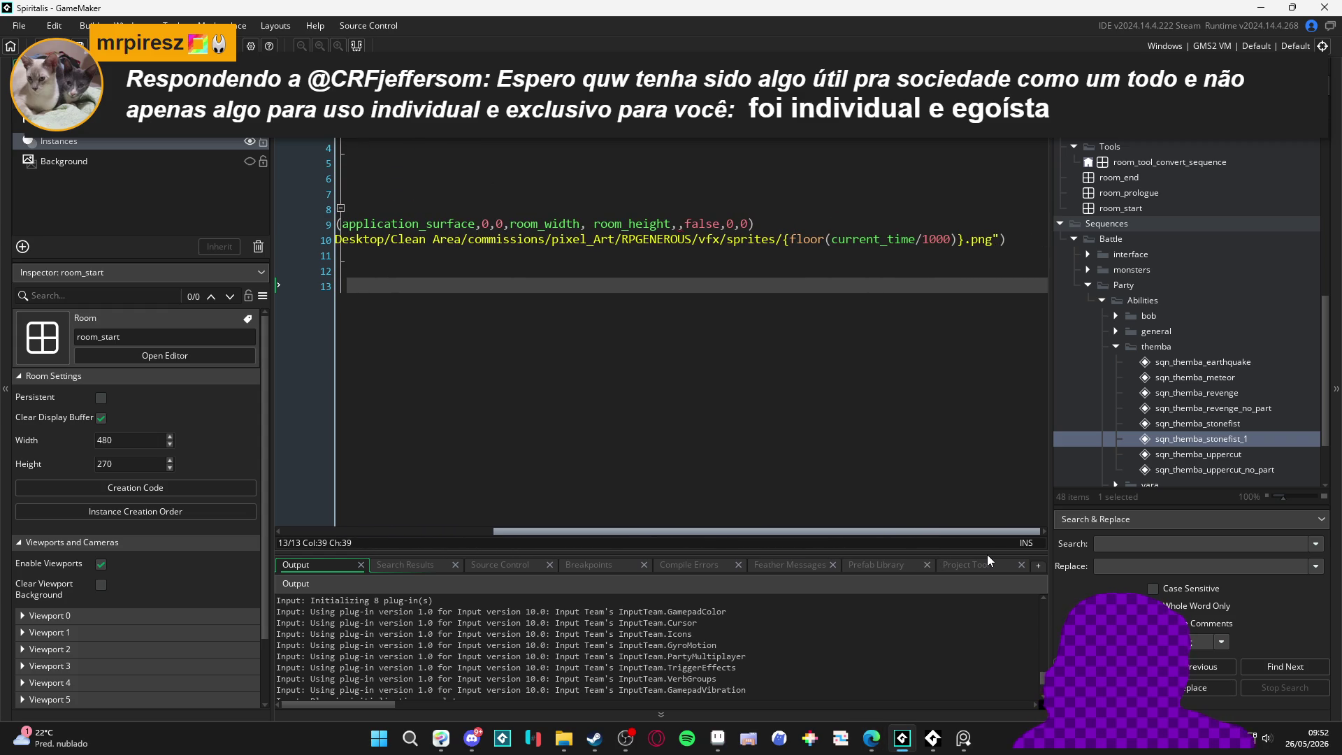
Step: Reopen the sprites output folder to view its full path, then minimize it
mouse_move(872, 738)
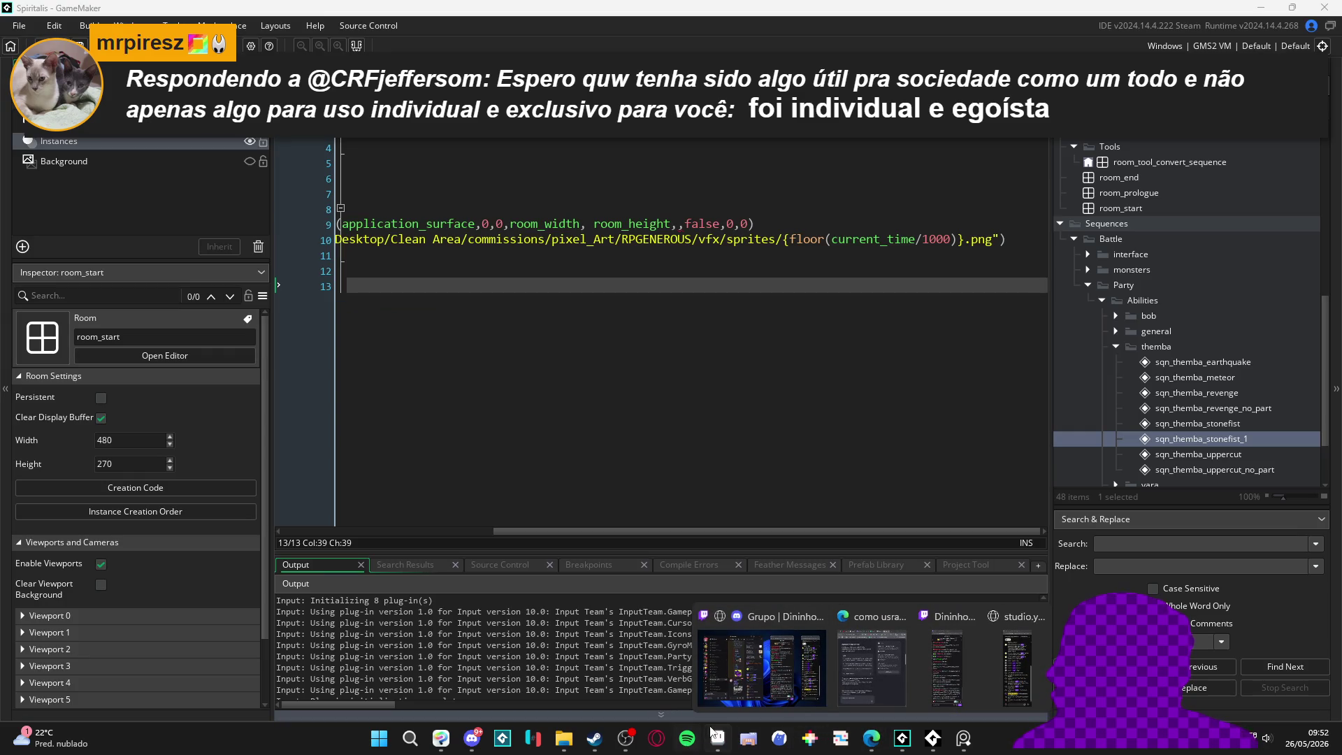
click(564, 738)
click(858, 40)
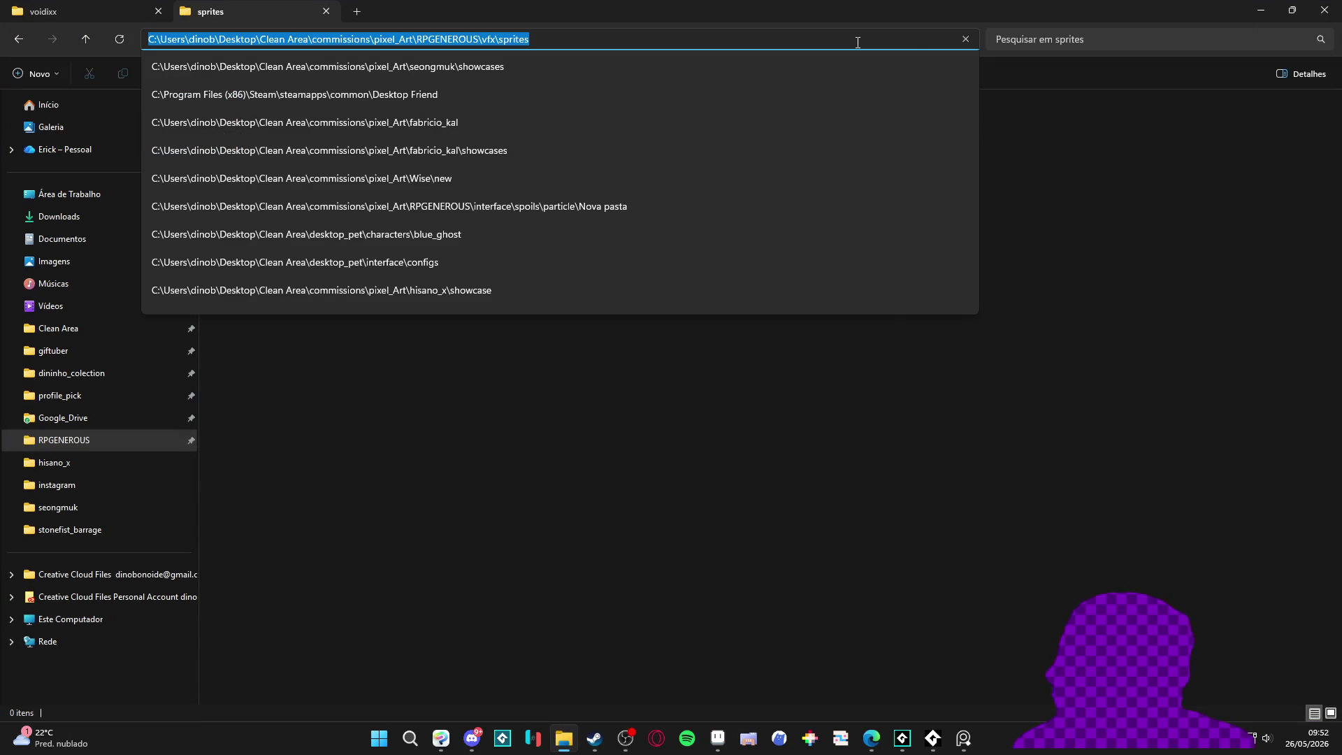
click(1261, 10)
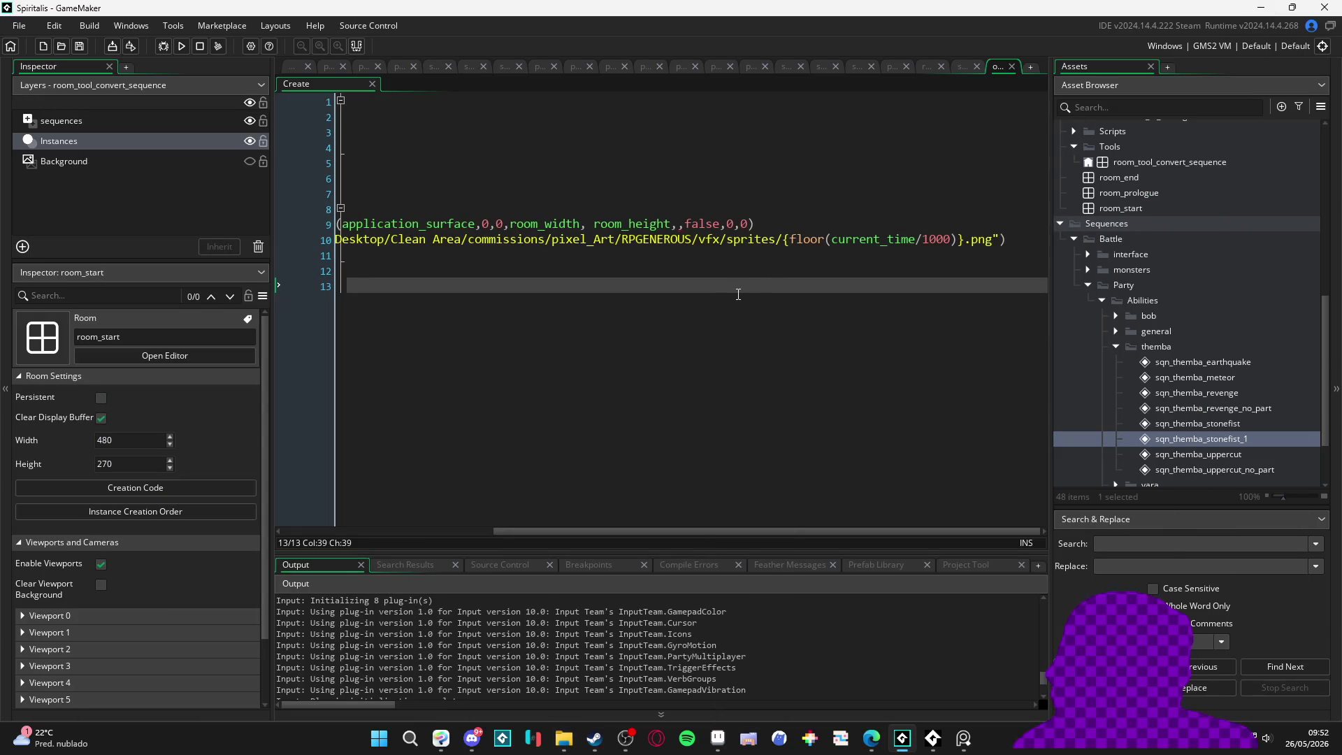
Step: Type false into line 9's empty sprite_create_from_surface argument, then scroll back left
click(681, 225)
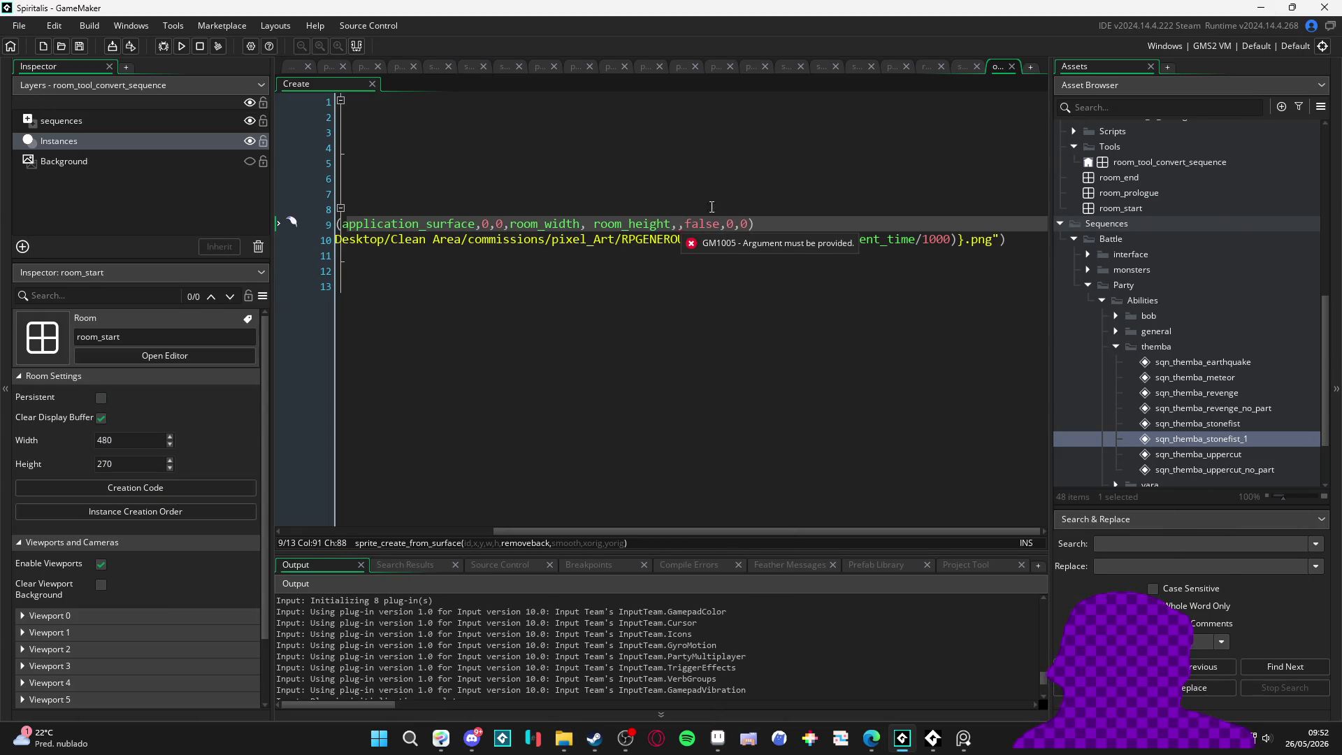
text(false)
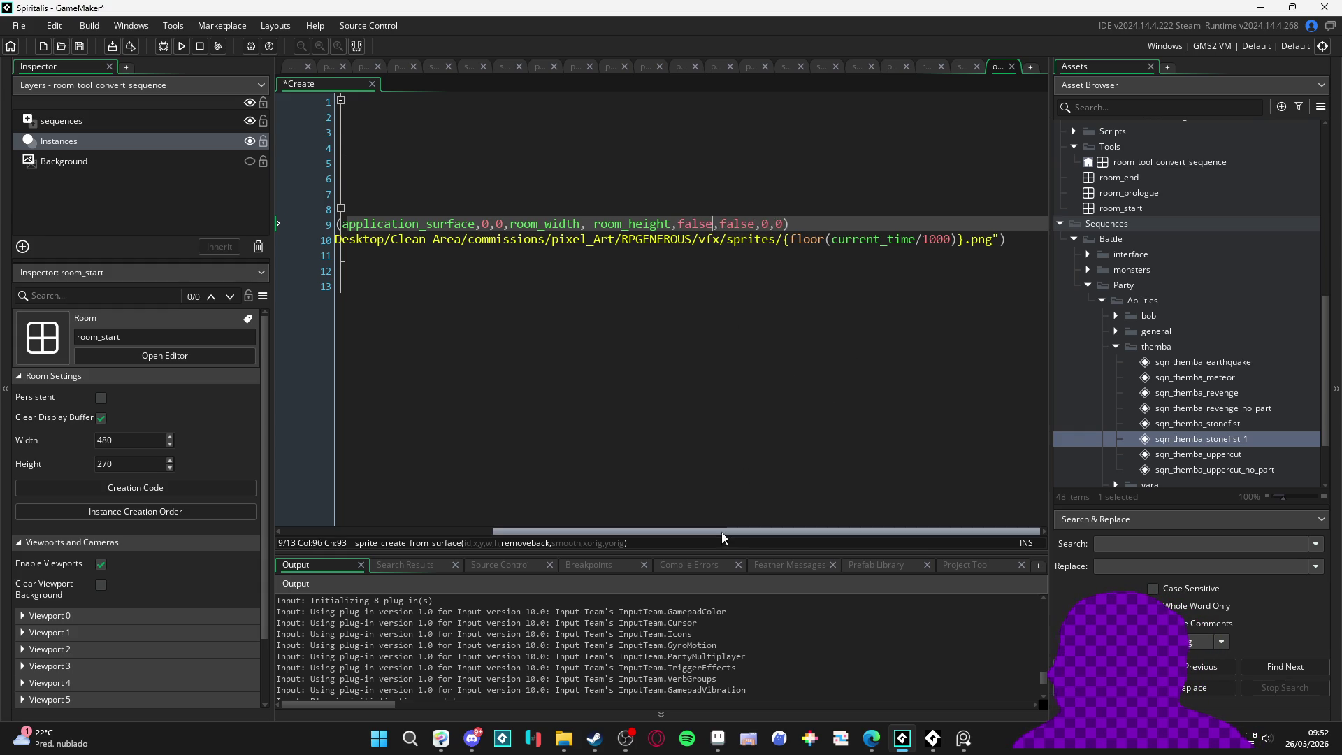
drag(720, 532, 421, 530)
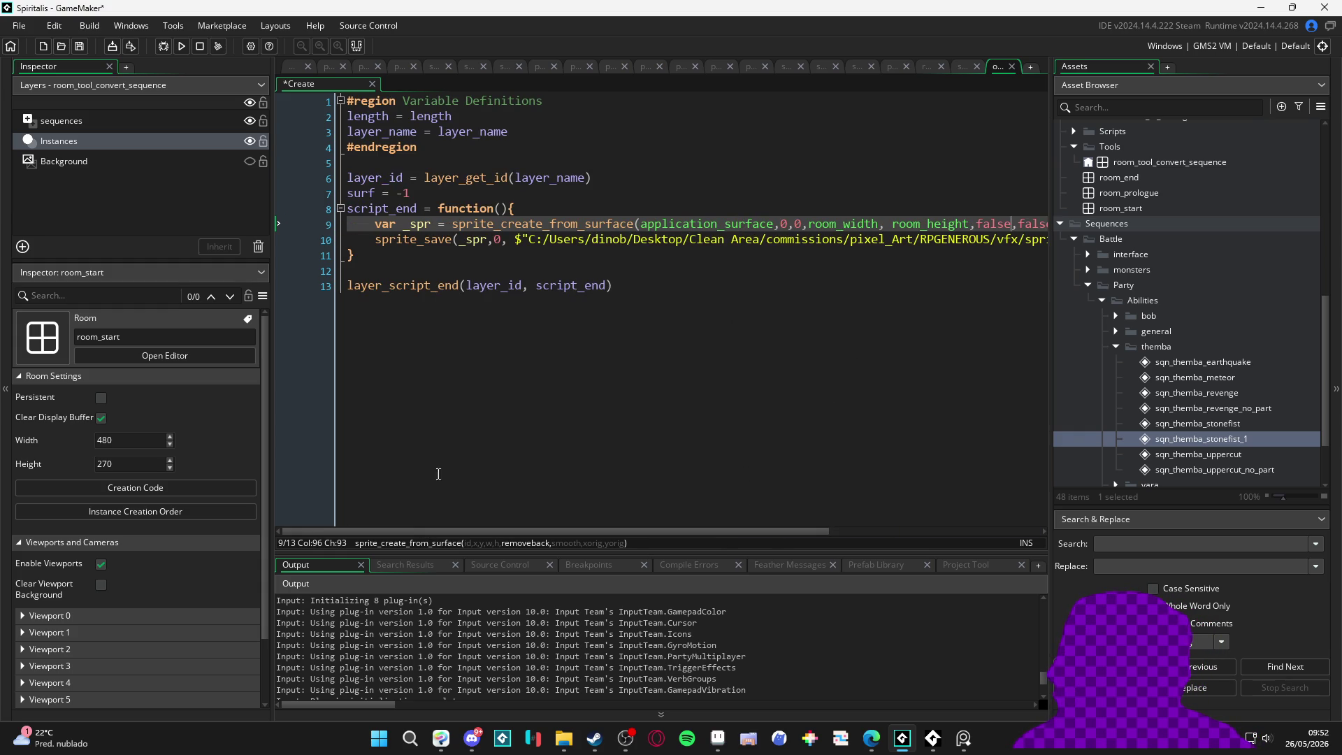
click(517, 292)
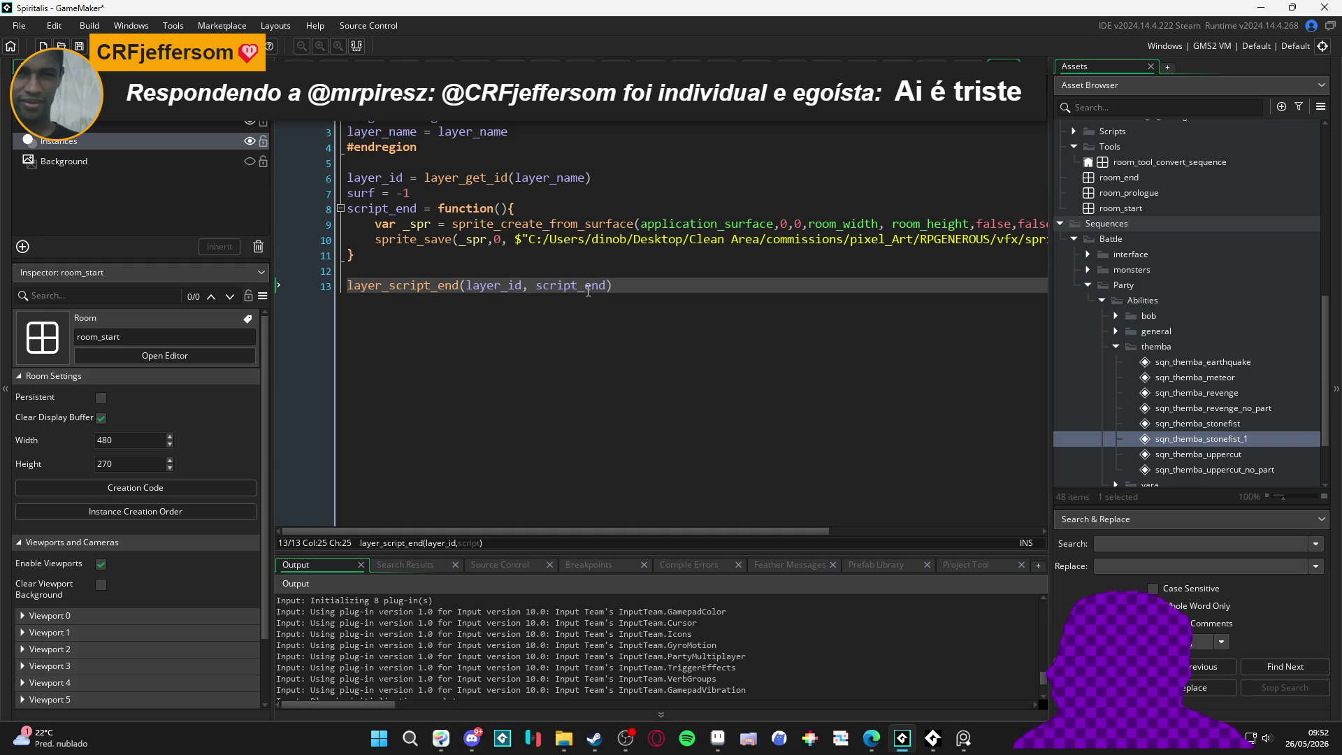
key(alt+Tab)
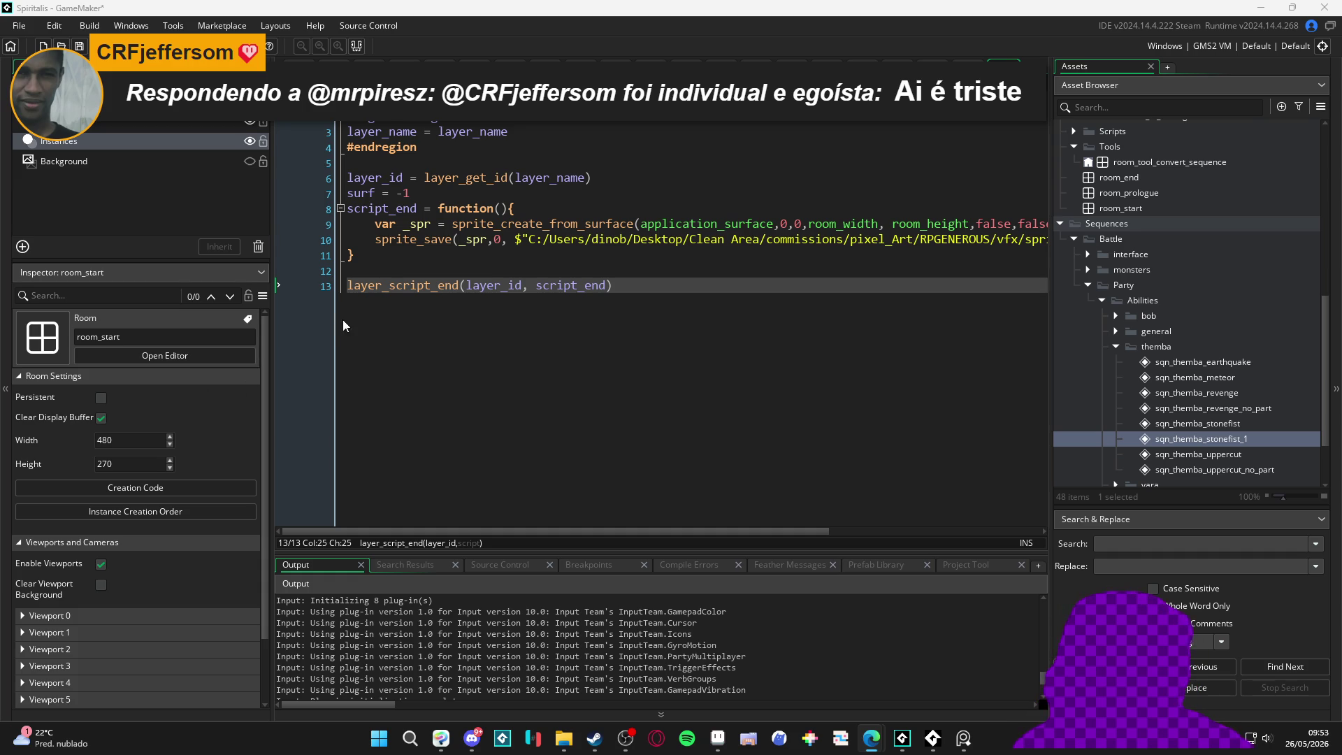
Step: Switch to the room_tool_convert_sequence room, reset its view and close the editor windows
click(140, 124)
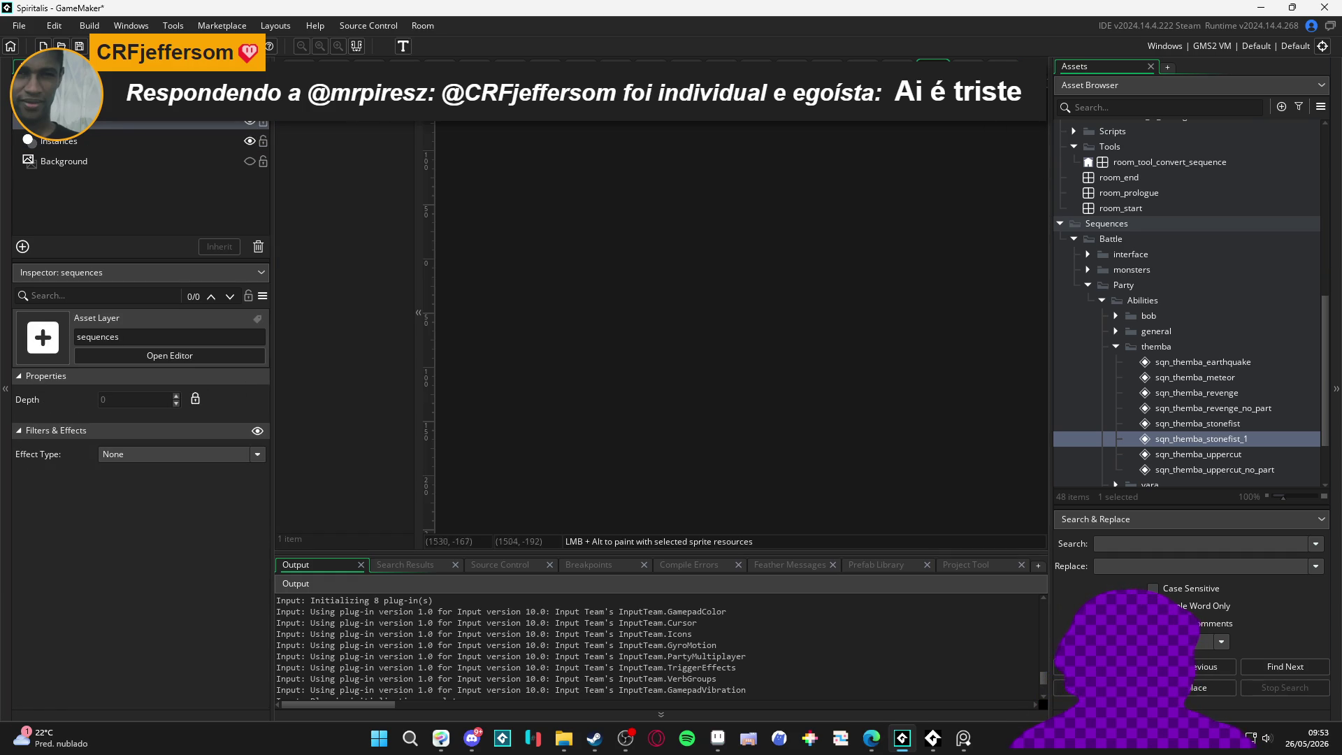
key(ctrl+Tab)
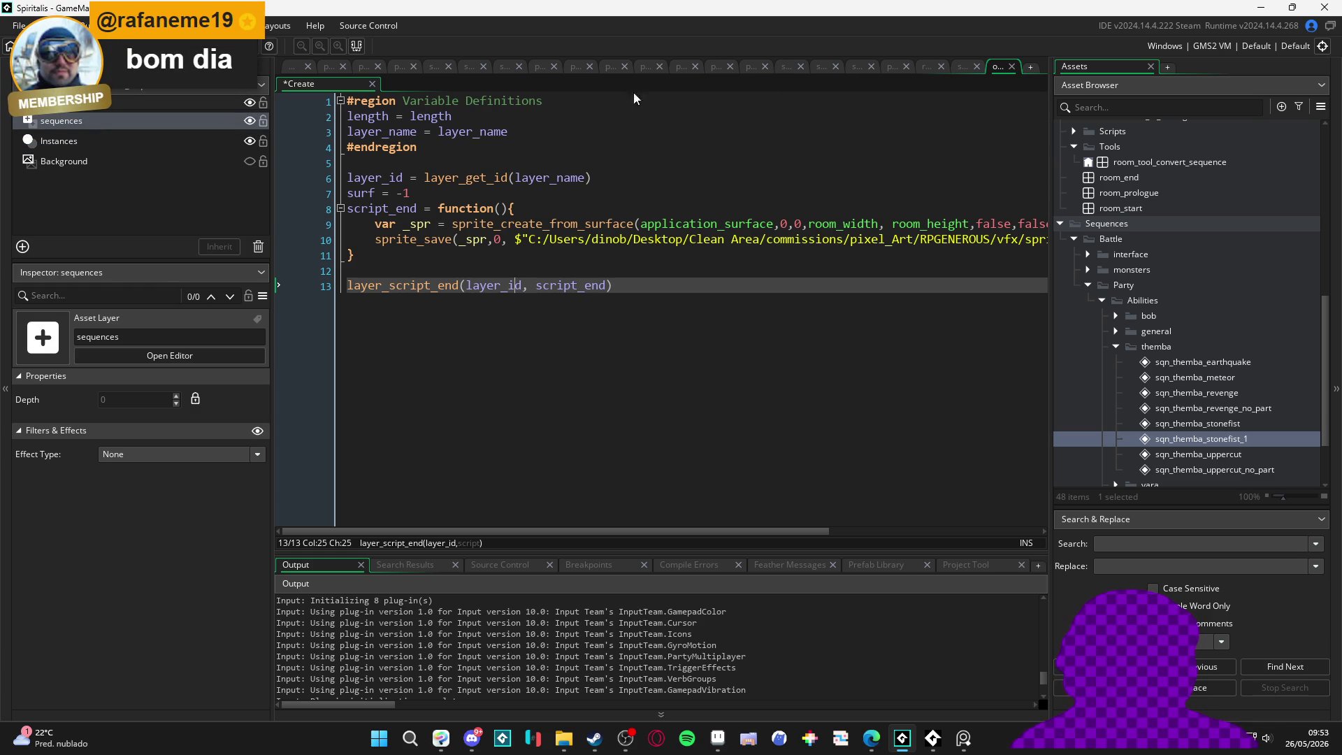
click(958, 65)
click(923, 65)
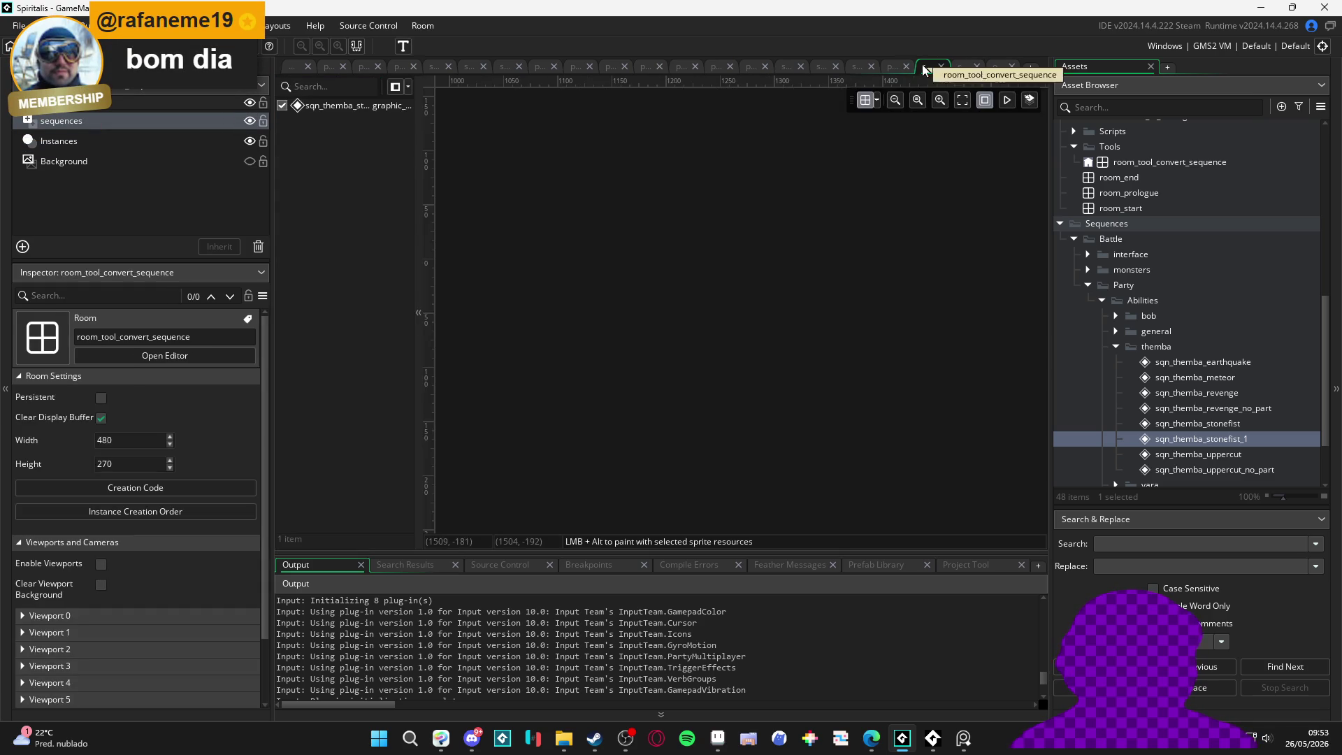
click(964, 99)
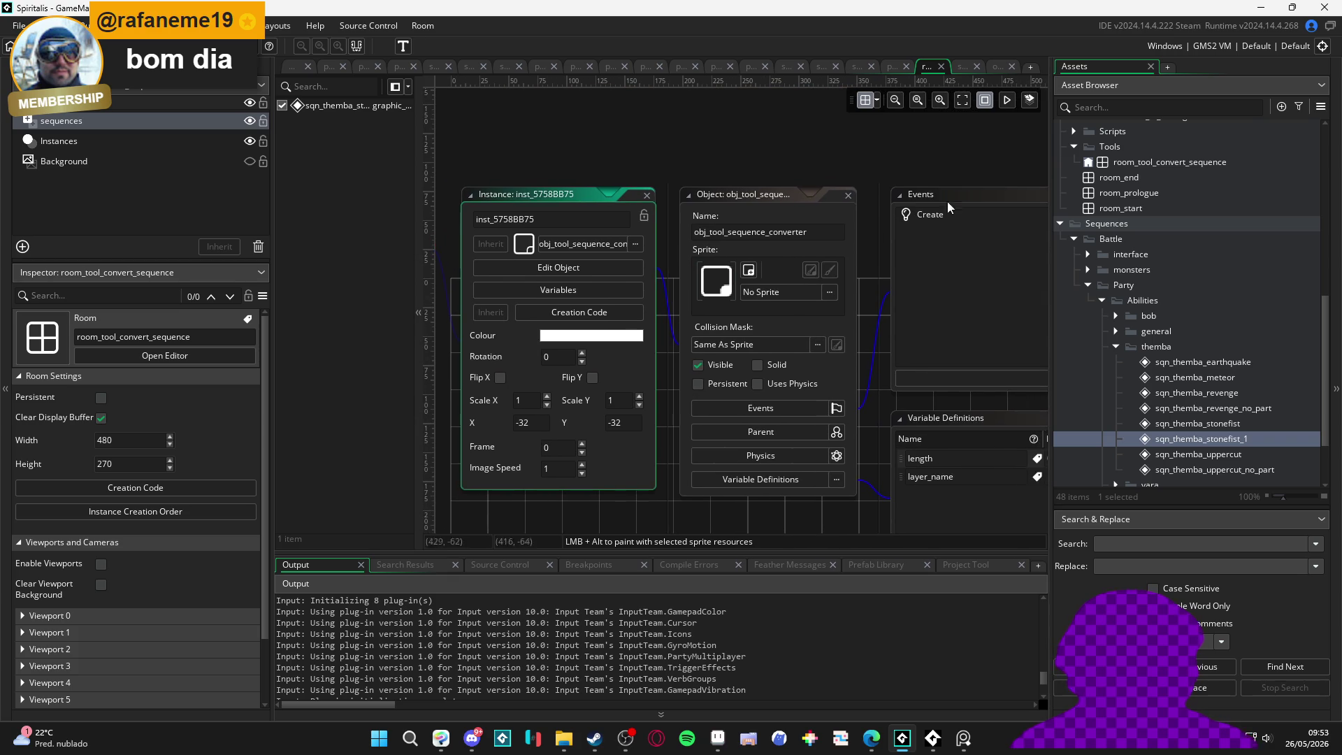
click(614, 455)
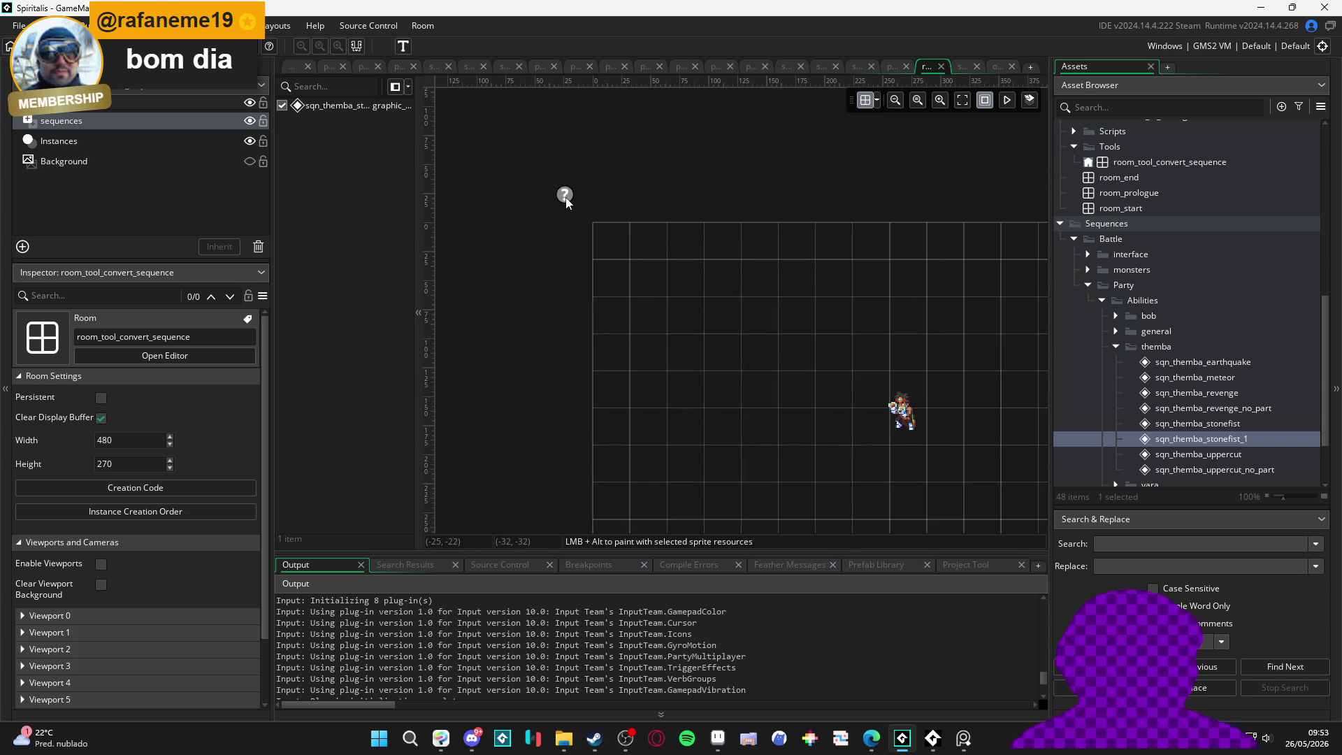
Step: Override the converter instance's layer_name variable to 'sequences', then bring up sqn_themba_meteor
double_click(565, 198)
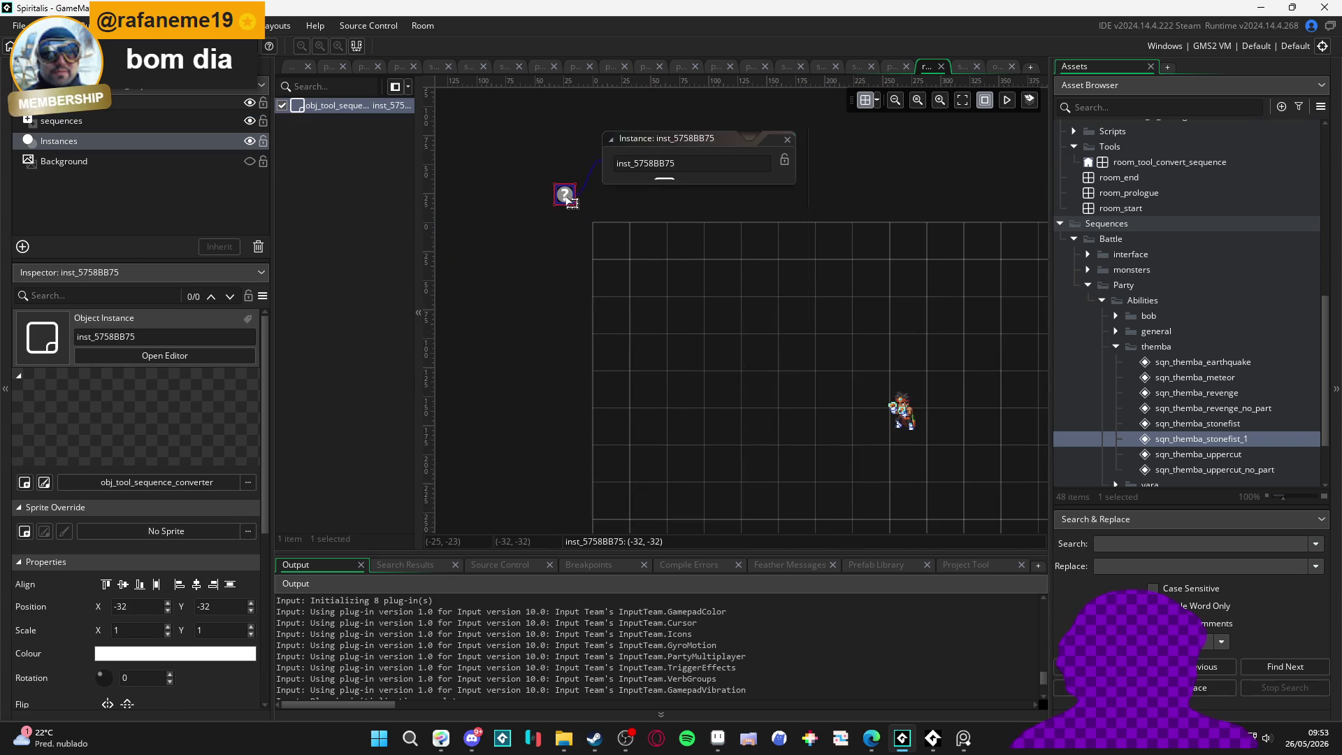
click(745, 237)
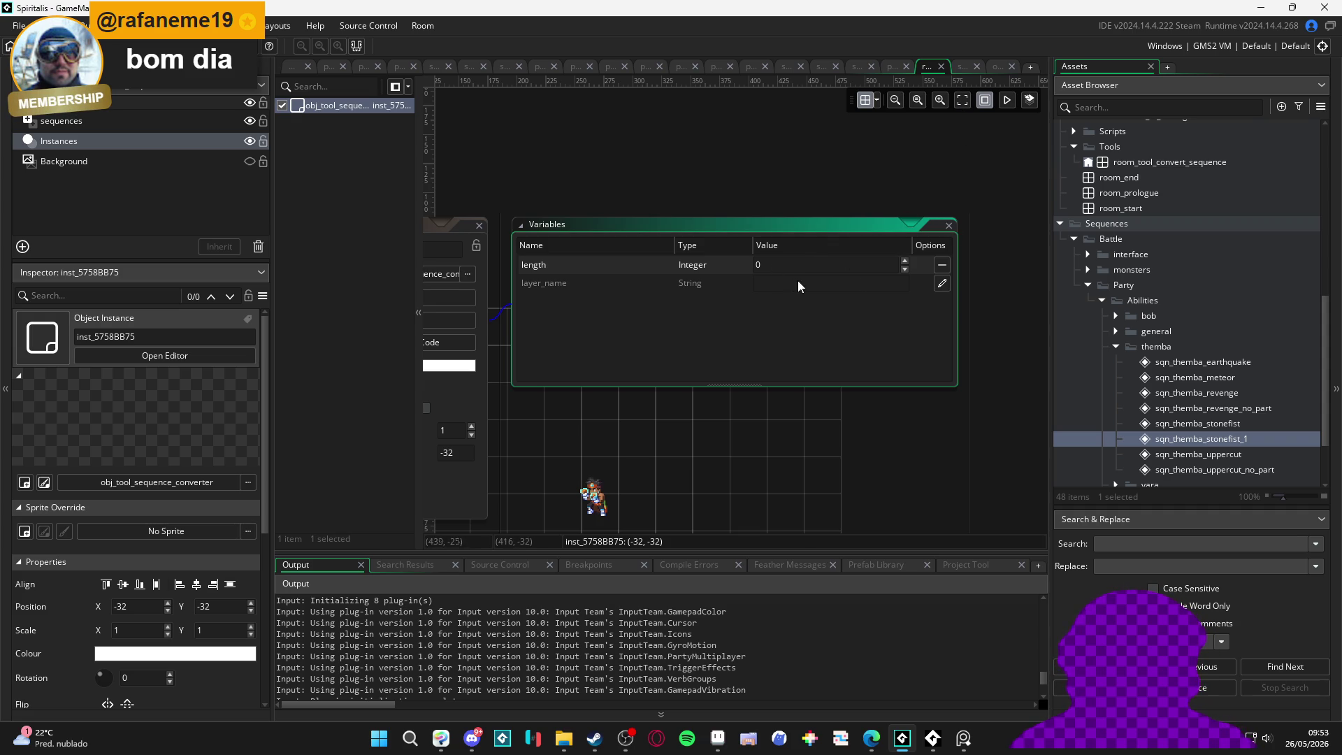
click(942, 283)
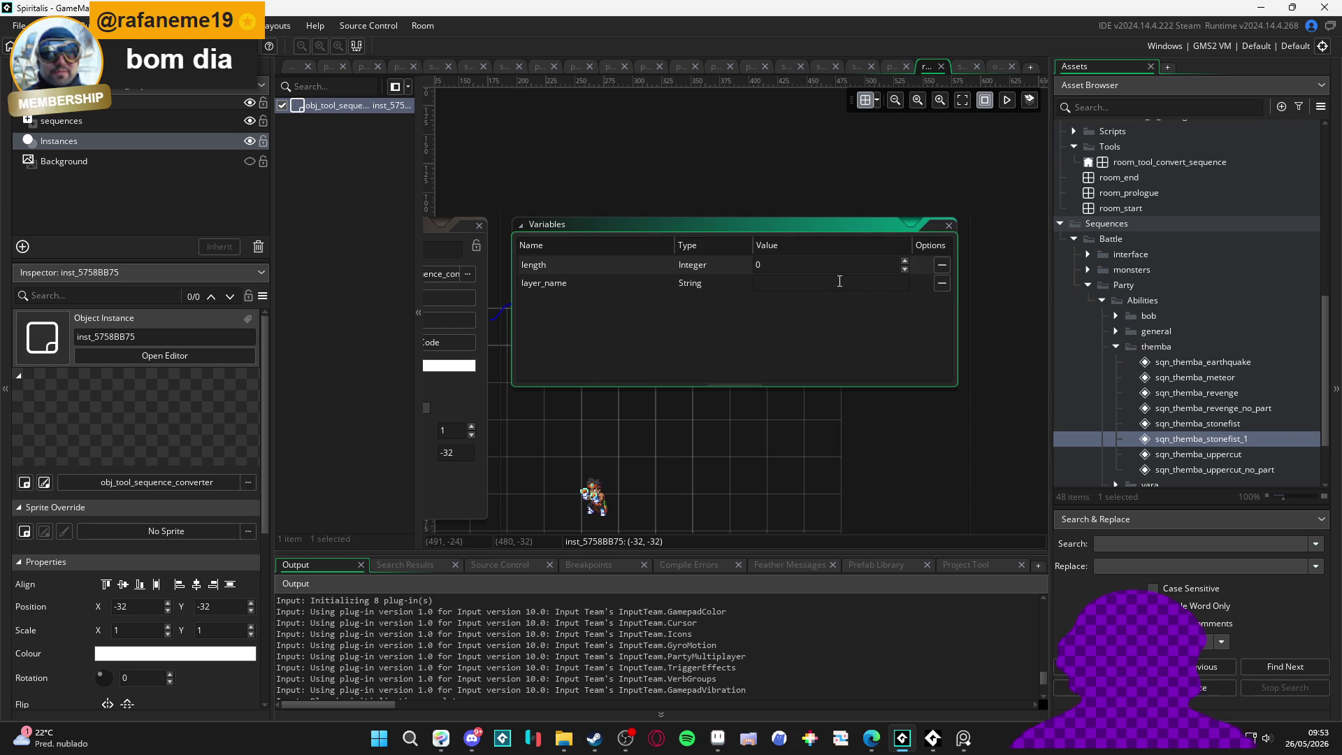
click(849, 281)
text(sequences)
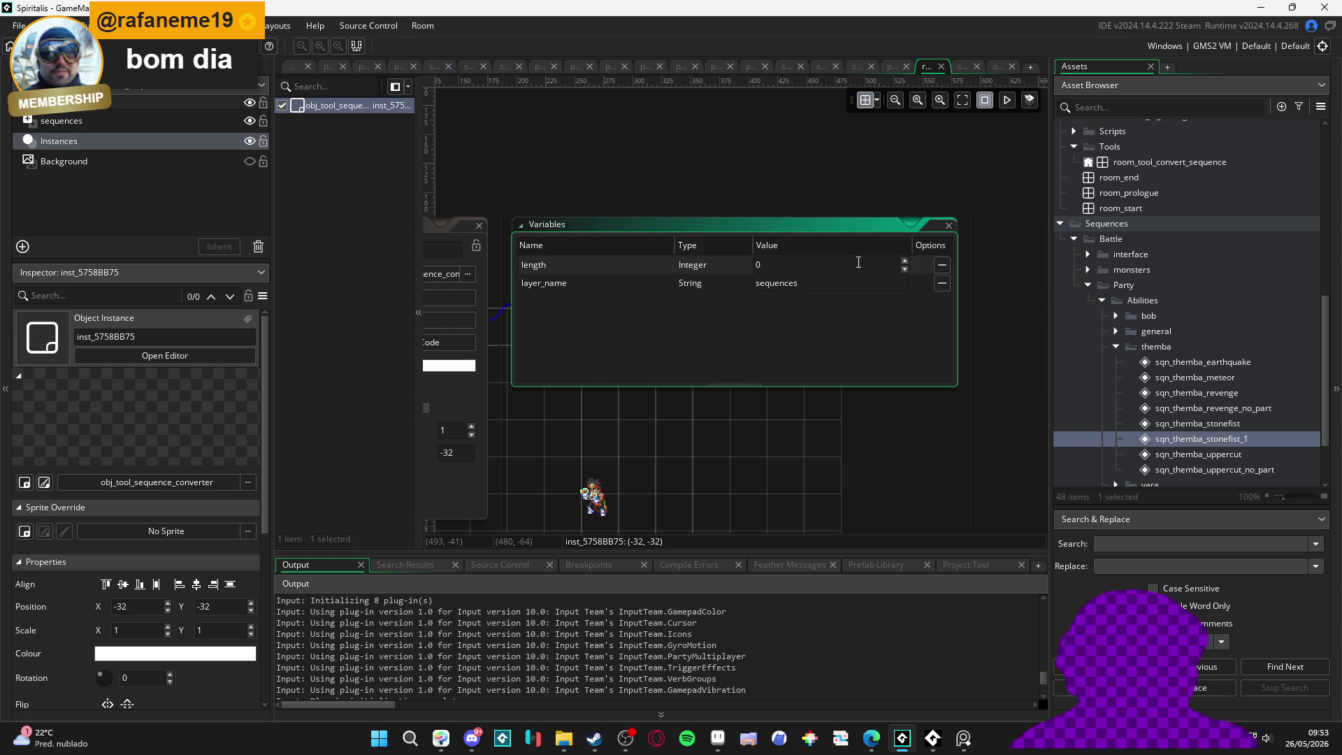
click(482, 229)
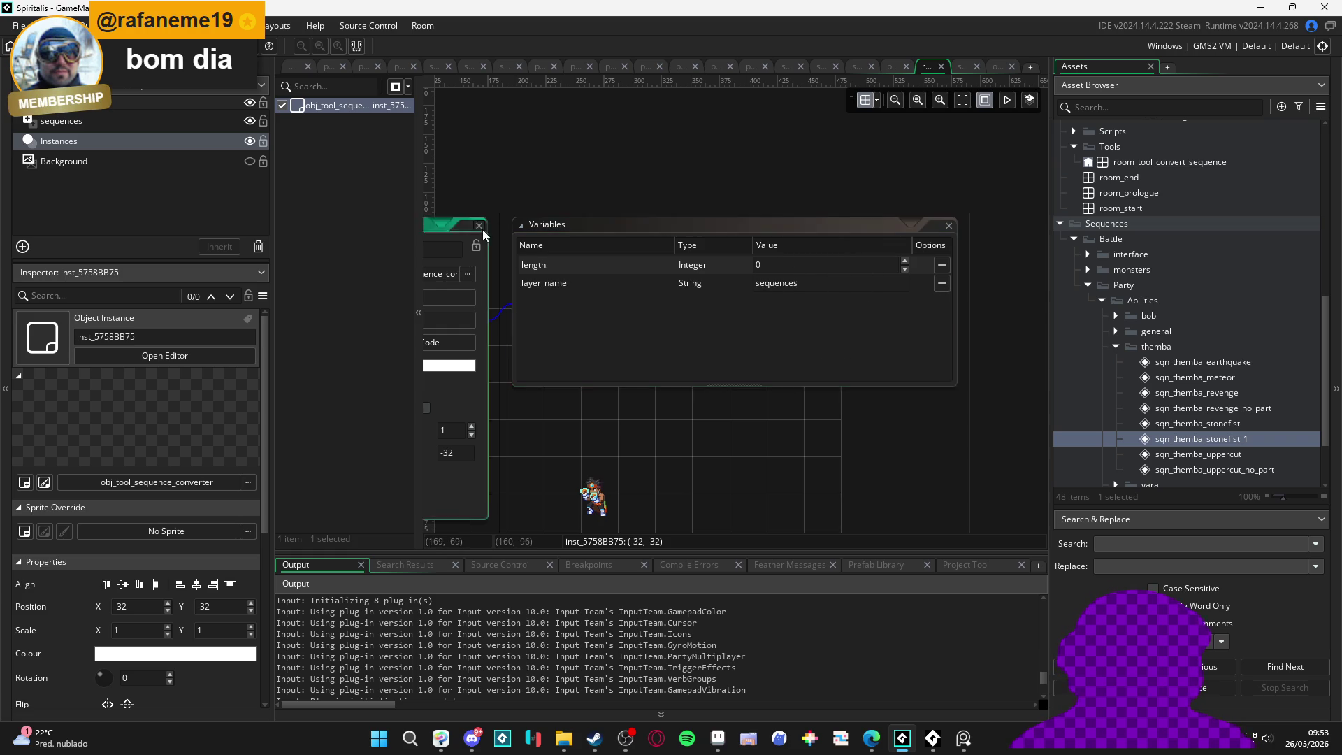
click(479, 226)
click(962, 65)
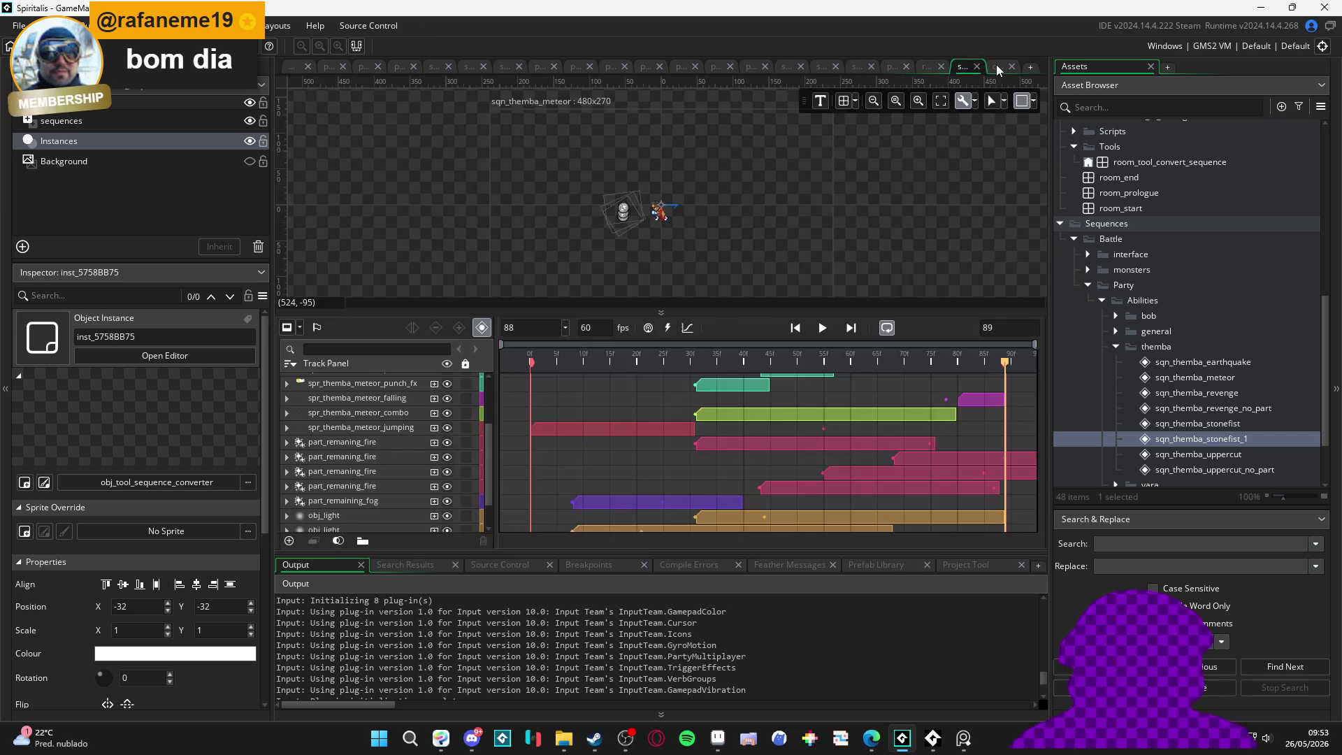
Step: Start line 8 as sequence_lenght = layer_sequence_get_length using autocomplete
click(999, 68)
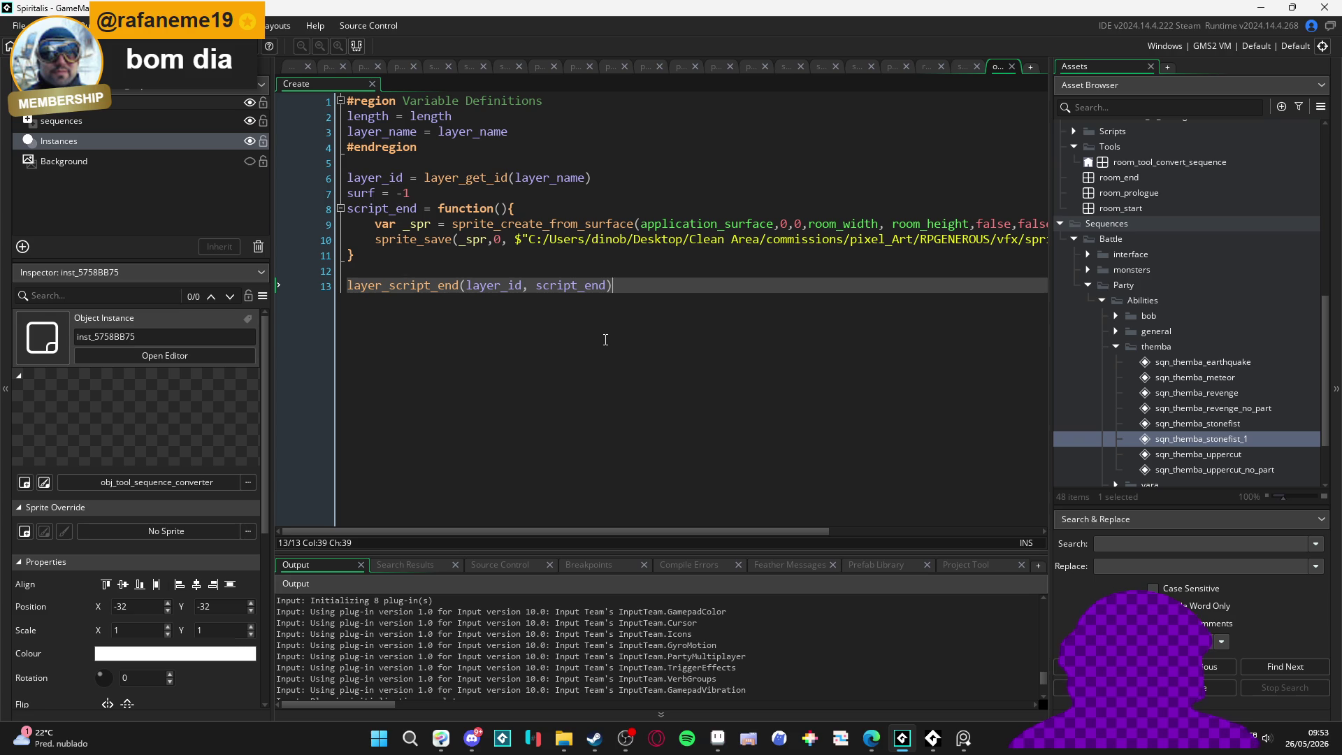
mouse_move(542, 209)
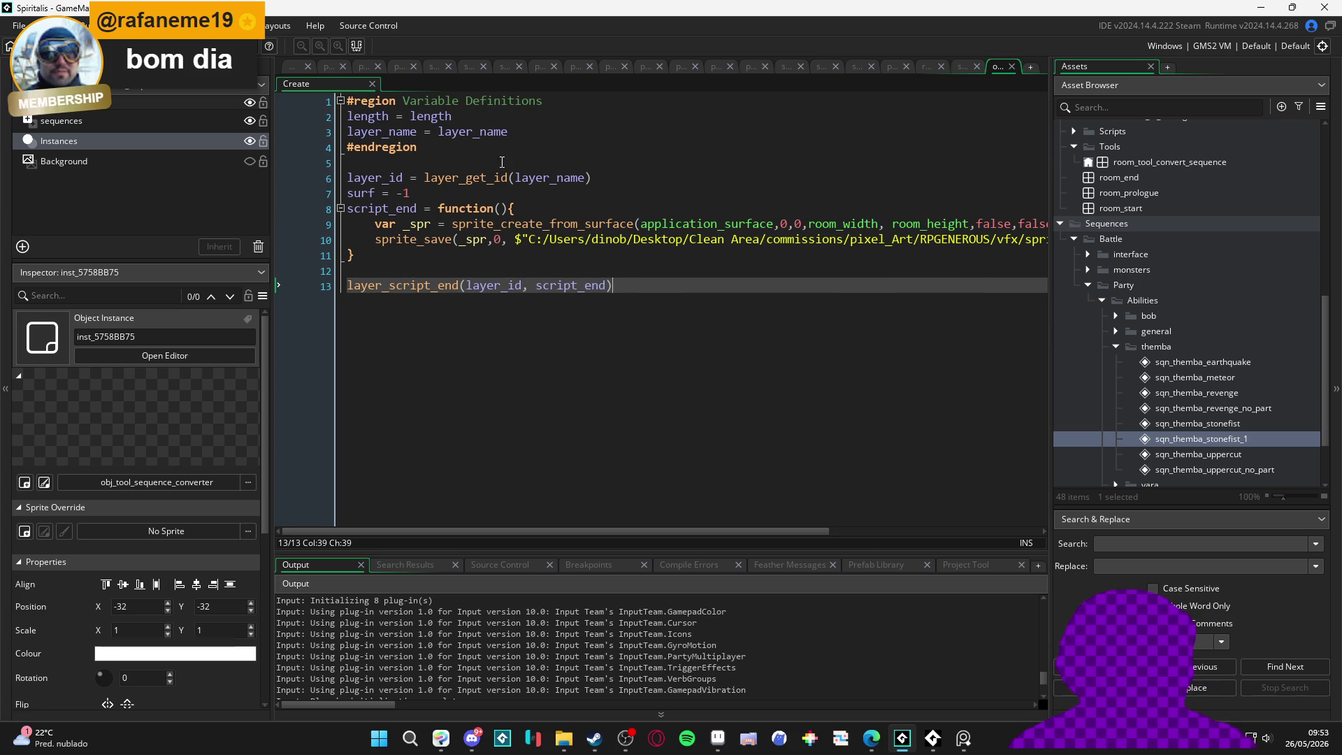
click(446, 192)
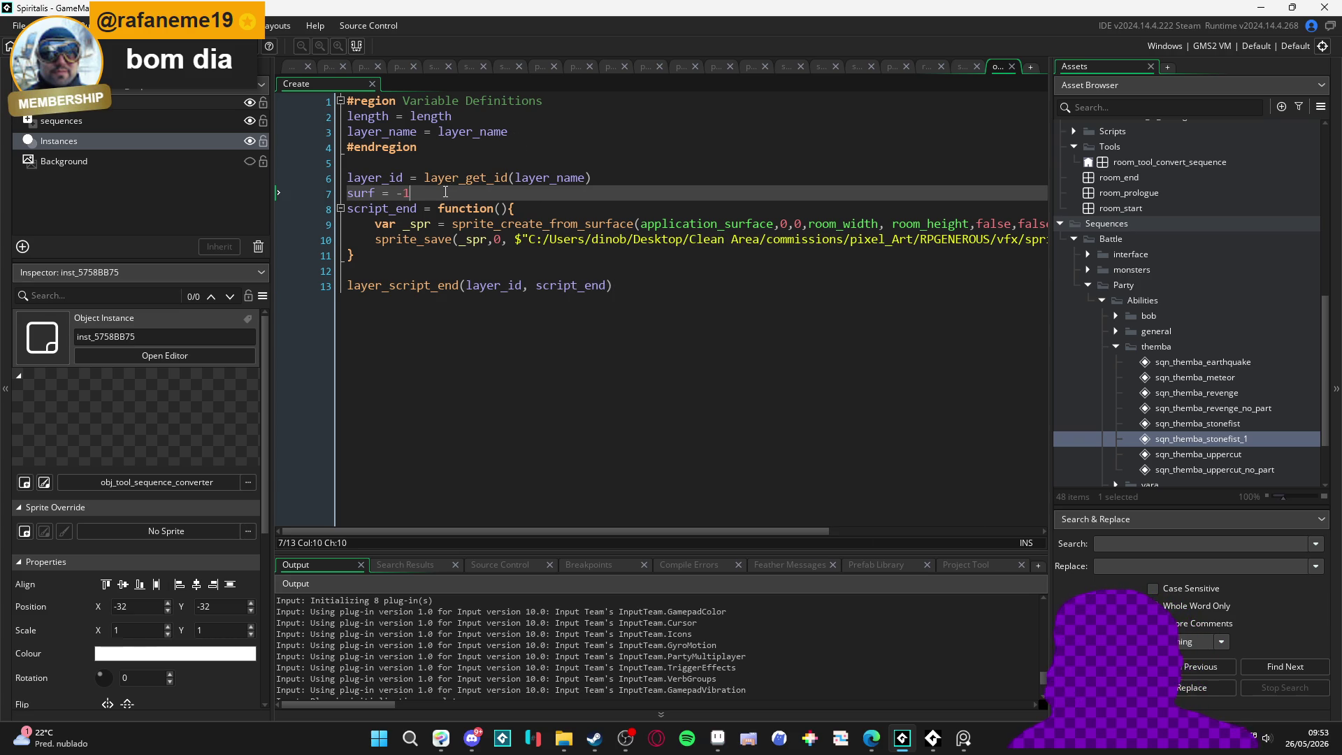
key(Return)
text(sequence_)
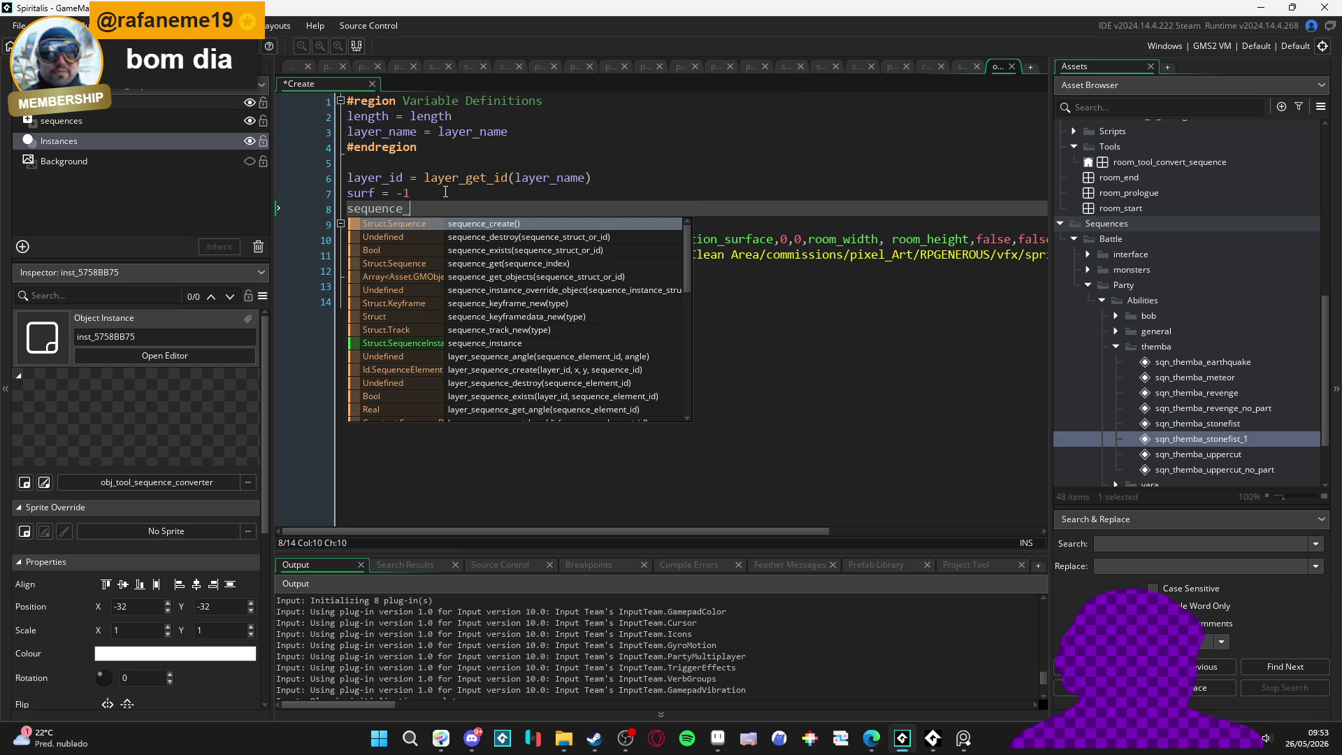
text(lenght = layer_sequence_cg)
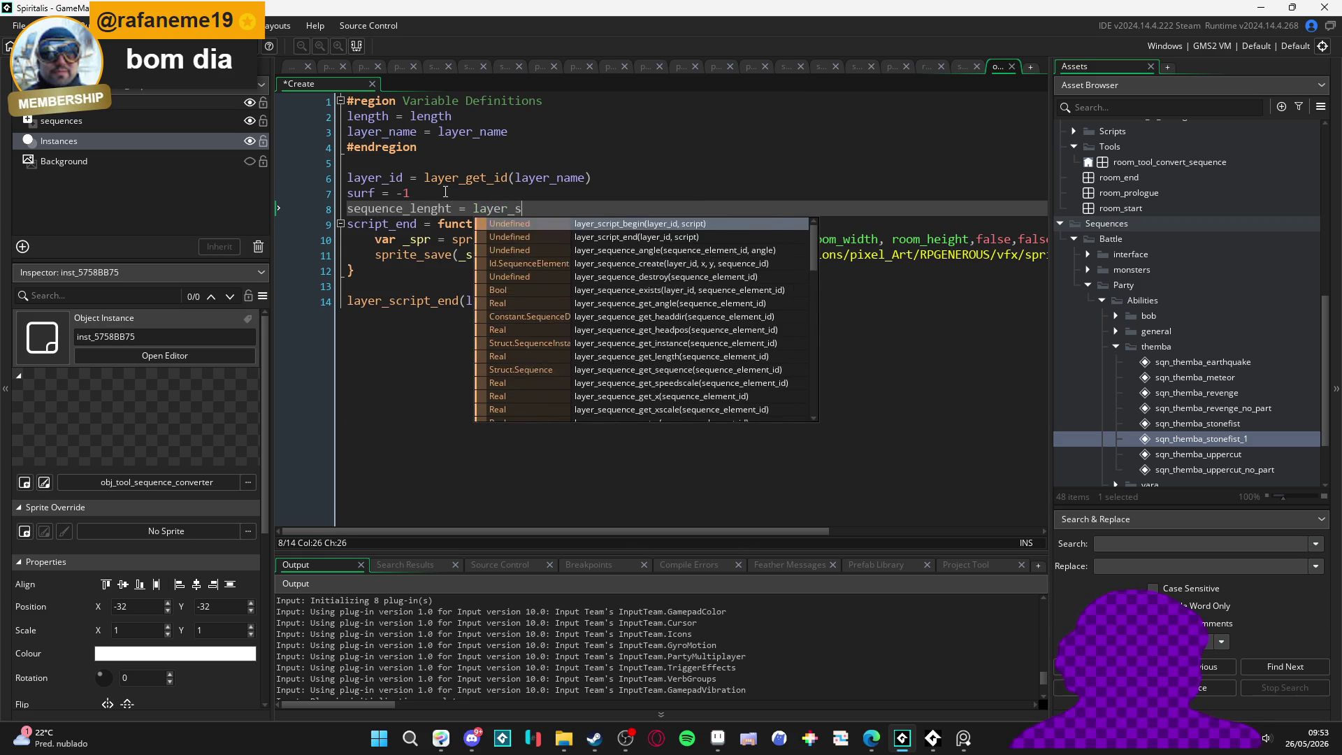
key(BackSpace)
key(BackSpace)
text(ge)
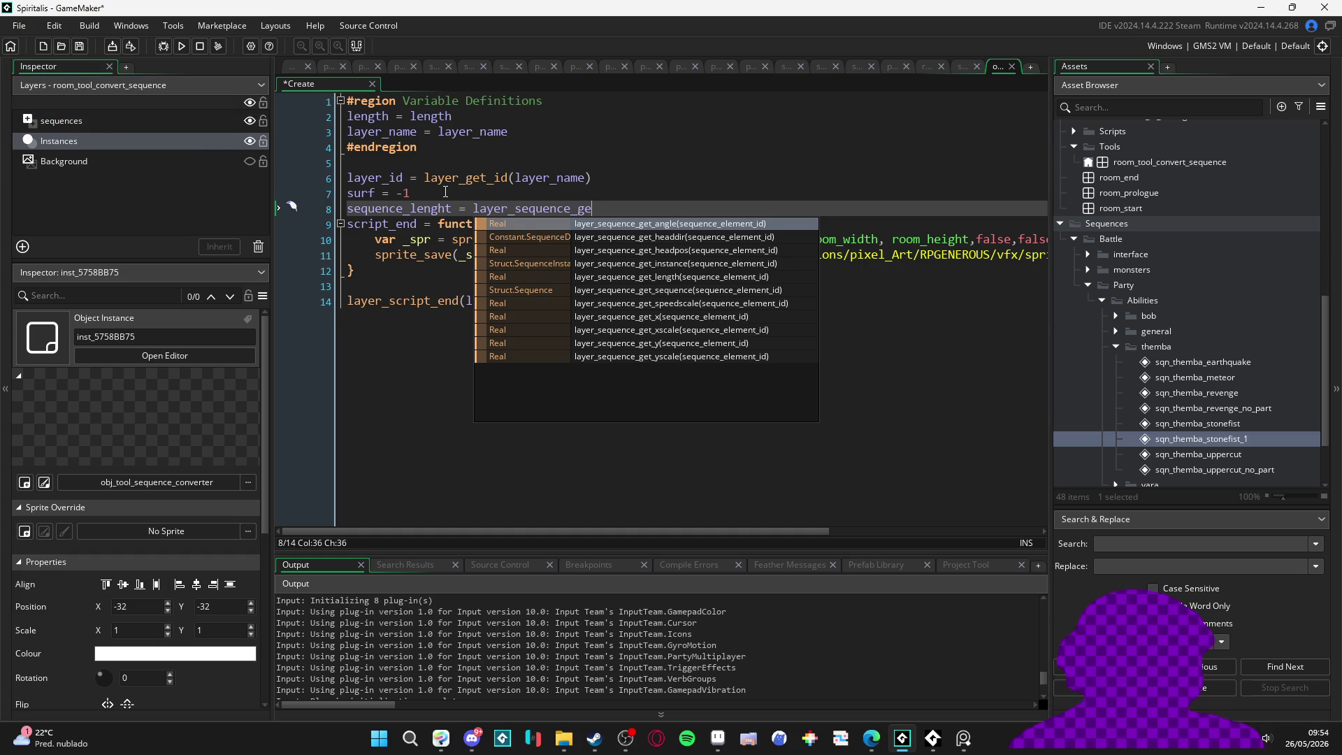
key(Down)
key(Down)
key(Down)
key(Return)
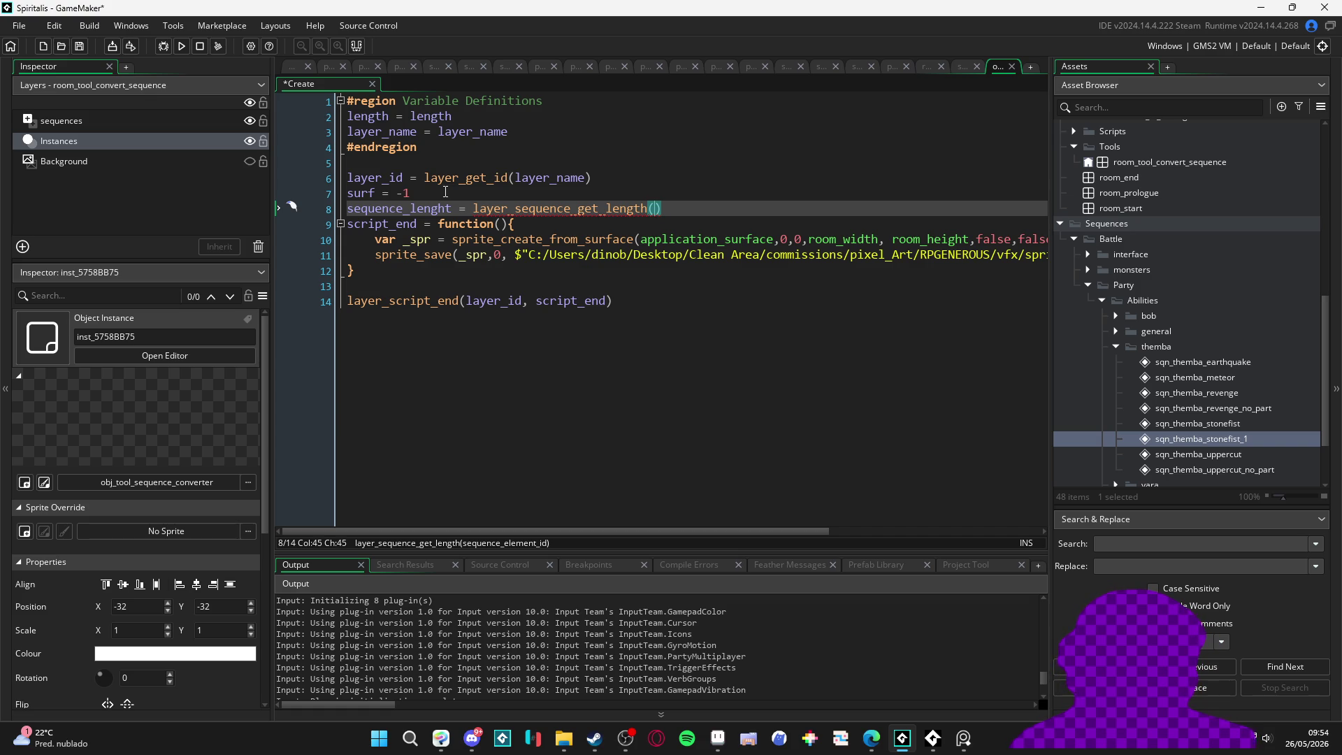
Step: Pass sequence as the function's argument and save the Create code
text(sequence)
click(445, 193)
key(ctrl+s)
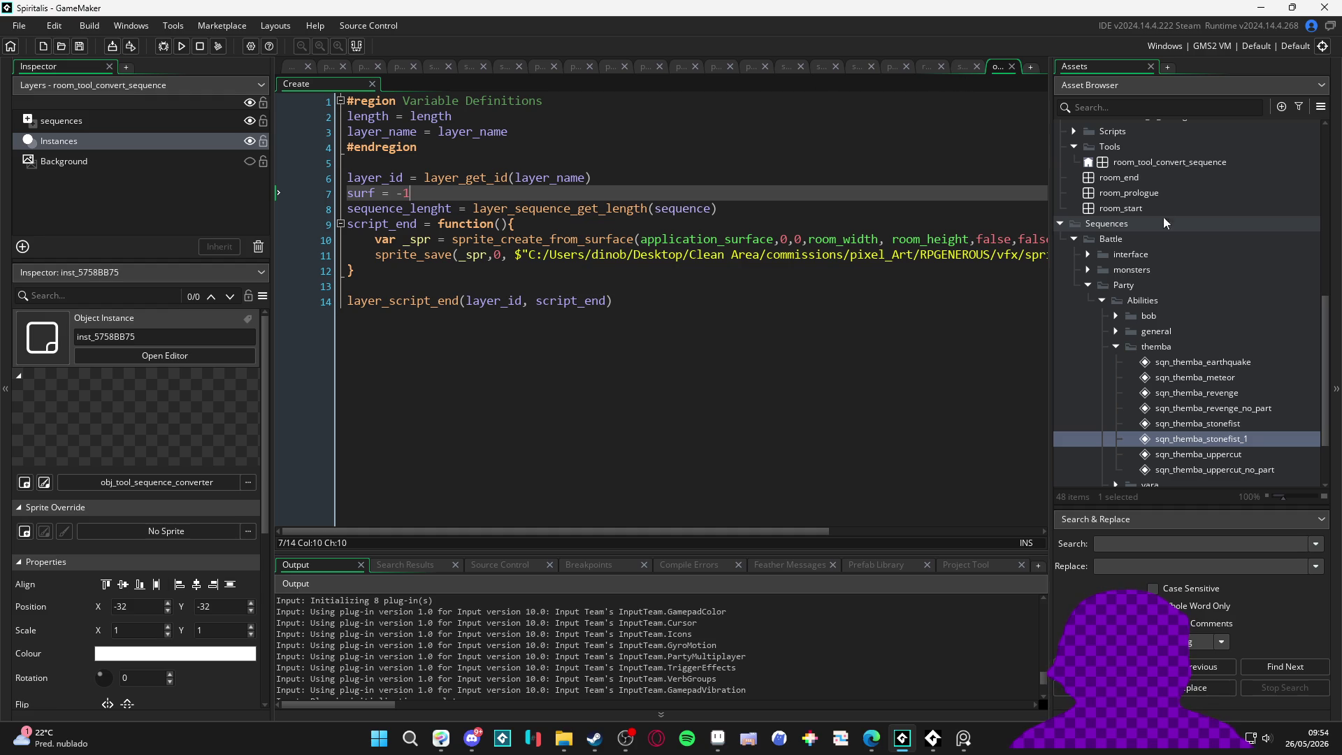
double_click(1167, 164)
Step: Reset the converter instance's length variable value to its default
mouse_move(521, 242)
mouse_down()
mouse_move(731, 270)
mouse_move(607, 199)
mouse_up()
double_click(606, 199)
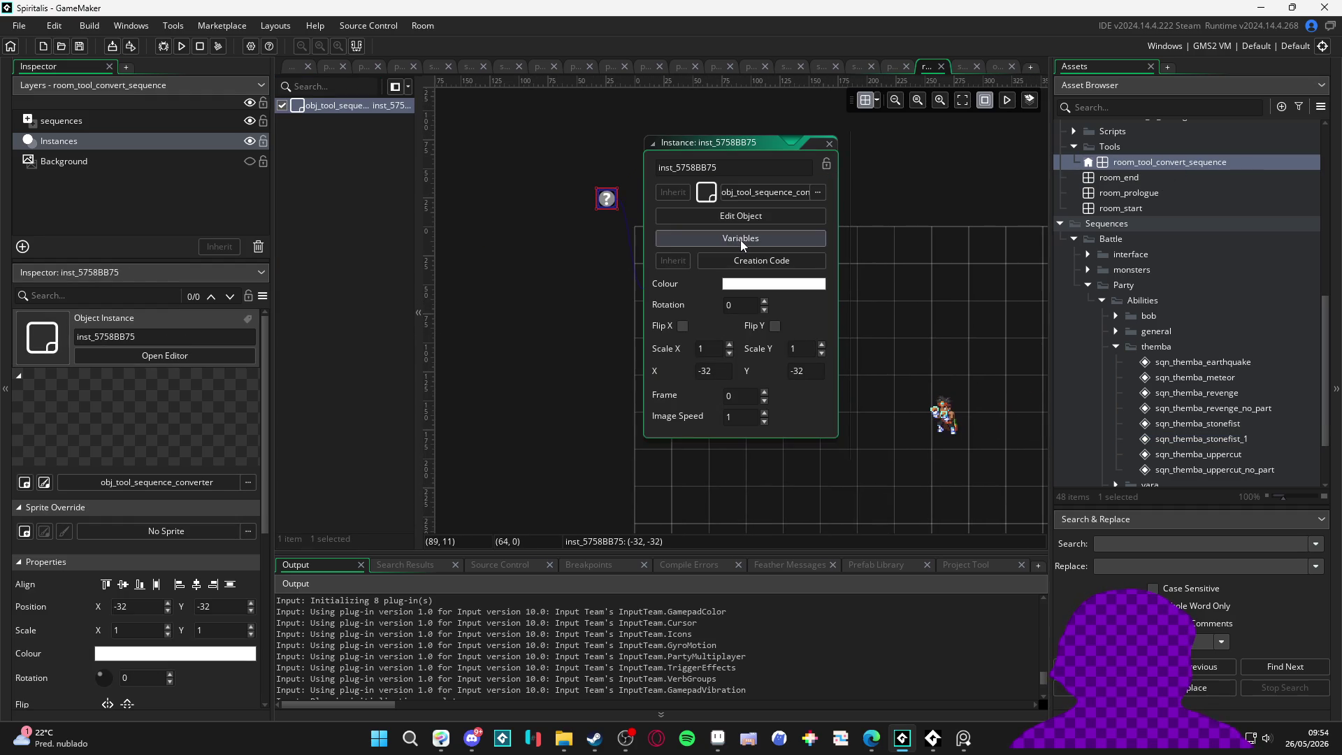
click(740, 240)
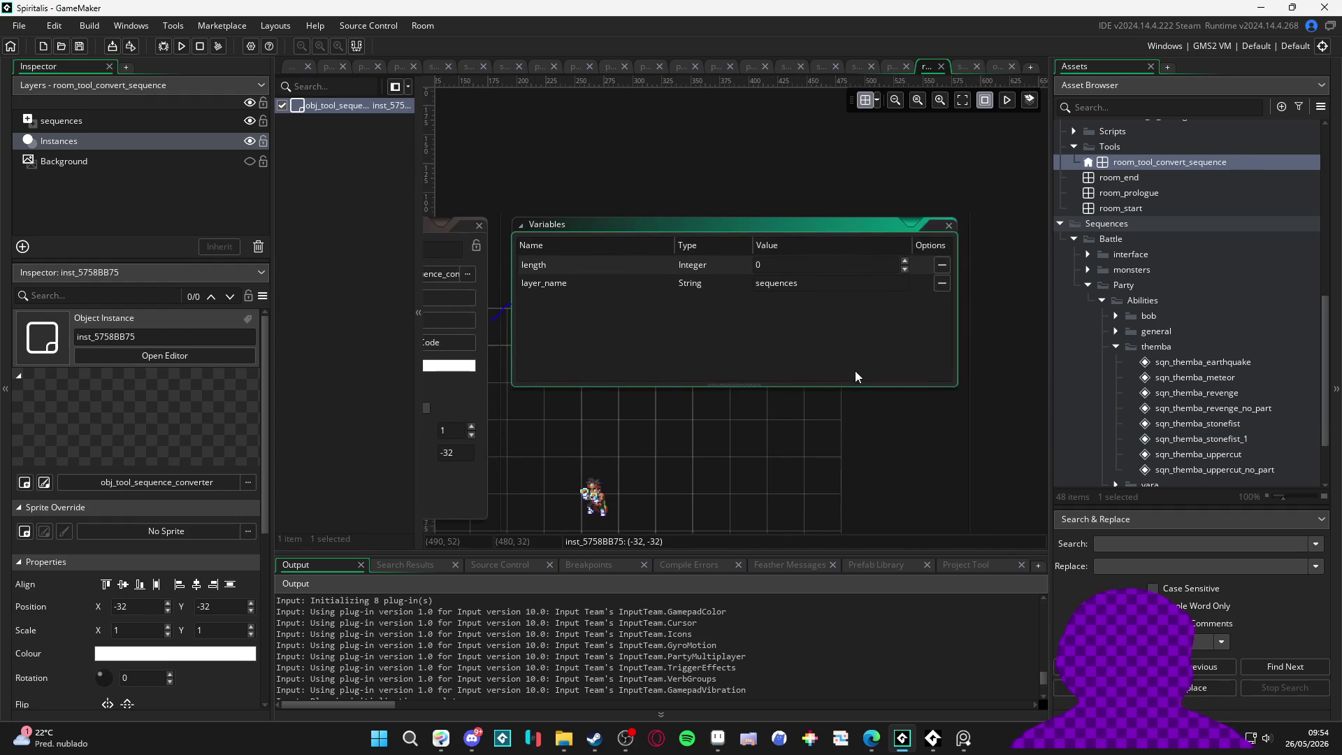
click(944, 265)
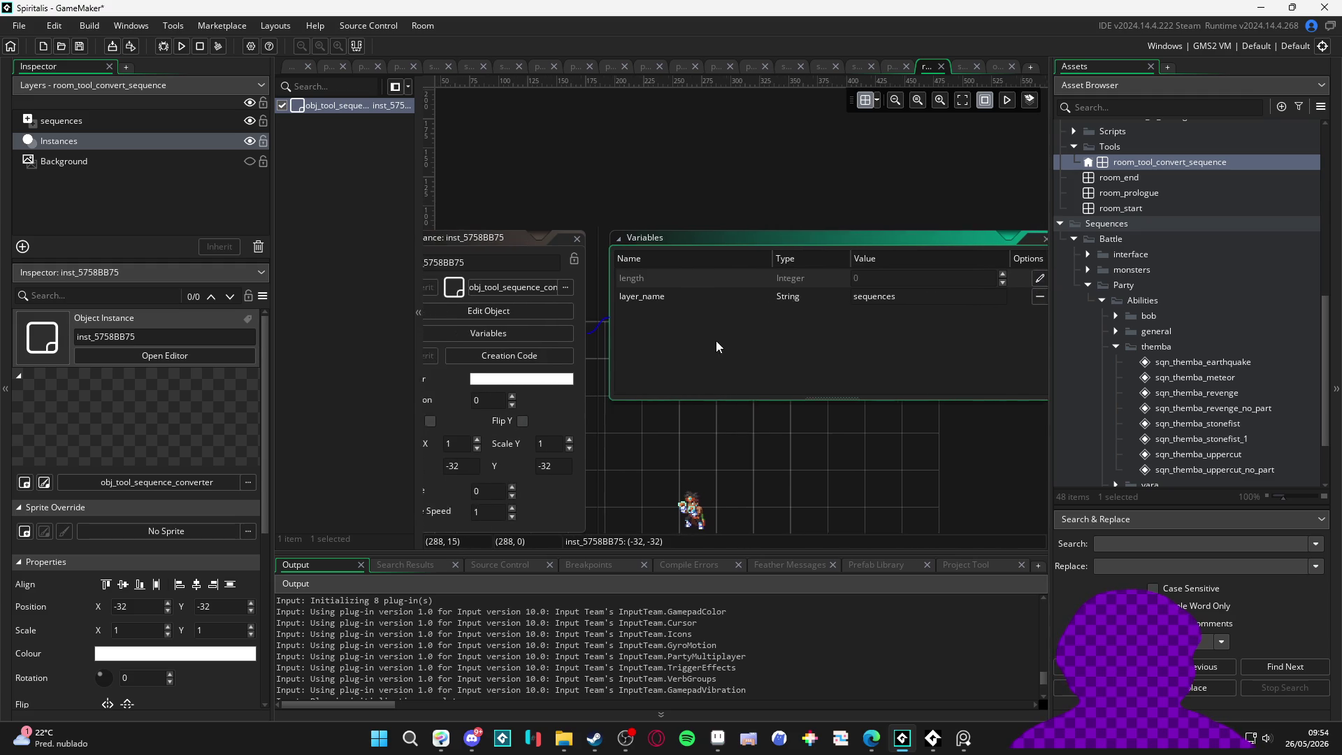
Step: In the object, delete the length definition and add an Asset variable named sequence
click(518, 307)
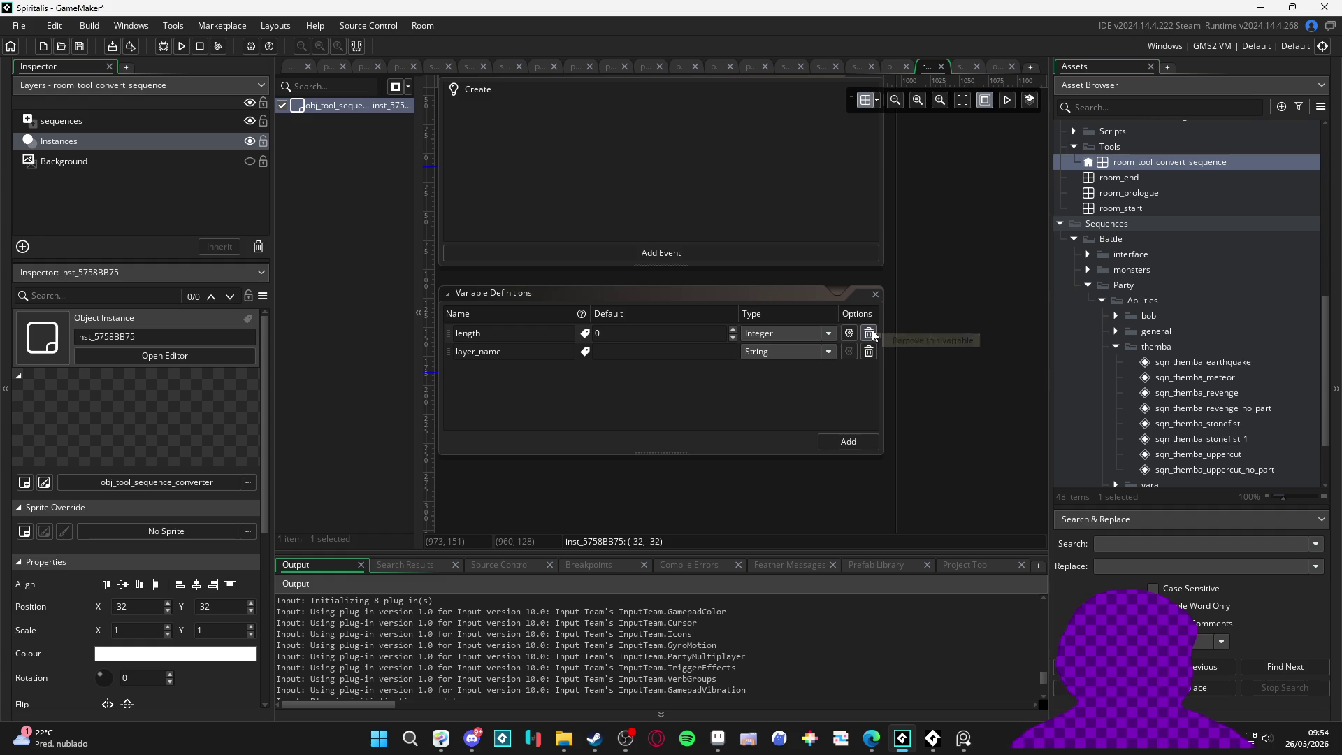
click(869, 333)
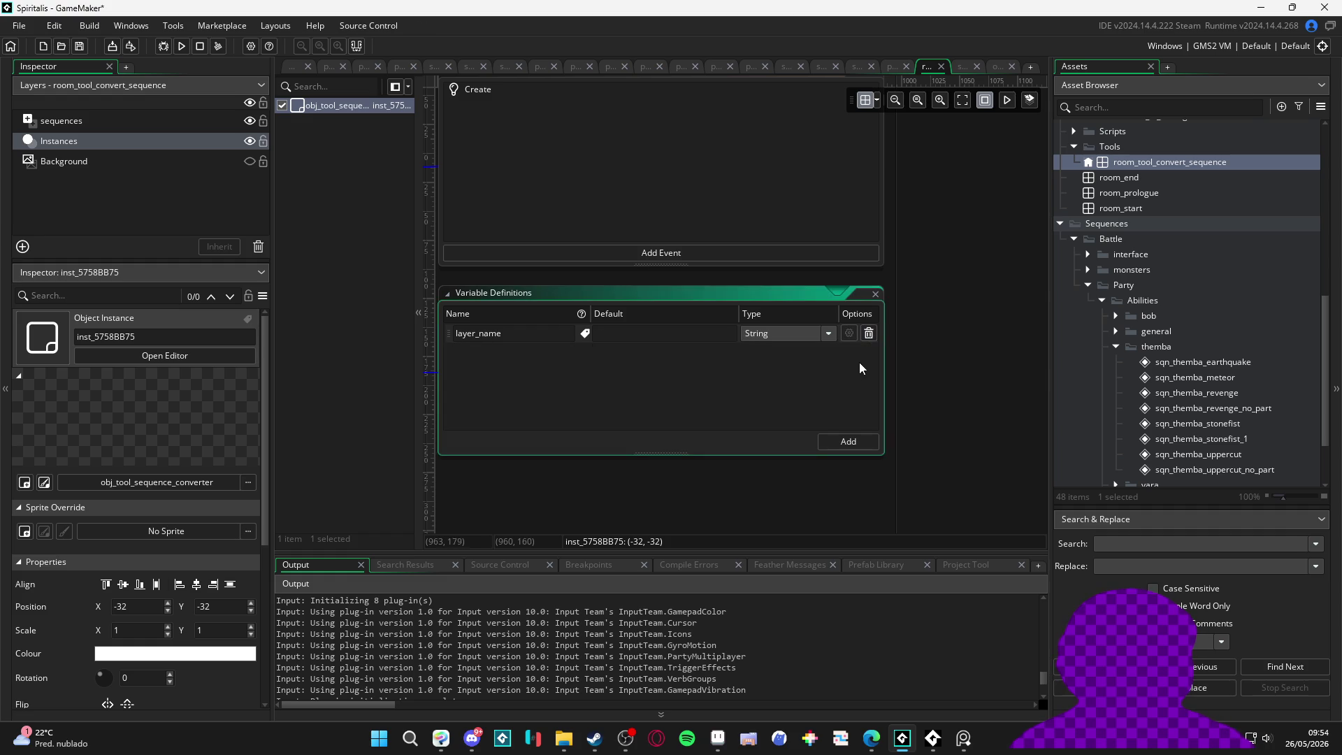
click(847, 442)
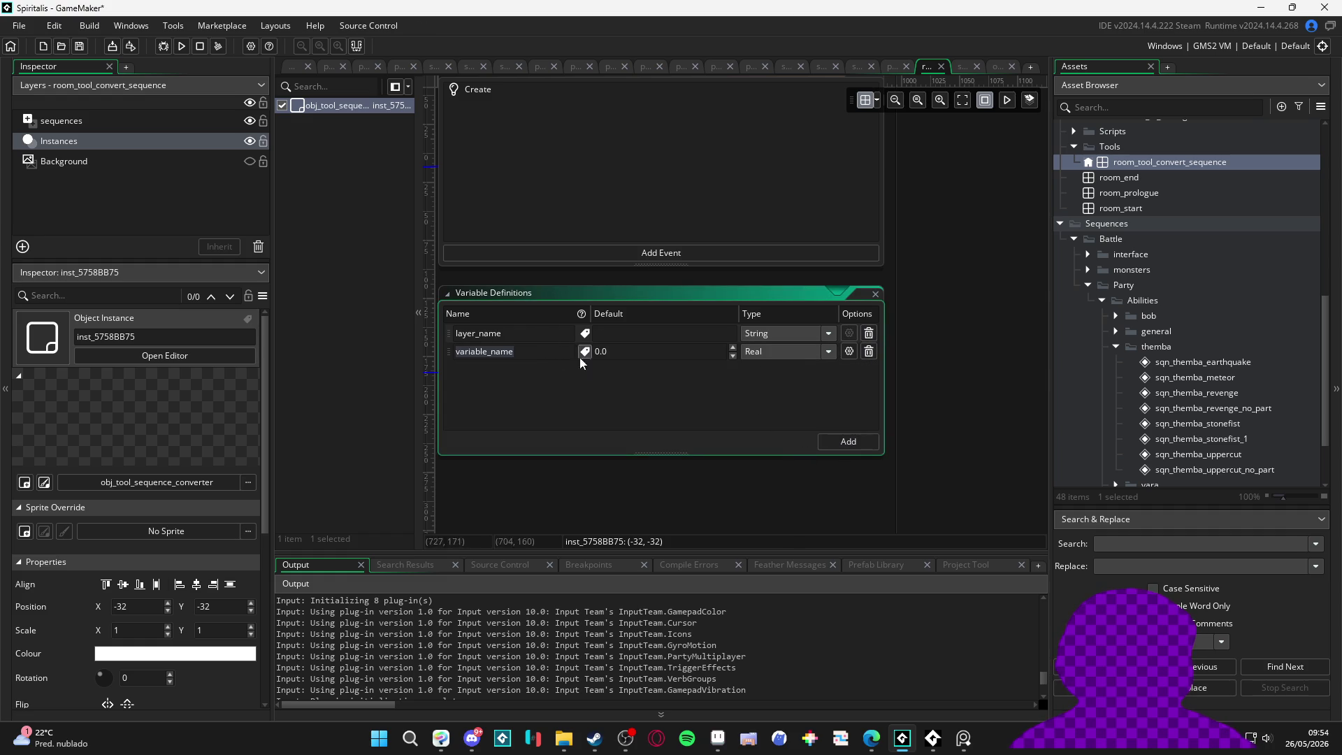
text(sequence)
click(782, 352)
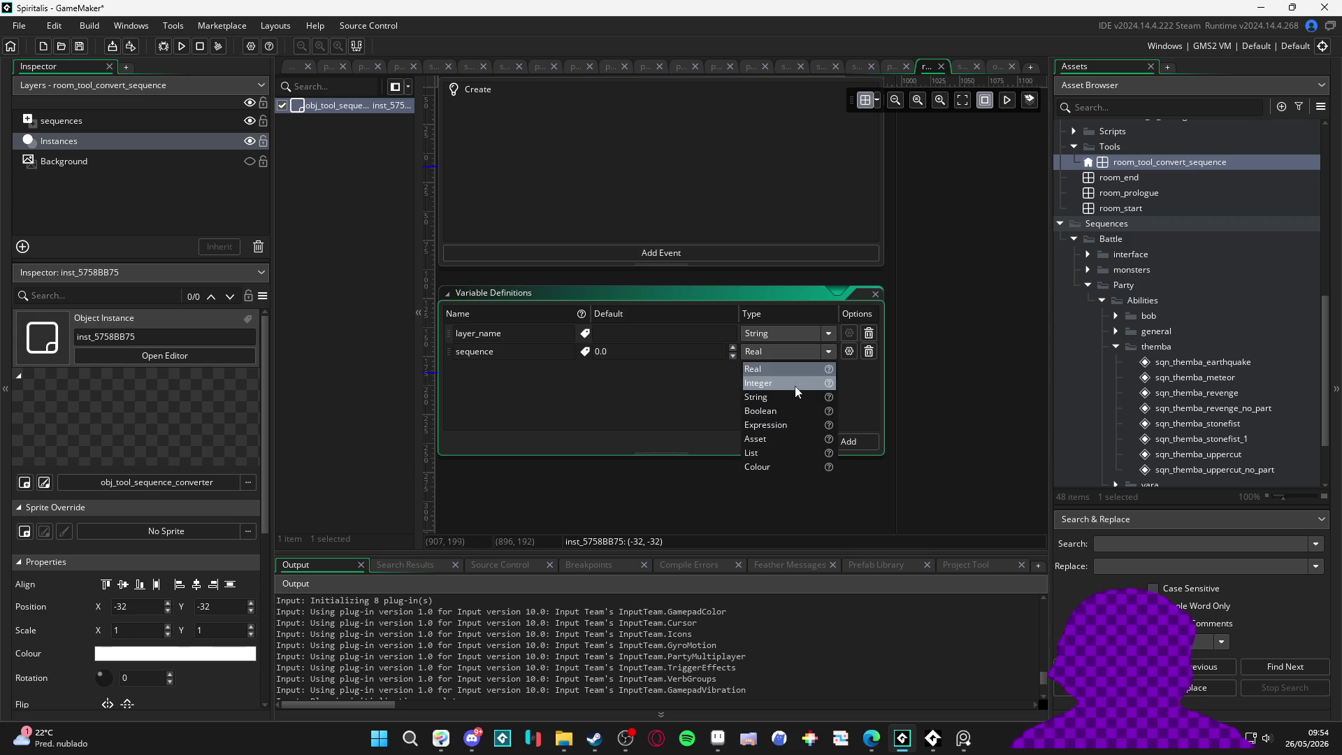
click(791, 437)
click(729, 352)
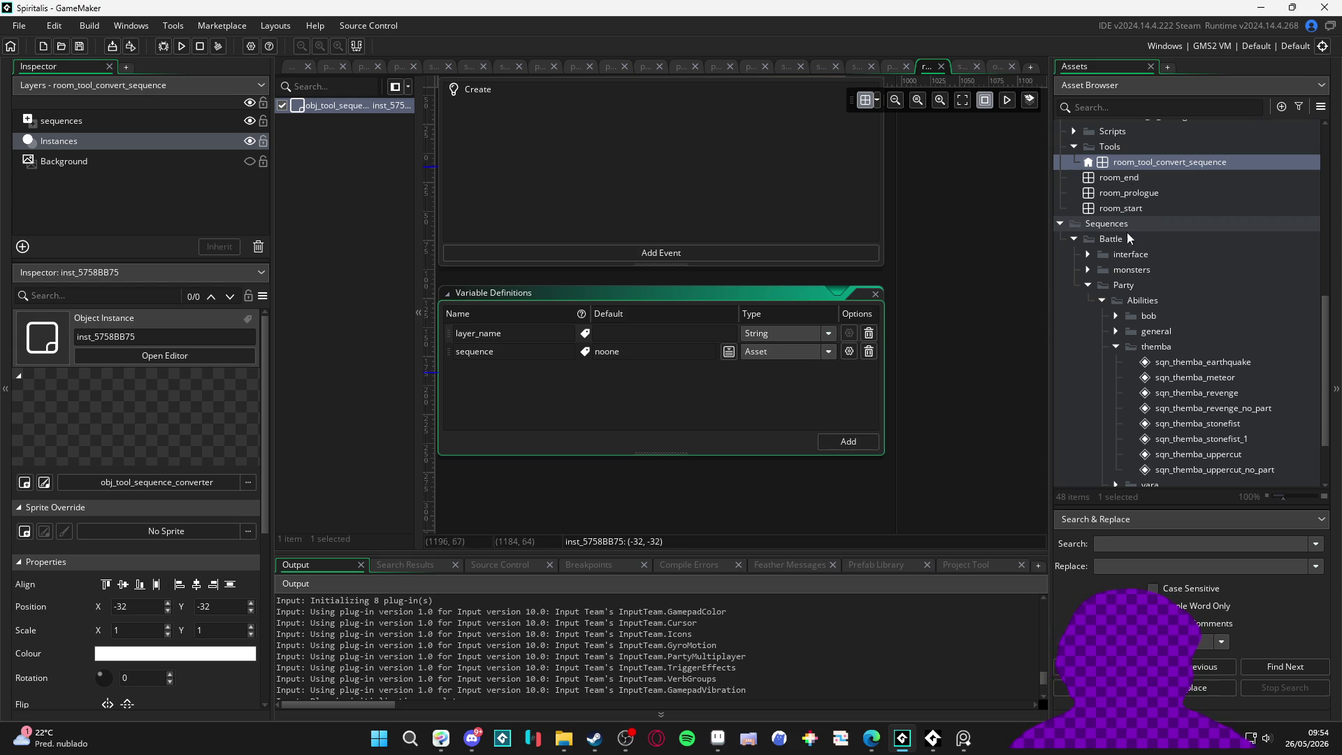
key(ctrl+Tab)
key(ctrl+Tab)
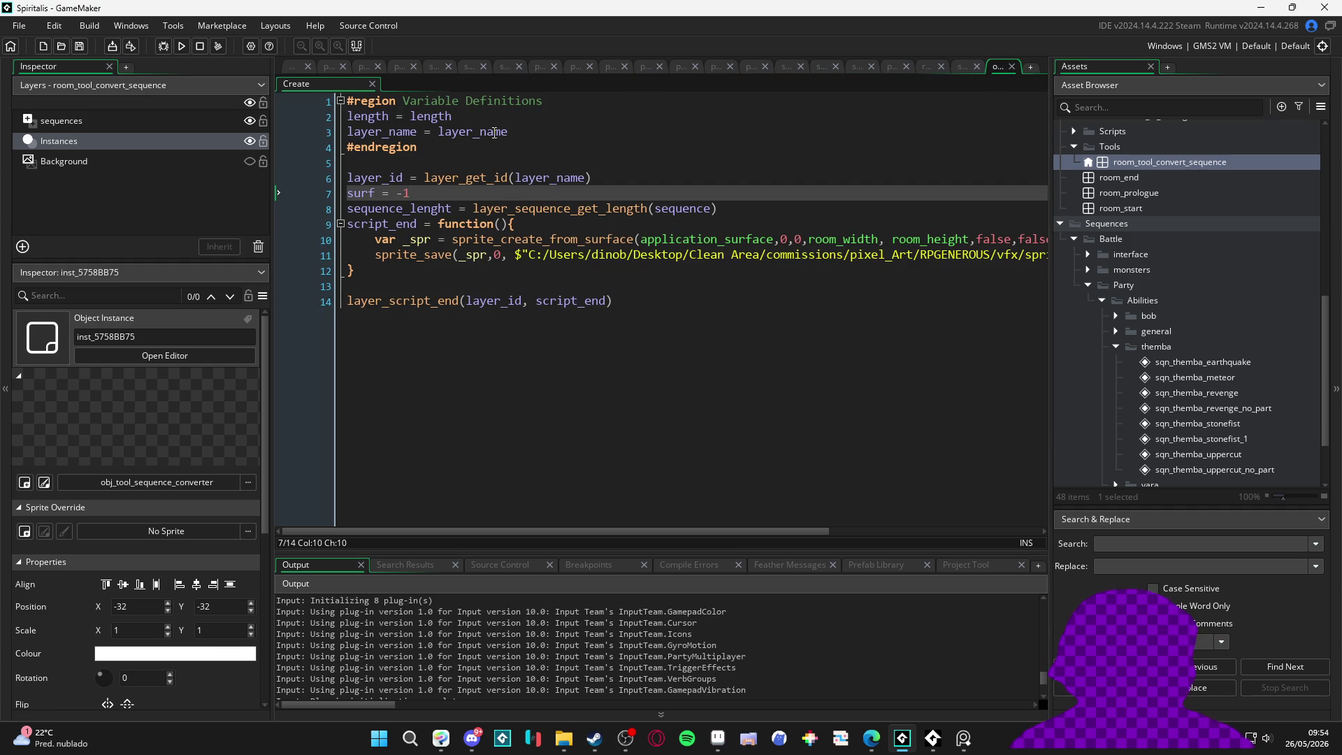
Step: Delete the length = length line and add an unfinished var _sequence_end = line above var _spr
click(297, 116)
key(BackSpace)
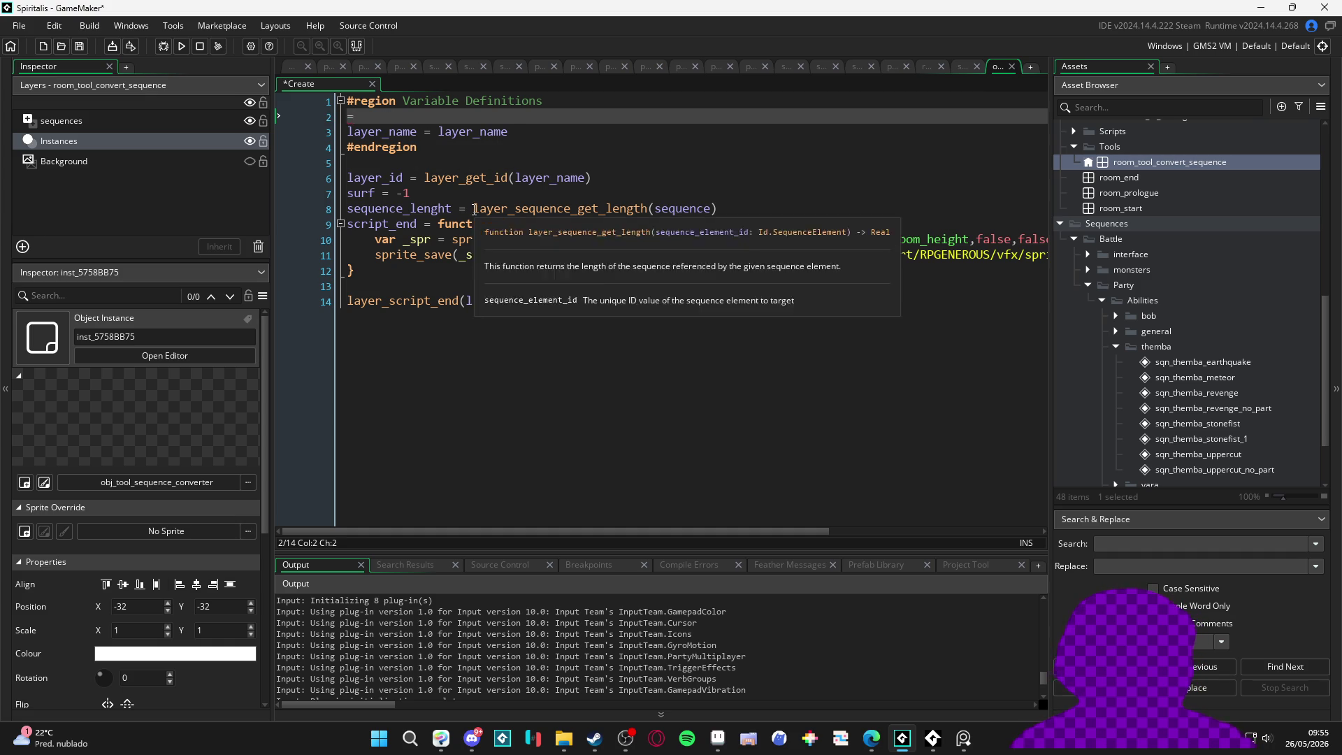
key(BackSpace)
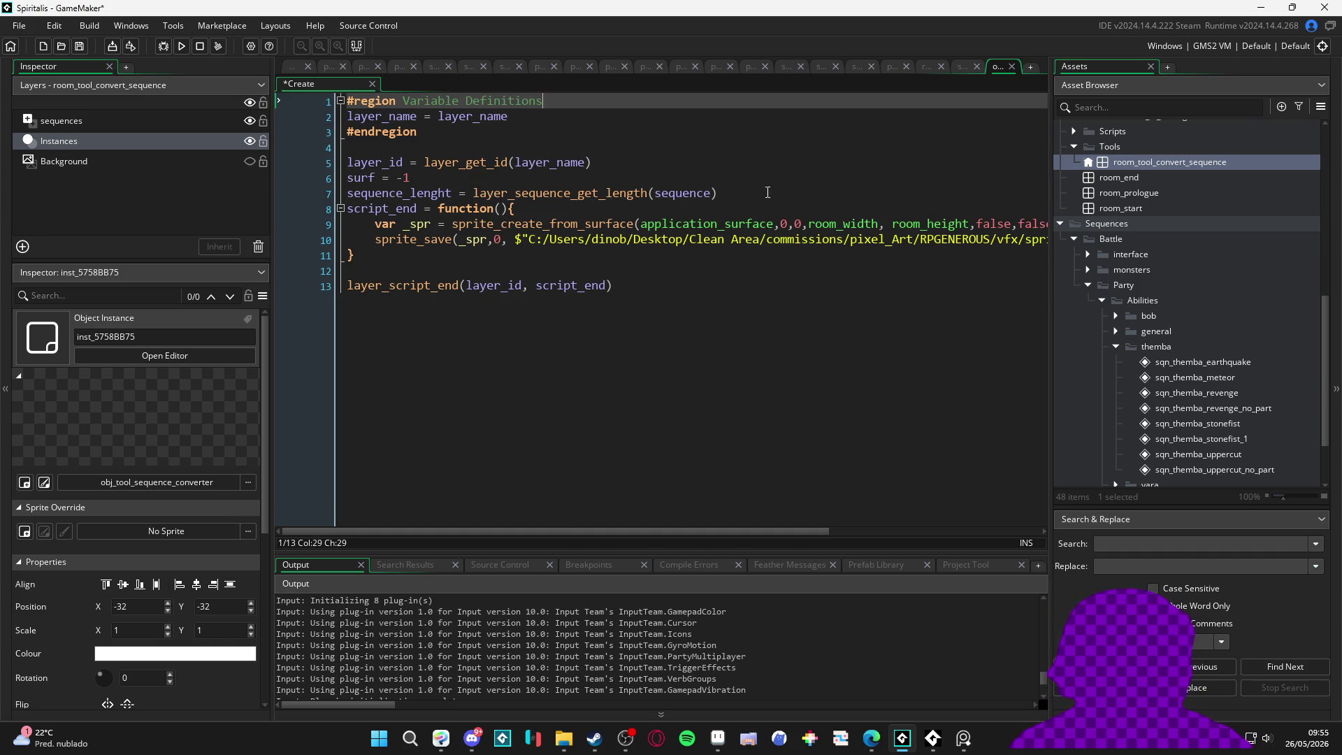
click(769, 194)
key(Return)
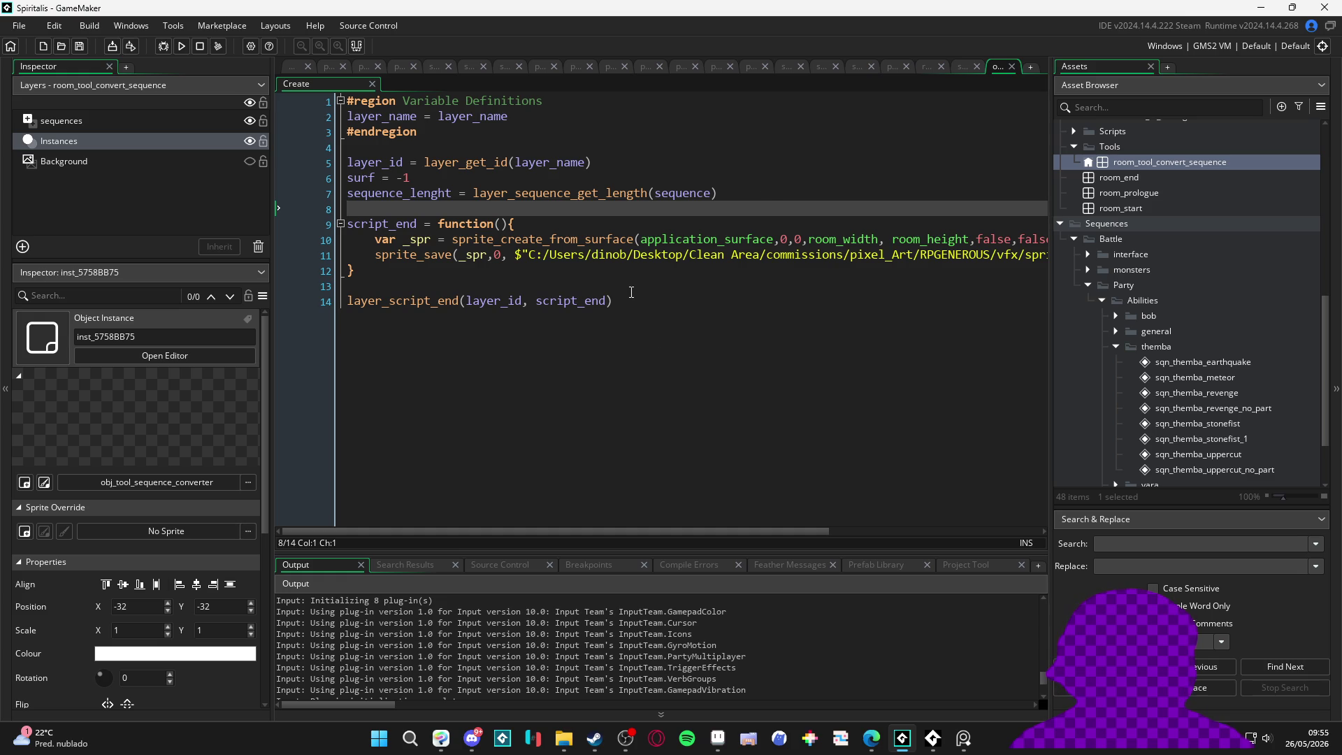
click(376, 239)
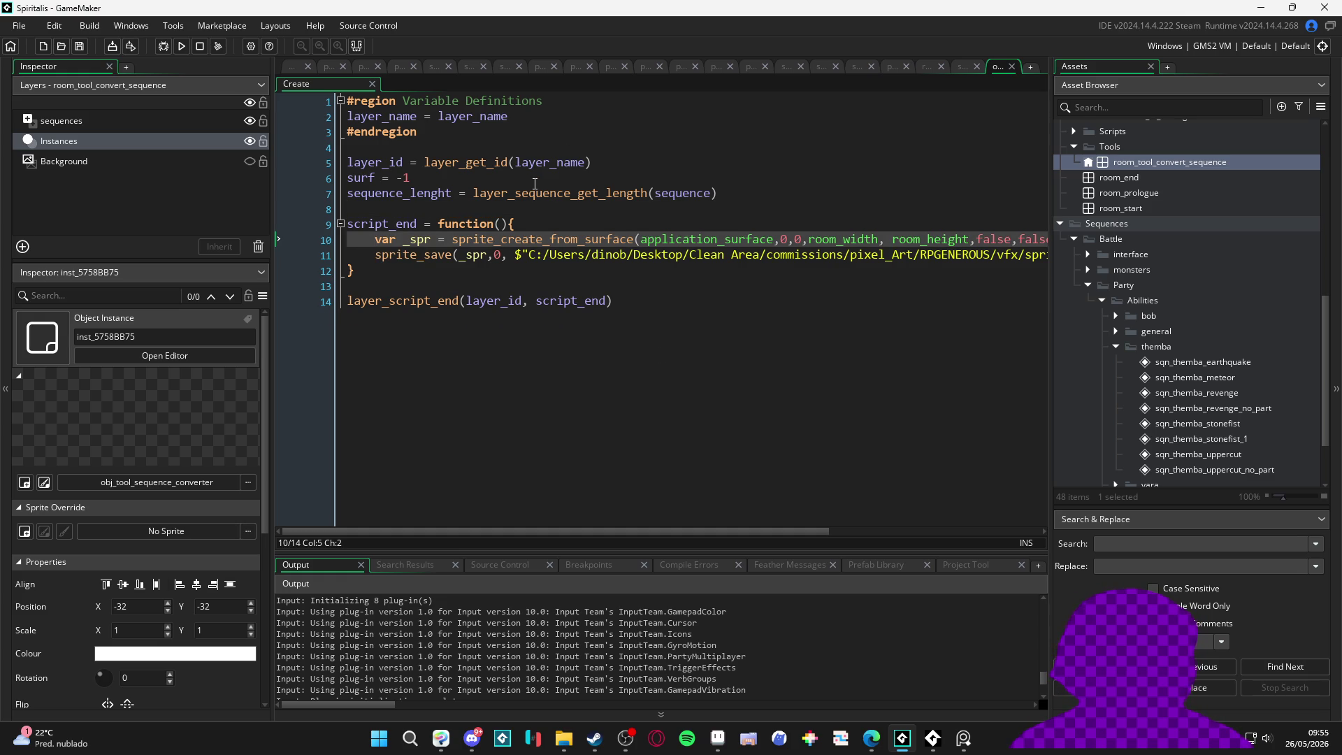
key(Return)
text(var )
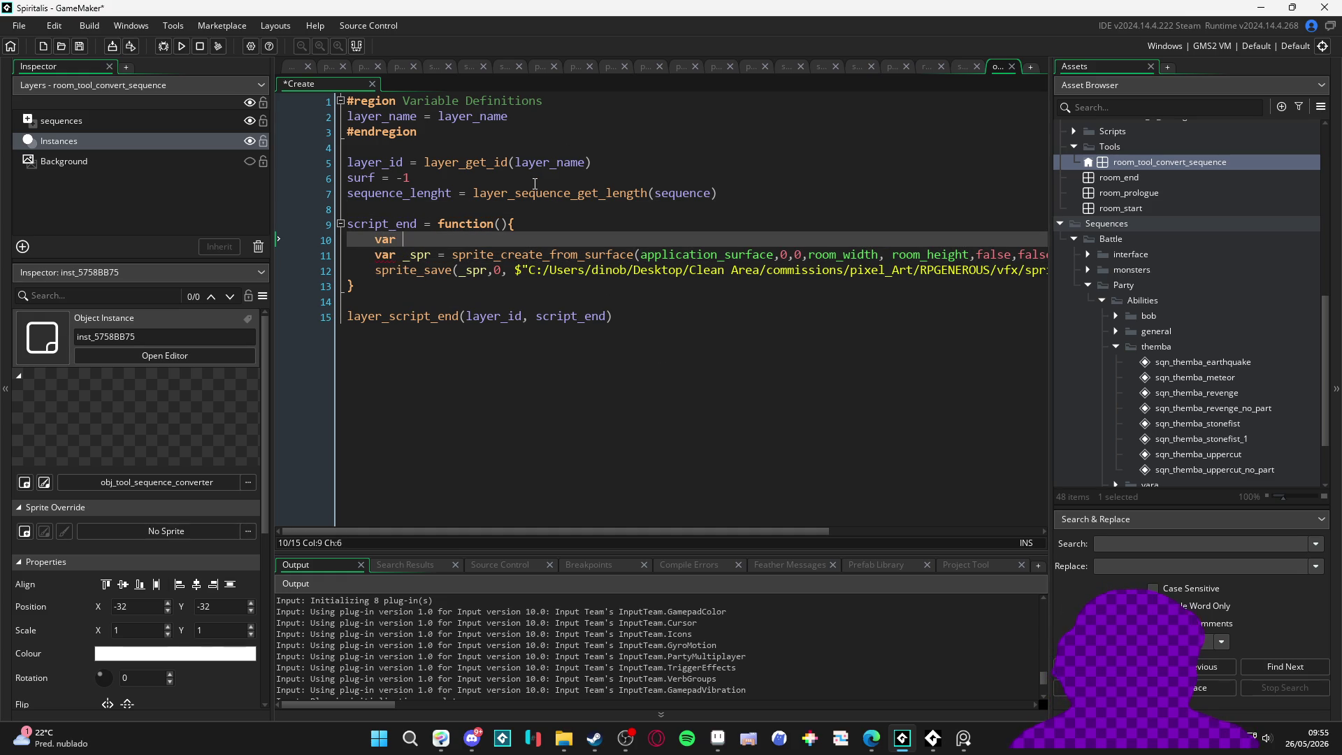
text(_sequence_)
text(end =)
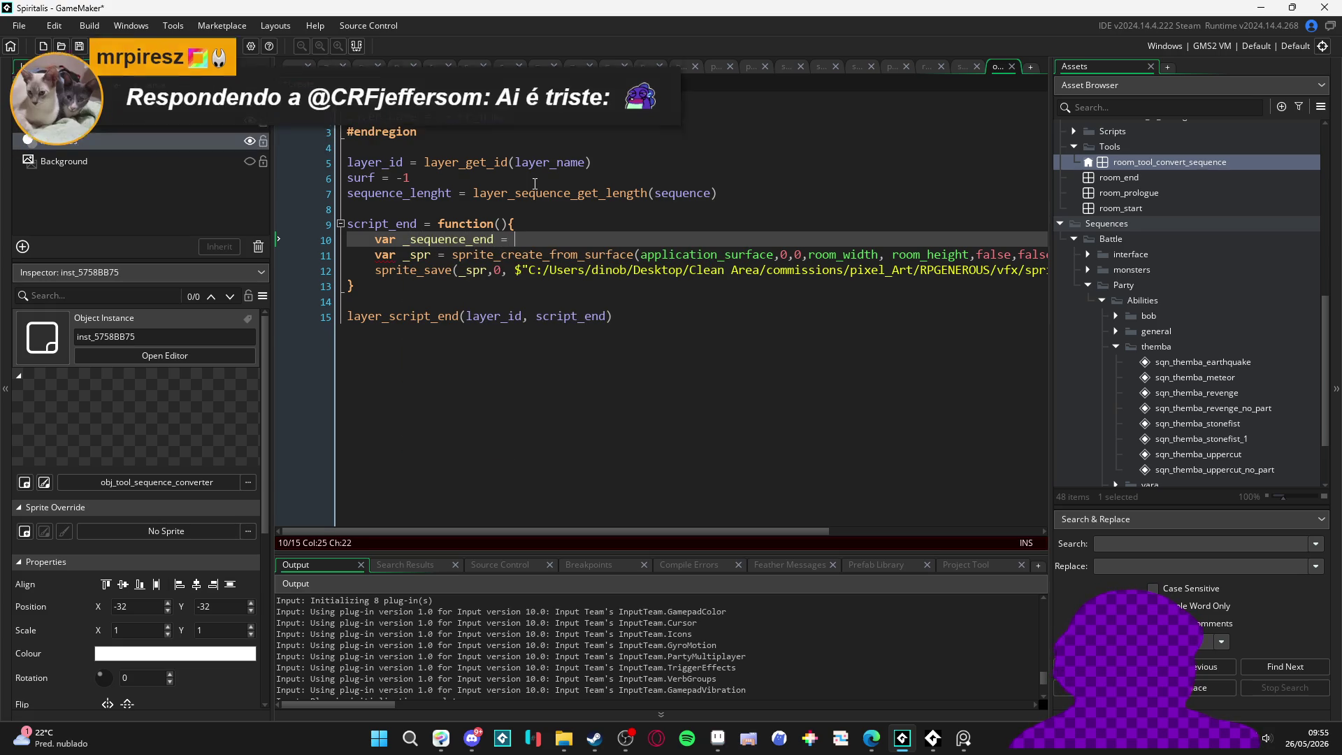
Step: Add var _current_frame = layer_sequence_get_headpos(layer_id) at the top of script_end
key(Up)
key(Return)
text(var _)
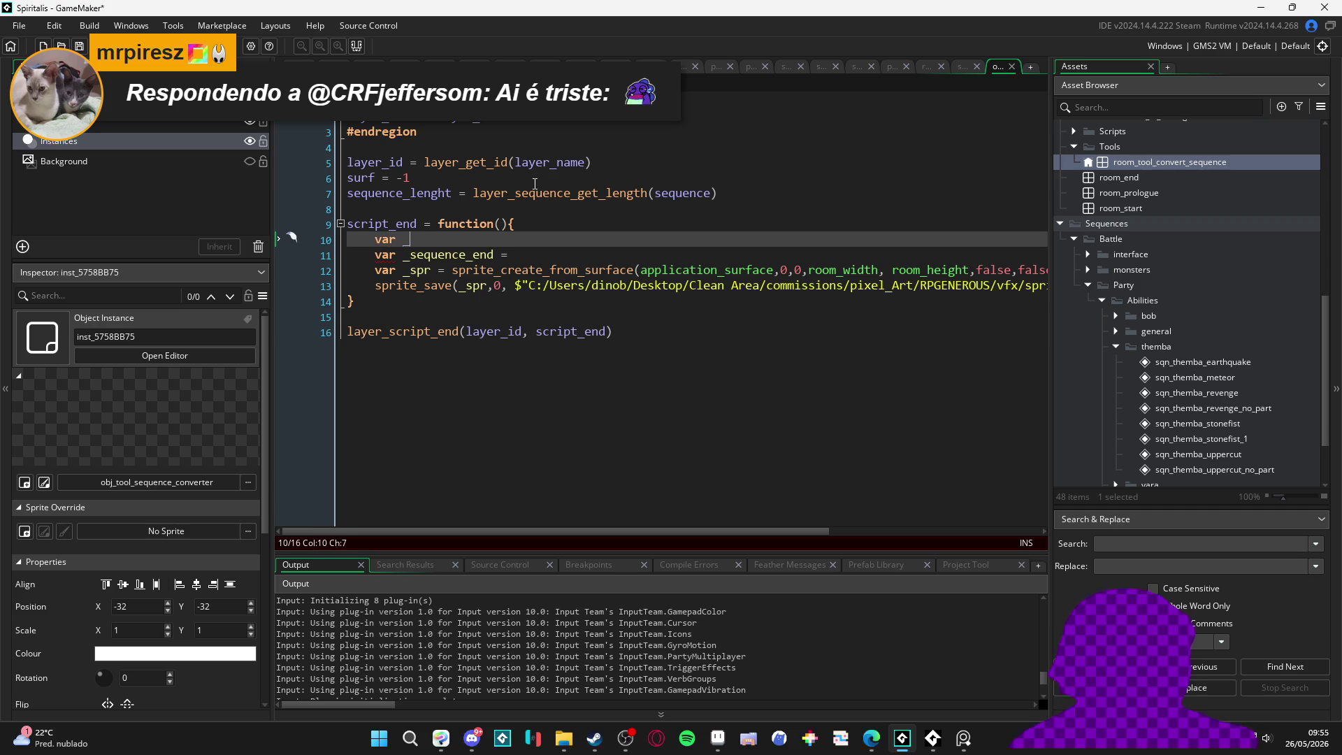
text(current_frame =)
key(Down)
key(Down)
key(Up)
key(Left)
key(Up)
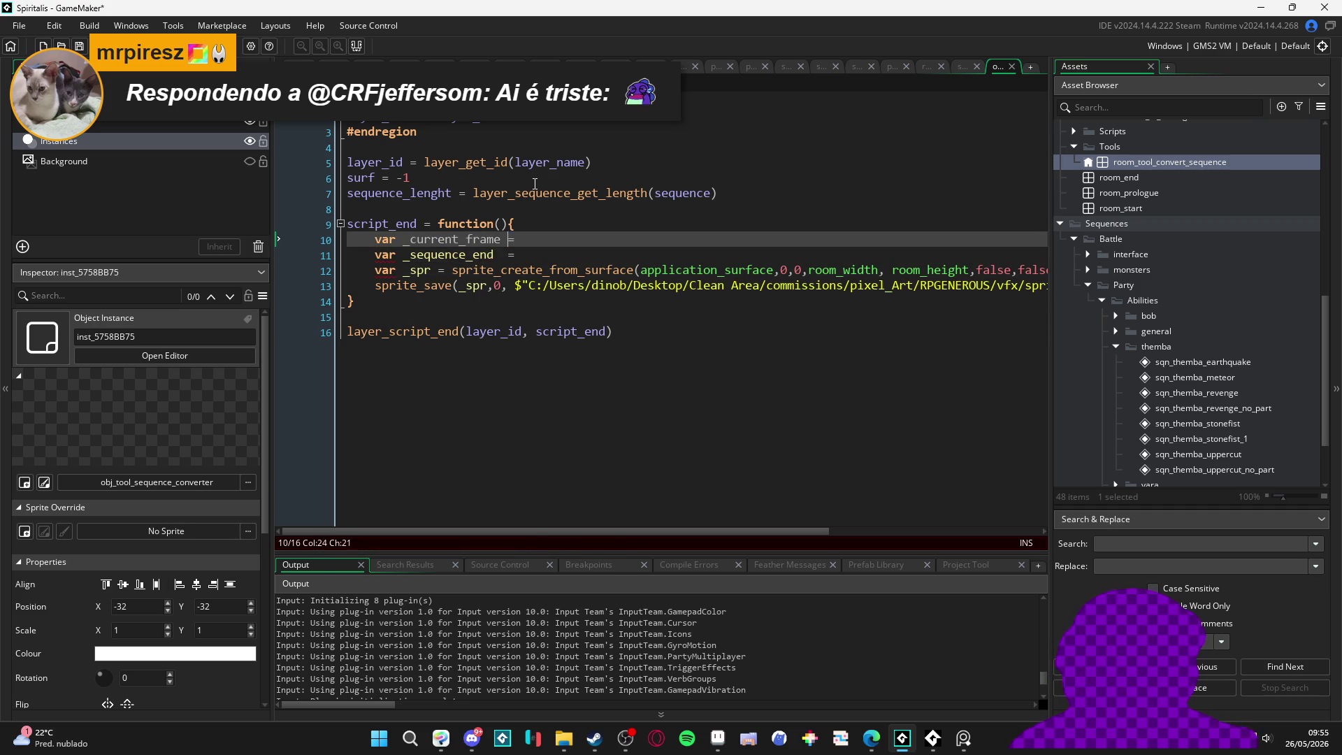
text(layer_sequ)
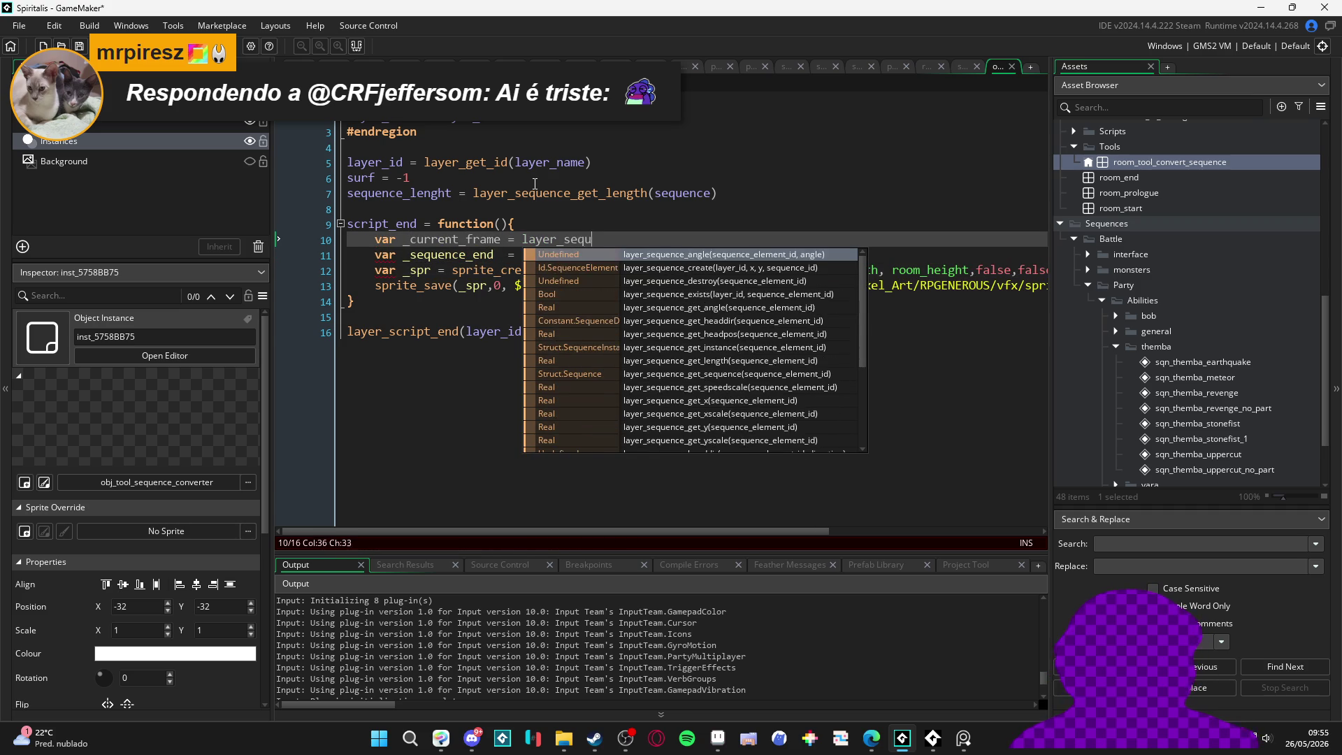
text(ence_get_)
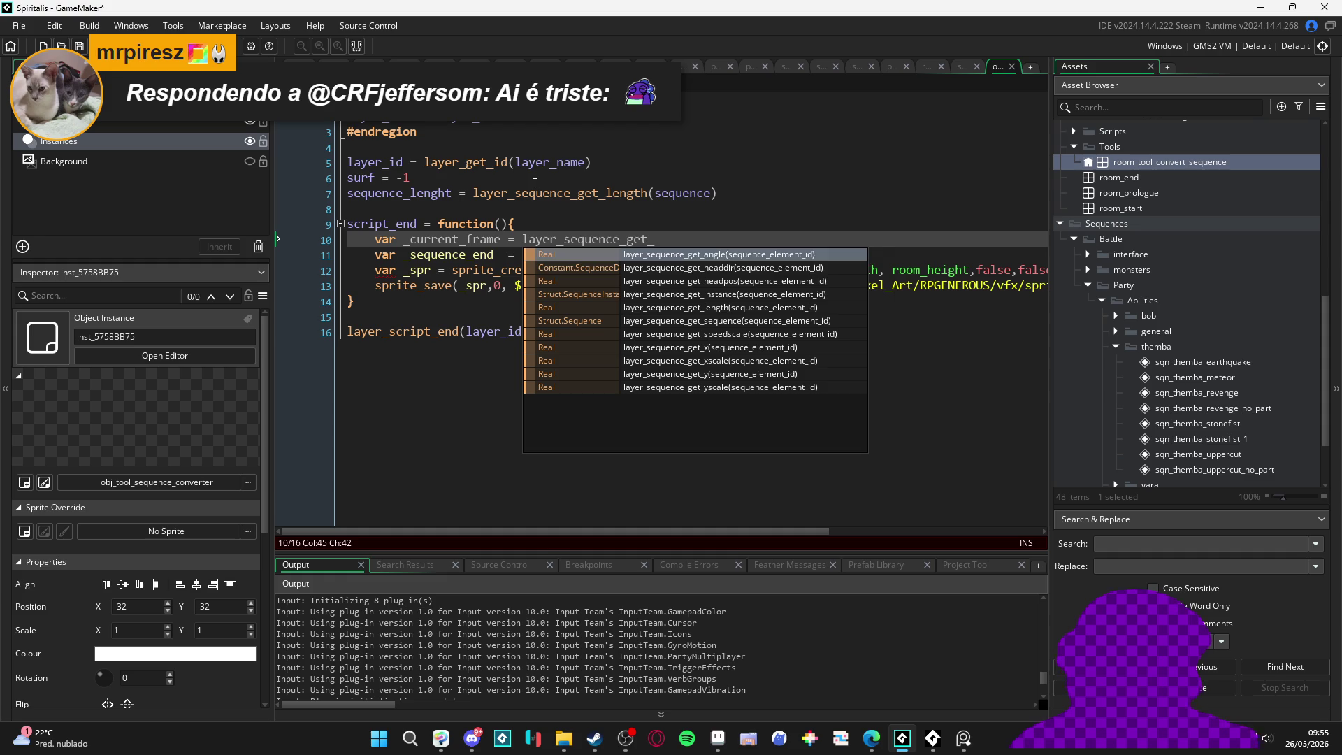
key(Down)
key(Down)
key(Return)
text(layer_id)
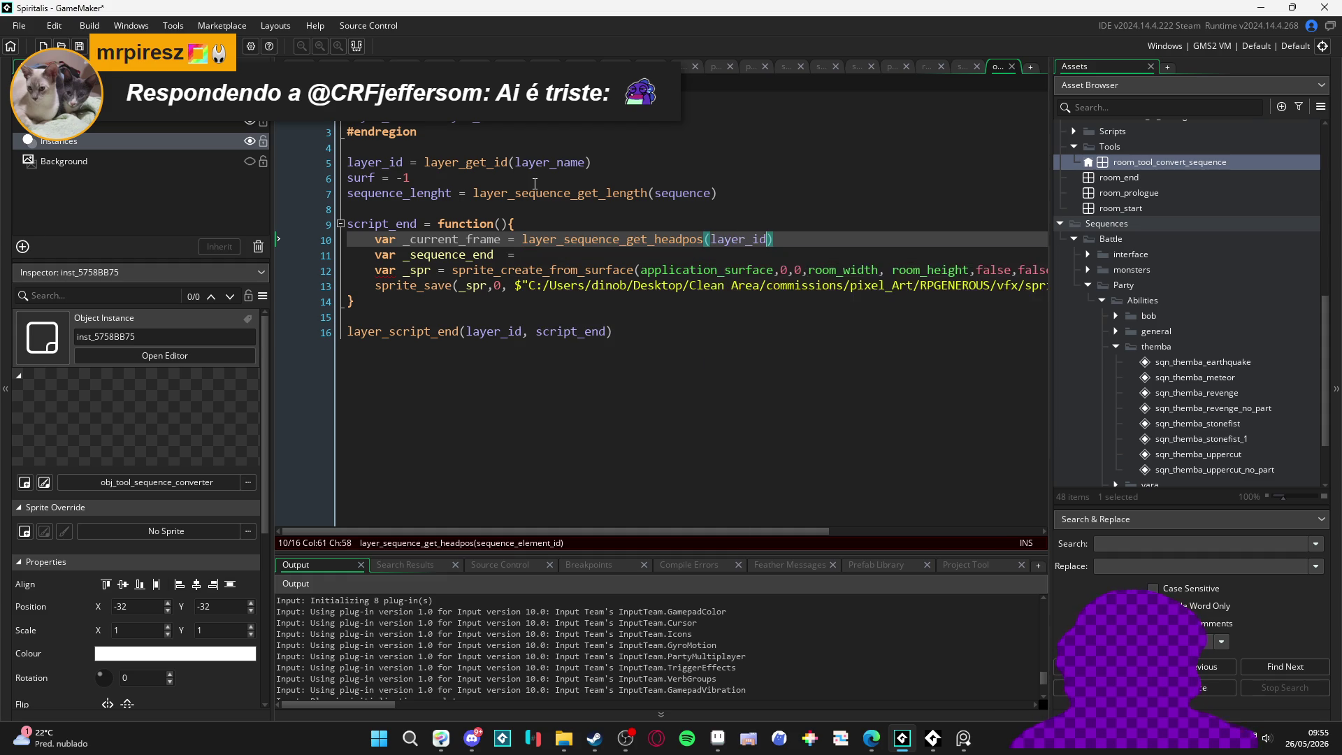
key(Down)
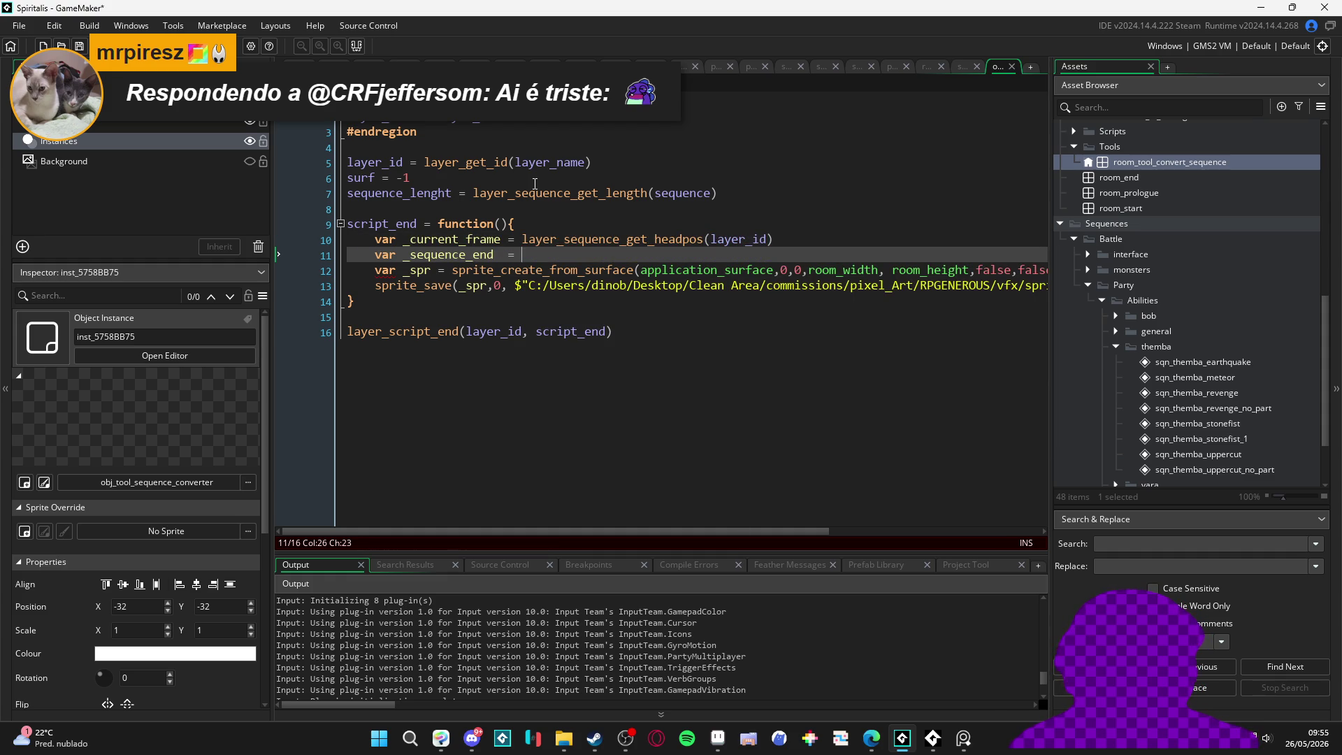
Step: Rename _current_frame to _current_sequence_frame
key(Up)
key(ctrl+Left)
key(ctrl+Left)
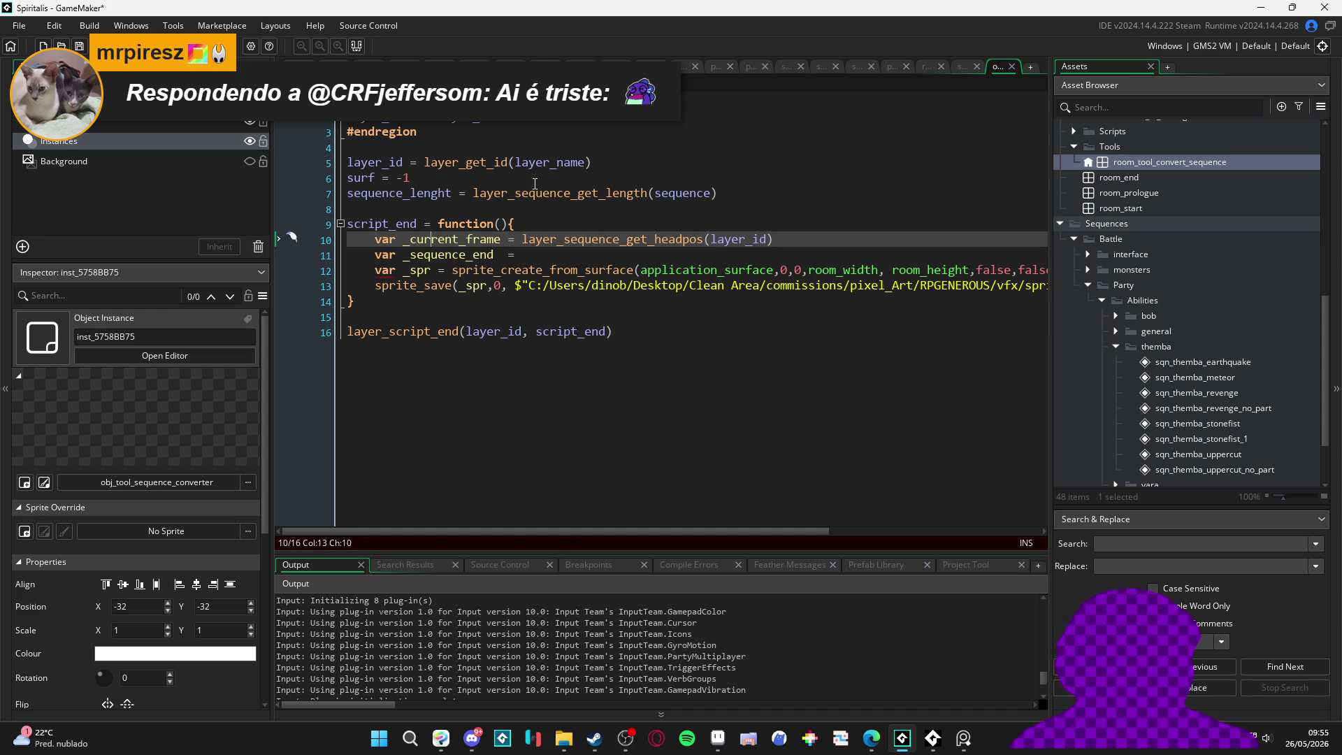
key(Right)
key(Right)
text(sequence_)
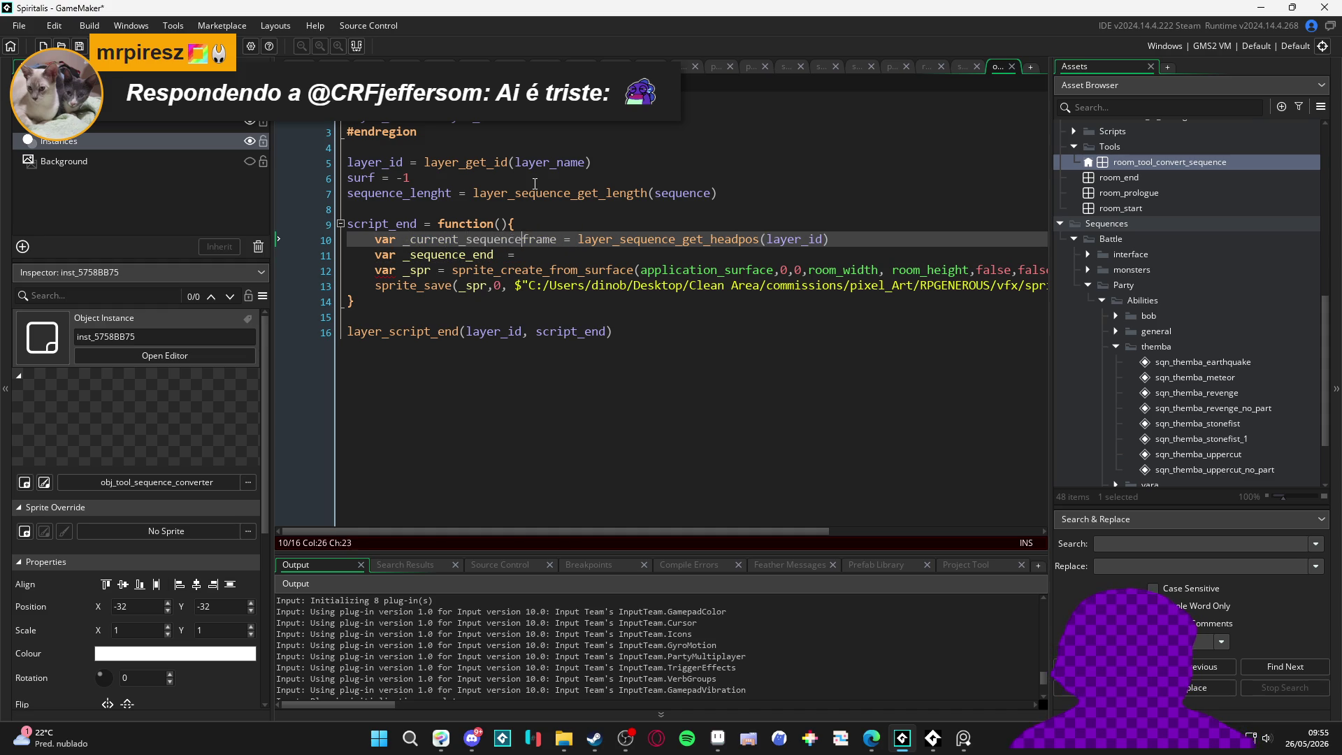
Step: Set _sequence_end = _current_sequence_frame <= sequence_lenght using copy-paste and autocomplete
key(Down)
key(Home)
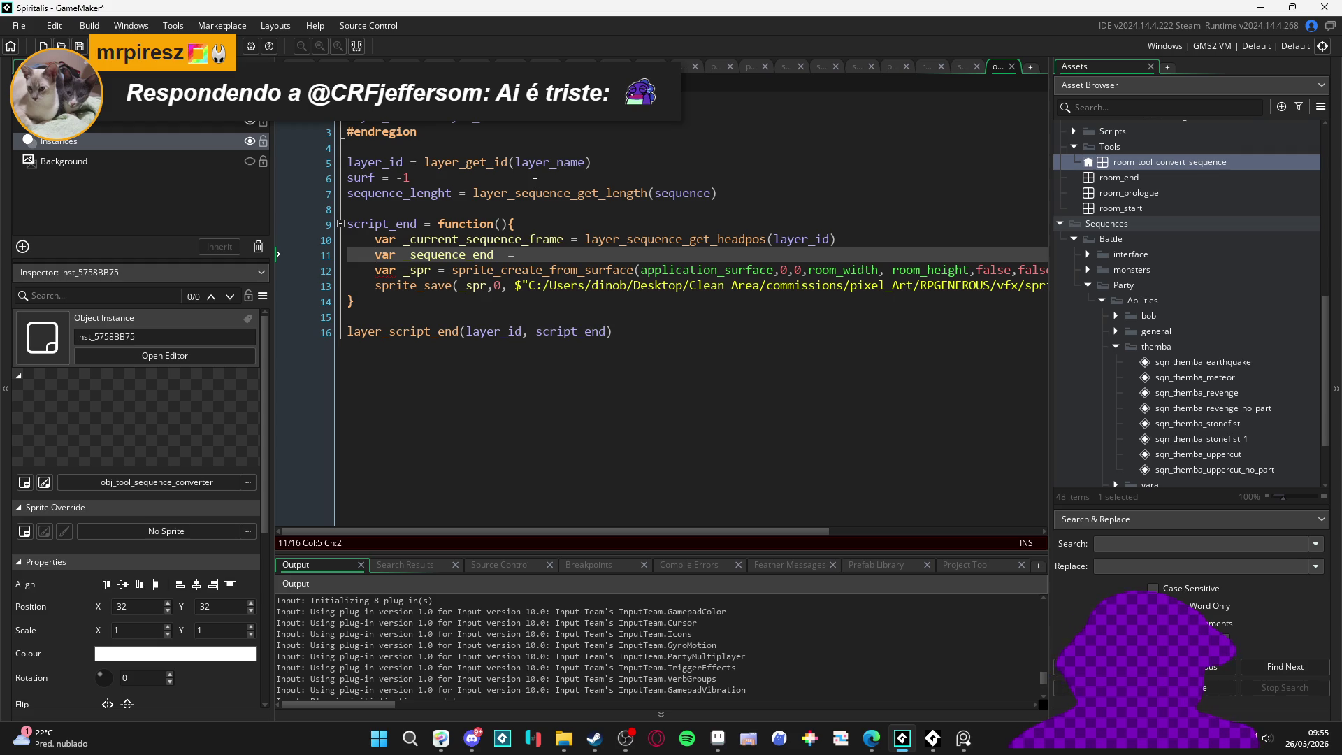
double_click(539, 240)
key(ctrl+c)
key(Down)
key(ctrl+v)
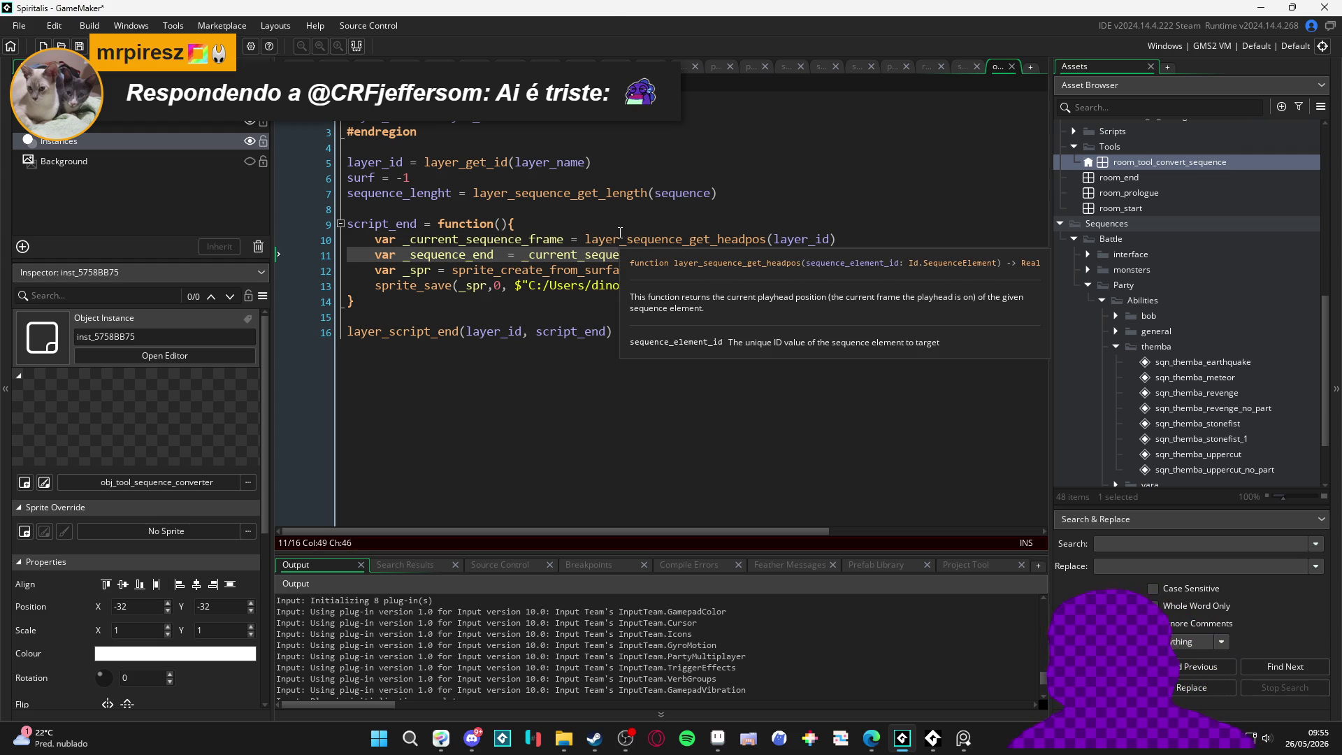
text(<= sequy)
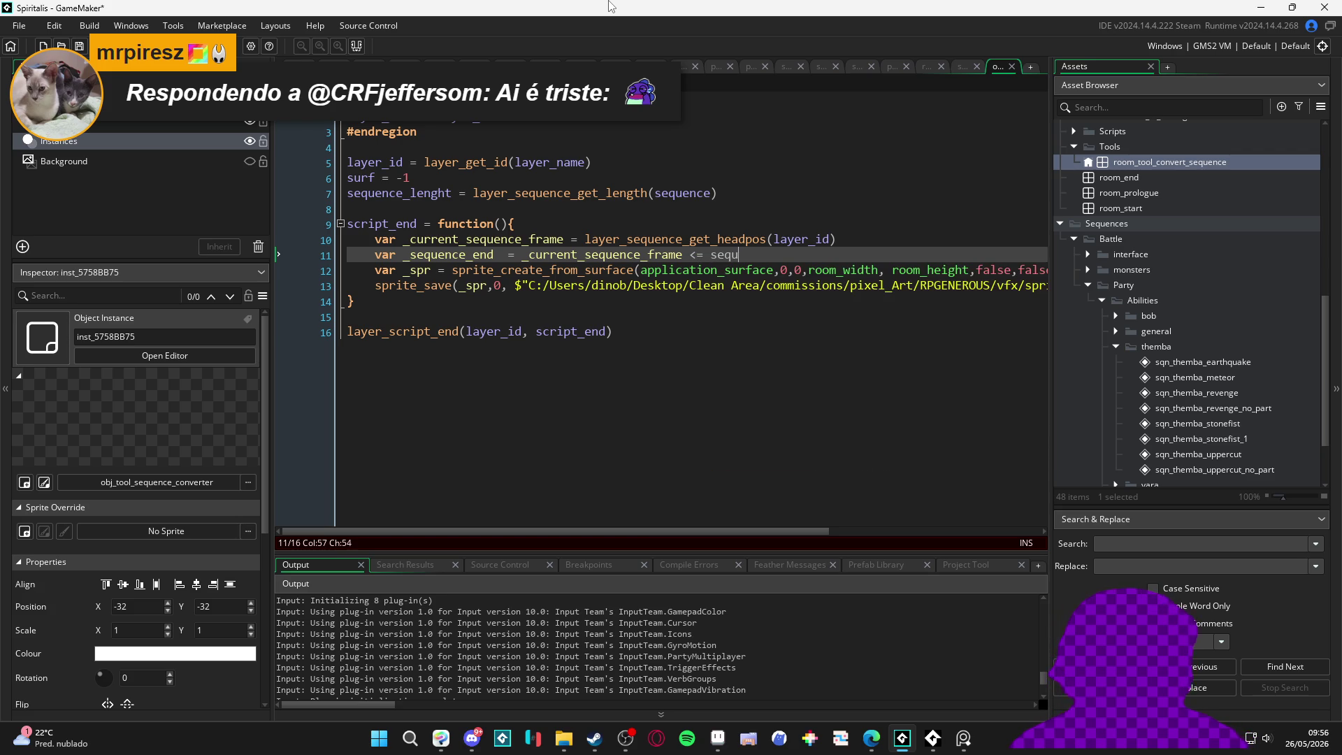
key(Return)
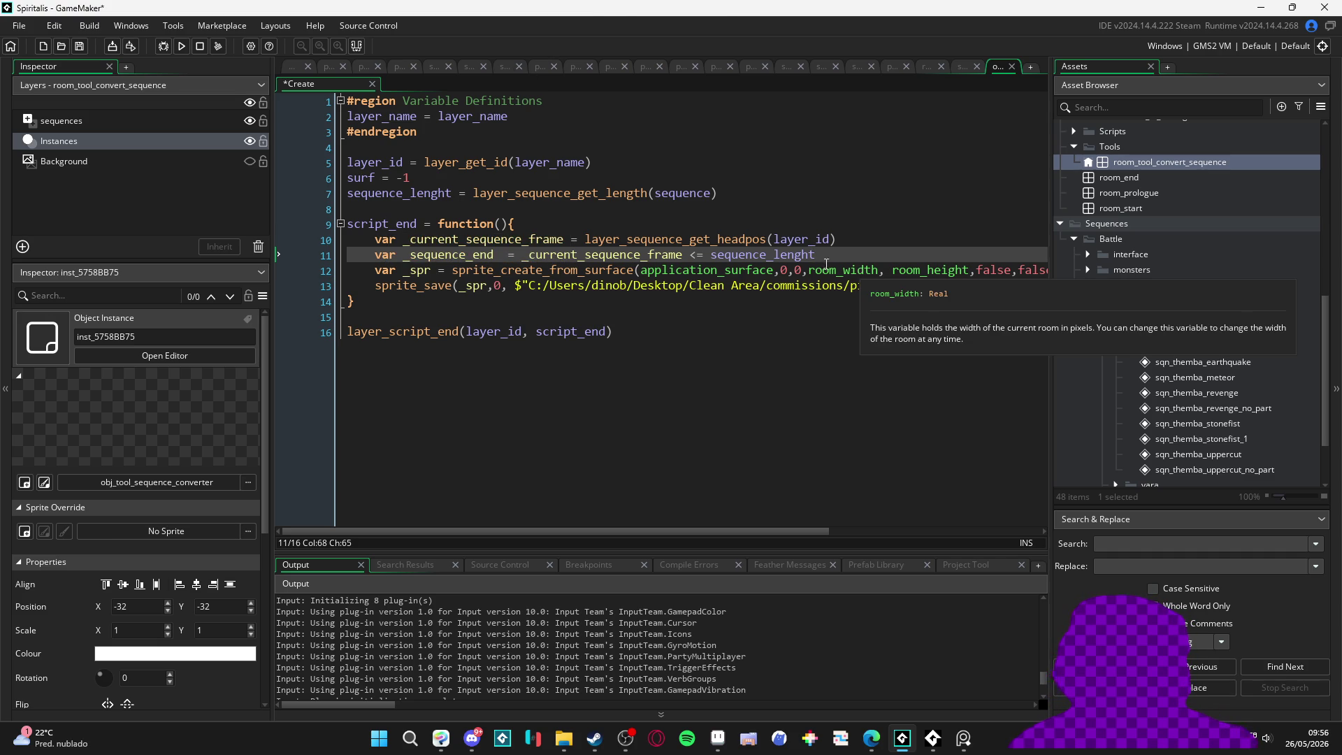
click(874, 242)
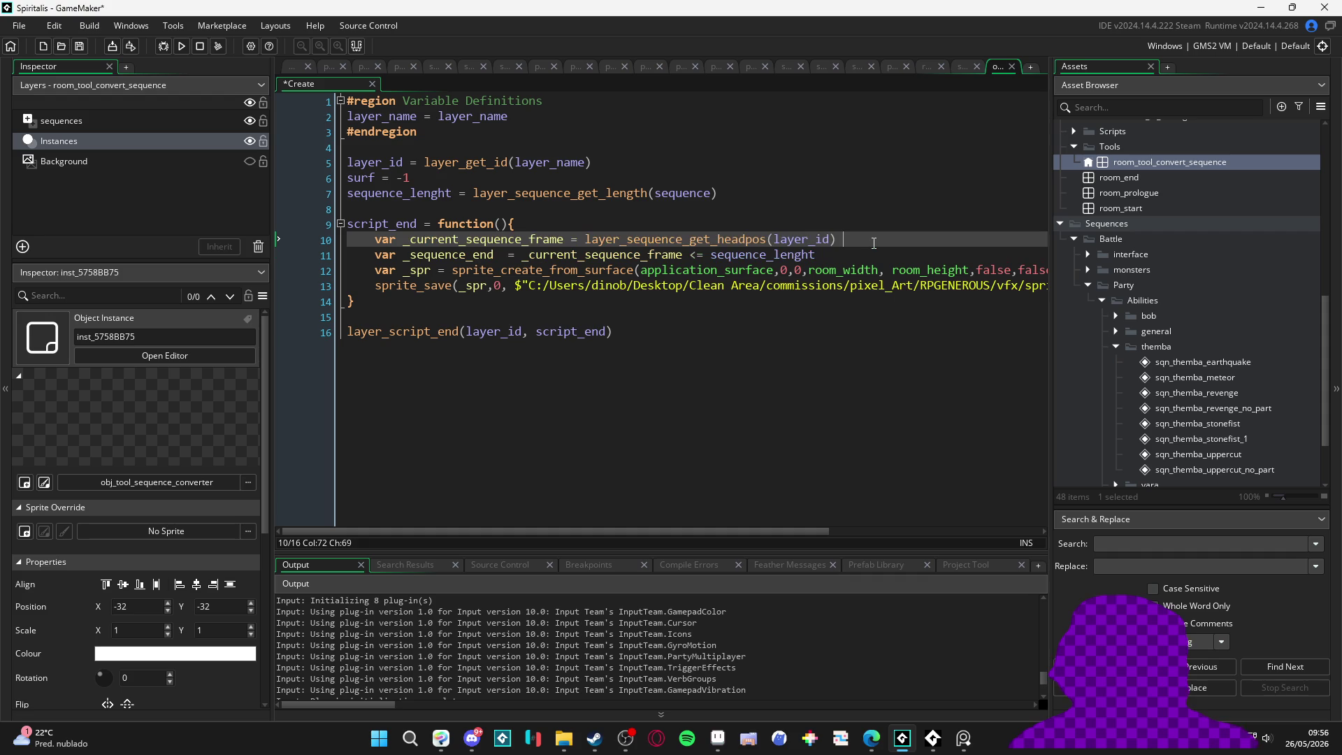
Step: Add a new line var _game_current_frame = below line 10
key(Return)
text(var _gam)
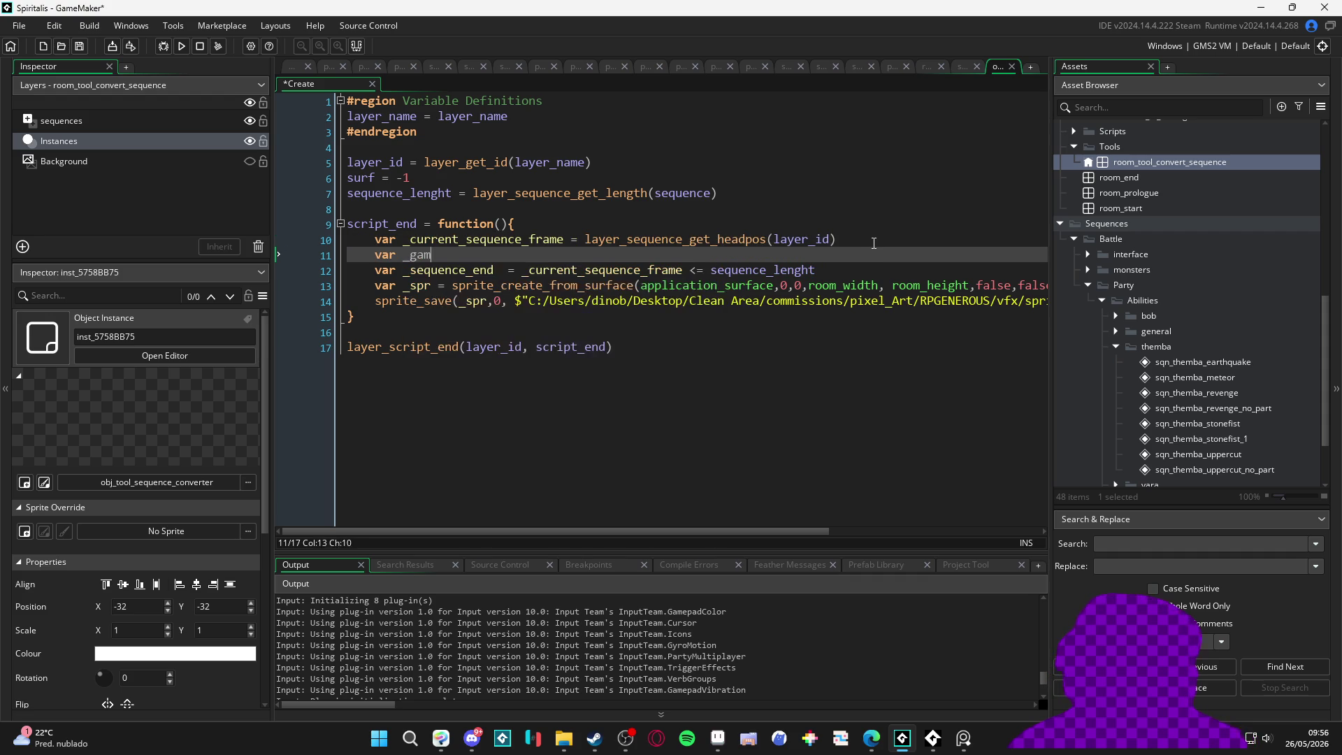
text(e_frame =)
click(447, 255)
text(current_)
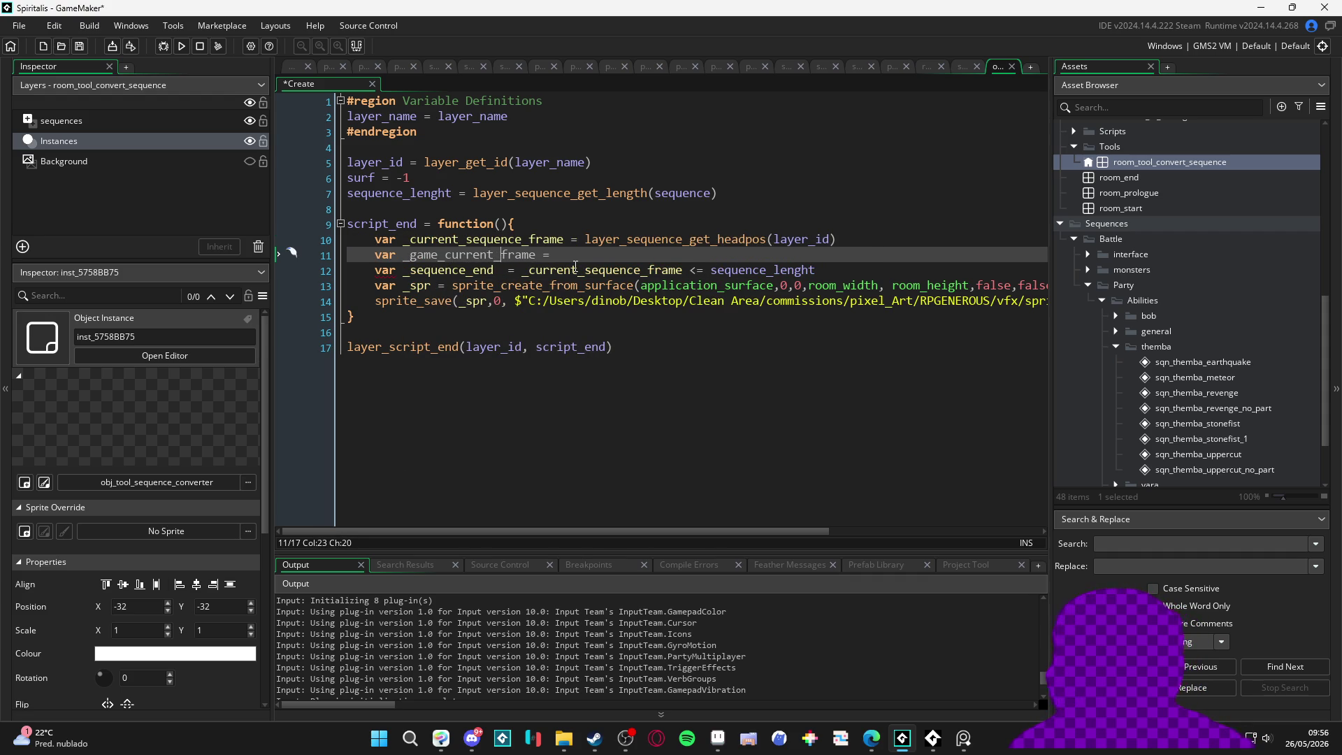
Step: Move floor(current_time/1000) from the sprite_save file path into _game_current_frame
click(761, 301)
scroll(768, 293, right, 3)
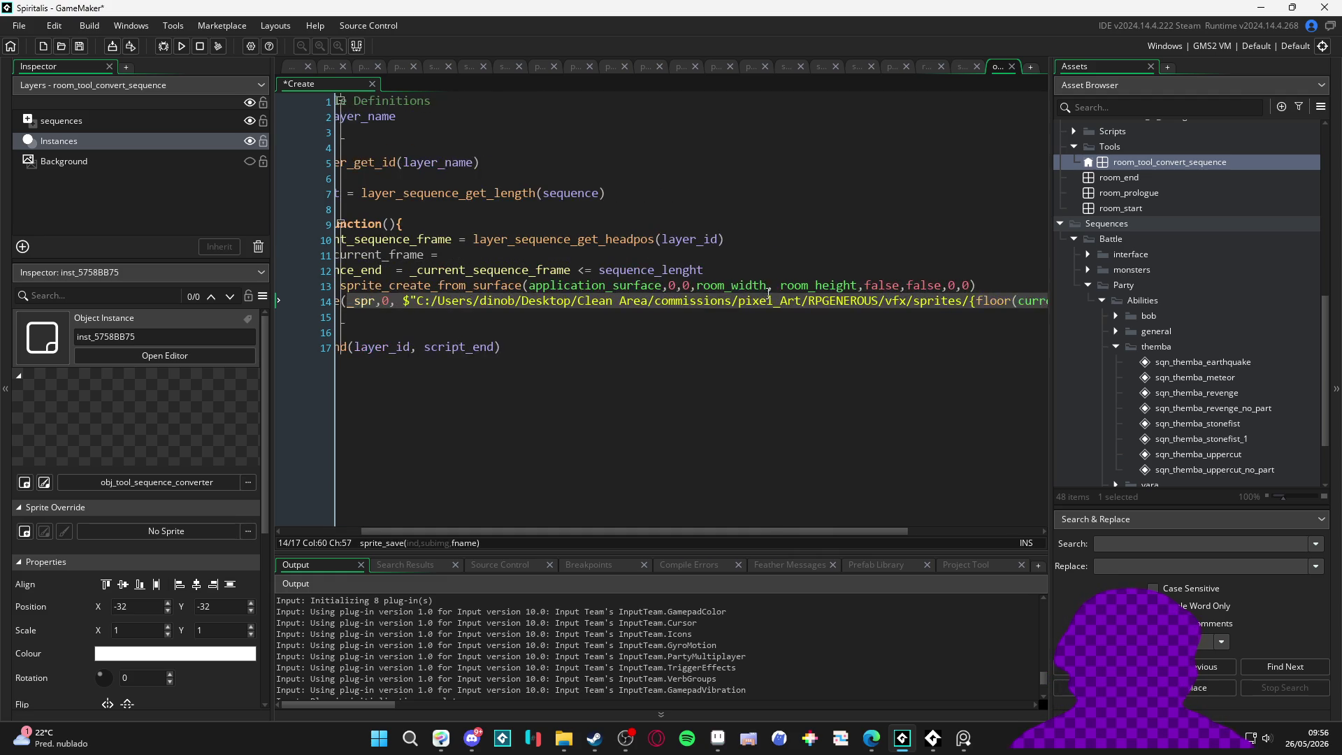
scroll(770, 293, left, 3)
scroll(804, 291, right, 5)
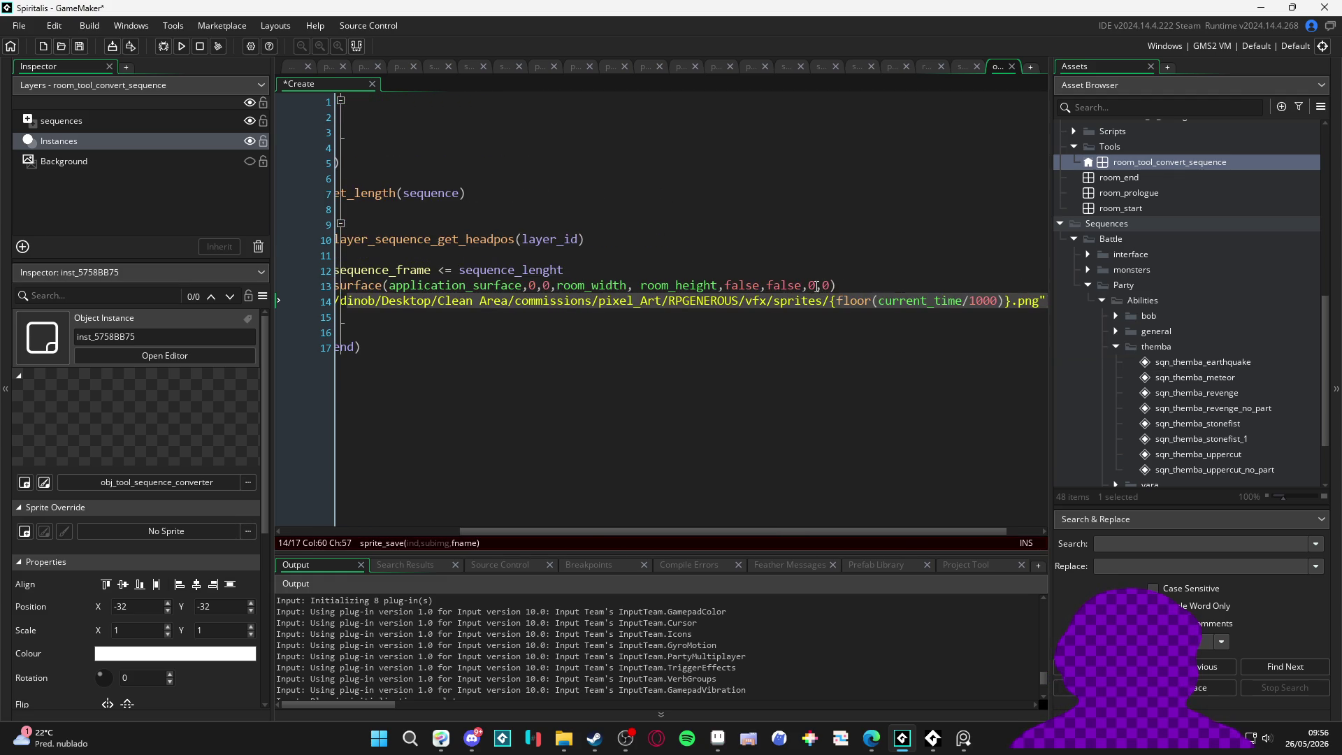
drag(1003, 301, 866, 306)
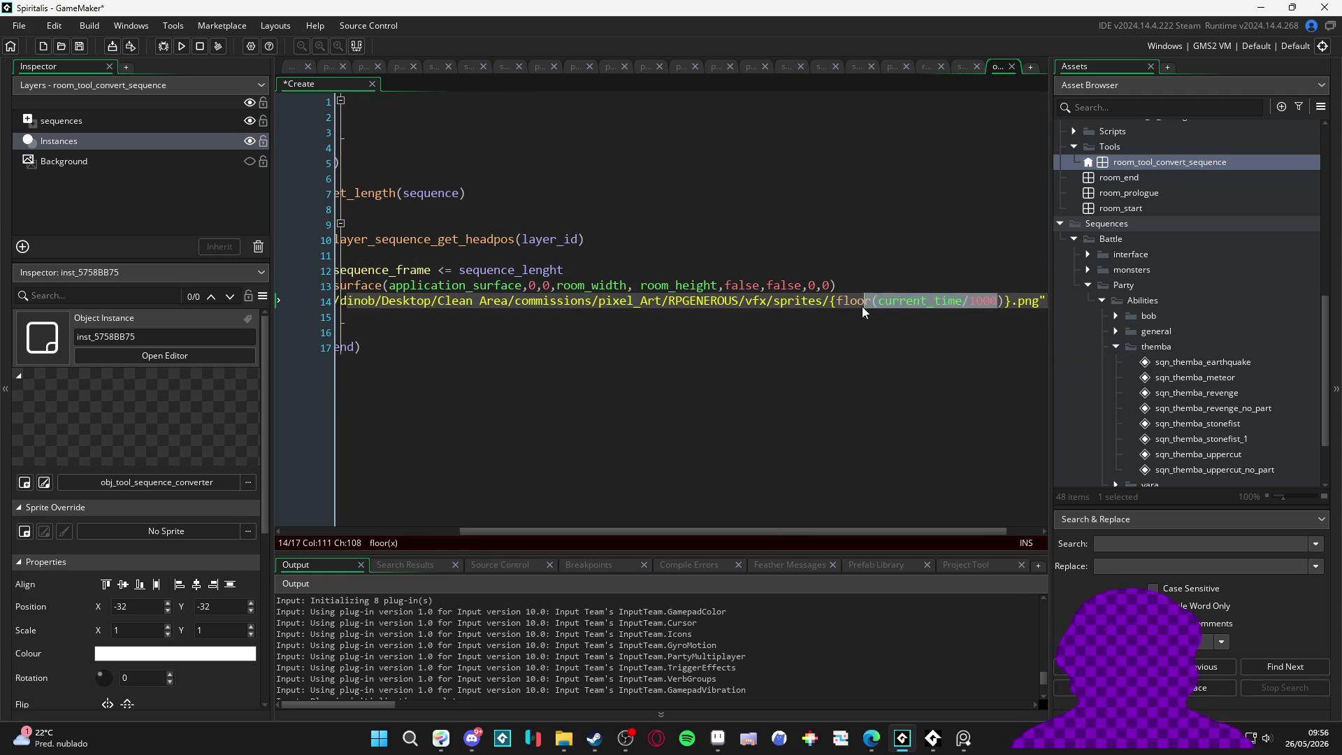
click(987, 311)
scroll(968, 293, right, 5)
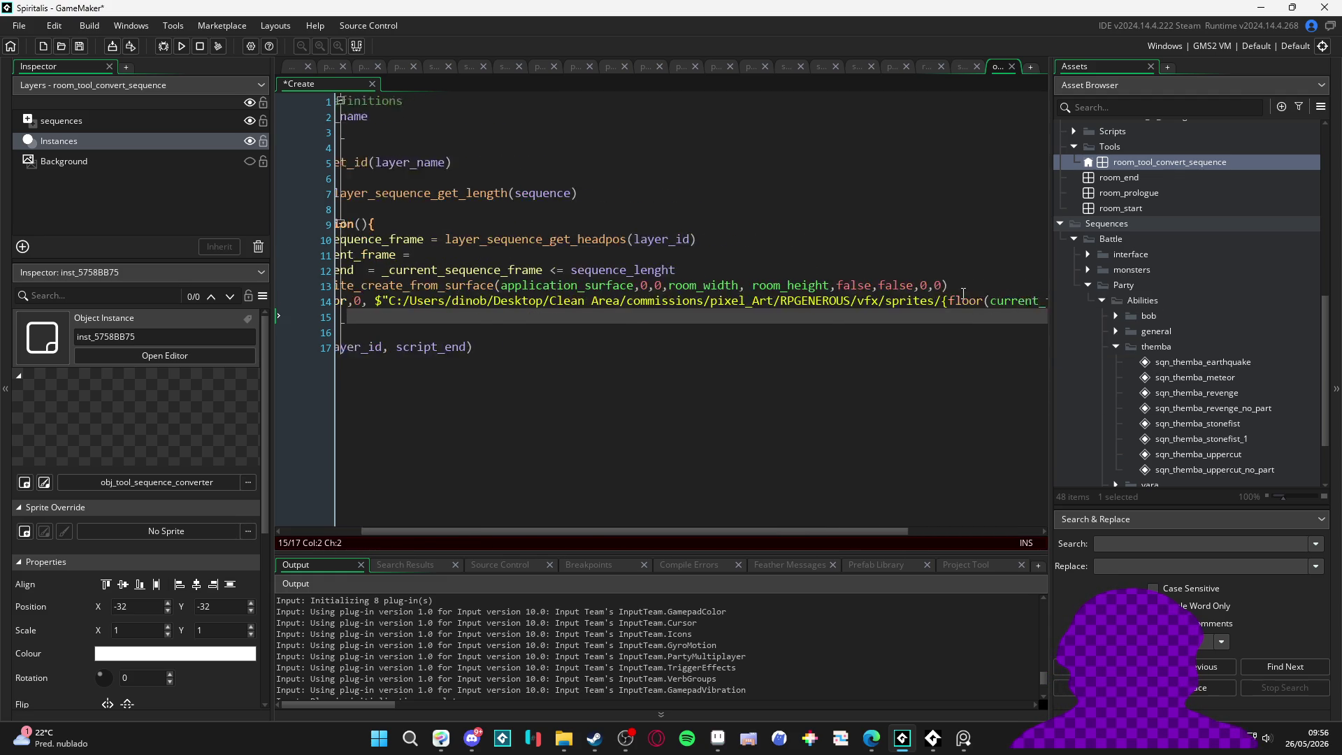
click(958, 301)
drag(949, 301, 793, 302)
key(ctrl+c)
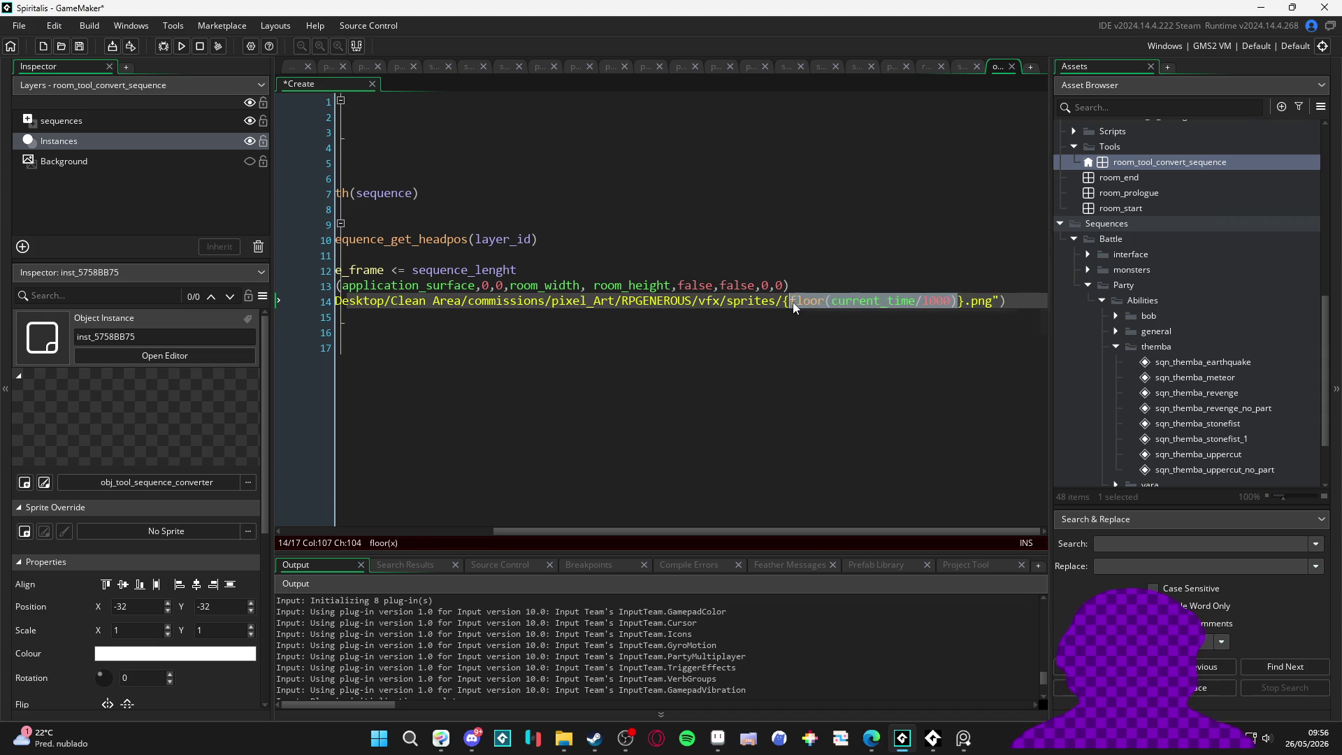
key(BackSpace)
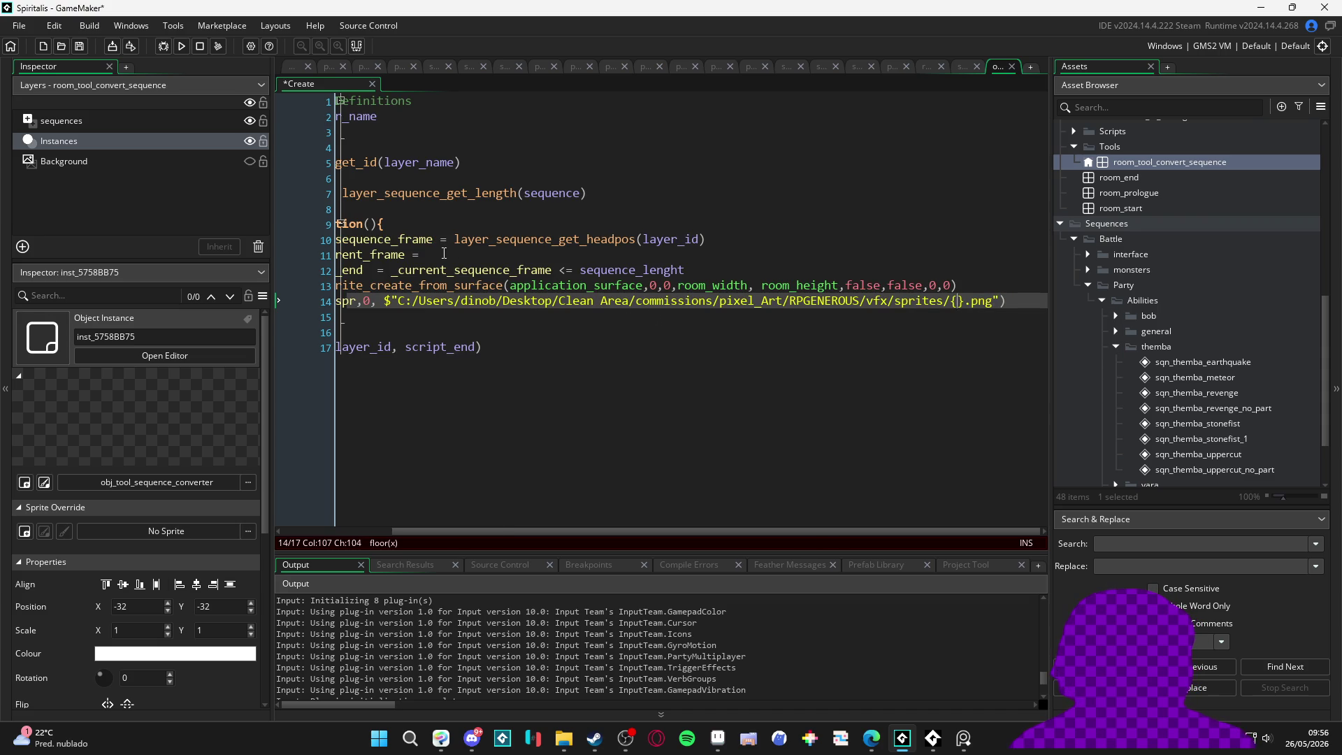
key(ctrl+v)
Step: Replace sequence_lenght in the _sequence_end comparison with _game_current_frame
click(480, 254)
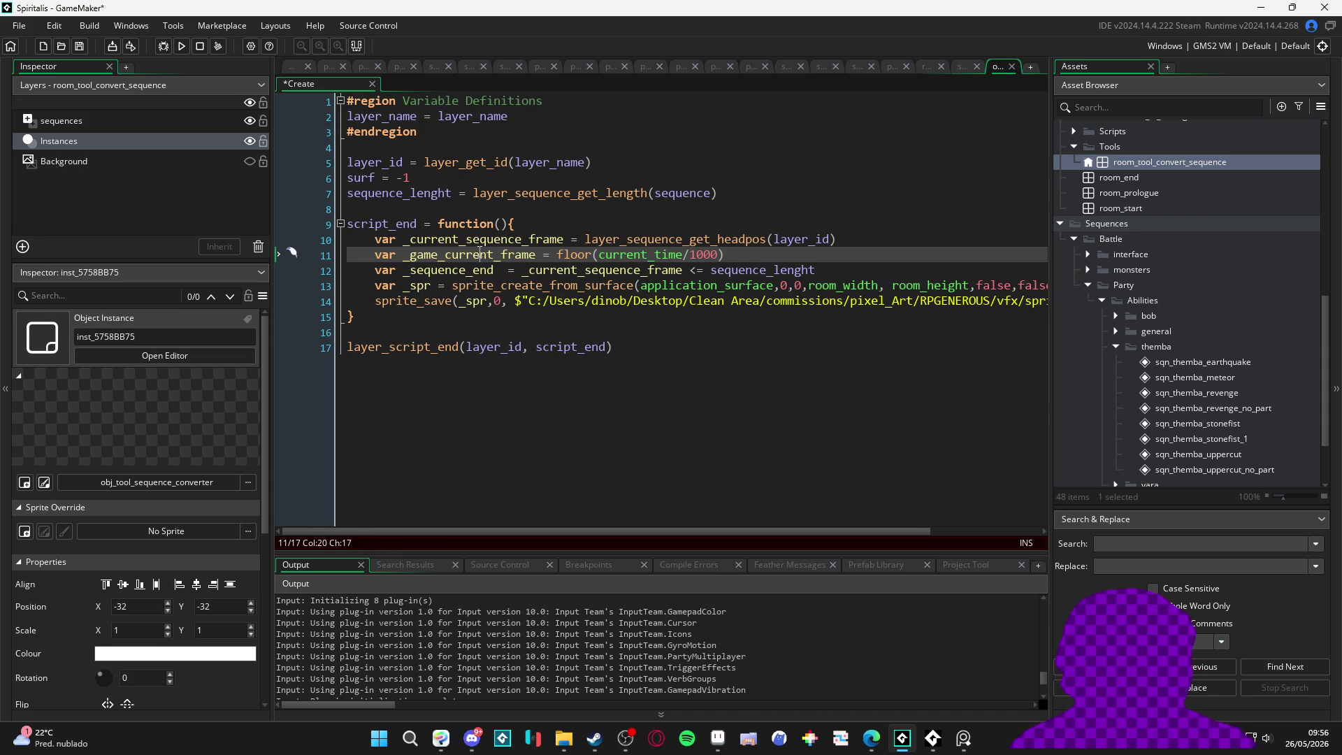
double_click(479, 255)
key(ctrl+c)
double_click(741, 271)
key(ctrl+v)
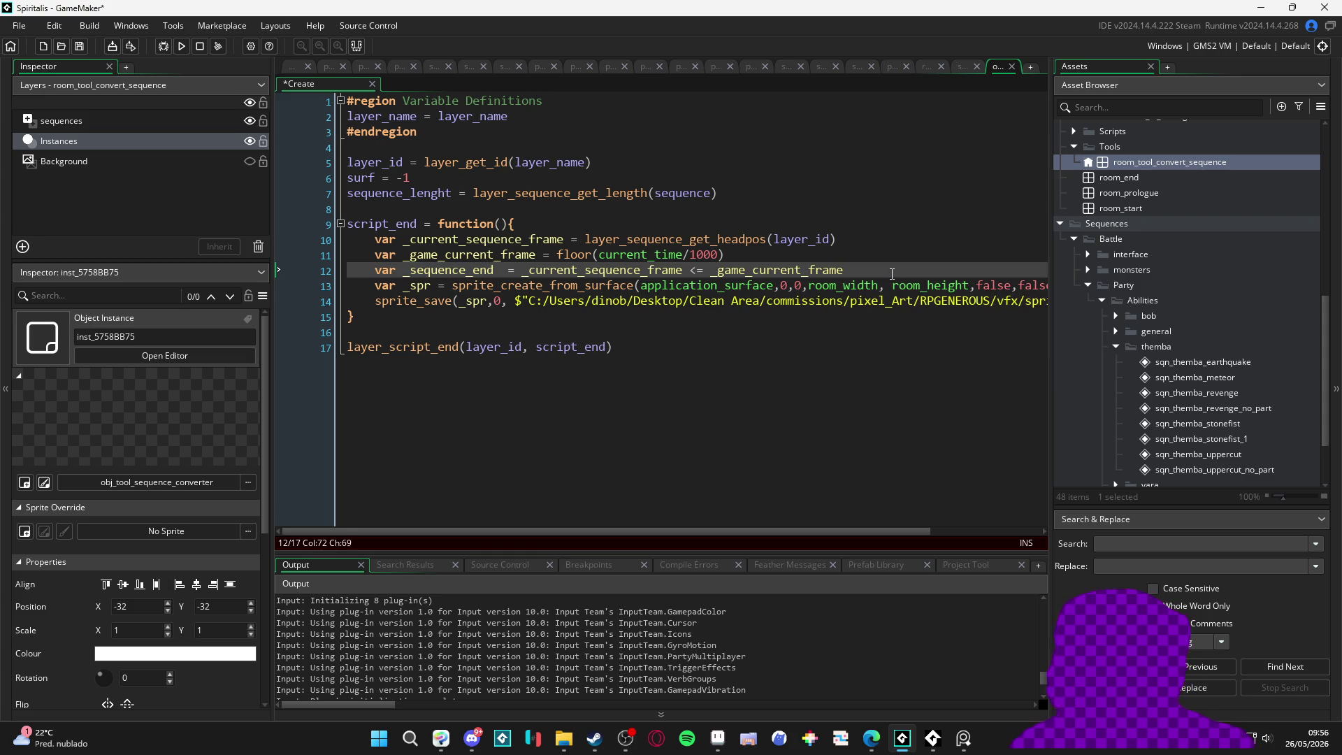
Step: Add an if(_sequence_end) return line after the _sequence_end comparison
key(Return)
text(if()
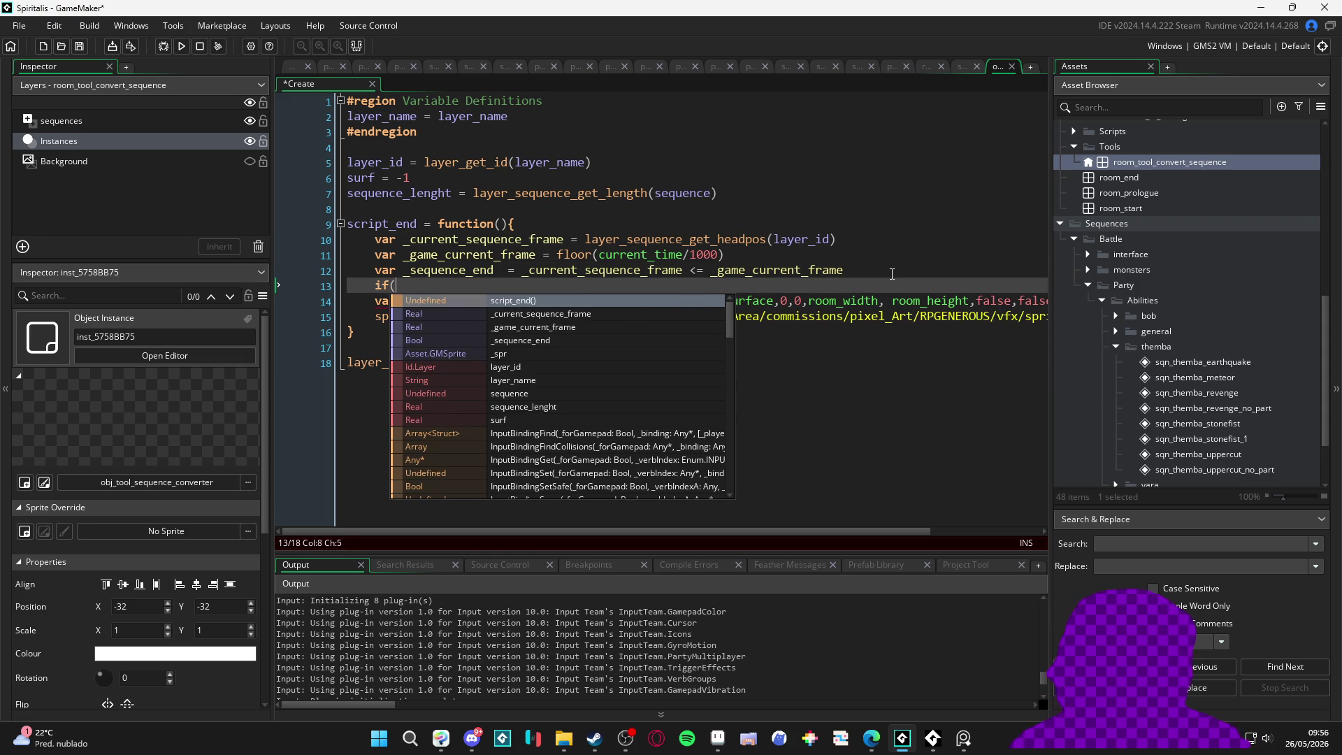
text(!_e)
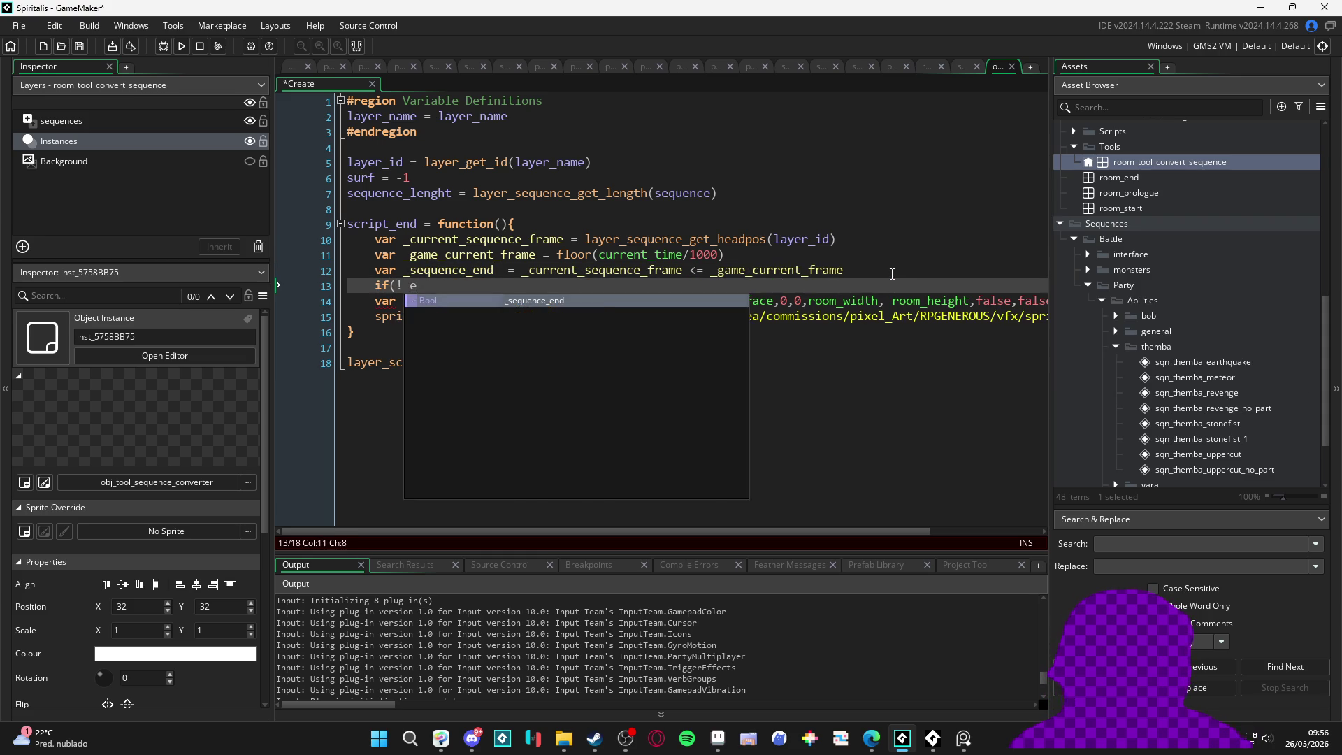
key(BackSpace)
key(BackSpace)
text(_seque)
key(Return)
text(){)
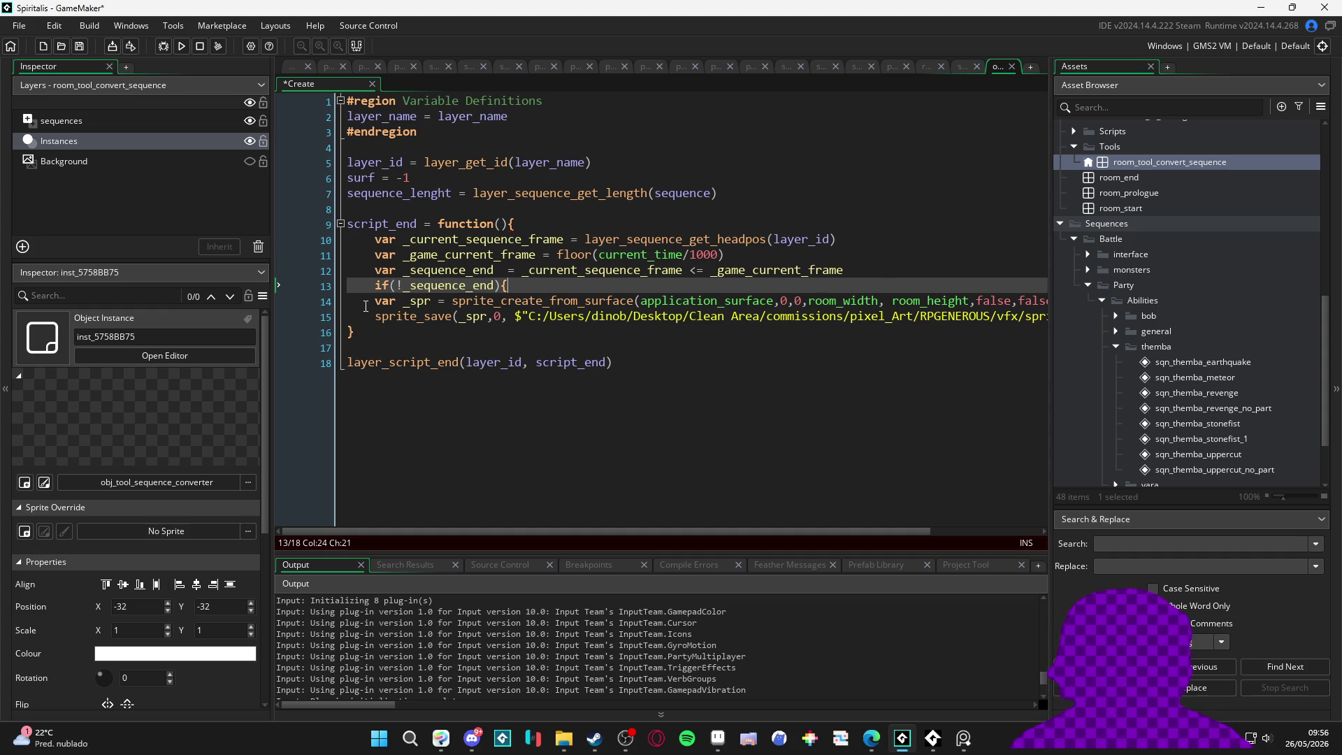
click(372, 302)
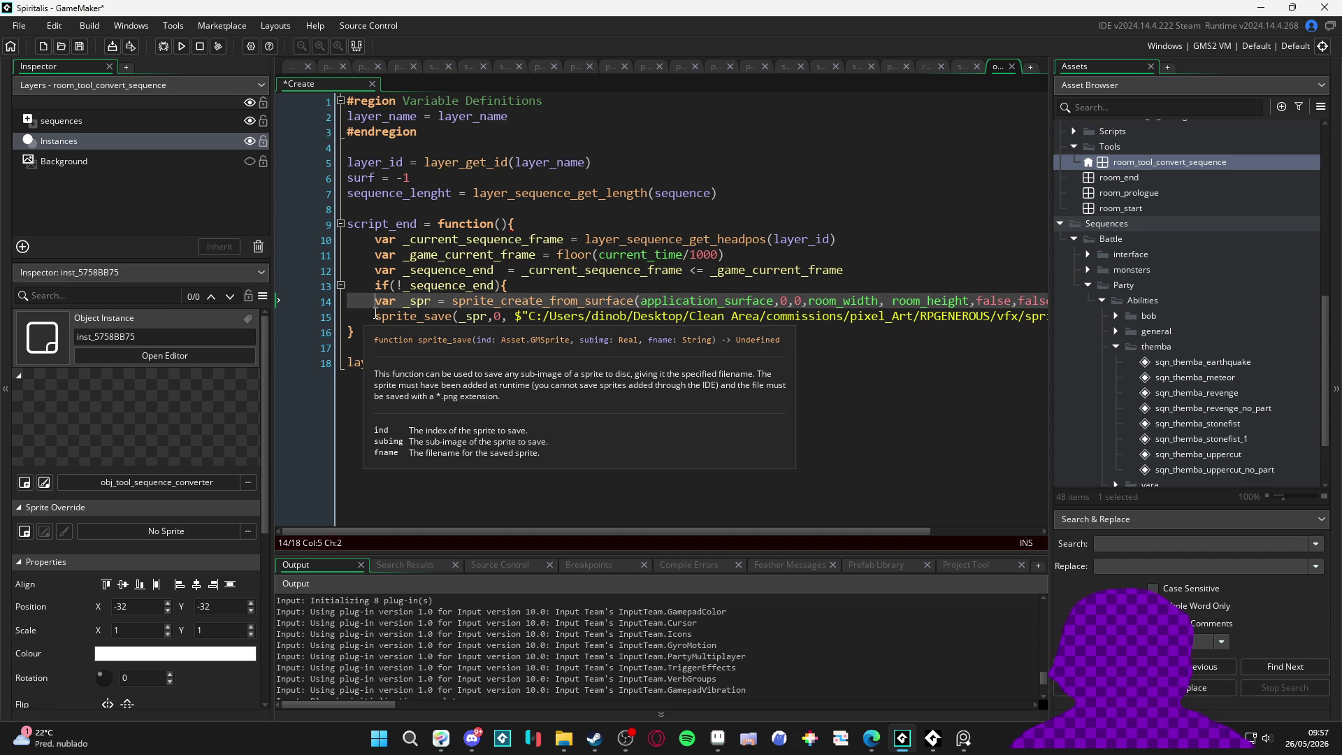
click(403, 285)
key(BackSpace)
click(513, 285)
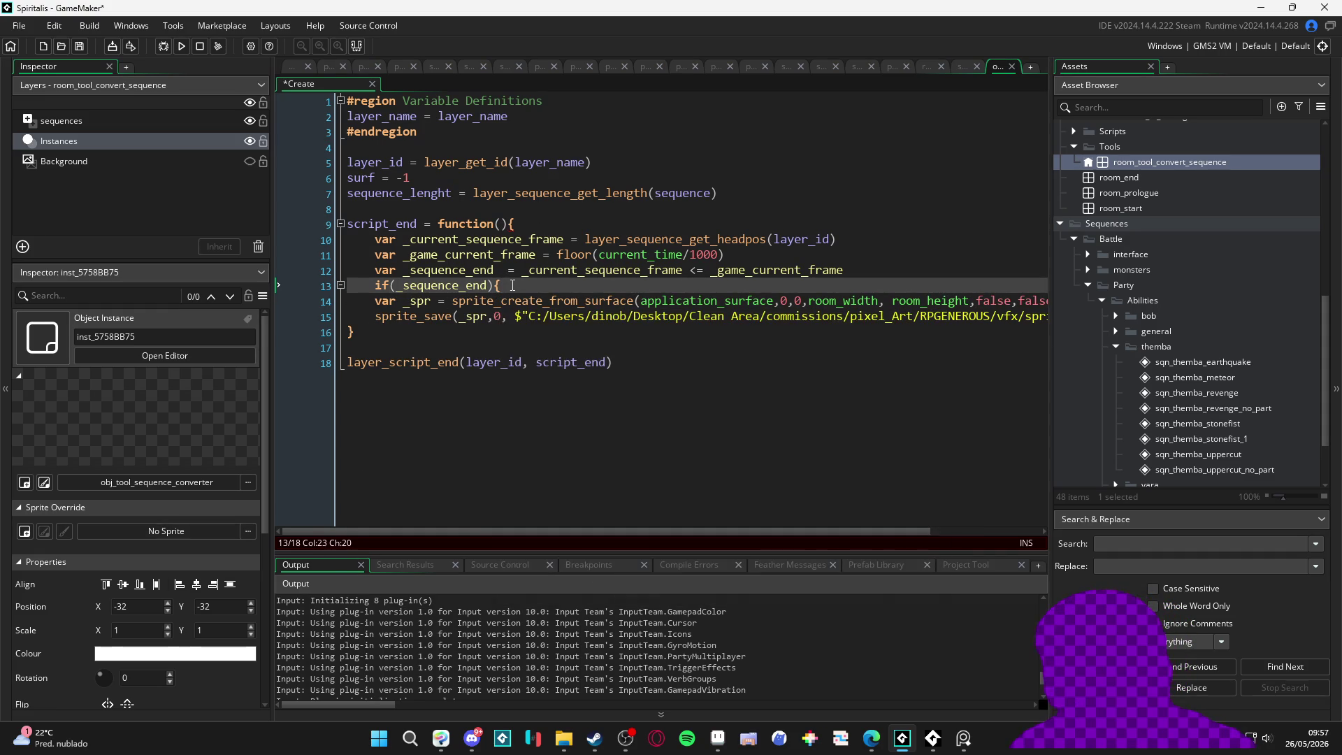
key(BackSpace)
text(return)
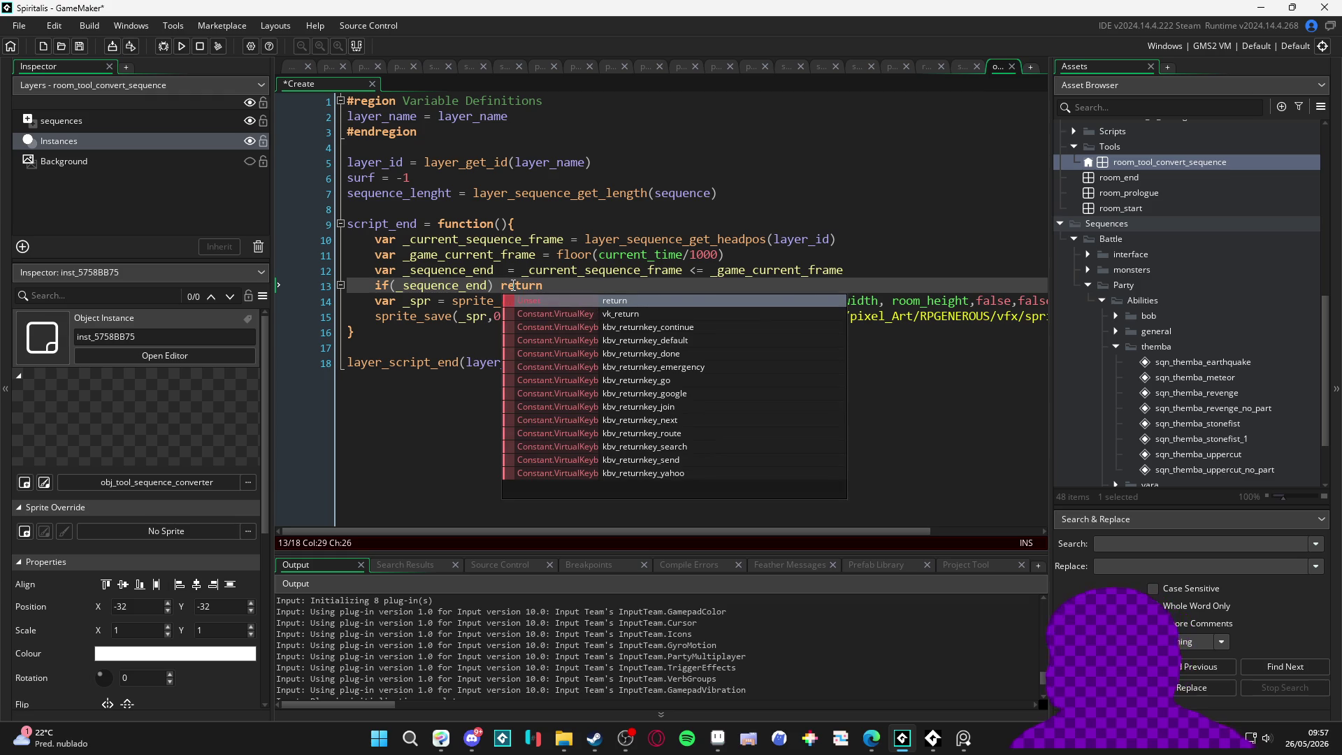
click(501, 285)
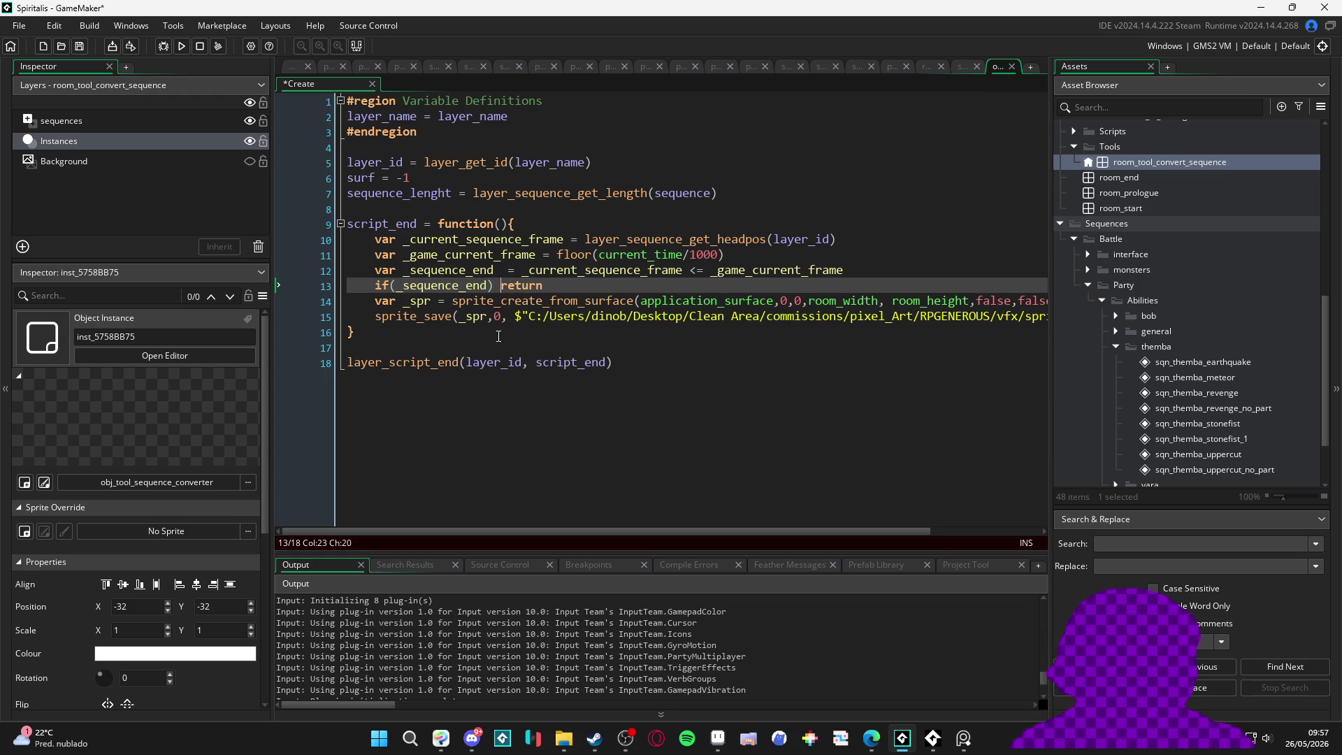
key(Escape)
Step: Insert a blank line before the sprite-creation line and save the Create code
click(376, 301)
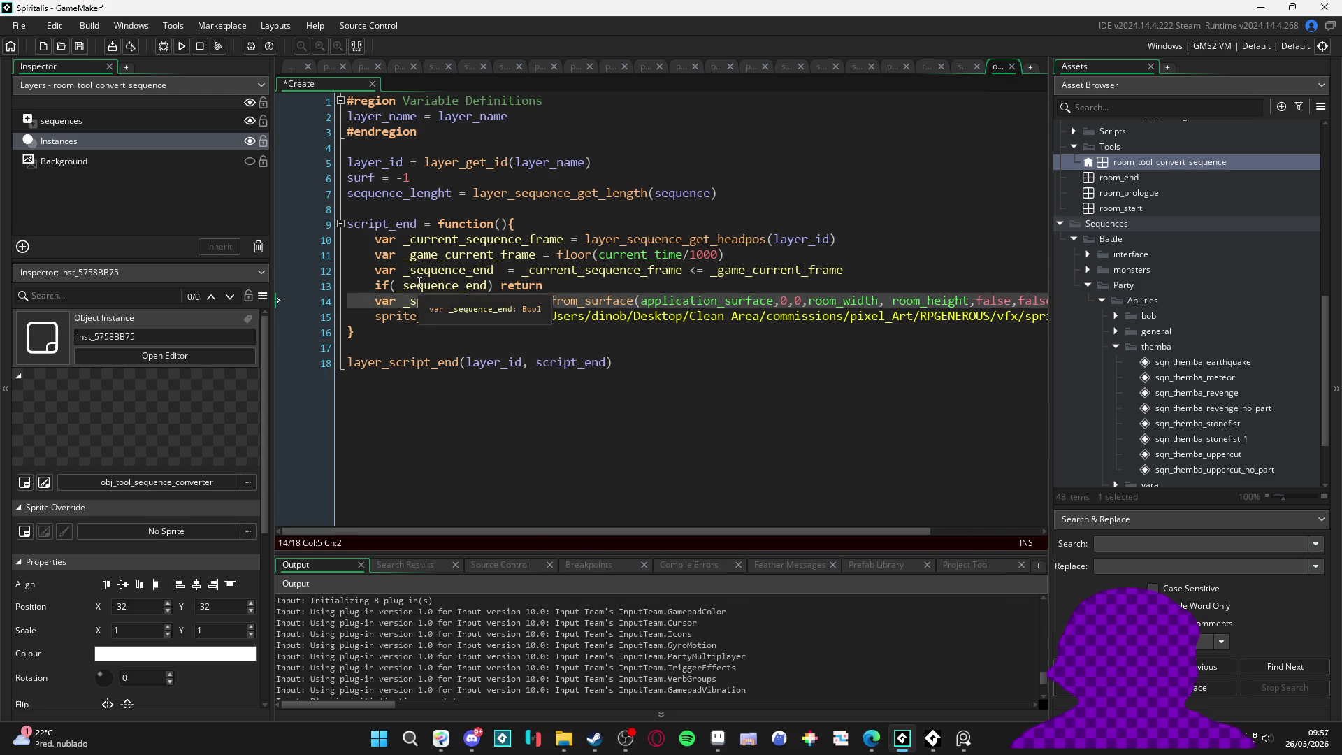
key(Return)
click(524, 286)
key(ctrl+s)
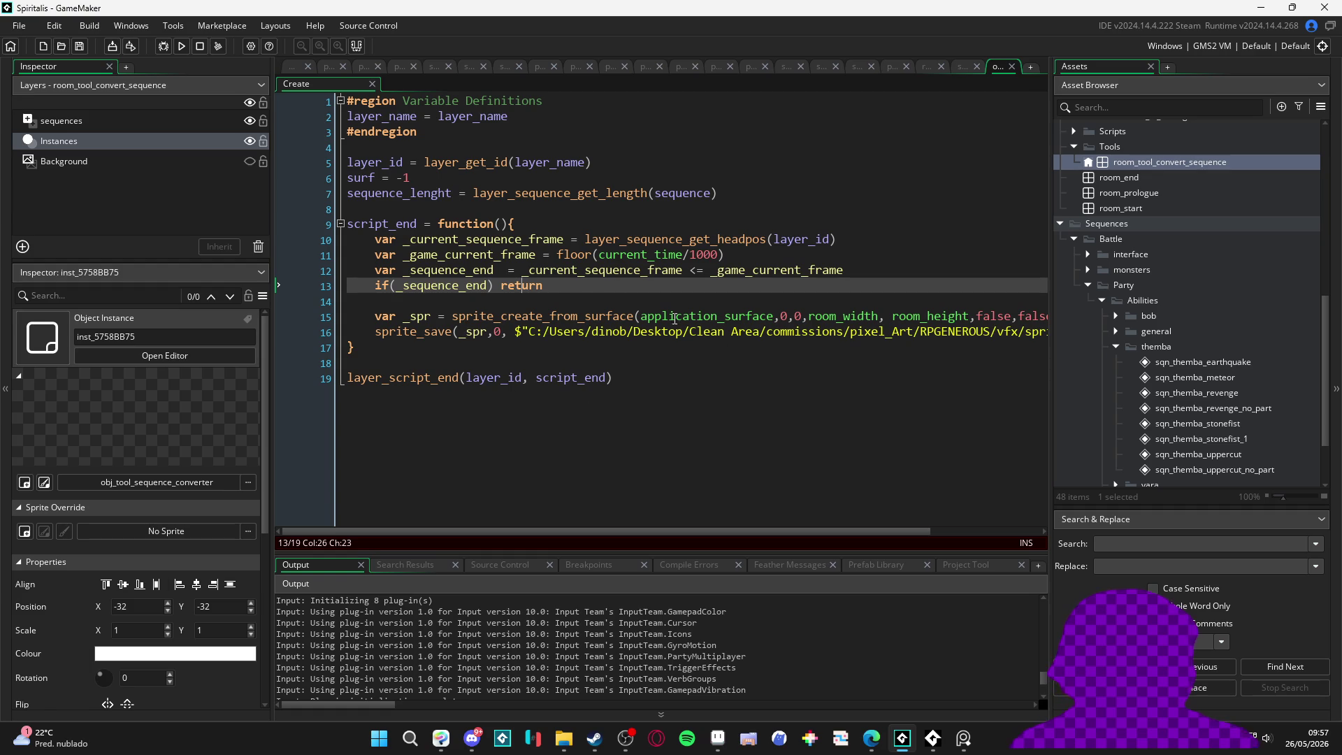
Step: Paste _current_sequence_frame from line 10 into the empty braces of the sprite_save file name
scroll(582, 299, right, 3)
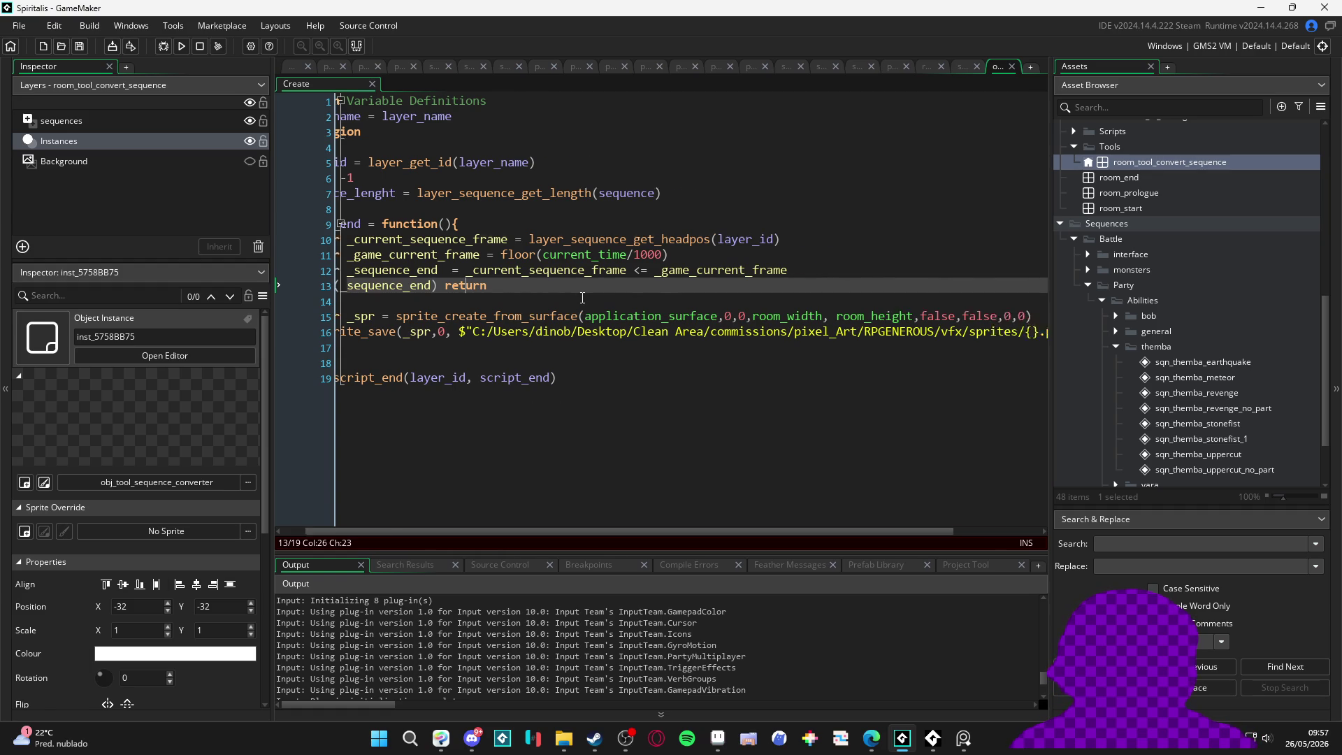
scroll(784, 321, left, 3)
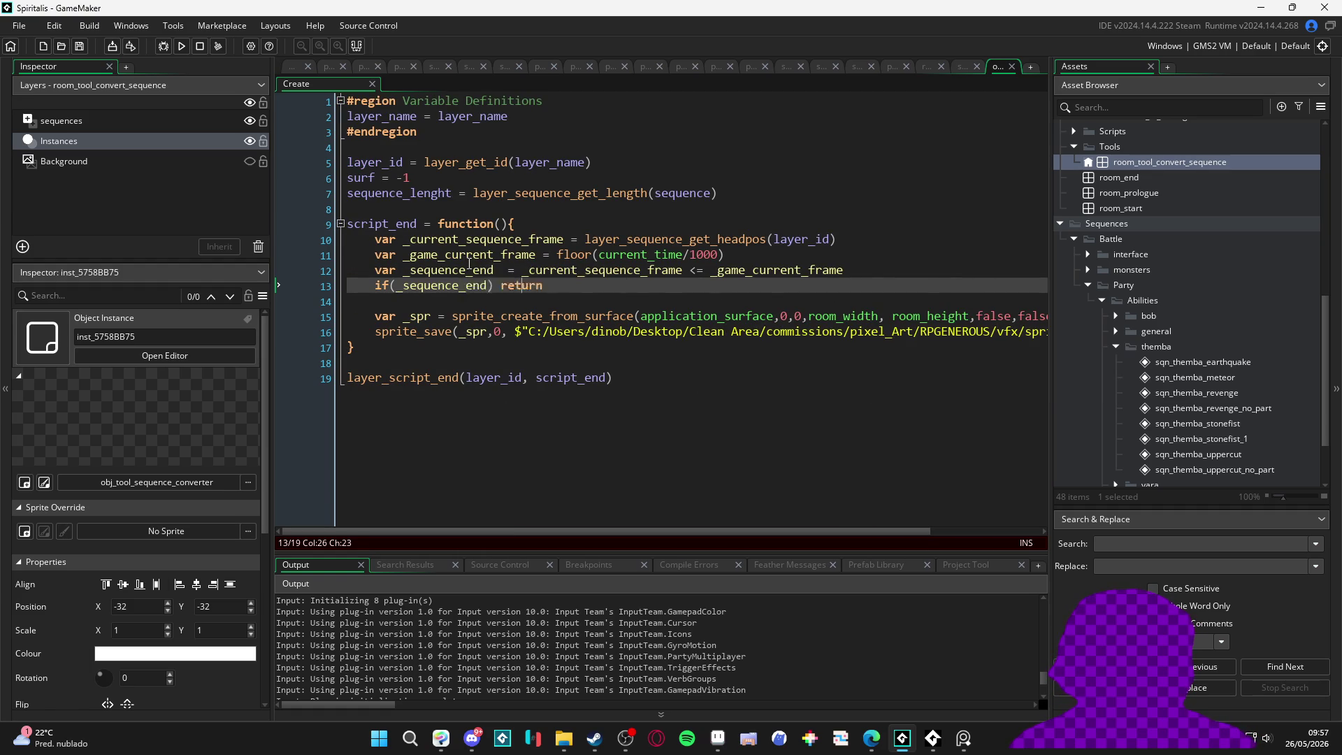
click(489, 239)
double_click(490, 239)
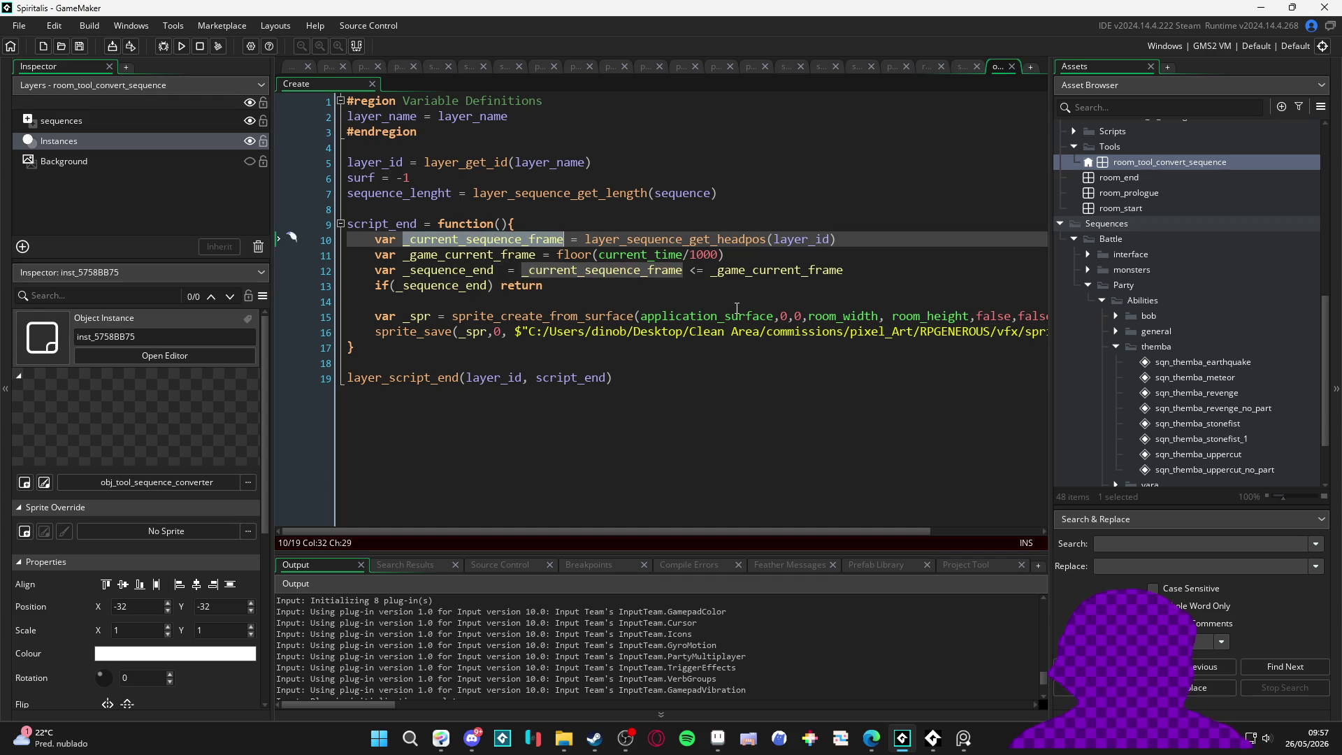
scroll(858, 308, right, 3)
click(958, 332)
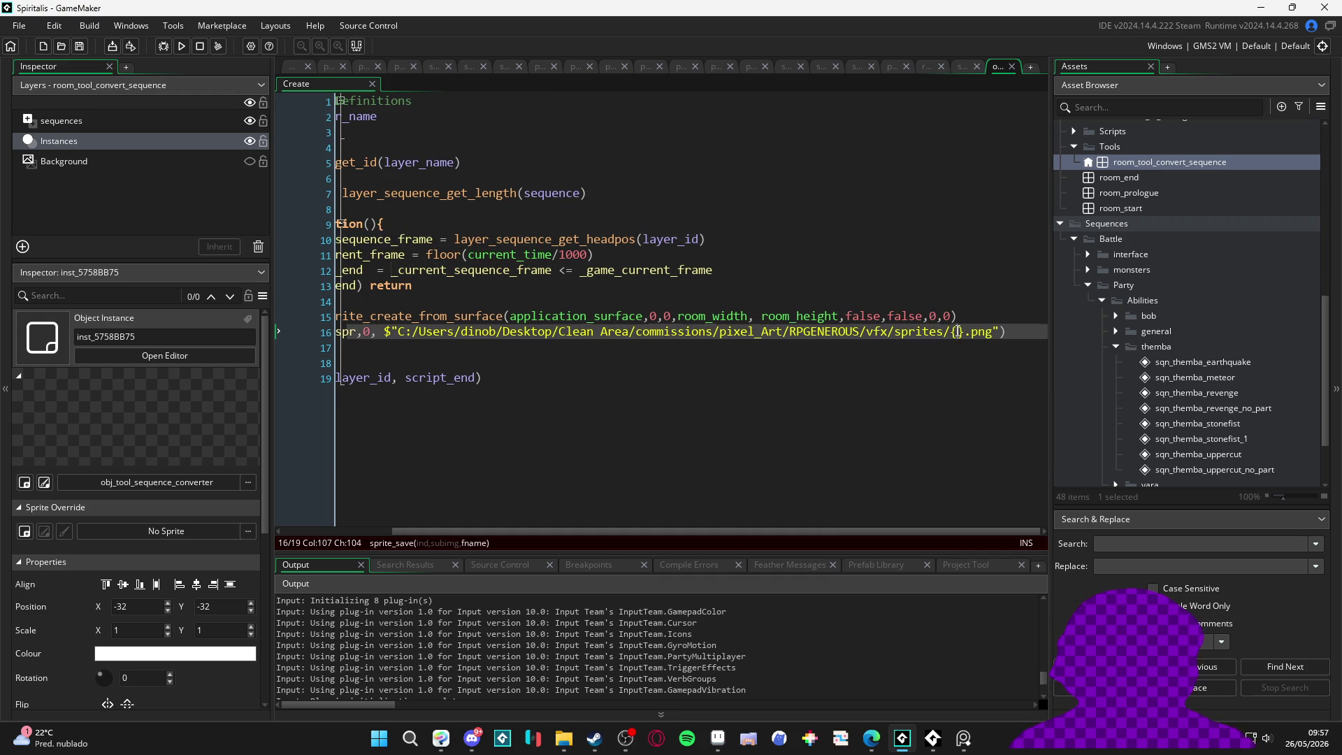
key(ctrl+v)
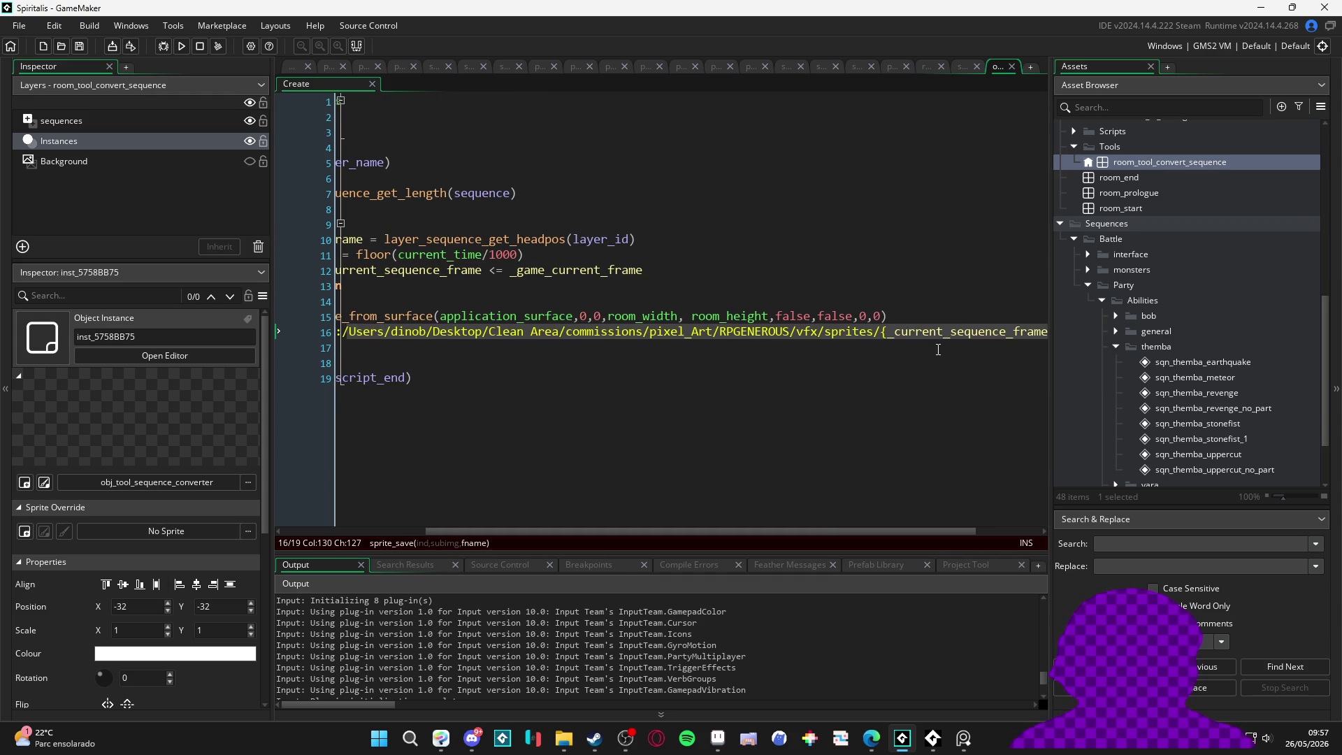
Step: Review the sprite_save call's arguments, including application_surface and room_width
scroll(939, 350, right, 2)
scroll(929, 340, left, 7)
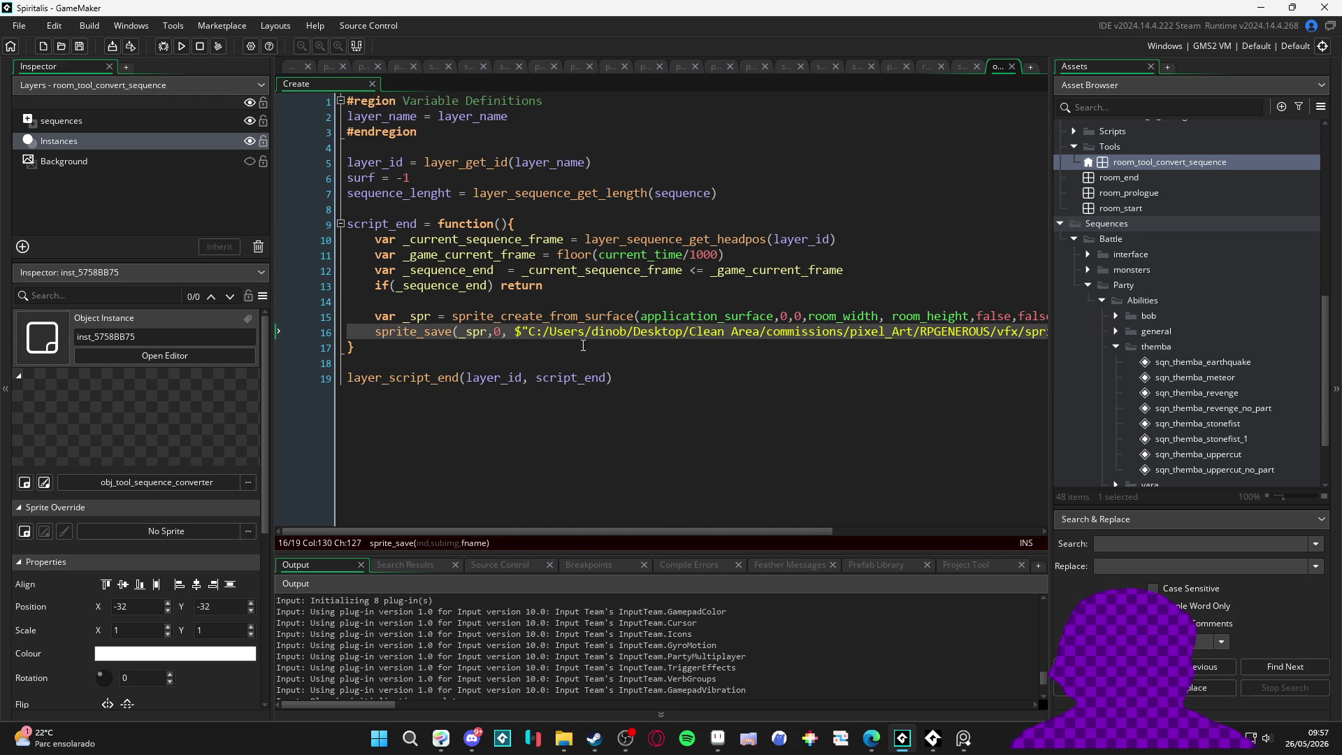
key(Down)
key(Down)
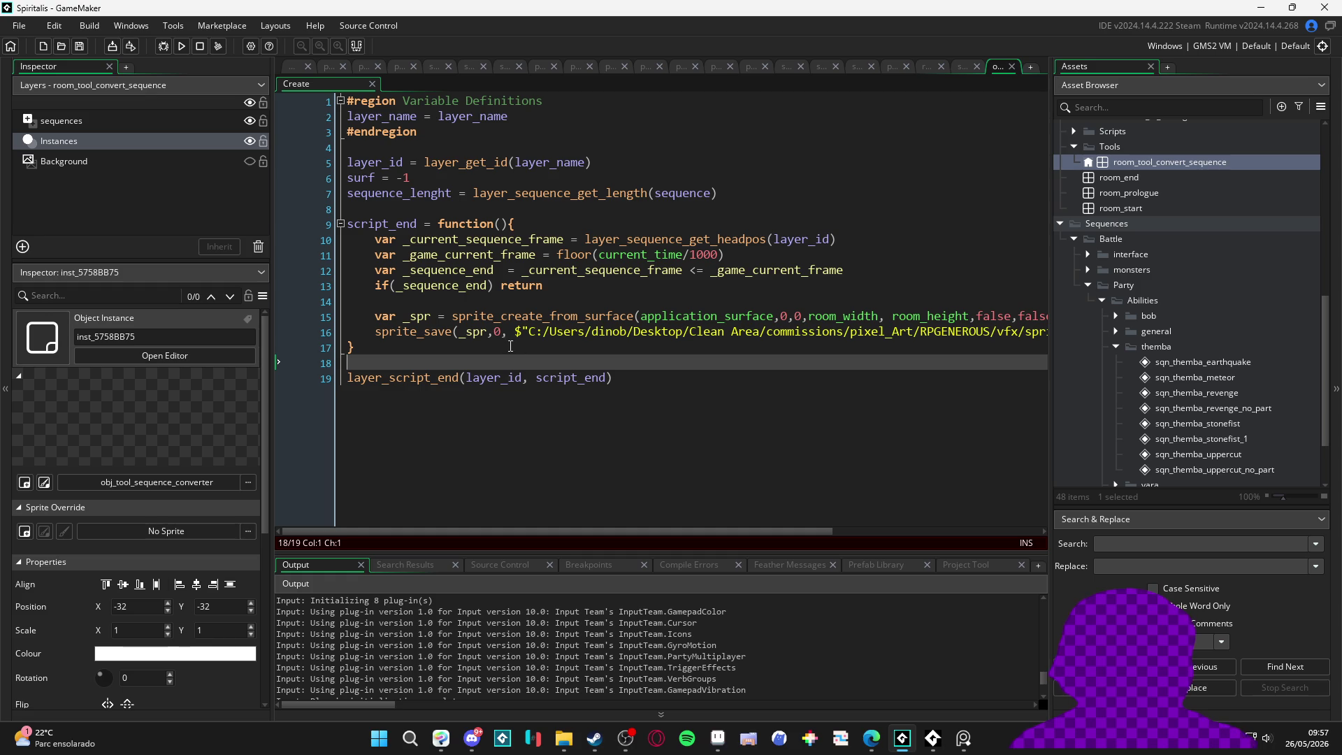
click(501, 333)
scroll(560, 343, right, 2)
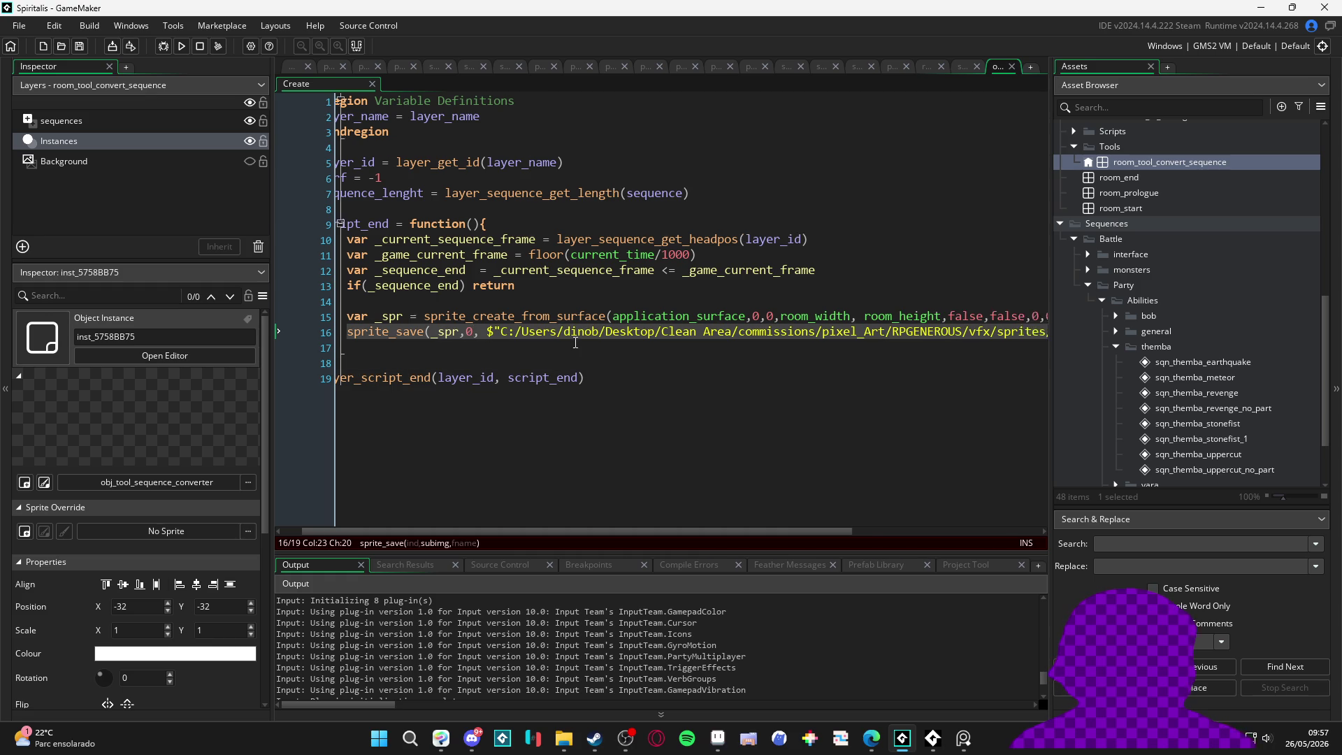
click(606, 316)
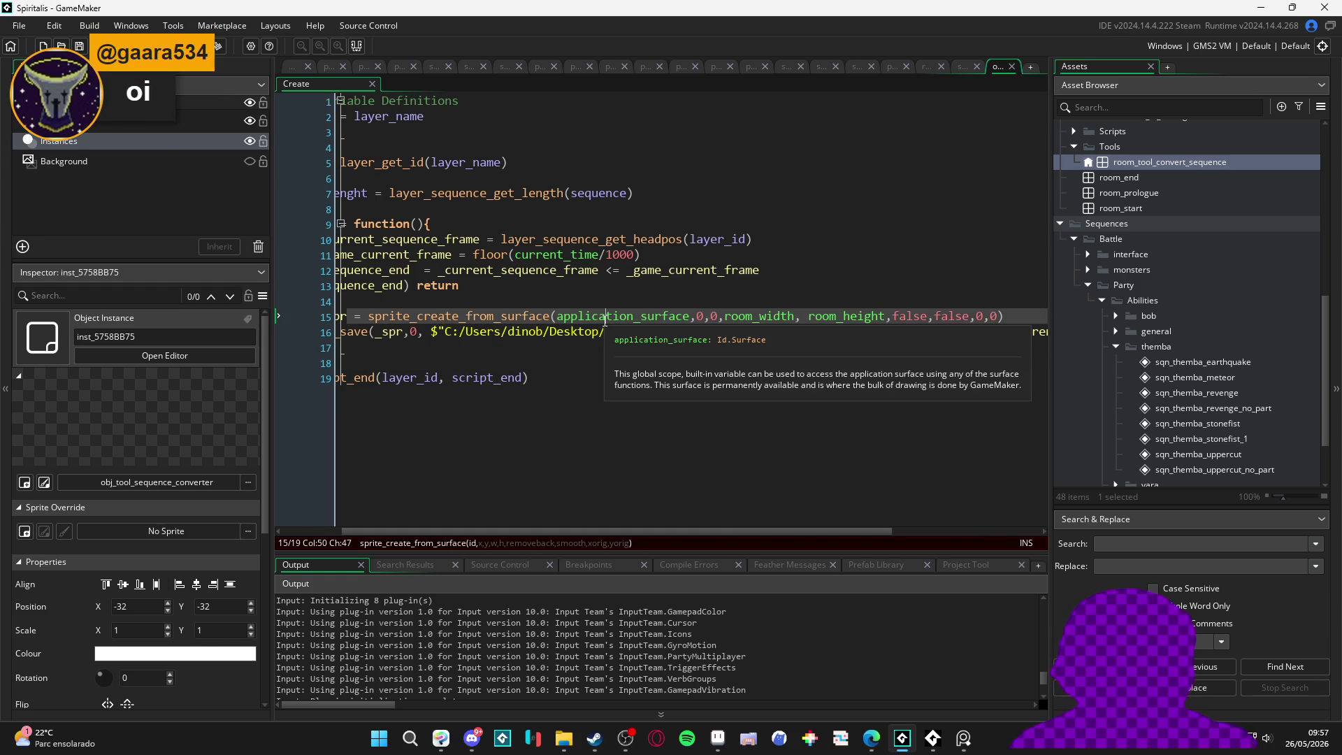
scroll(605, 321, right, 3)
scroll(587, 336, left, 5)
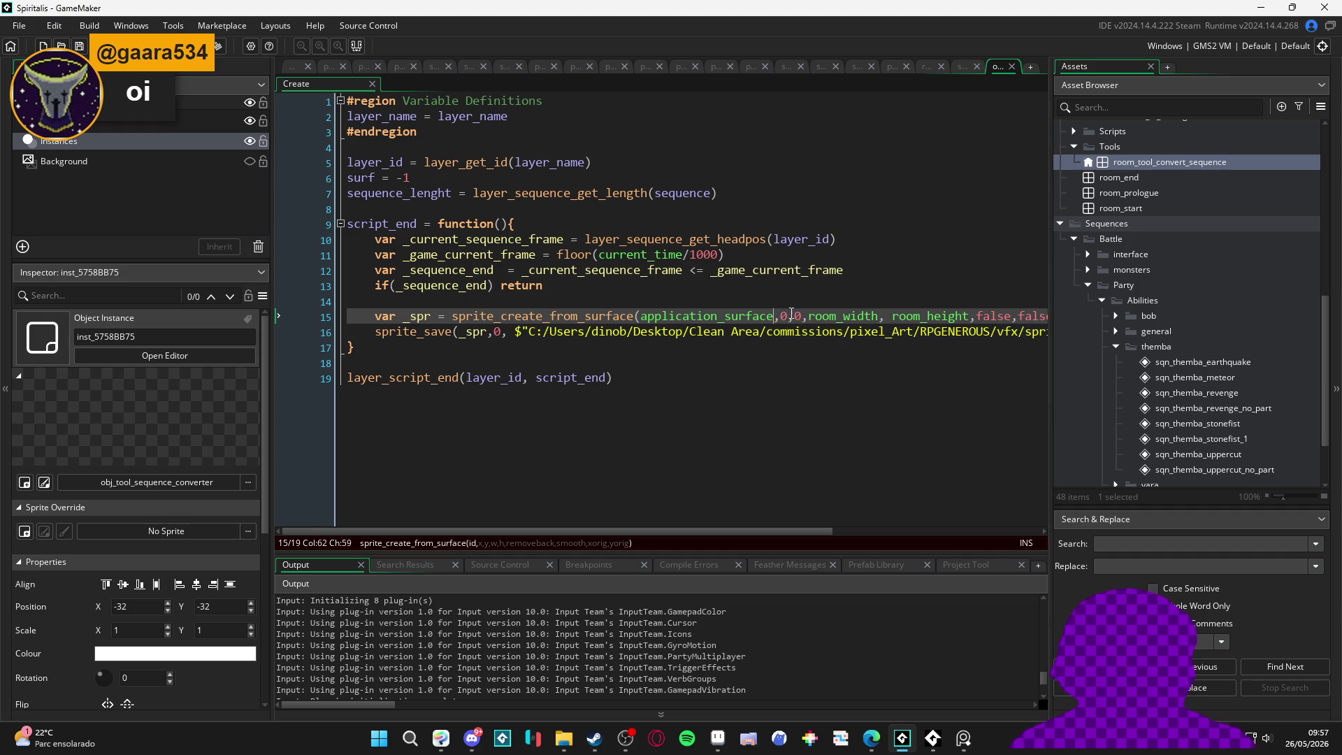
click(830, 319)
double_click(838, 318)
click(780, 364)
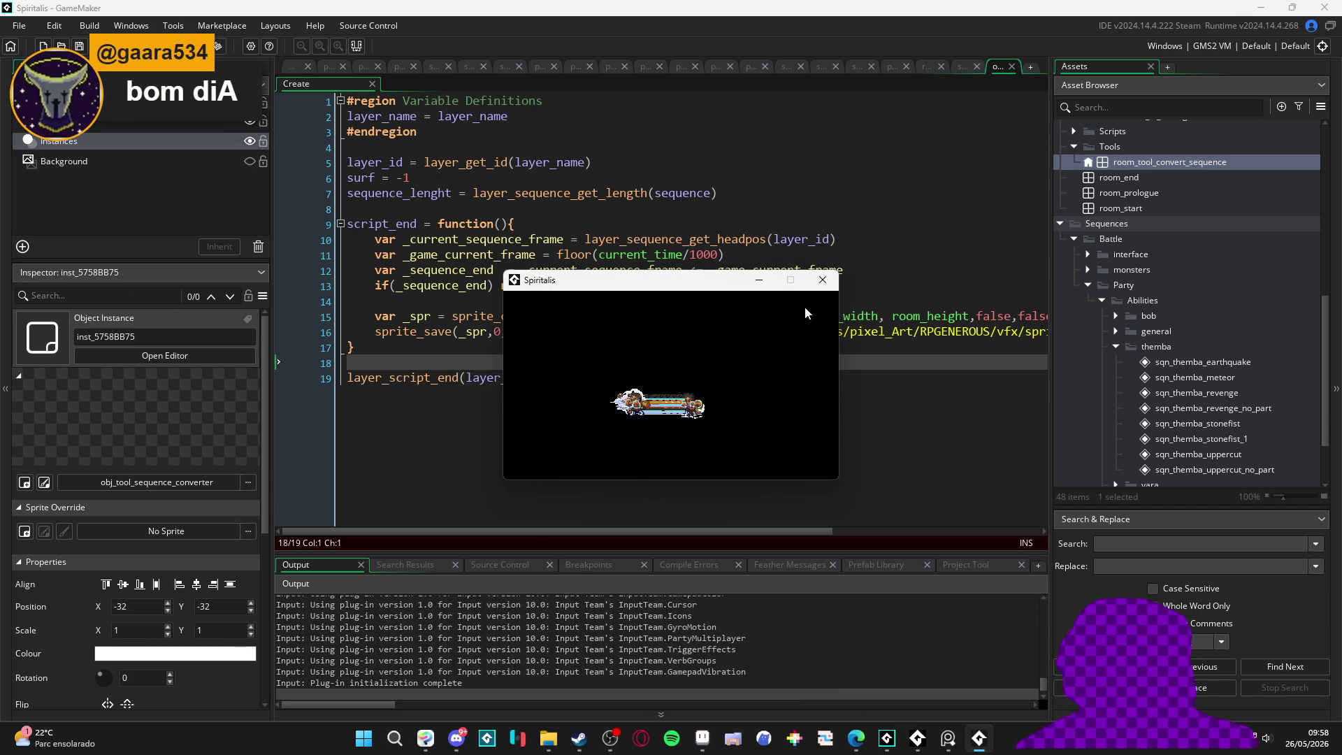
Step: Close the Spiritalis test window after watching the sequence play
click(826, 283)
Step: Create a new folder named sequence_sprites in Documents
click(587, 622)
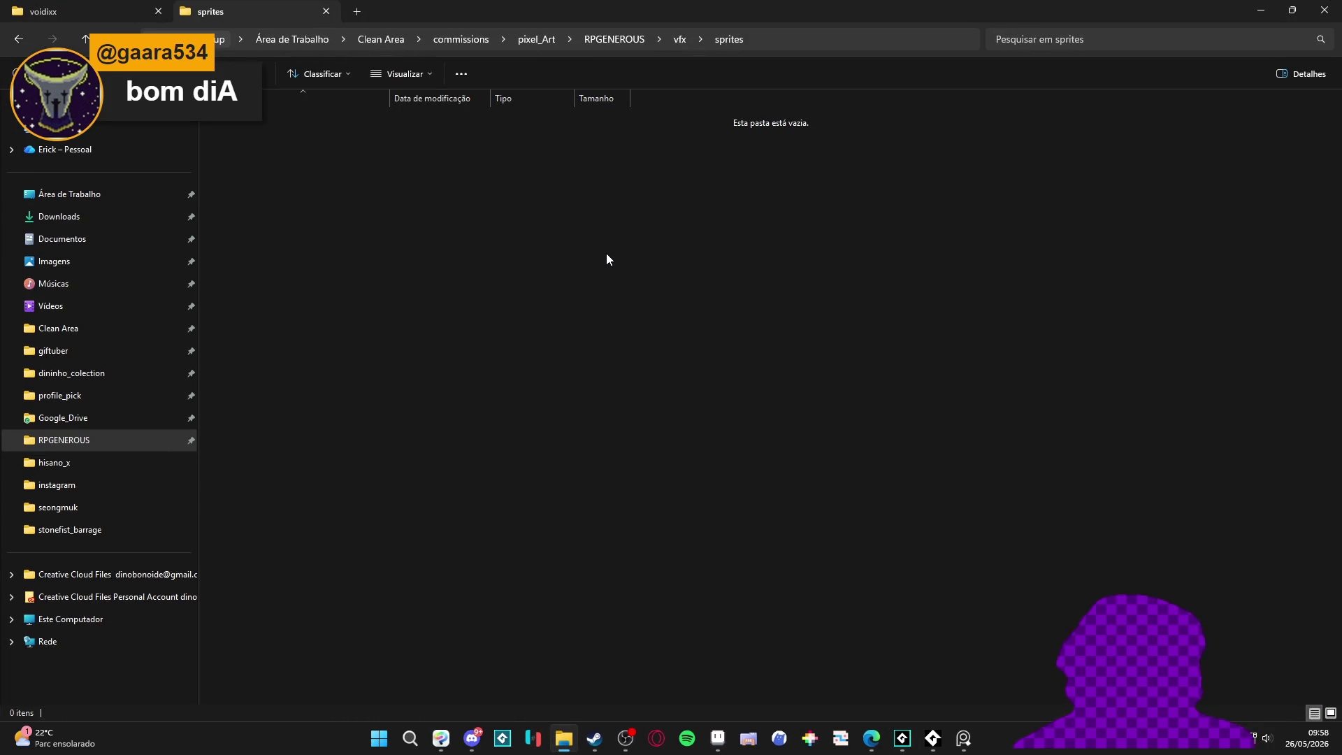
click(106, 241)
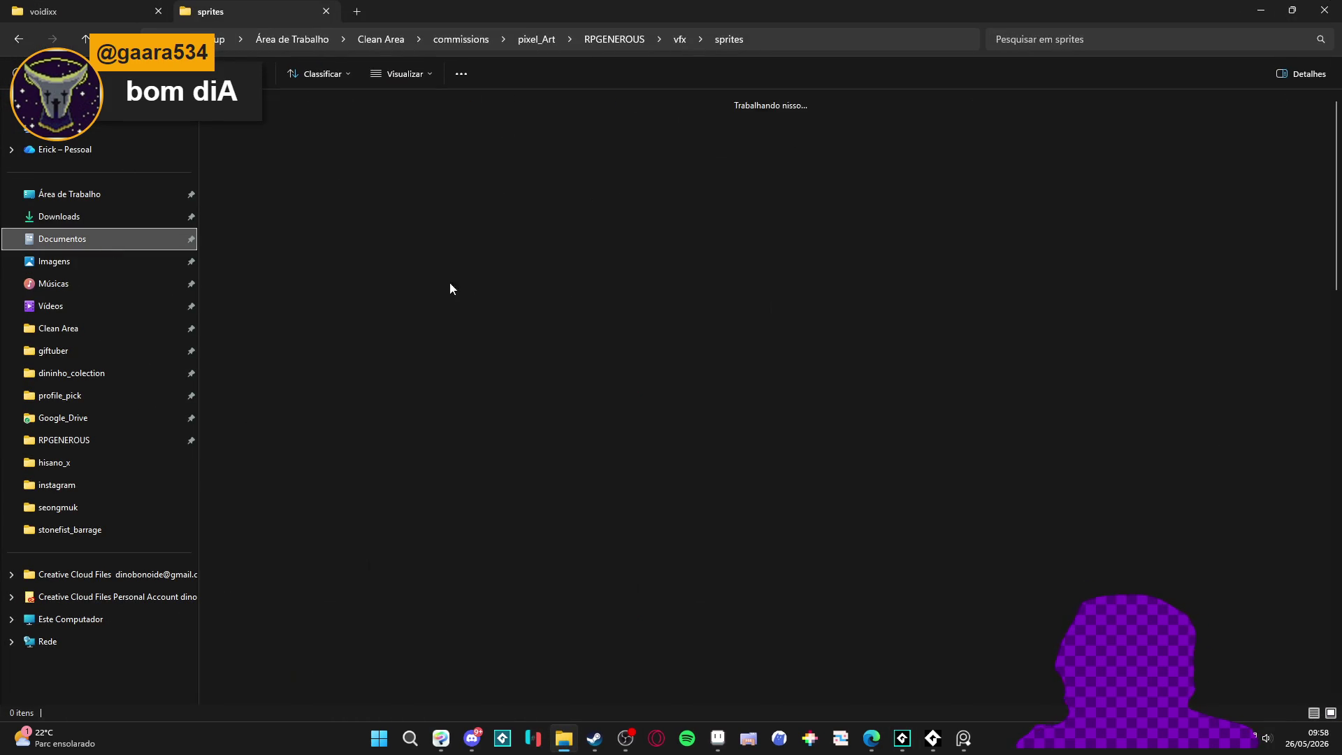
right_click(765, 532)
mouse_move(882, 498)
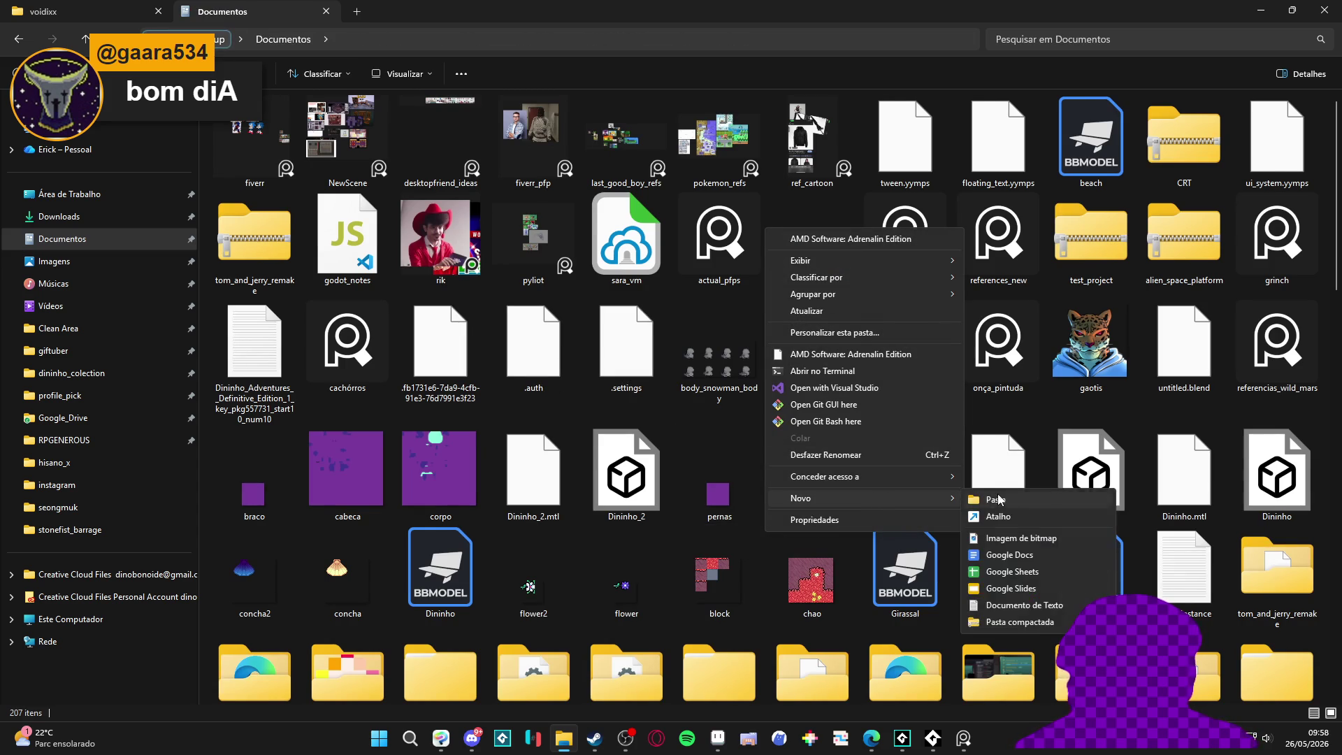
click(997, 493)
text(sequence_sprites)
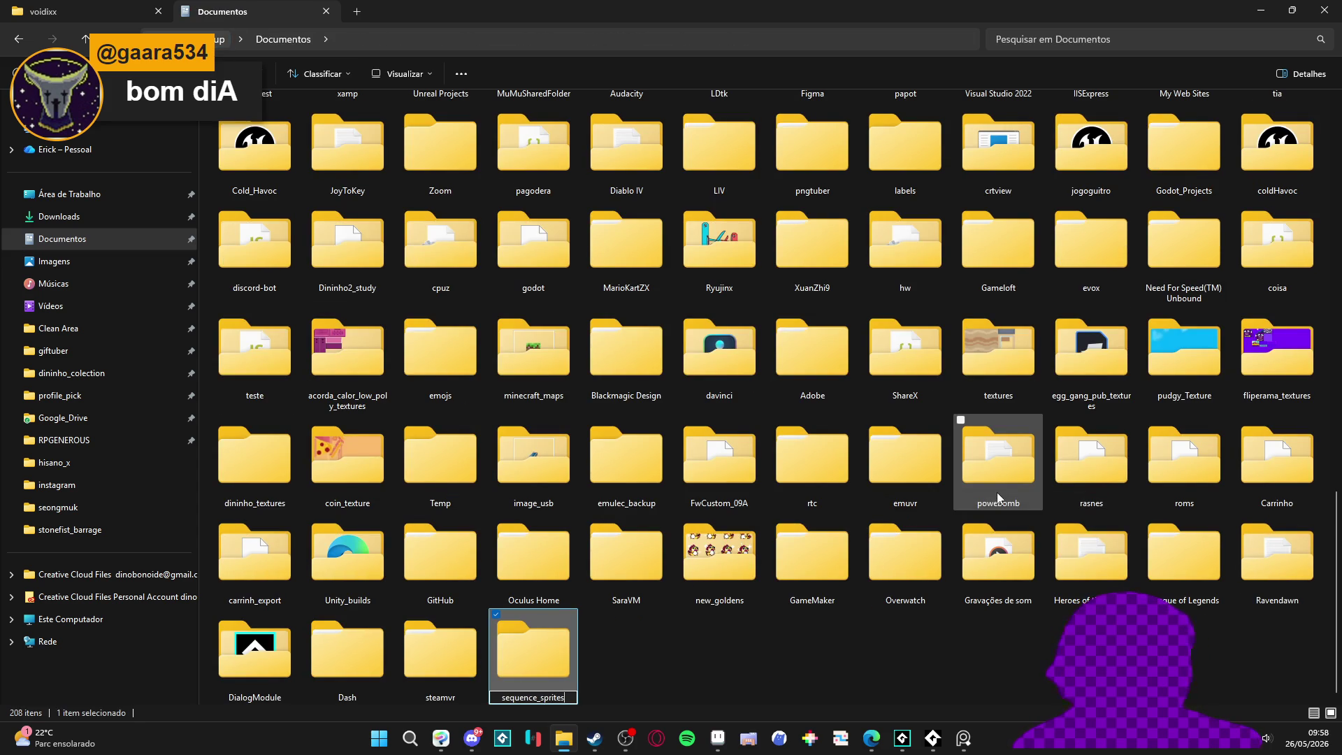
key(Return)
Step: Copy the sequence_sprites folder path and paste it into the sprite_save path on line 16
double_click(577, 645)
click(568, 35)
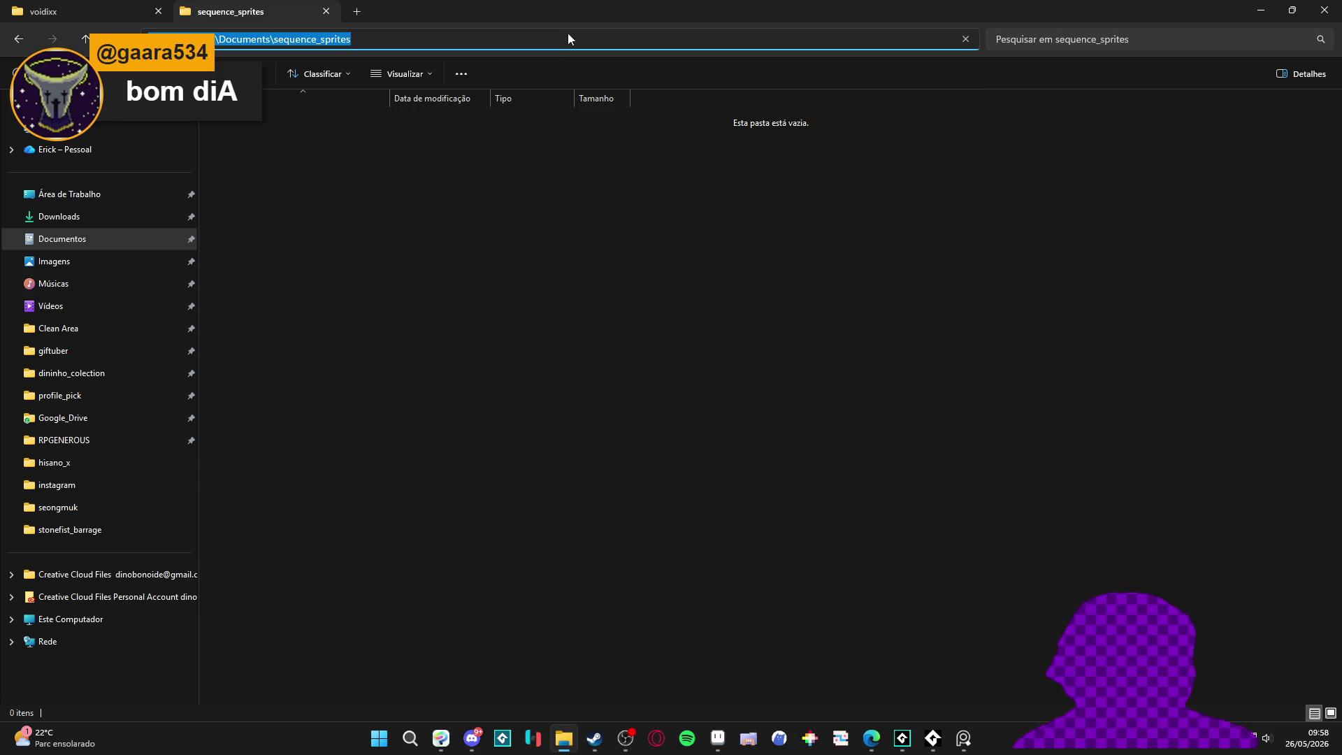
drag(1231, 9, 1225, 36)
click(1225, 45)
click(867, 332)
mouse_move(529, 330)
mouse_down()
mouse_move(1042, 333)
mouse_move(793, 341)
mouse_up()
text(C:\Users\dinob\Documents\sequence_sprites)
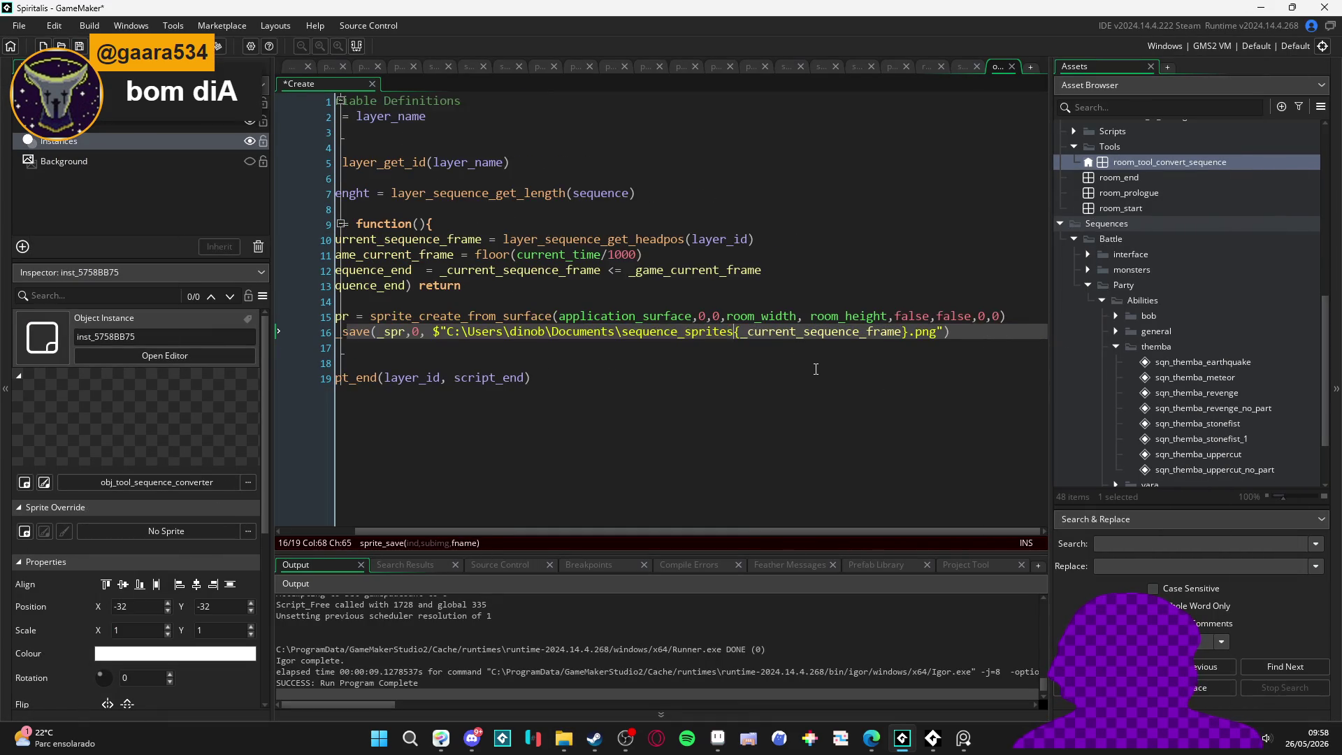
Step: Add a backslash before the file name, save, and name the PNG after _game_current_frame instead
text(\)
key(ctrl+s)
scroll(496, 359, left, 2)
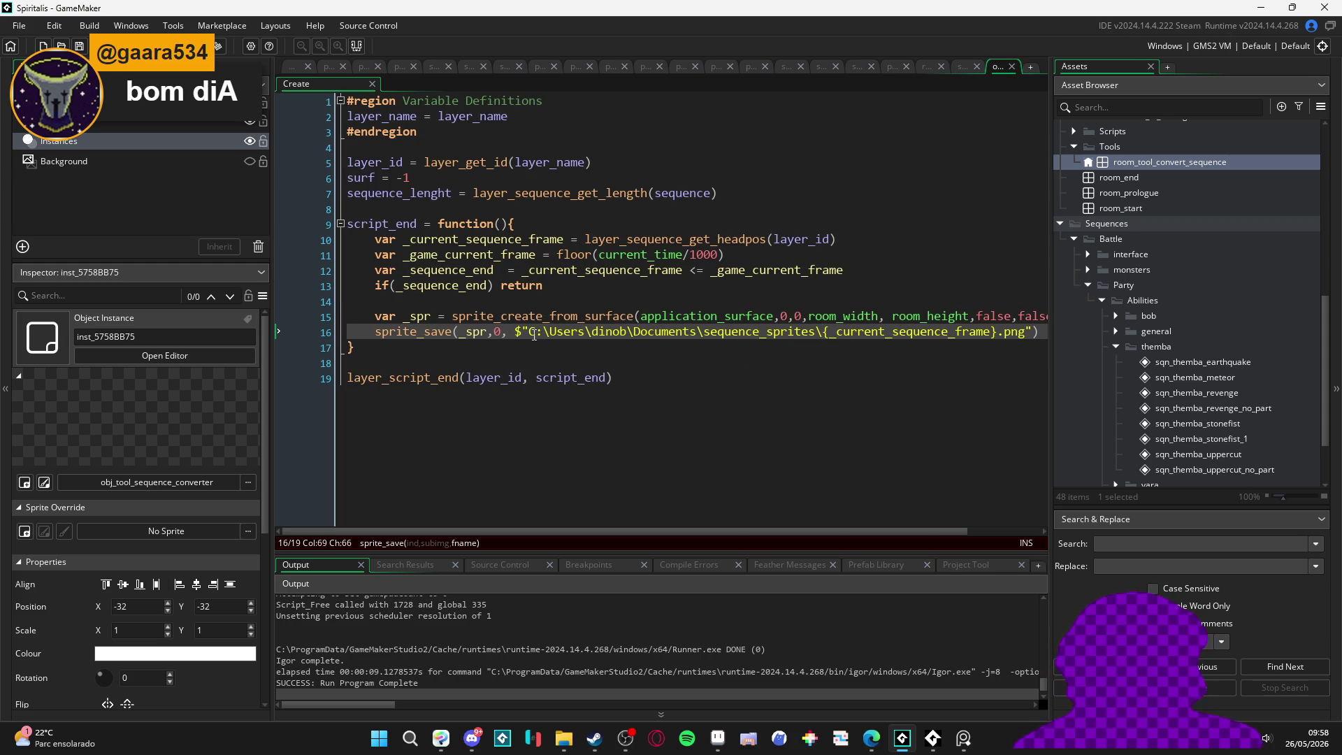
double_click(891, 328)
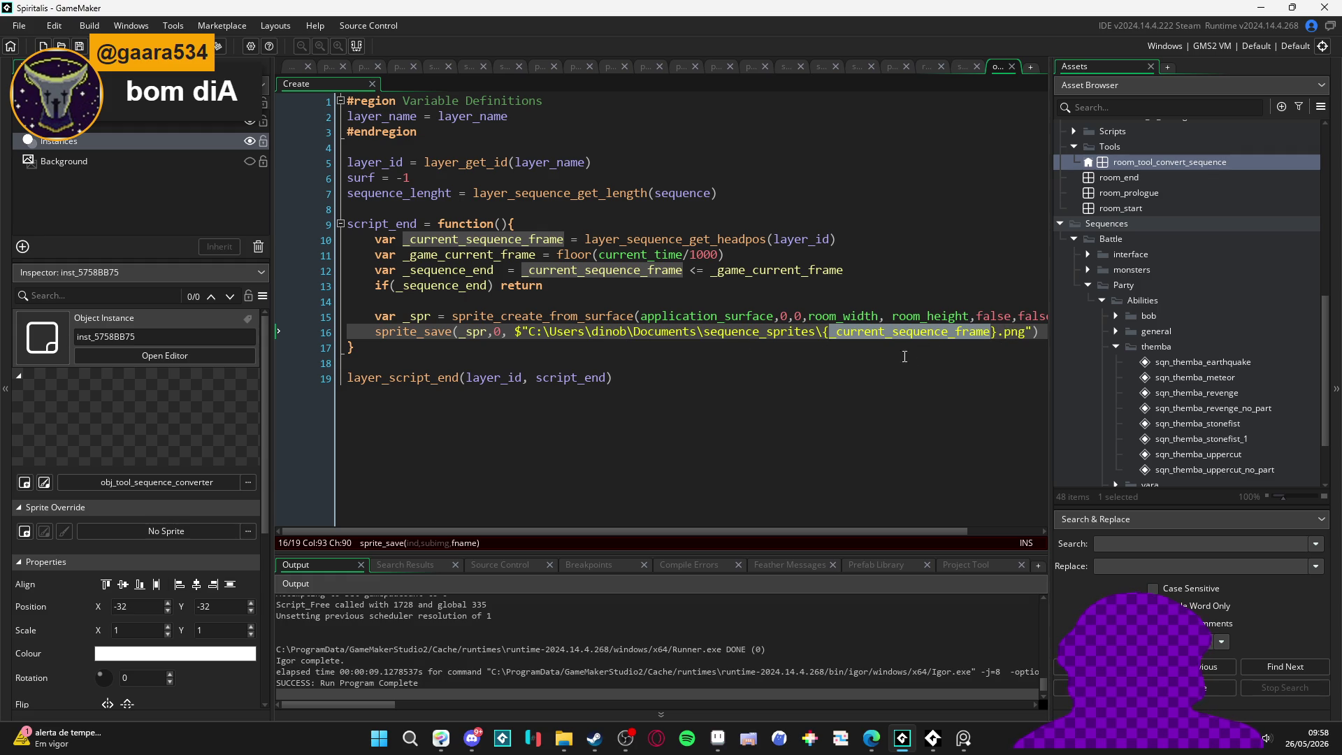
click(461, 255)
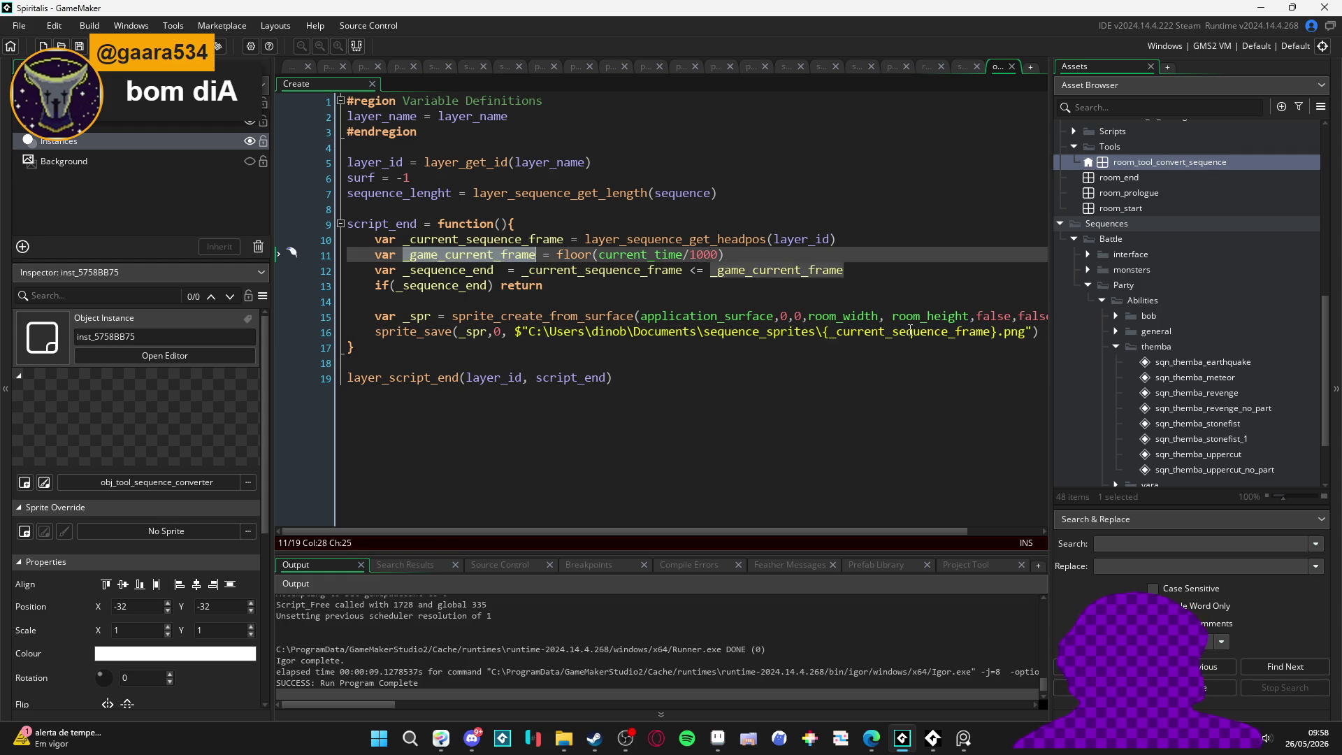
click(918, 336)
double_click(918, 331)
text(_game_current_frame)
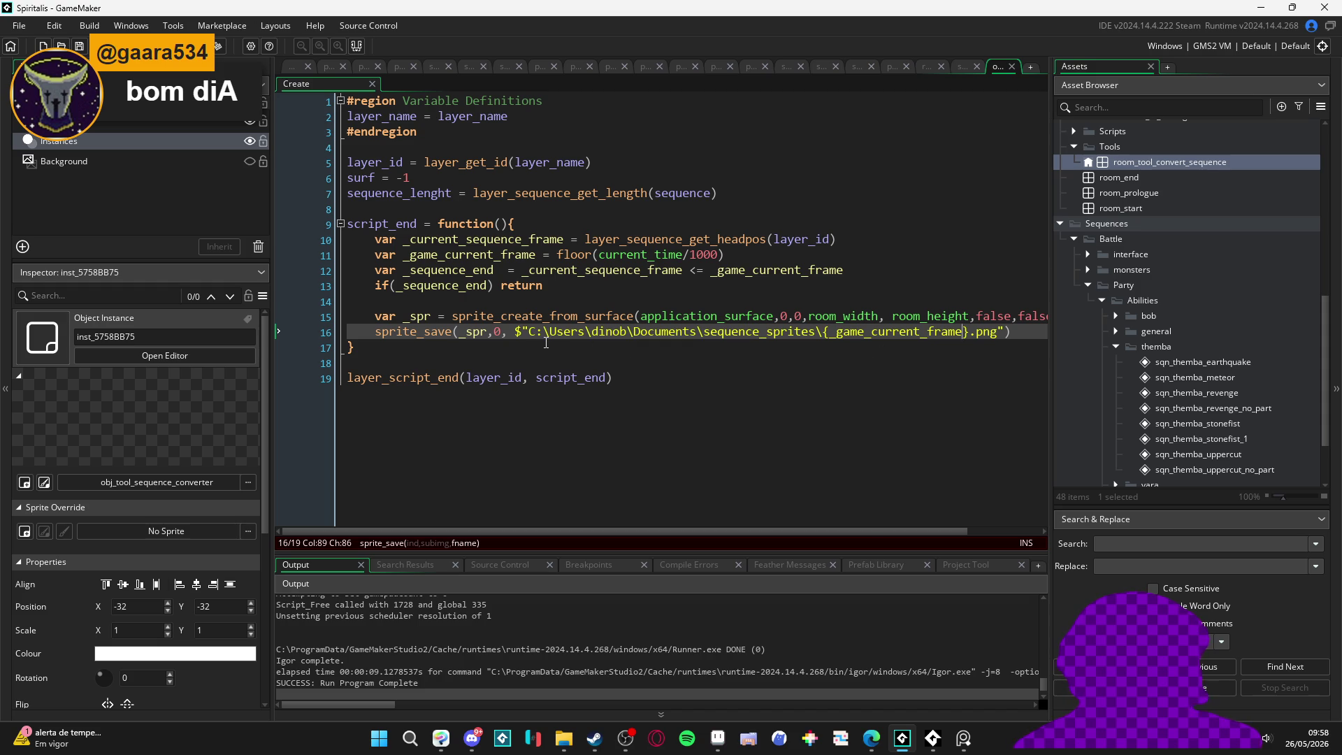
Step: Replace the backslash after Users in the save path with a forward slash
click(528, 334)
text(/)
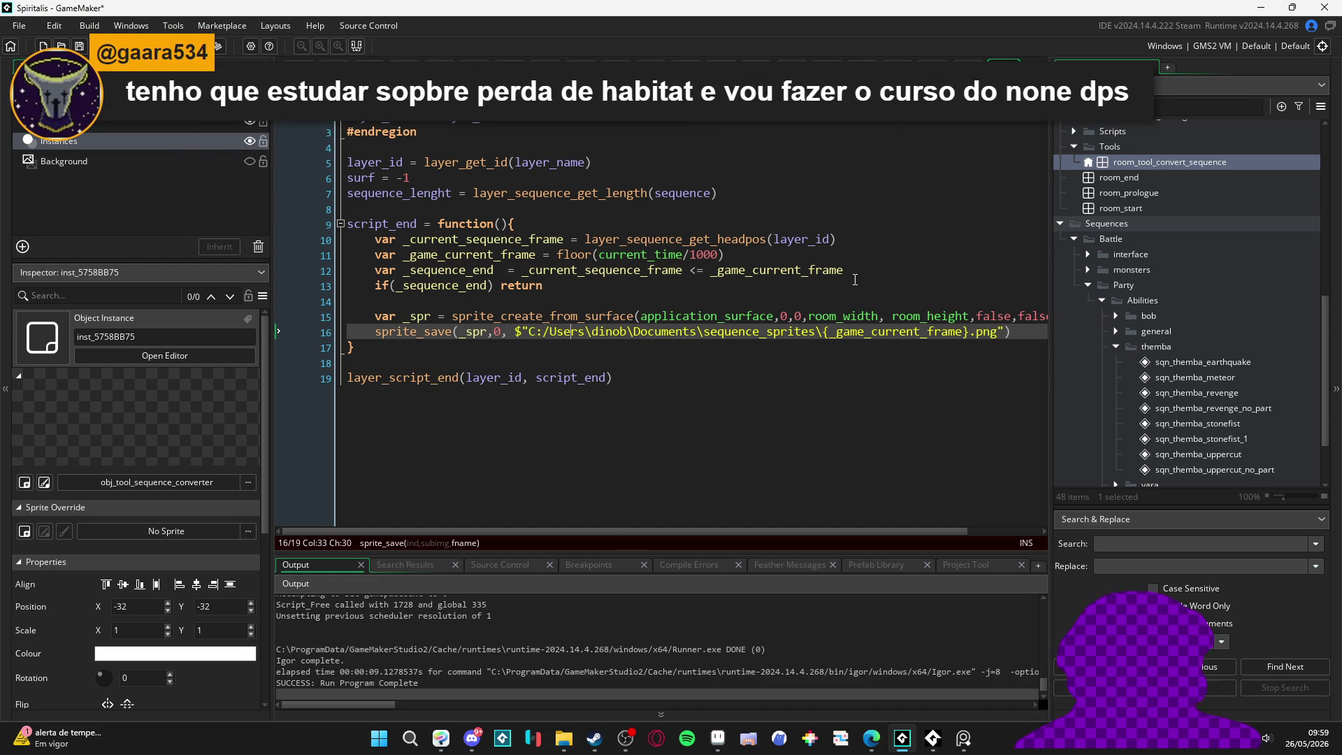
key(Right)
key(Right)
key(BackSpace)
Step: Change the backslashes after Users and dinob to forward slashes
text(/)
key(Right)
key(Right)
key(Right)
key(Delete)
text(/)
Step: Run the game and check sequence_sprites for saved frames, finding none
key(F5)
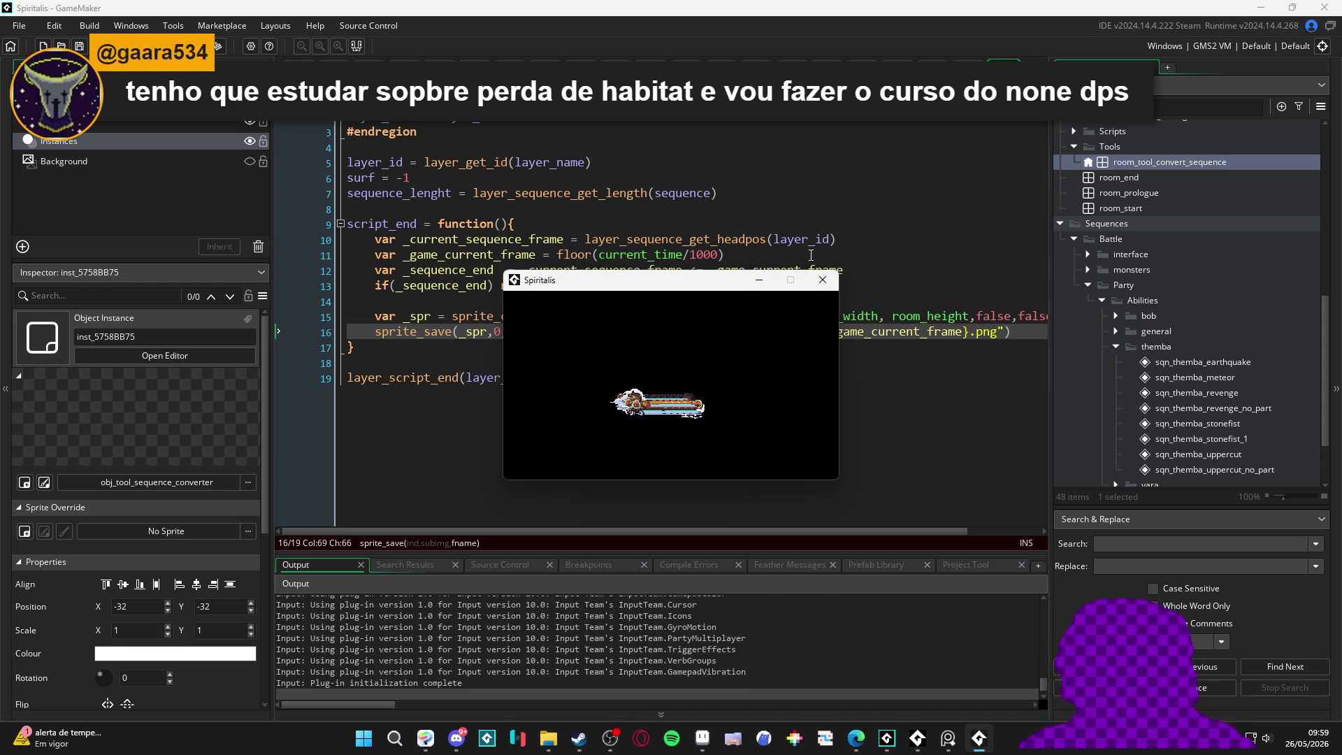
click(548, 739)
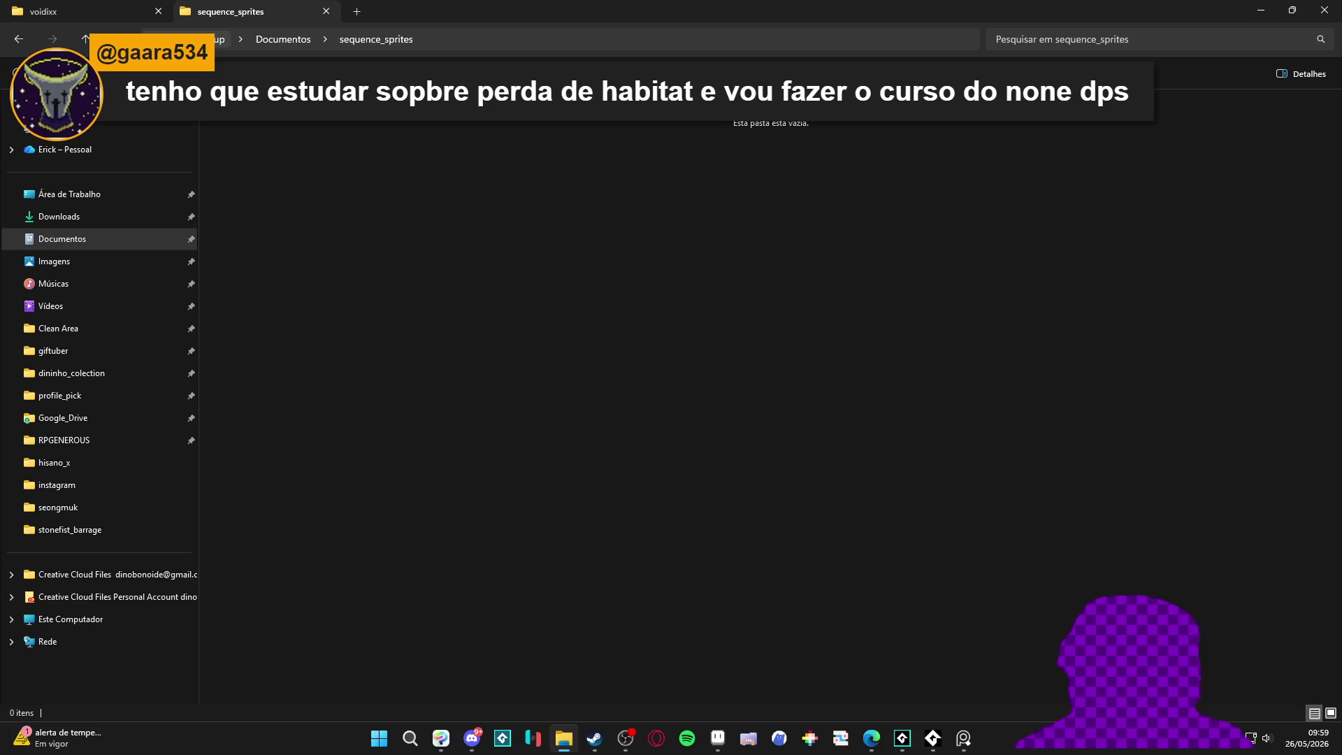
click(1262, 10)
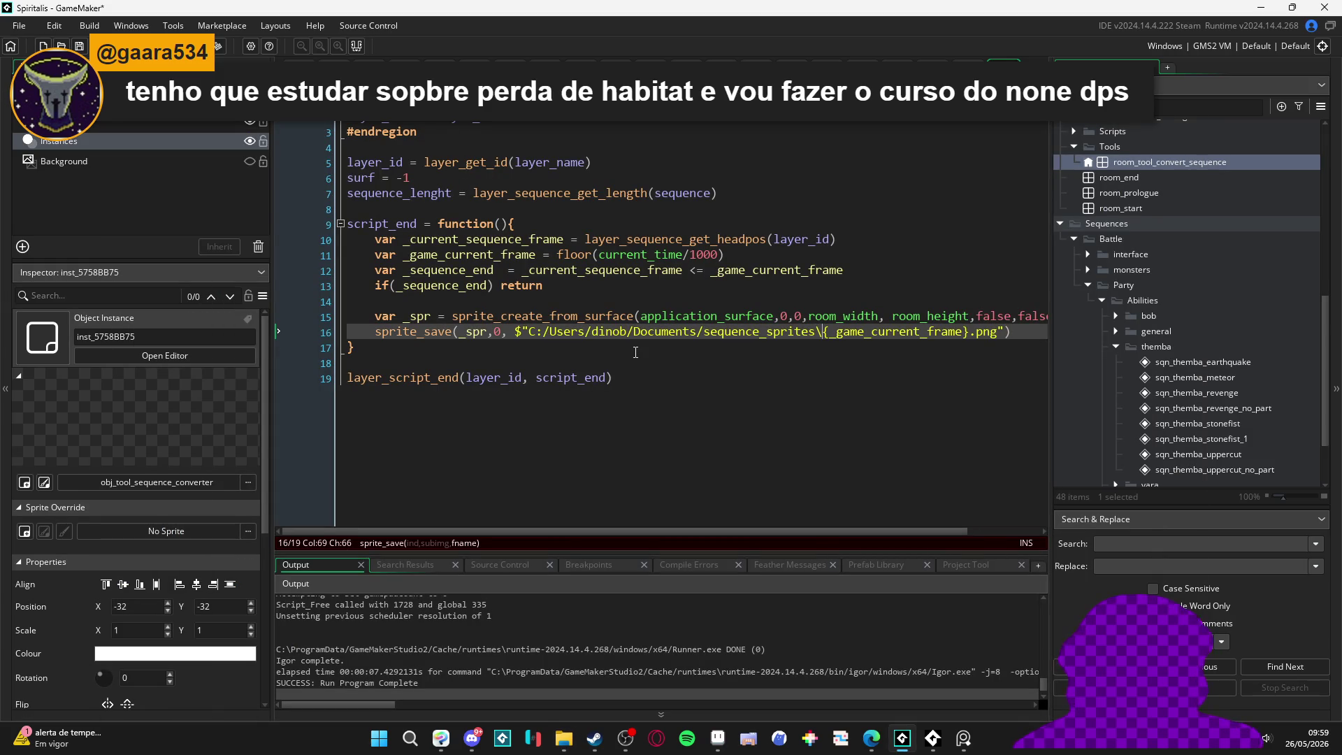
Step: Switch the last backslash to / and add show_message("a") at the top of script_end
key(BackSpace)
text(/)
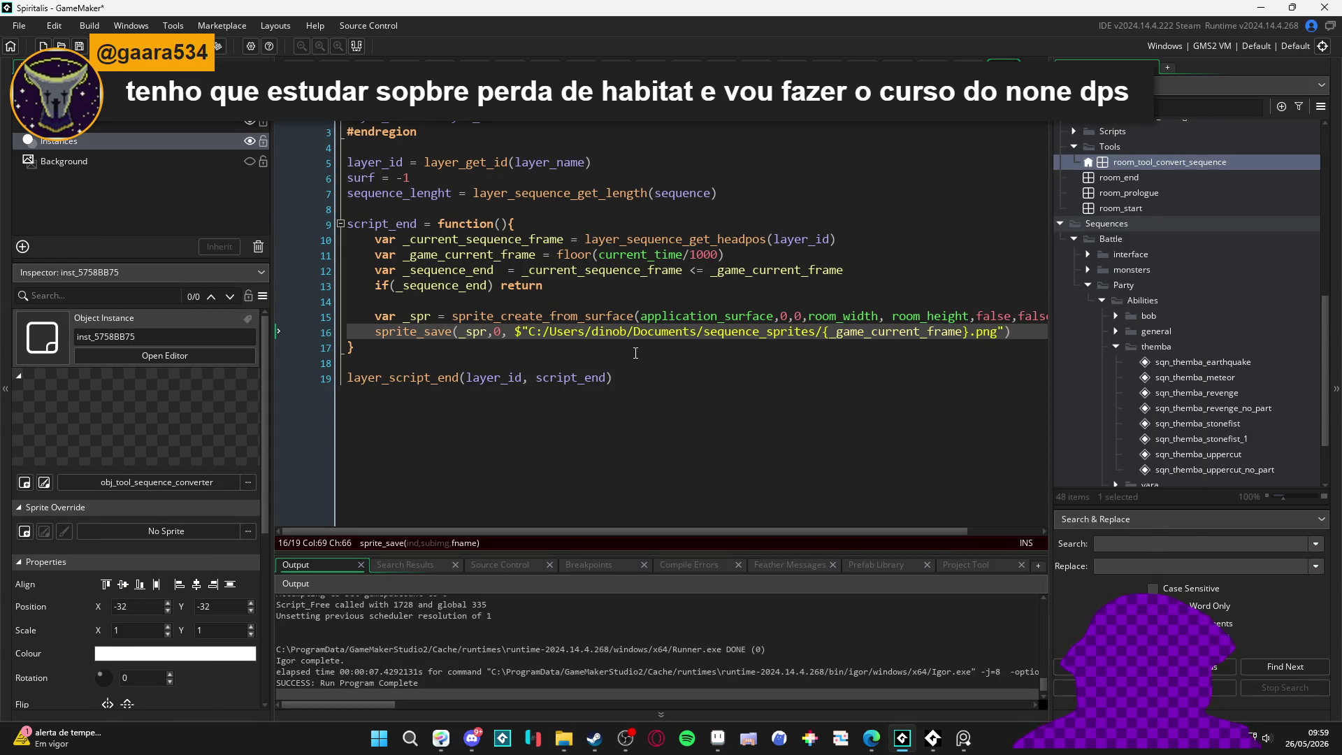
click(652, 398)
click(592, 209)
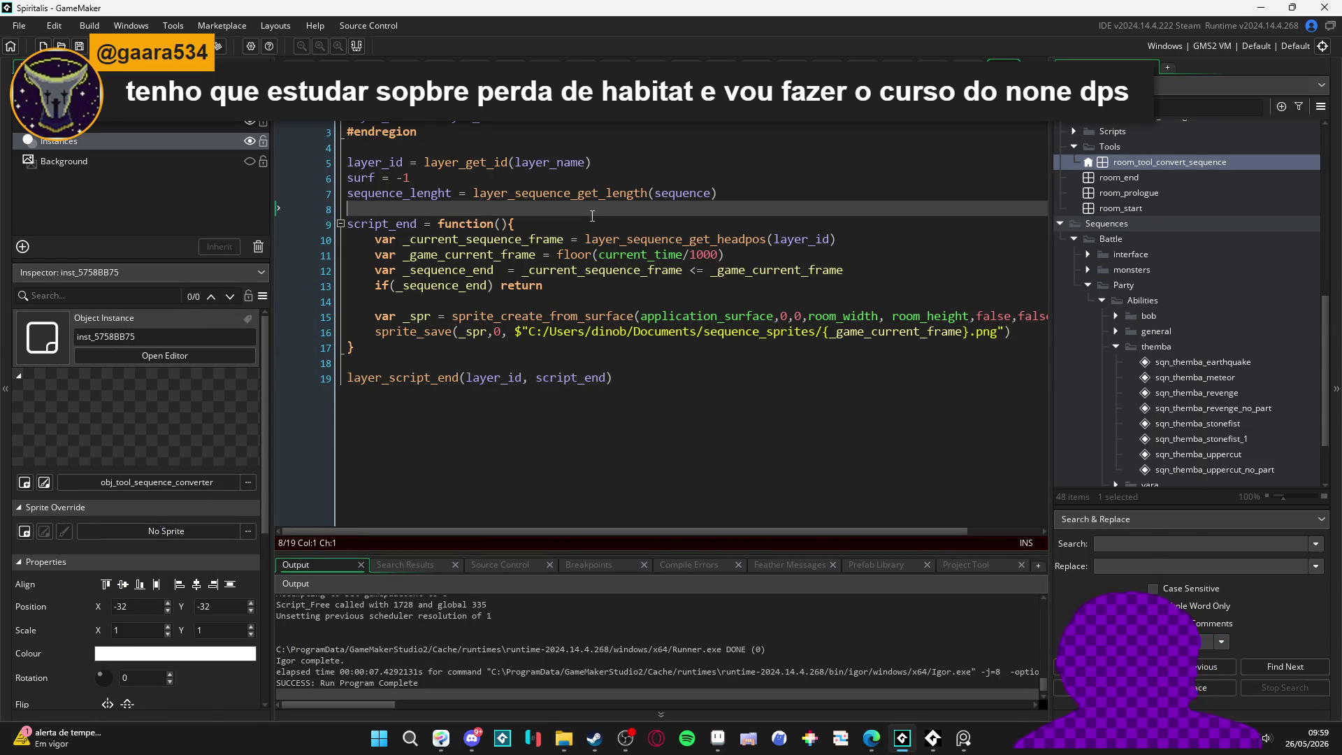
key(Return)
key(BackSpace)
click(617, 226)
key(Return)
text(show_me)
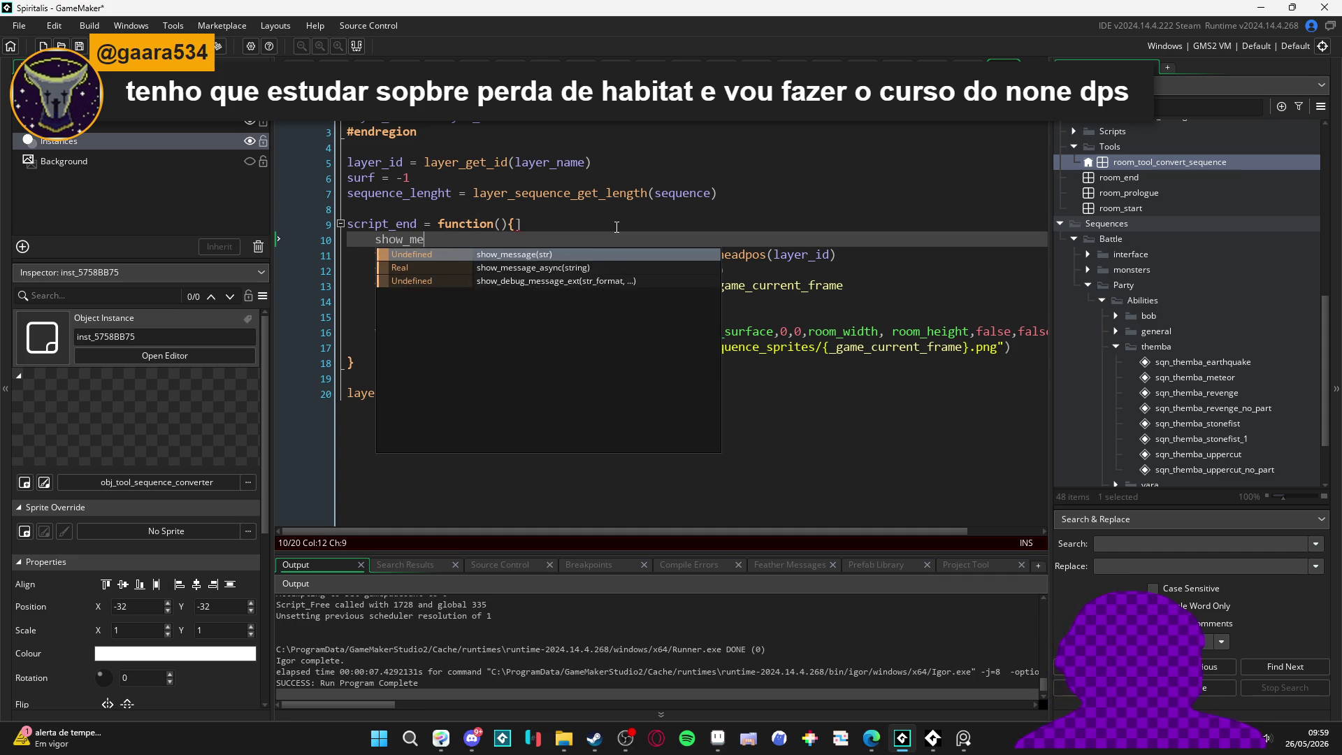
key(Return)
text("a)
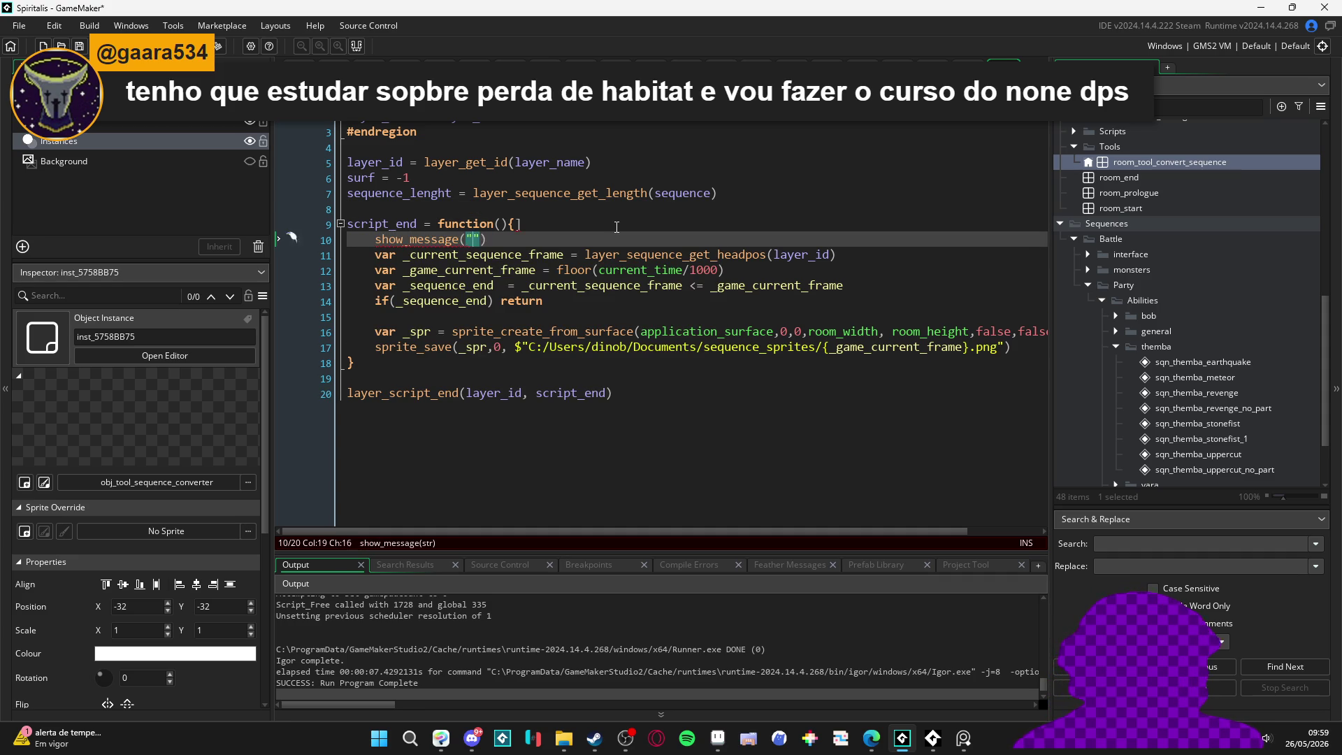
click(617, 227)
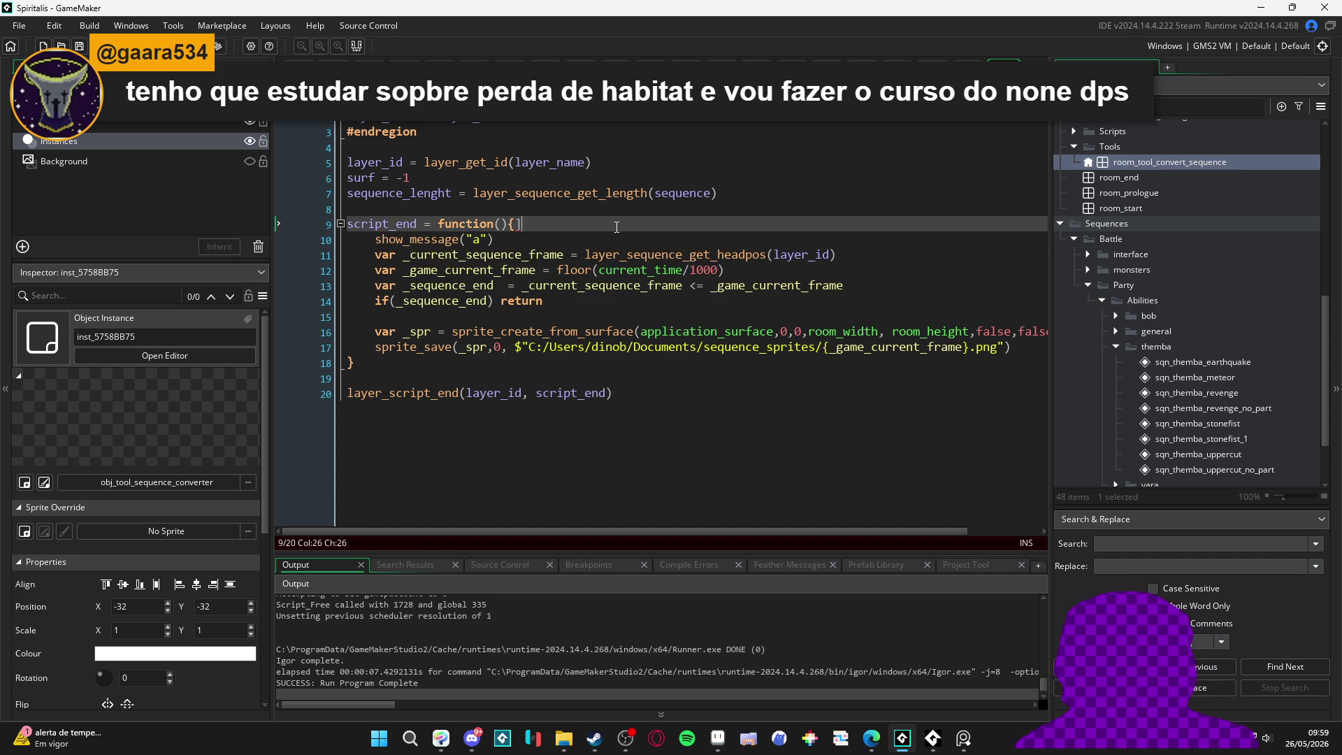
Step: Run the game to confirm the test message appears, then delete the show_message line
key(F5)
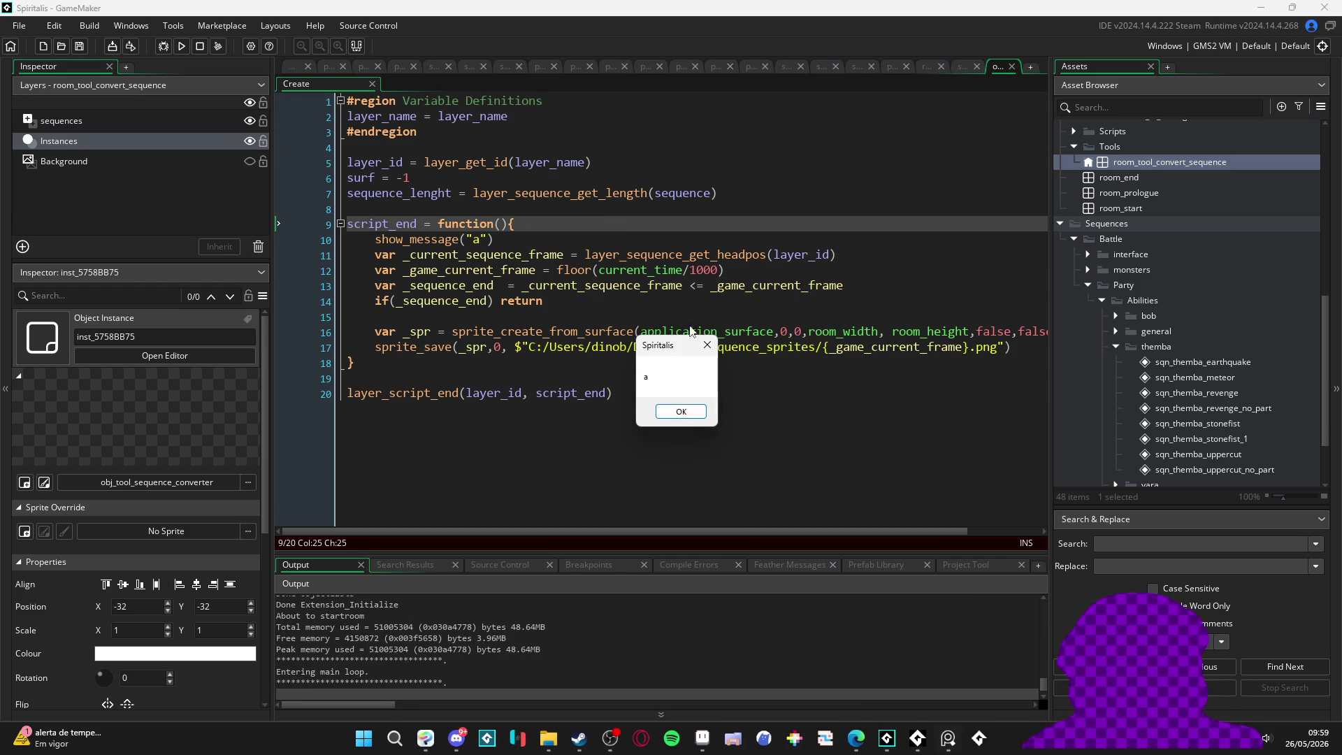
right_click(979, 738)
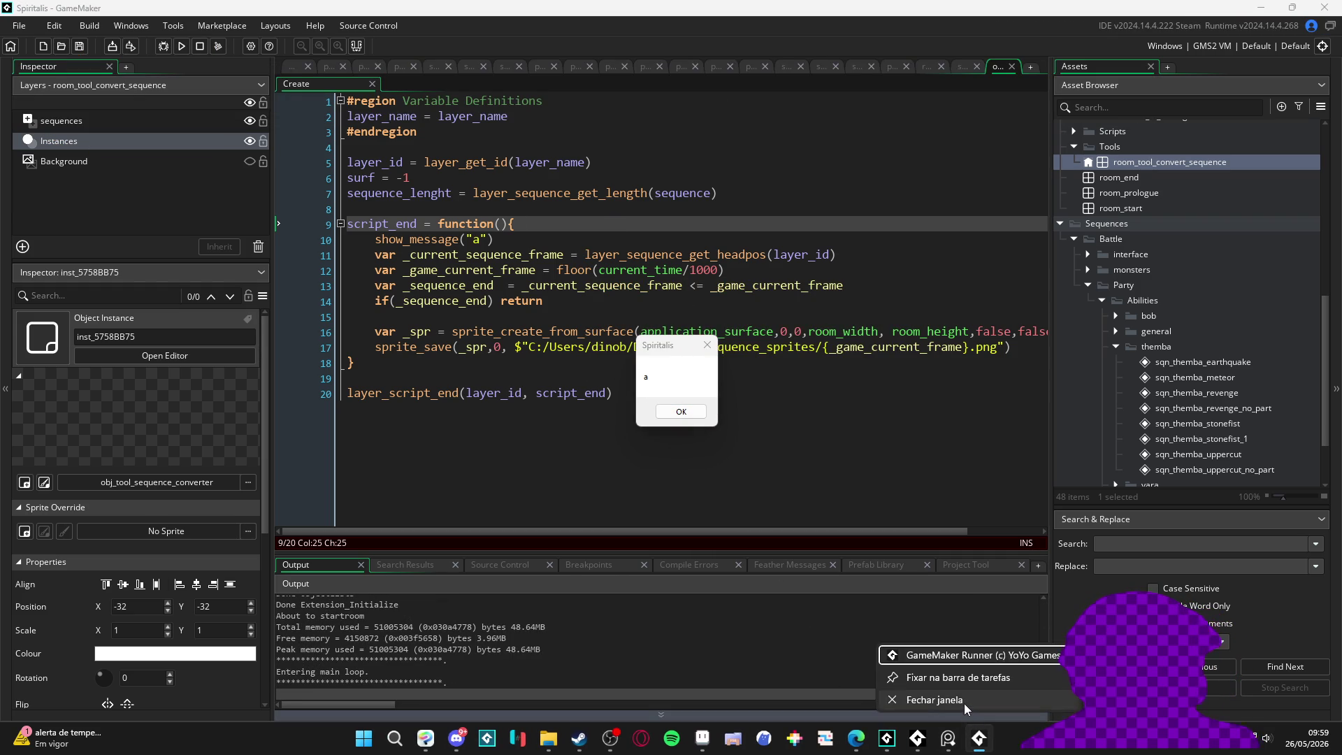
click(963, 704)
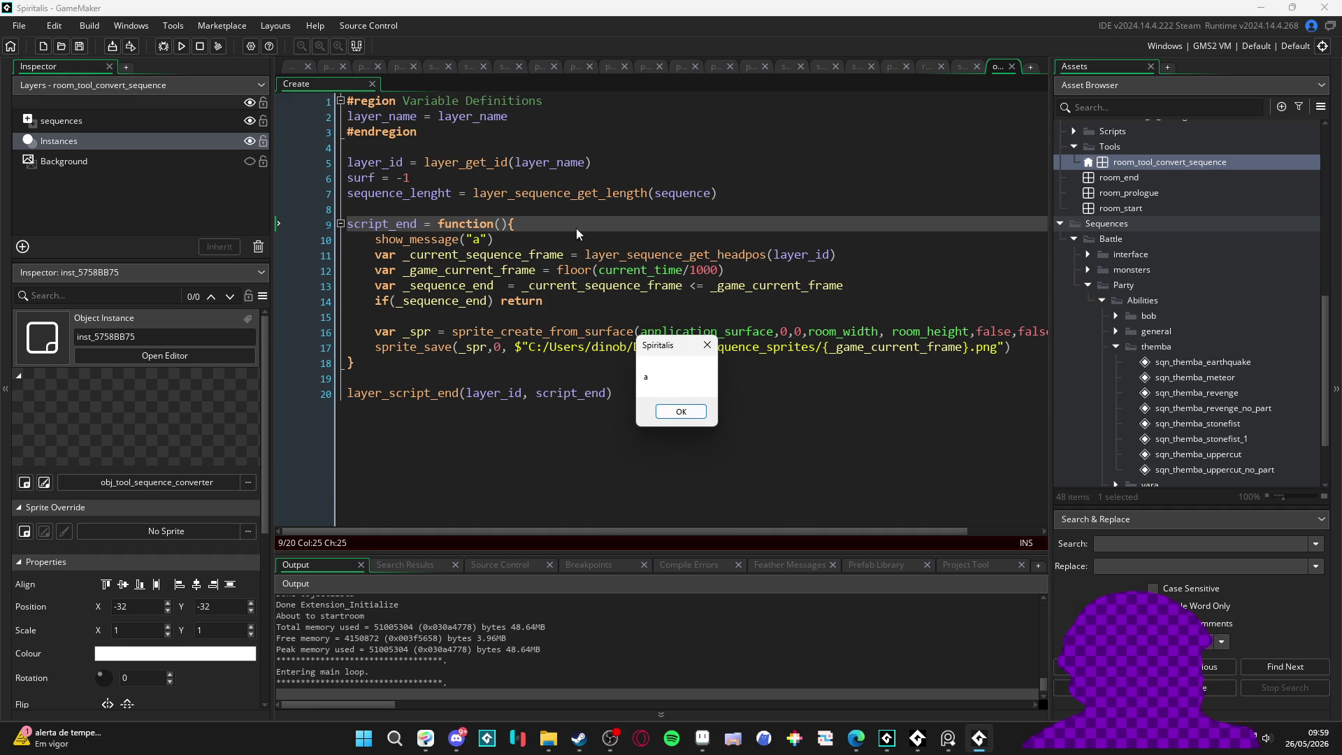
key(Return)
click(516, 250)
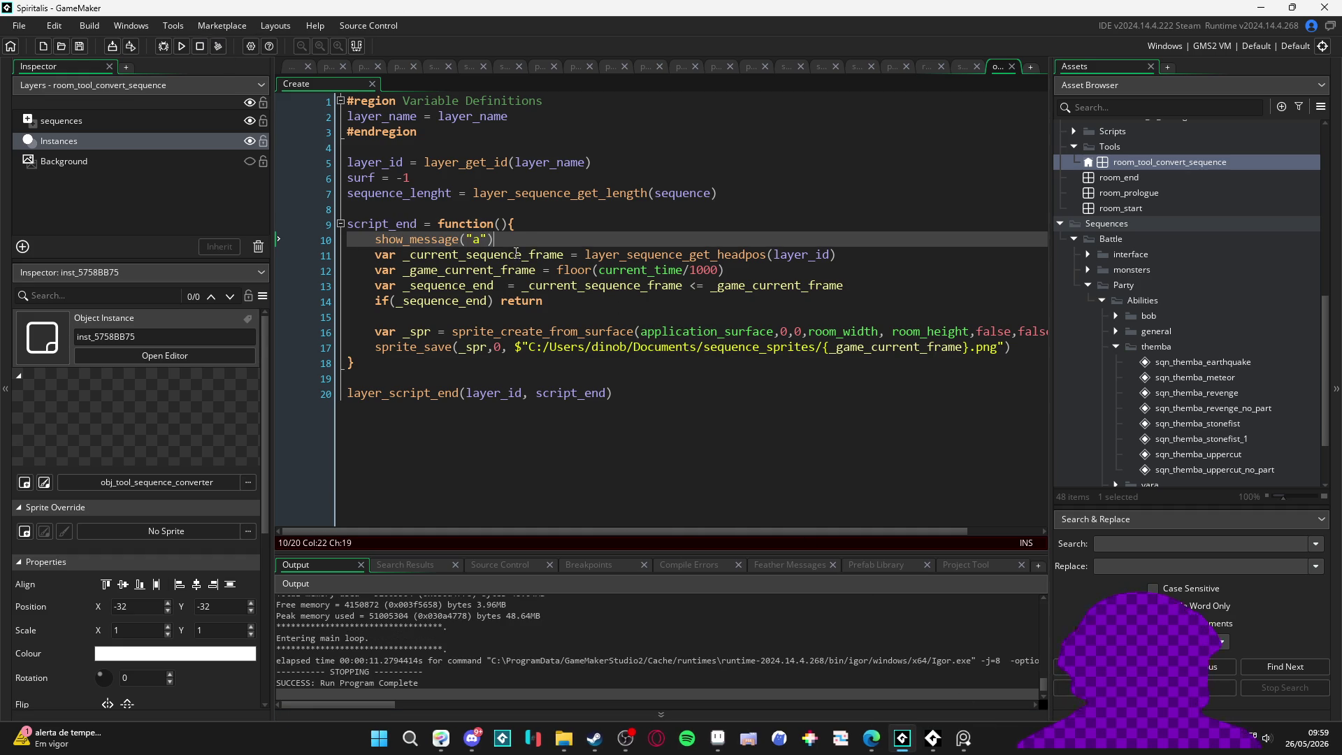
key(shift+Home)
key(BackSpace)
key(BackSpace)
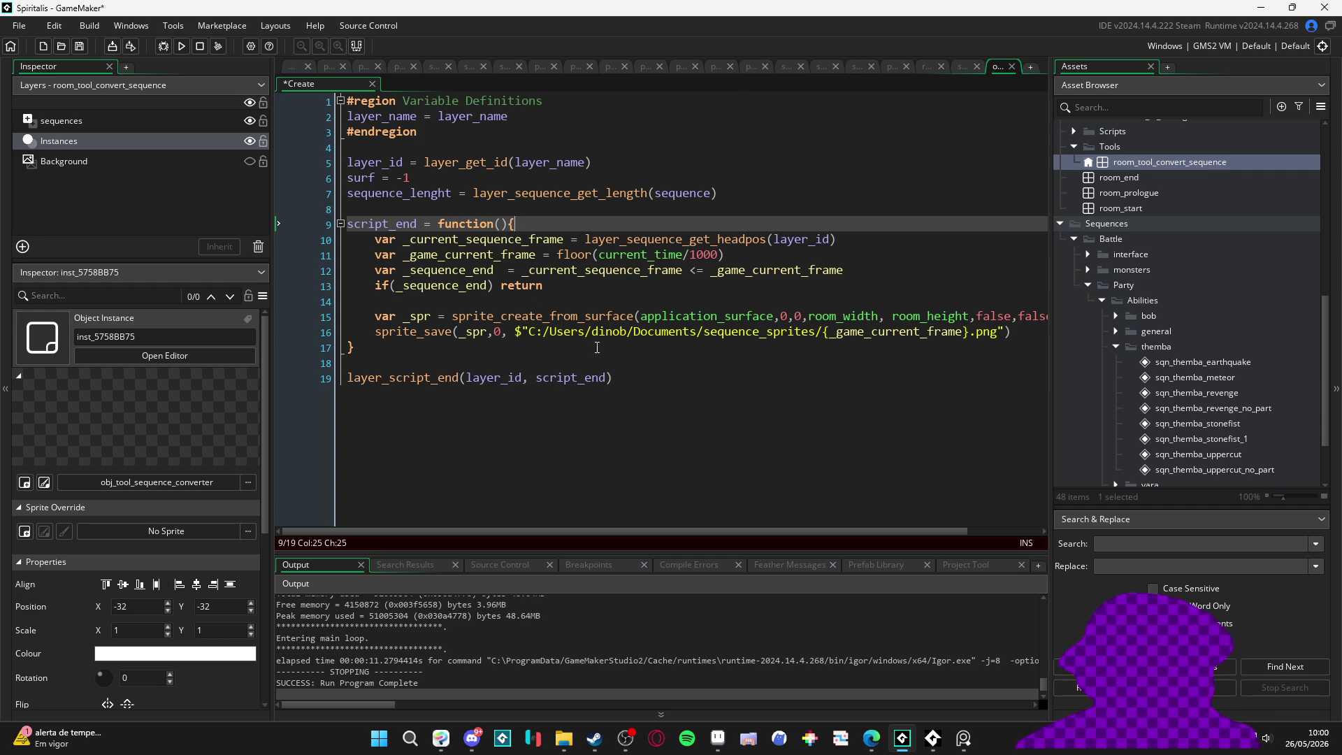
Step: Add show_message("a") on line 14, just before the frame capture
click(540, 302)
text(show_de)
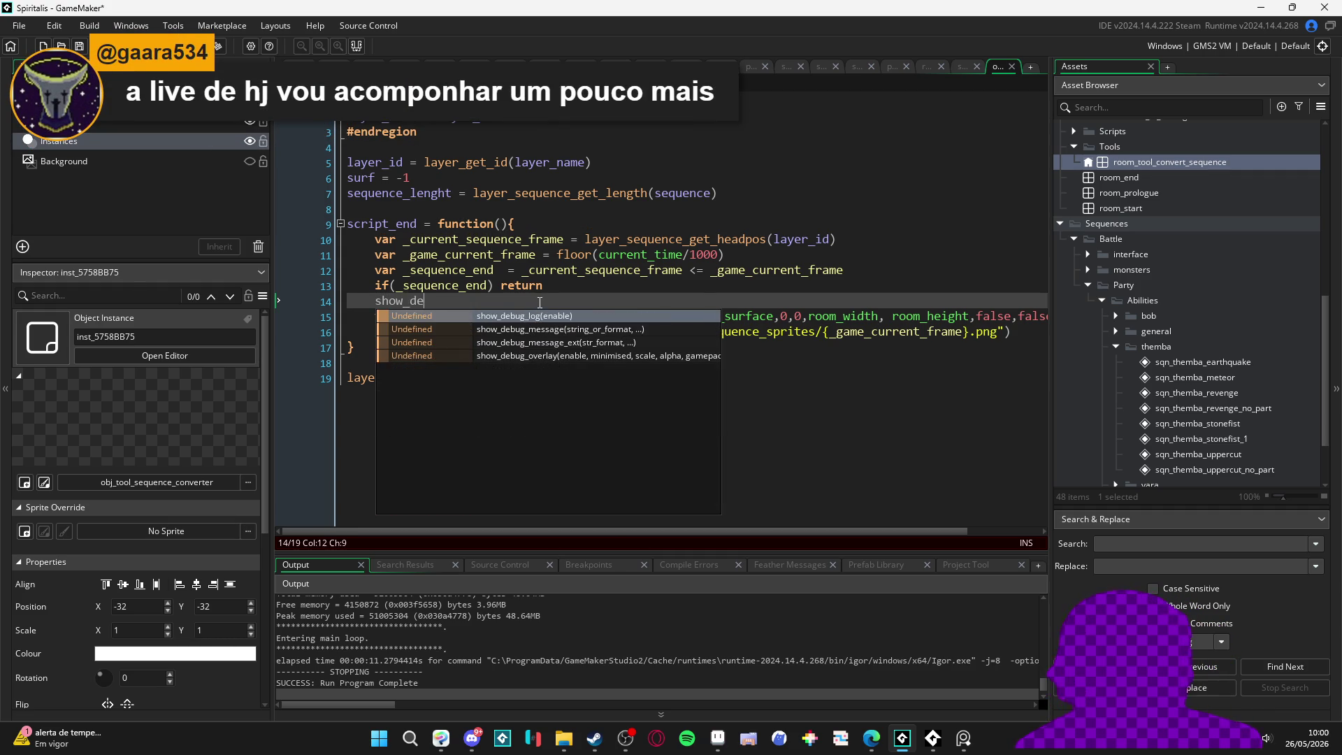
text(bu)
key(BackSpace)
key(BackSpace)
key(BackSpace)
text(messa)
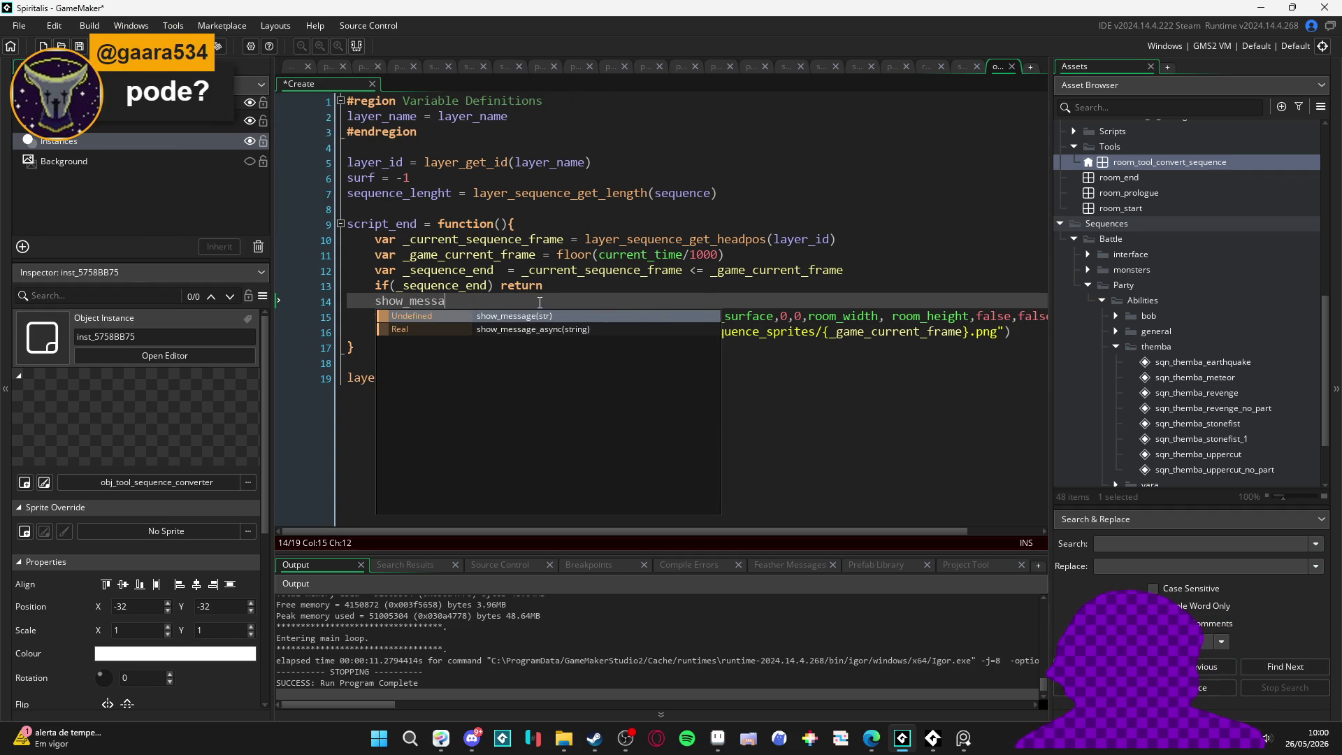
key(Return)
text(")
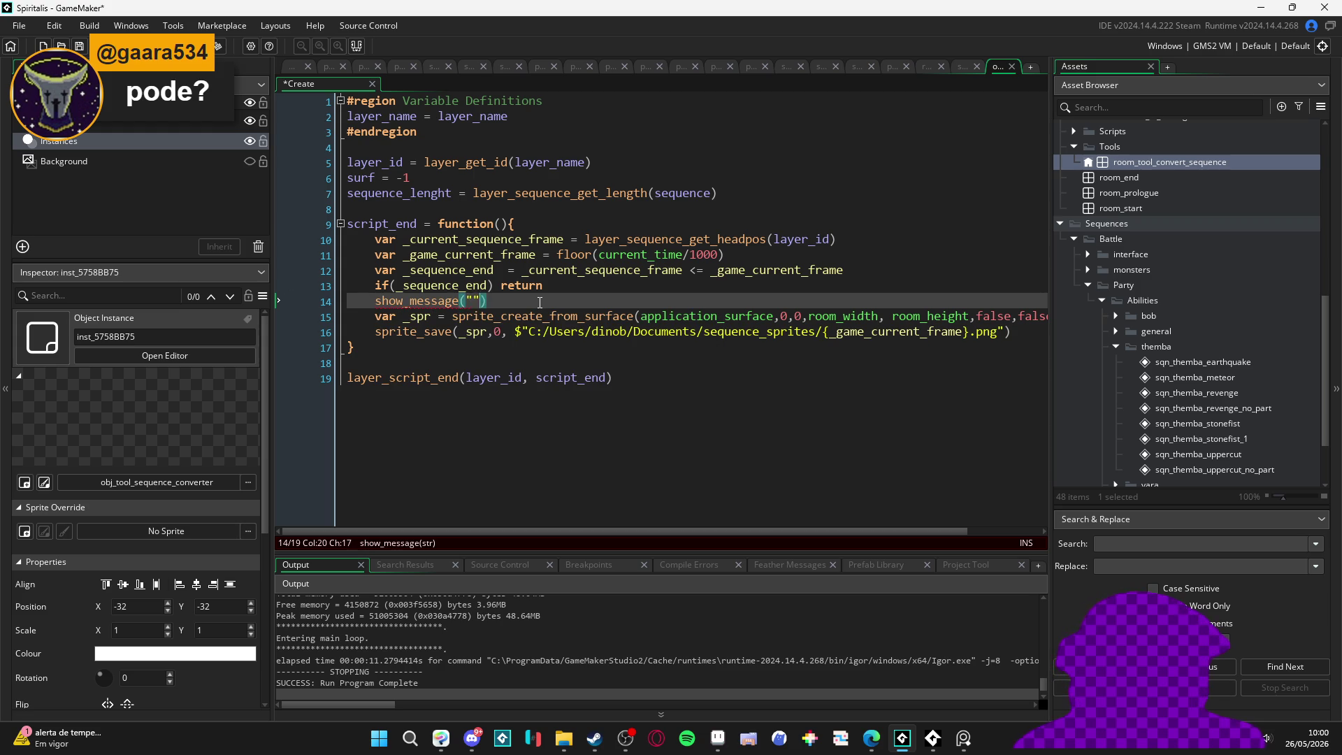
text(a)
Step: Run the game with the test message and check the sequence_sprites folder
key(F5)
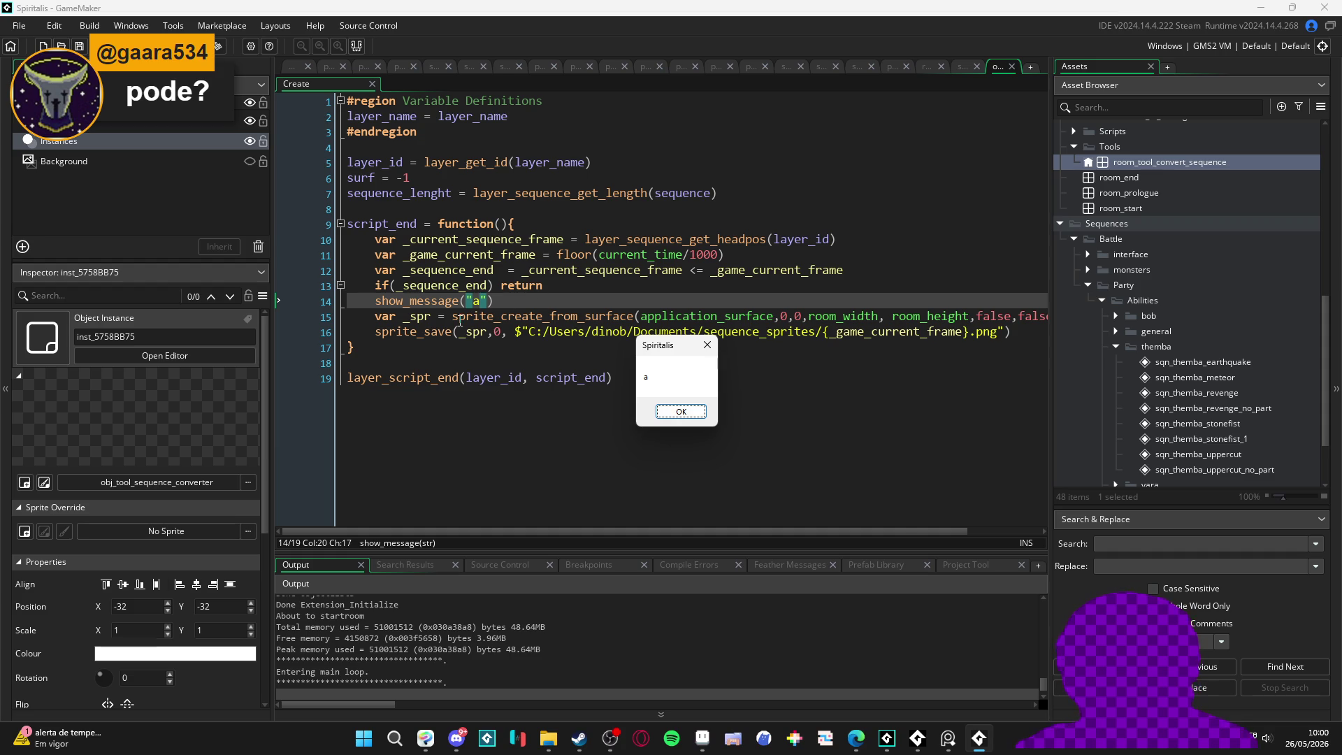
mouse_move(460, 321)
click(565, 738)
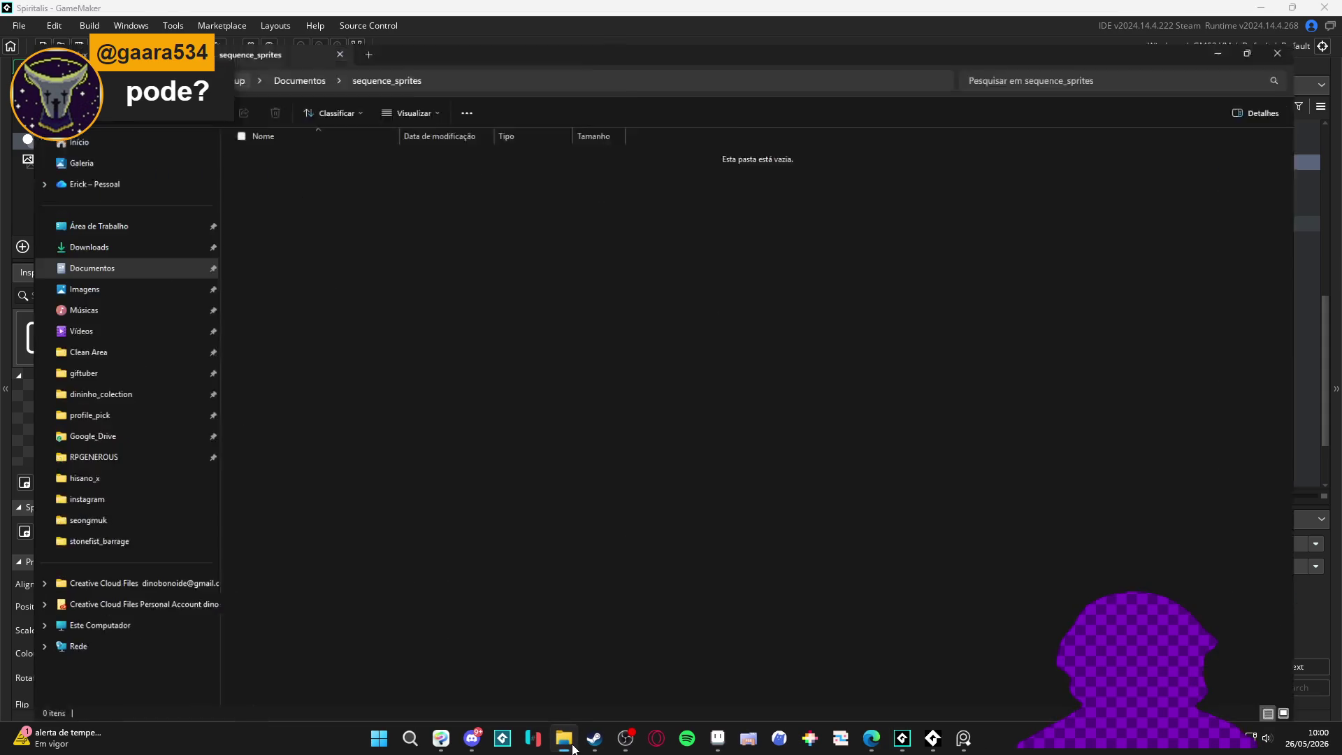
Step: Browse to the RPGENEROUS vfx sprites folder in File Explorer
click(83, 11)
click(237, 12)
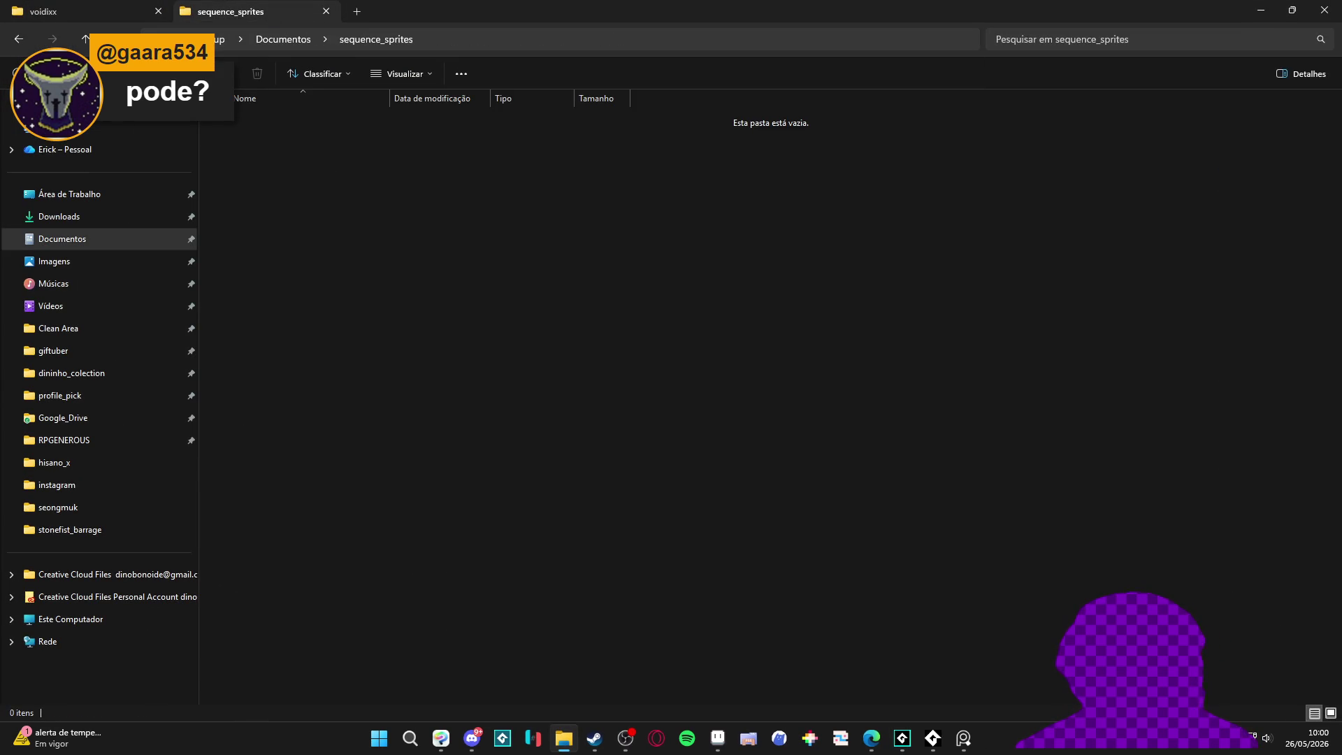
click(104, 440)
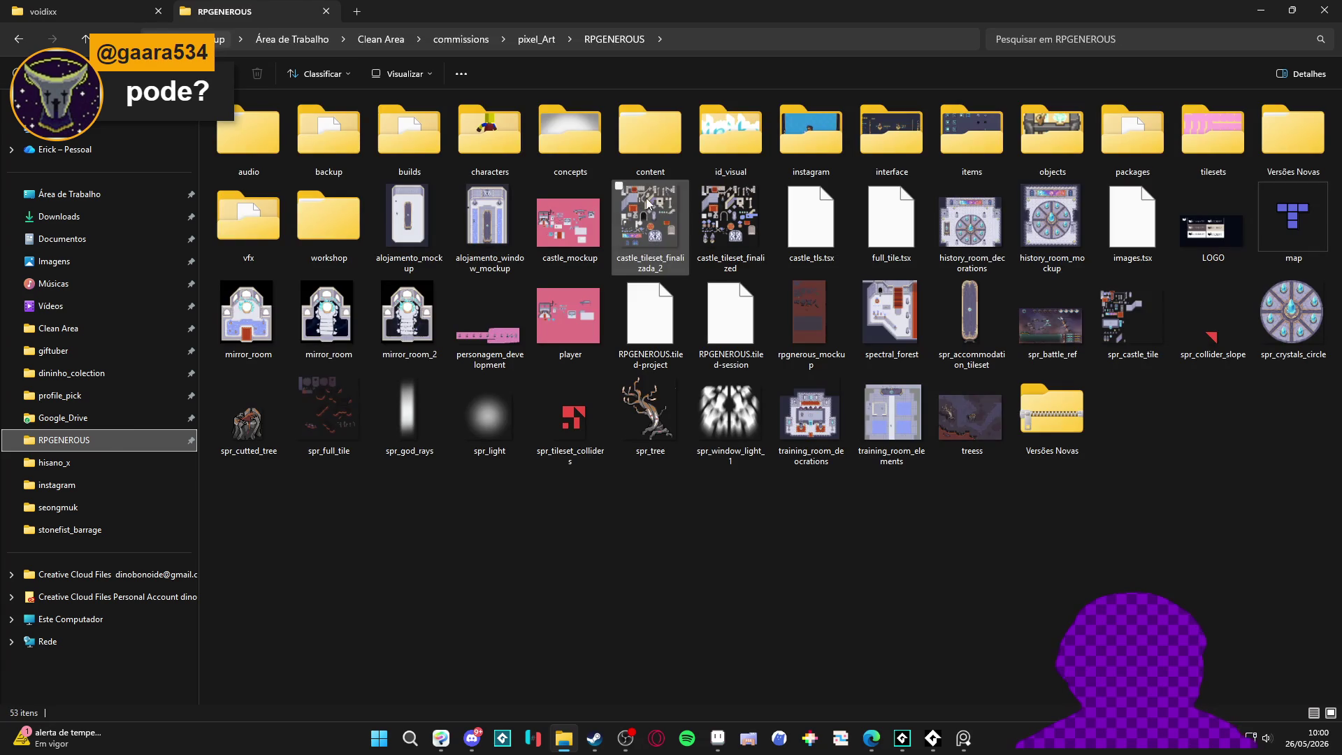
double_click(246, 238)
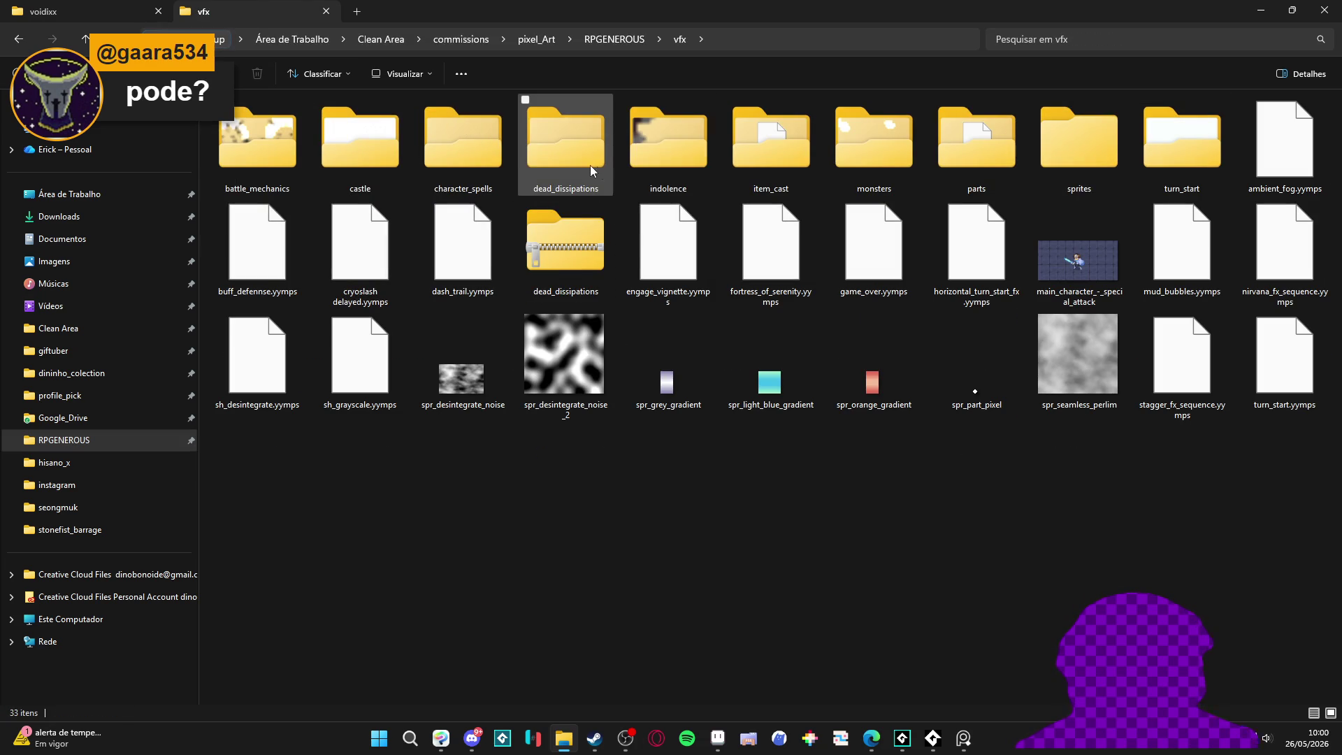
double_click(1093, 146)
Step: Check the sequence_sprites folder name in the save path and step back to confirm that folder is empty
click(1262, 10)
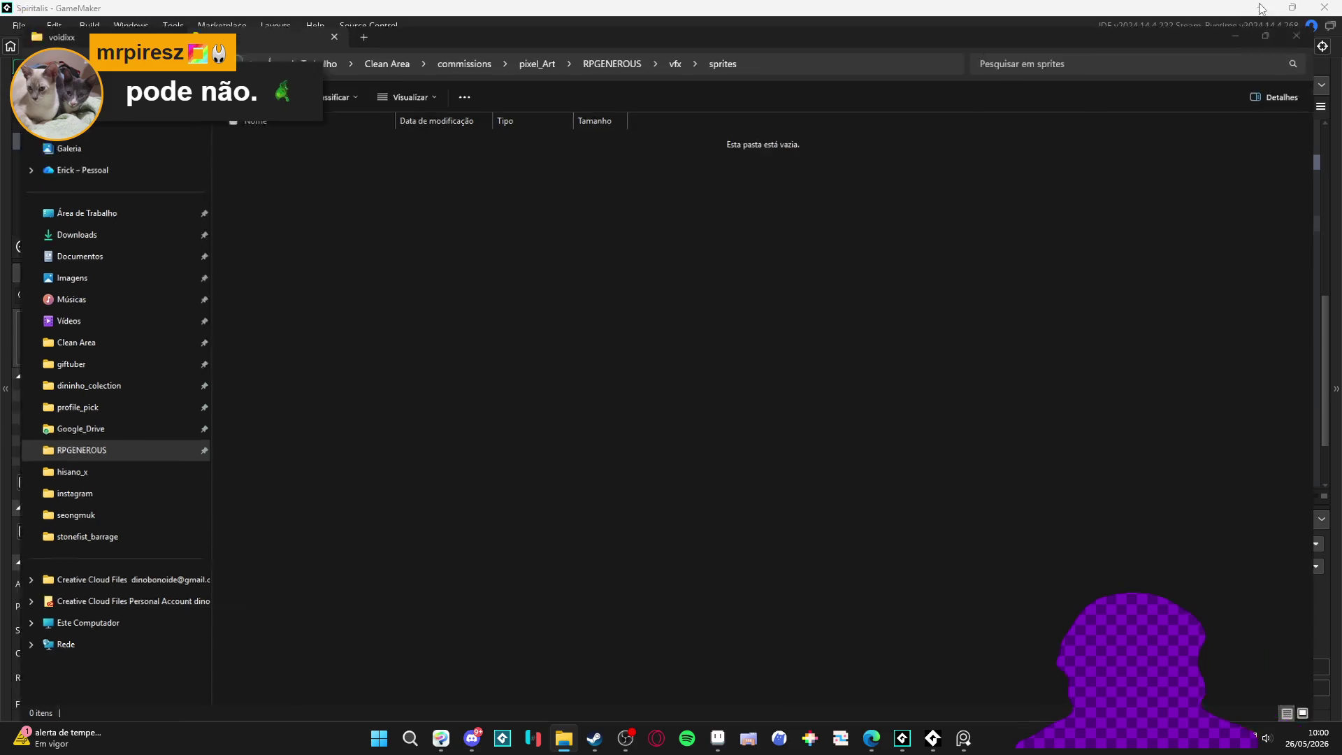
double_click(747, 334)
click(564, 738)
click(18, 39)
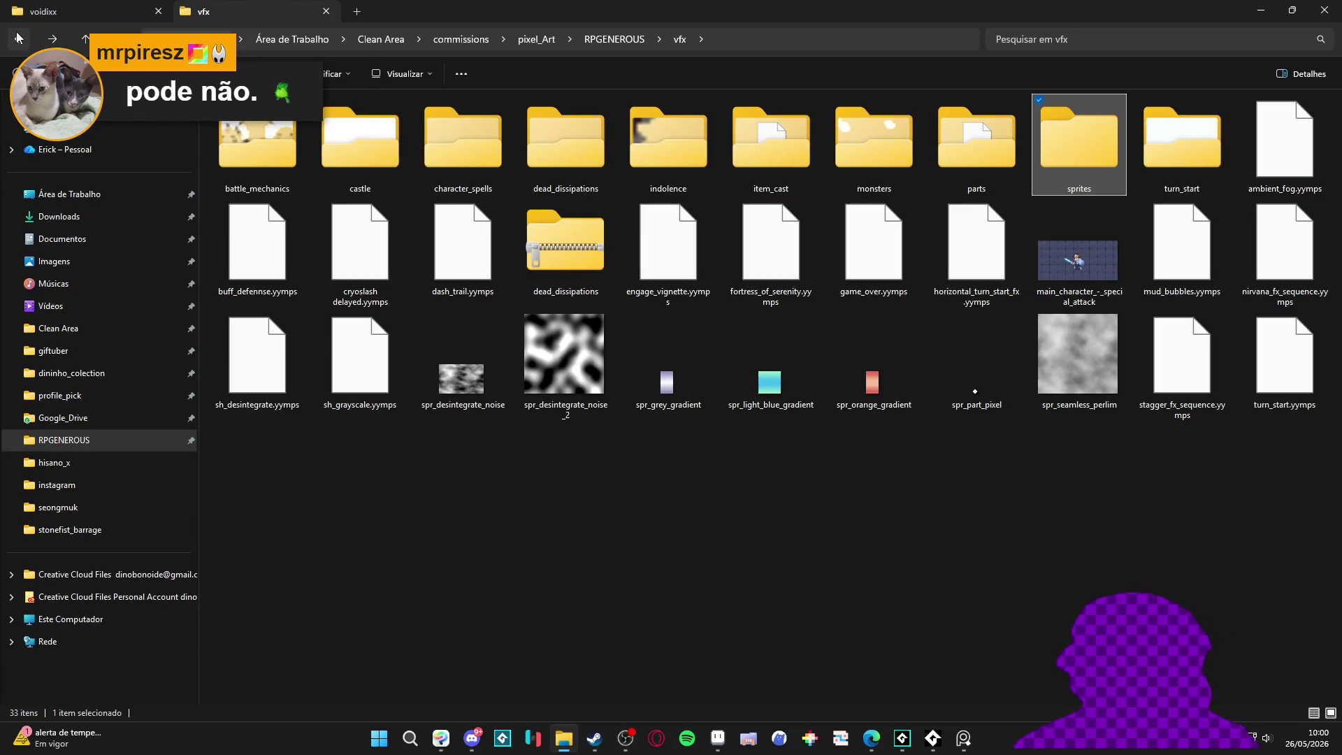
click(18, 38)
click(18, 39)
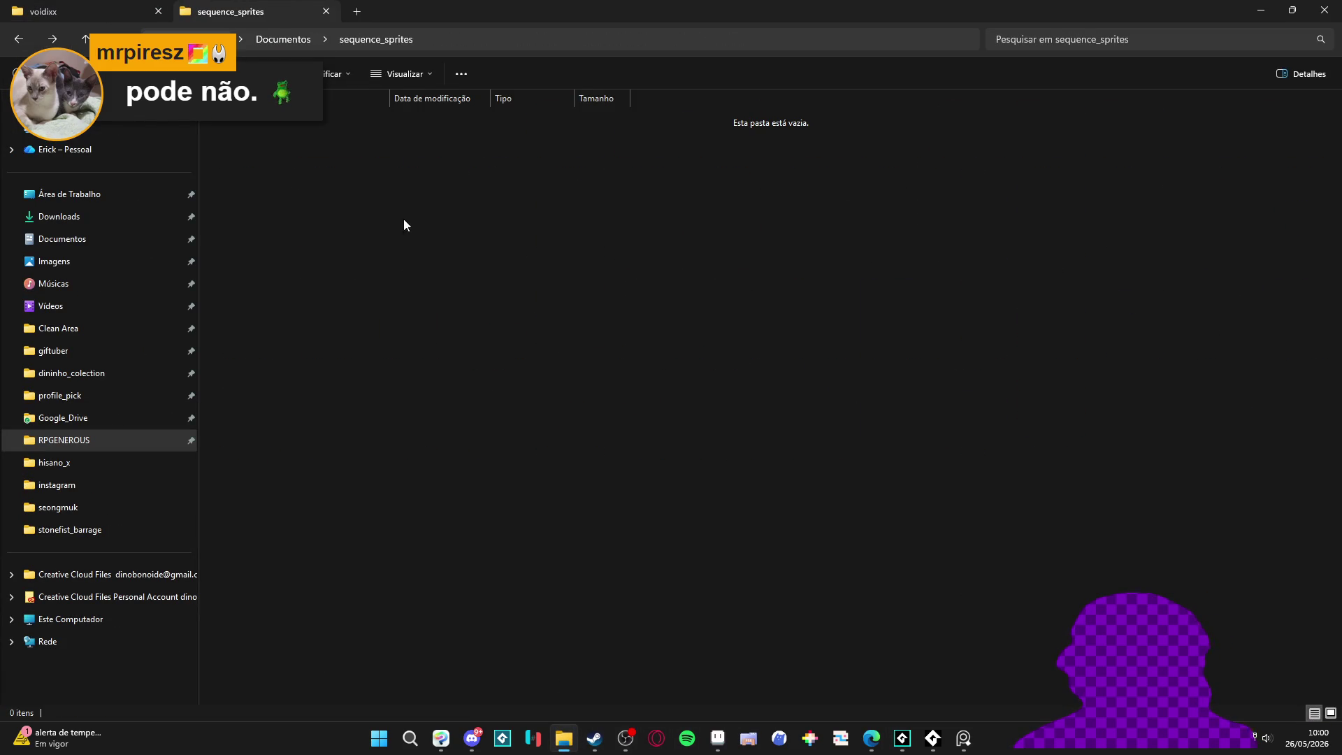
click(1261, 9)
click(802, 349)
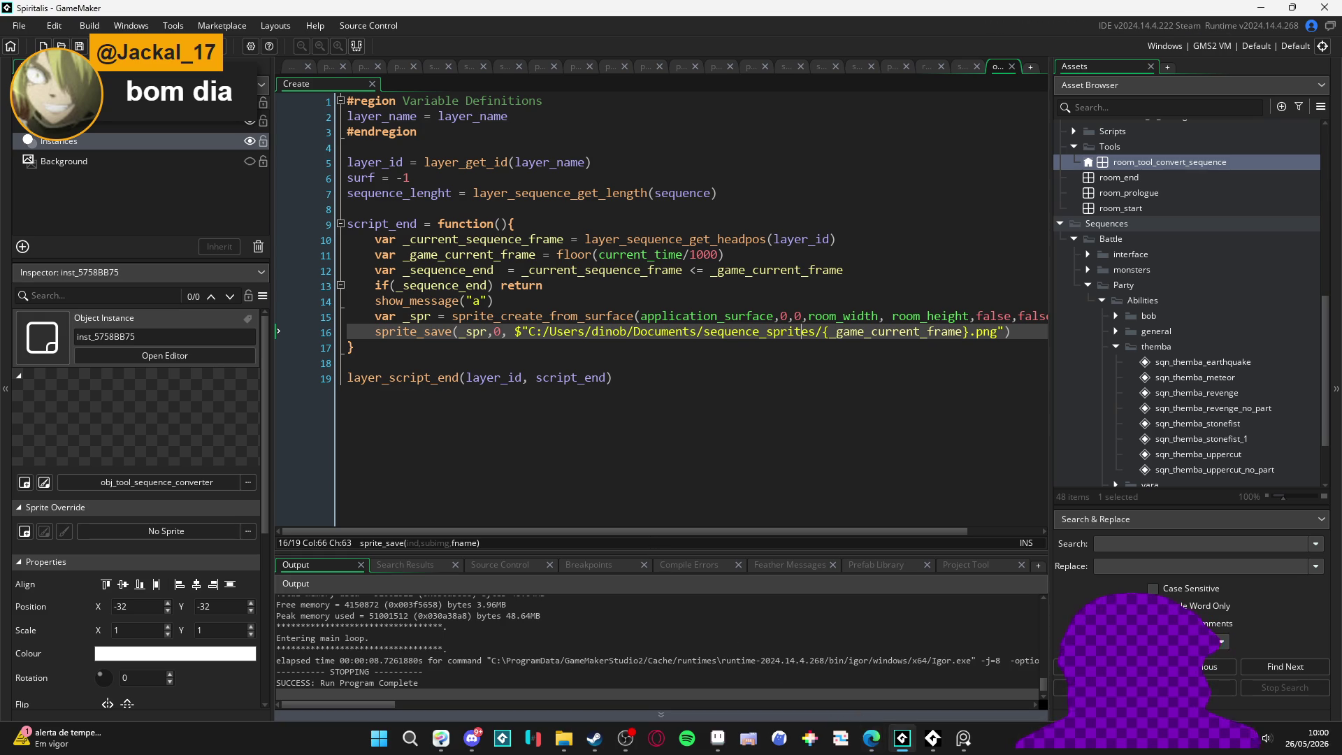
Step: Launch a second GameMaker LTS instance and open desktop_pet from Recent Projects
right_click(903, 738)
click(858, 700)
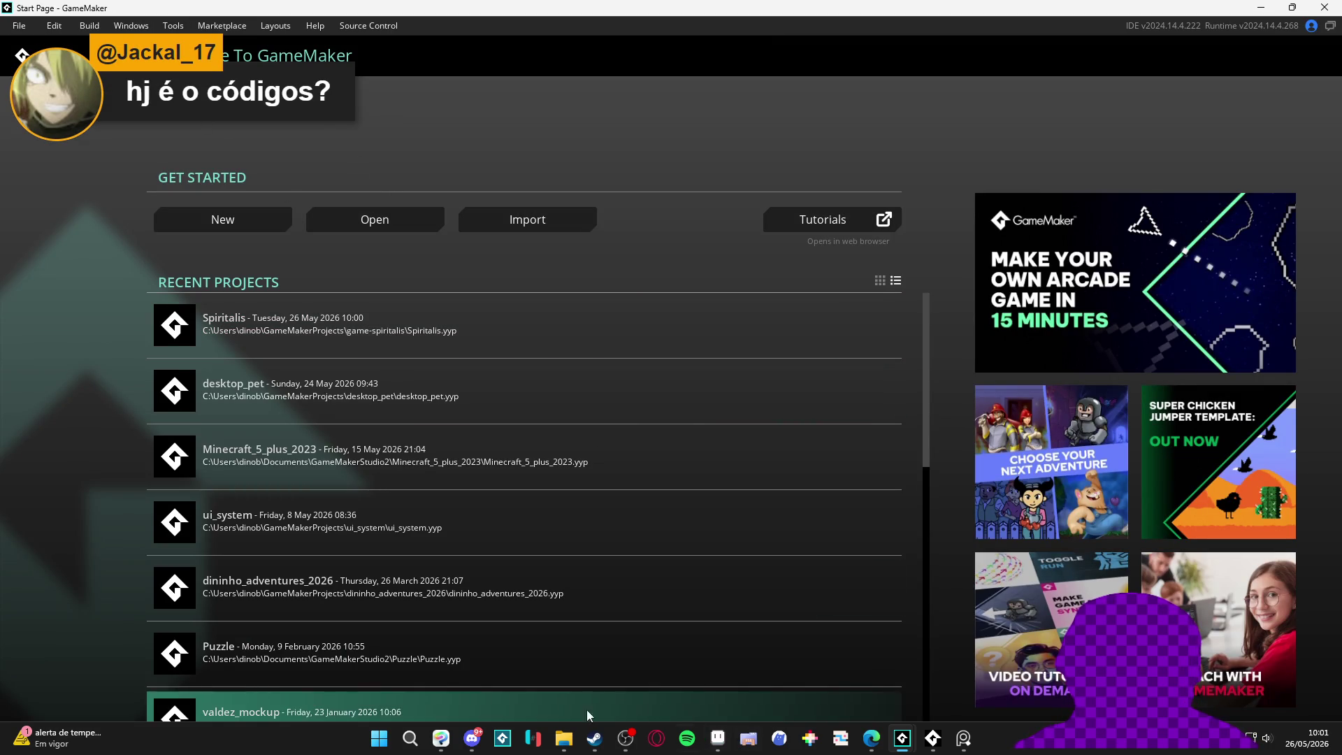
click(443, 739)
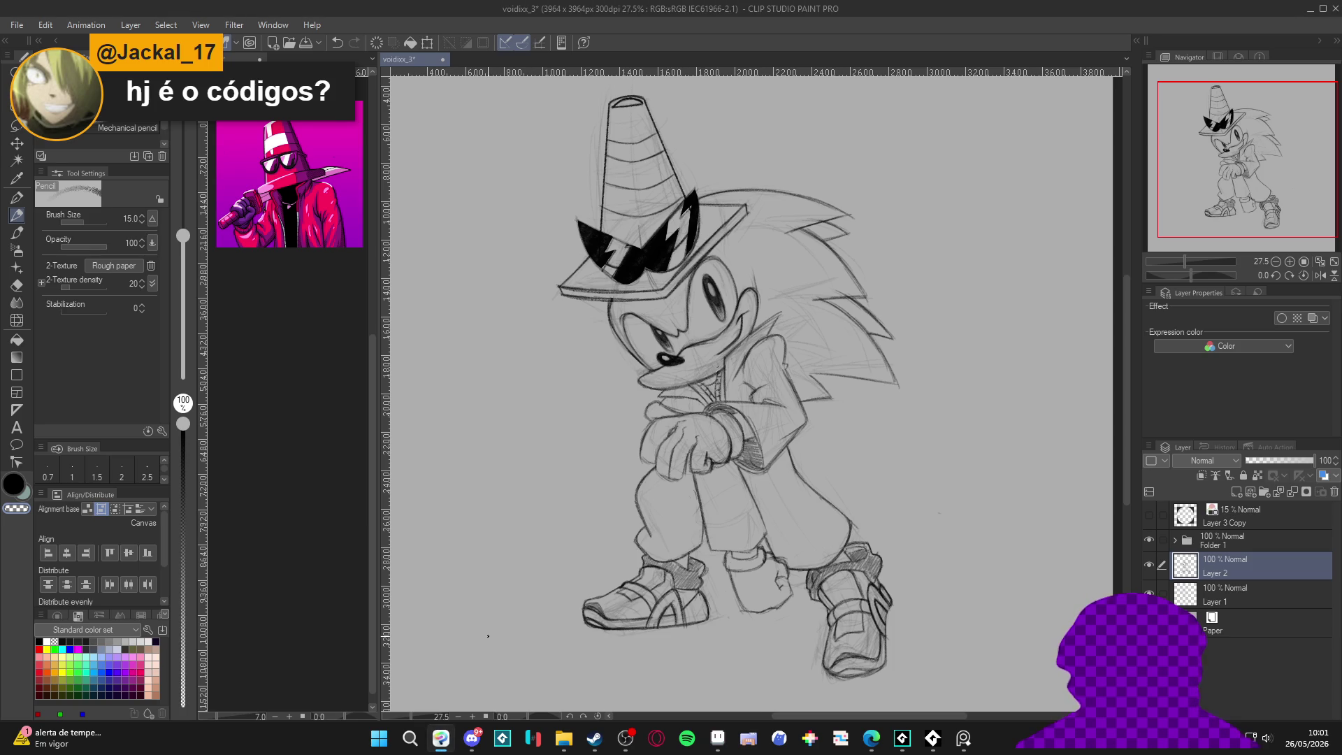
scroll(488, 636, down, 1)
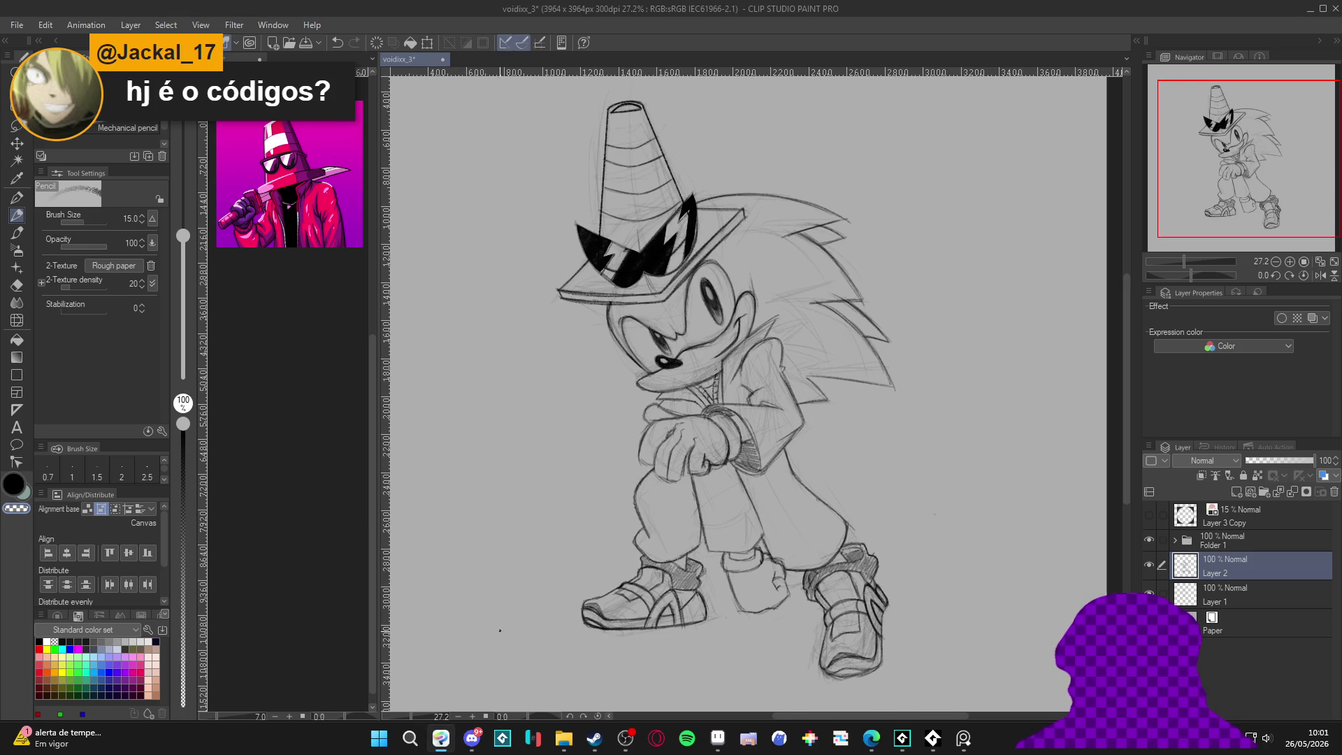
click(1312, 11)
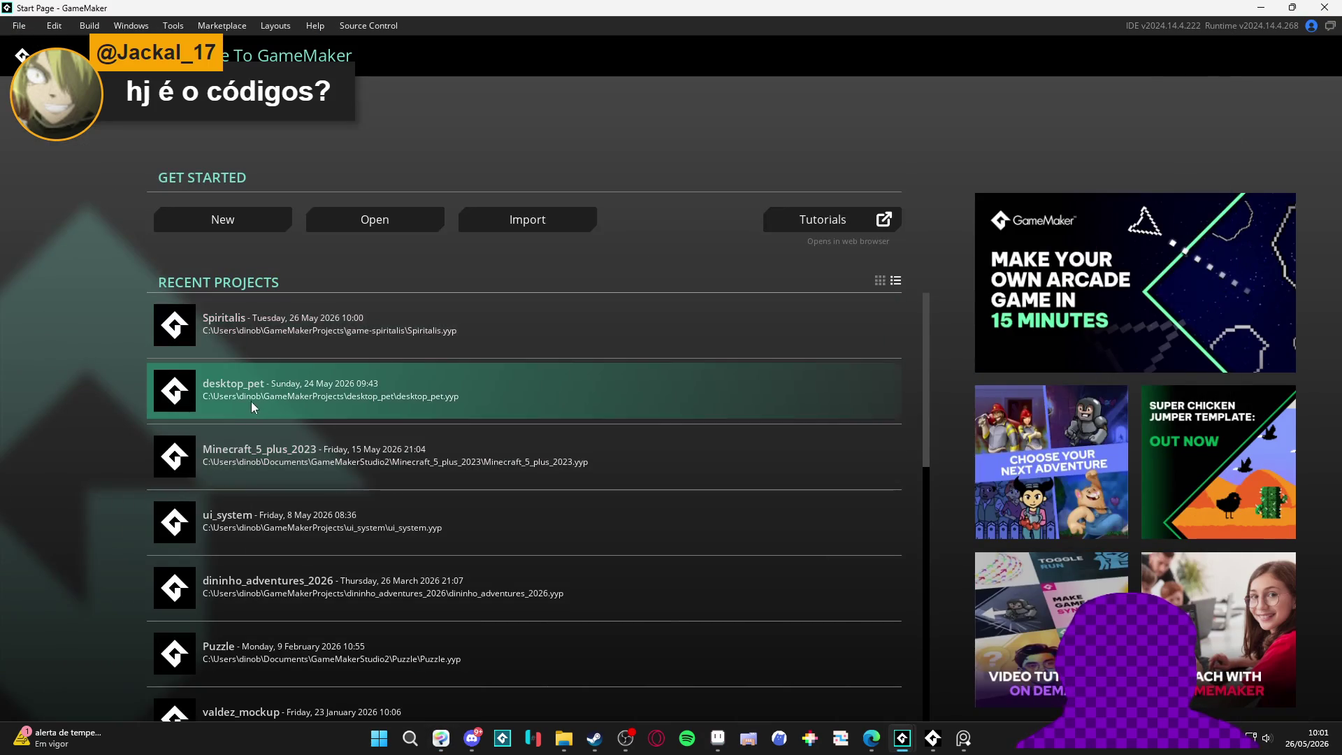
click(250, 401)
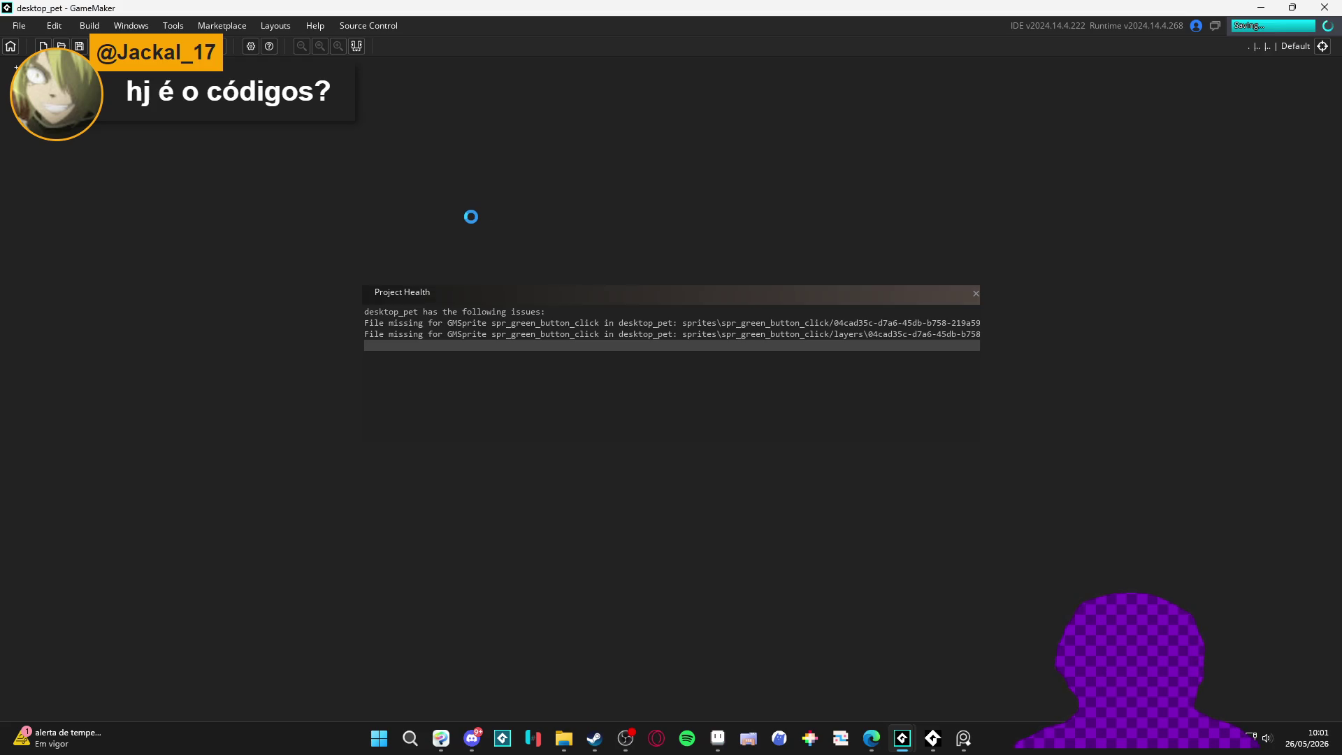
Step: Dismiss Project Health, search desktop_pet for sprite_save, and inspect the call on line 283 in obj_db
click(976, 294)
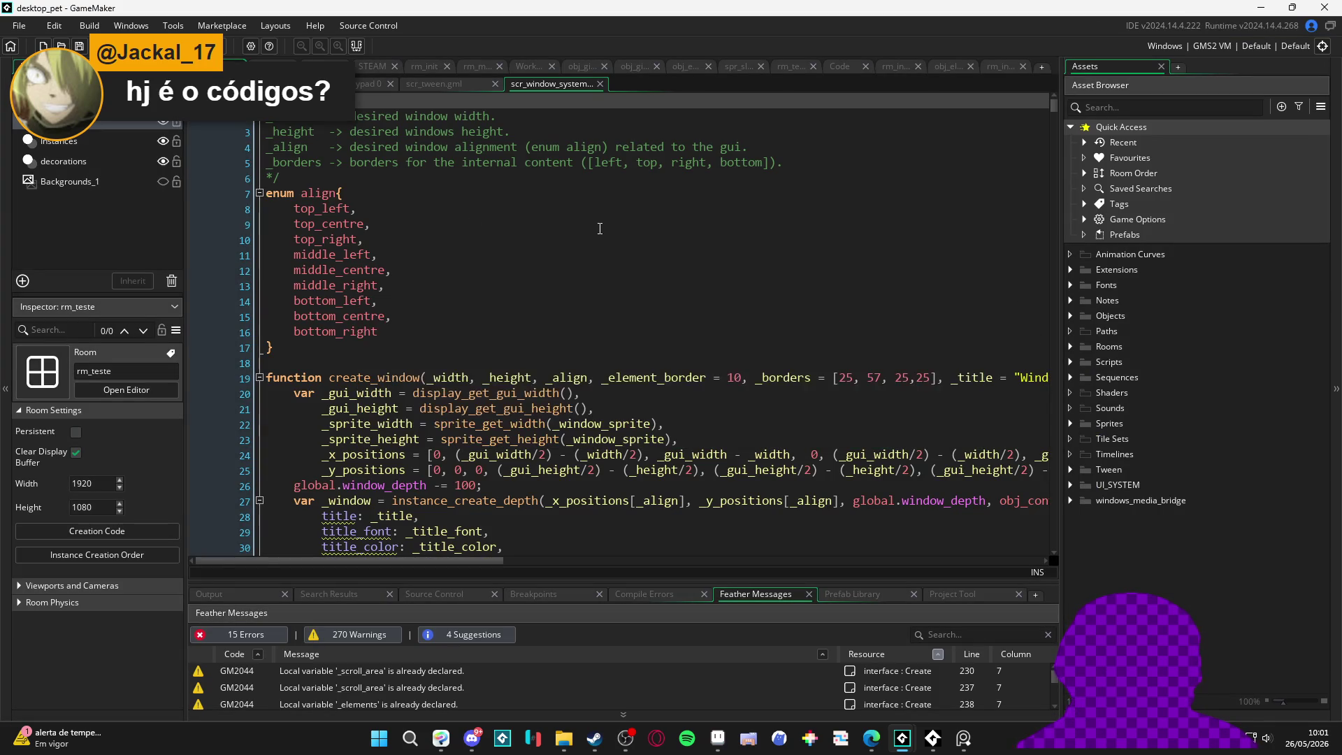
click(608, 225)
key(ctrl+f)
text(pr)
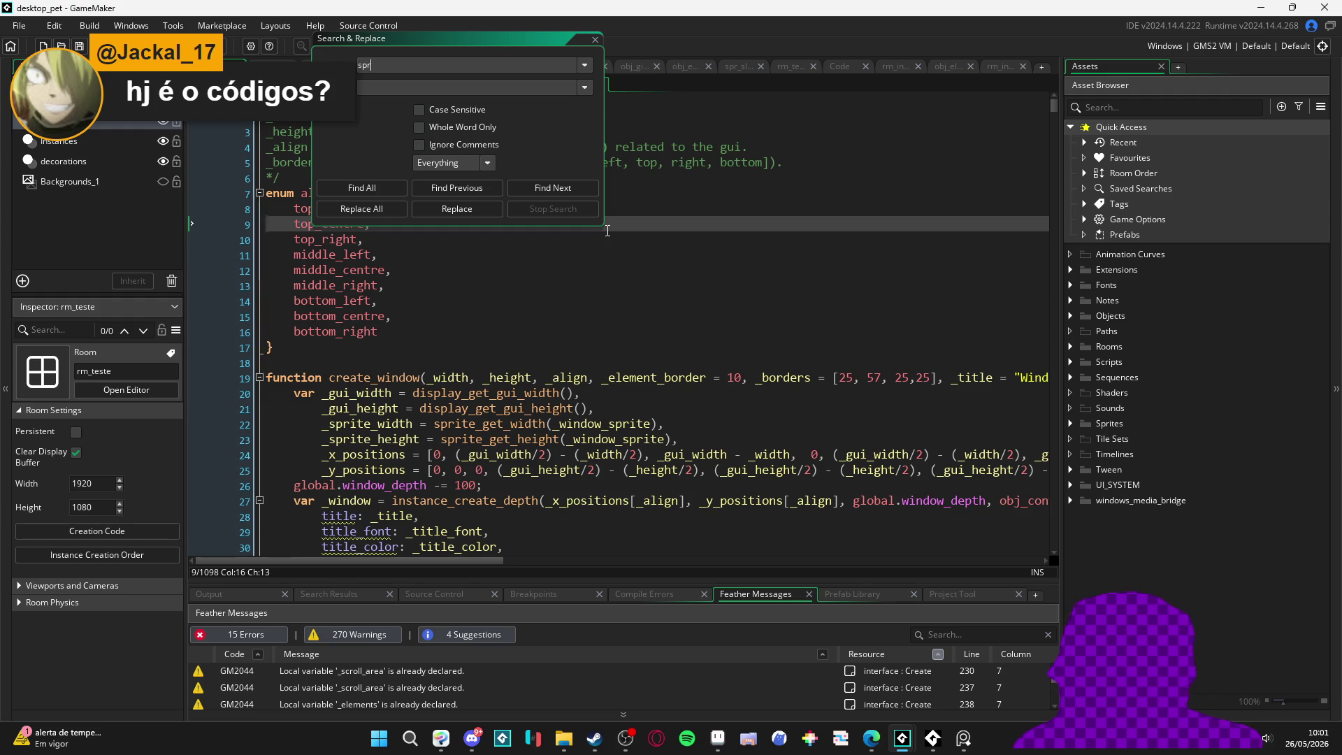
key(Return)
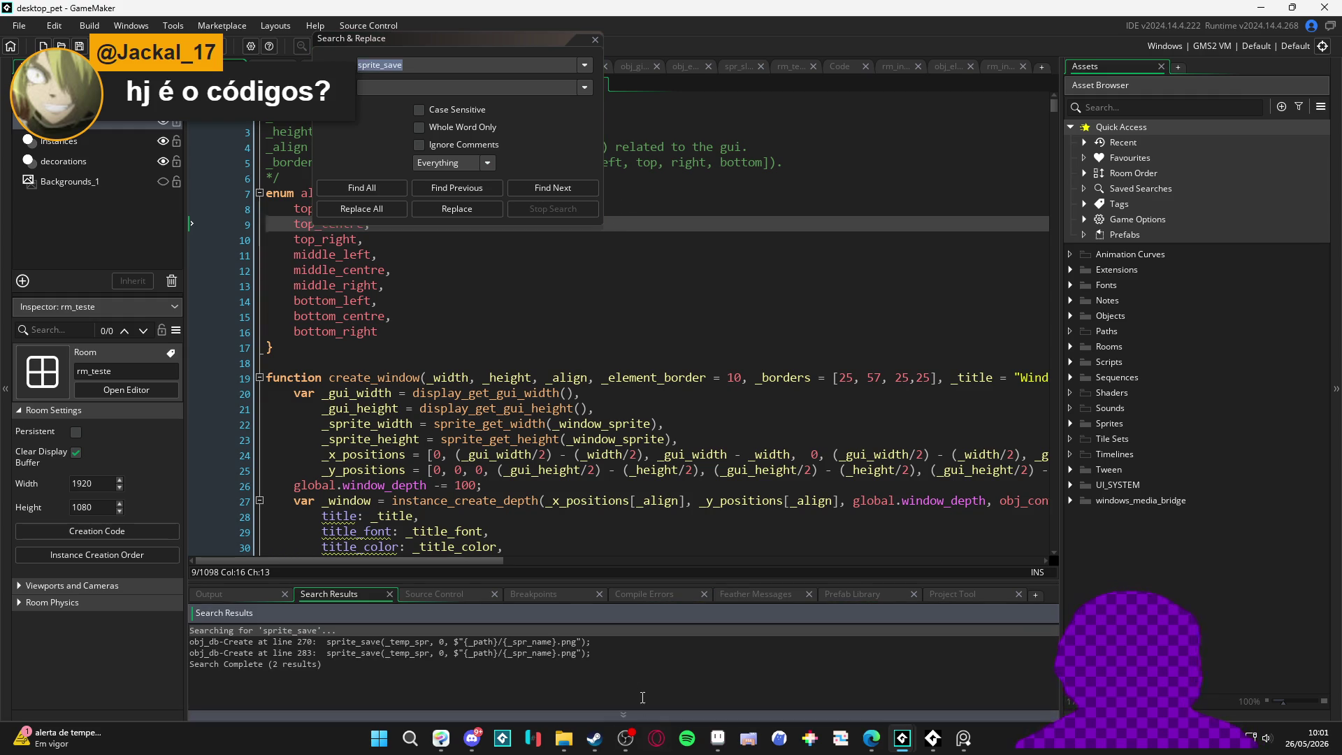
click(595, 39)
scroll(535, 280, up, 2)
click(549, 339)
scroll(535, 263, up, 8)
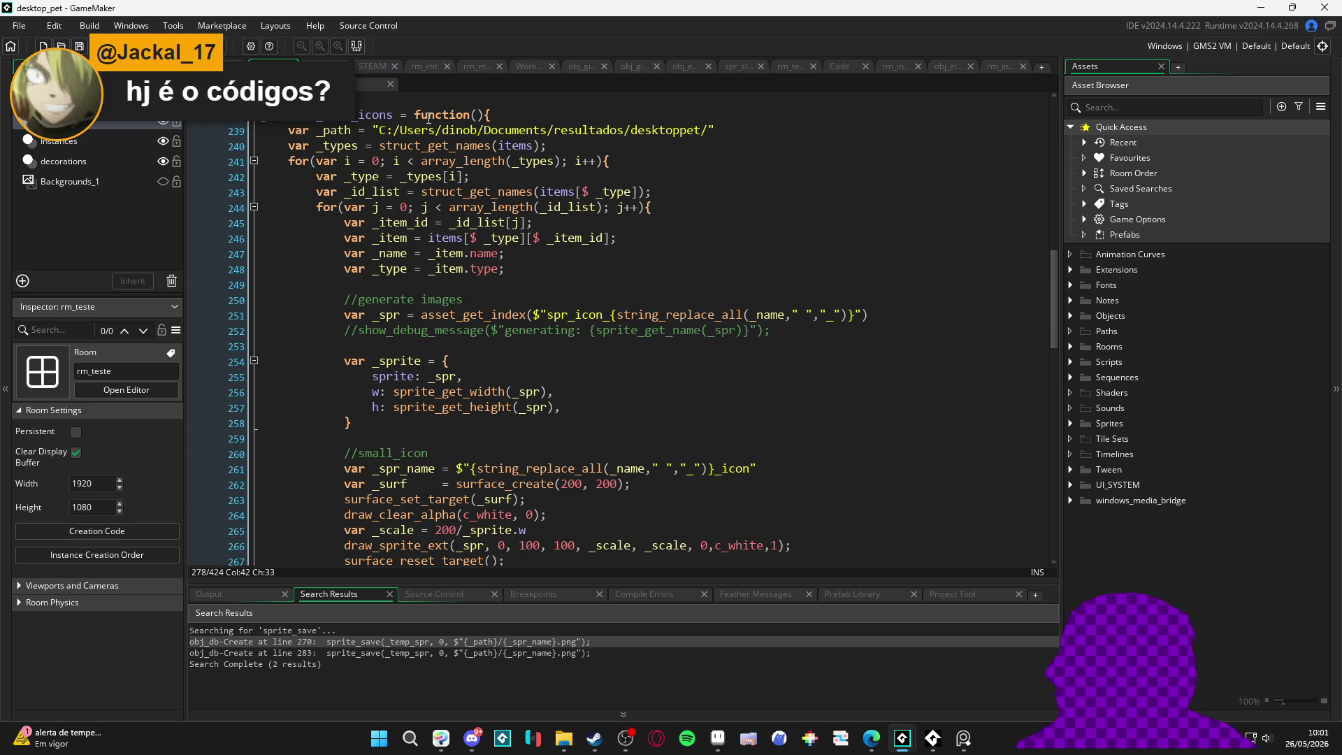
scroll(688, 134, down, 5)
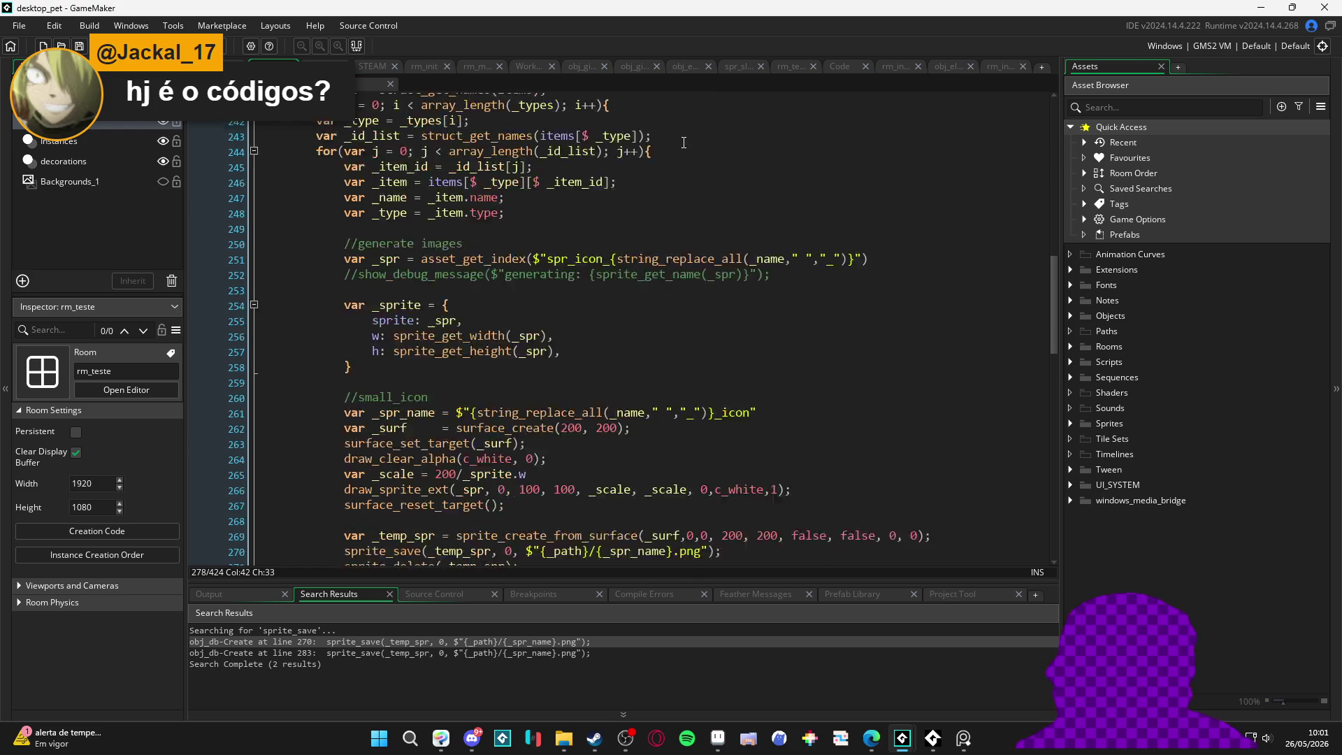
scroll(553, 364, down, 2)
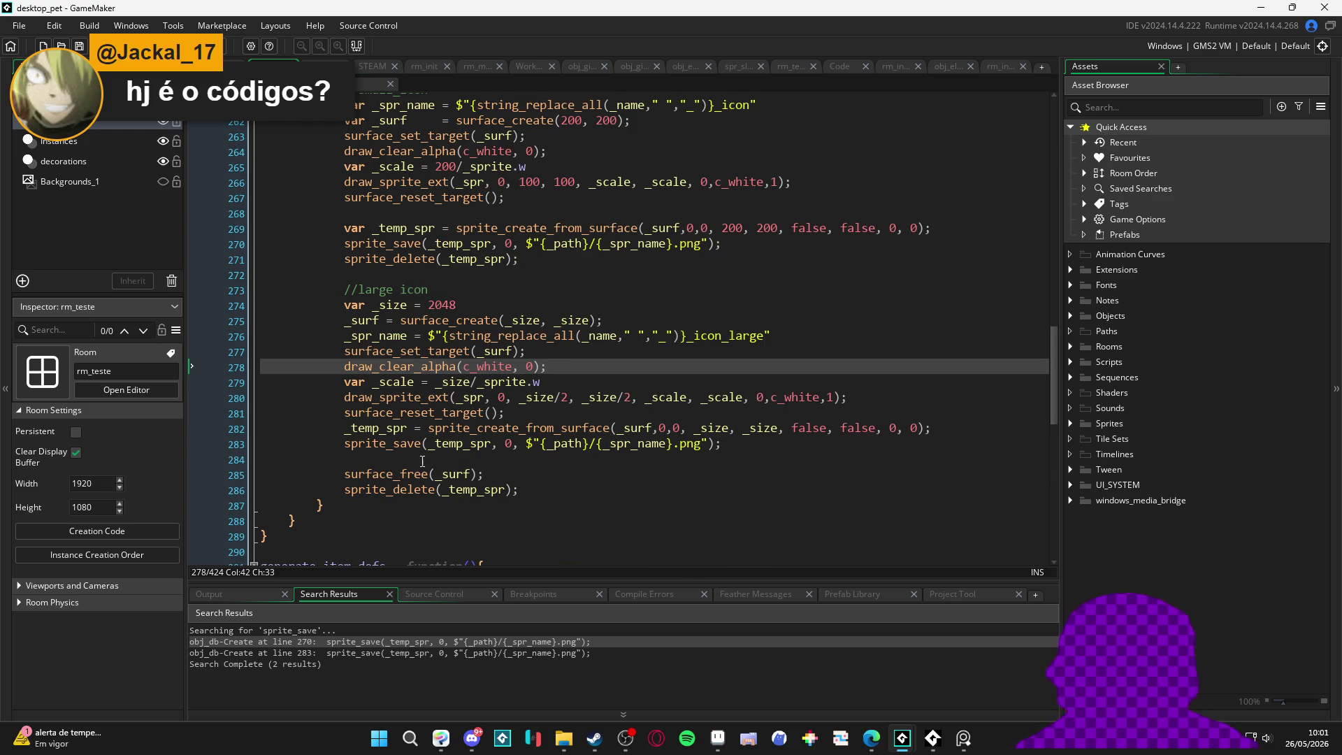
click(526, 444)
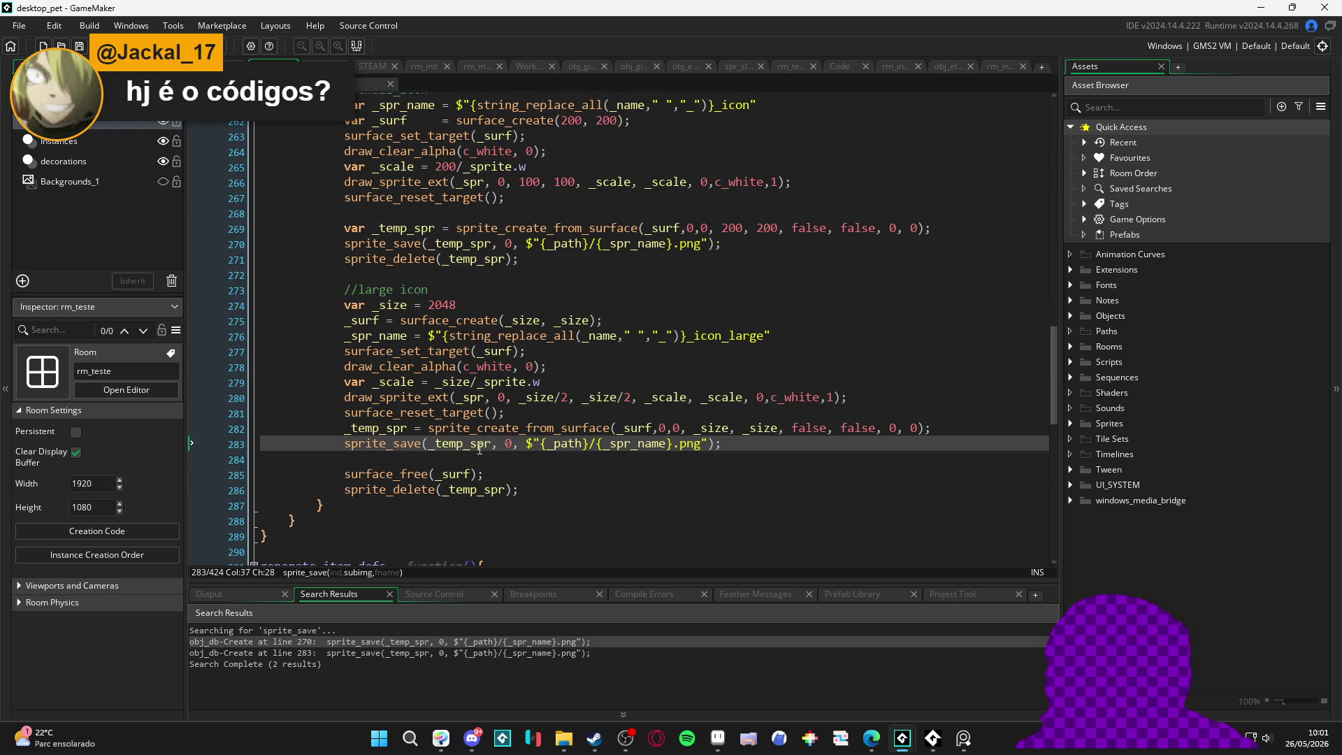
click(567, 443)
Step: Select the _path declaration on line 239, then return to the Spiritalis window
scroll(591, 460, up, 3)
scroll(591, 460, up, 5)
drag(716, 160, 283, 160)
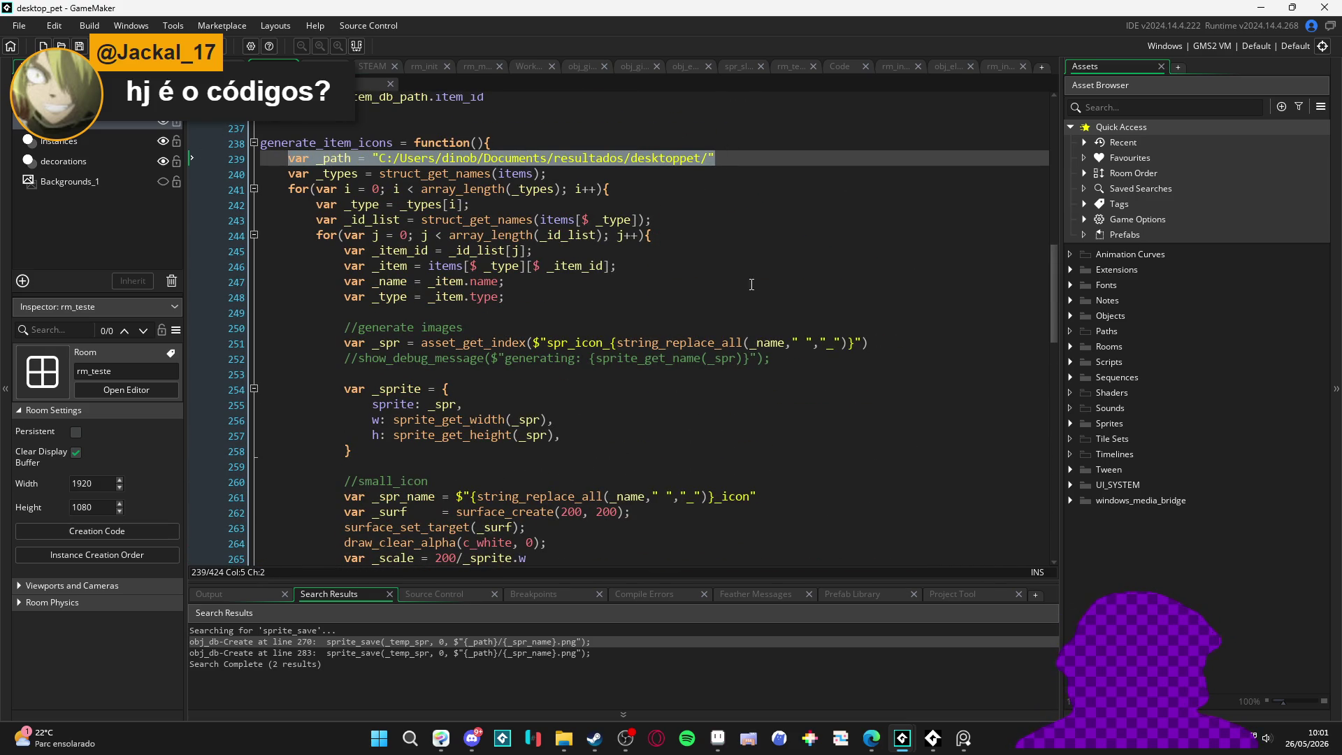
mouse_move(902, 738)
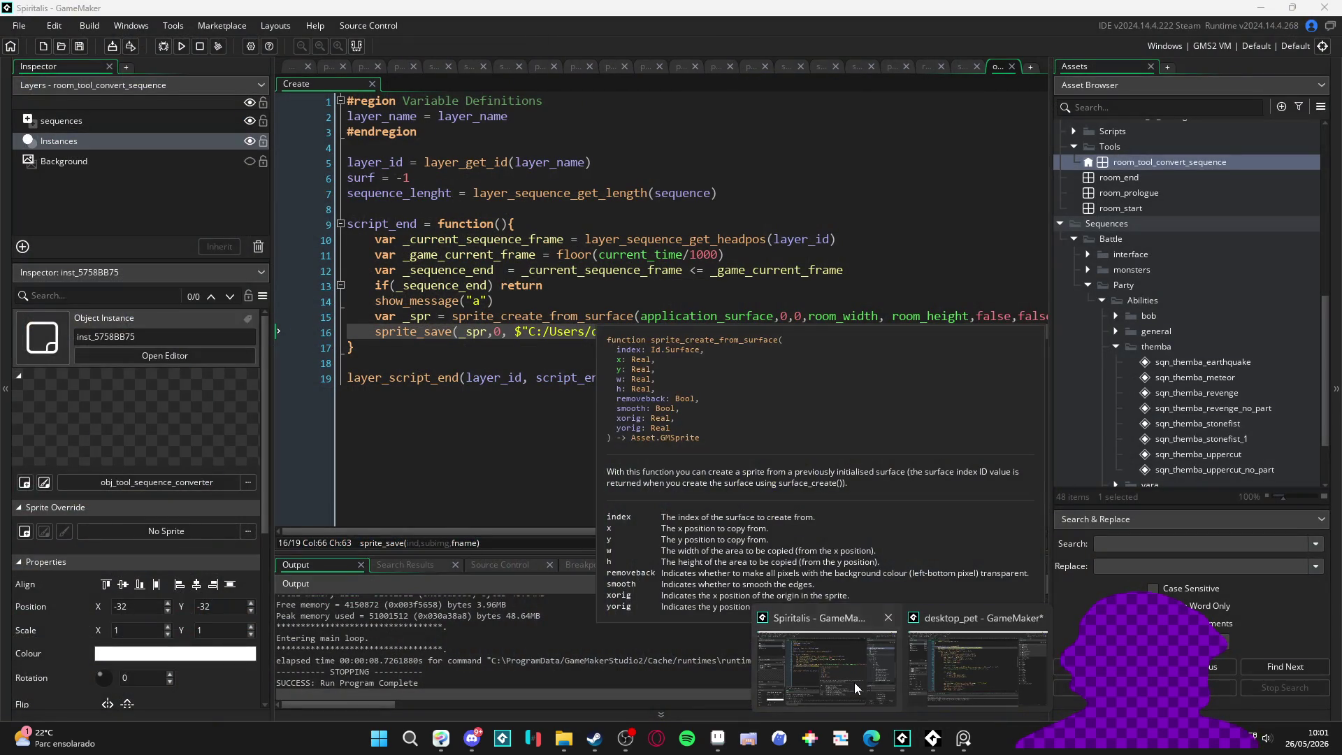
click(854, 682)
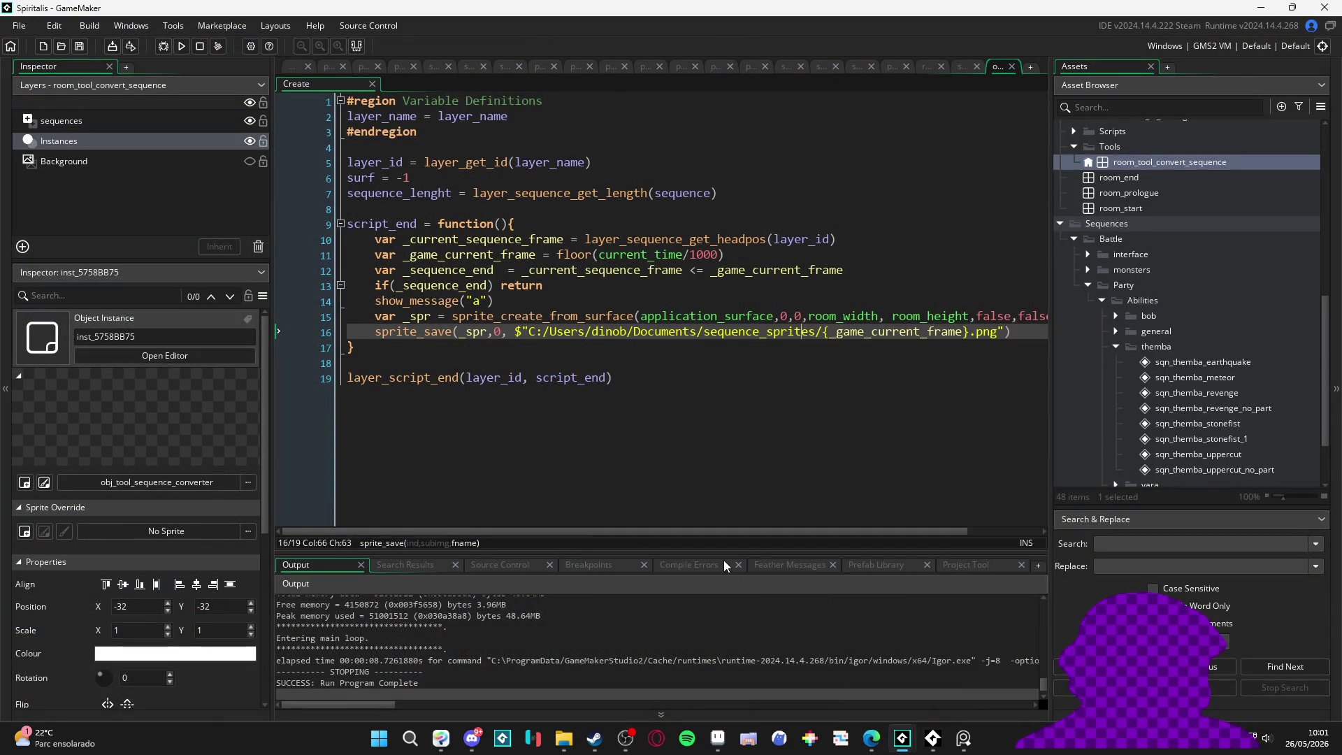
Step: Select desktop_pet's _path declaration on line 239, which points to Documents/resultados/desktoppet/
key(alt+Tab)
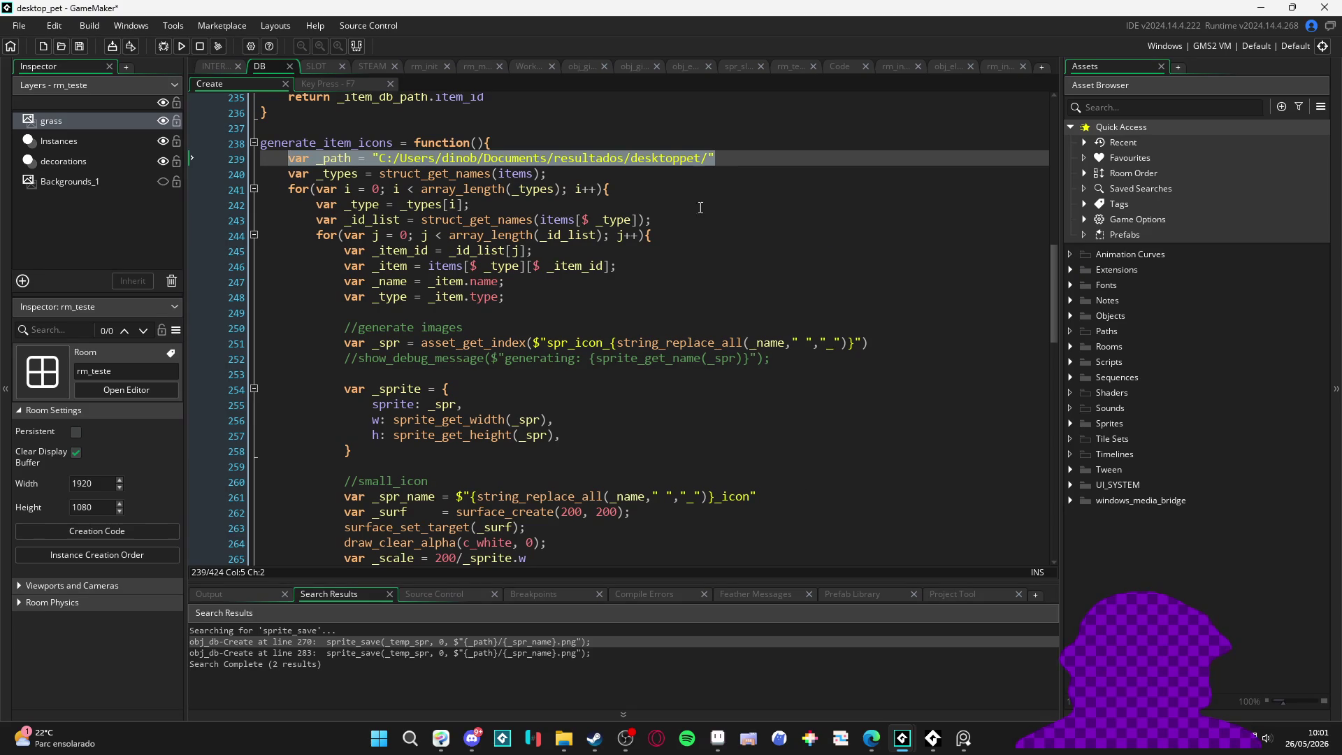
click(710, 157)
drag(710, 157, 302, 165)
key(ctrl+c)
scroll(514, 306, down, 5)
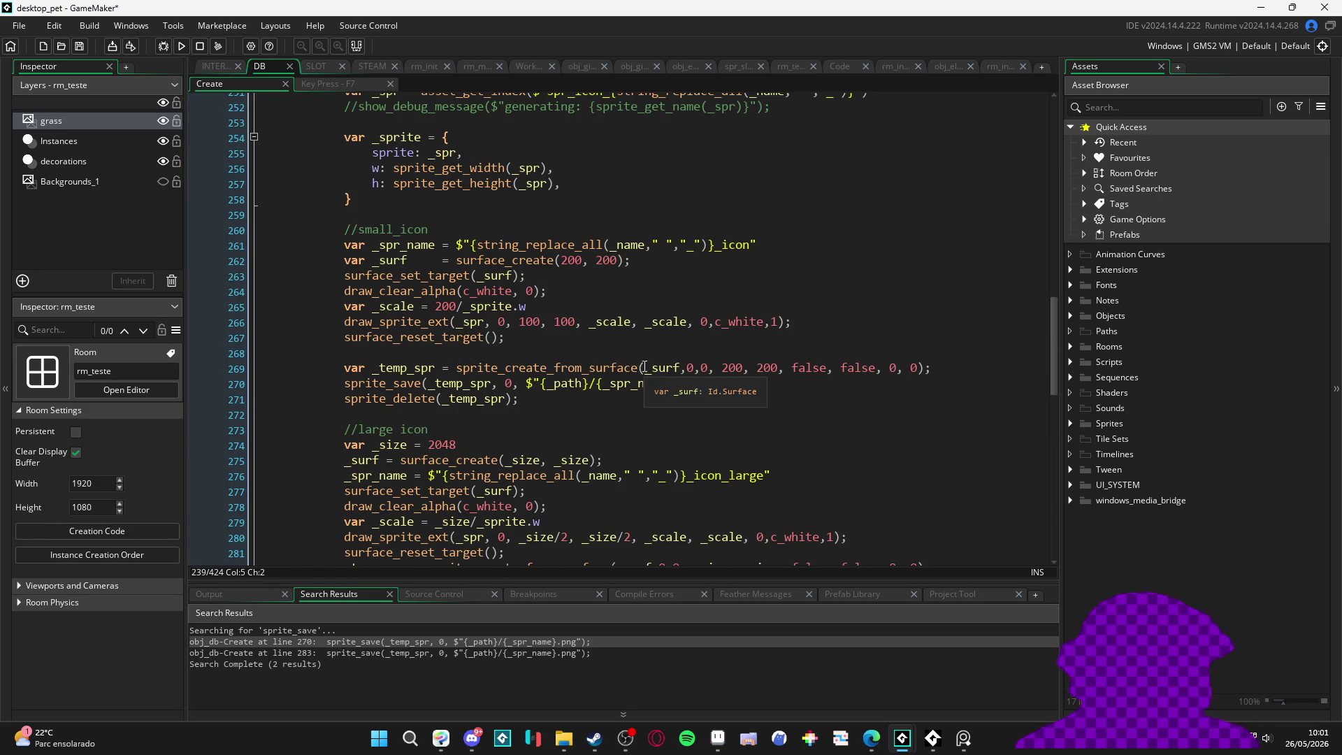
scroll(657, 374, down, 3)
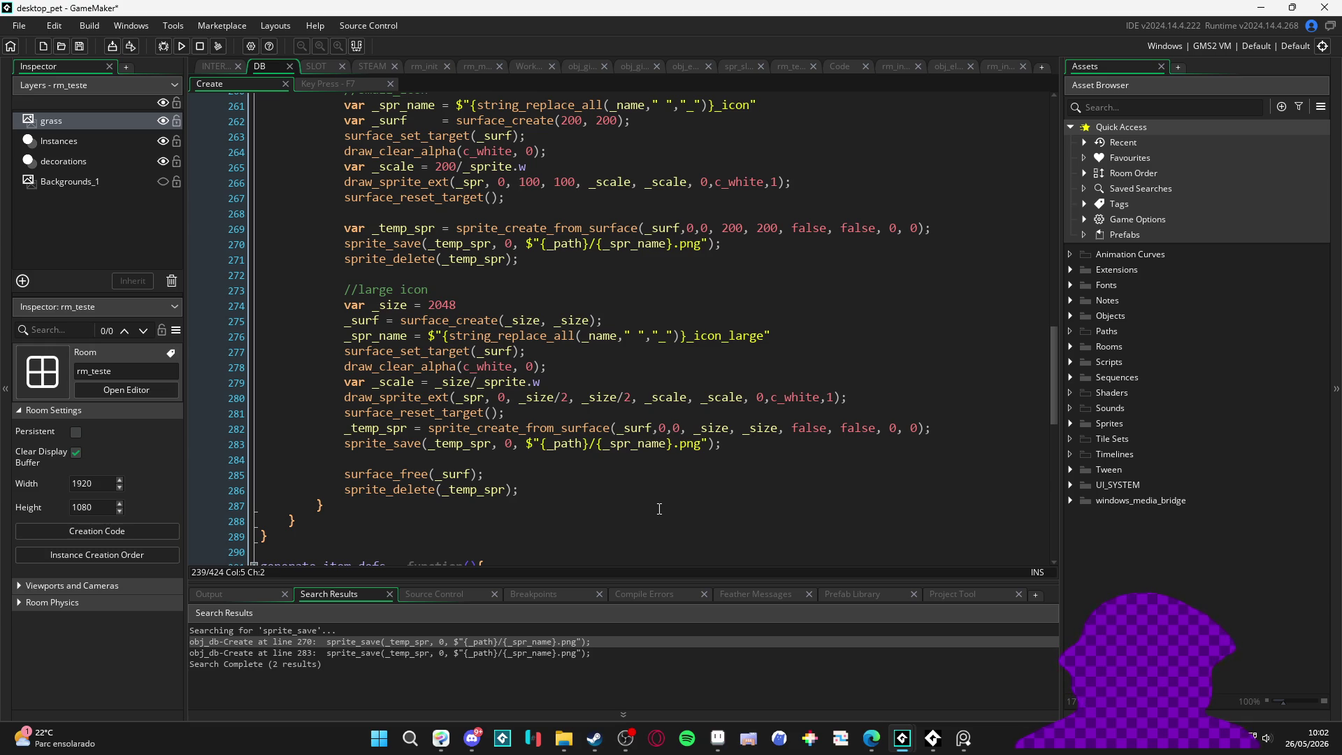
Step: In Spiritalis, replace the show_message("a") call on line 14 with the pasted _path declaration
key(alt+Tab)
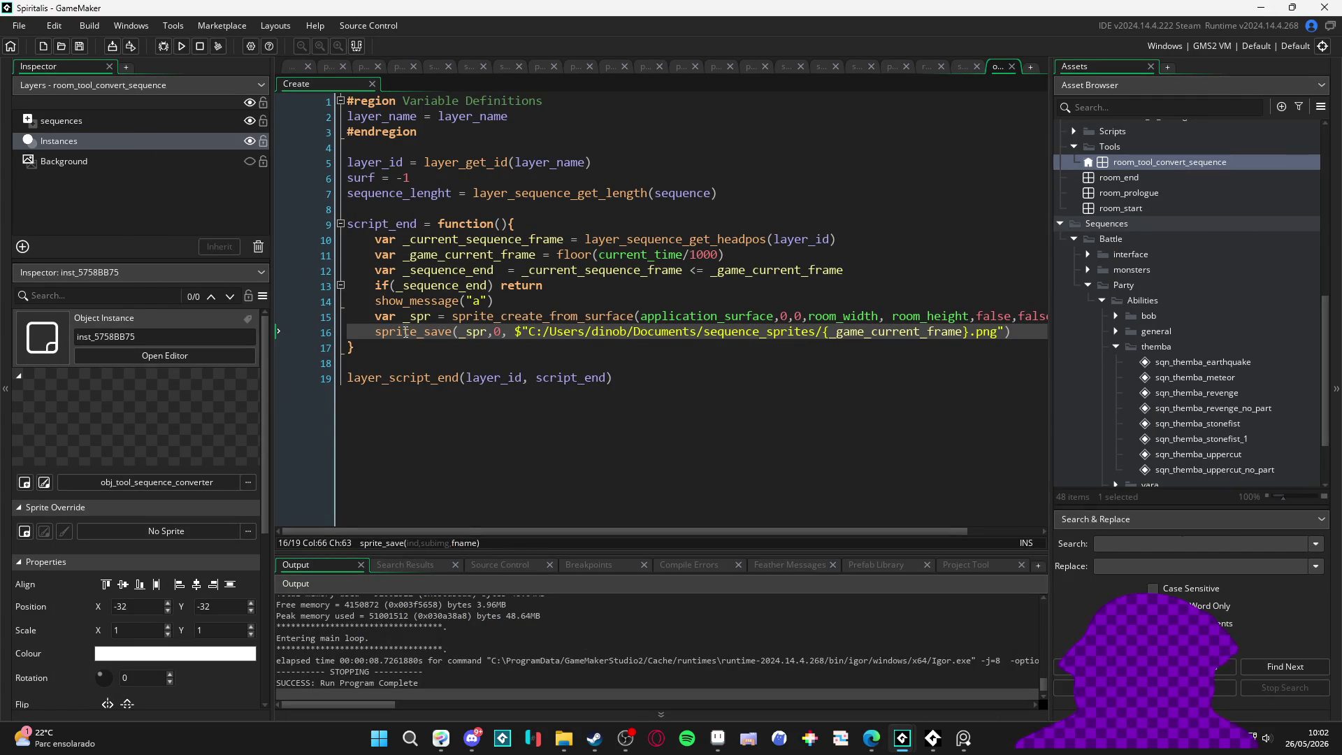
drag(493, 296, 374, 299)
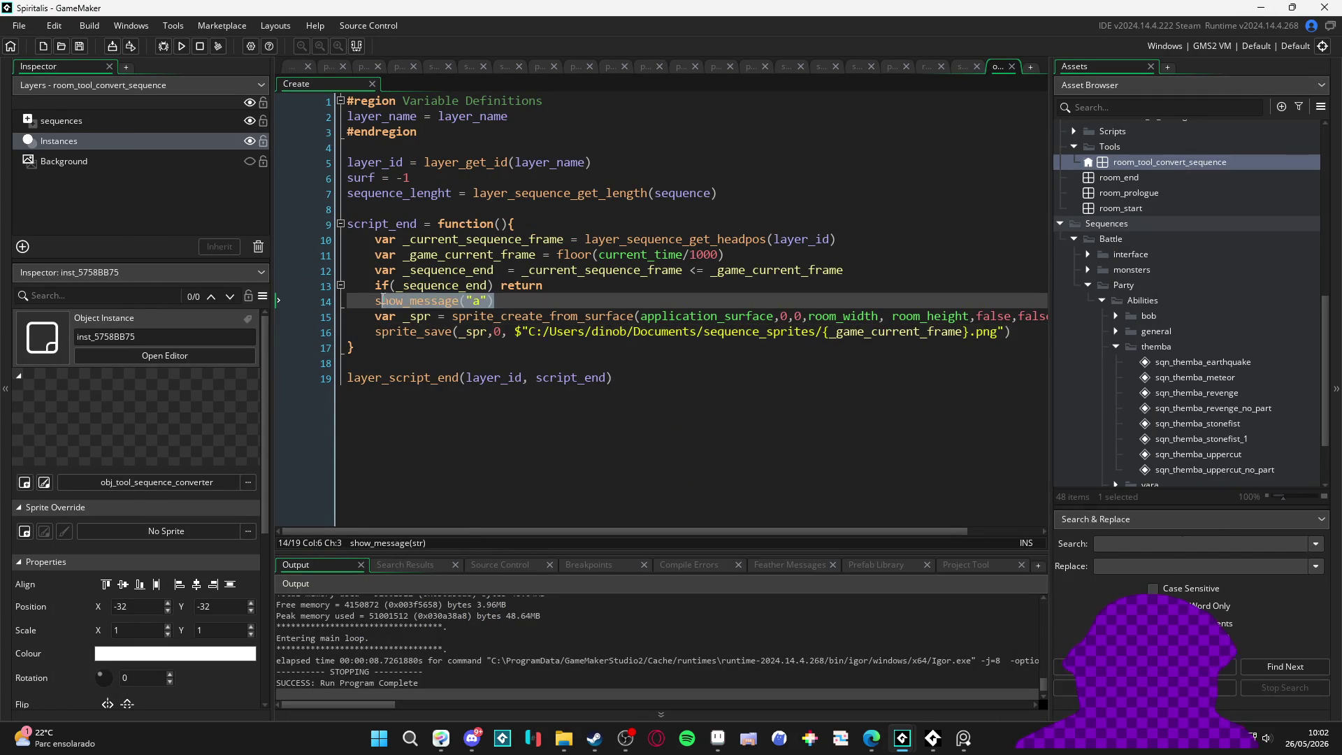
key(BackSpace)
key(ctrl+v)
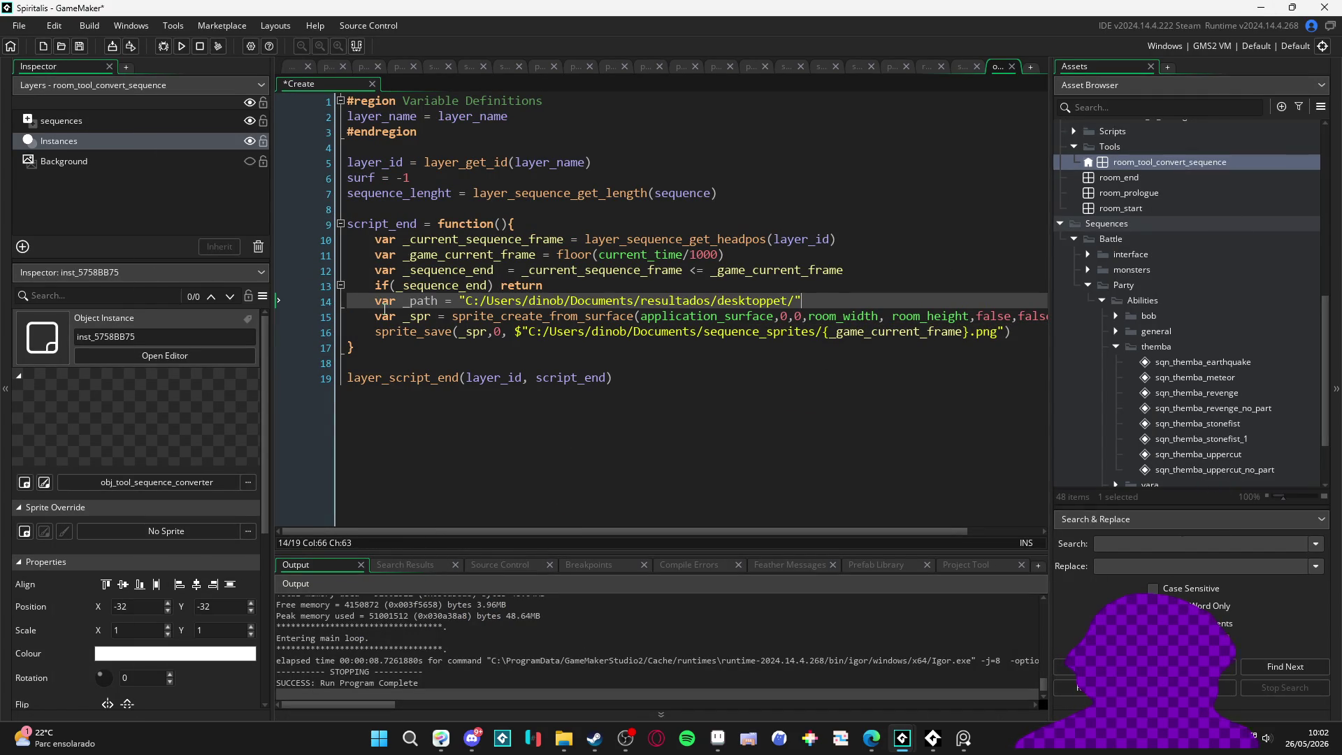
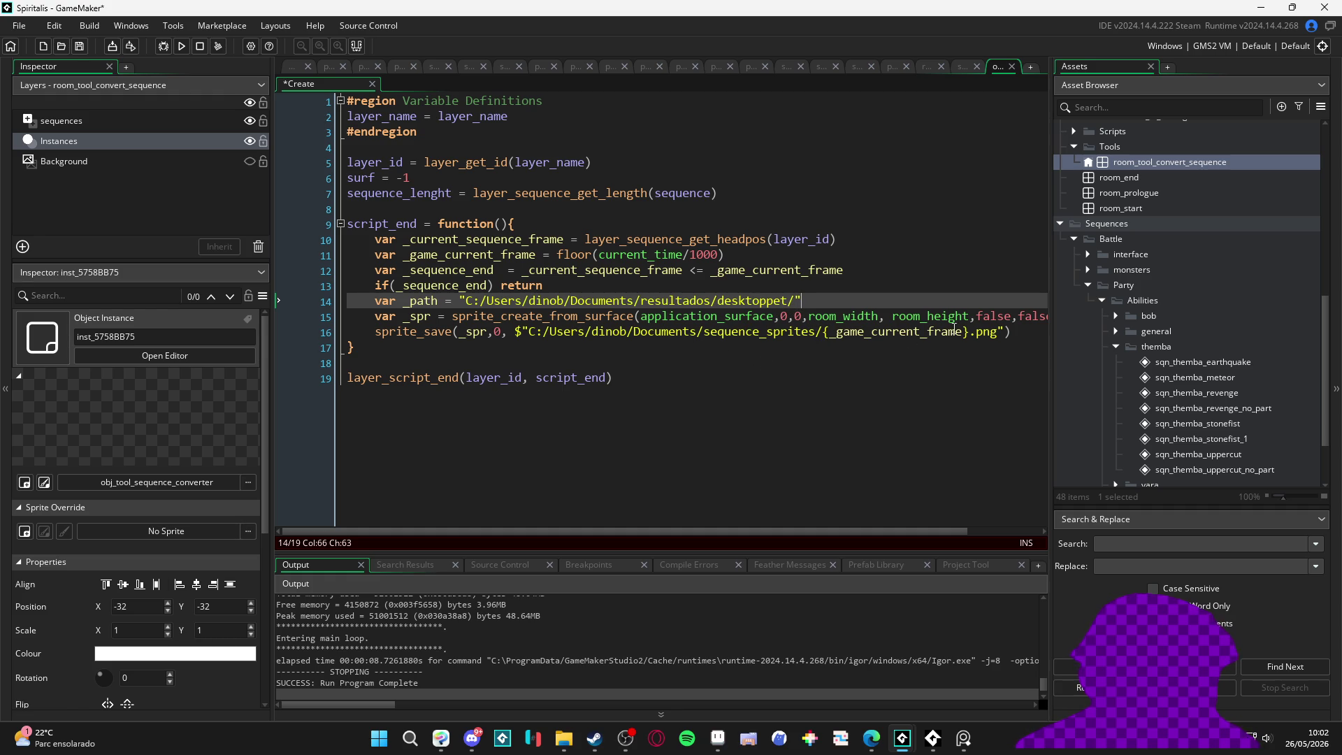
Step: Change the saved file name on line 16 to test.png, save, and test-run the game
drag(968, 333, 824, 341)
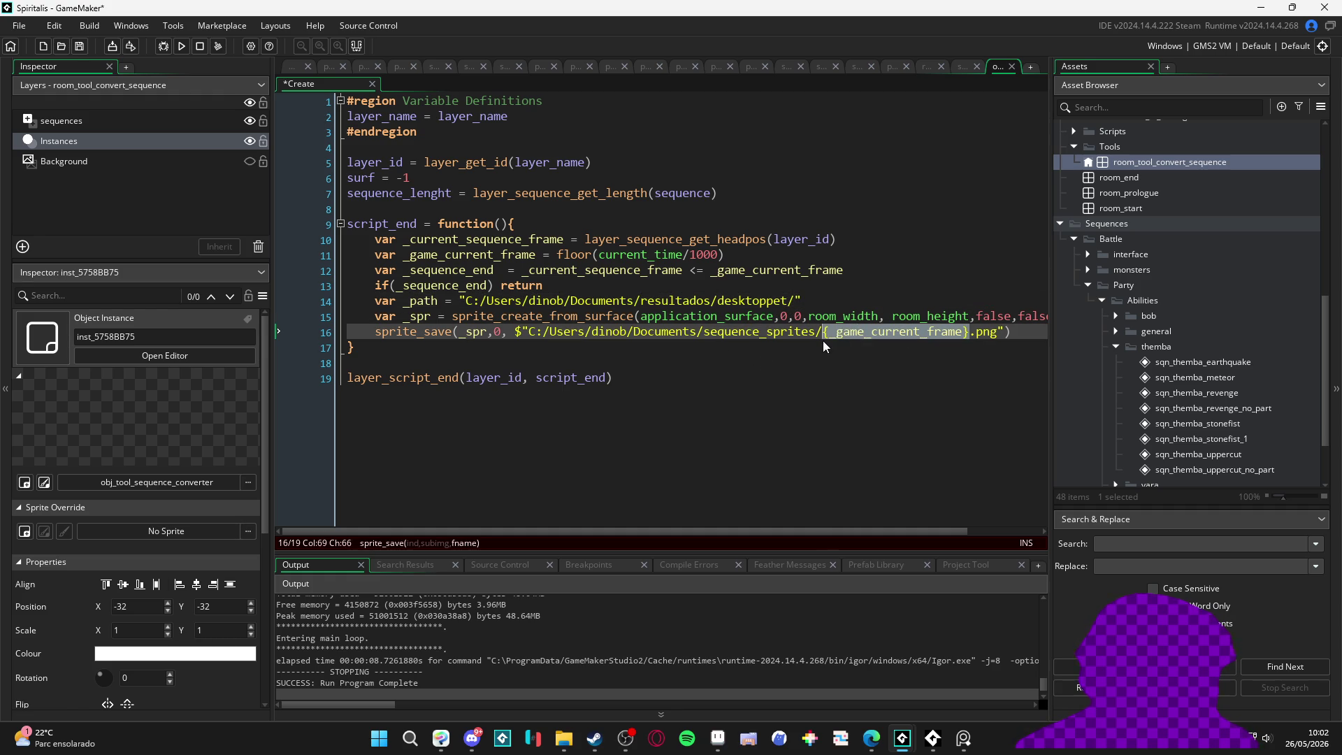
text(test)
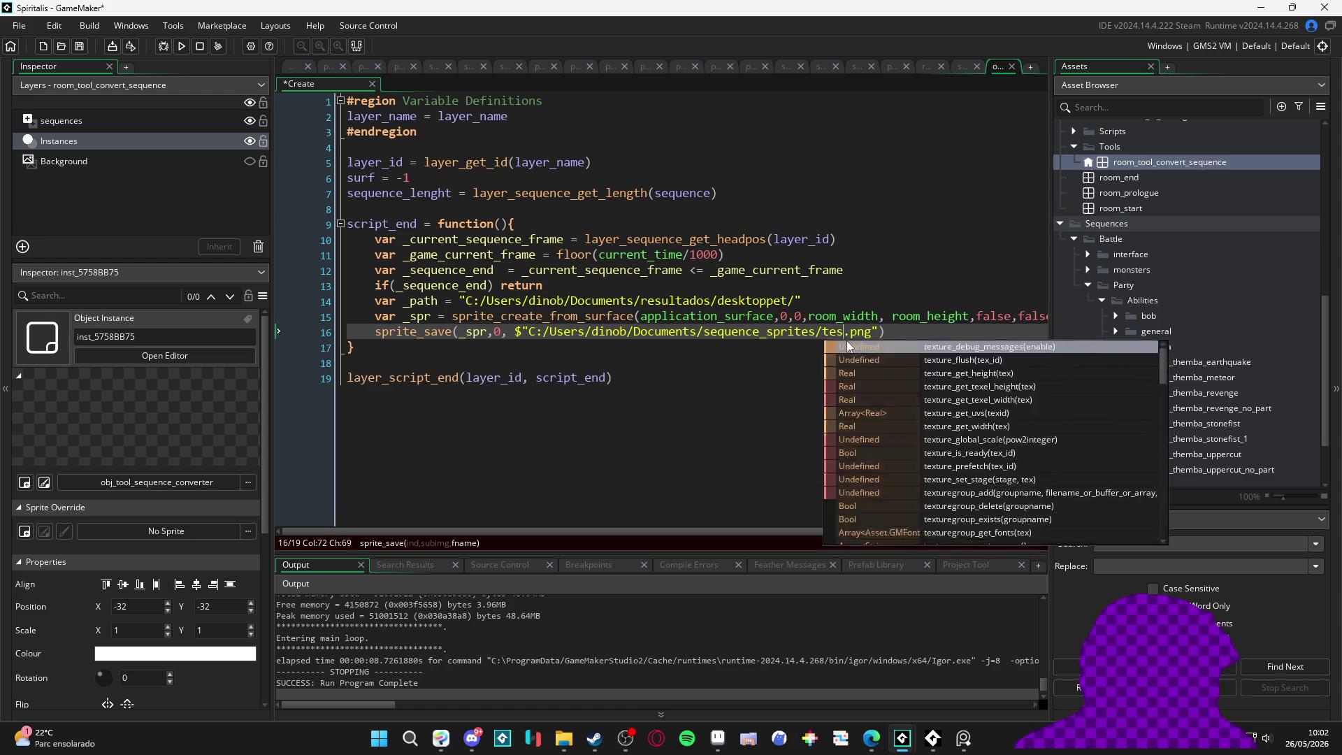
click(672, 314)
key(ctrl+s)
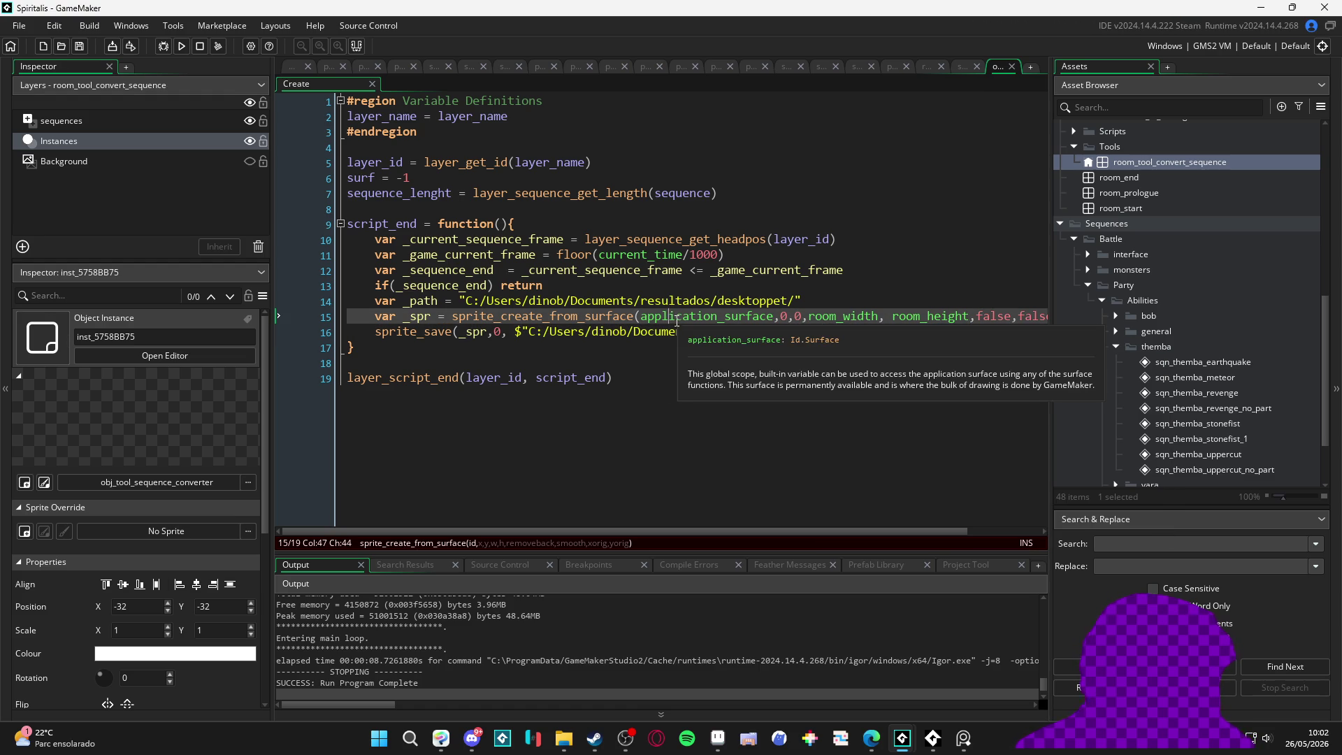
key(F5)
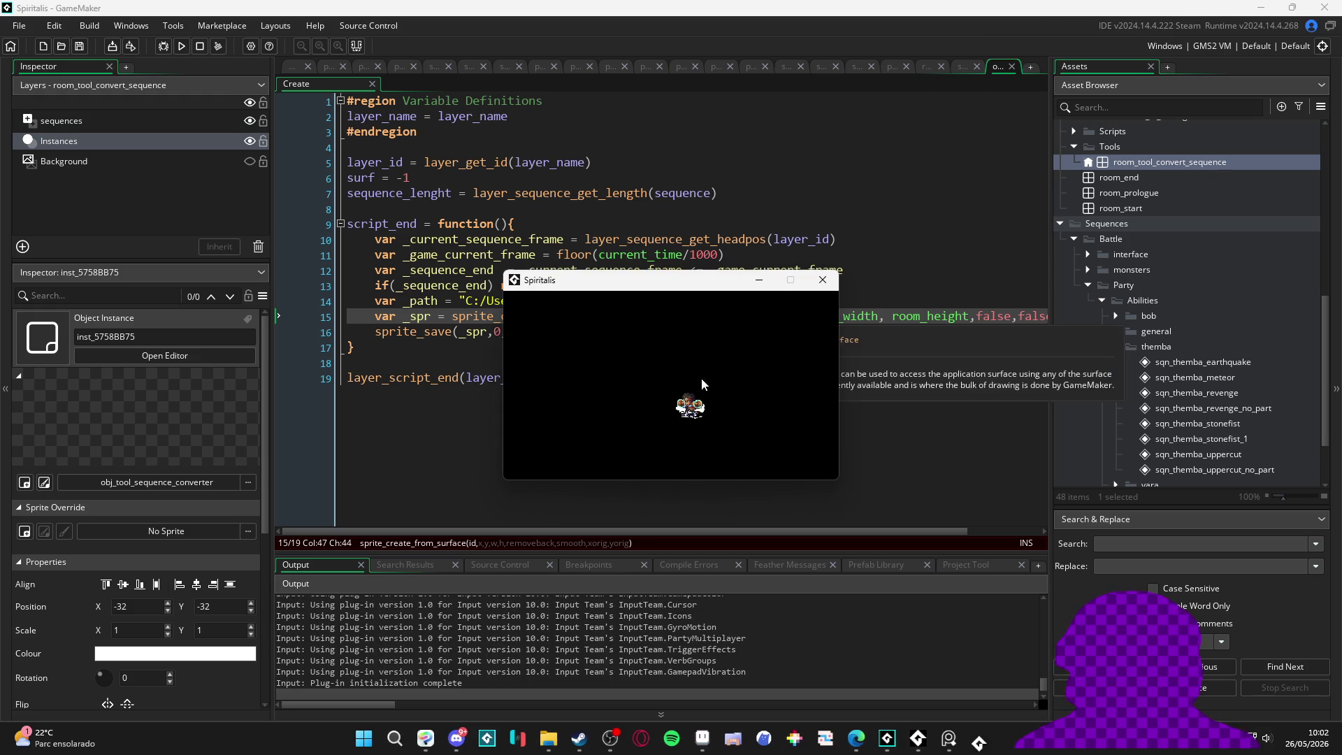
click(822, 280)
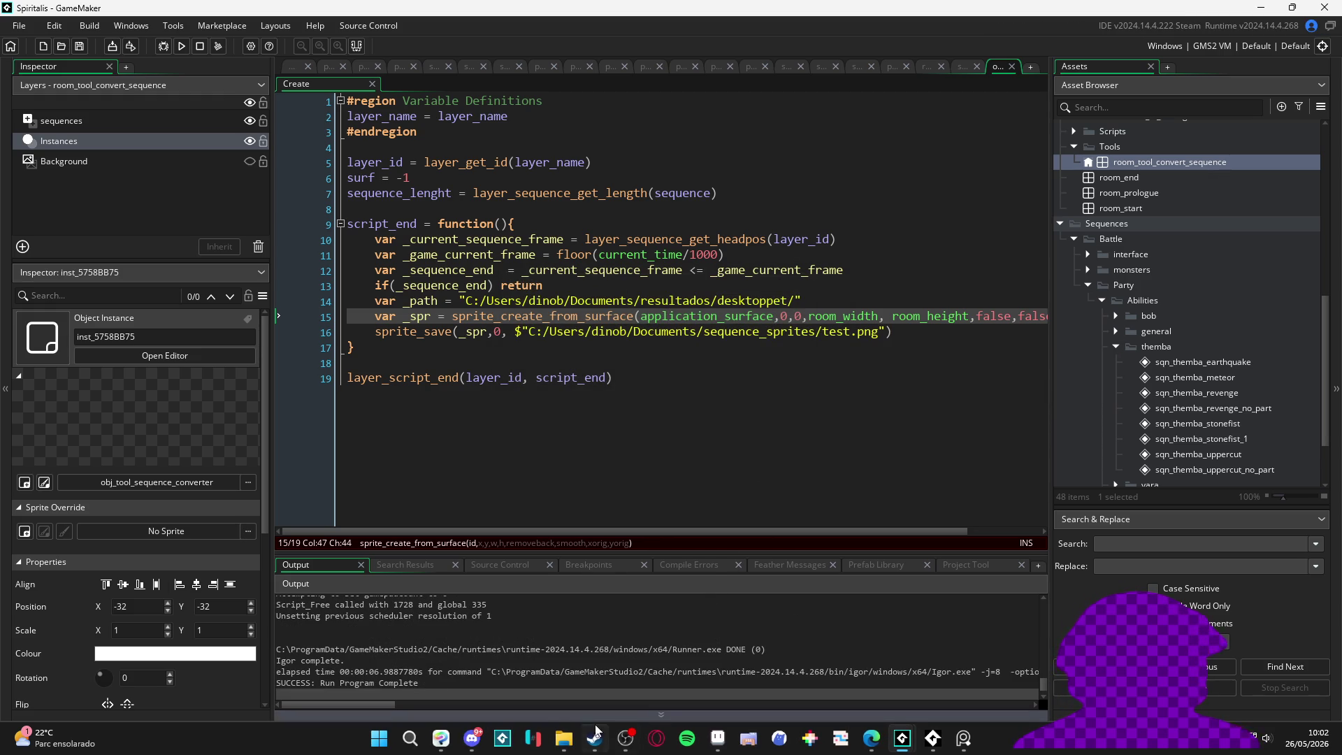
Step: Check the sequence_sprites folder and its full path in File Explorer, then hide it
mouse_move(576, 740)
click(589, 663)
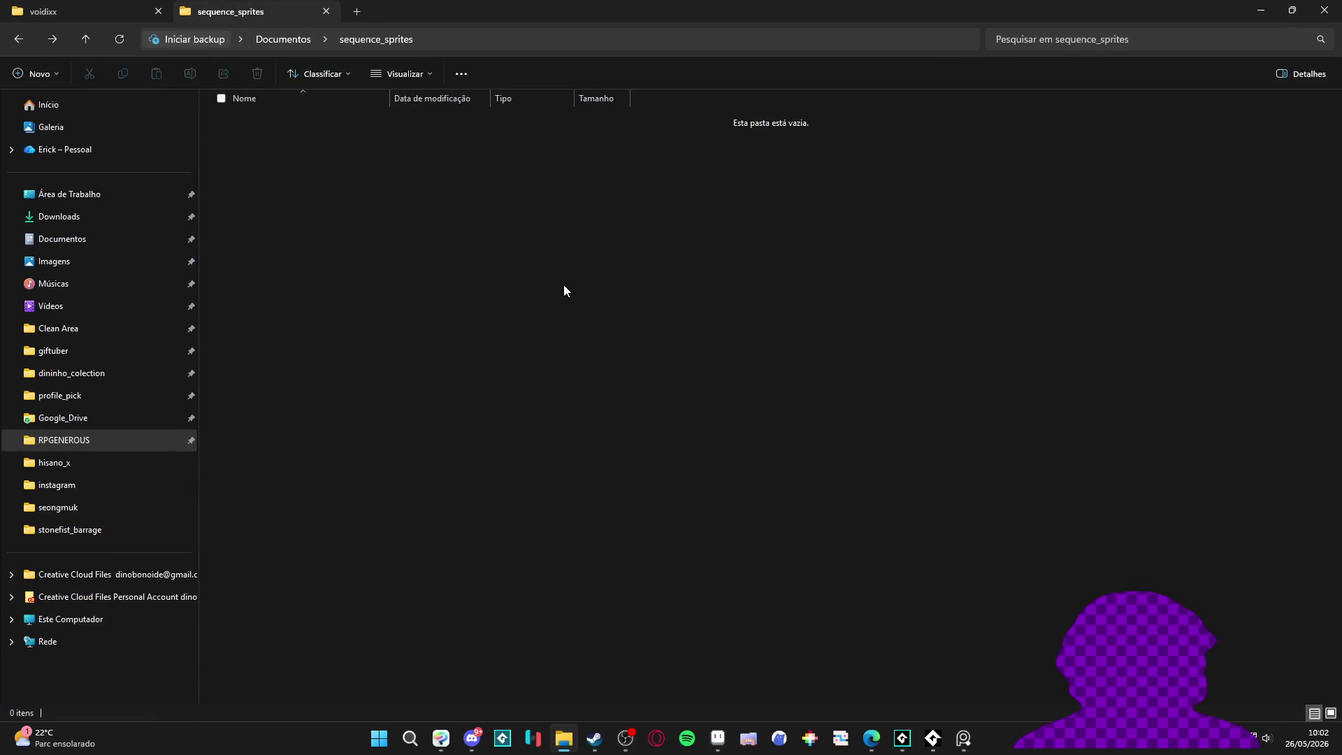
drag(391, 216, 404, 217)
click(637, 40)
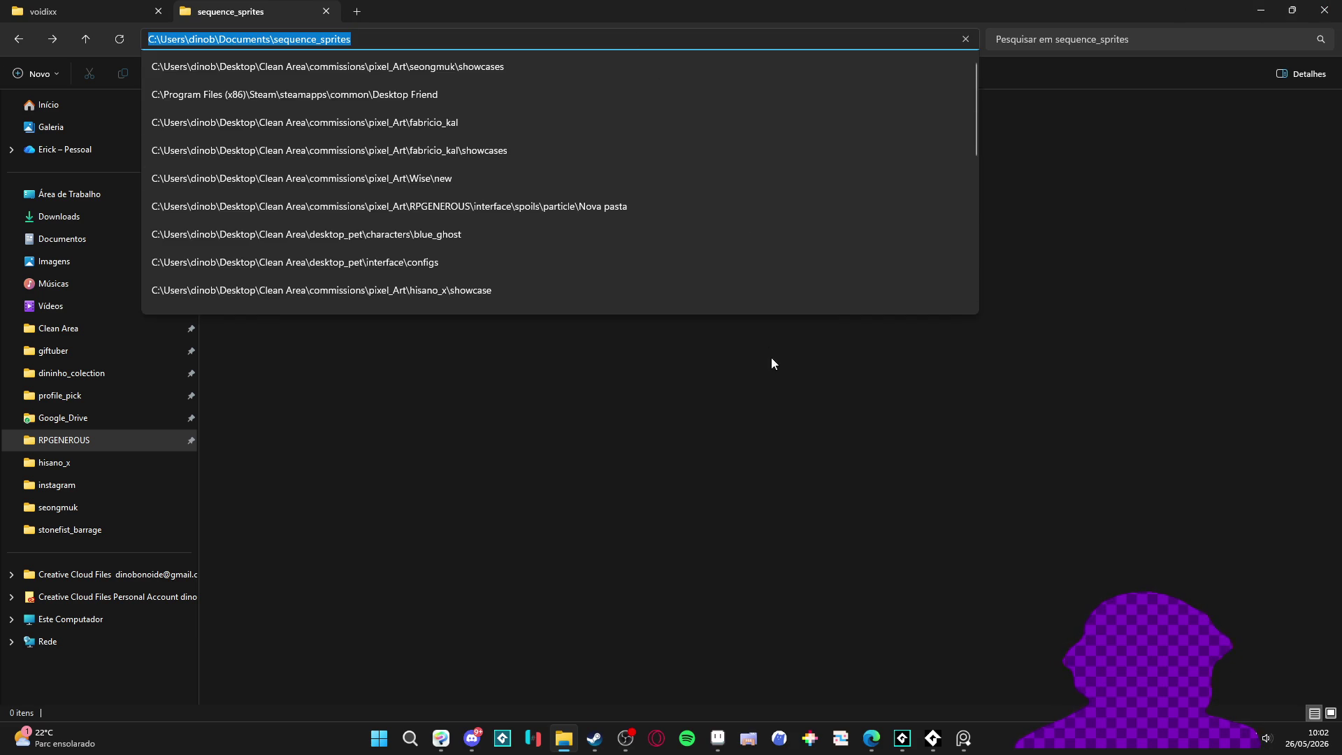
click(763, 335)
click(1261, 10)
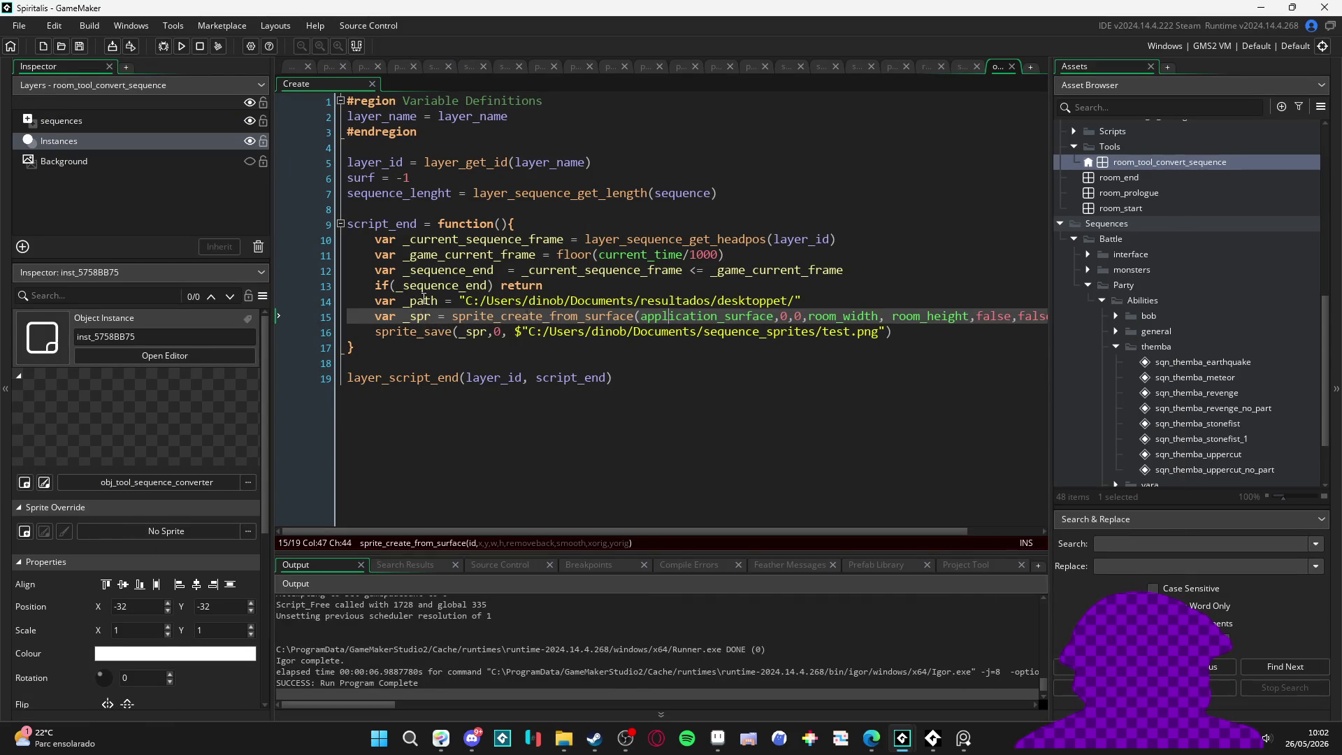
Step: Replace line 16's hardcoded path with {_path}/test.png, comparing against the desktop_pet project
double_click(422, 301)
drag(881, 332, 523, 337)
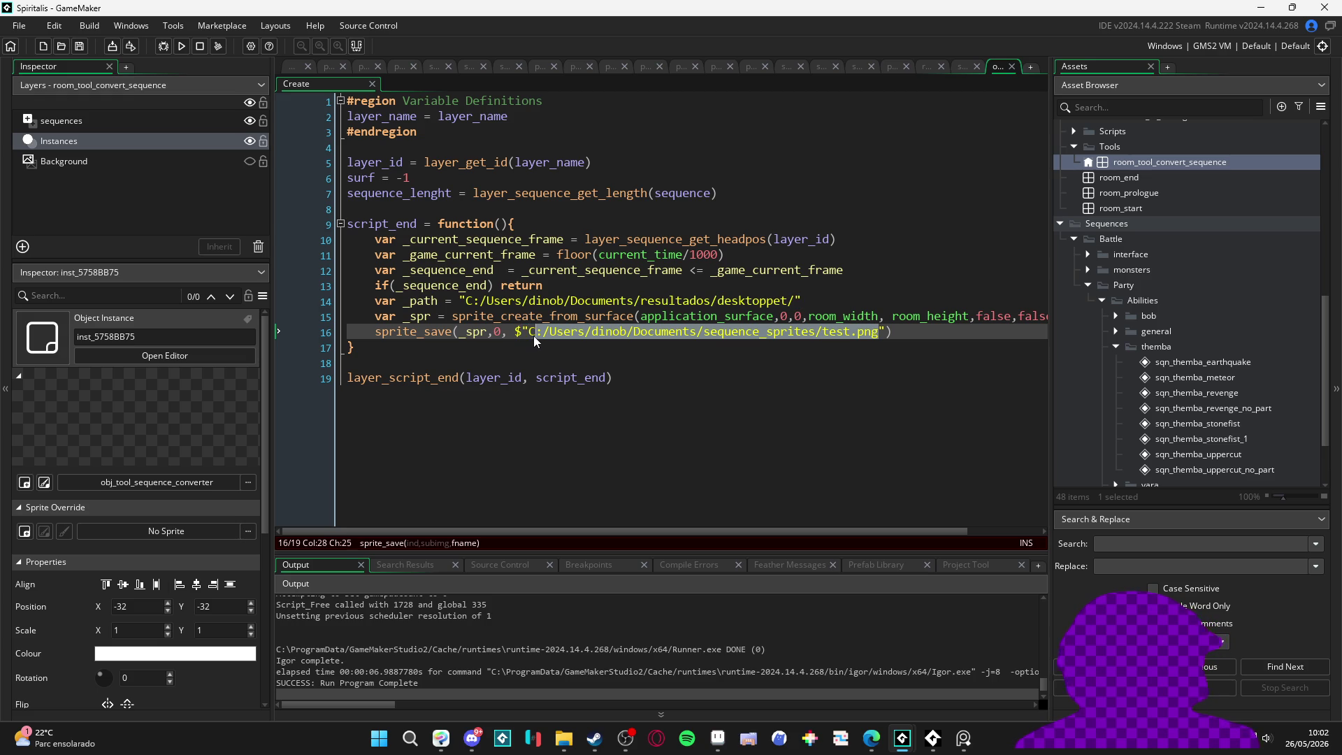
text({_path}/test.png)
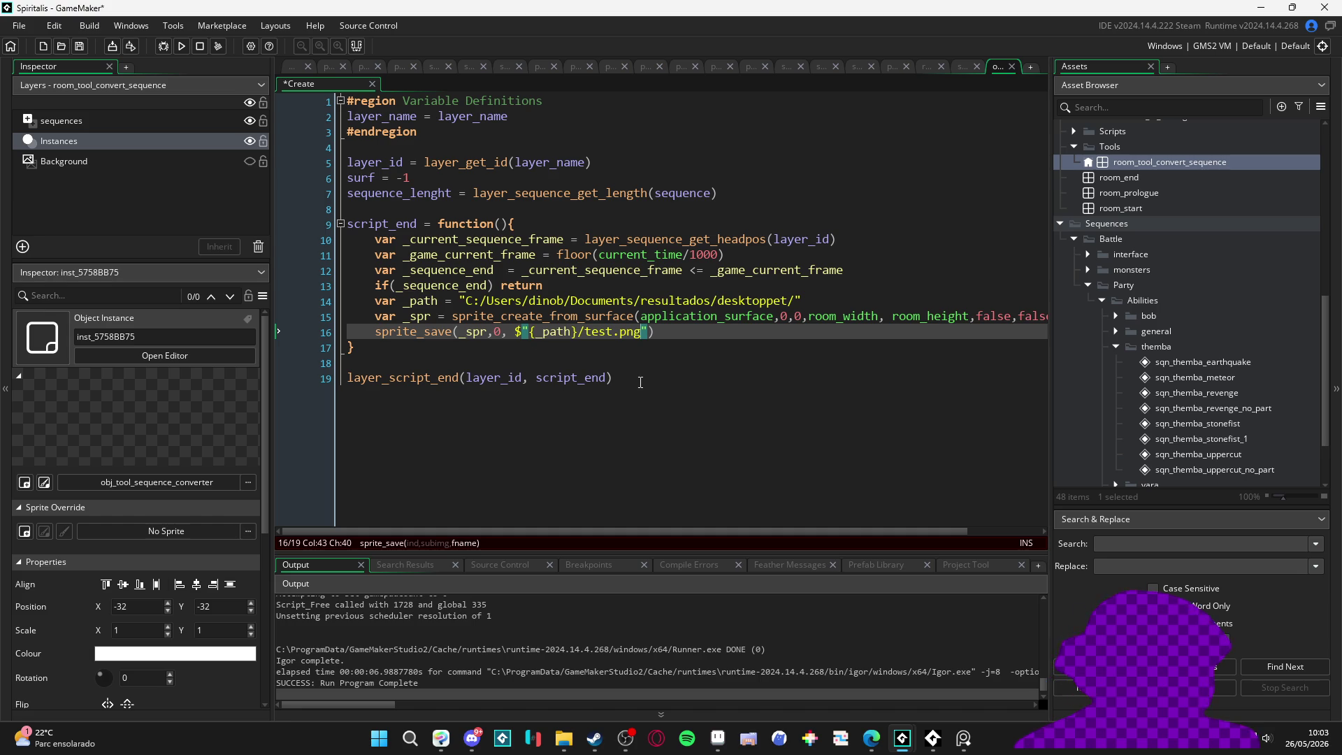
key(alt+Tab)
key(alt+Tab)
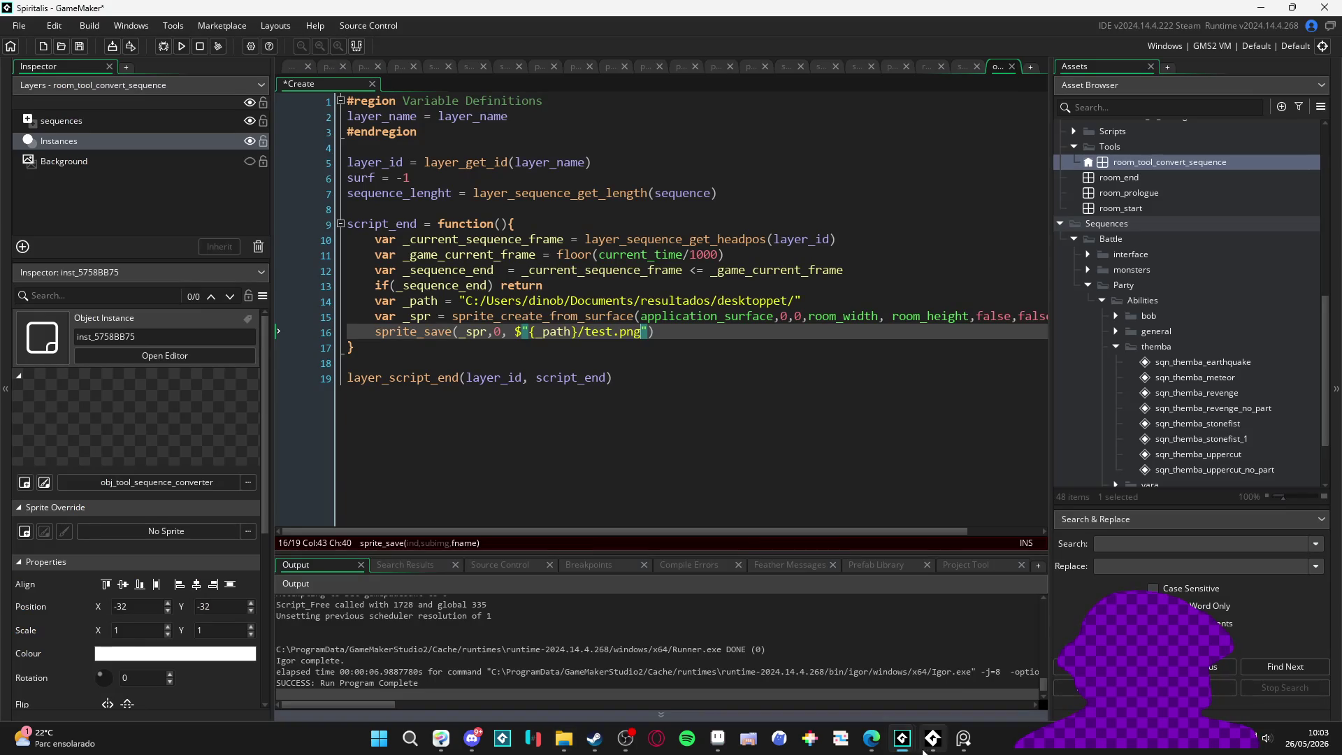
mouse_move(925, 739)
click(925, 670)
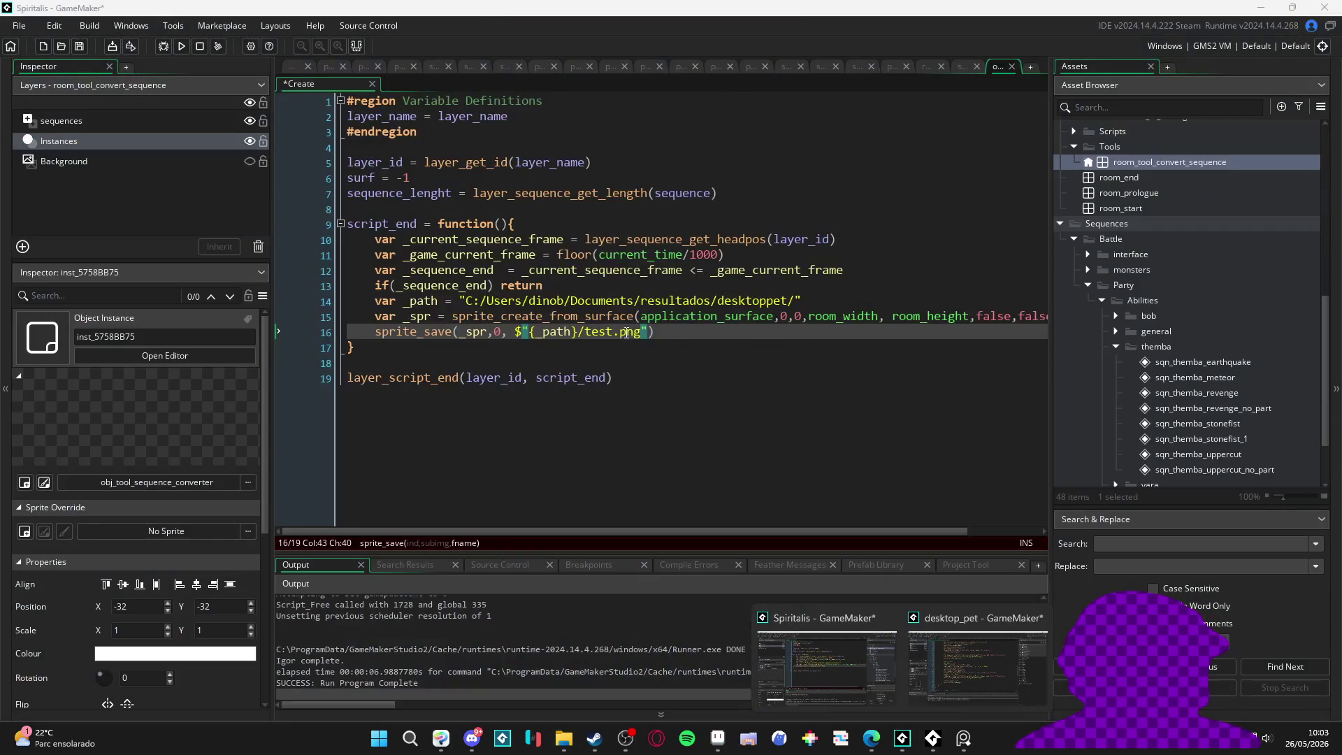
click(665, 335)
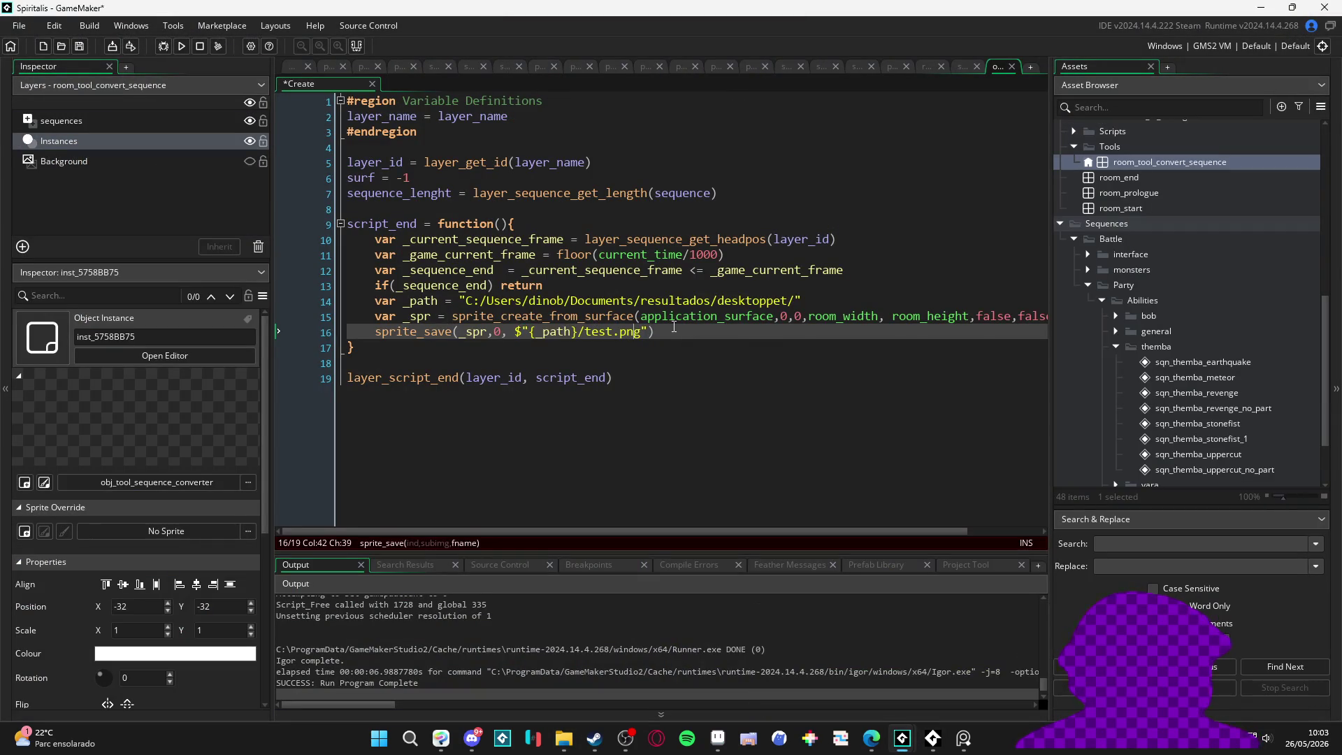
Step: Save the script, run the game, and close the game window
key(ctrl+s)
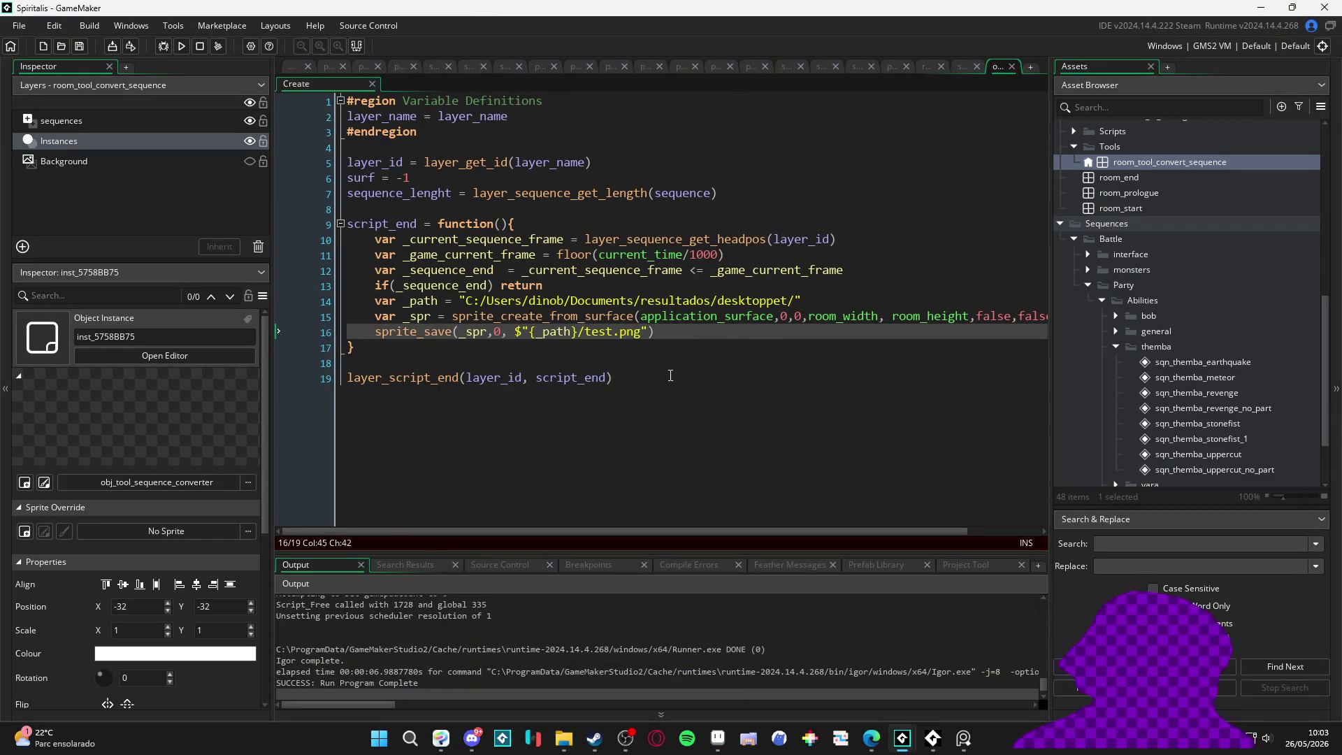
key(F5)
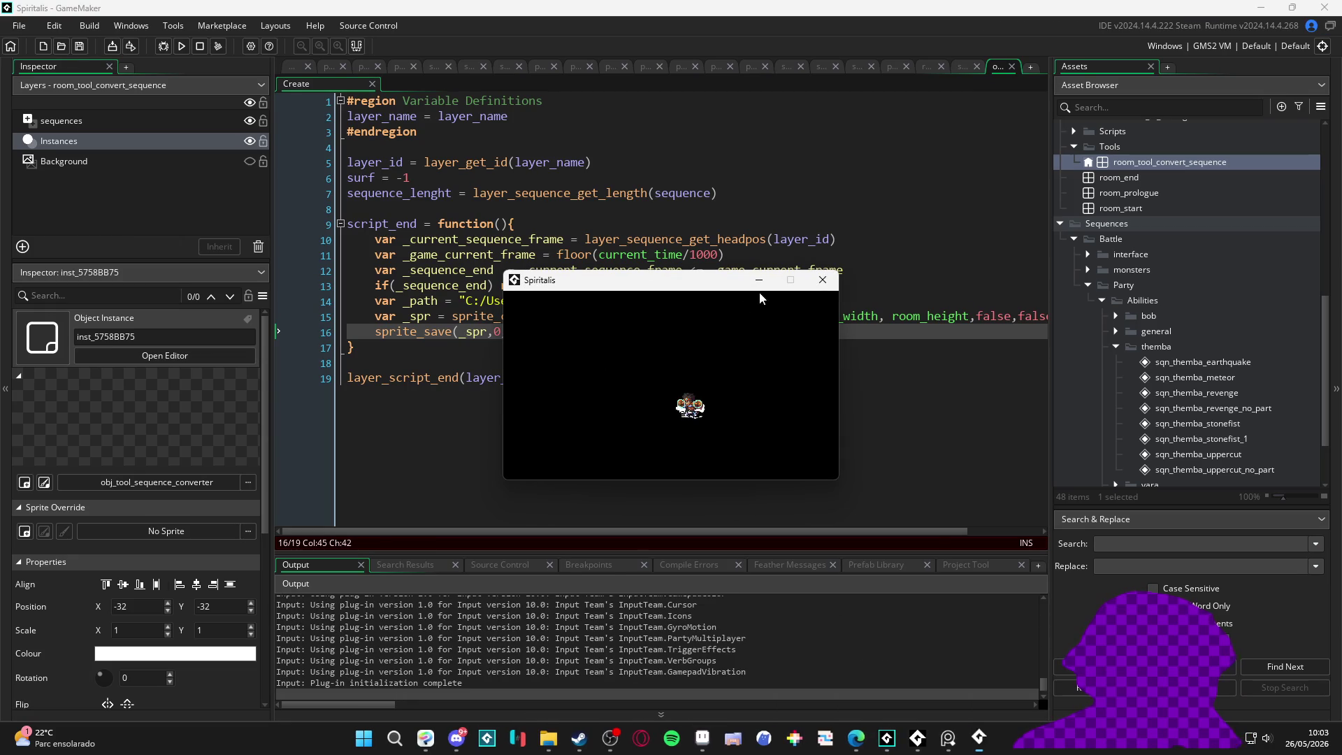
click(823, 281)
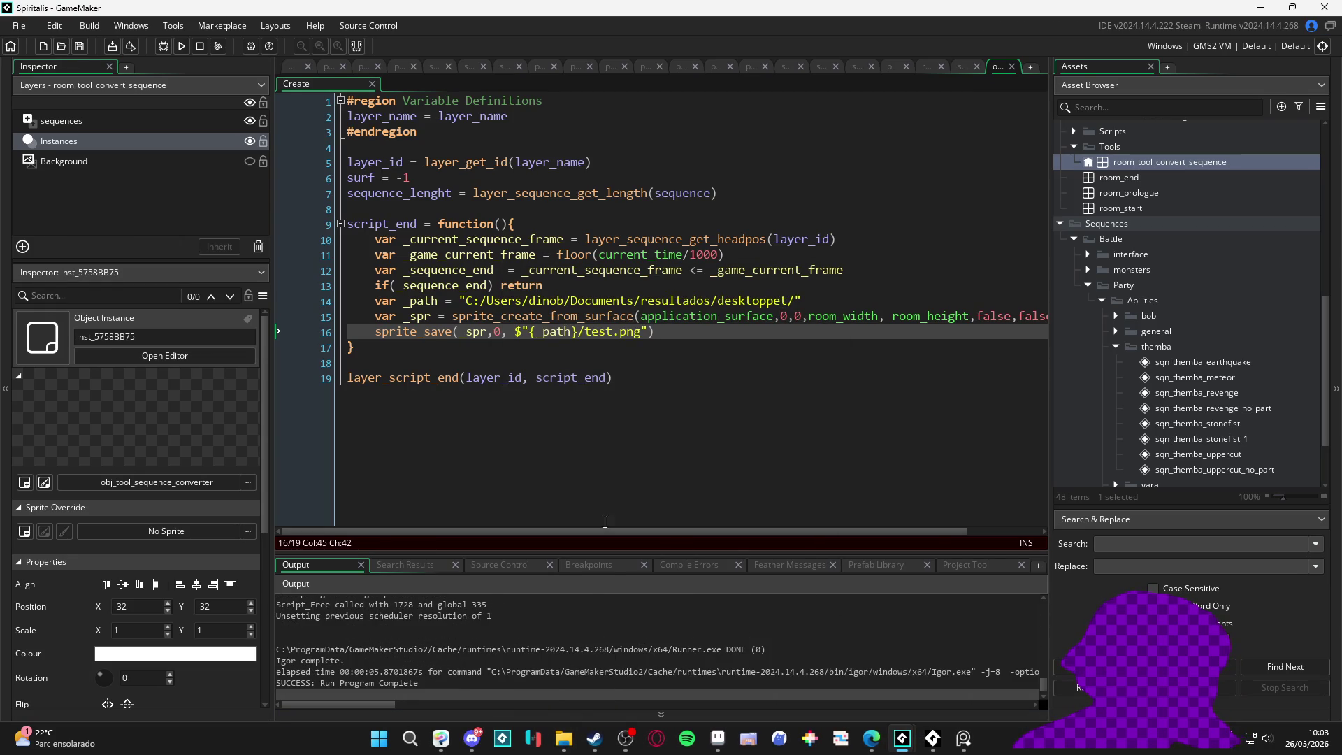
Step: In a new Explorer tab, navigate to Documentos > resultados > desktoppet
click(565, 738)
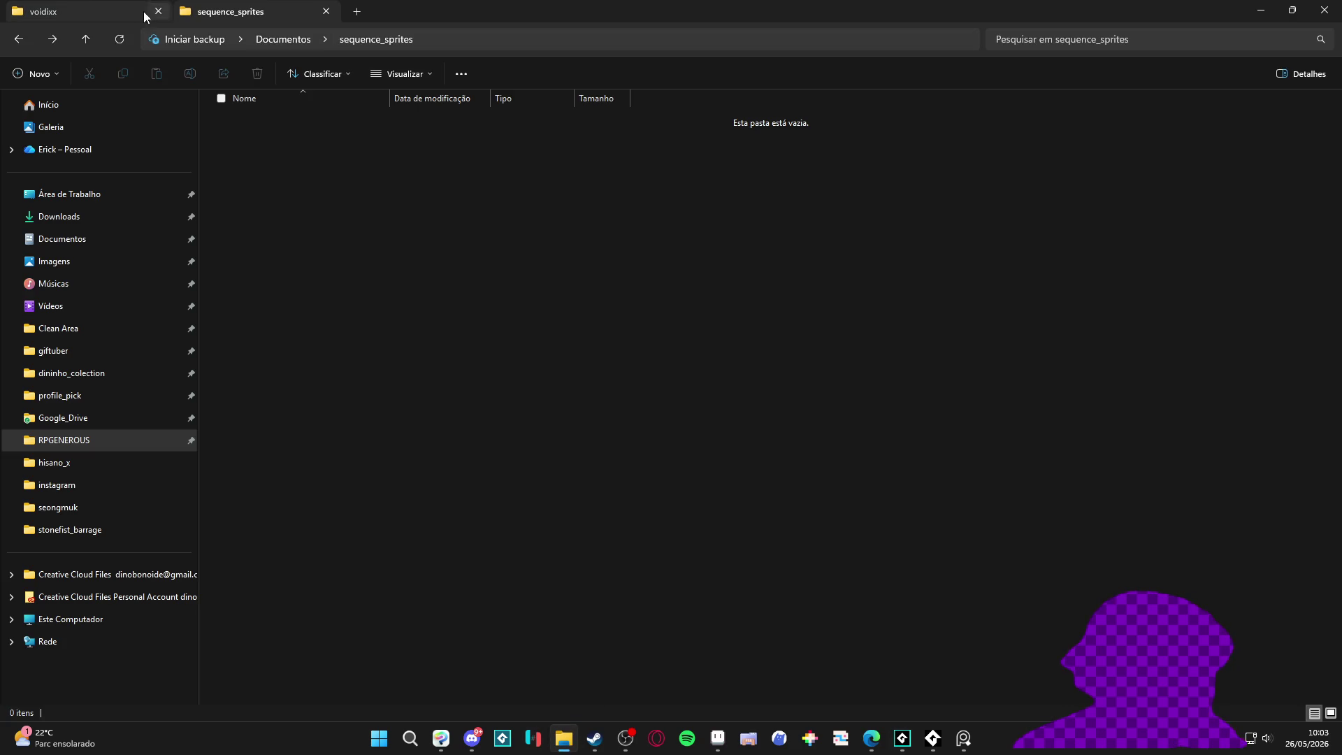
click(357, 11)
click(107, 224)
click(107, 233)
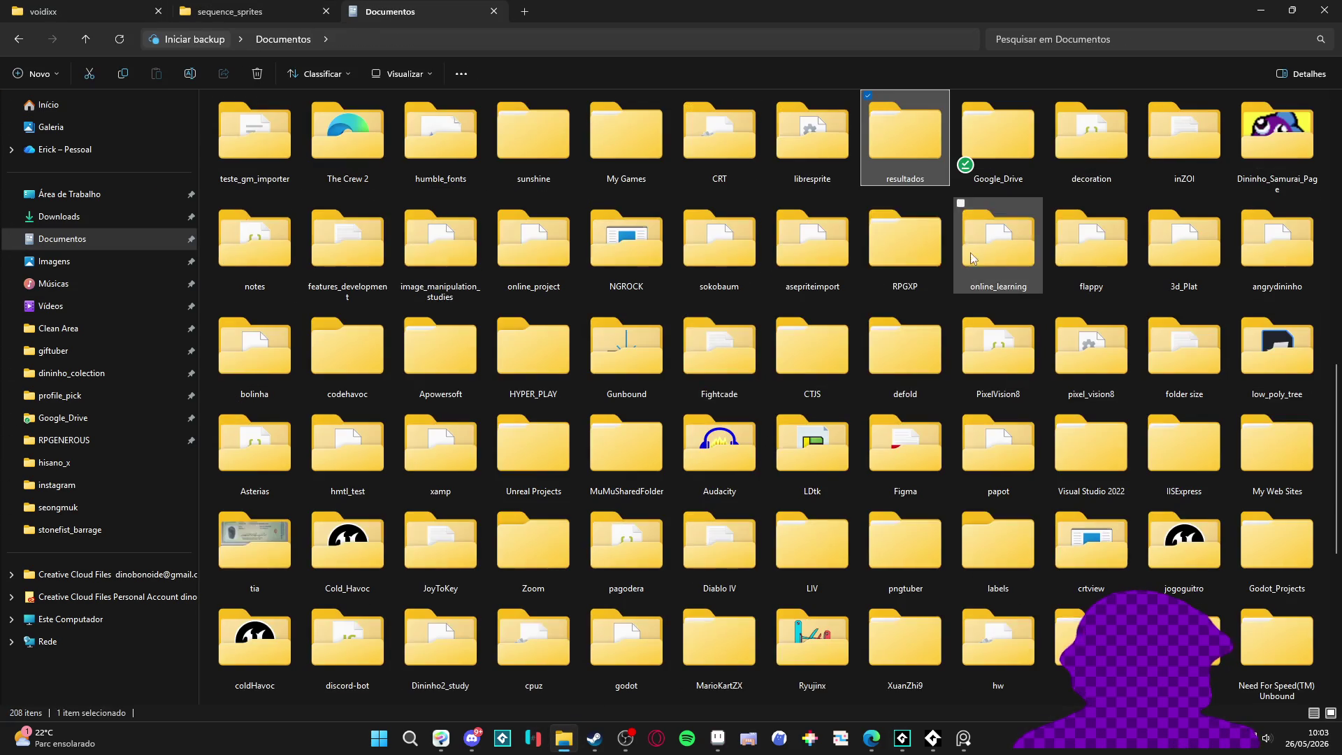
click(892, 139)
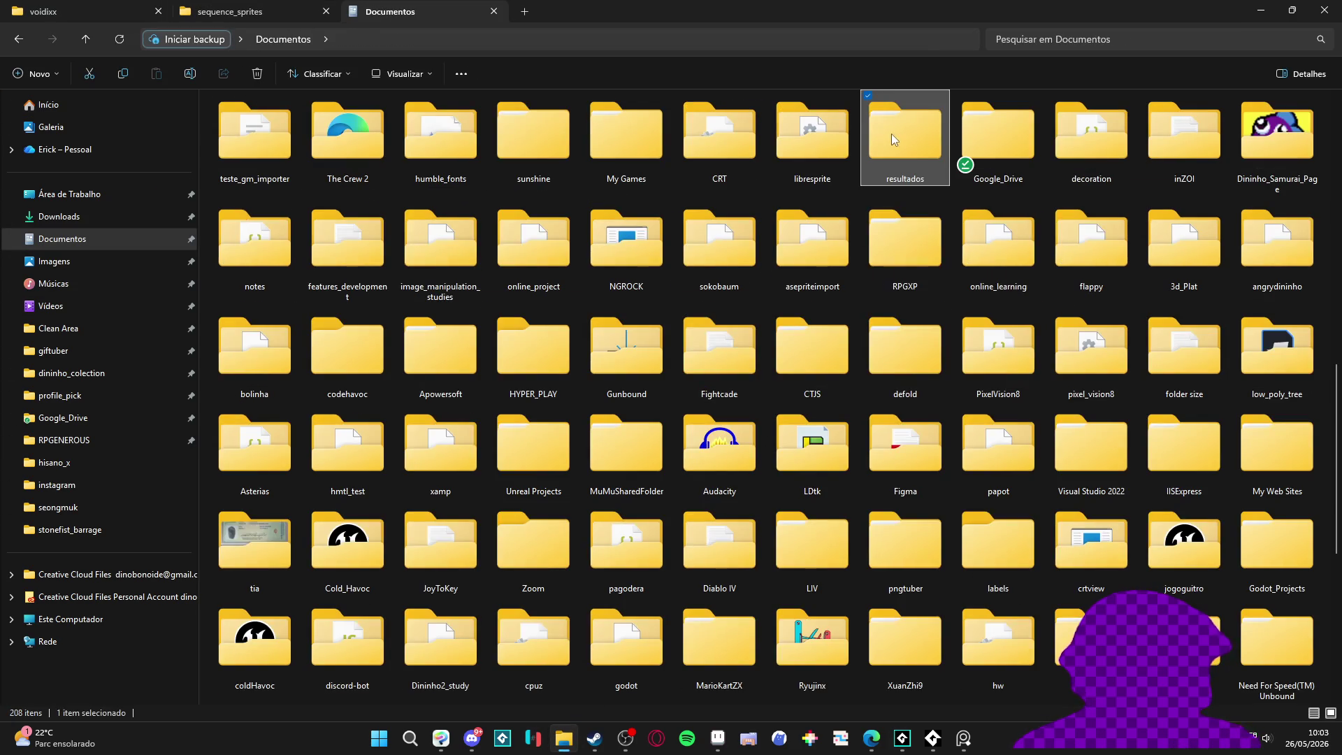
double_click(892, 139)
click(595, 168)
key(Return)
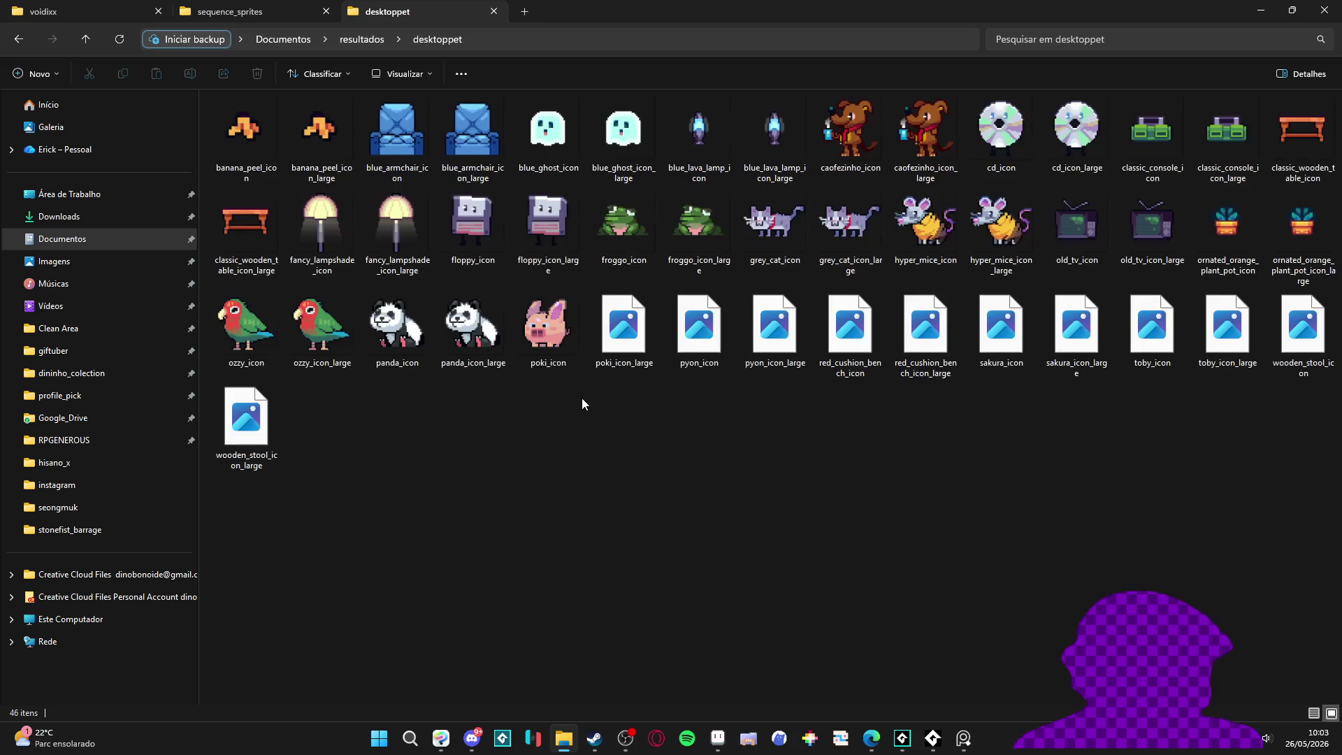
Step: Inspect floppy_icon_large, toby_icon and grey_cat_icon_large, then hide Explorer
click(548, 230)
click(1153, 329)
click(868, 269)
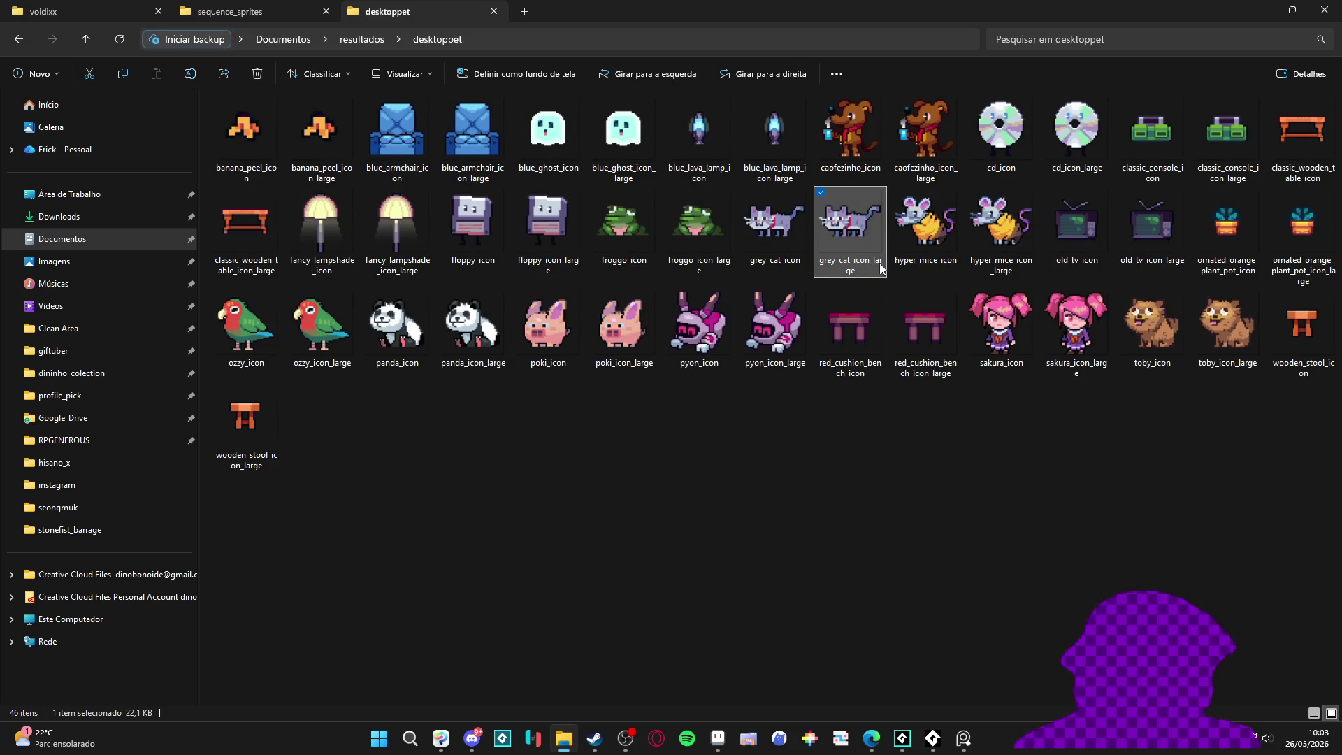
click(1261, 11)
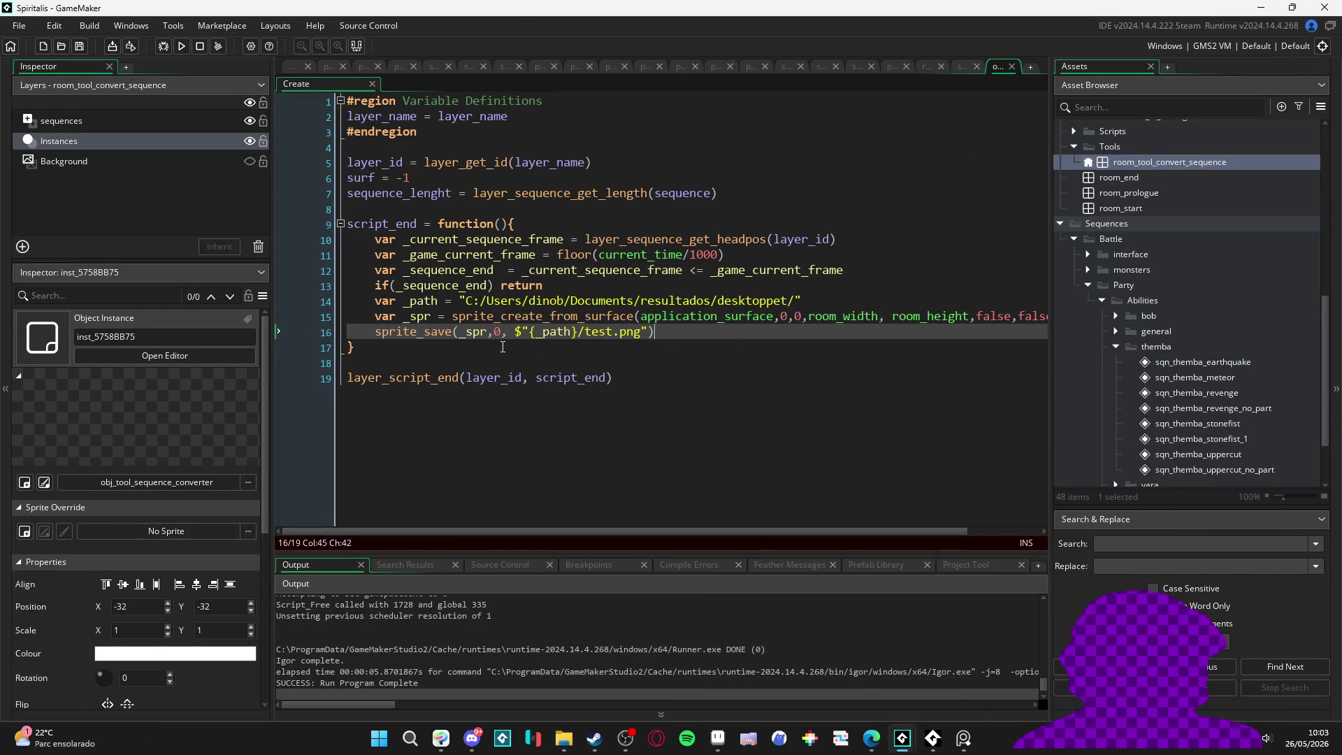
Step: Review the sprite_save lines 15-16 and undo edits back toward the show_message version
click(364, 320)
mouse_move(665, 340)
mouse_down()
mouse_move(346, 363)
mouse_move(374, 334)
mouse_up()
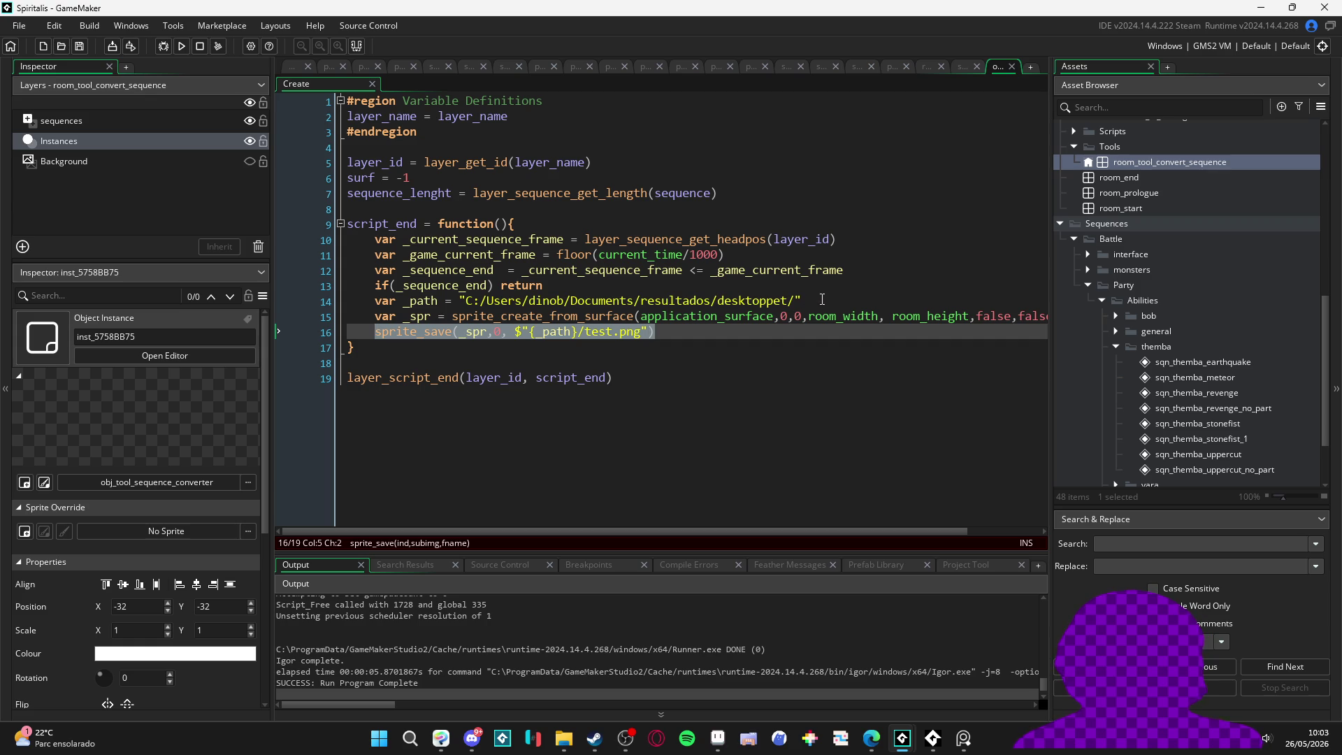
drag(782, 320, 403, 331)
click(403, 331)
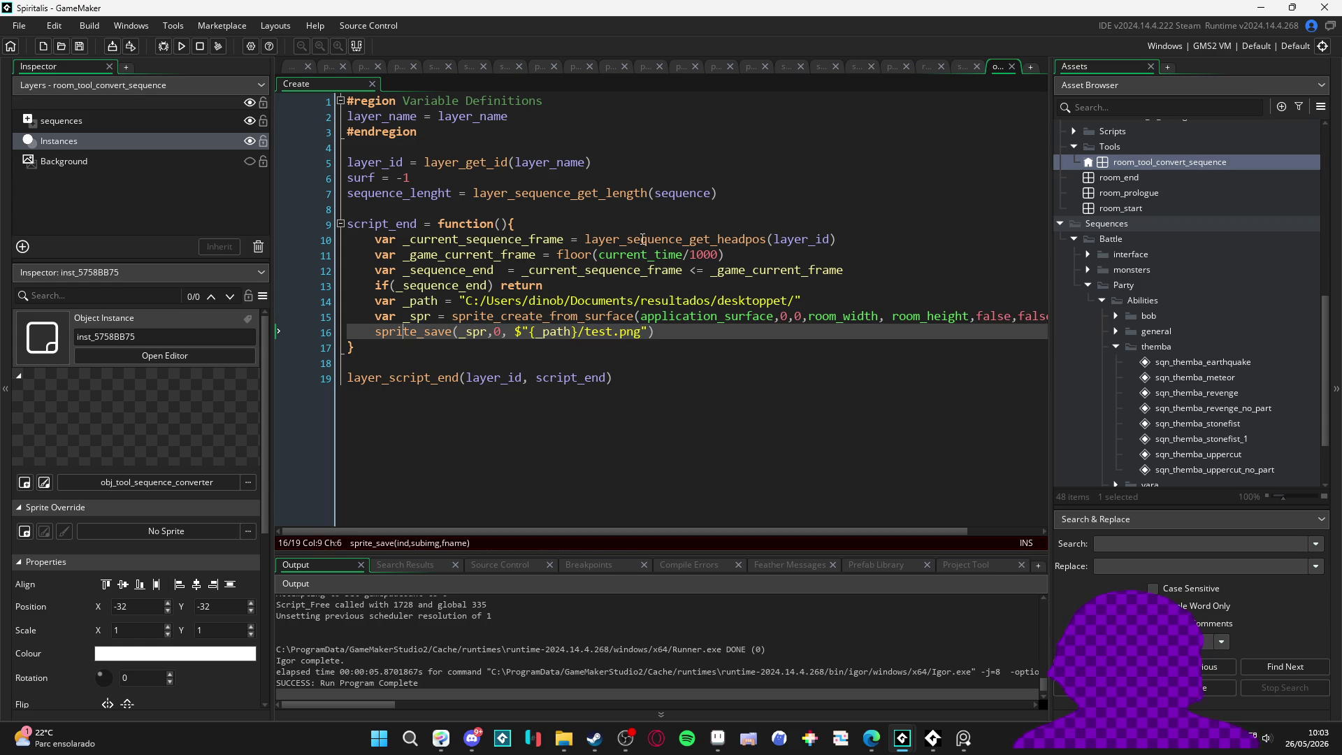
click(490, 208)
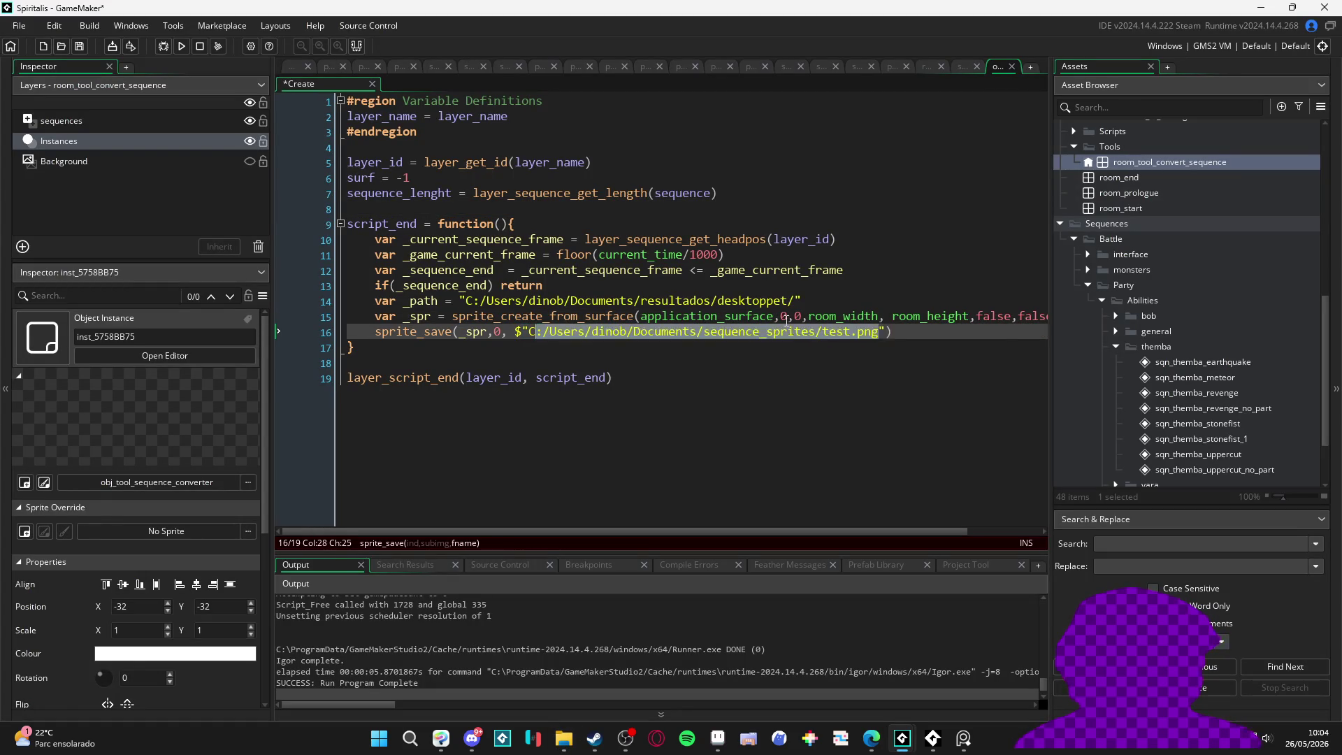
key(ctrl+z)
key(ctrl+z)
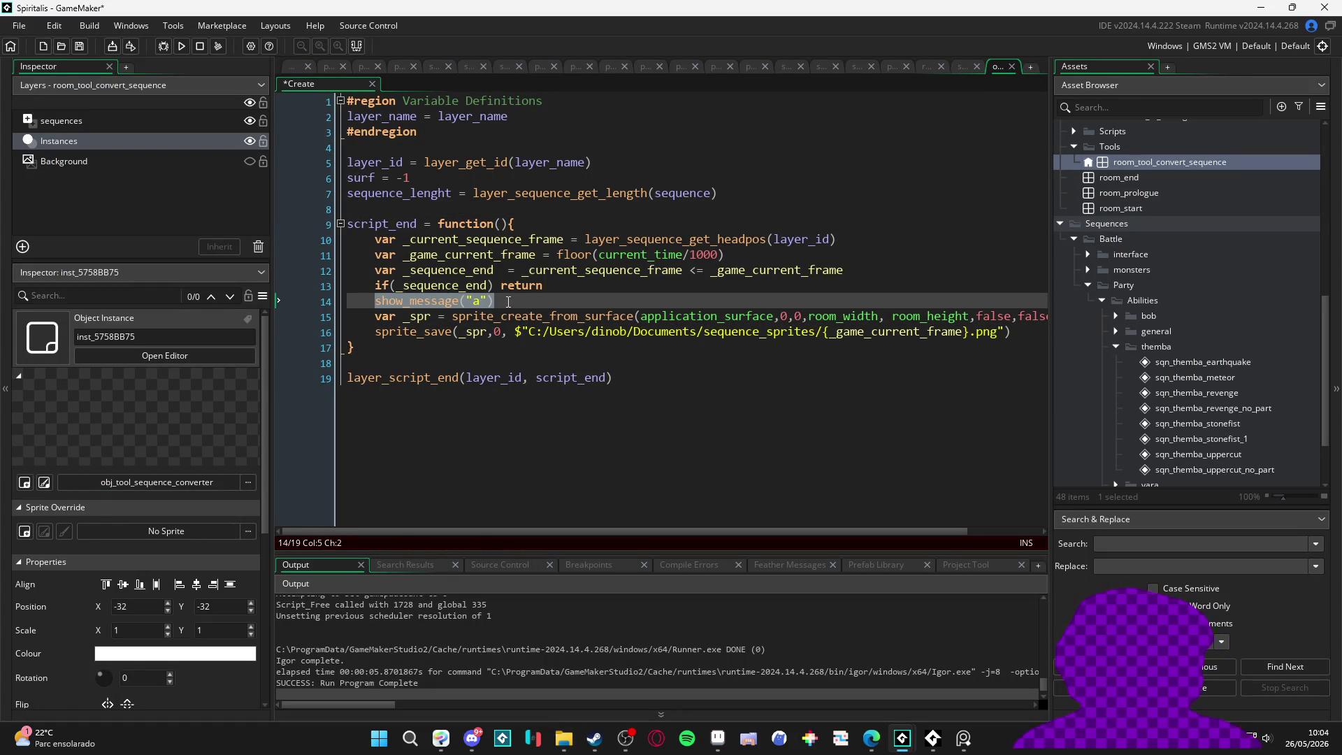
Step: Remove the show_message call and add surface_set_target(surf) on a new line
key(ctrl+z)
key(ctrl+z)
key(ctrl+z)
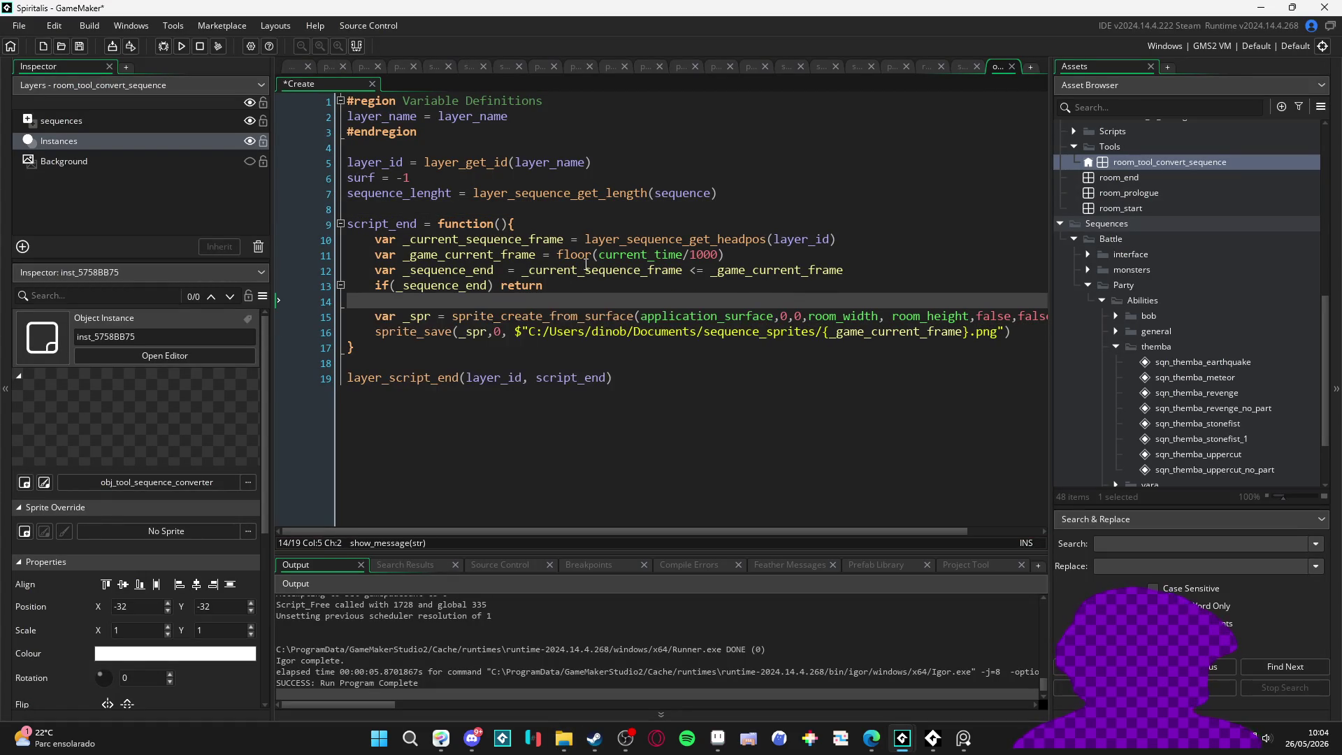
key(Return)
key(Return)
key(Return)
key(Up)
key(Up)
text(surfac)
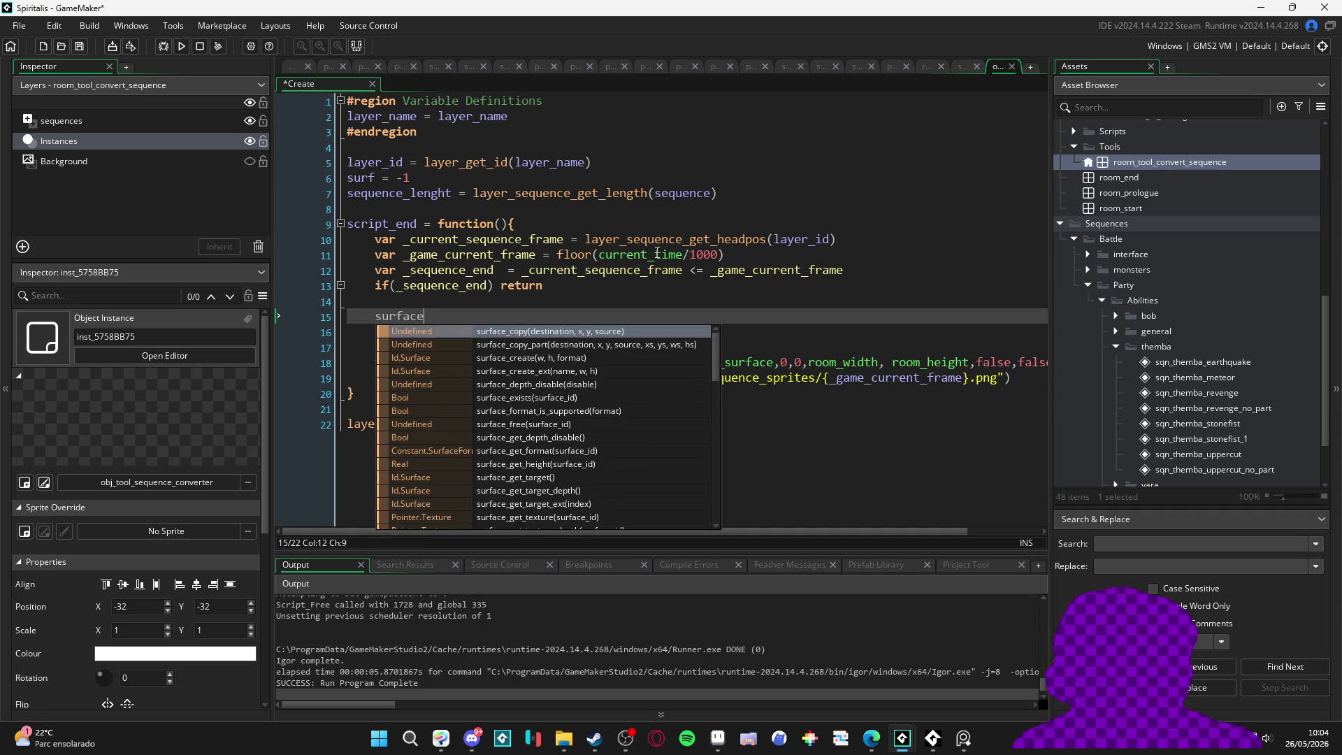
text(e_set_)
key(Return)
text(surf,)
key(BackSpace)
key(End)
key(Return)
Step: Add draw_surface(application_surface,0,0) followed by surface_reset_target()
text(draw_surface()
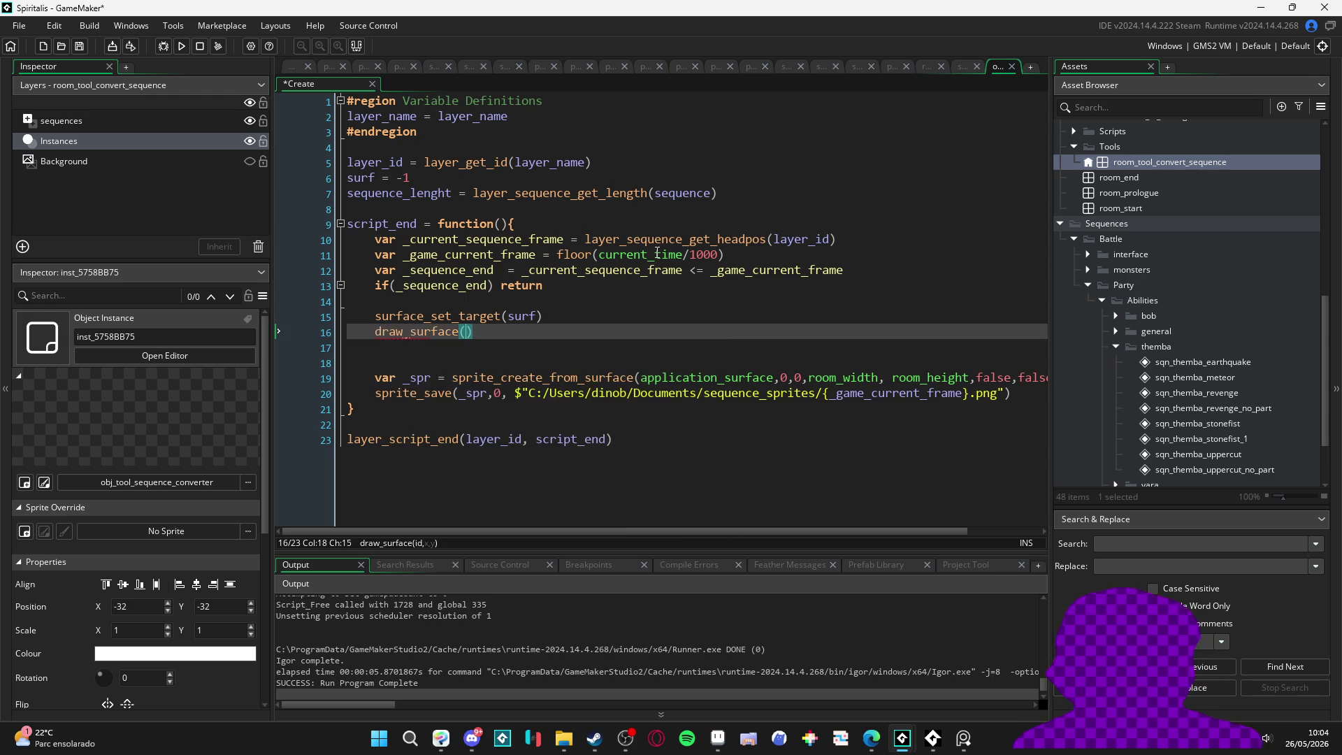
text(appl)
text(ication)
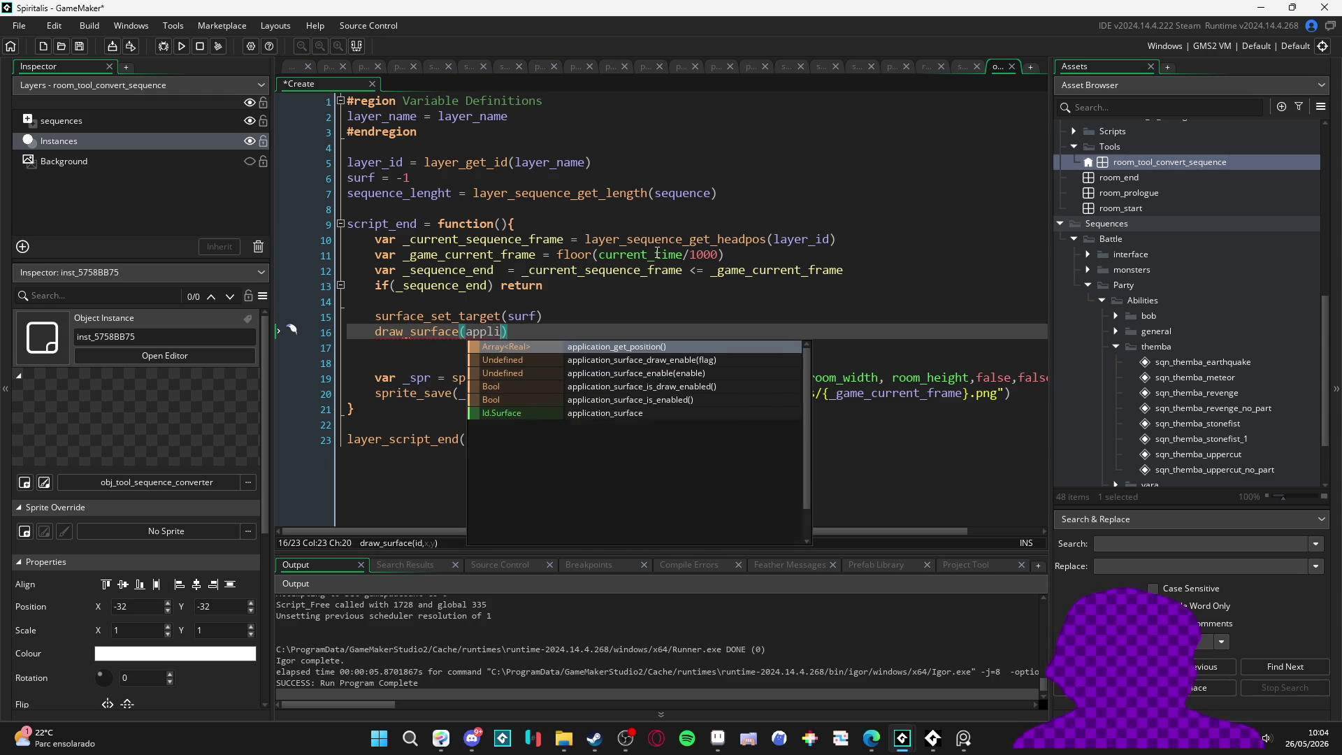
key(Down)
key(Down)
key(Down)
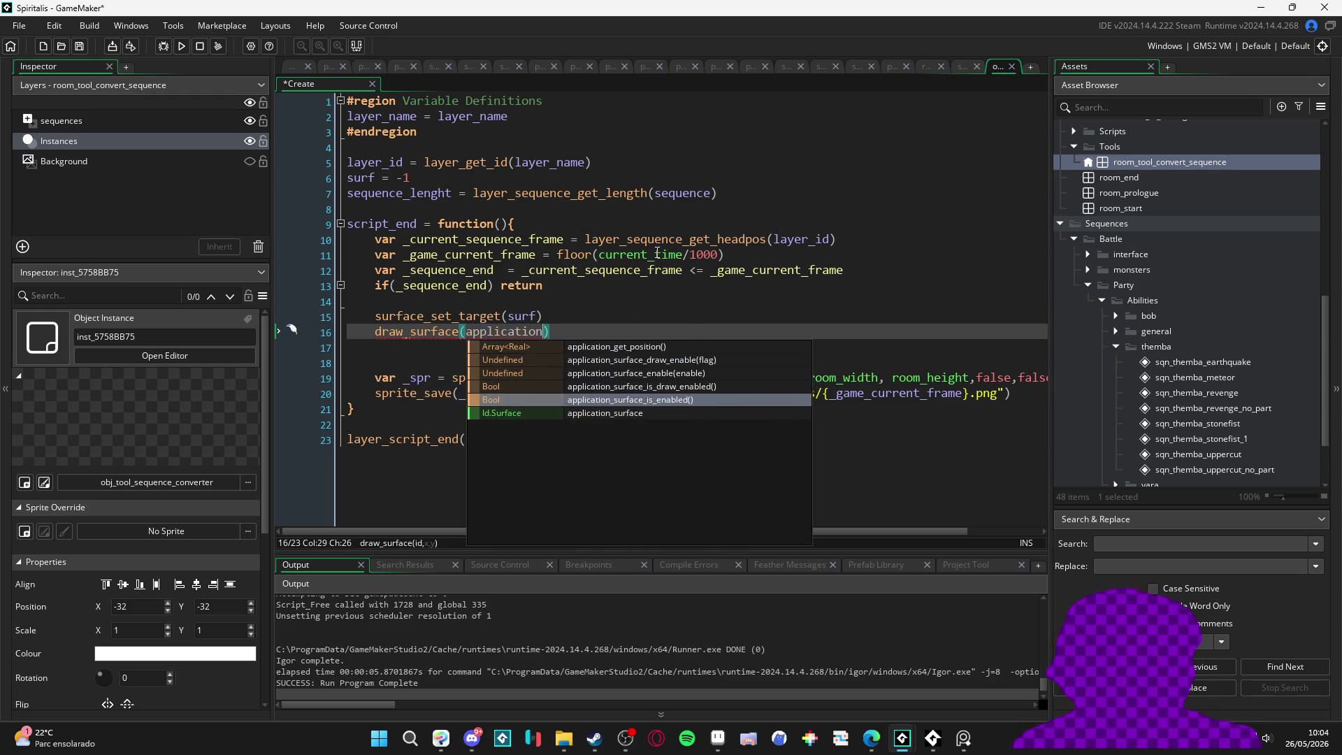
key(Return)
key(ctrl+shift+Left)
key(ctrl+shift+Left)
key(ctrl+shift+Left)
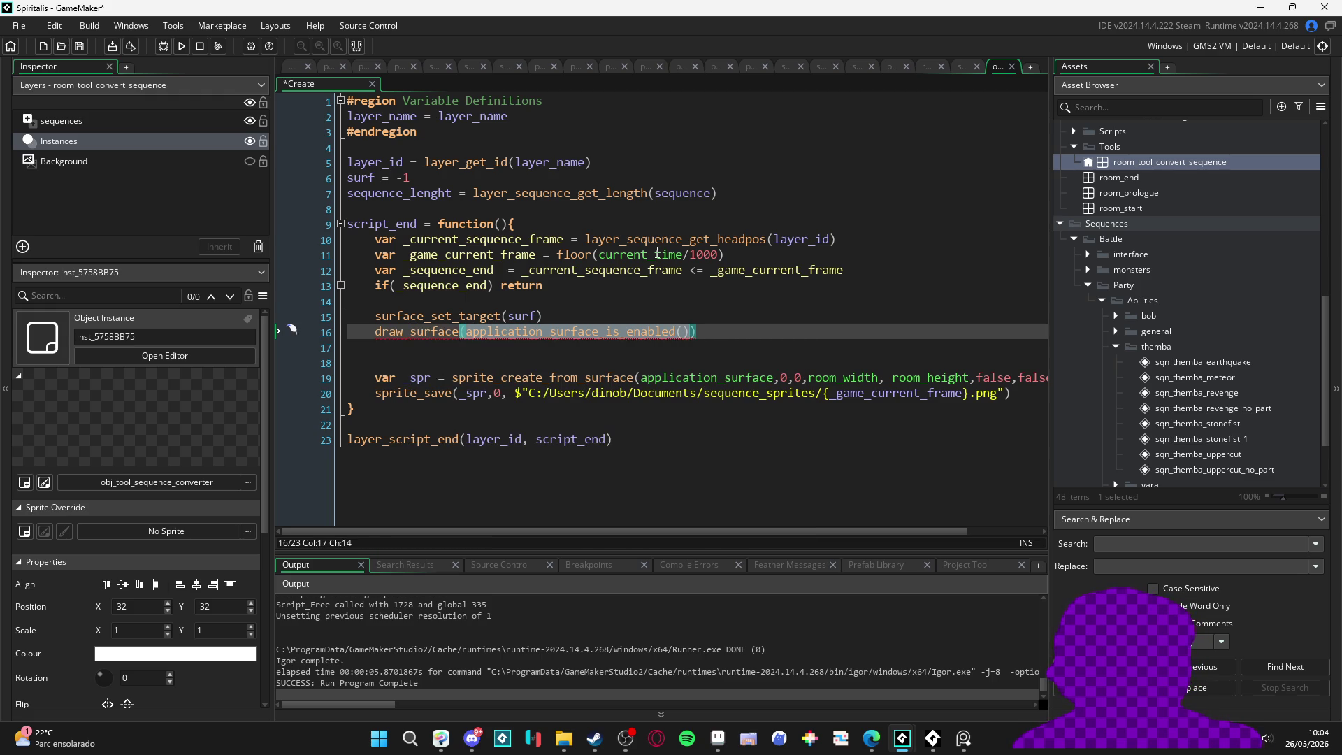
text((application_su)
key(Down)
key(Down)
key(Down)
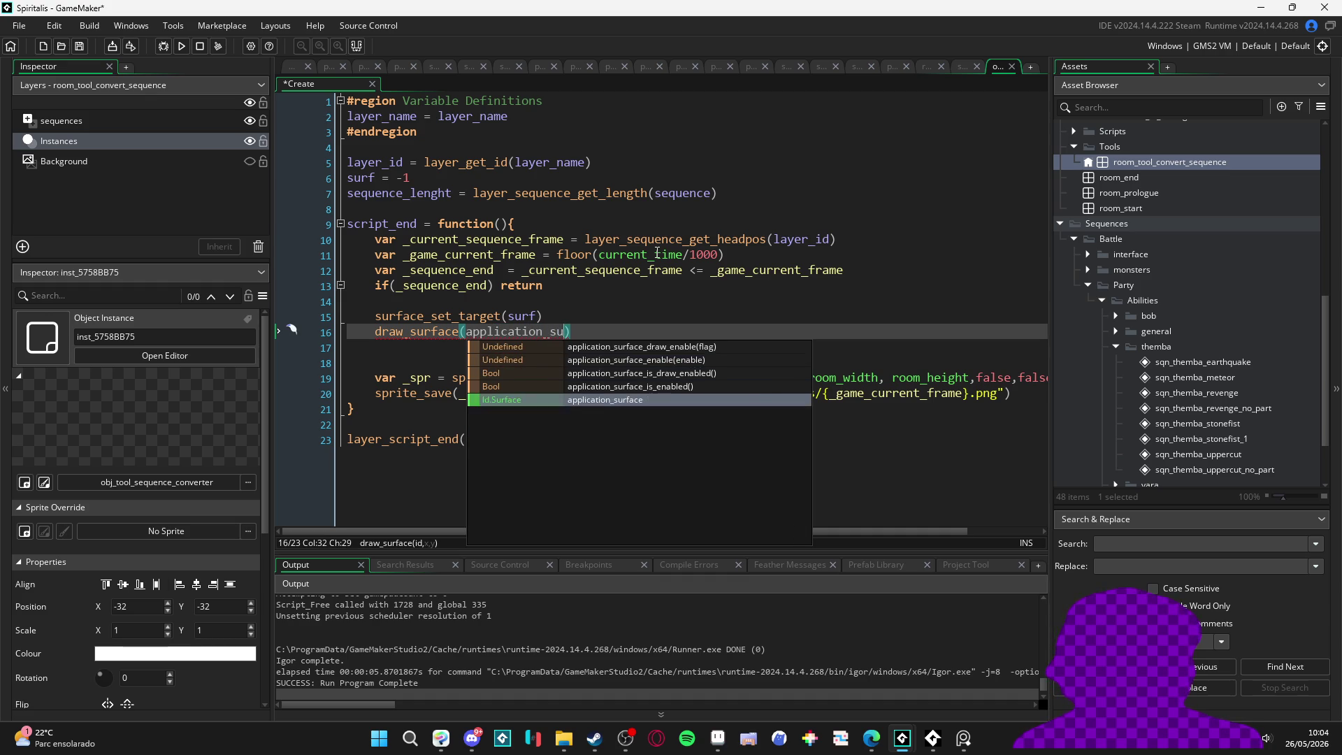
key(Return)
text(,0,0))
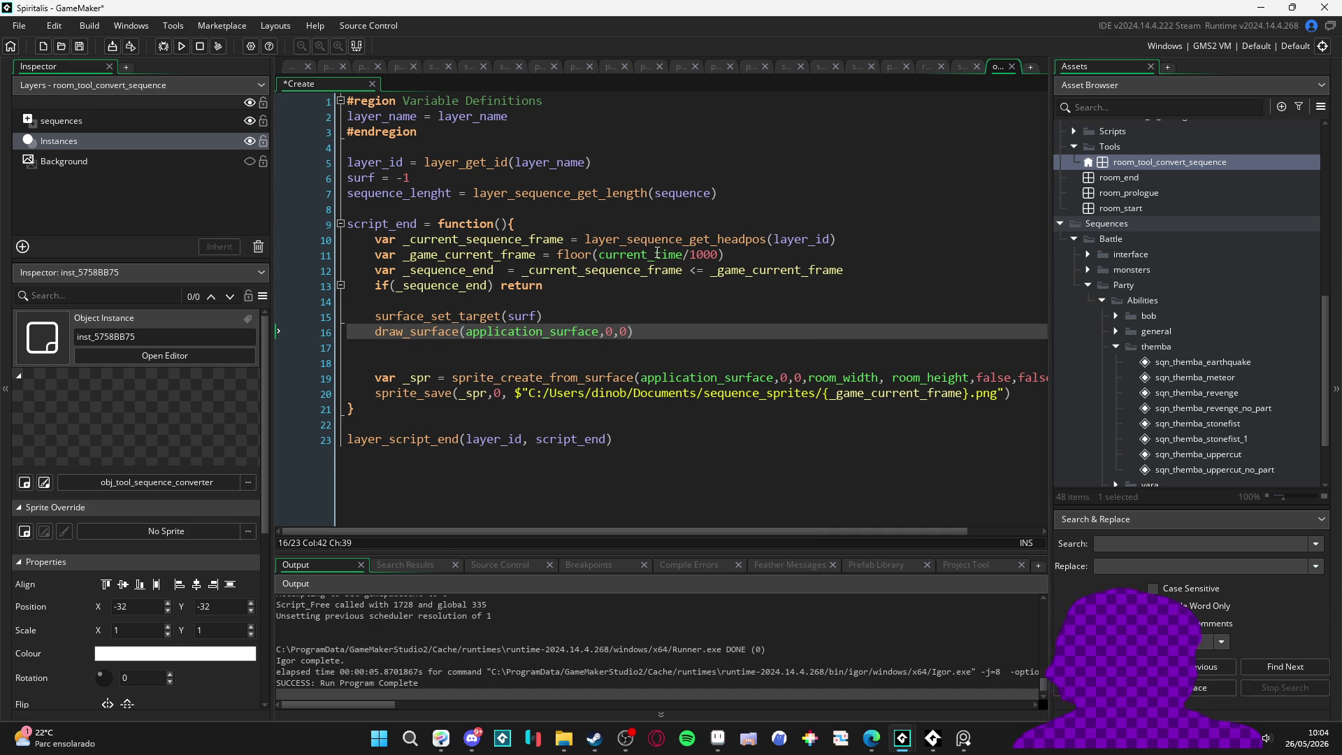
key(Return)
text(surface_re)
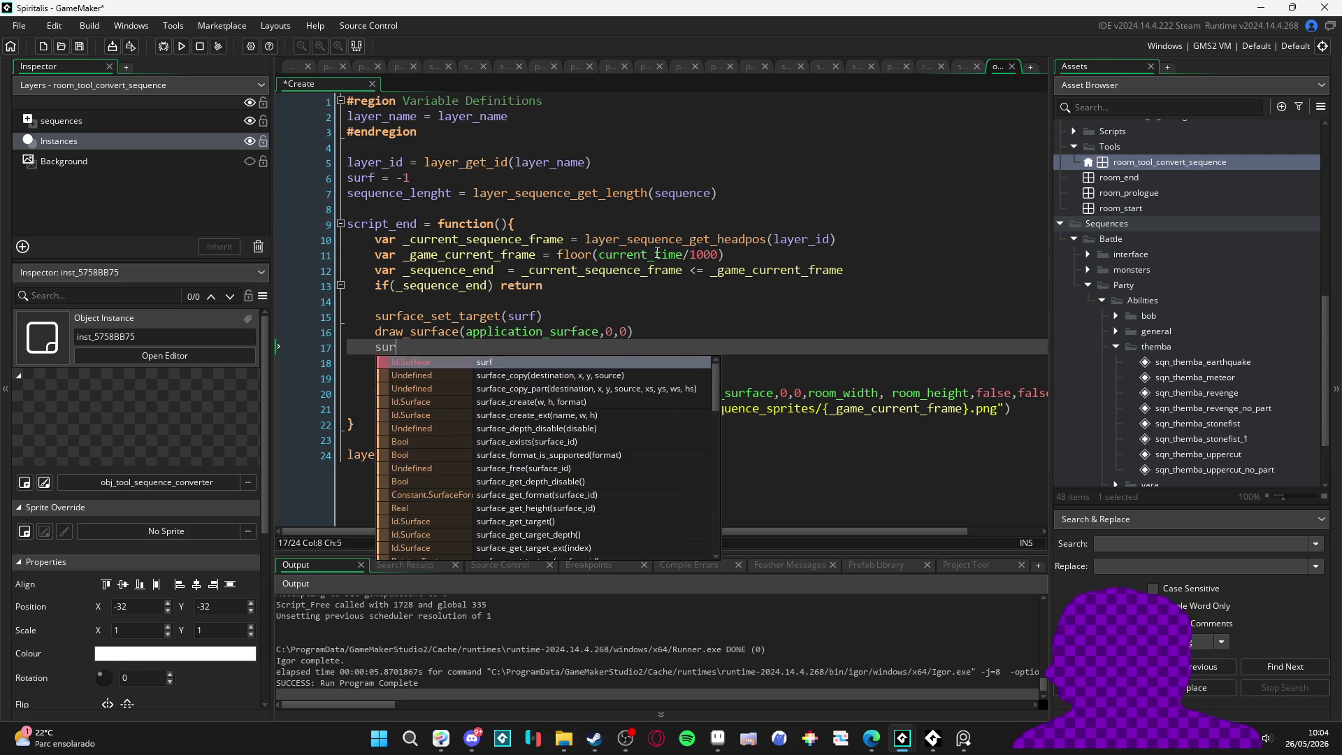
key(Return)
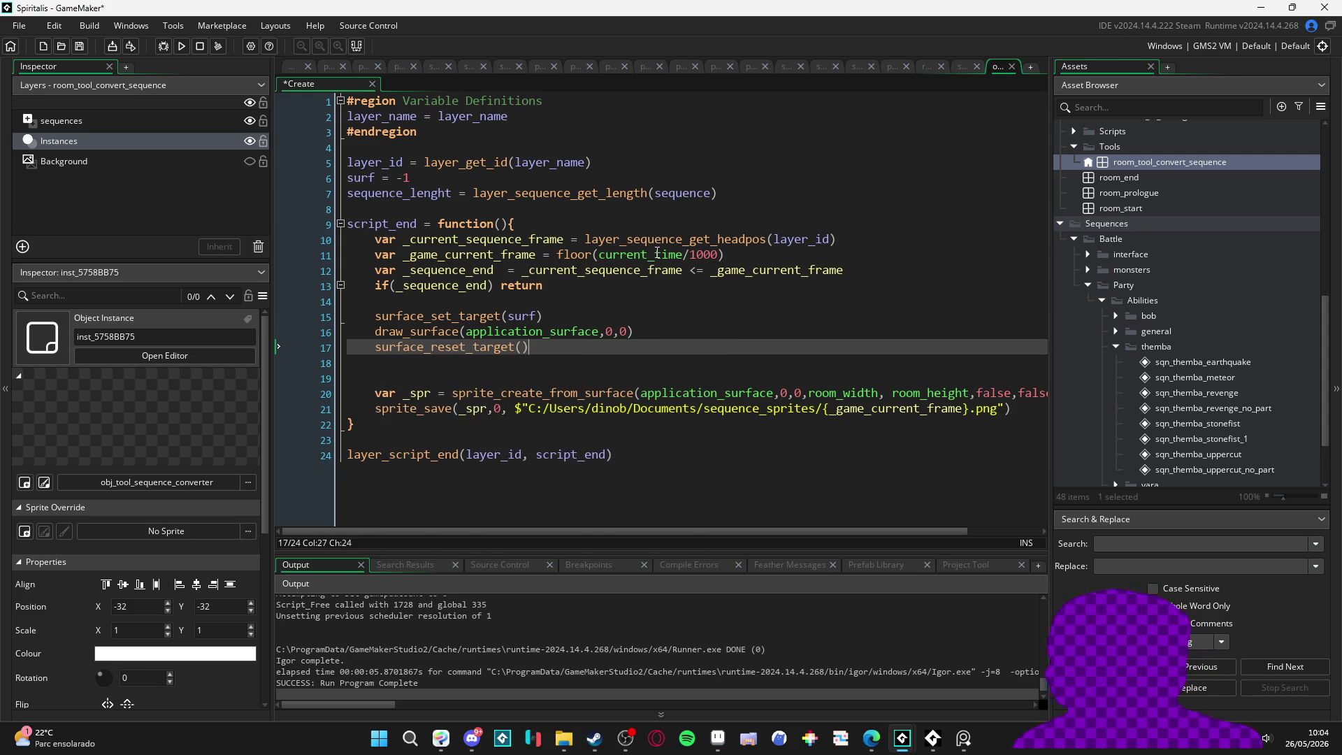
Step: Replace application_surface with surf in the sprite capture call, then bring up desktop_pet
click(523, 318)
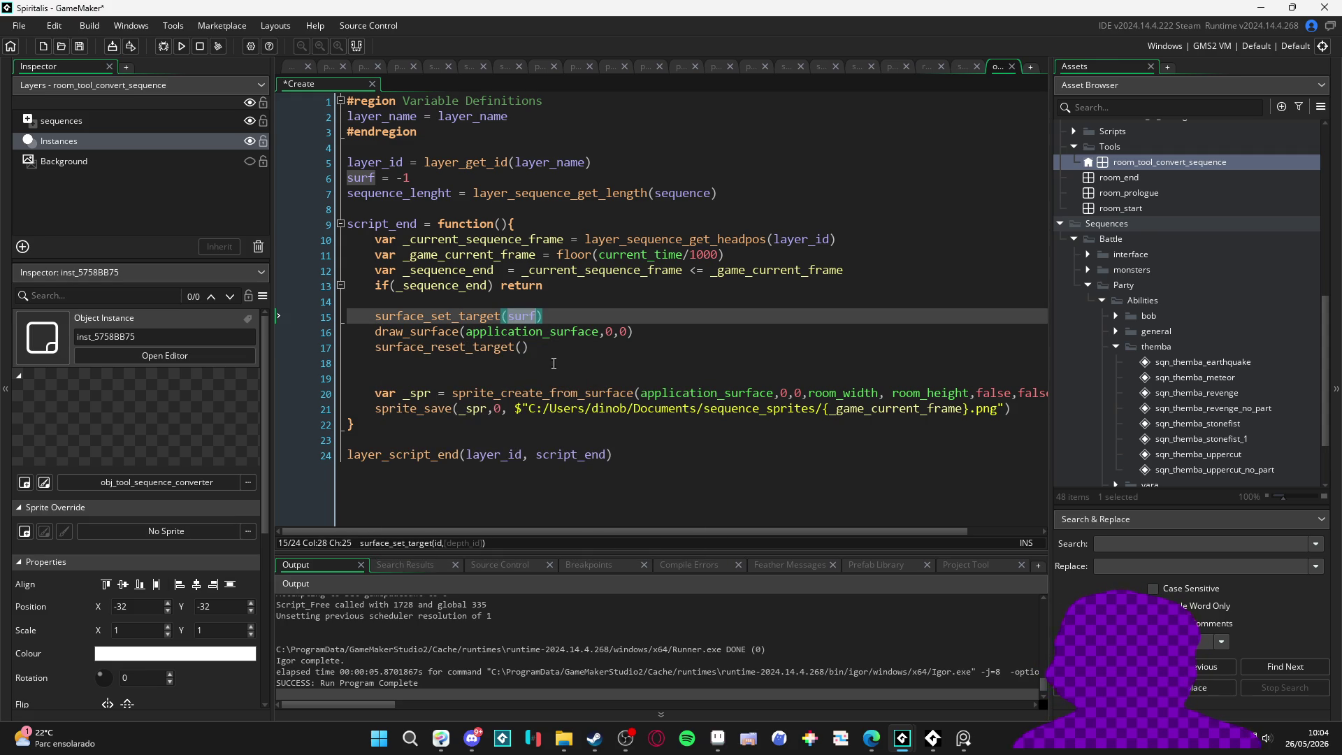
click(605, 318)
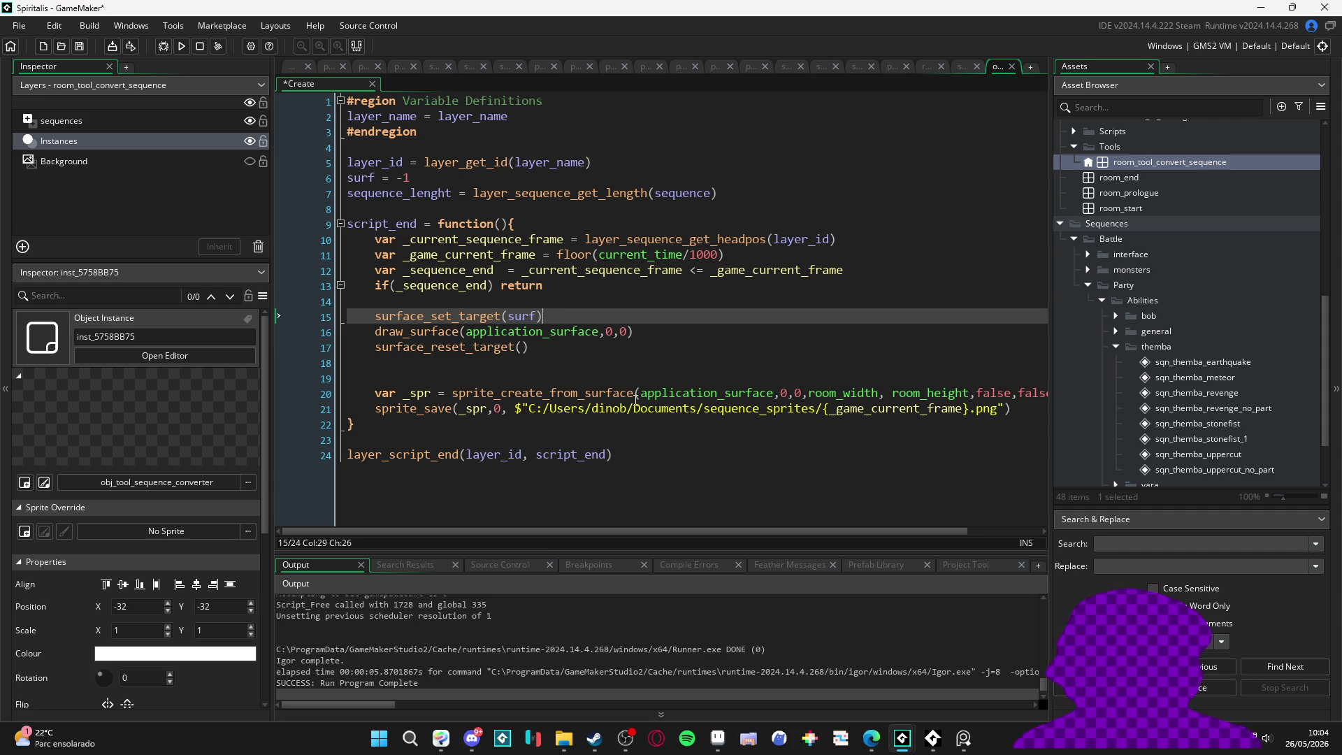
click(709, 387)
double_click(708, 387)
text(surf)
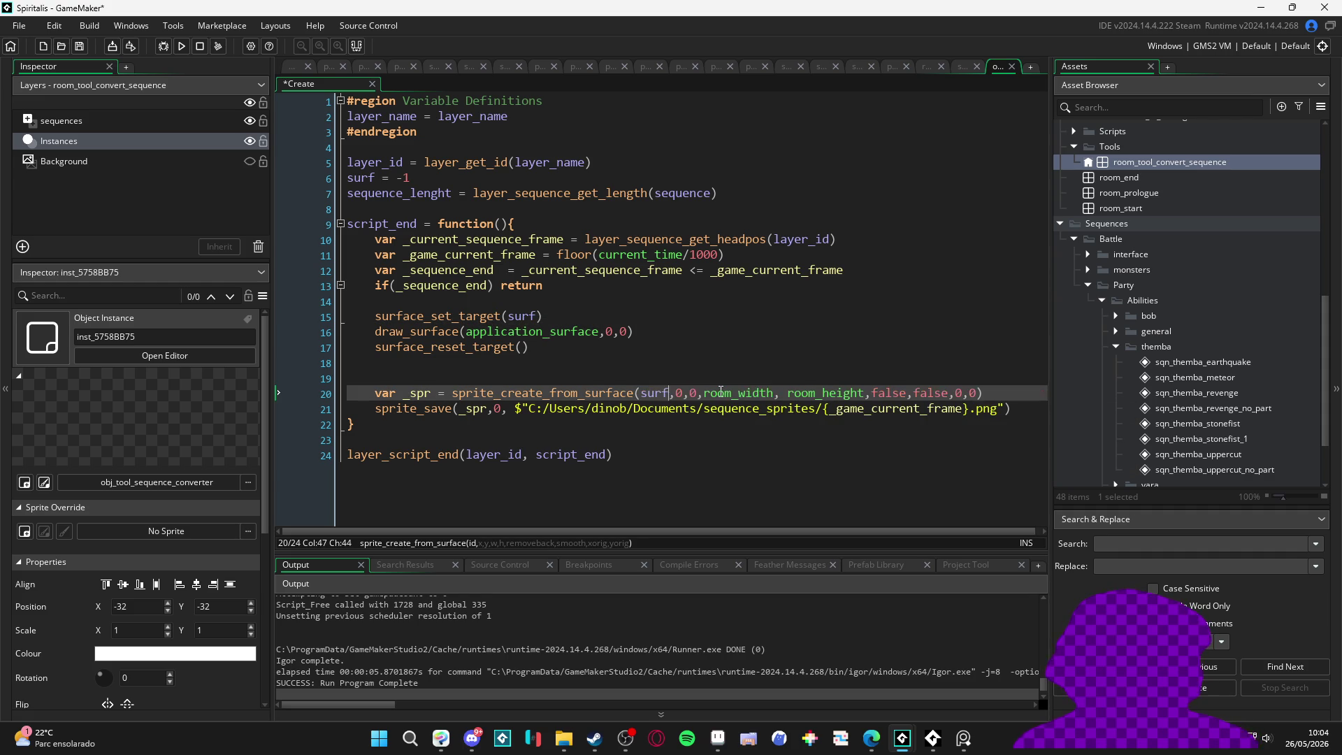
key(alt+Tab)
key(alt+Tab)
mouse_move(904, 741)
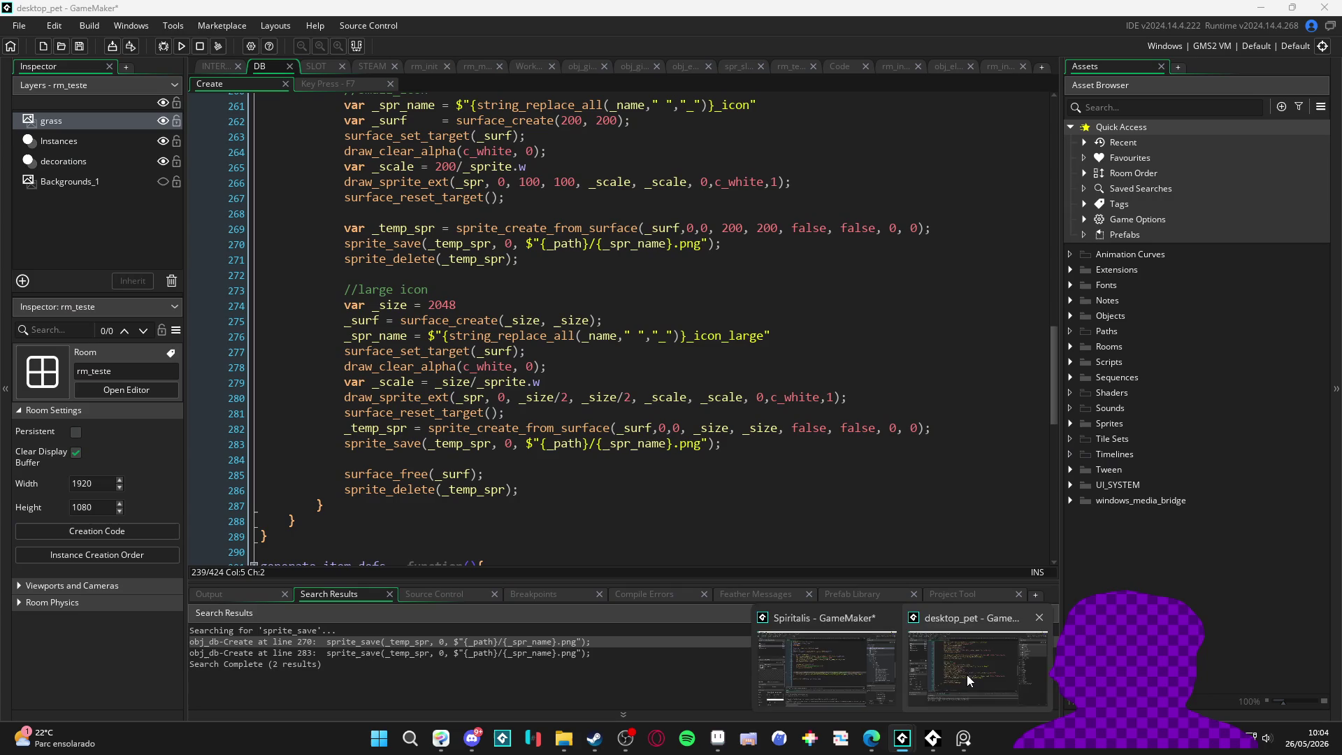
click(967, 674)
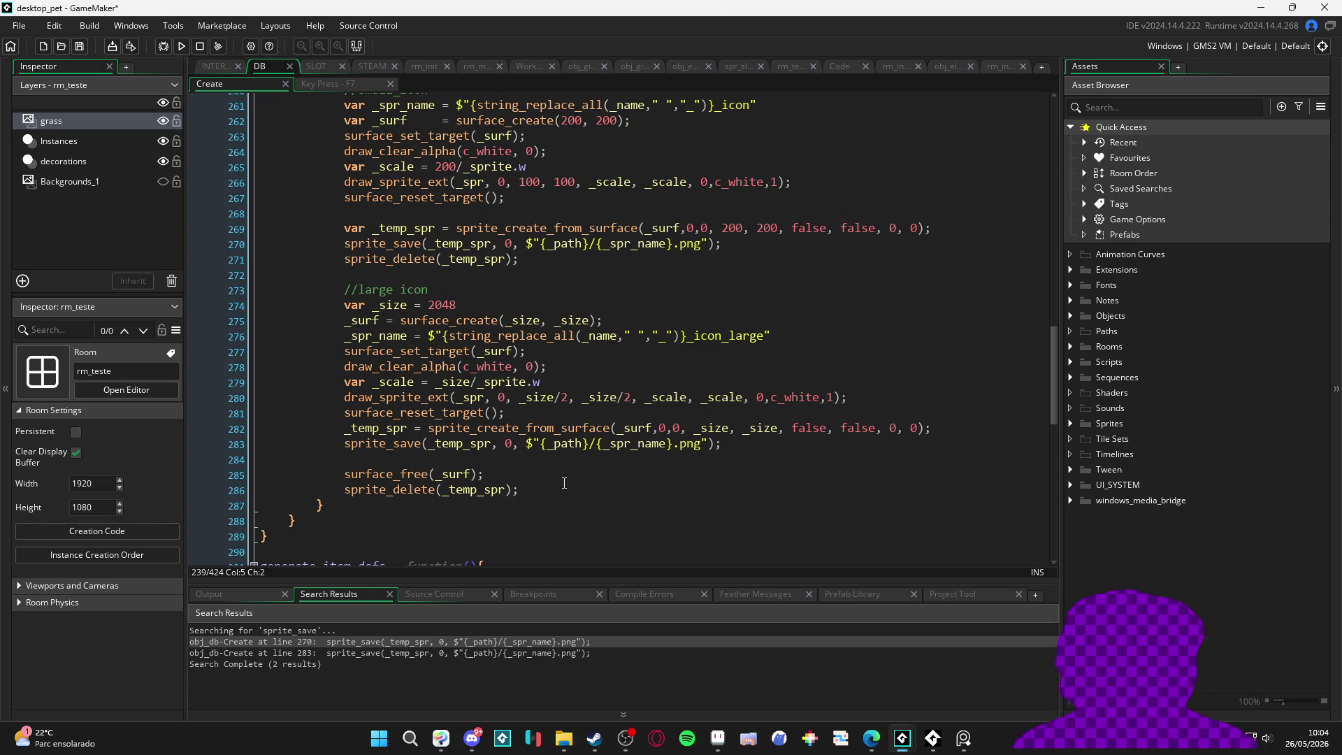
Step: Check sprite_create_from_surface's arguments on desktop_pet line 282, then select room_width on line 20
click(623, 431)
click(702, 428)
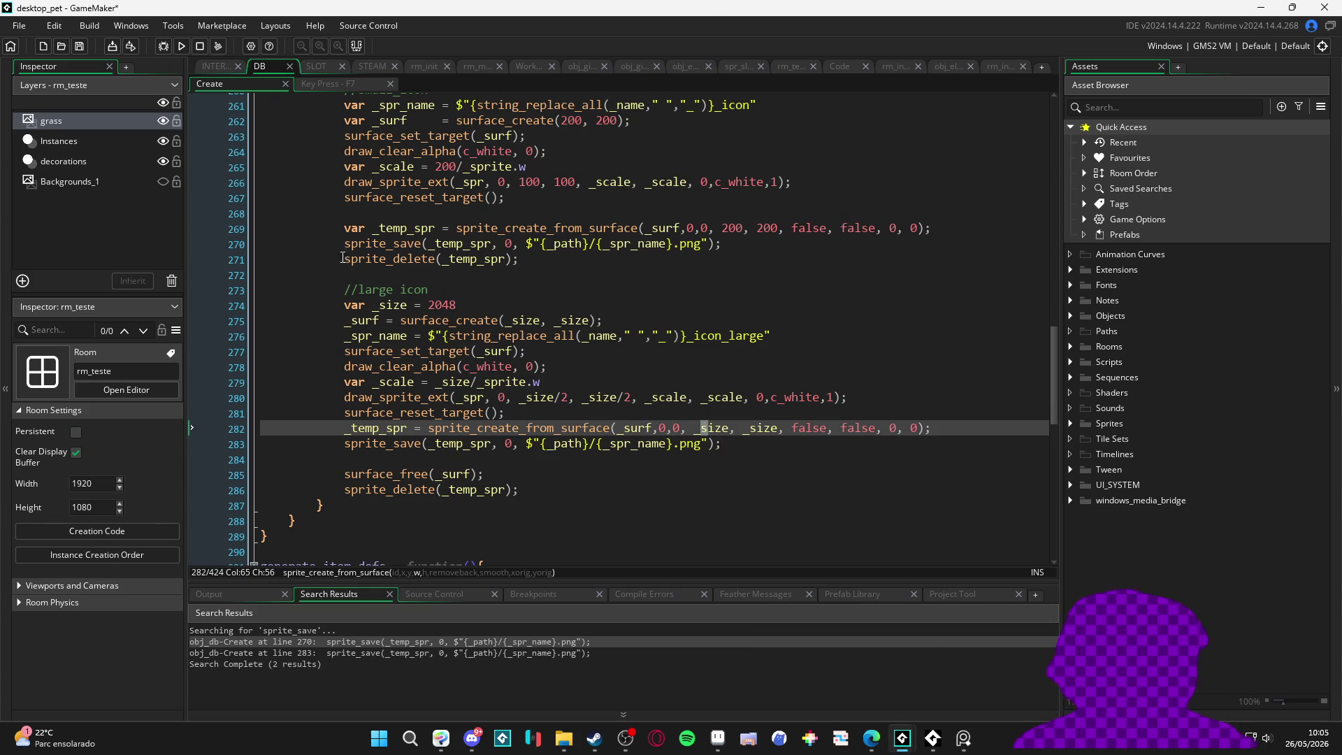
scroll(734, 425, up, 2)
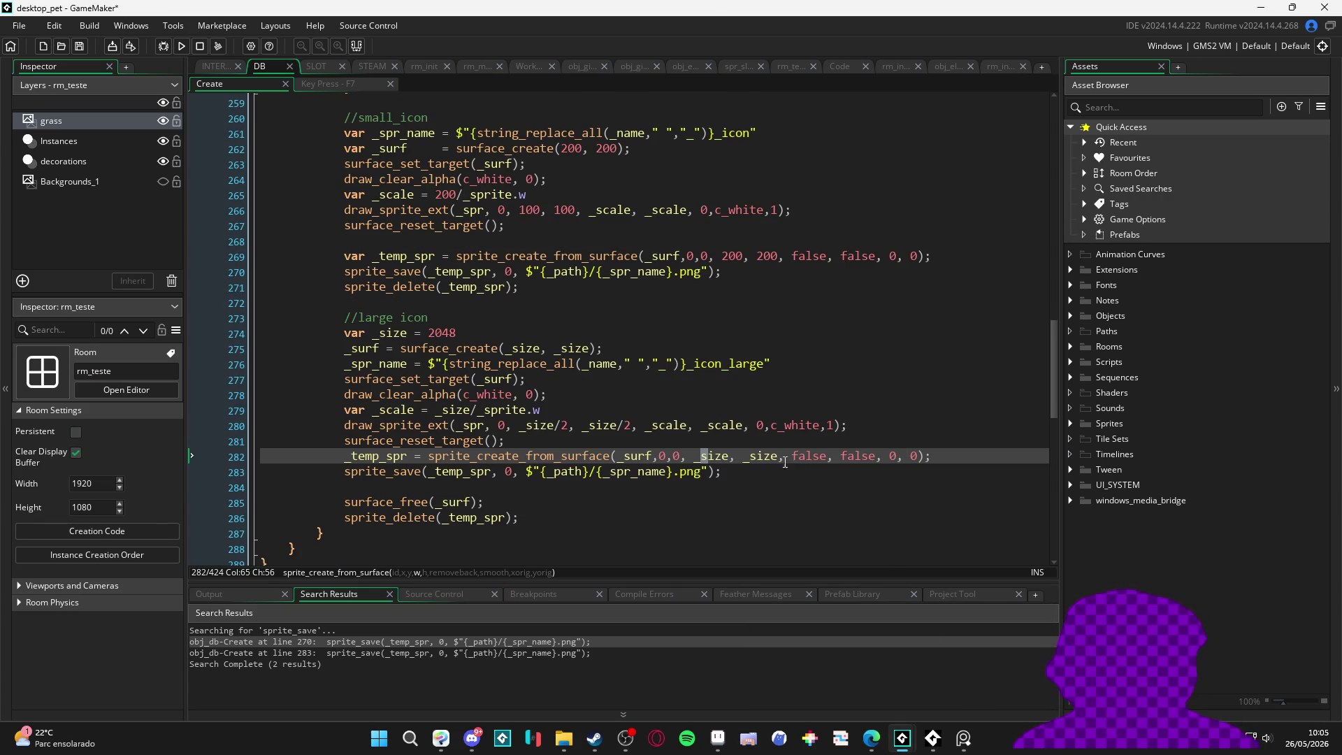
click(812, 457)
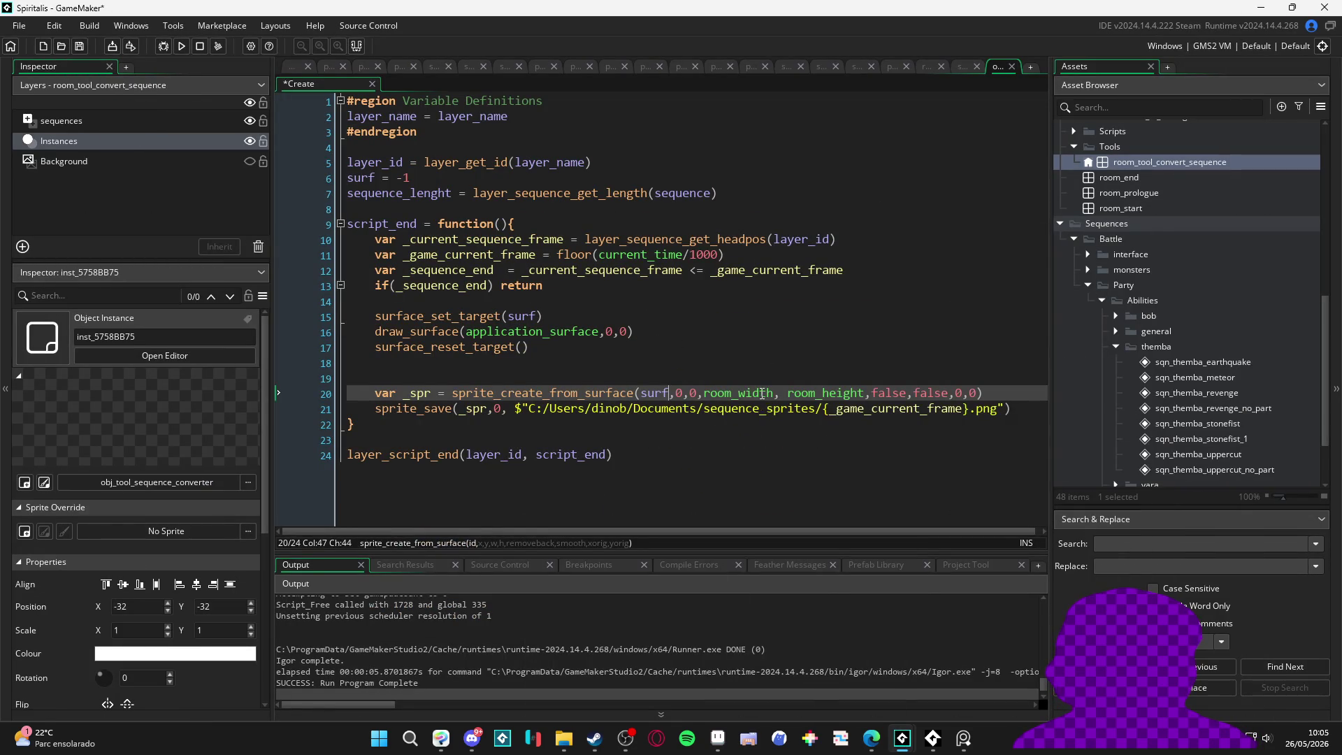
double_click(762, 394)
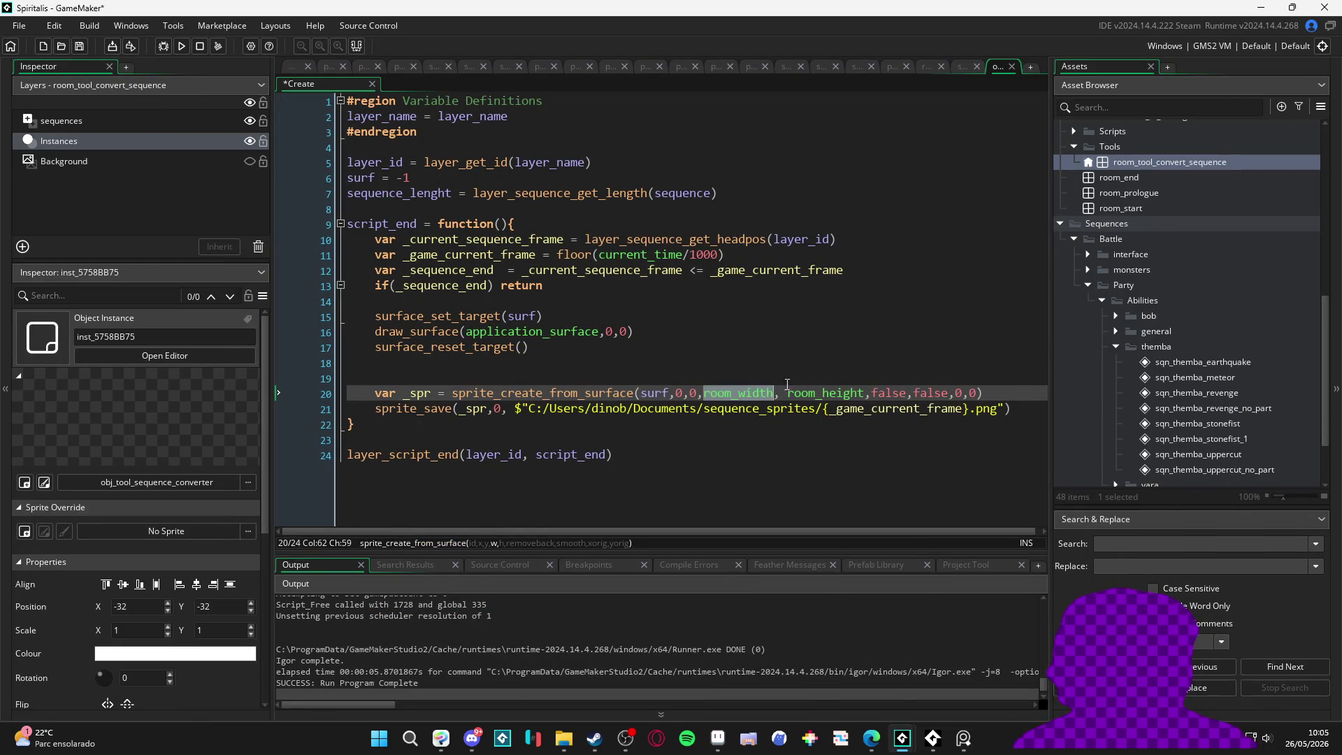
Step: Replace room_width and room_height with surface_get_width/height(application_surface)
text(surface_get_w)
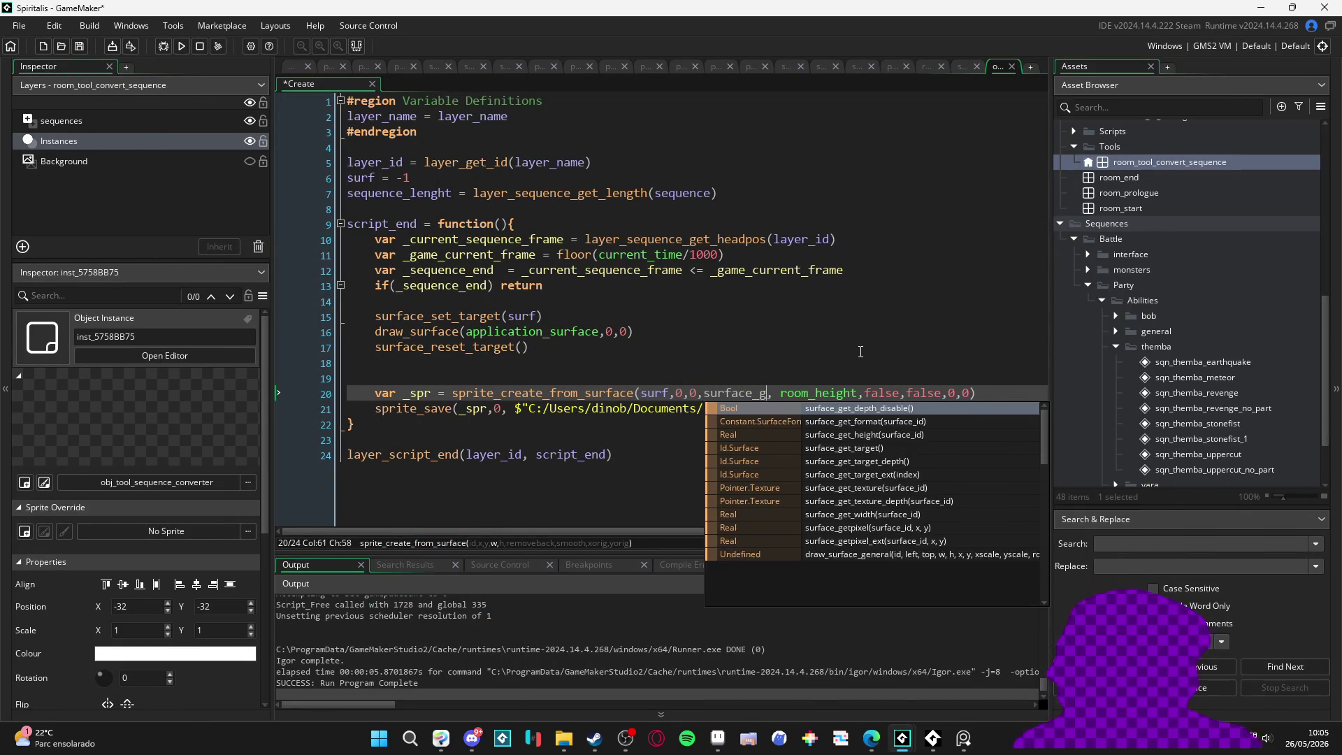
key(Return)
text(app)
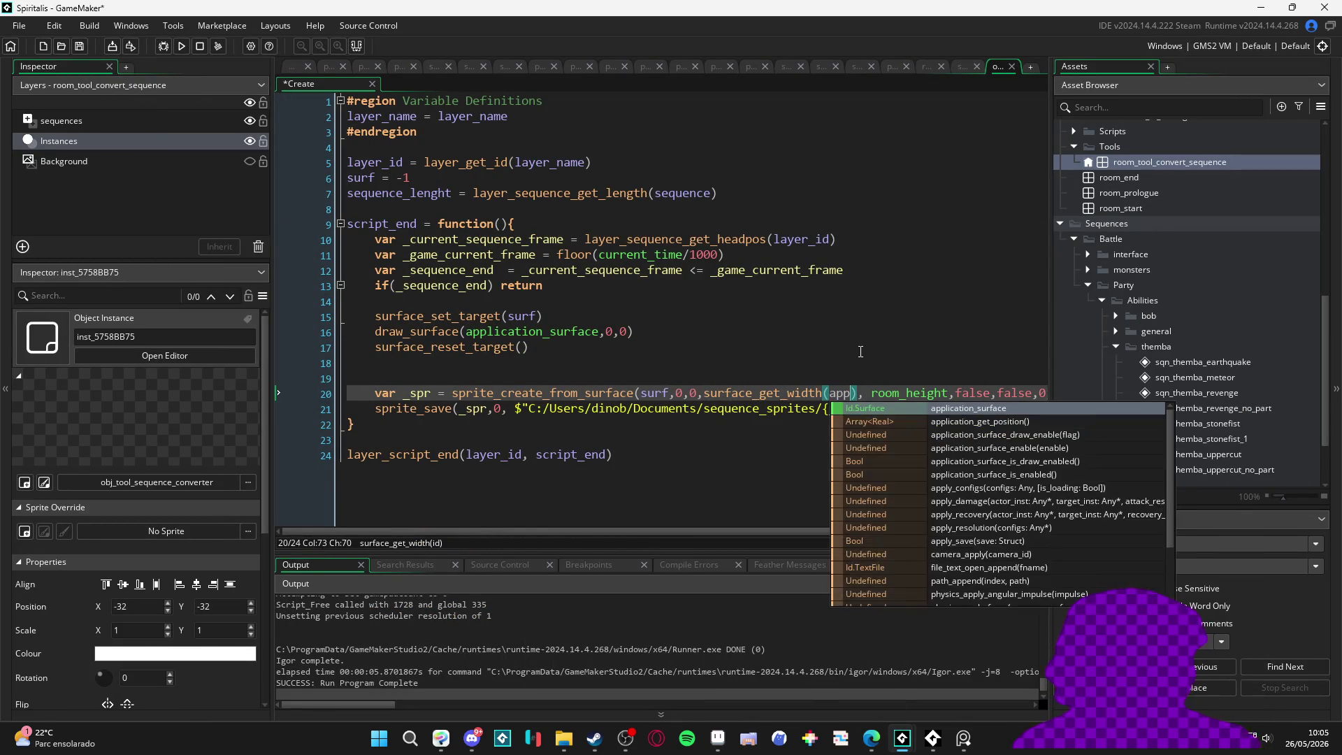
key(Return)
key(Right)
key(Right)
key(Right)
key(ctrl+shift+Right)
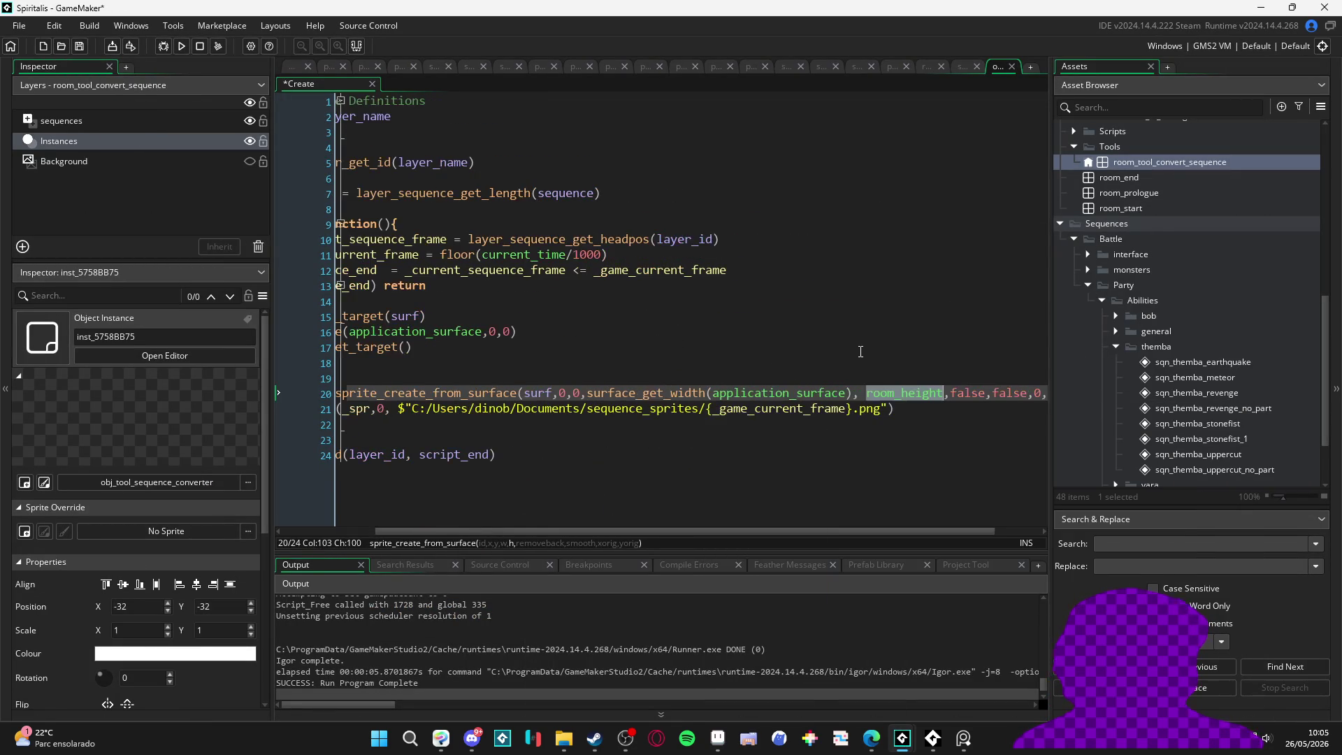
text(surface_get_)
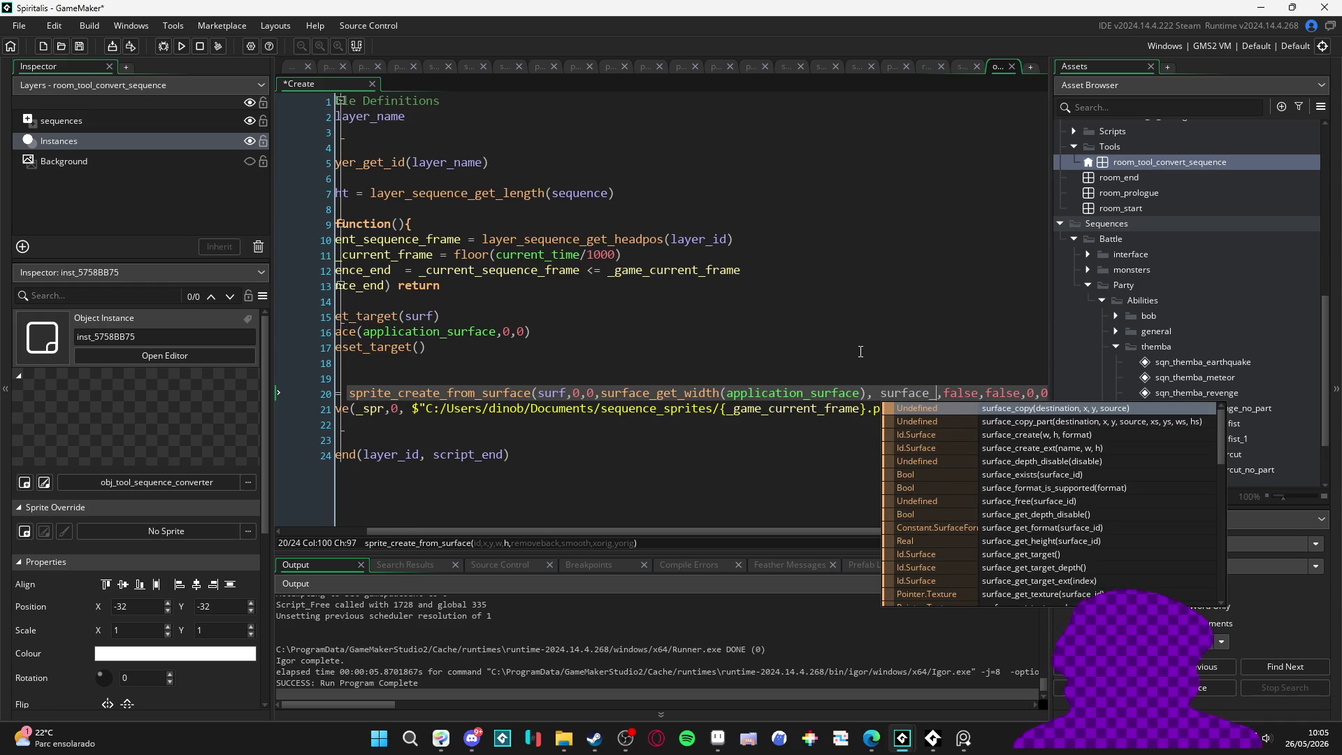
text(h)
key(Return)
text(app)
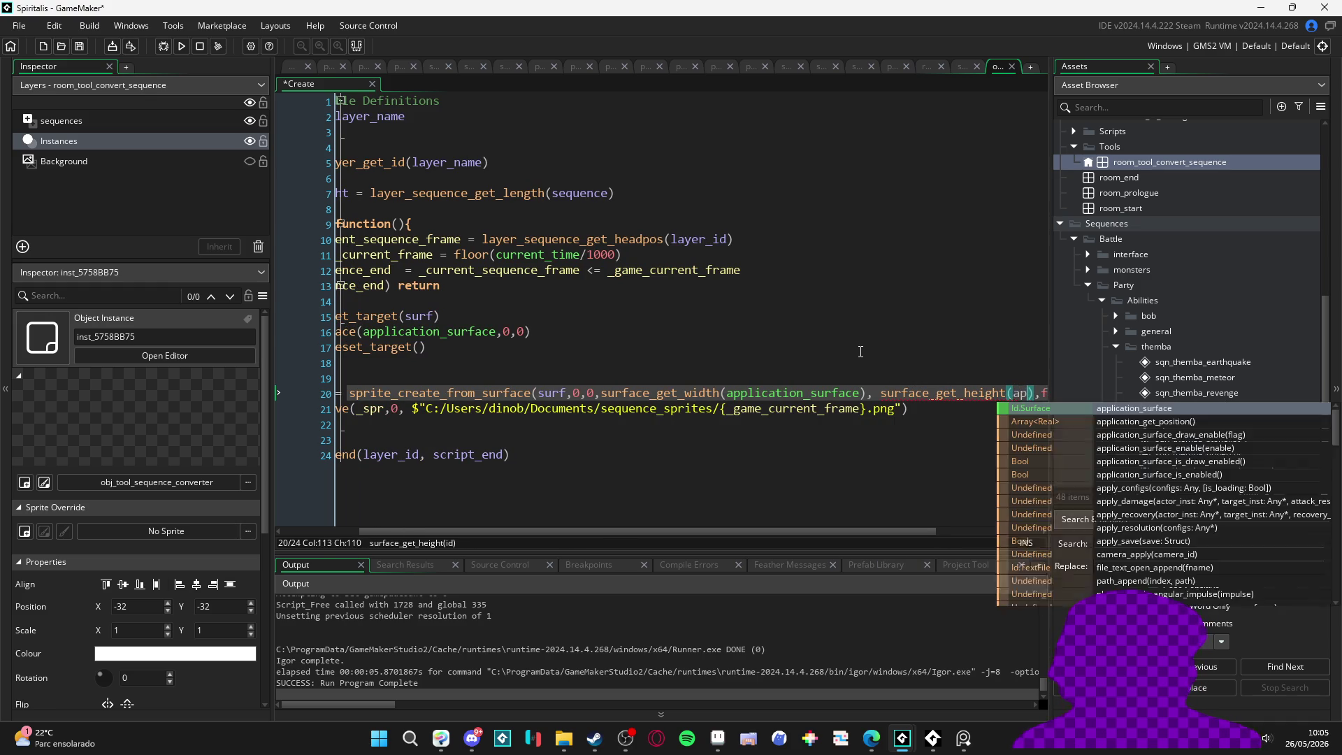
key(Return)
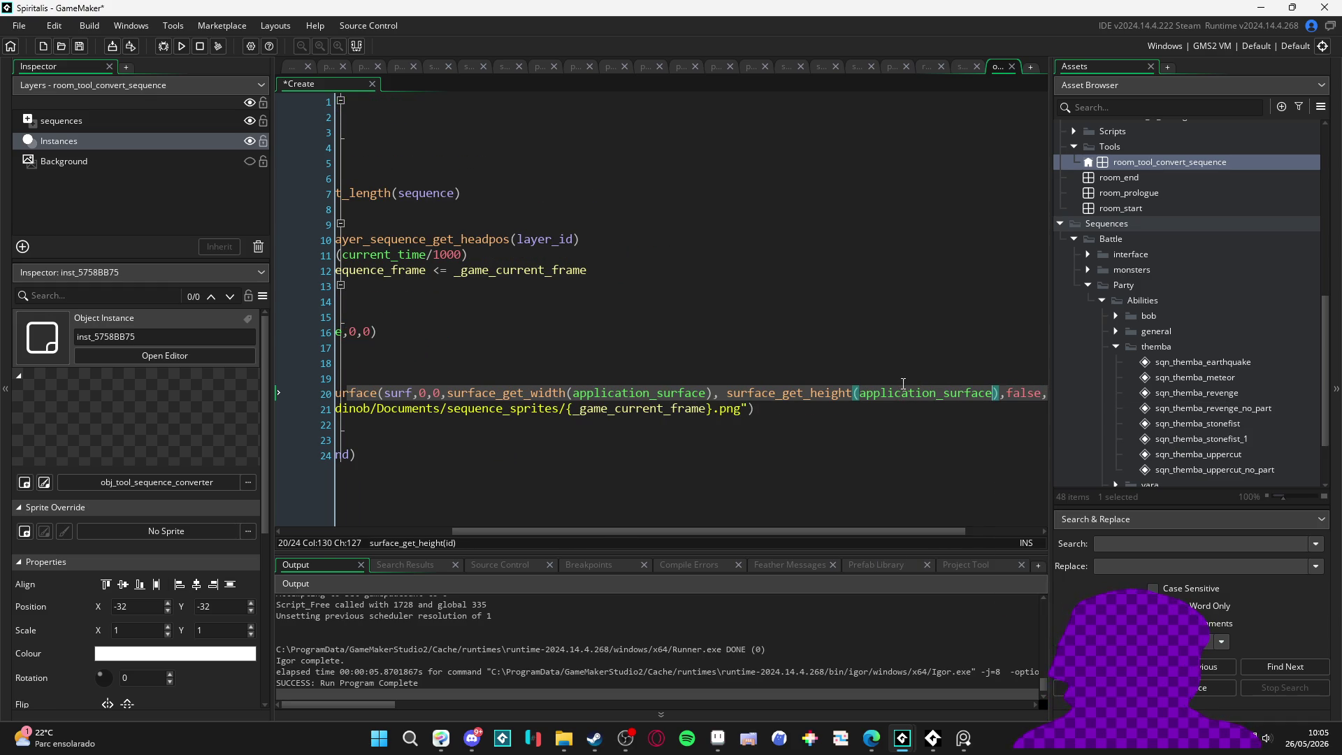
key(Right)
key(Right)
key(Right)
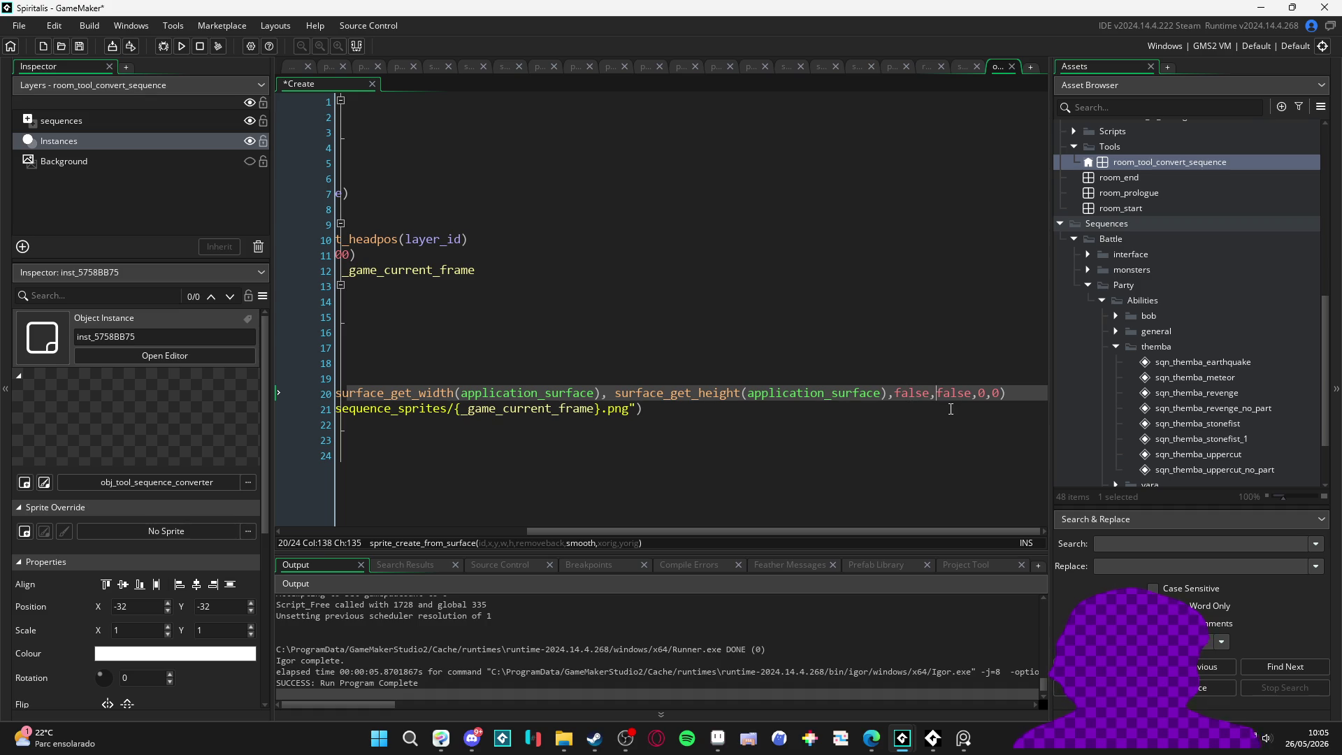
Step: Review the origin arguments, delete blank line 19, and save the Create event
click(982, 393)
scroll(982, 393, left, 10)
click(586, 408)
click(540, 393)
click(525, 379)
key(BackSpace)
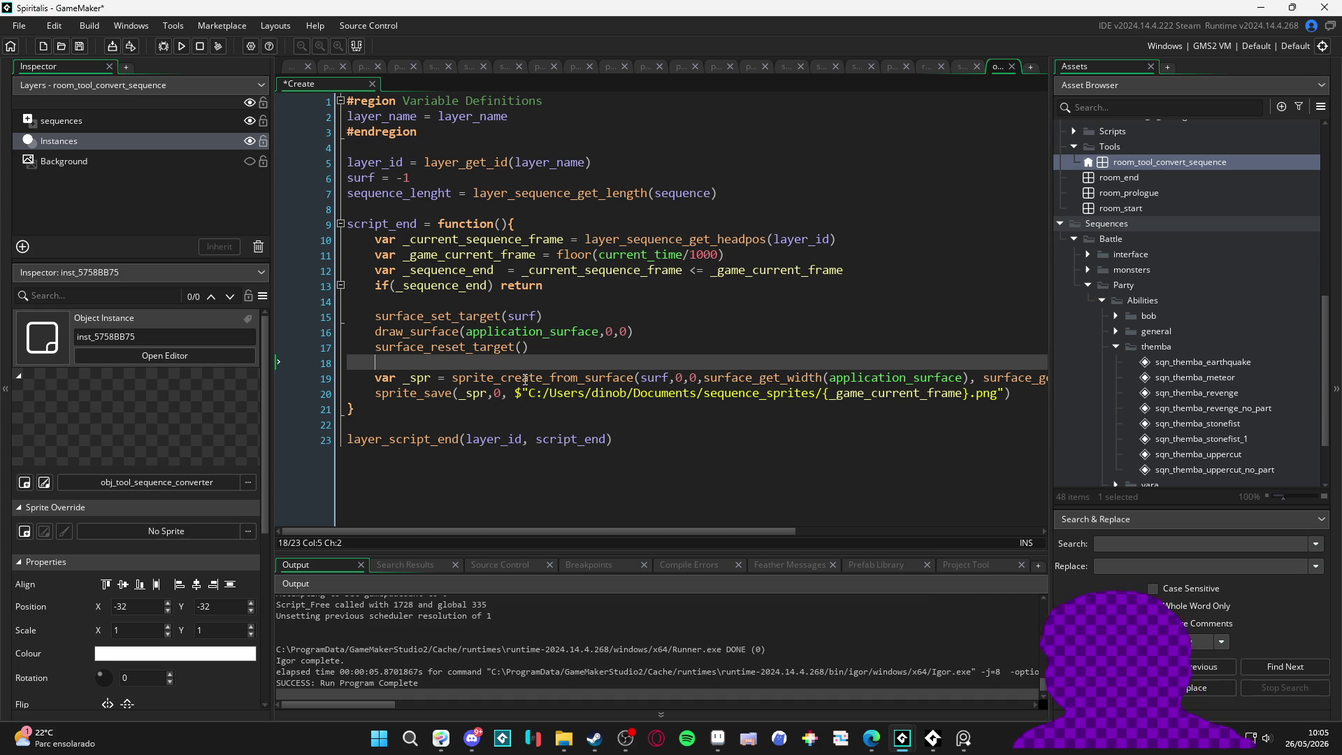
key(ctrl+s)
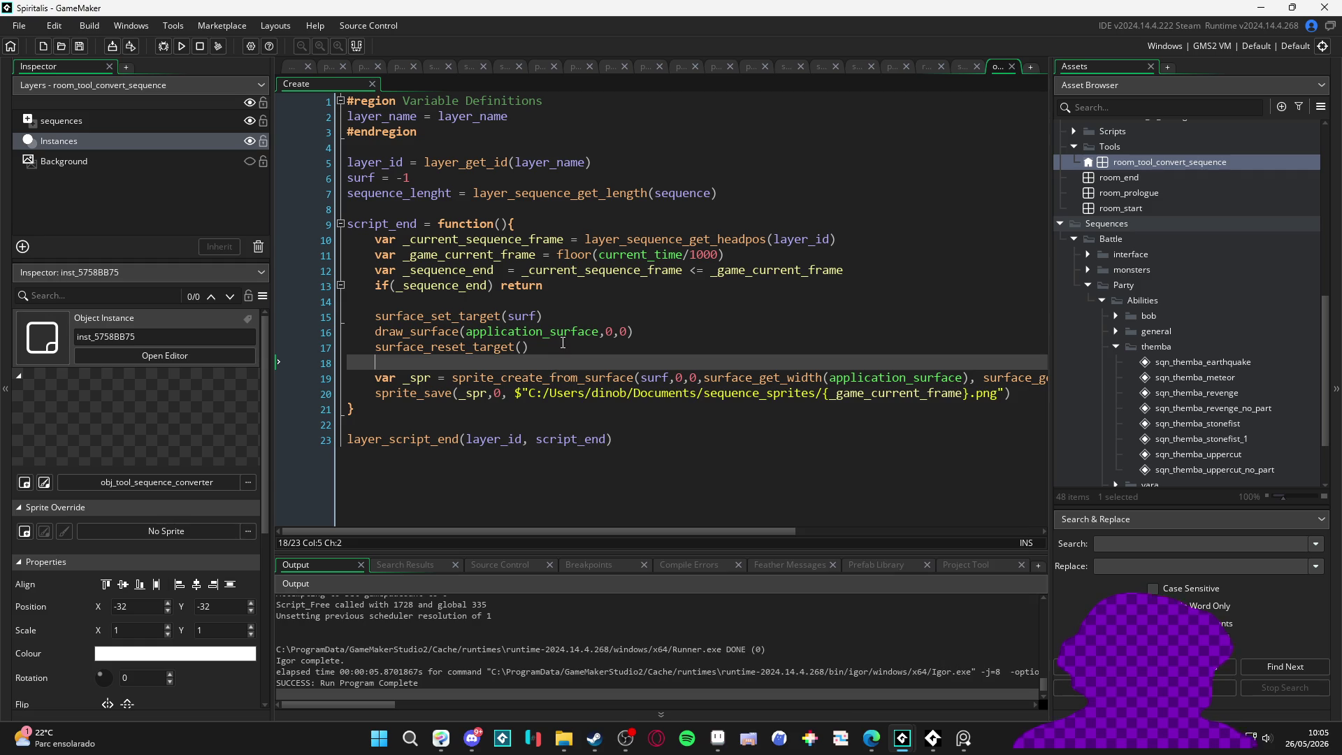
Step: Add an if(!surface_exists(surf)){ block before the surface target call
click(544, 310)
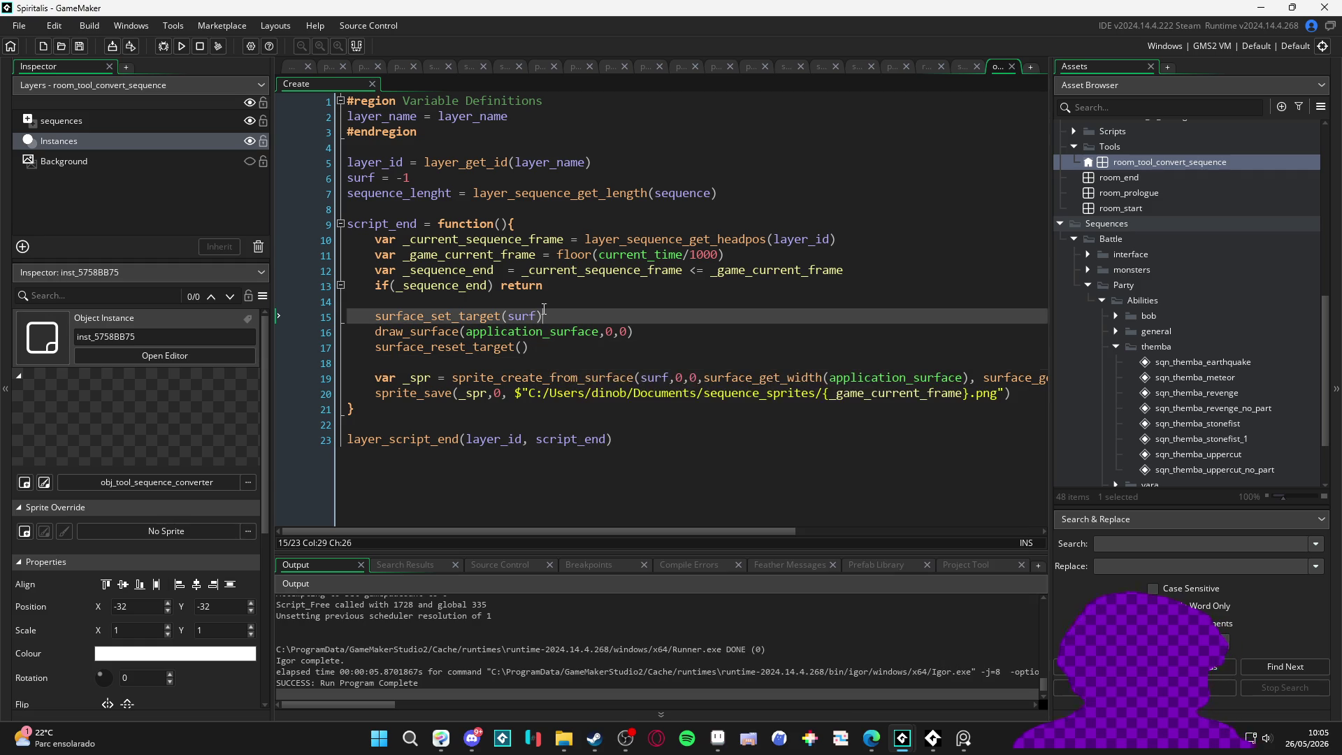
click(448, 209)
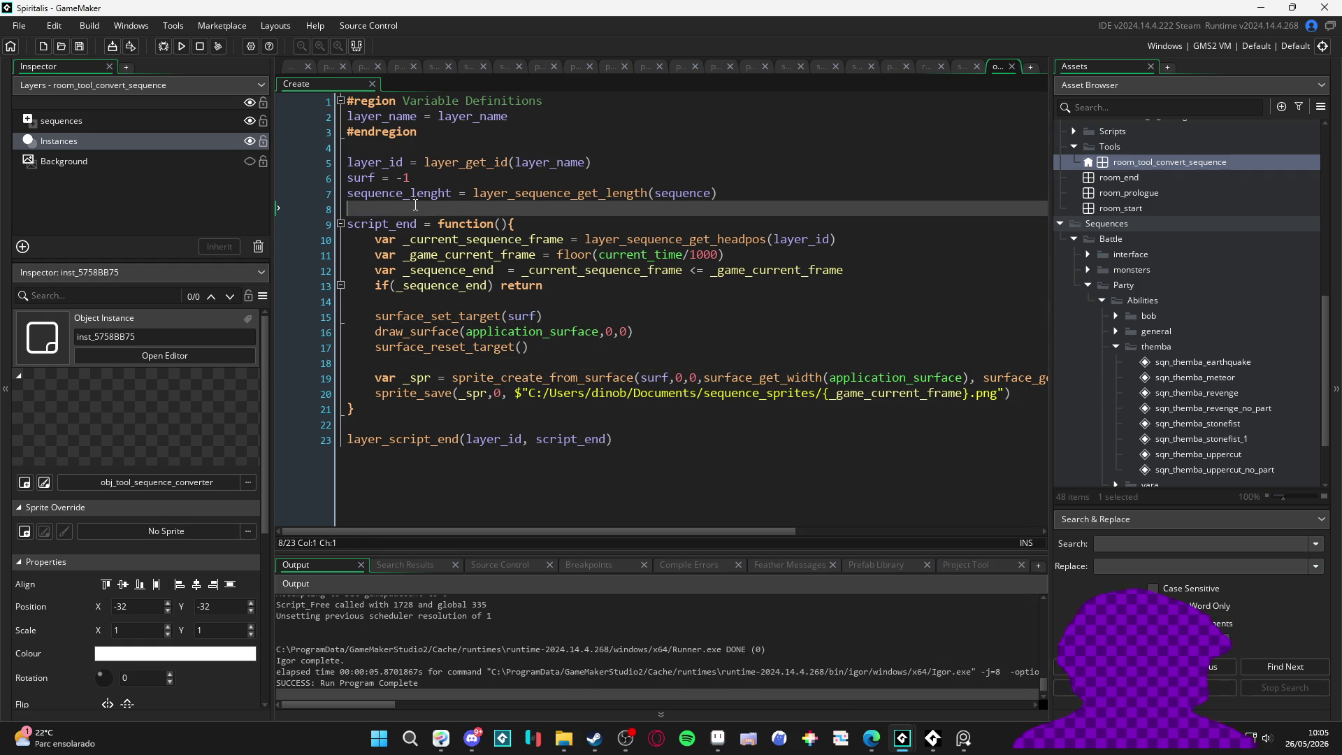
click(407, 308)
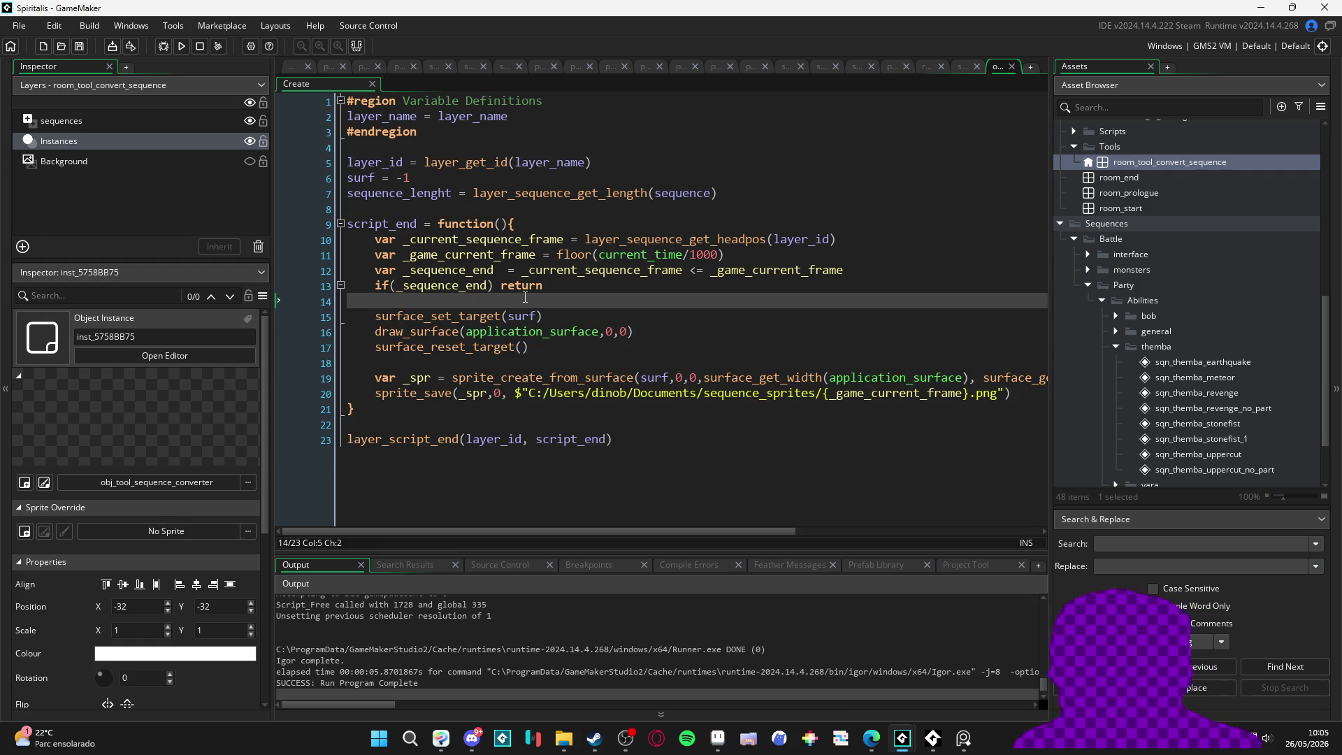
key(Return)
key(Return)
key(Up)
text(if(surf)
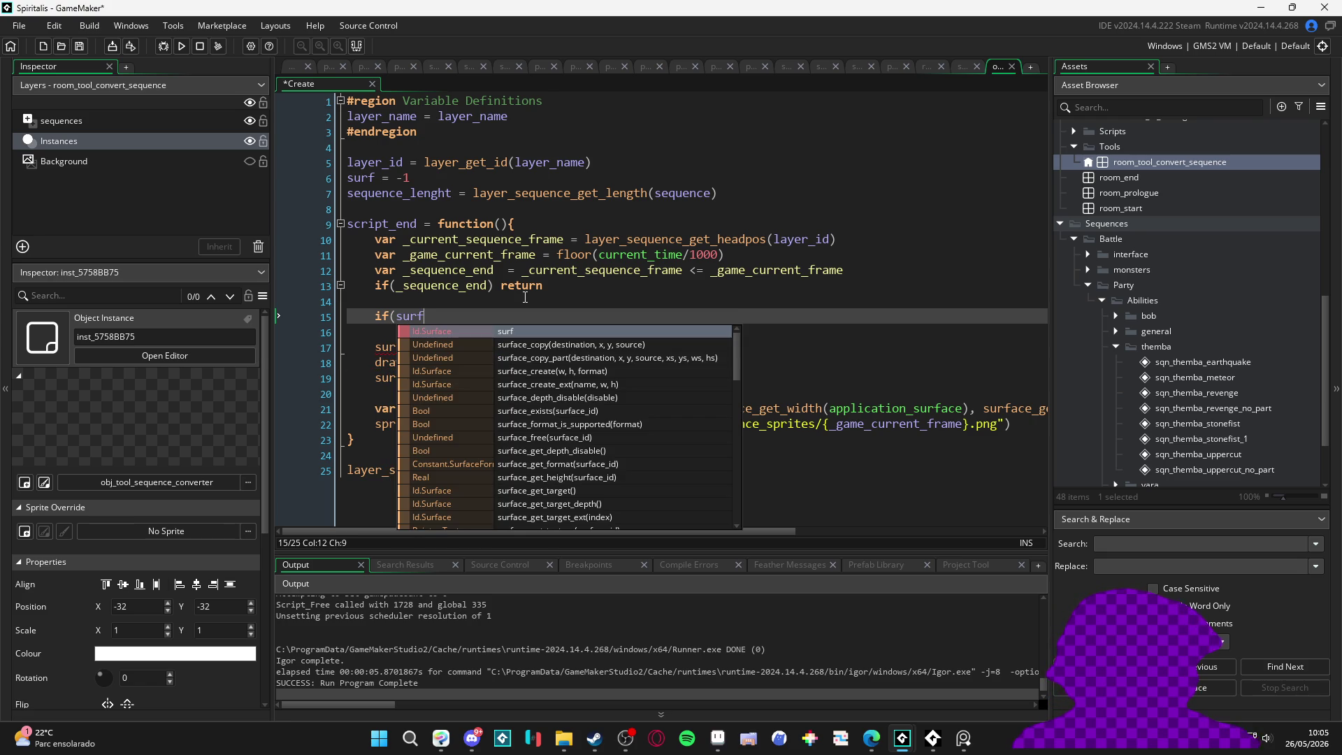
text( ==)
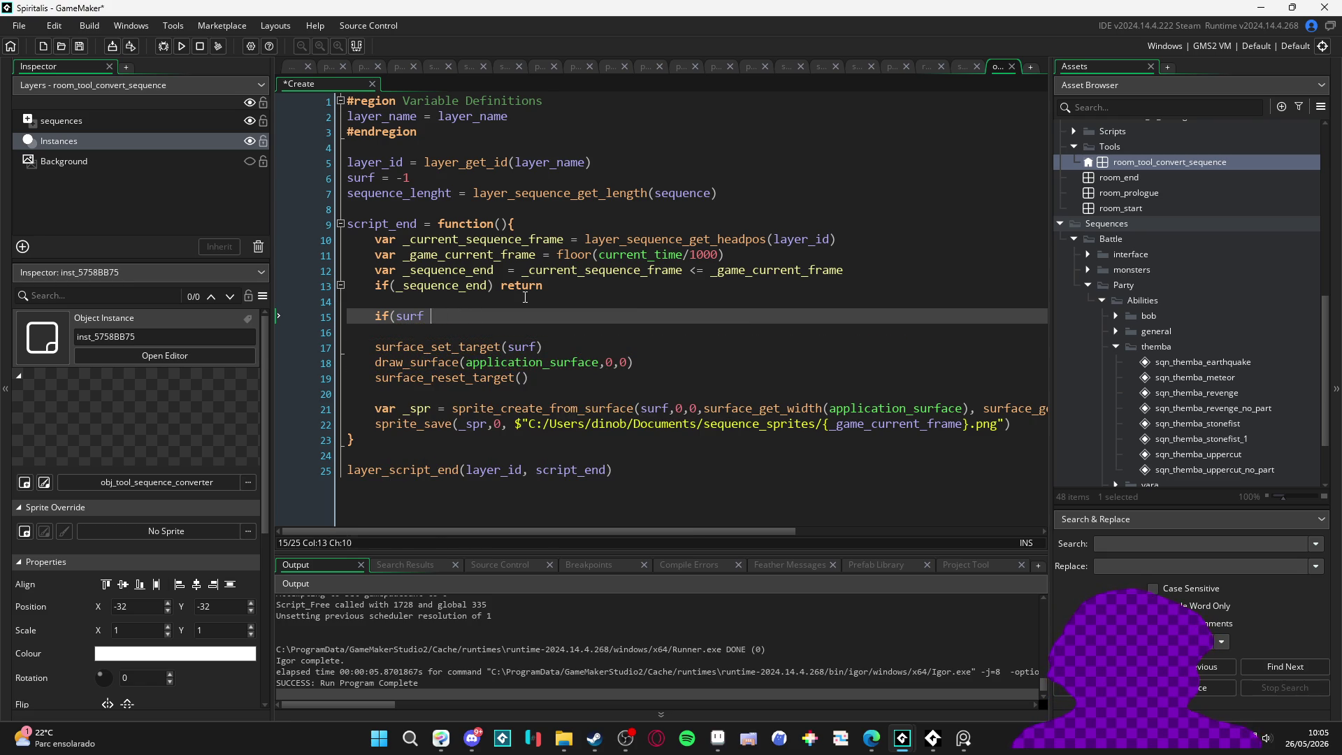
key(BackSpace)
text(ace_e)
key(Return)
key(ctrl+Left)
key(ctrl+Left)
text(!)
key(ctrl+Right)
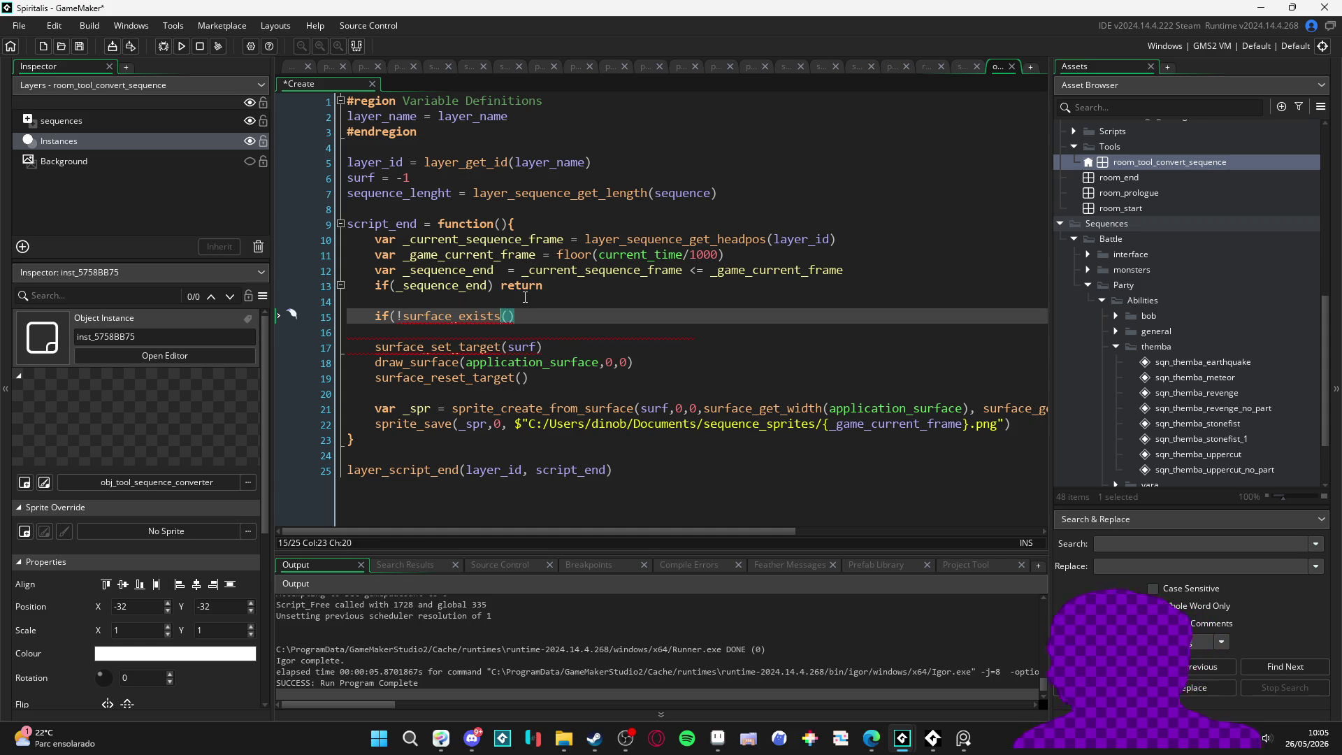
text(surf)){)
key(Return)
Step: Write surf = surface_create(room_width, room_height) and join it onto the if line without braces
text(surf)
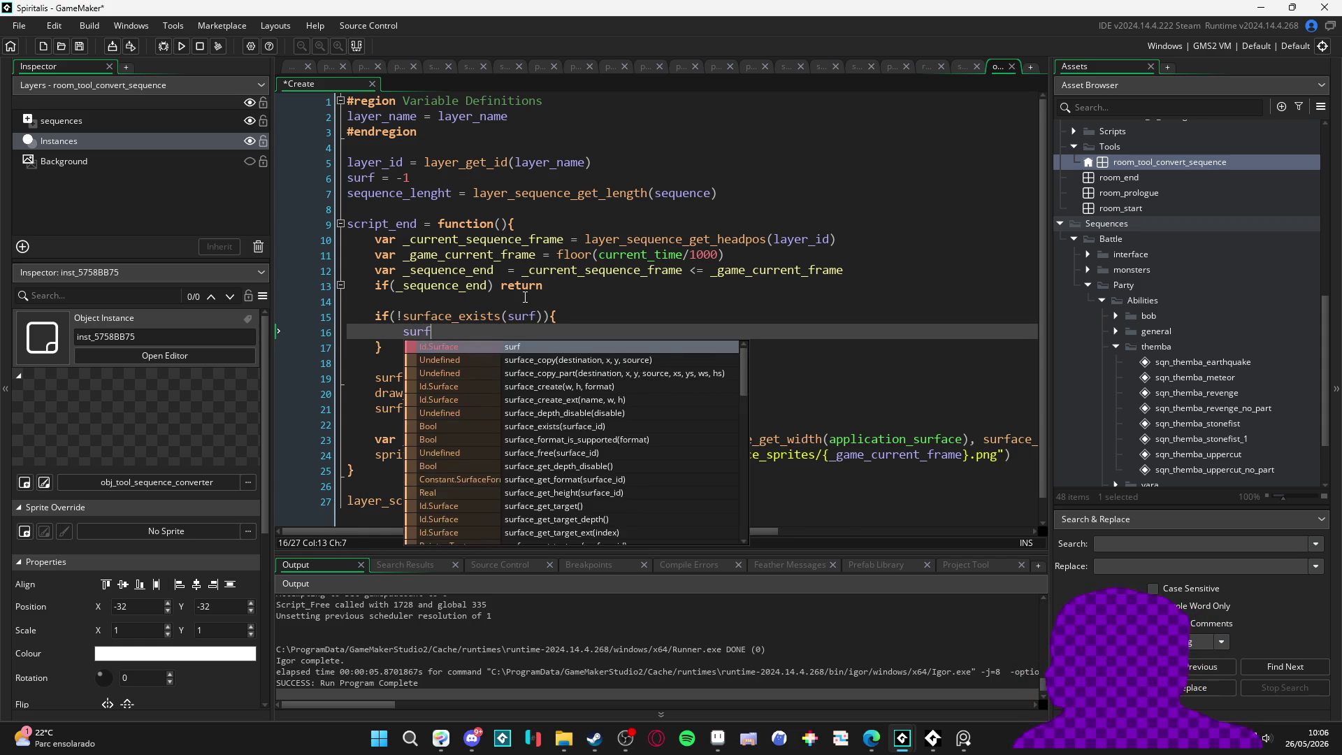
text( = surface)
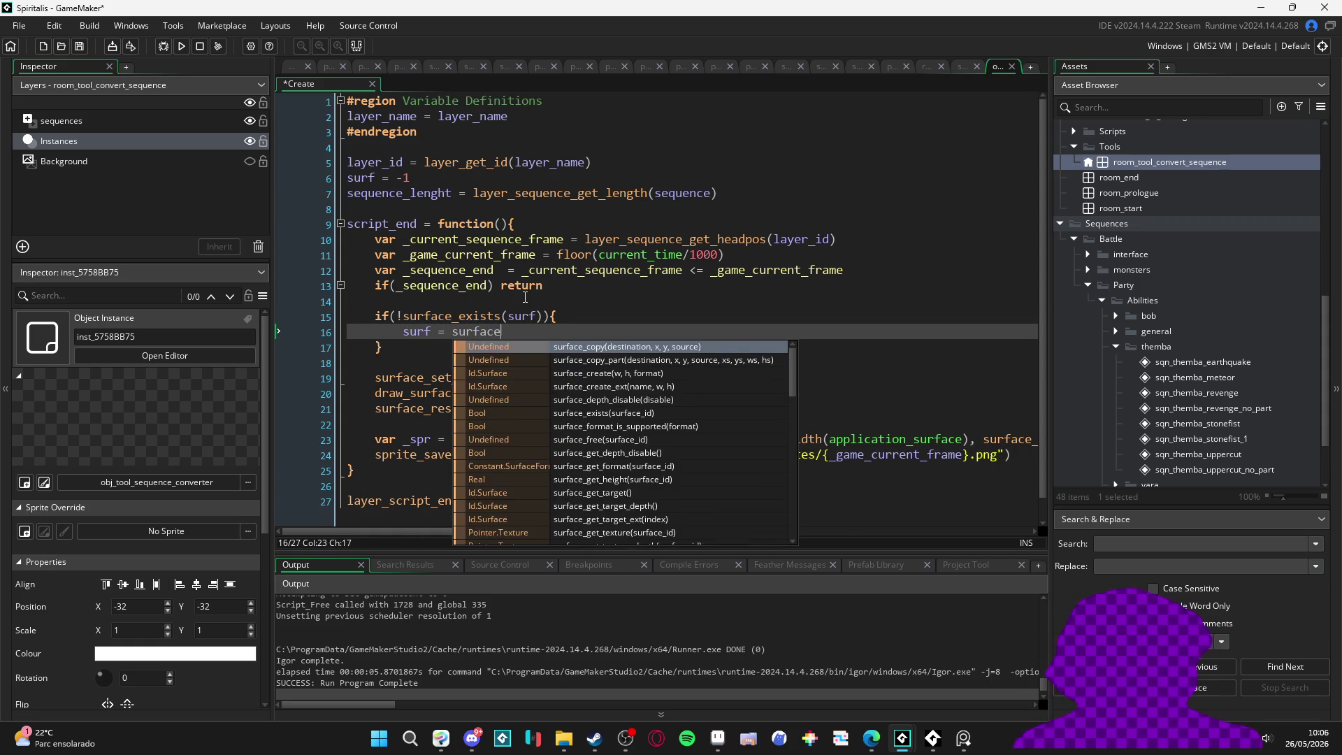
text(_crea)
key(Return)
text(room_width, ro)
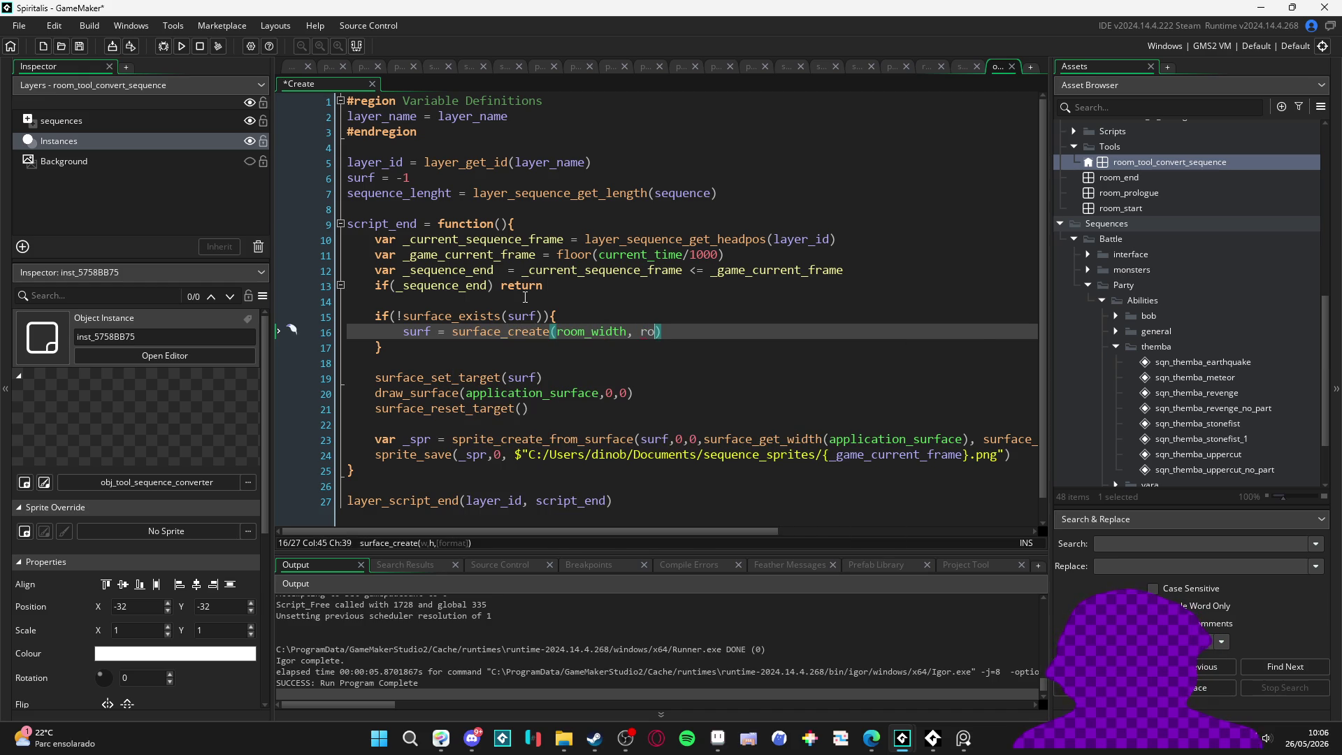
text(om_height,)
key(BackSpace)
click(412, 333)
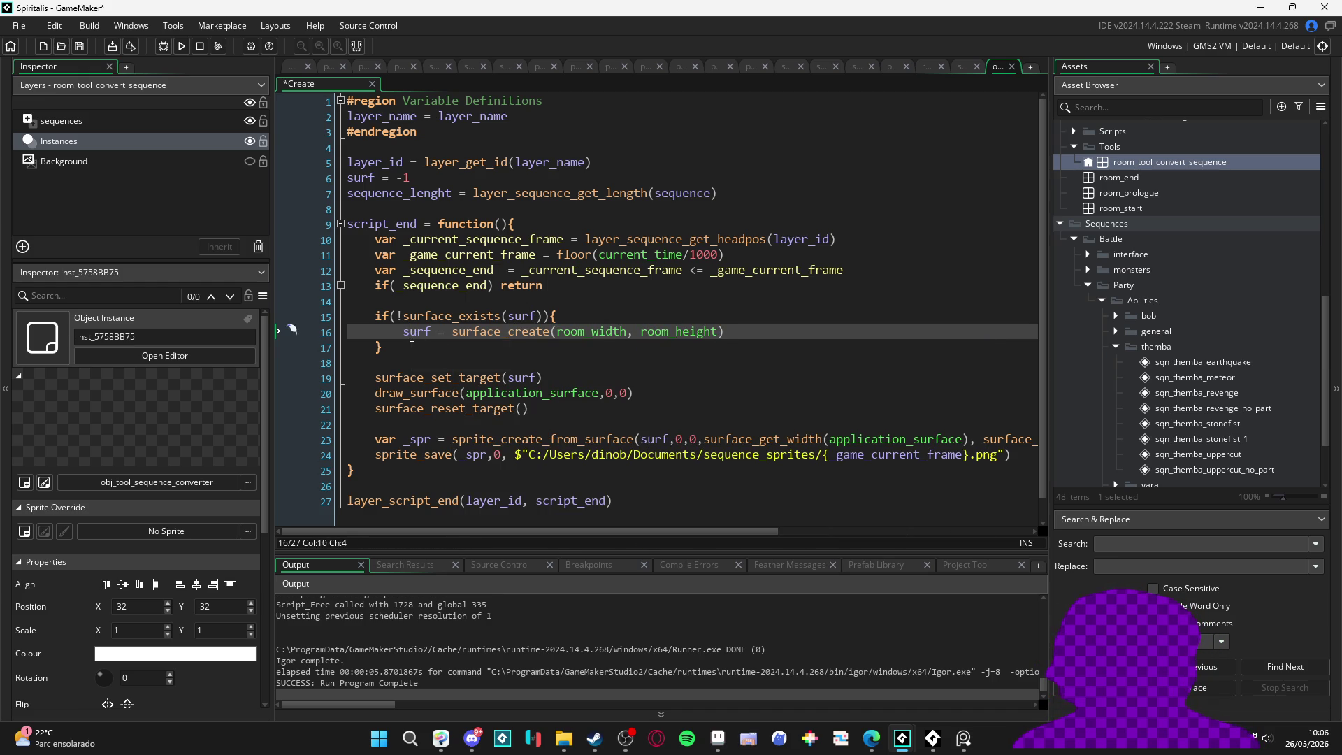
key(End)
key(shift+Home)
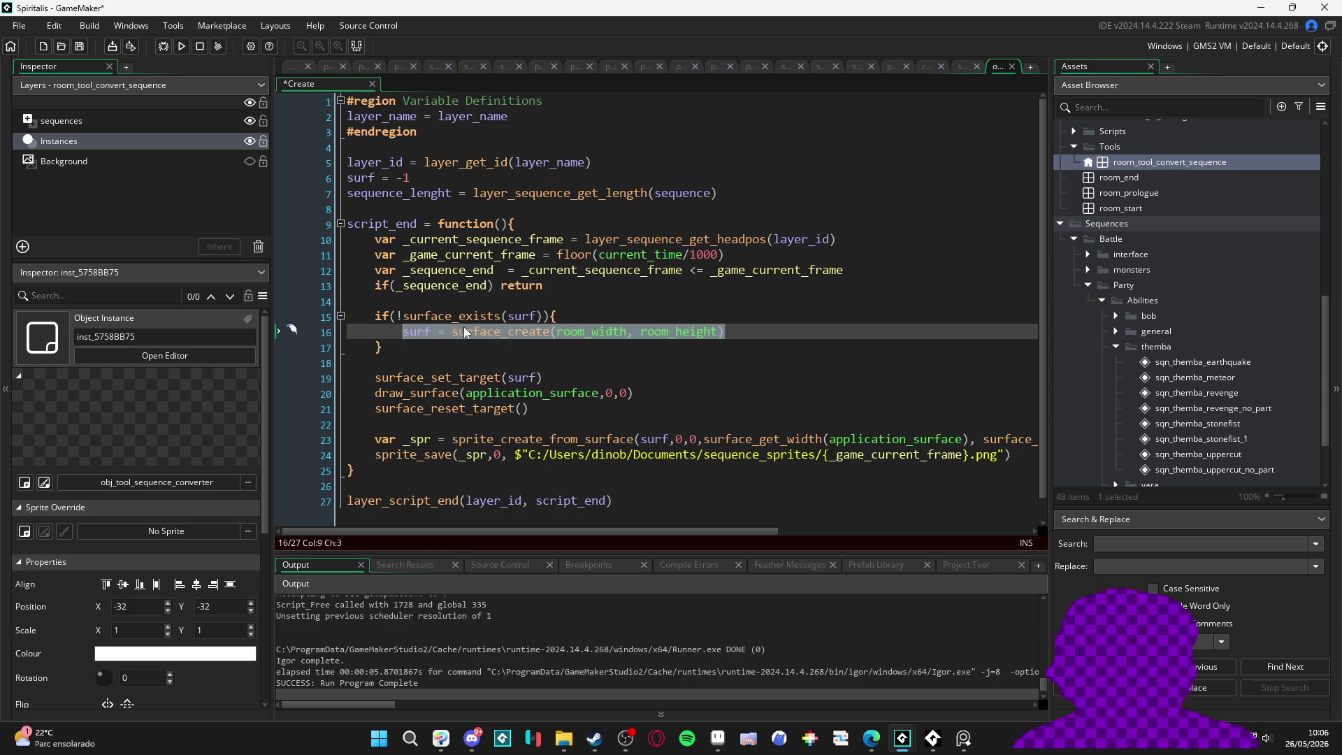
key(ctrl+x)
key(Up)
key(End)
key(BackSpace)
key(ctrl+v)
Step: Fix the spacing after the if condition, save, and delete the leftover empty lines
click(403, 347)
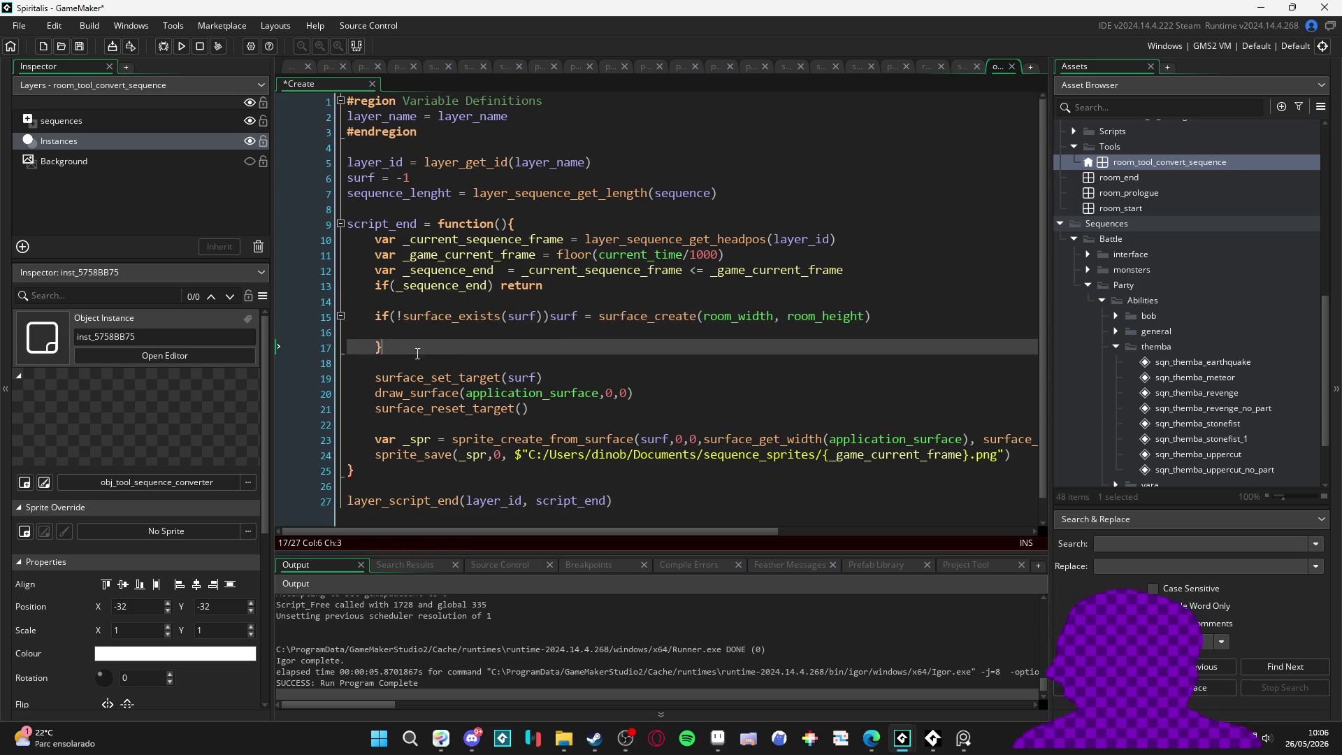
click(551, 317)
click(917, 311)
key(ctrl+s)
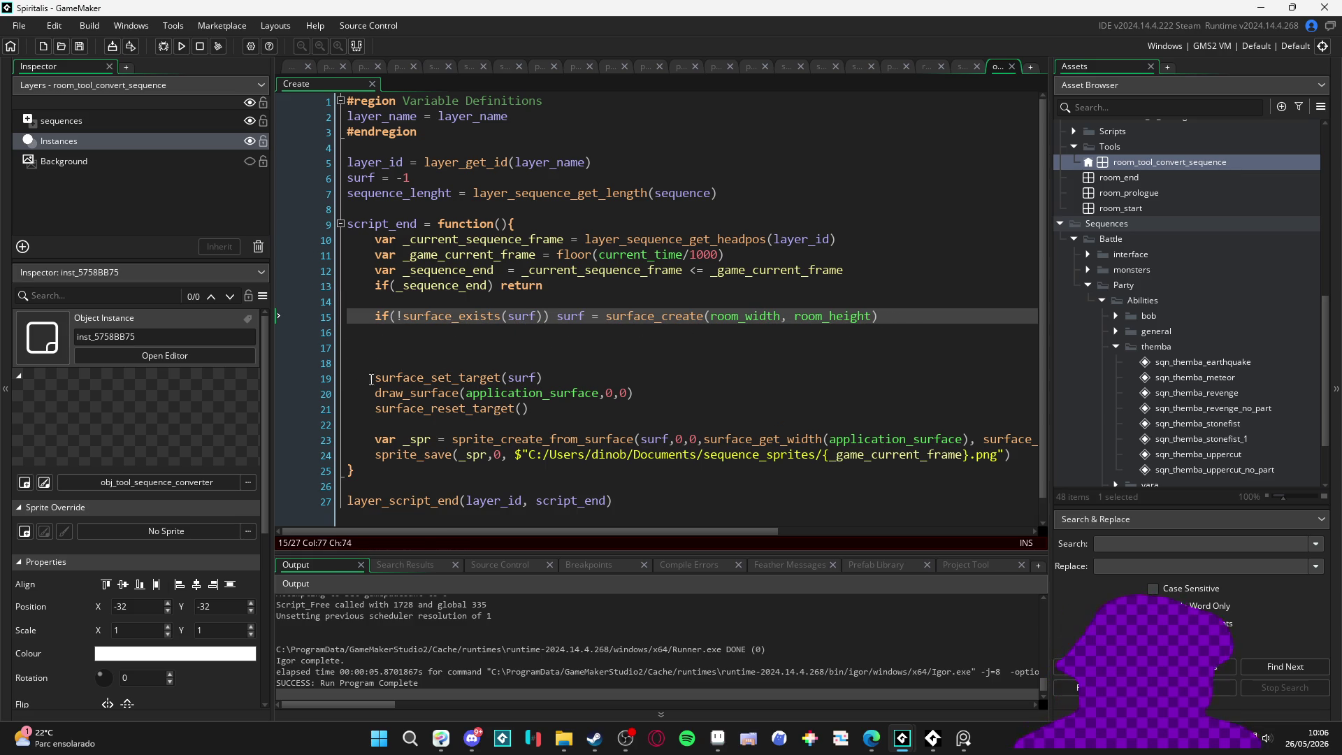
click(399, 378)
click(399, 347)
key(Delete)
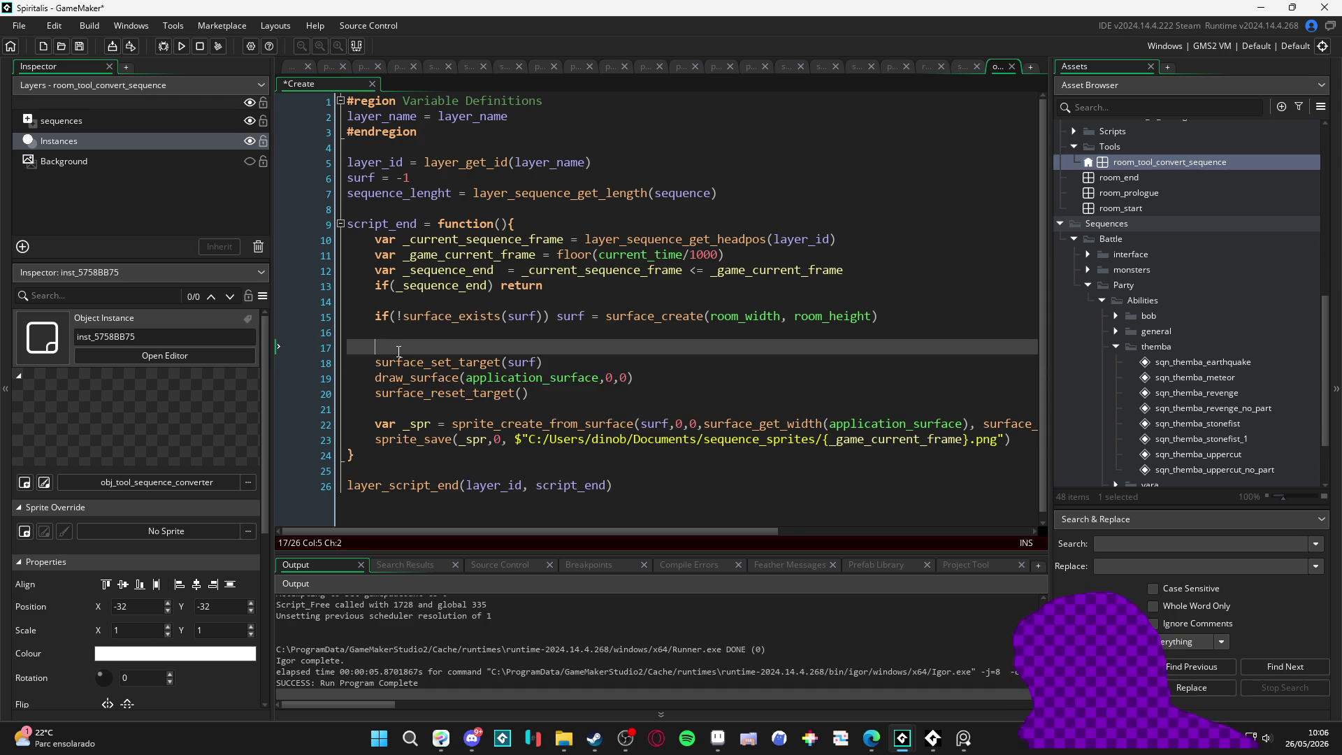
key(BackSpace)
key(BackSpace)
click(565, 408)
Step: Save and run the Spiritalis game with F5, then close its window
key(F5)
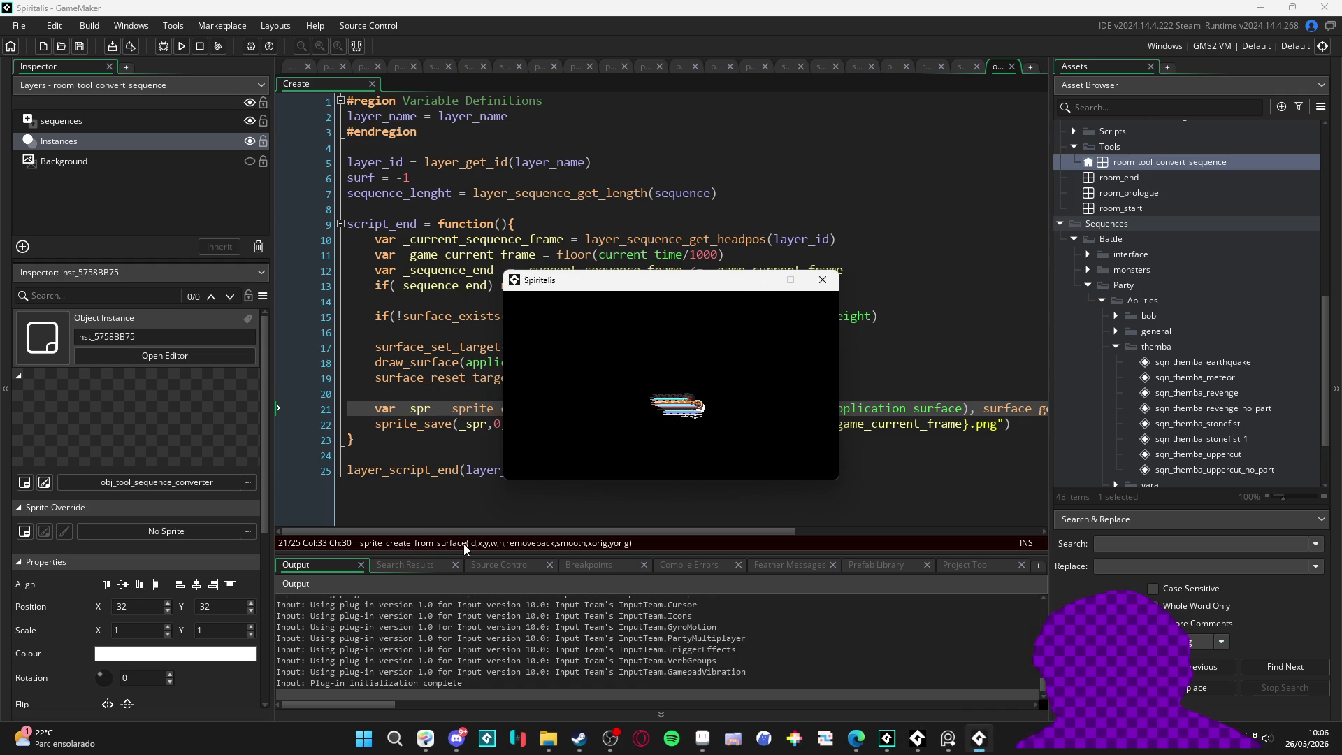
click(825, 282)
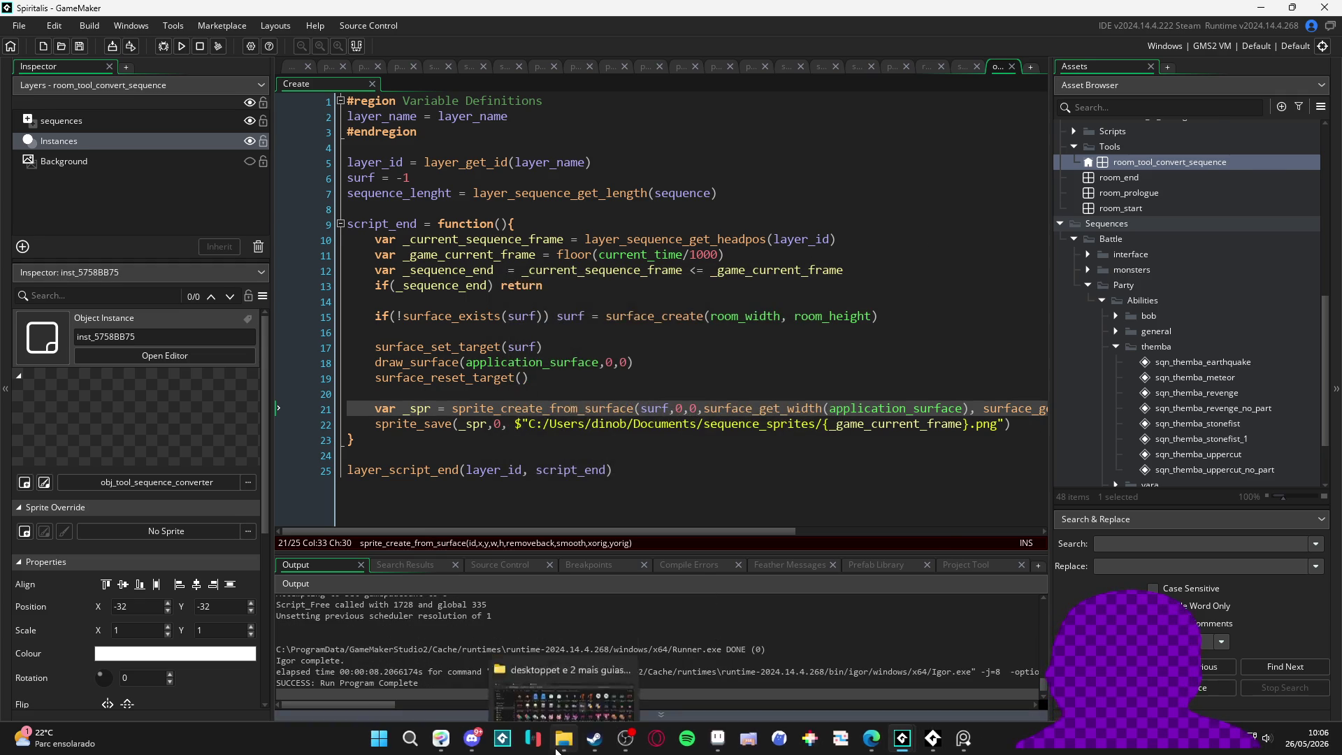
click(558, 743)
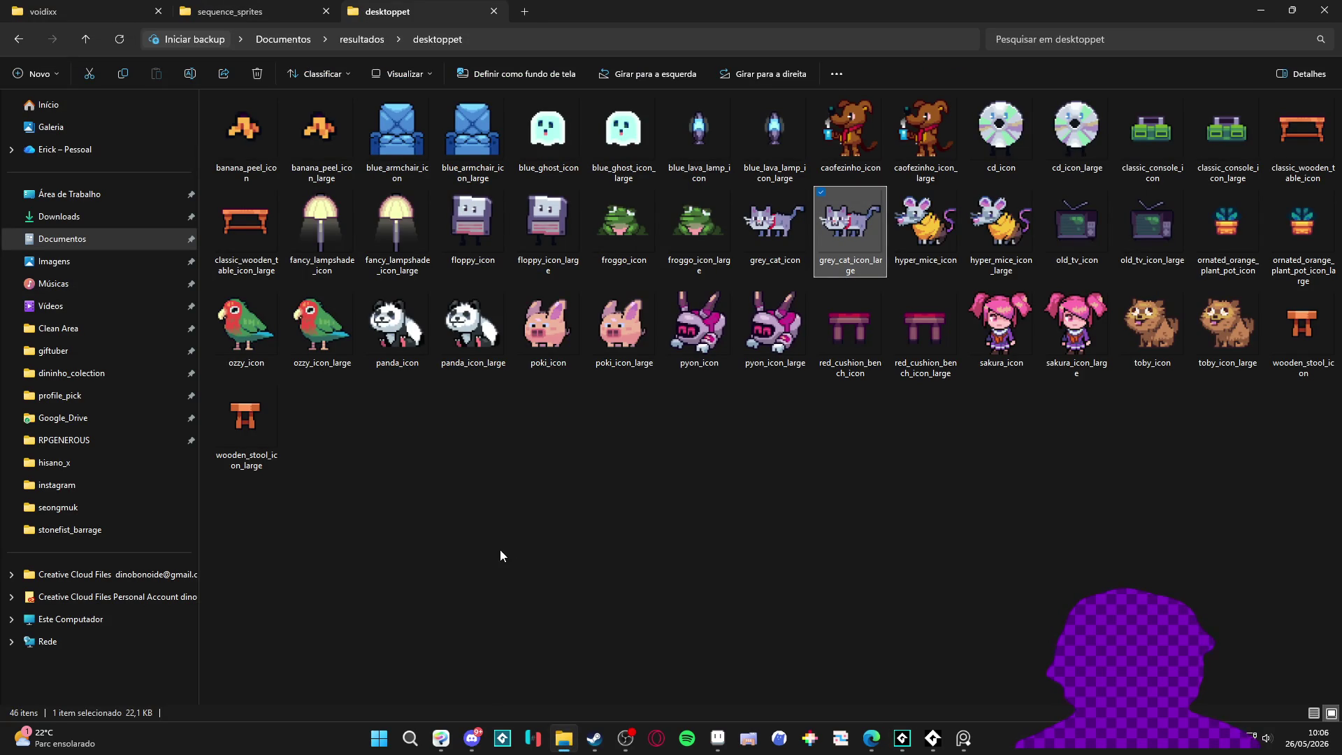
click(277, 17)
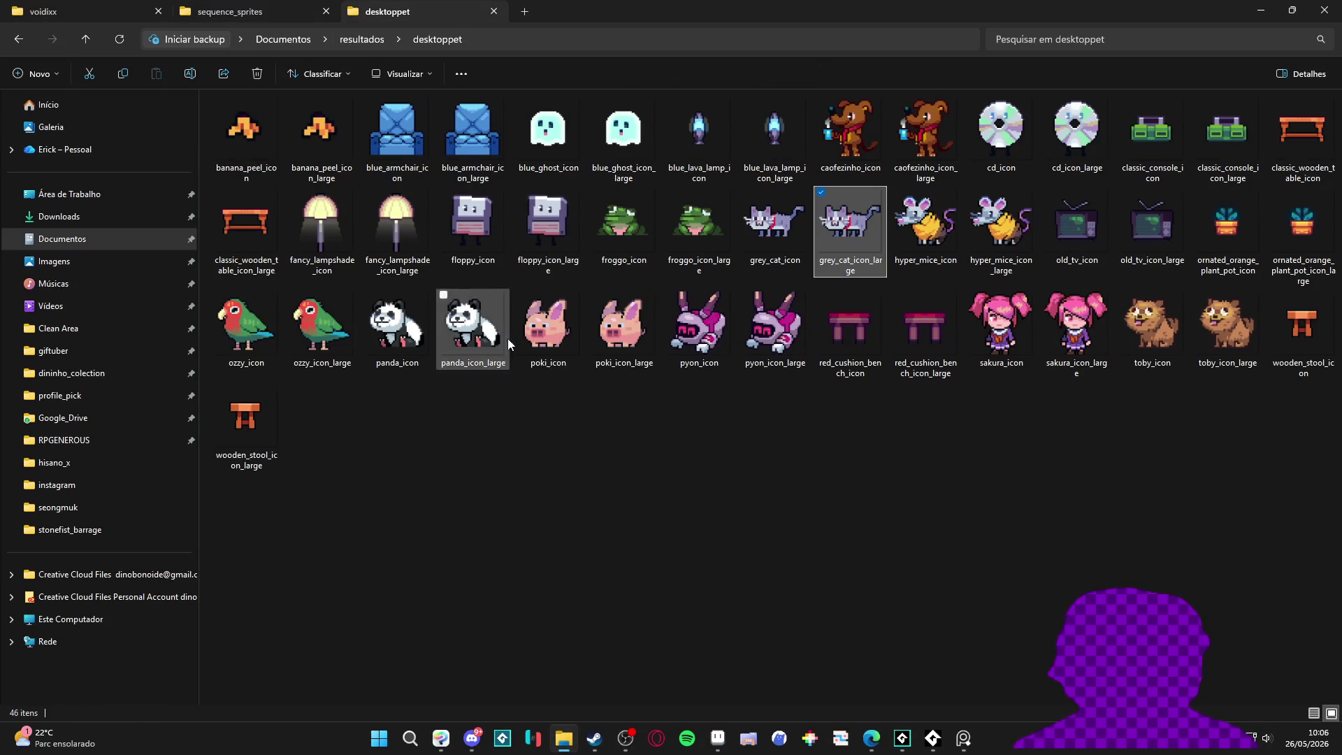
click(1260, 10)
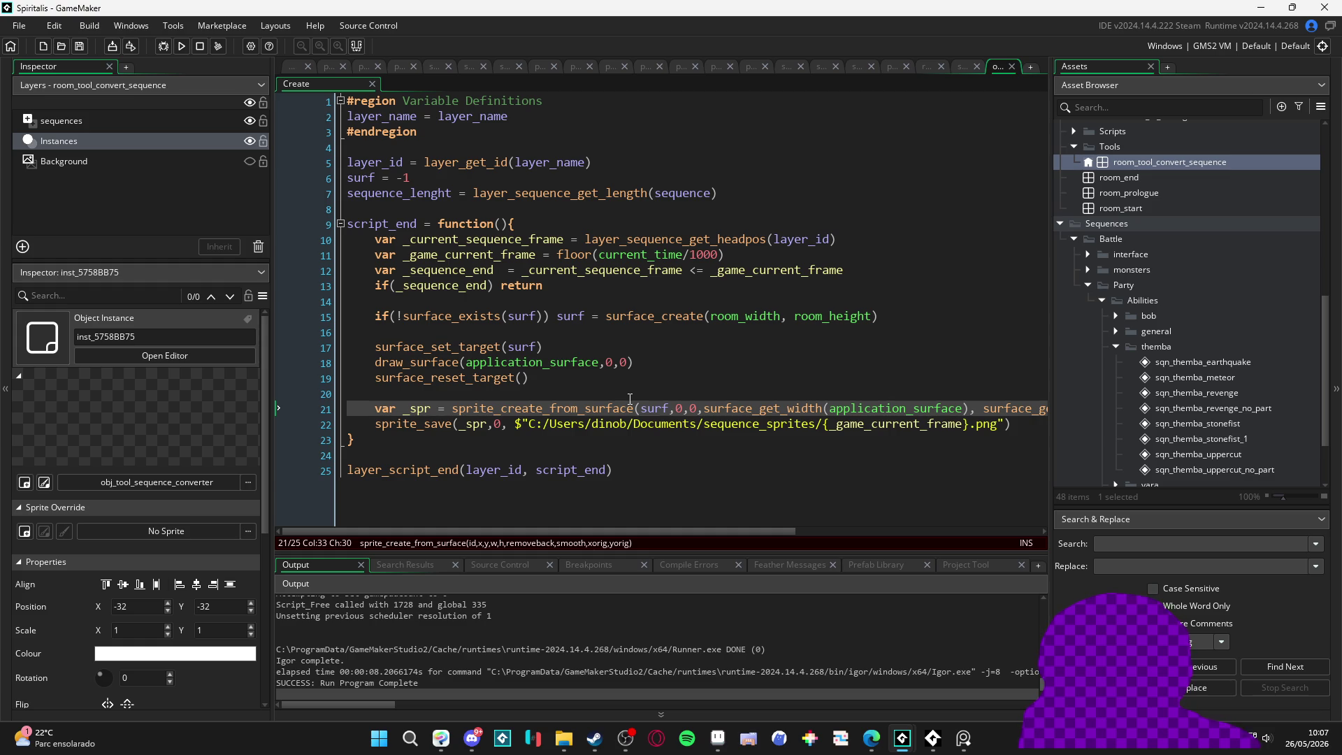
Step: Rename saved frames to frame_{_game_current_frame}.png and test-run the game
click(825, 423)
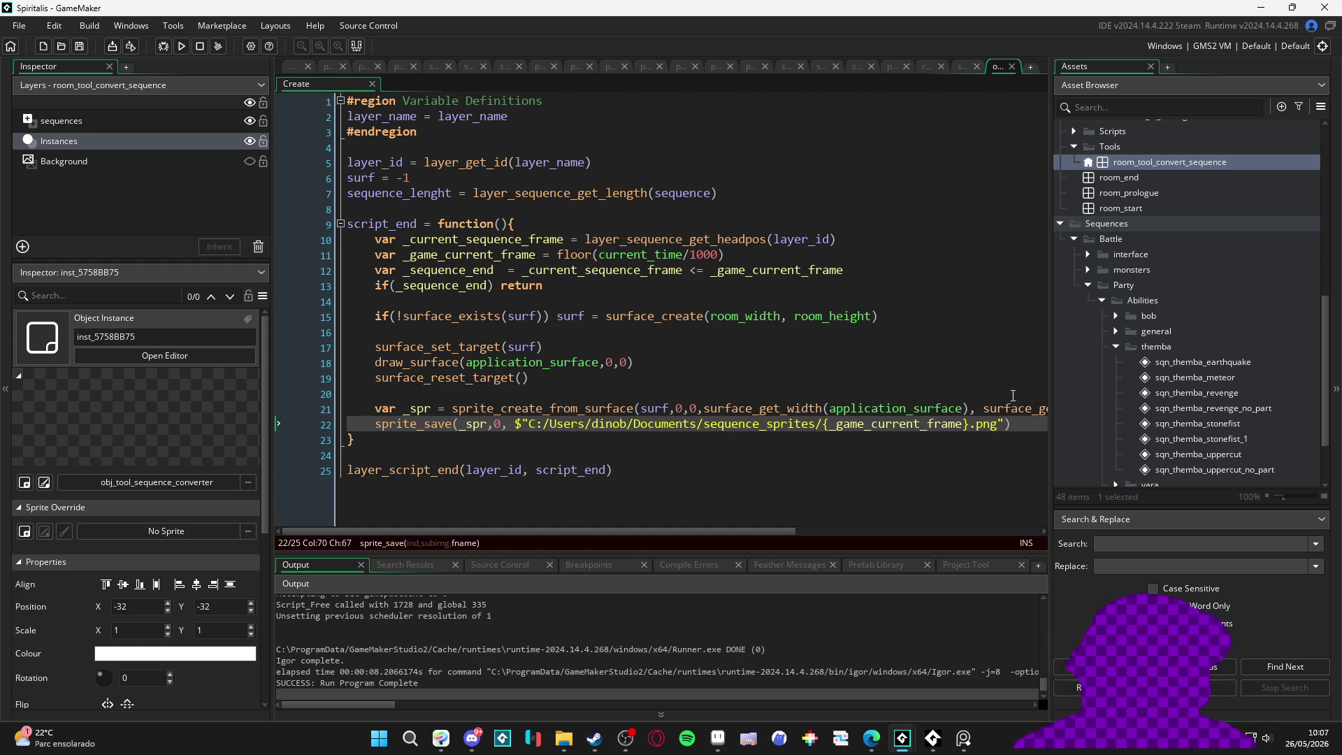
text(frame_)
click(891, 408)
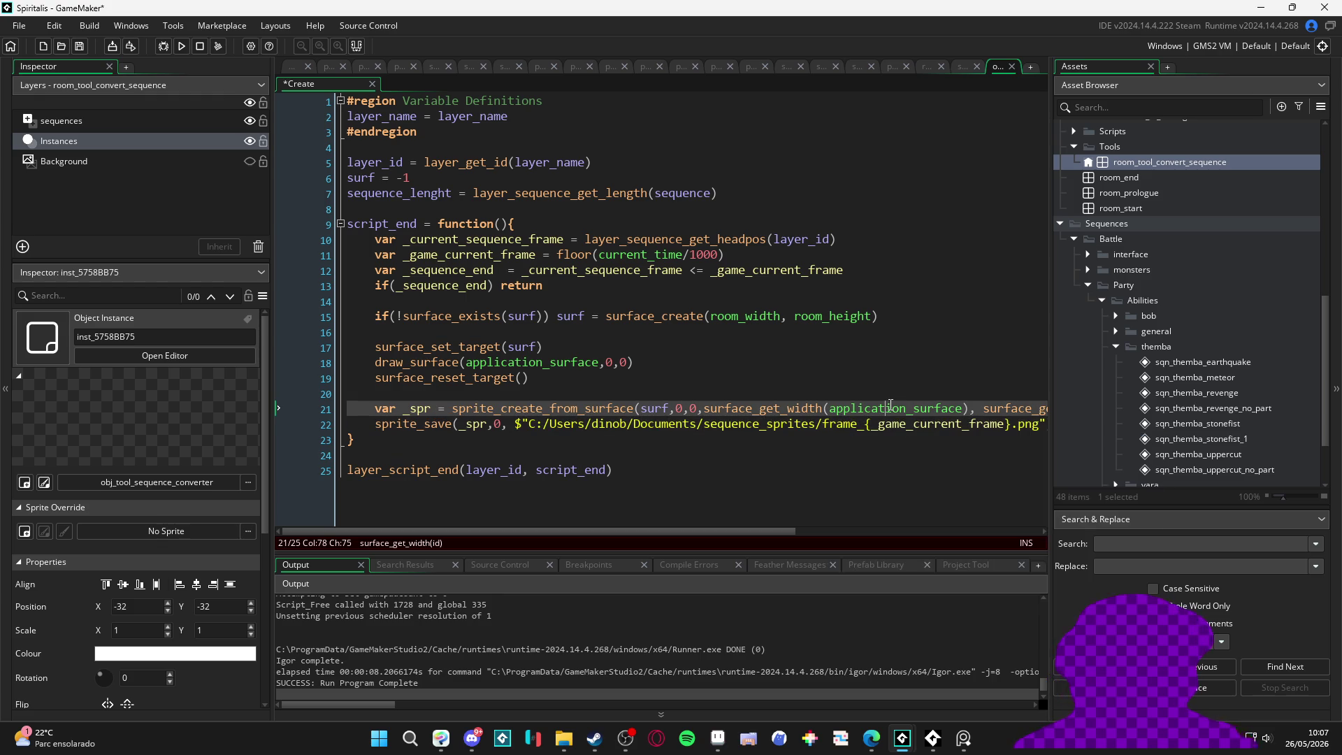
key(F5)
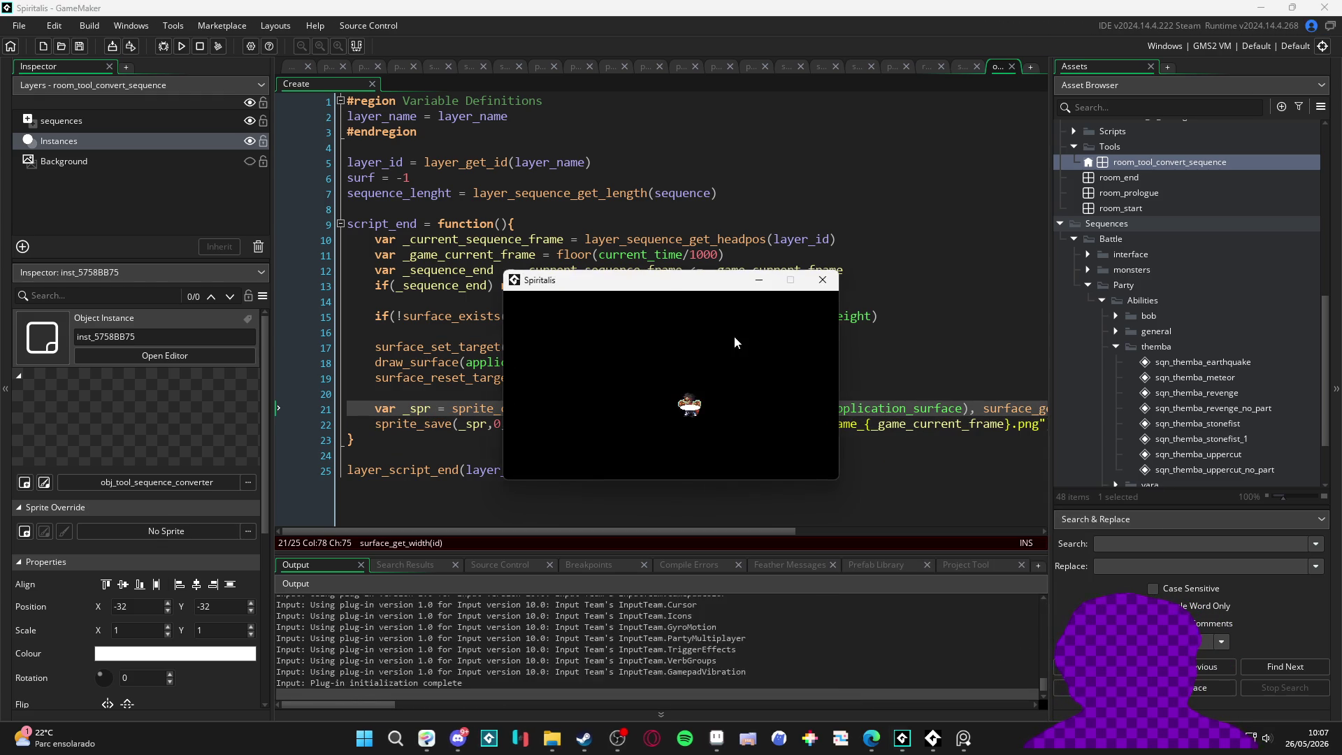
click(822, 280)
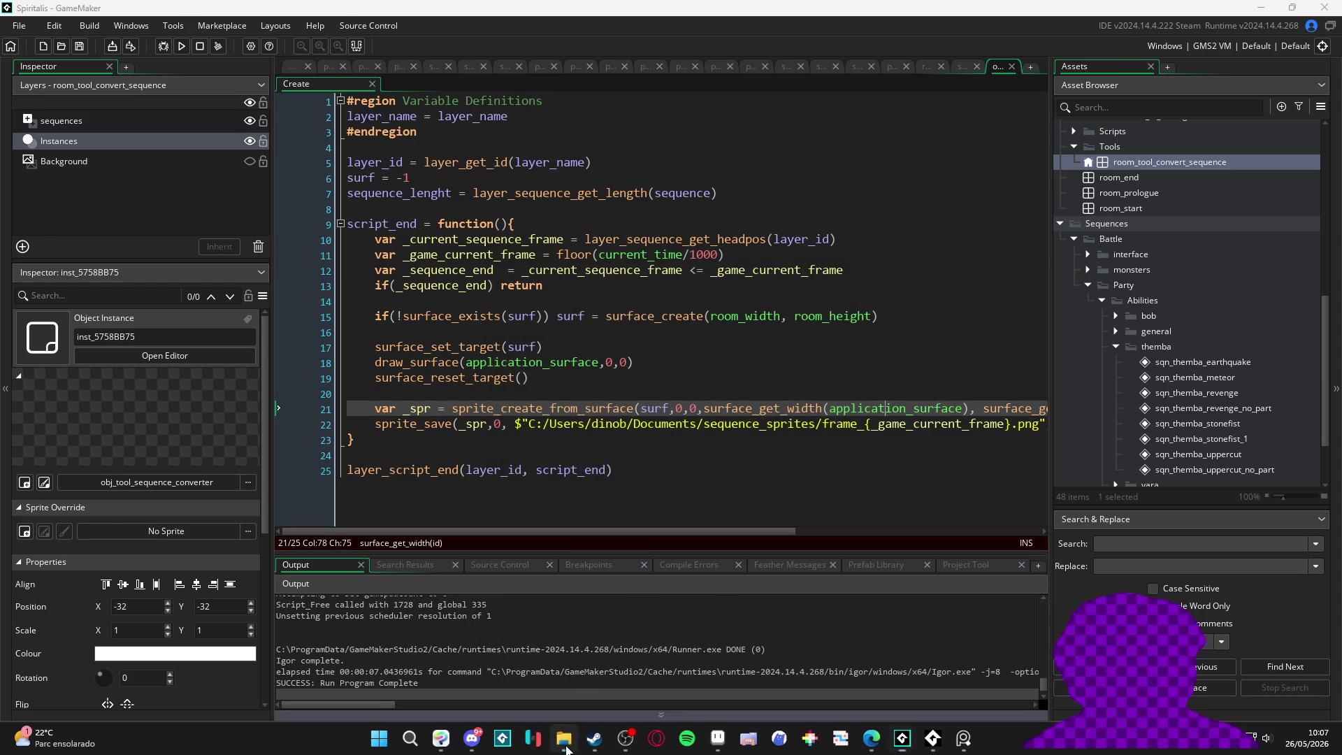
click(565, 746)
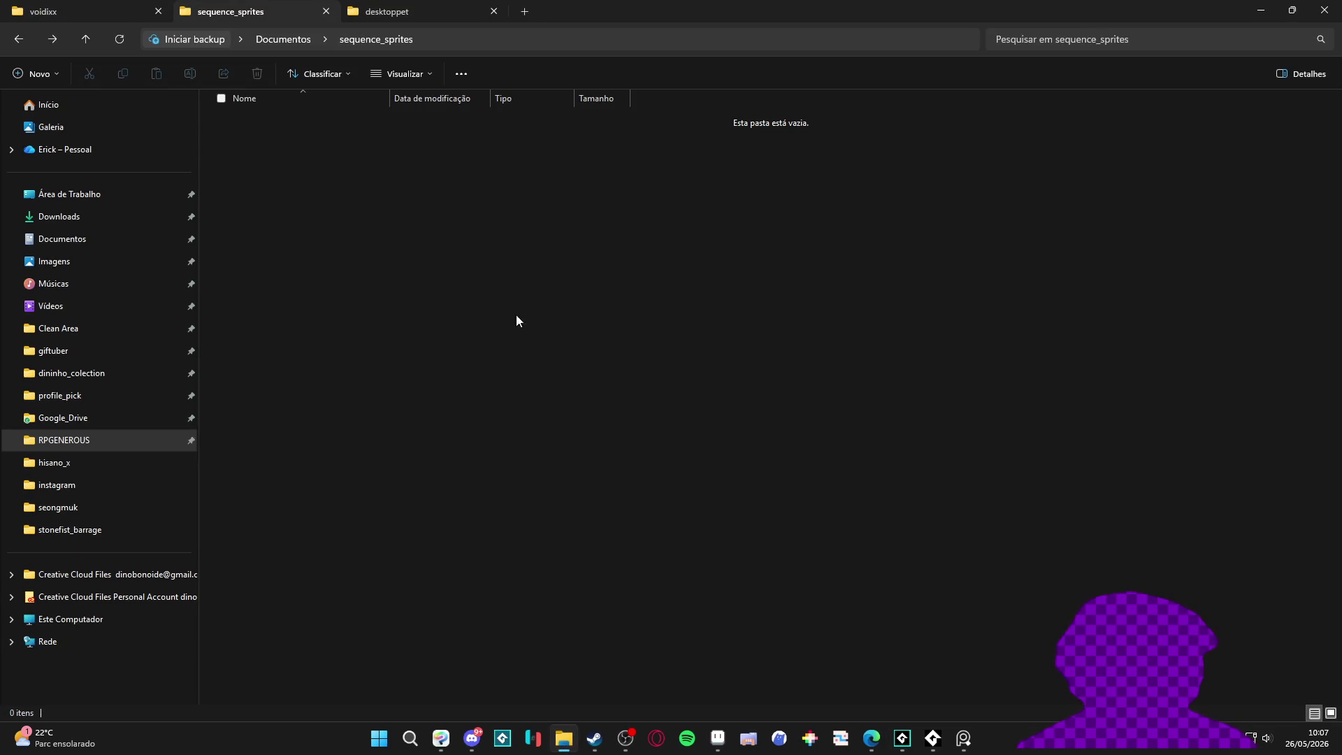
click(389, 11)
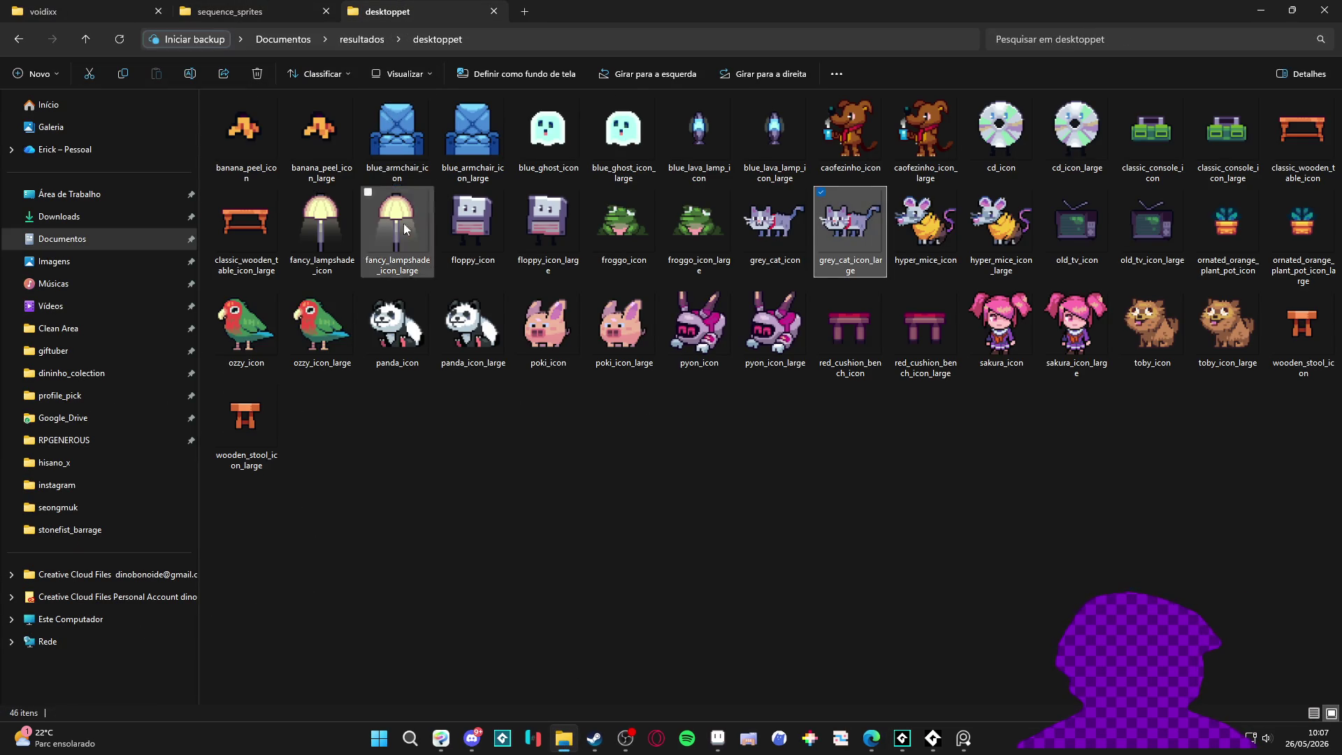
click(317, 6)
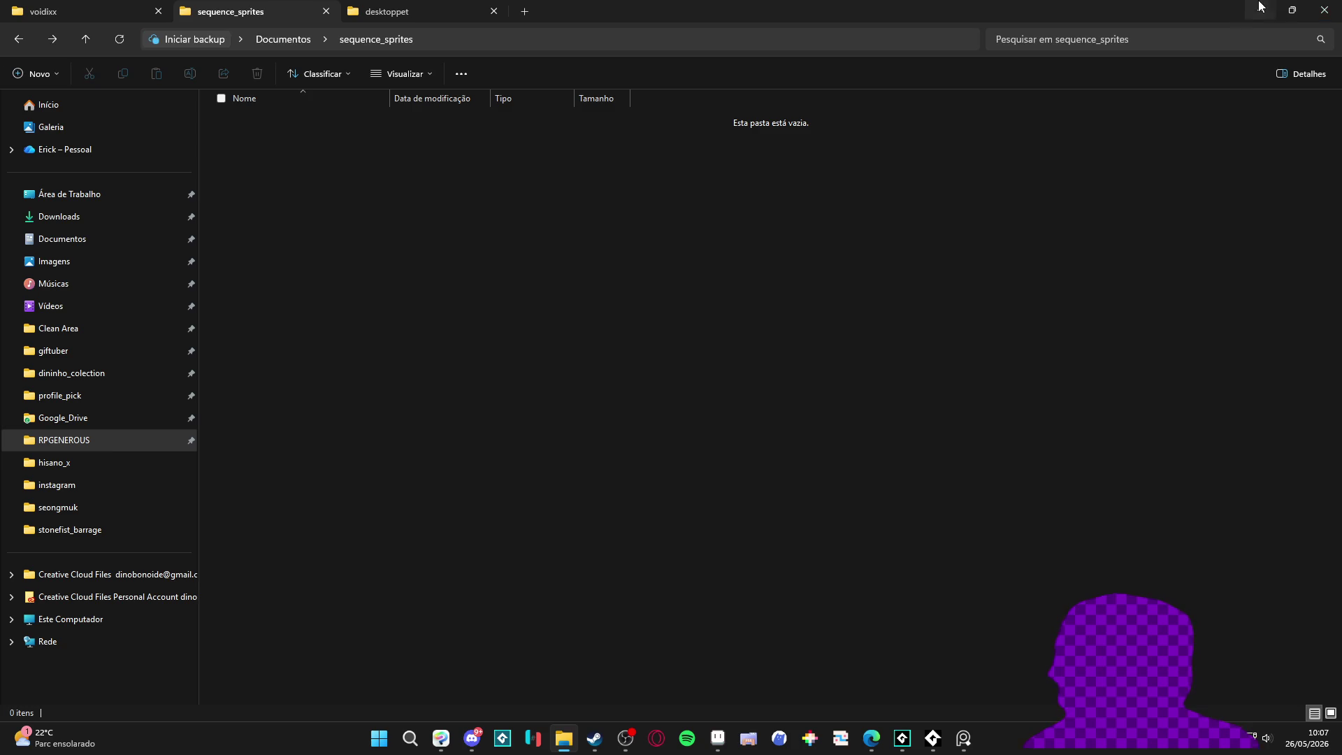
click(1261, 10)
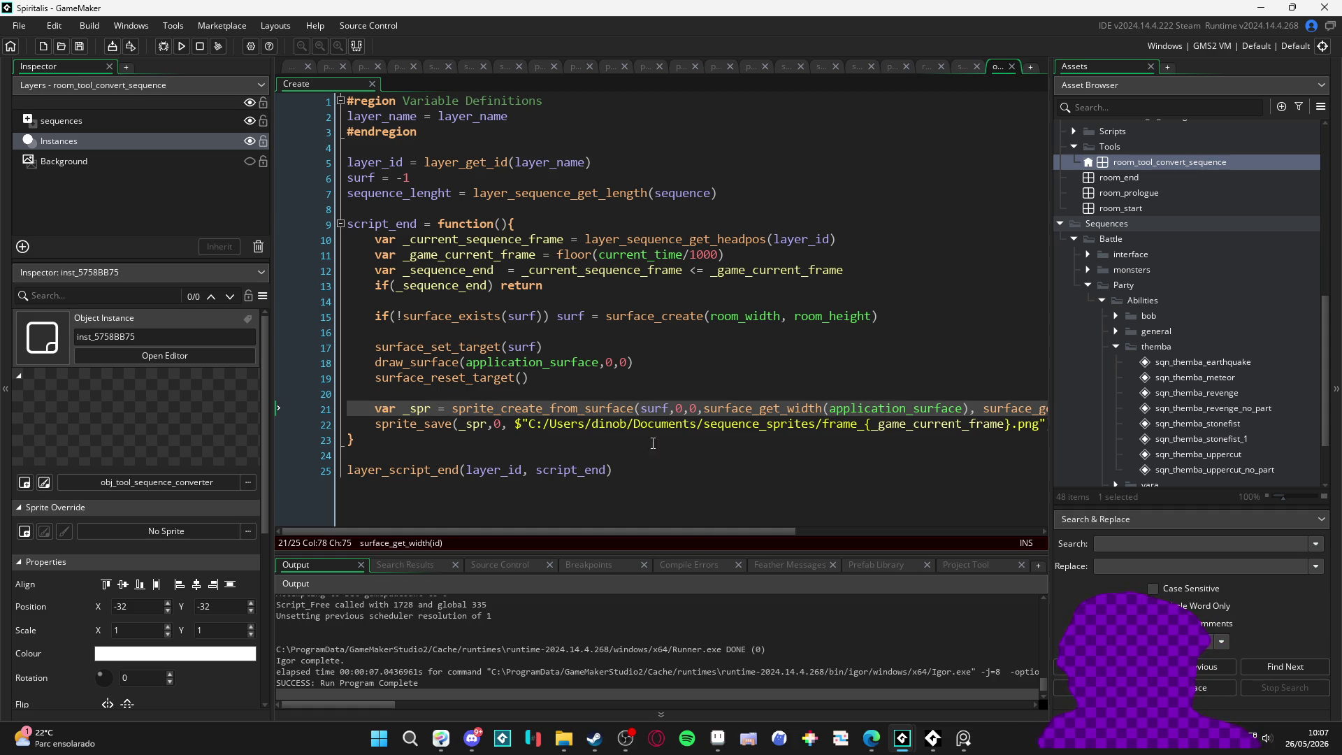
click(472, 362)
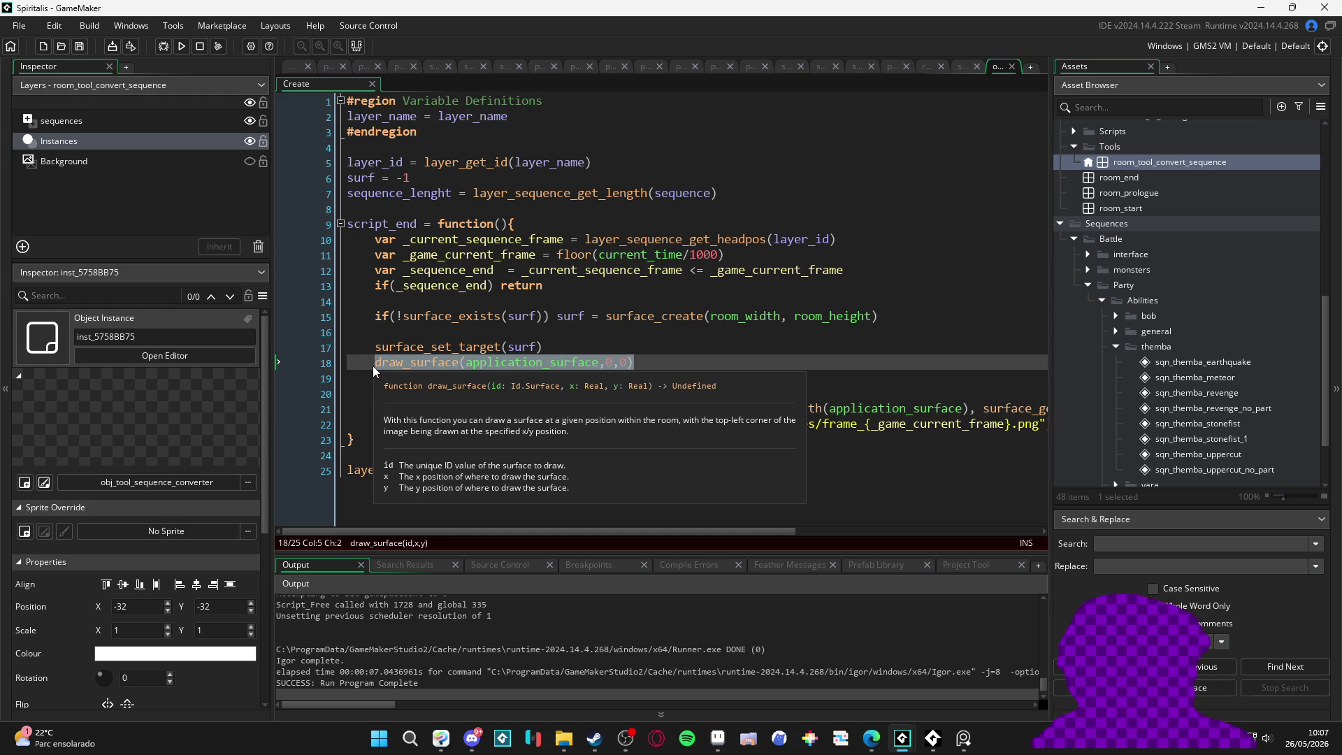
click(438, 424)
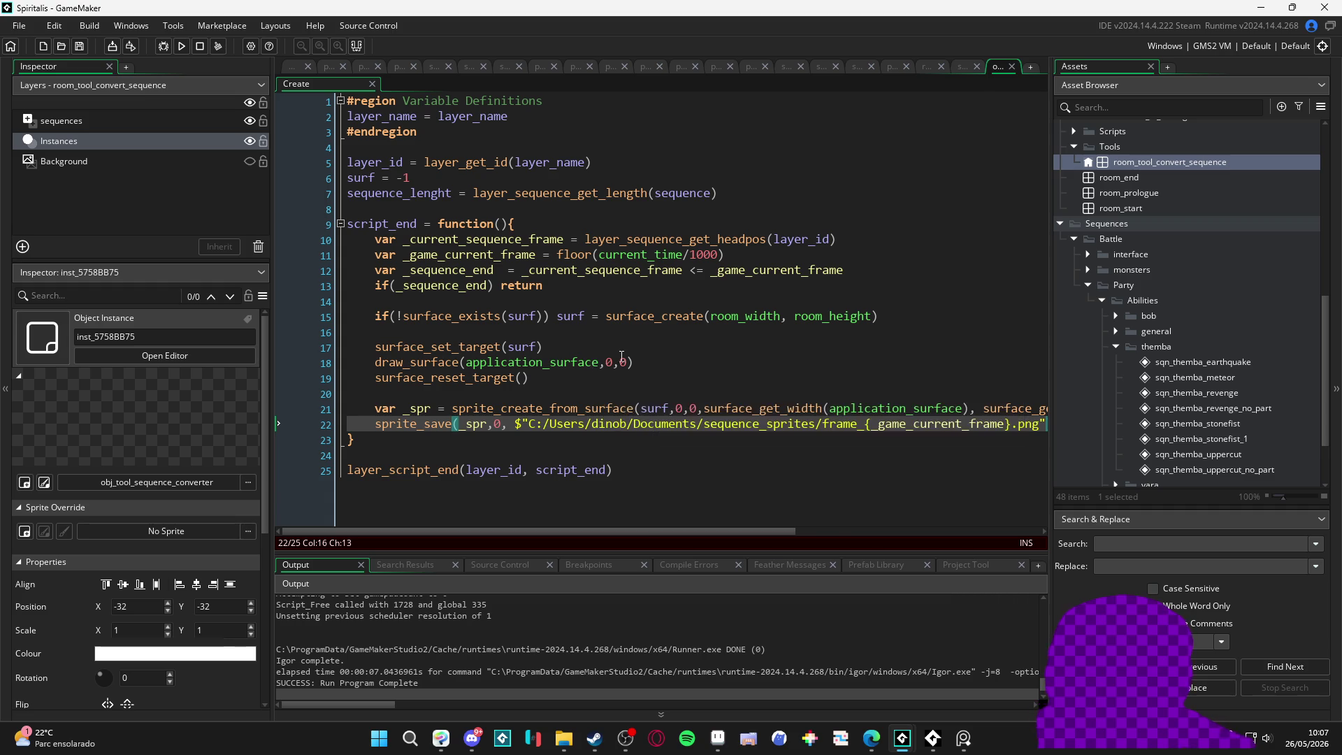
click(564, 363)
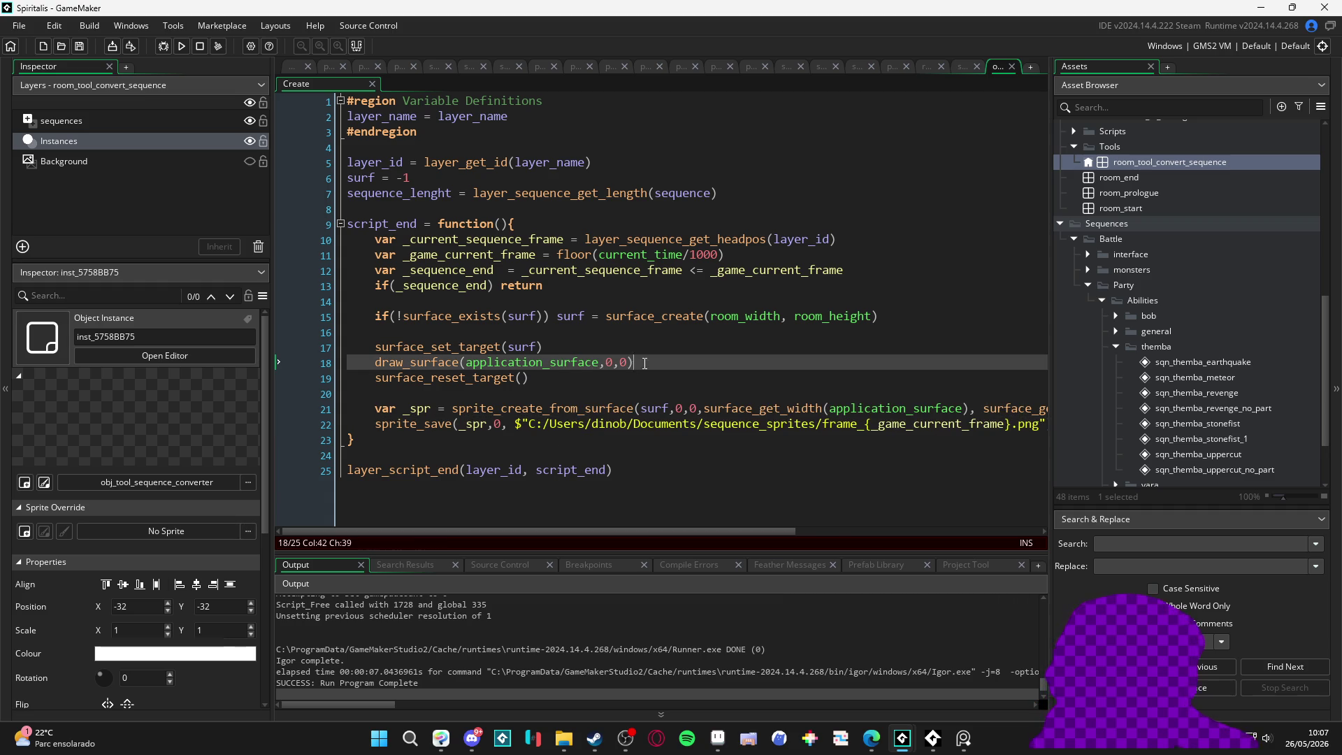
drag(644, 363, 375, 362)
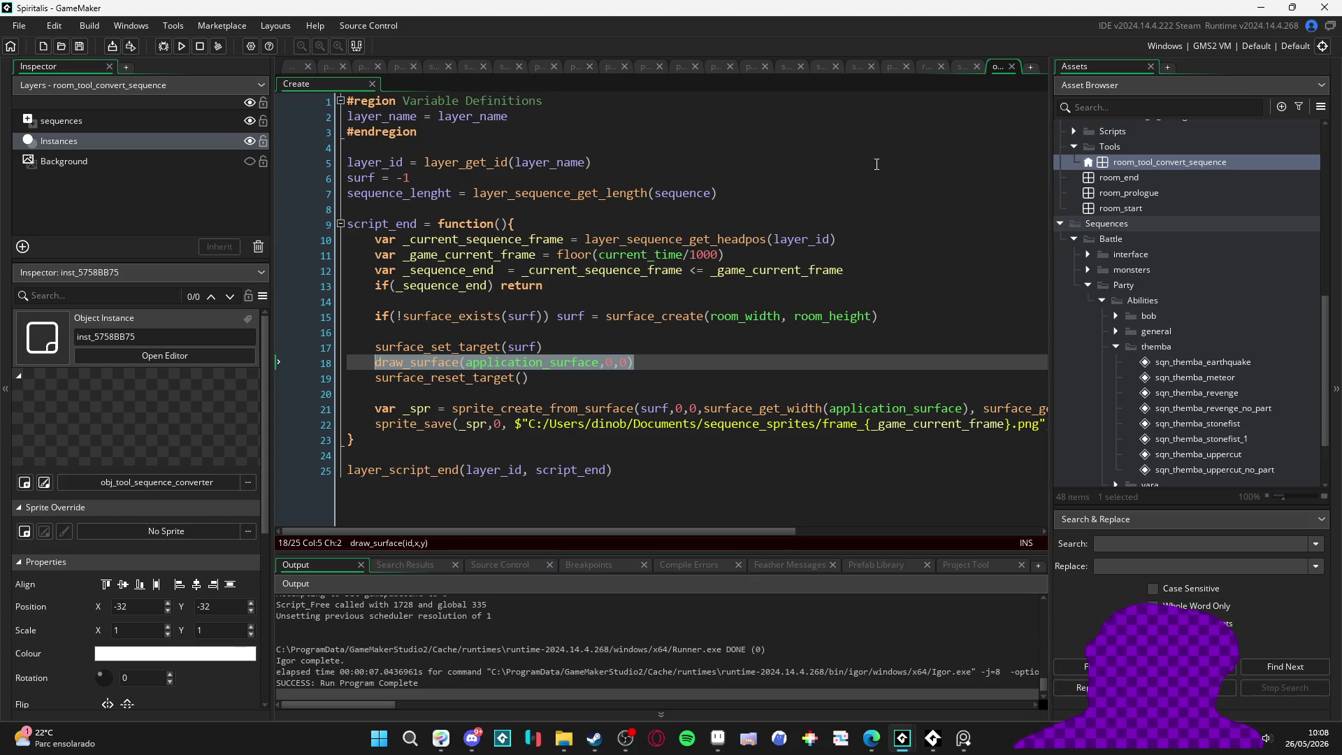
key(alt+Tab)
key(alt+Tab)
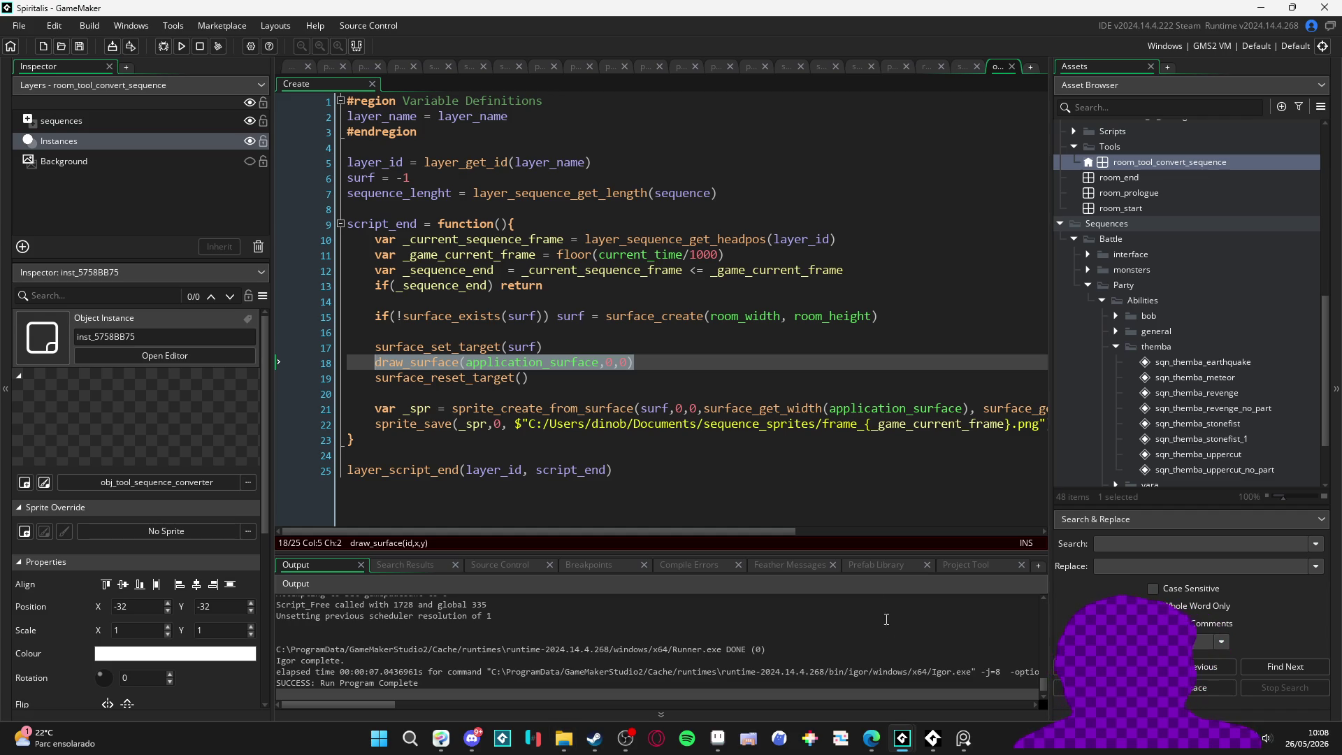
mouse_move(925, 721)
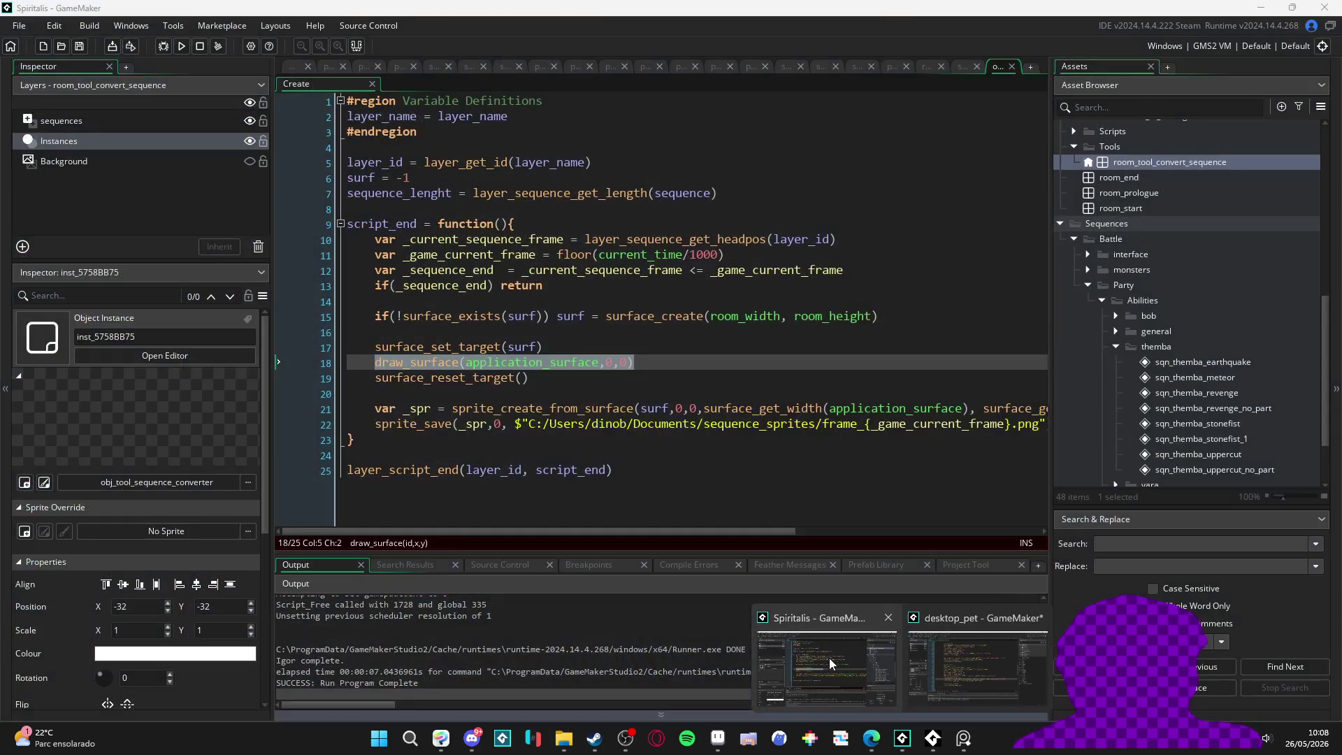
Step: Bring the desktop_pet GameMaker project window to the front from the taskbar
click(829, 657)
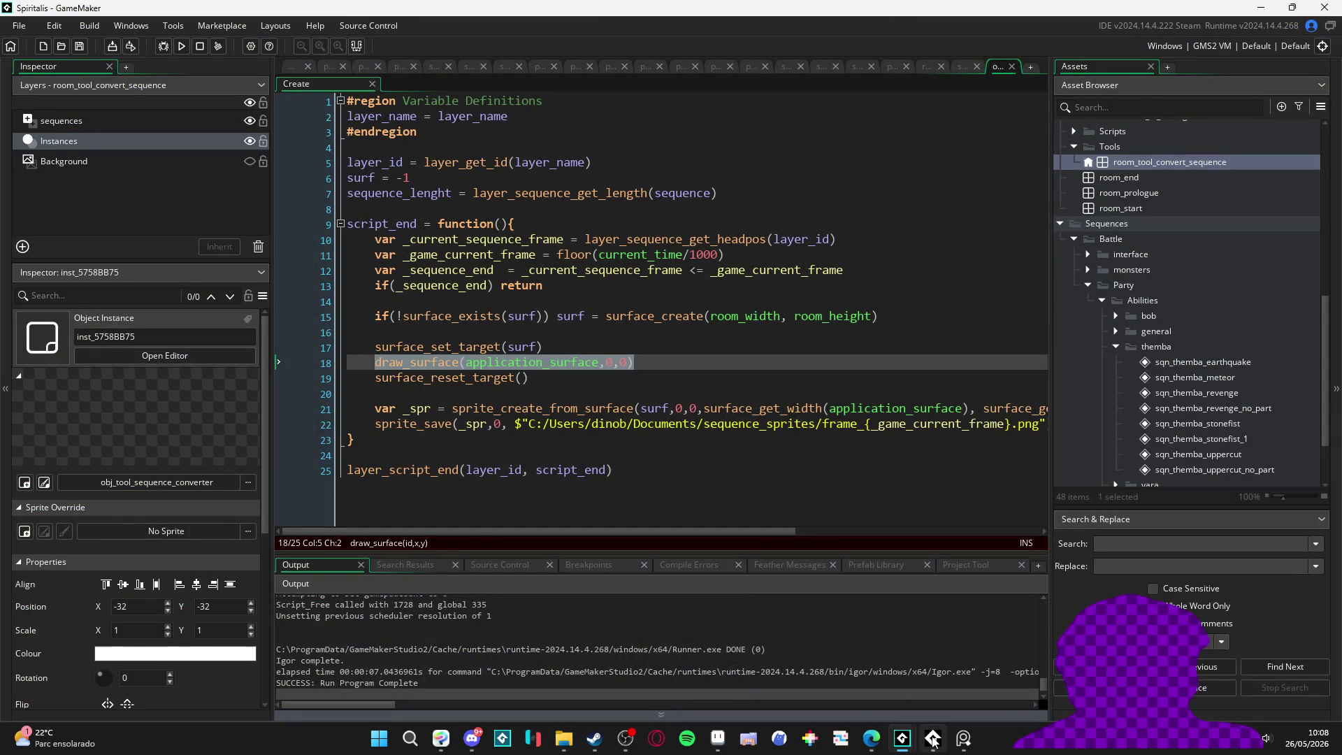
mouse_move(922, 712)
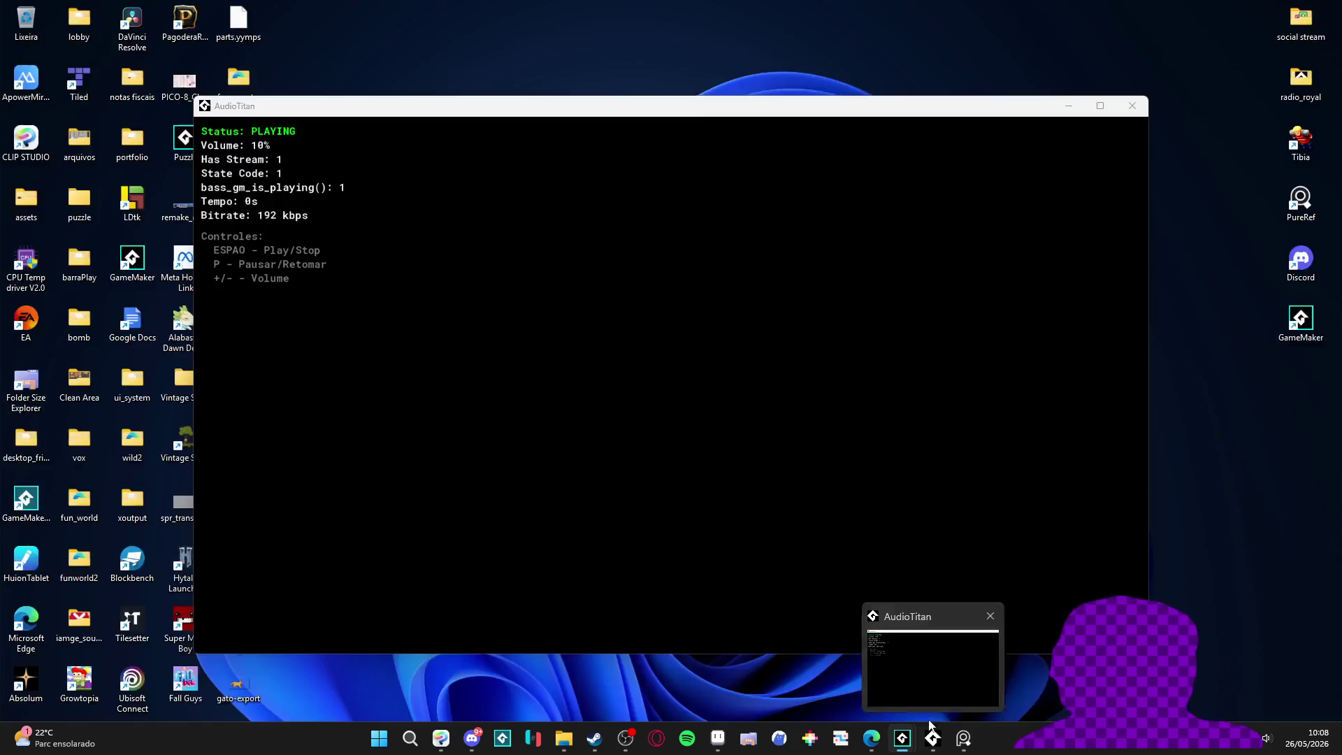
mouse_move(872, 739)
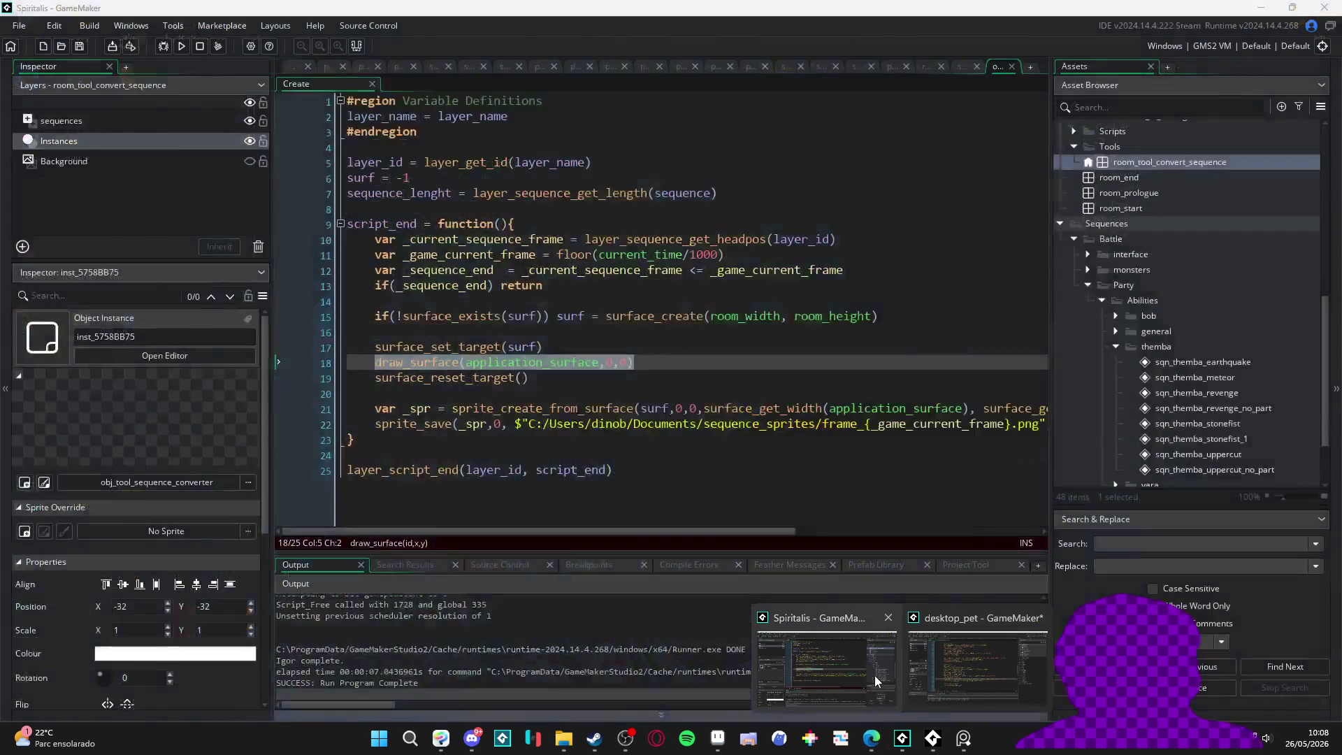
click(944, 671)
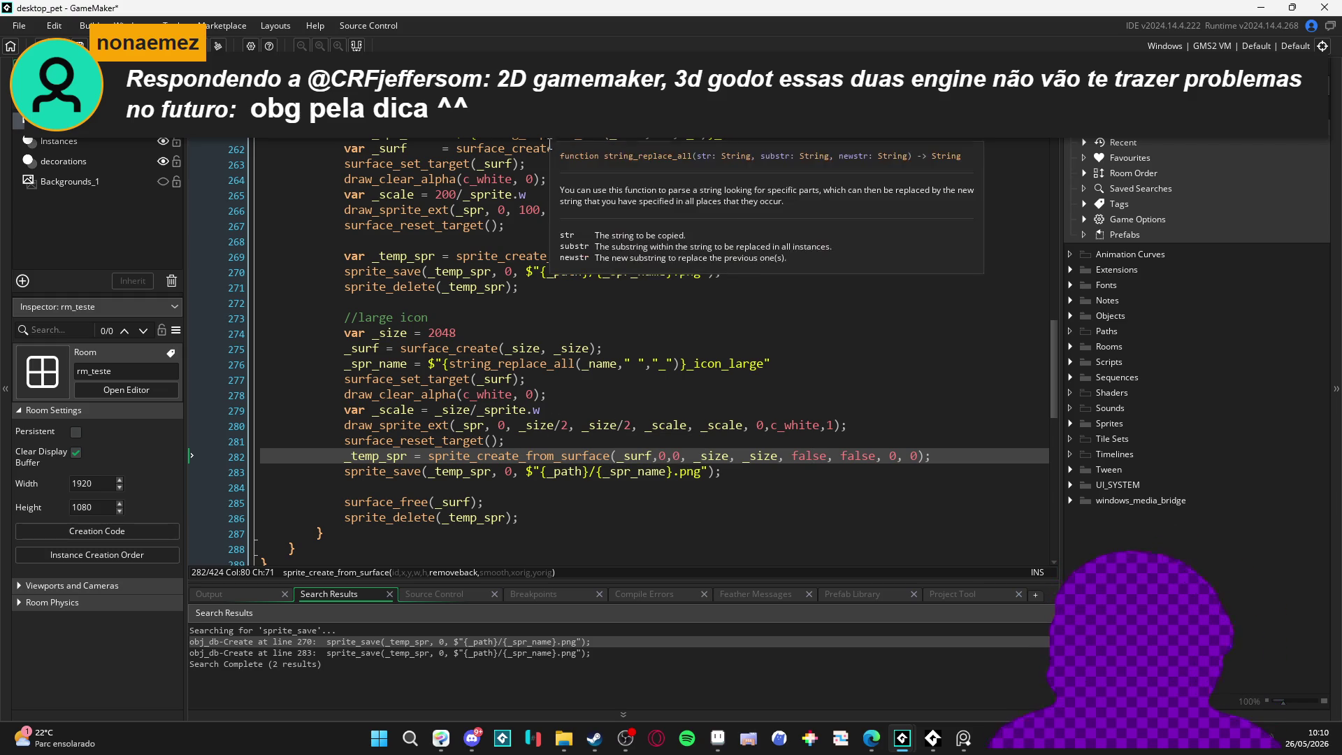
click(640, 456)
scroll(521, 413, up, 4)
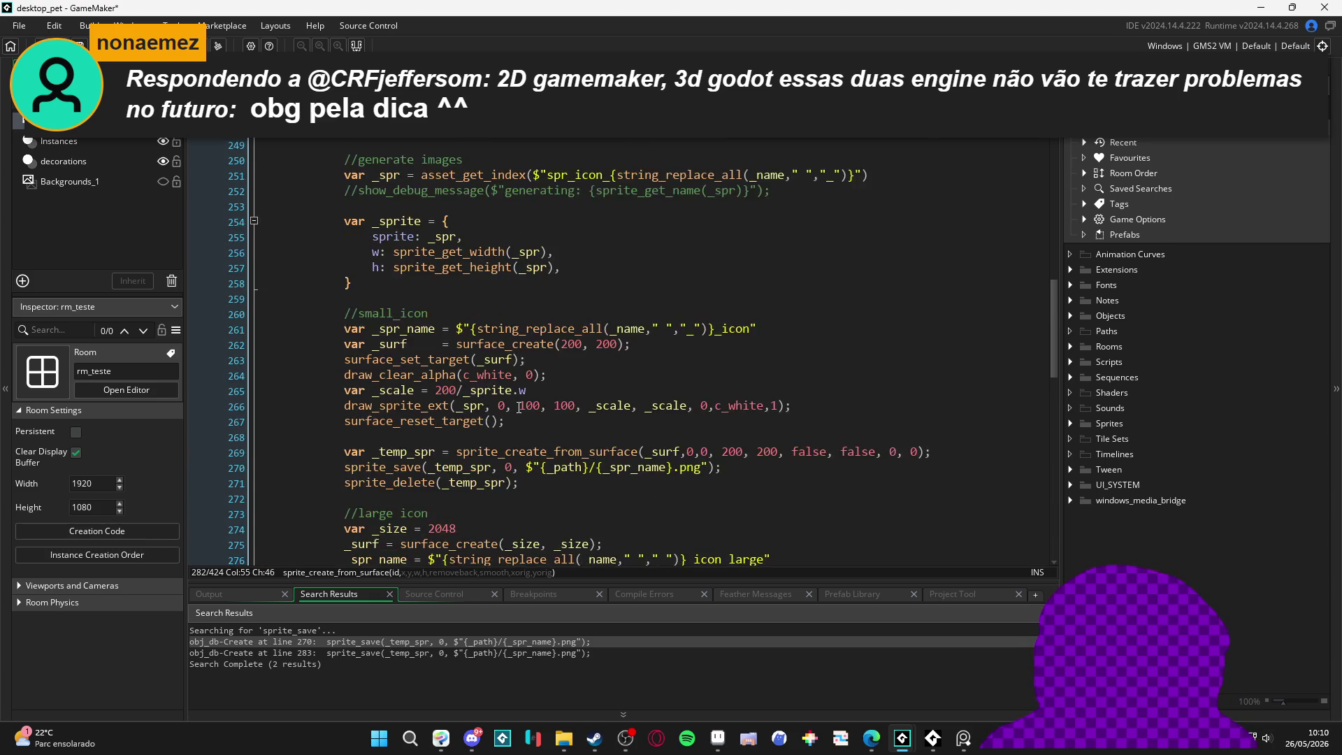
scroll(532, 410, down, 7)
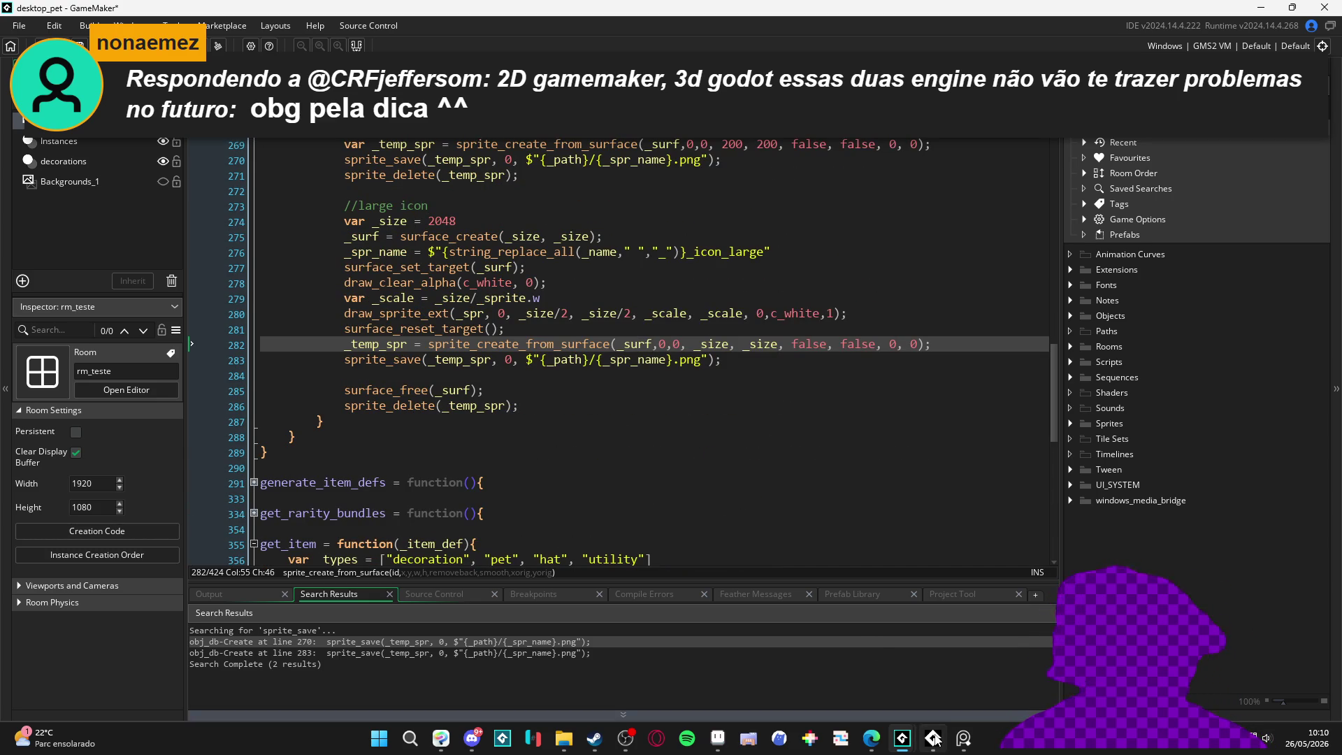
mouse_move(935, 739)
mouse_move(563, 740)
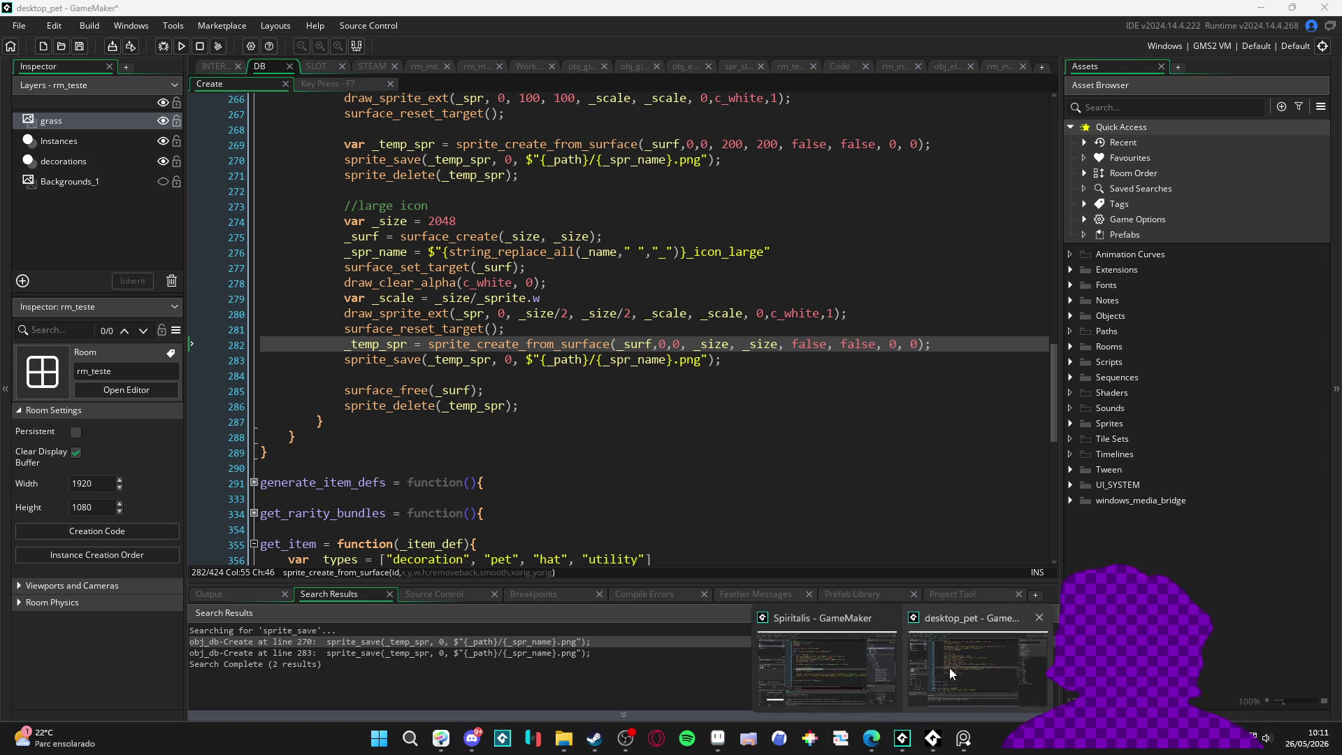
Step: Back in Spiritalis, comment out line 25's layer_script_end call with // and save
click(849, 664)
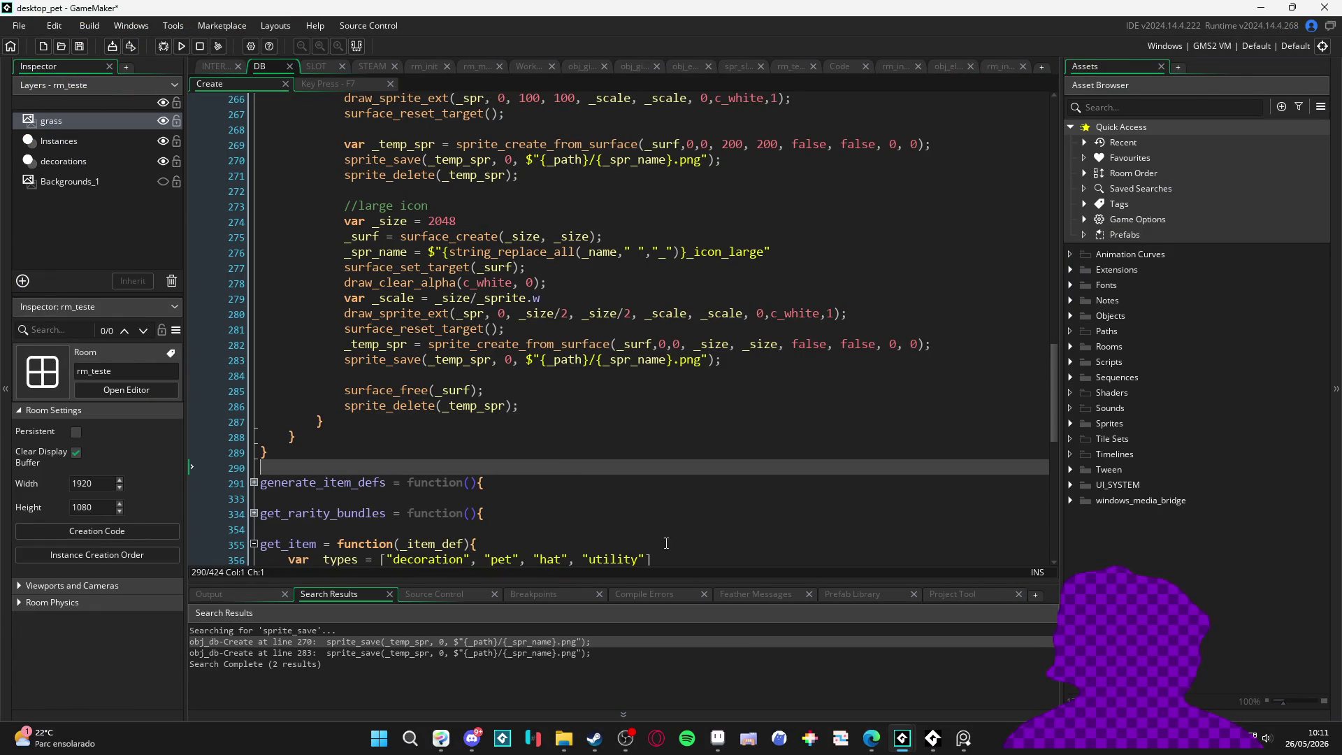
mouse_move(903, 740)
click(901, 673)
click(607, 412)
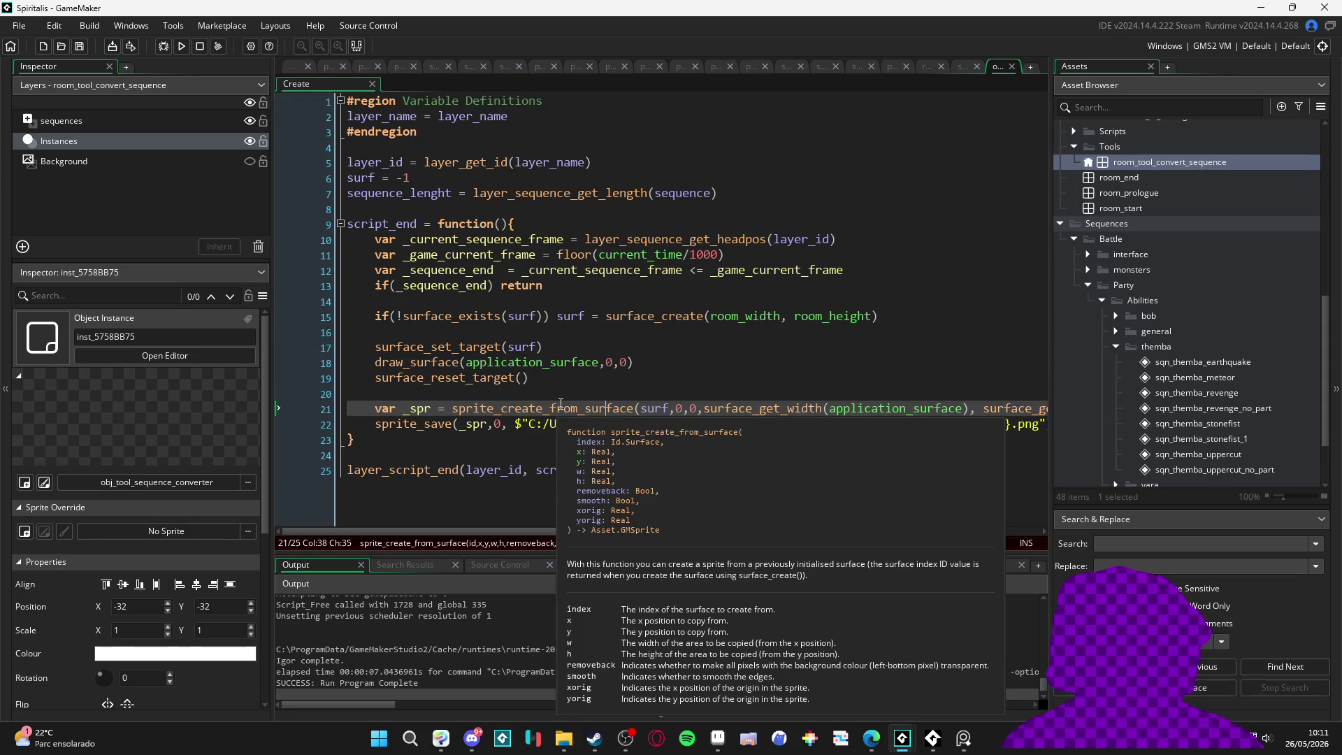
click(354, 478)
text(//)
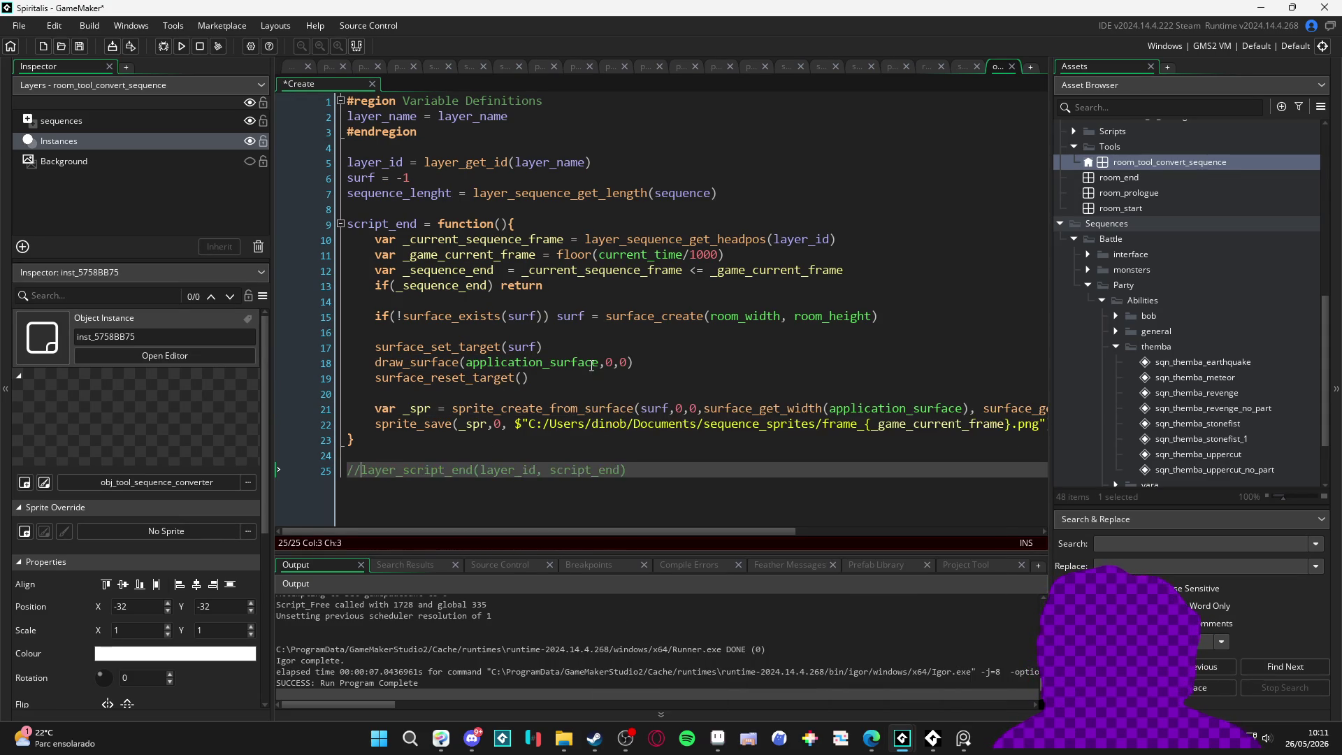
double_click(373, 224)
key(ctrl+c)
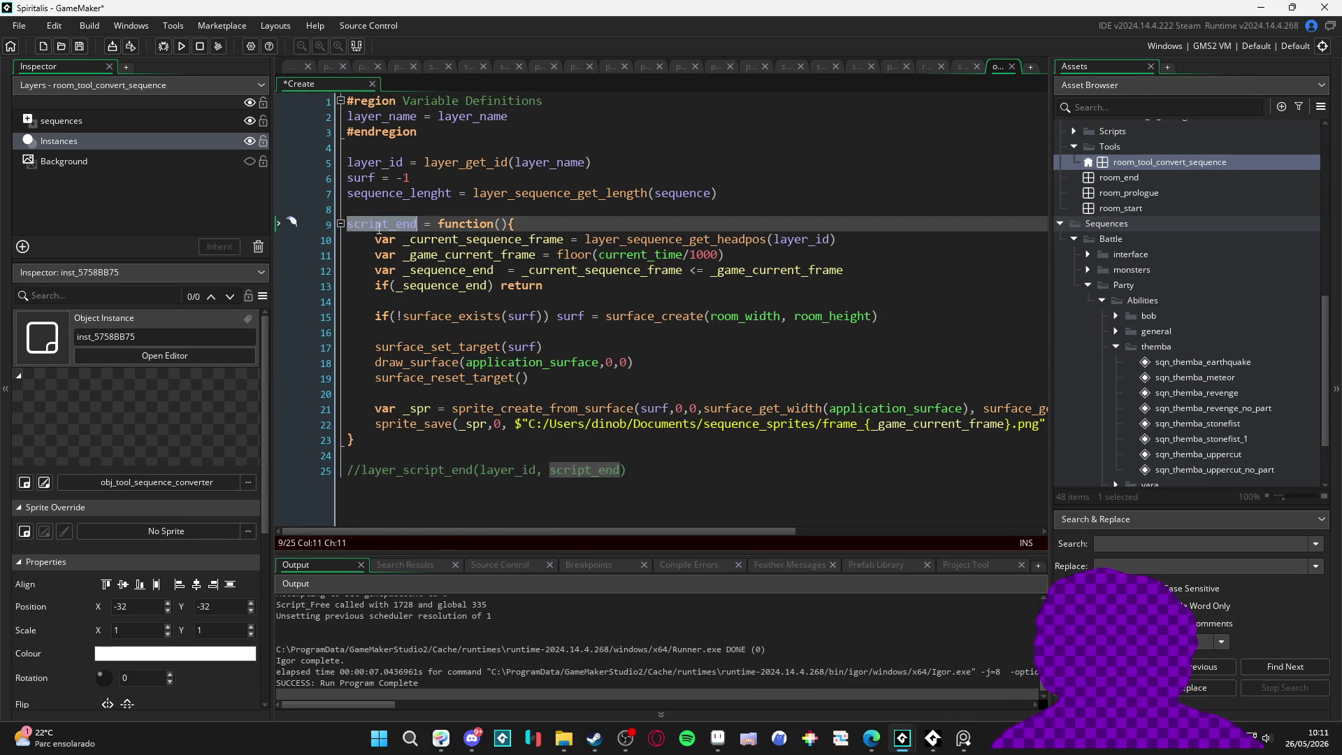
key(ctrl+s)
Step: Search the Asset Browser for 'step', then clear the search
scroll(1130, 291, up, 10)
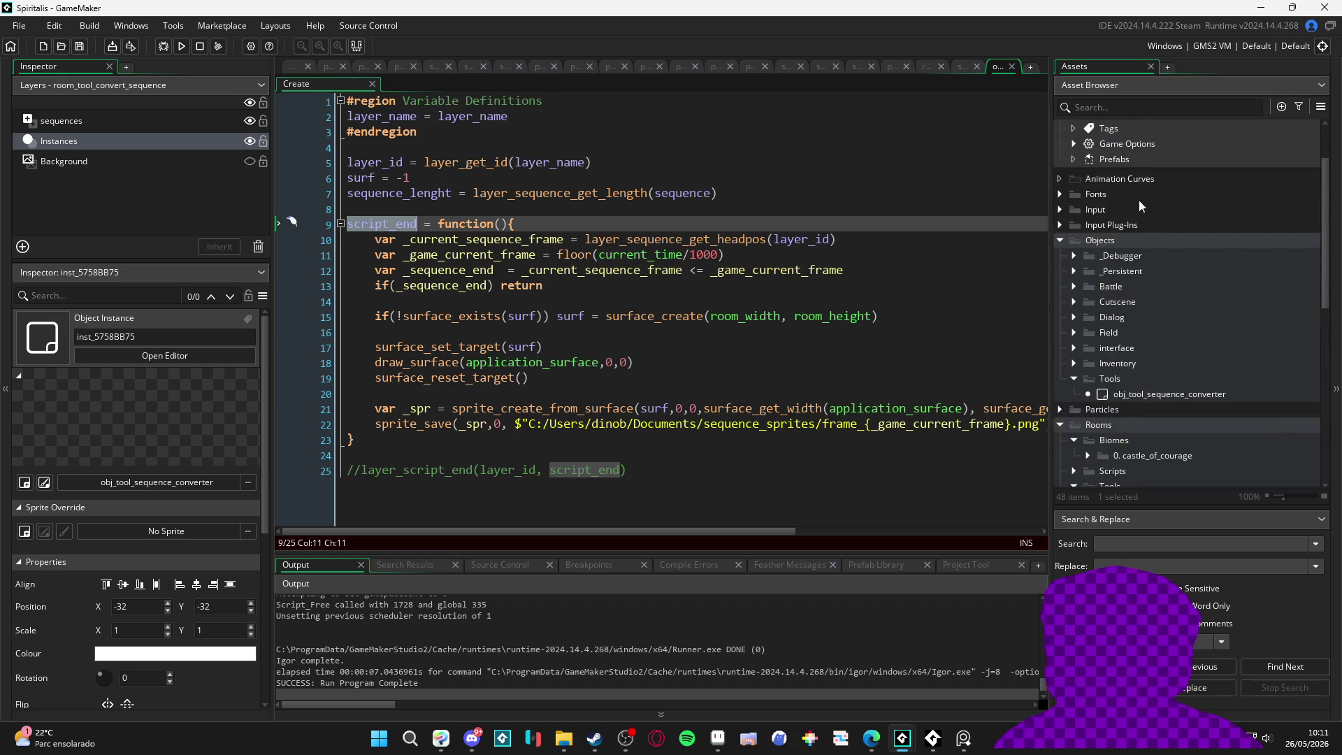
click(1108, 108)
text(step)
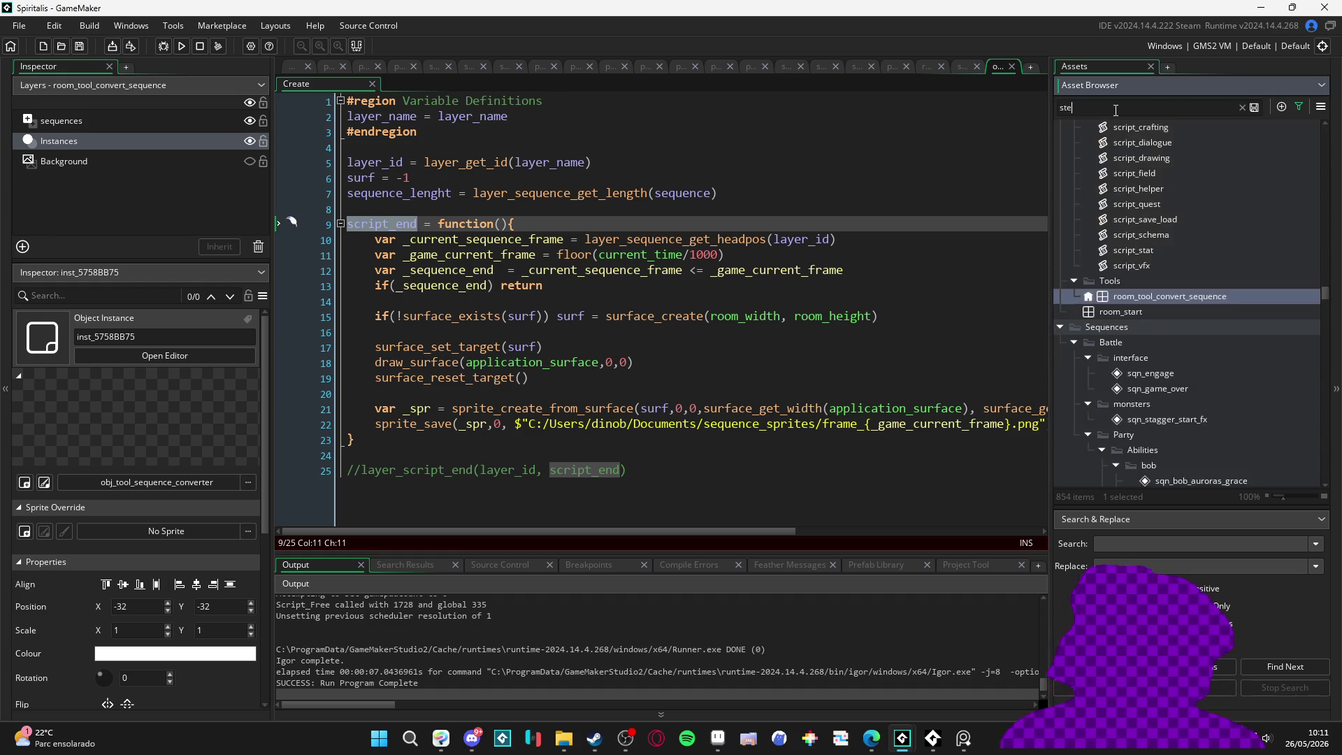
key(BackSpace)
key(BackSpace)
key(BackSpace)
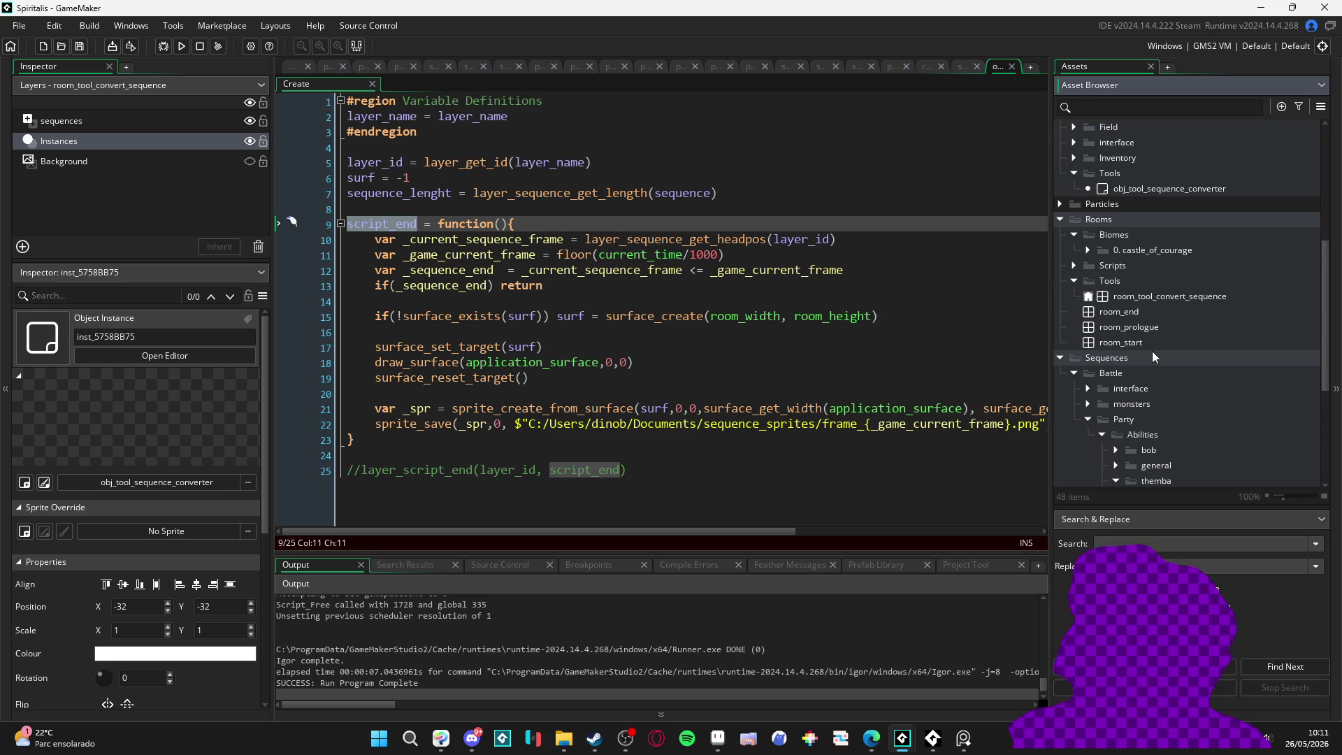
Step: Add a Step event to obj_tool_sequence_converter that calls script_end(), and save it
click(1161, 187)
double_click(1160, 187)
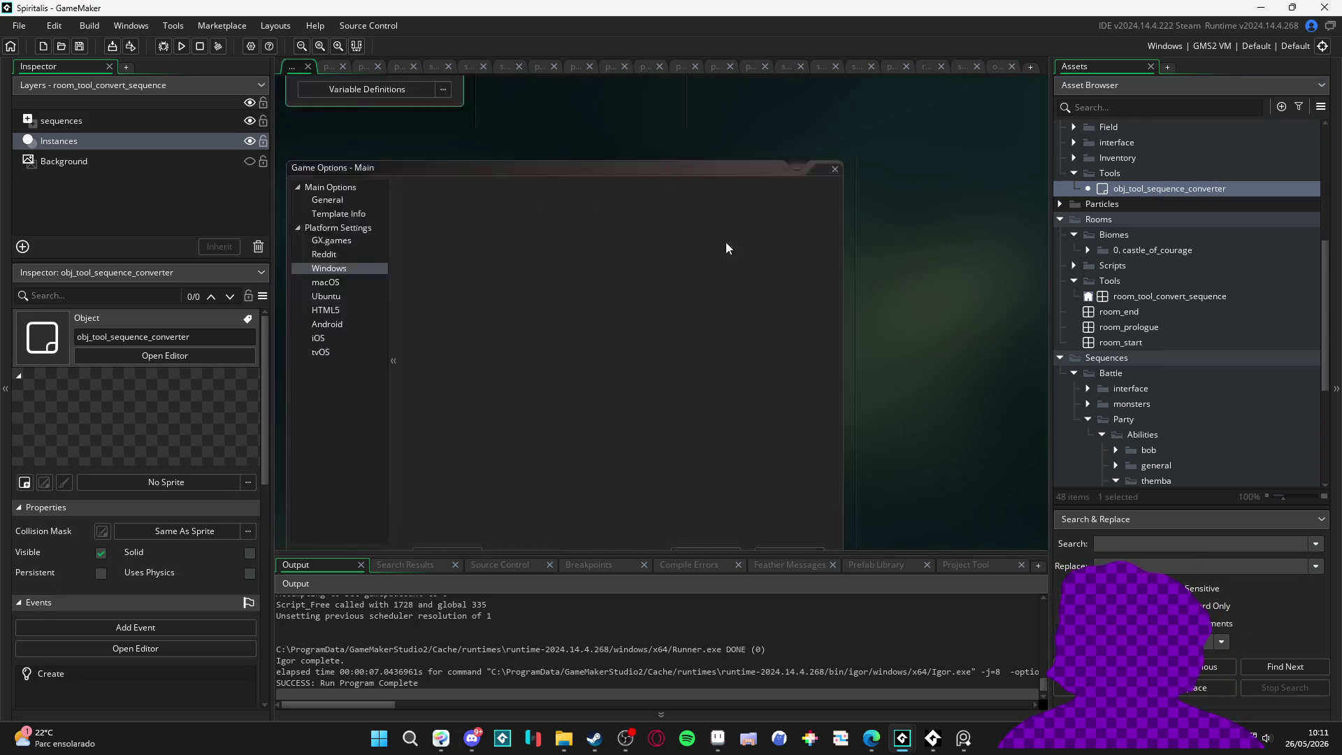
click(615, 339)
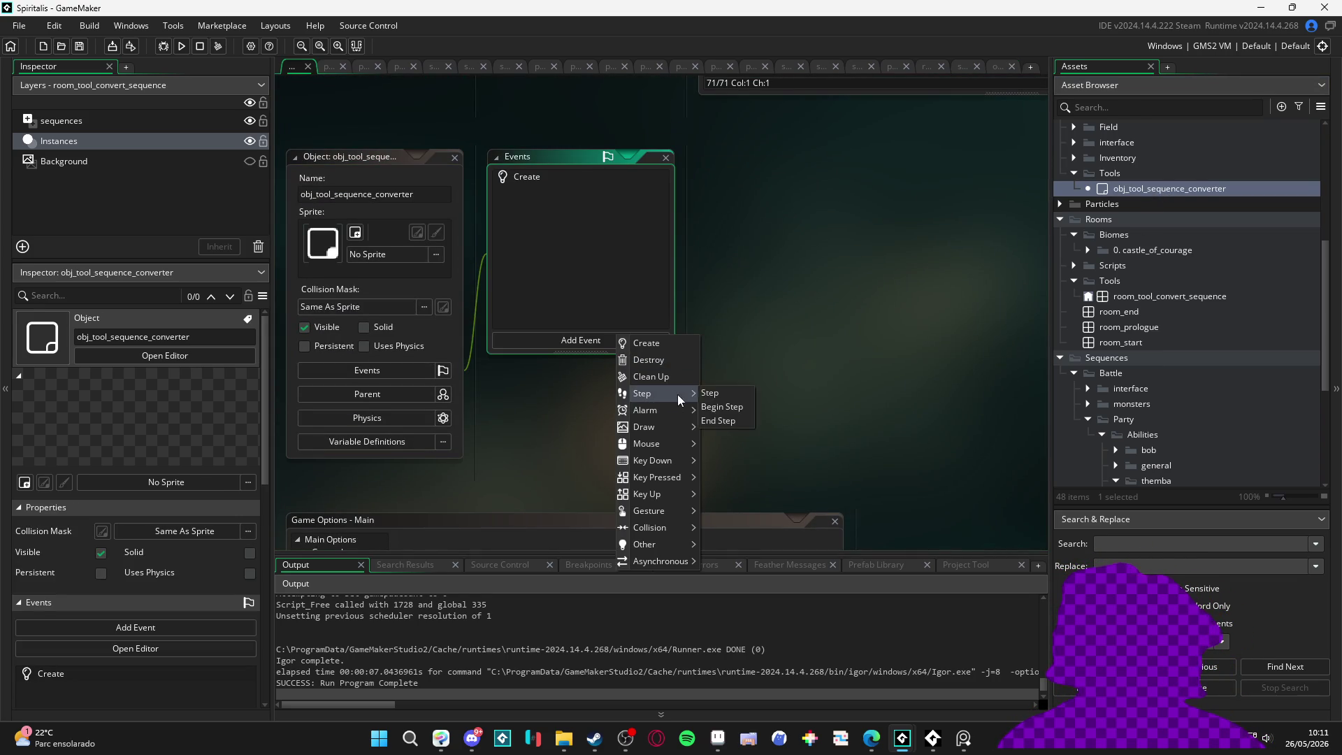
click(721, 394)
key(ctrl+v)
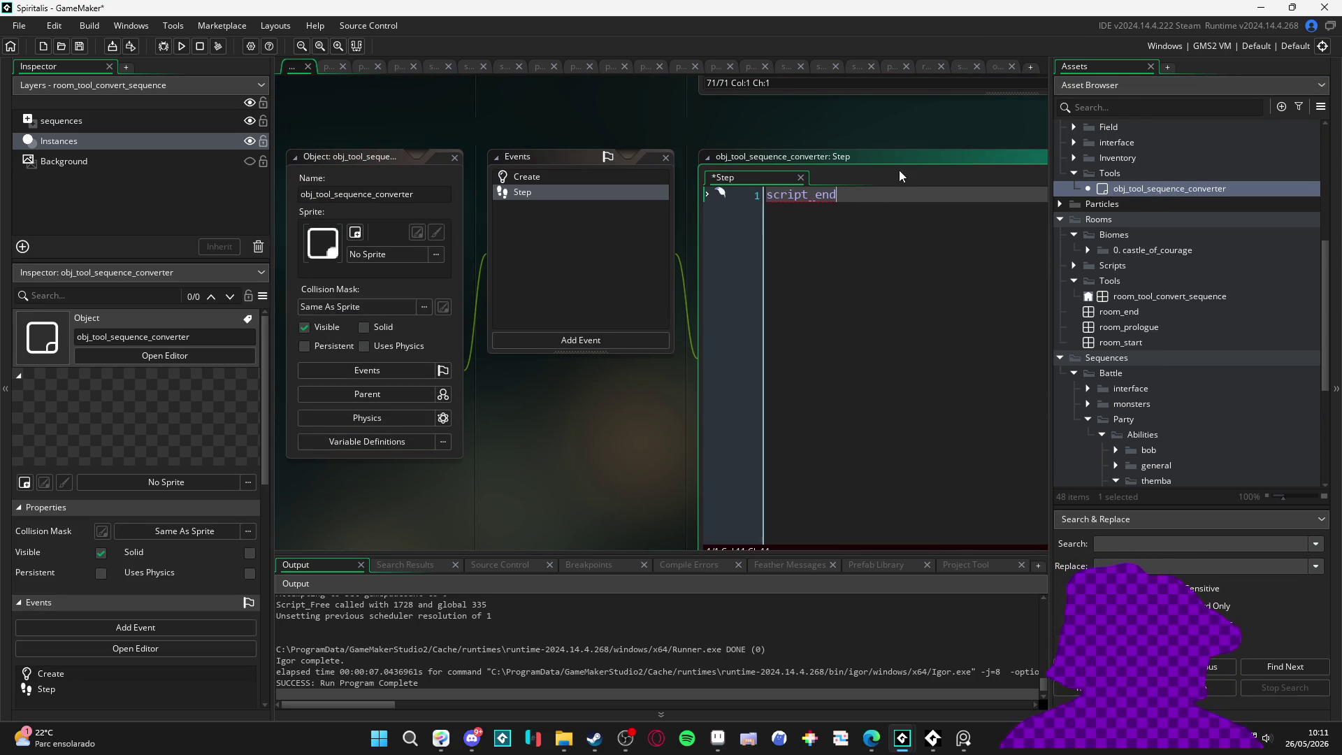
text(())
key(ctrl+s)
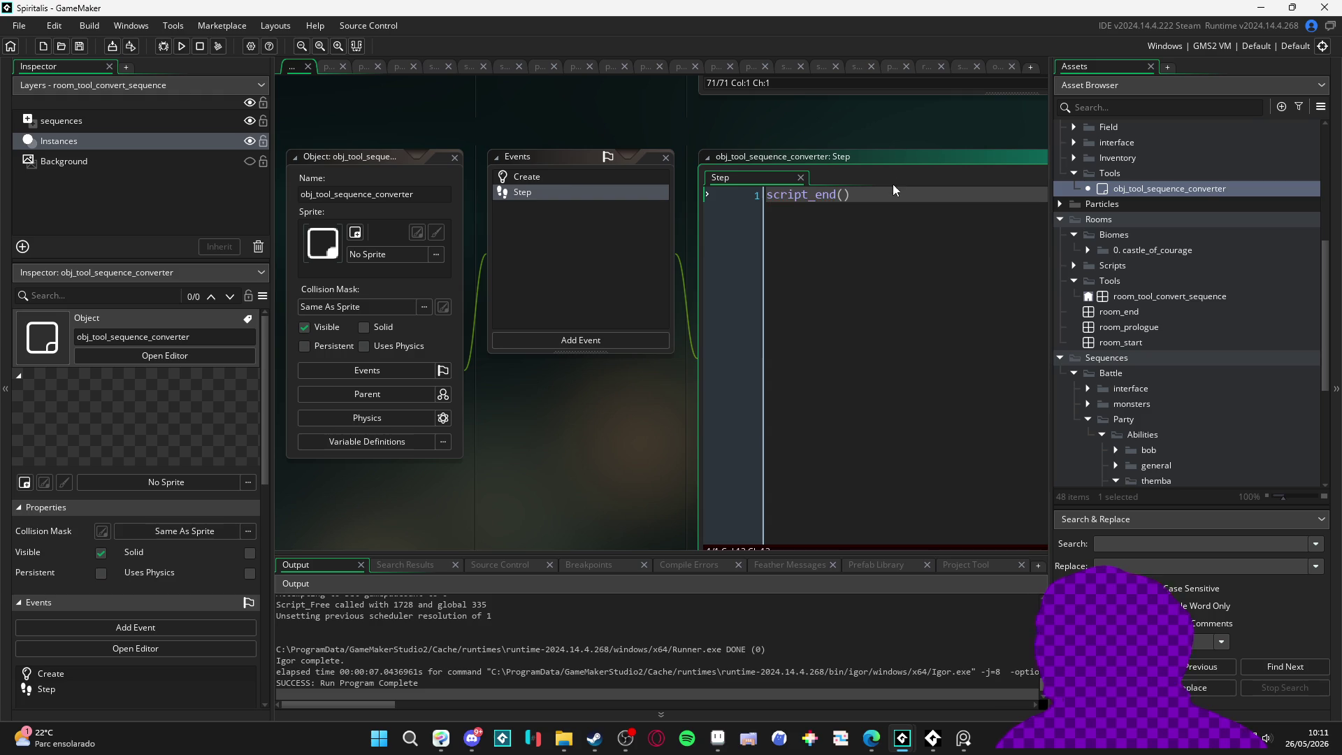
Step: Align the = signs on Create code lines 10–12 and save
double_click(572, 177)
click(552, 269)
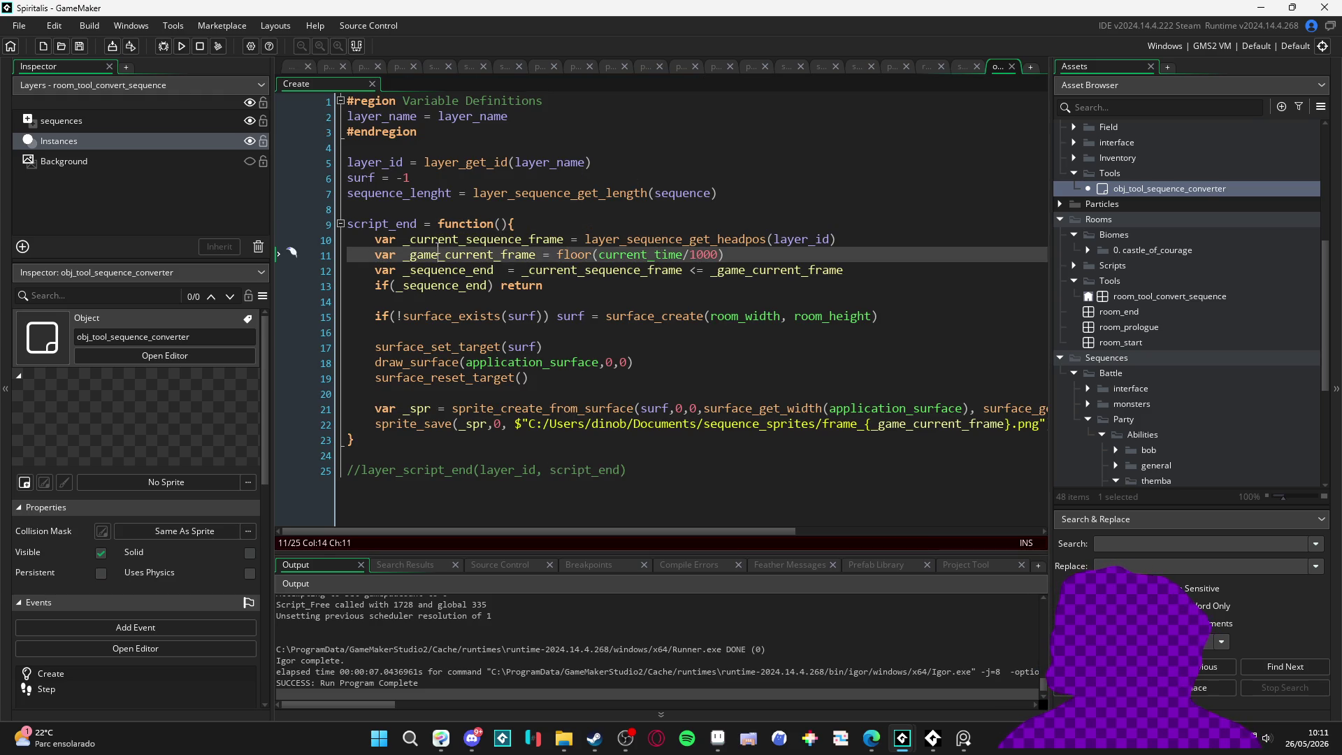
click(609, 301)
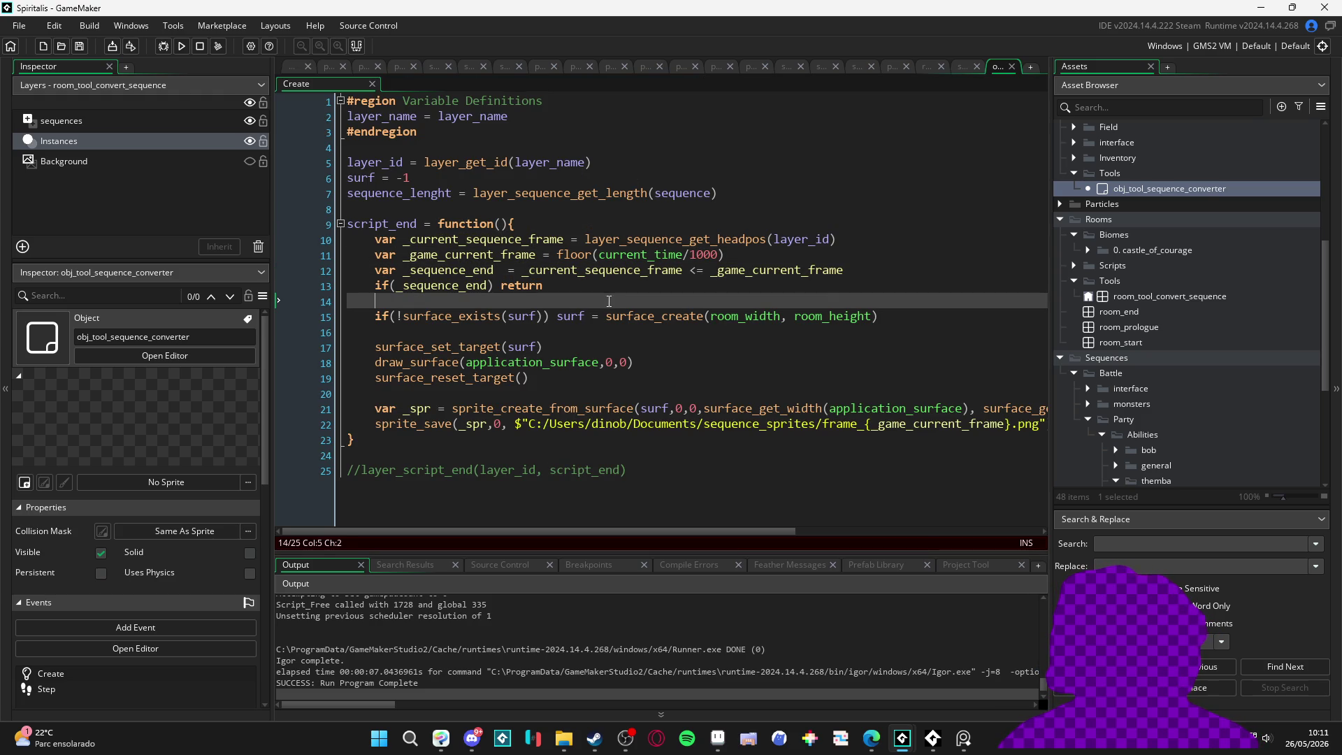
click(543, 255)
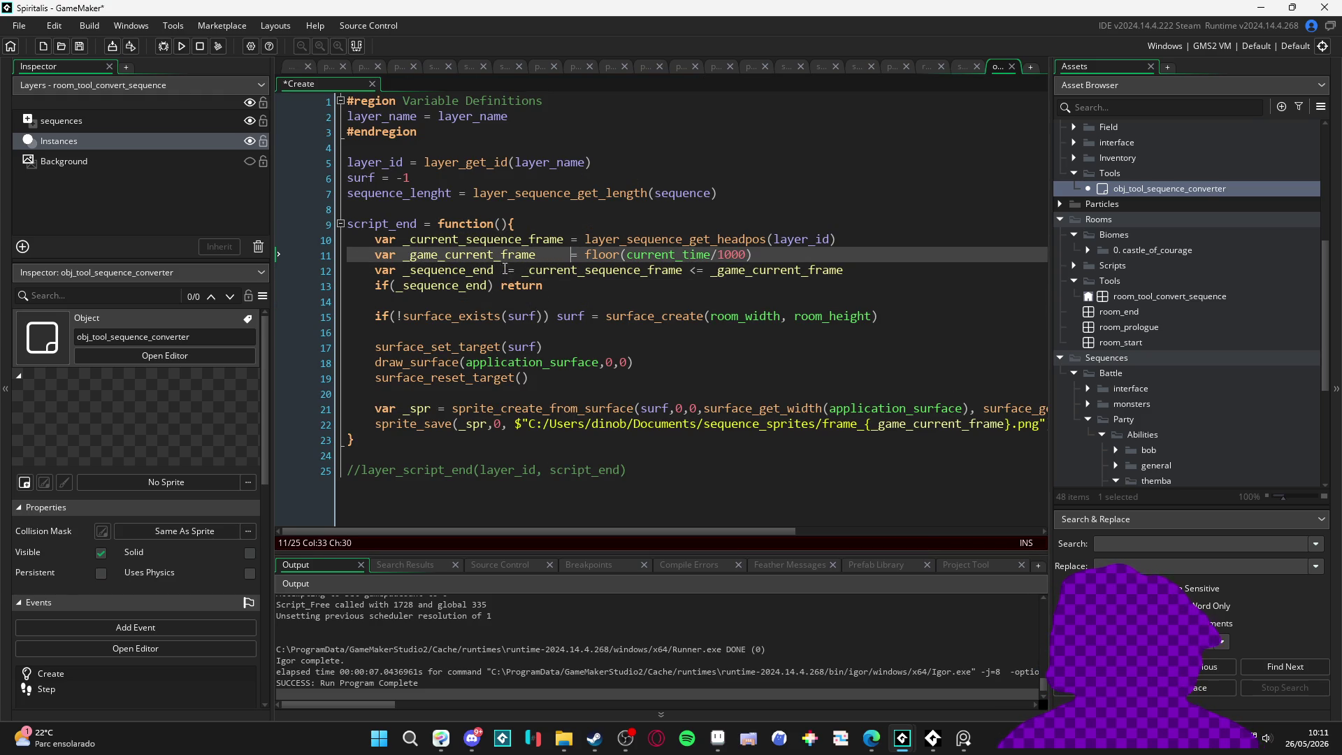
click(505, 271)
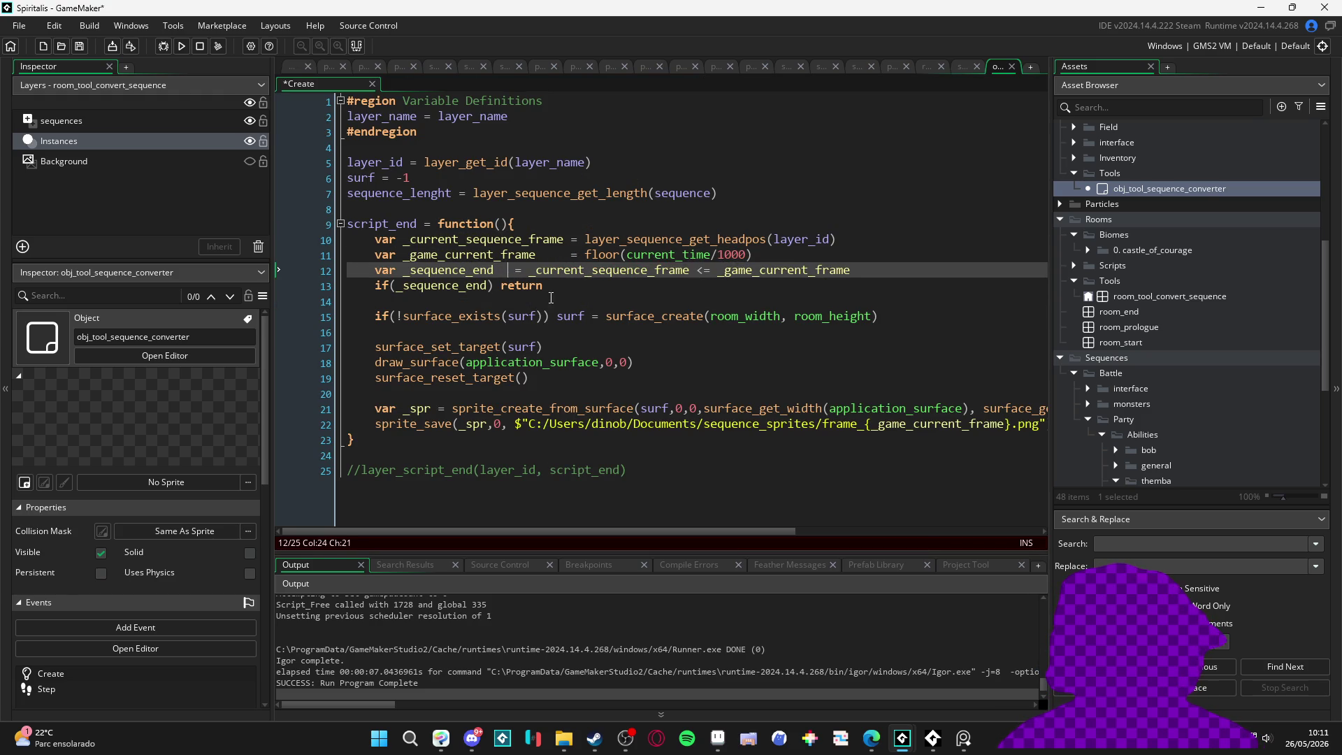
click(624, 302)
key(ctrl+s)
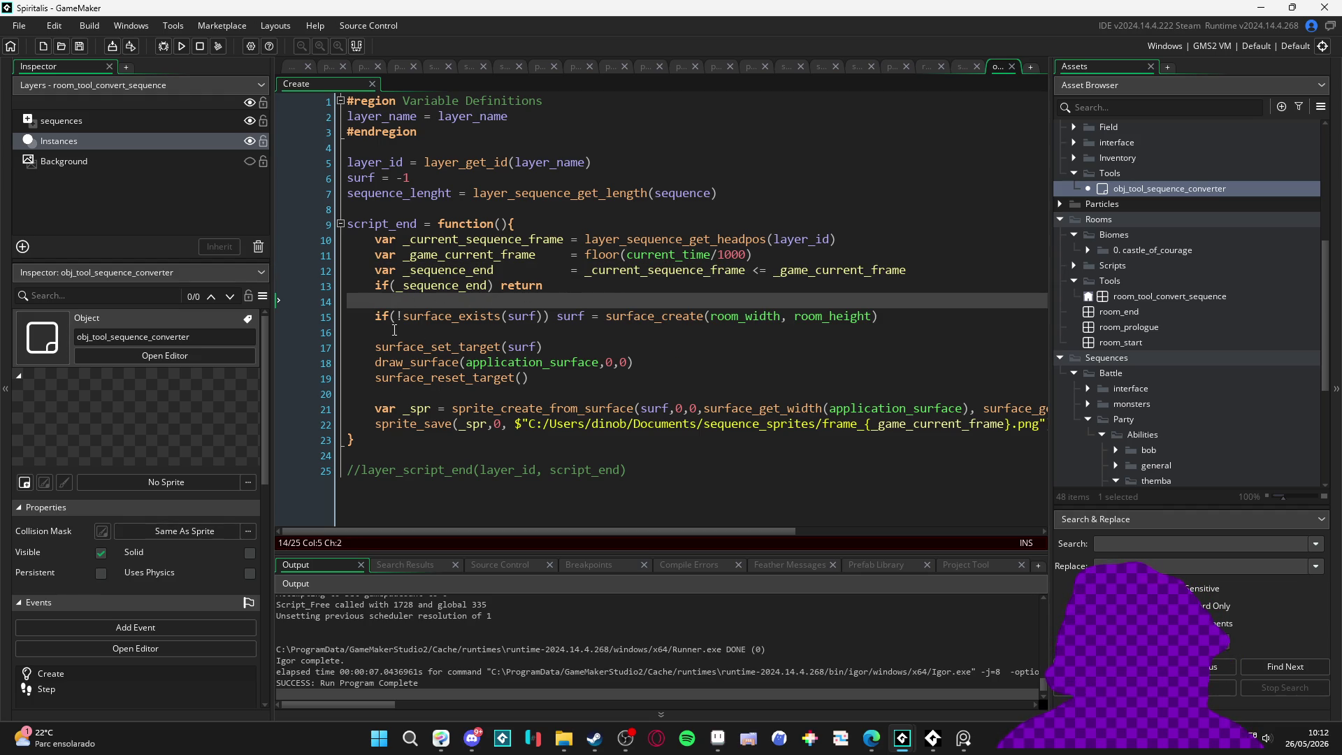
Step: Review the sprite_save path and commented script_end call, then build and run the game
click(516, 423)
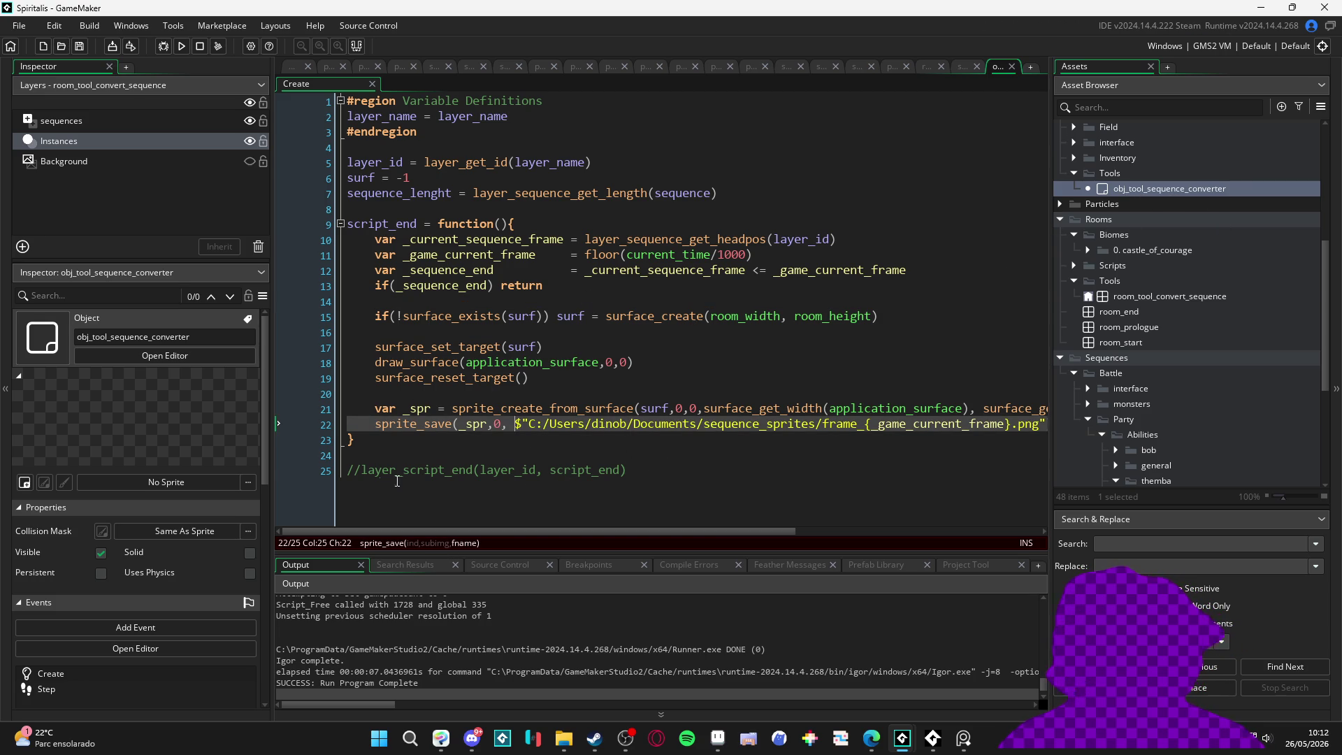
click(593, 471)
double_click(1143, 188)
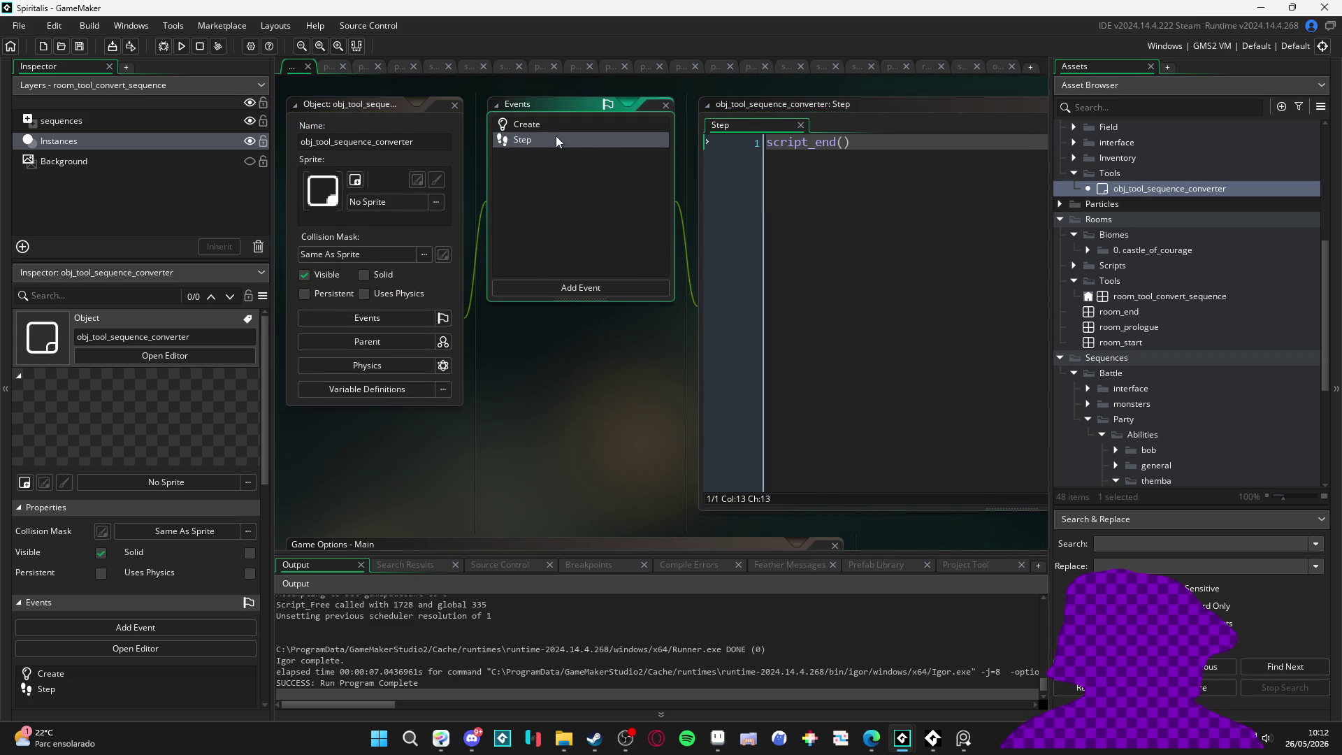
double_click(548, 127)
key(Down)
key(Down)
key(Down)
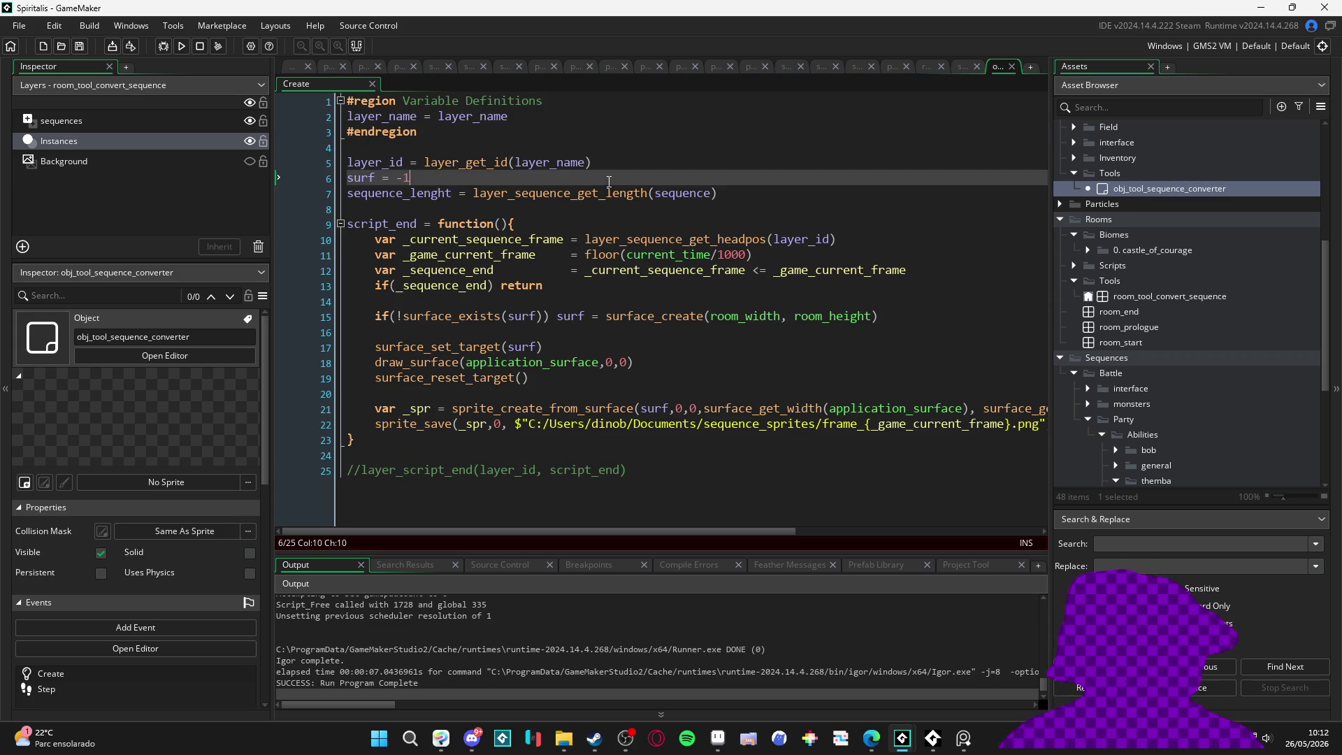
key(F5)
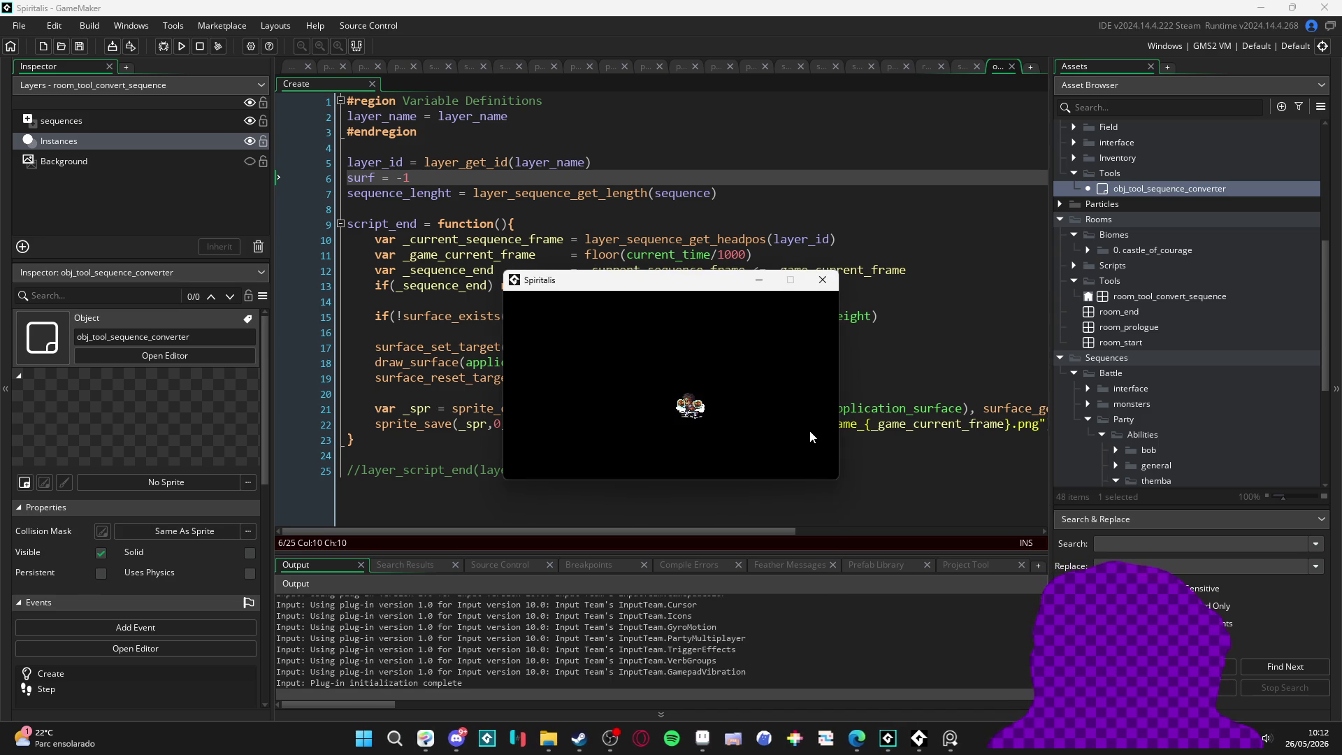
Step: Close the running Spiritalis game window and switch to File Explorer
click(822, 279)
click(554, 734)
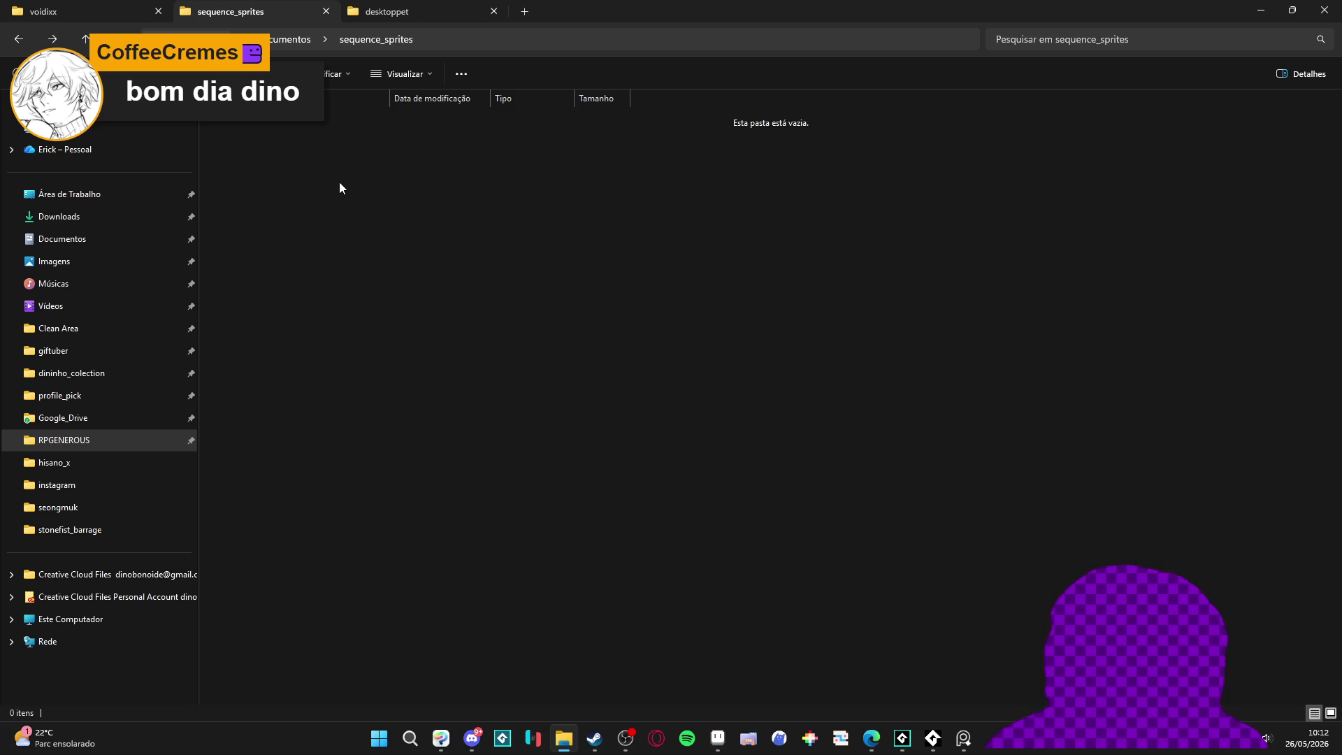
Step: Confirm sequence_sprites is still empty, hide Explorer, and reopen obj_tool_sequence_converter
click(381, 11)
click(294, 11)
click(76, 11)
click(235, 13)
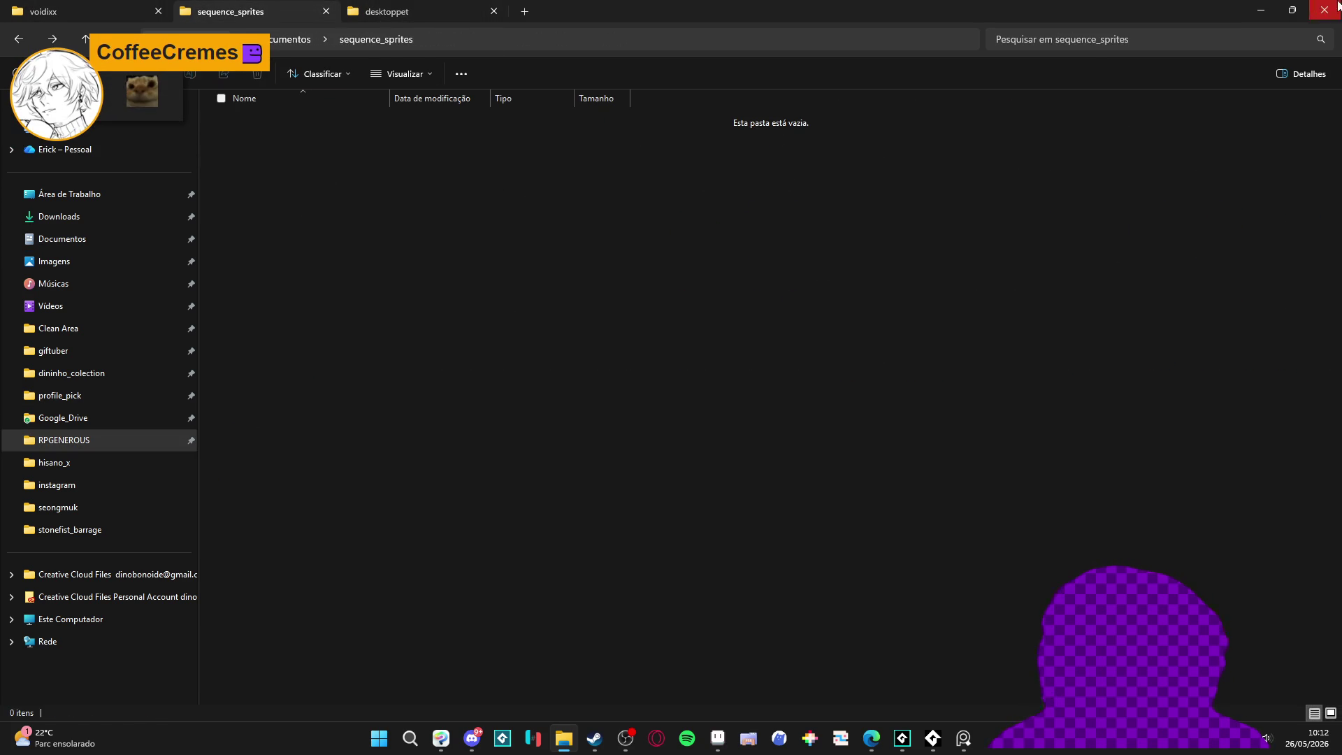
click(1262, 10)
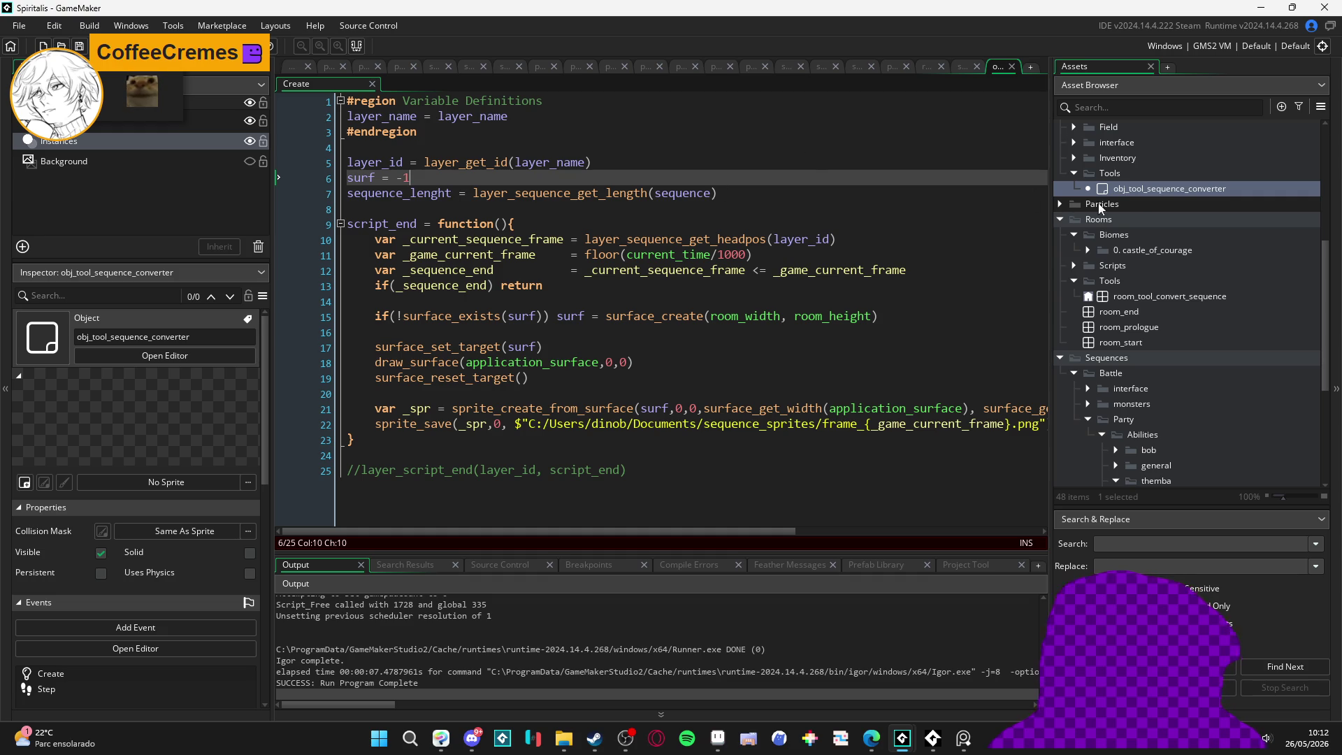
double_click(1160, 190)
Step: Remove the script_end() call from the converter's Step event code
click(544, 139)
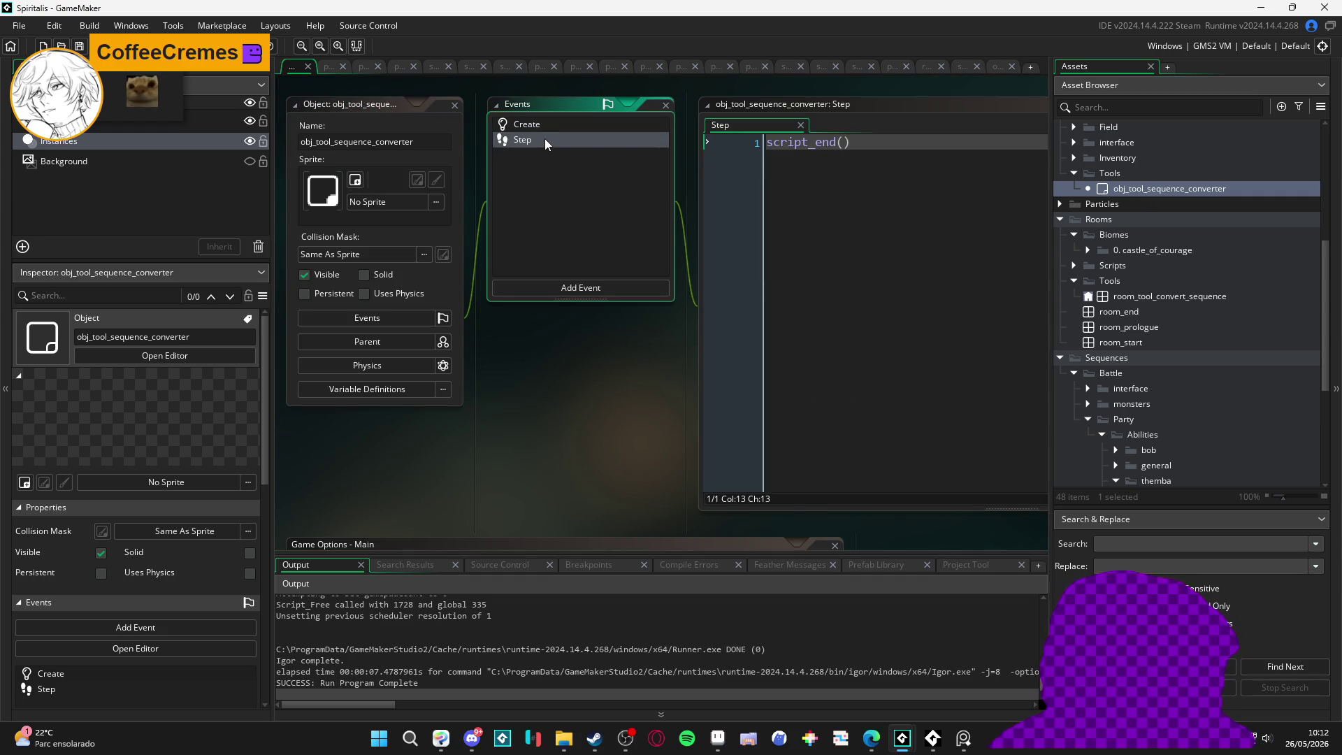
click(544, 138)
mouse_move(743, 125)
mouse_down()
mouse_move(944, 115)
mouse_move(998, 83)
mouse_move(608, 105)
mouse_move(440, 94)
mouse_up()
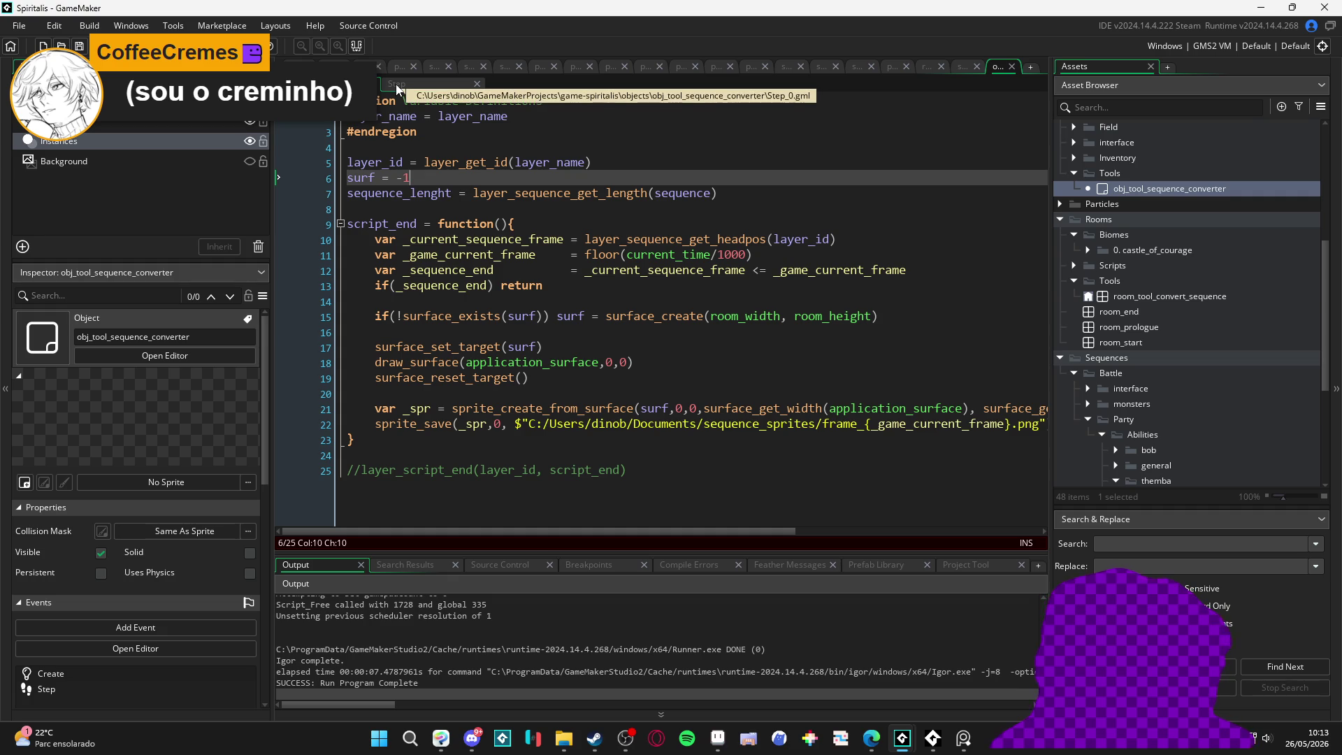
double_click(1126, 188)
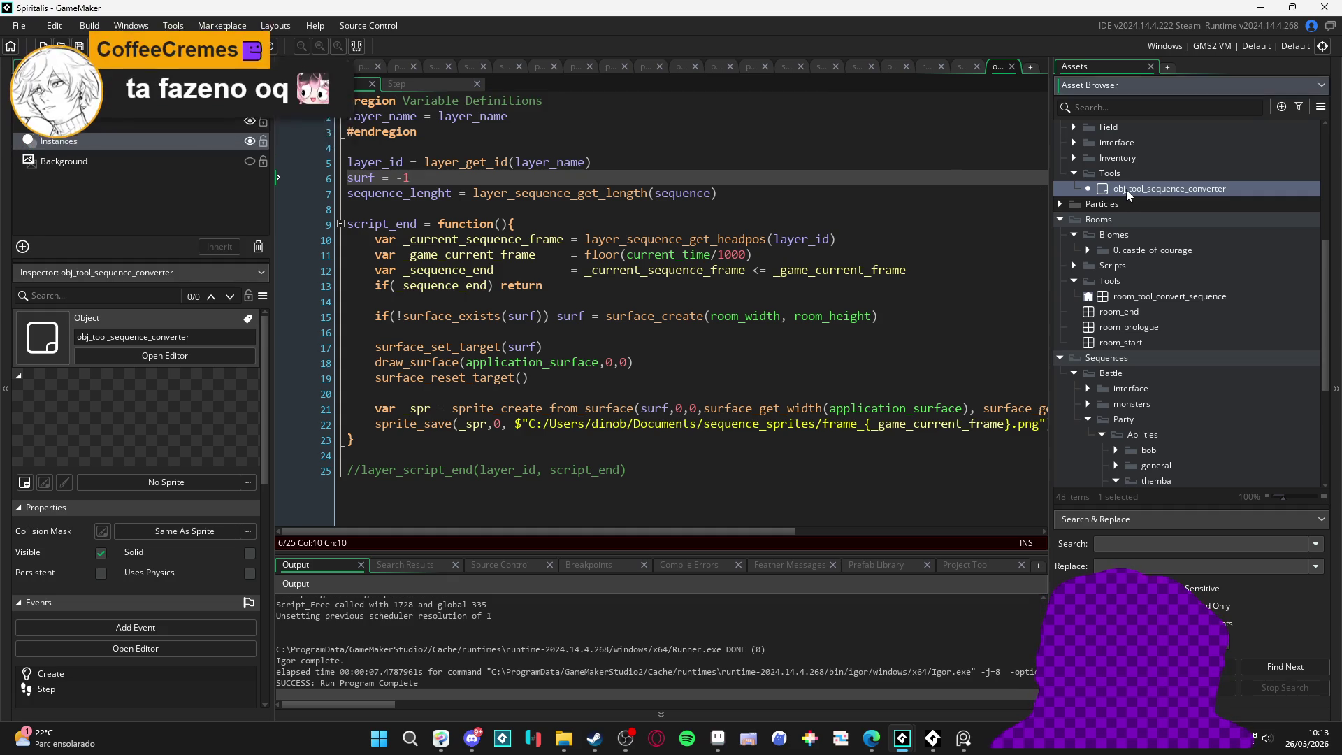
double_click(547, 137)
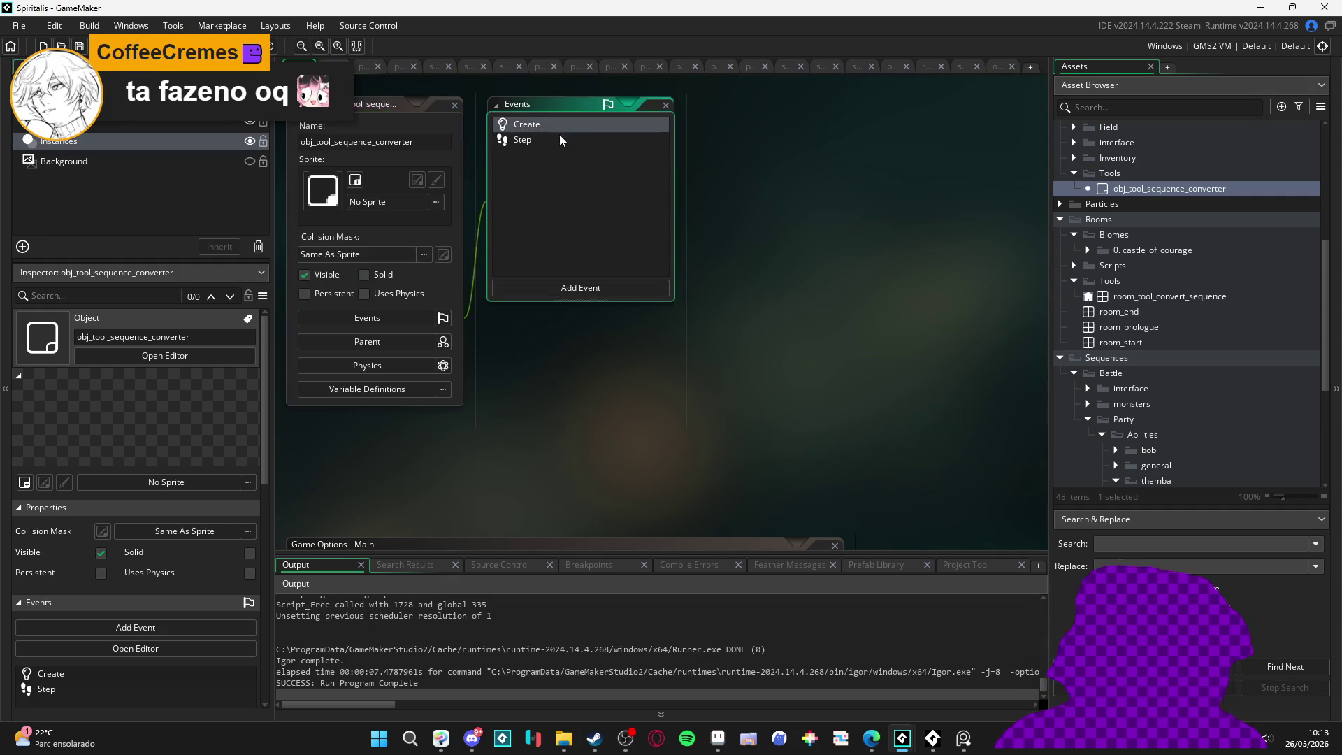
key(ctrl+a)
key(ctrl+c)
key(BackSpace)
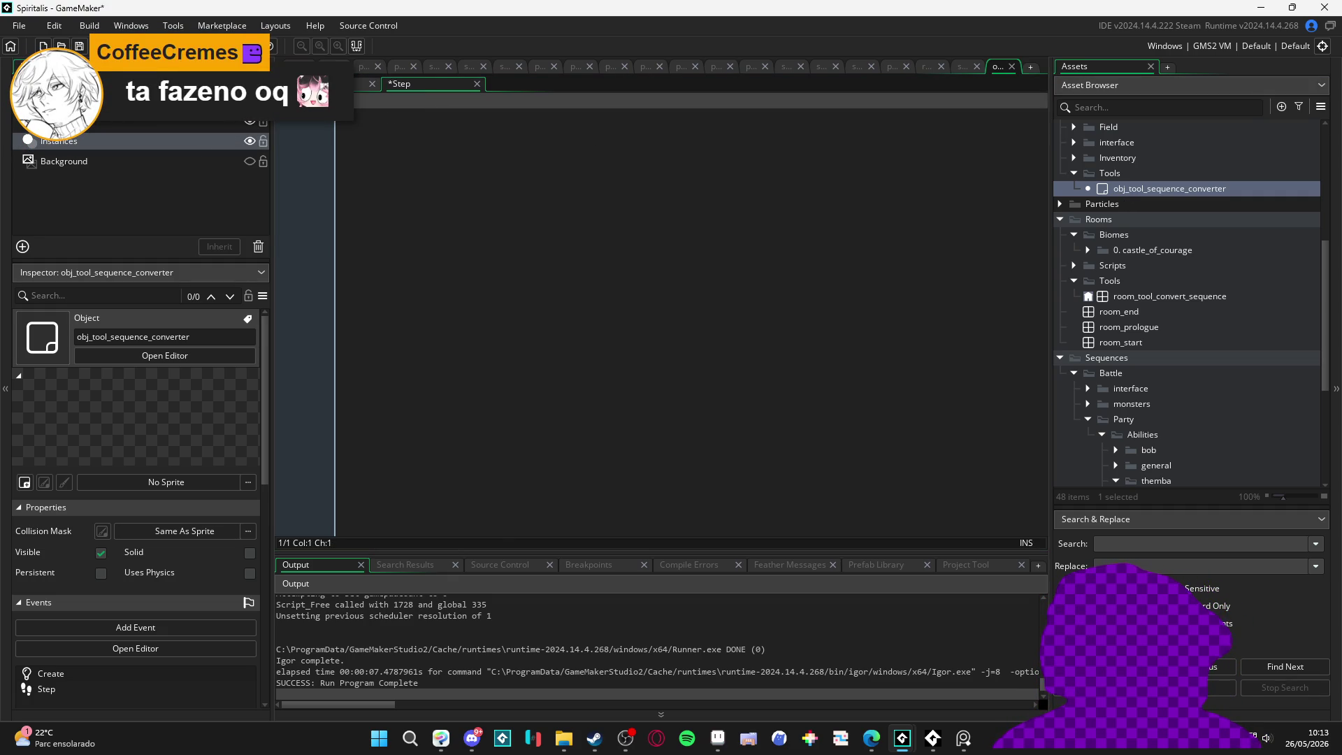
Step: Add a Draw event to the converter and paste script_end() into it
double_click(1155, 186)
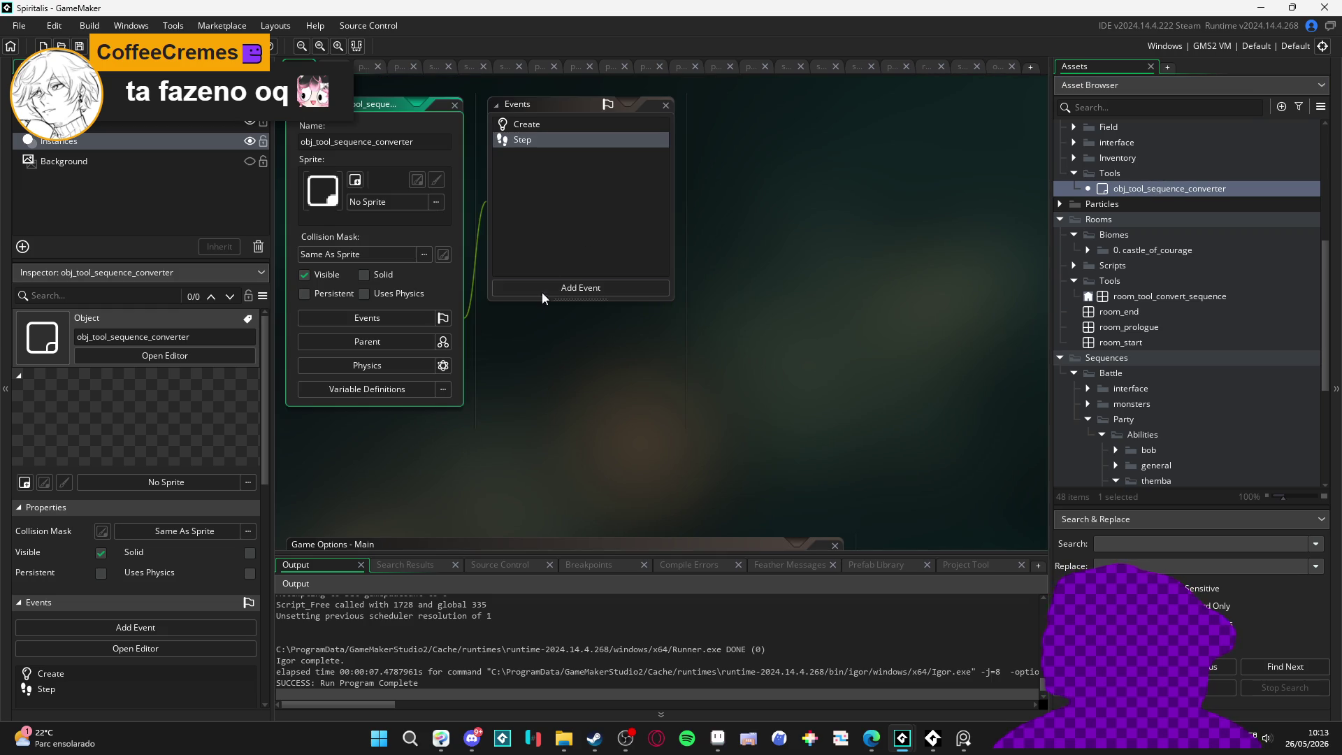
click(563, 289)
mouse_move(606, 384)
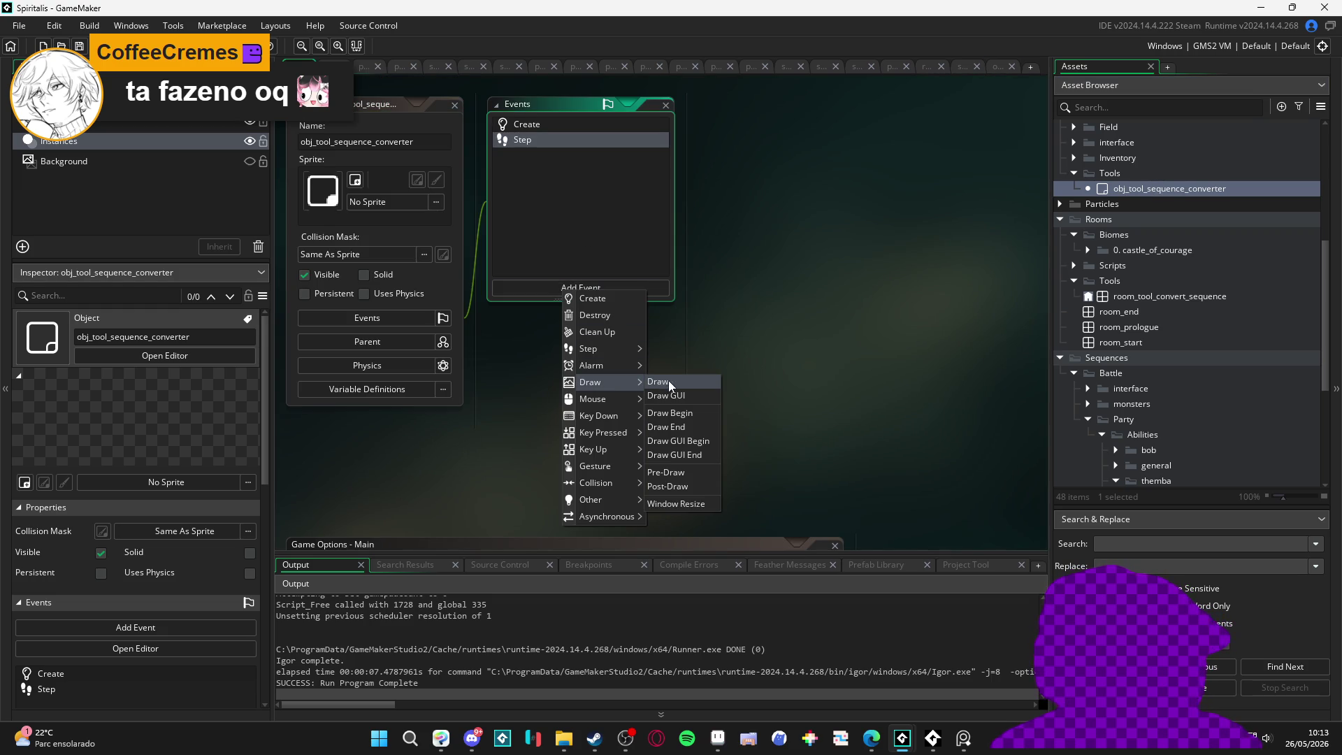
click(669, 382)
key(ctrl+v)
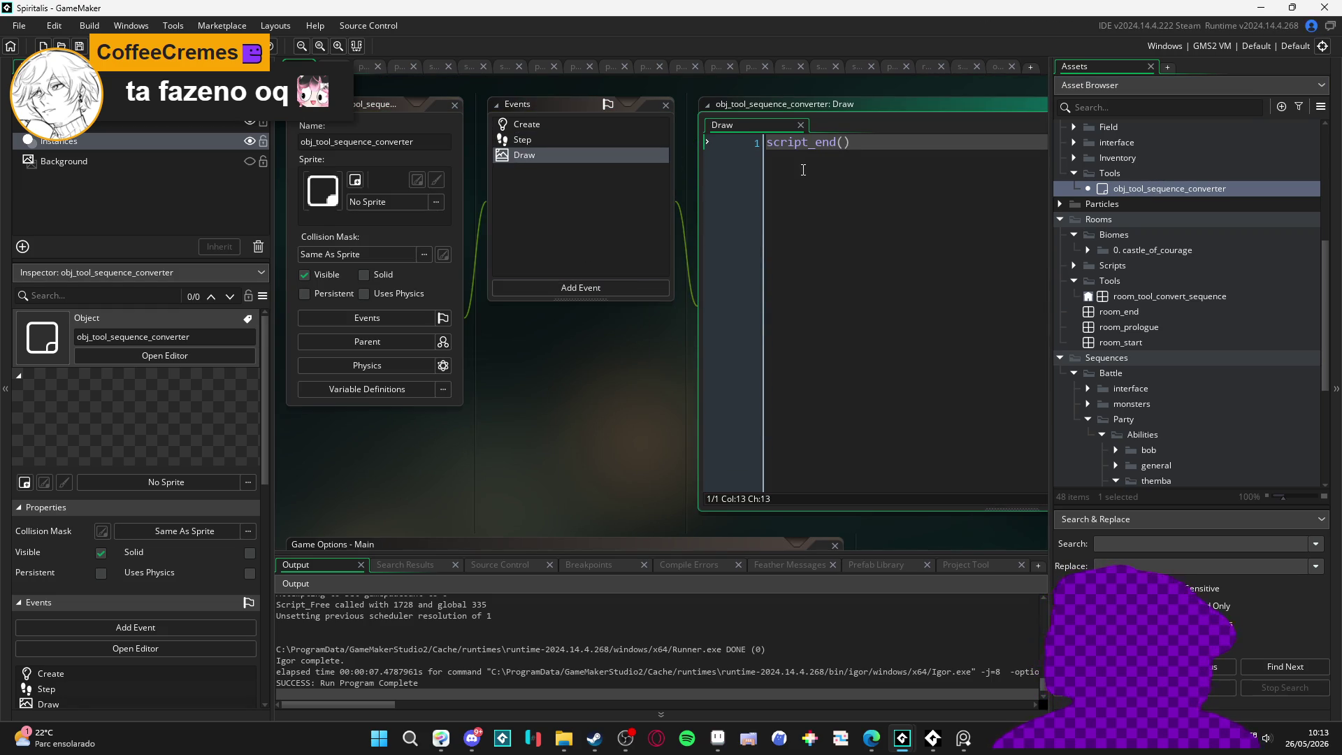
Step: Test-run the game, close it, and check sequence_sprites before returning to GameMaker
key(F5)
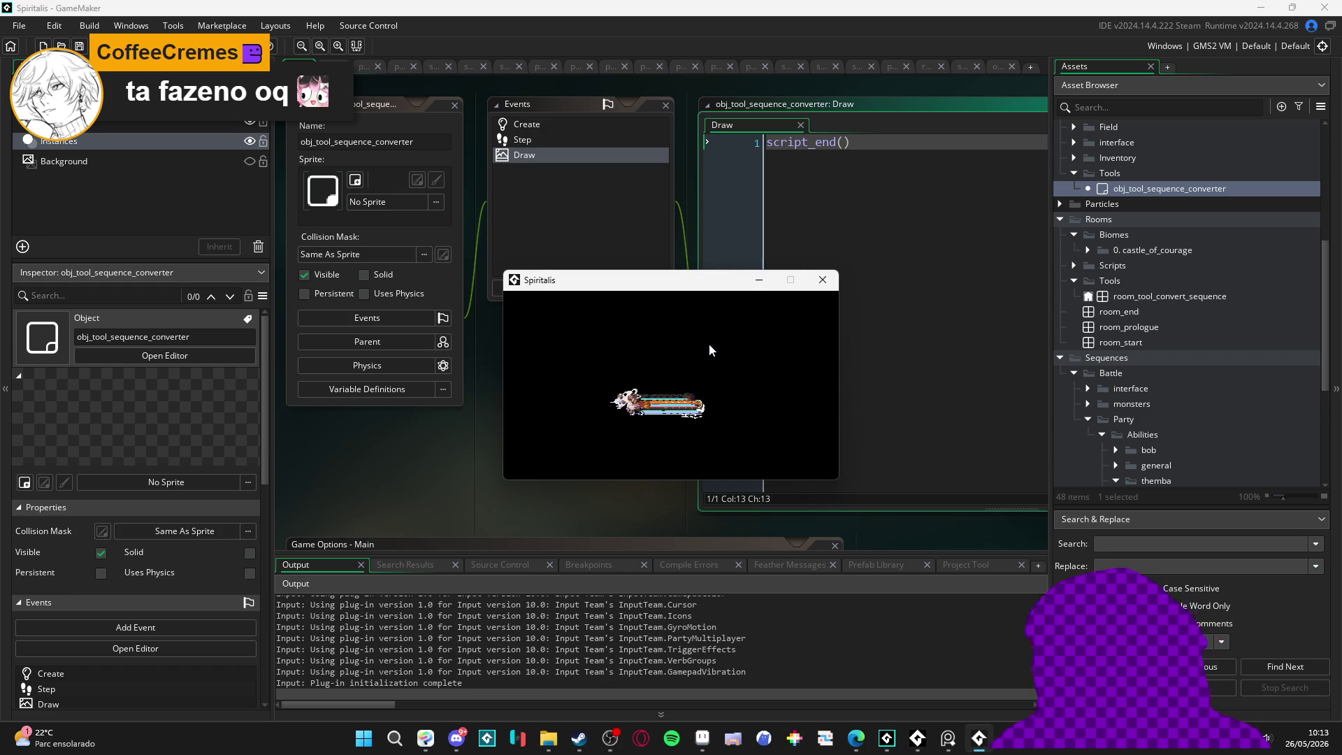
click(819, 281)
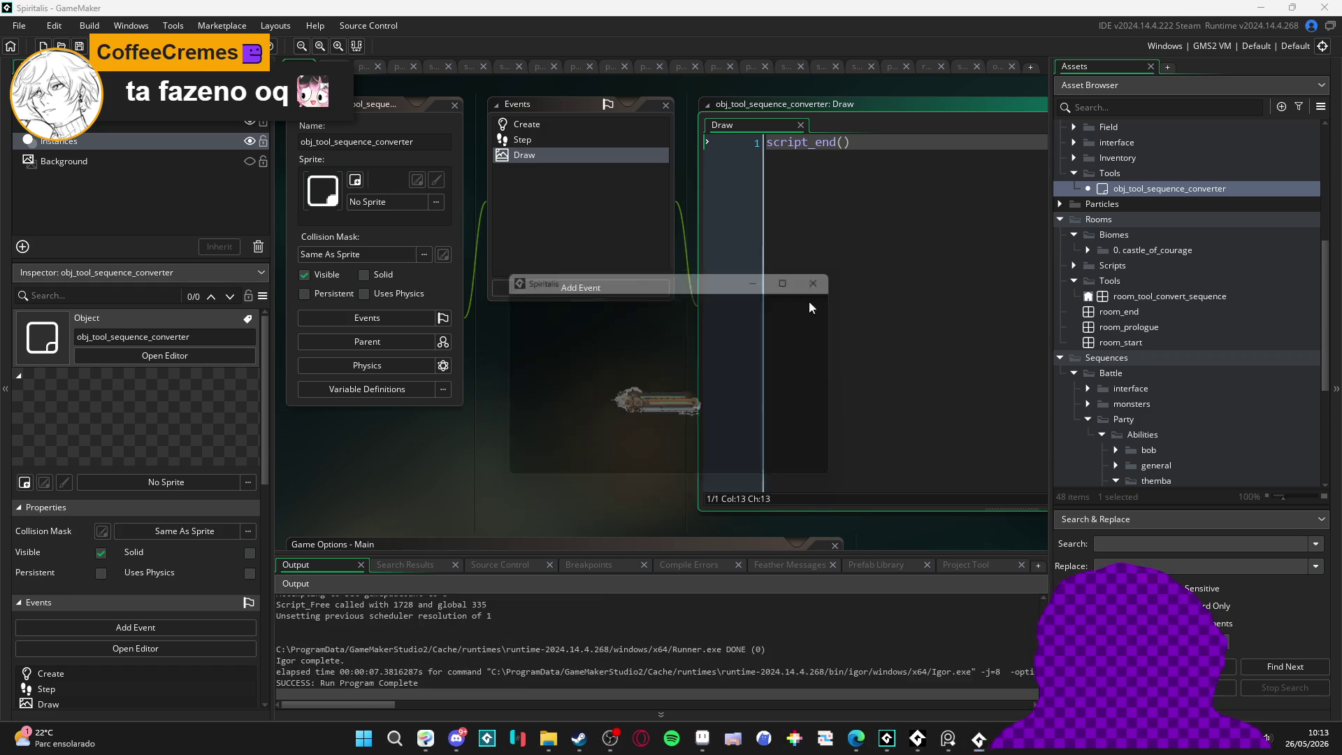
click(563, 738)
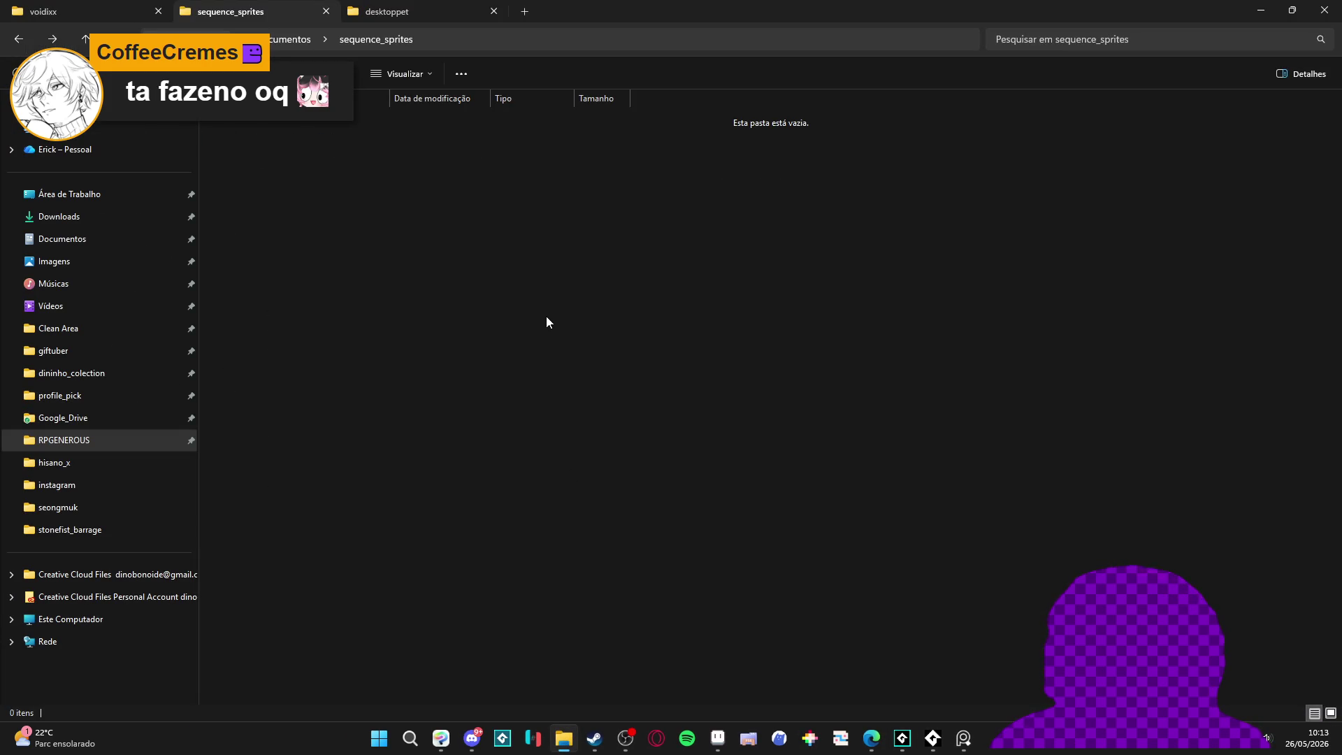
click(1261, 9)
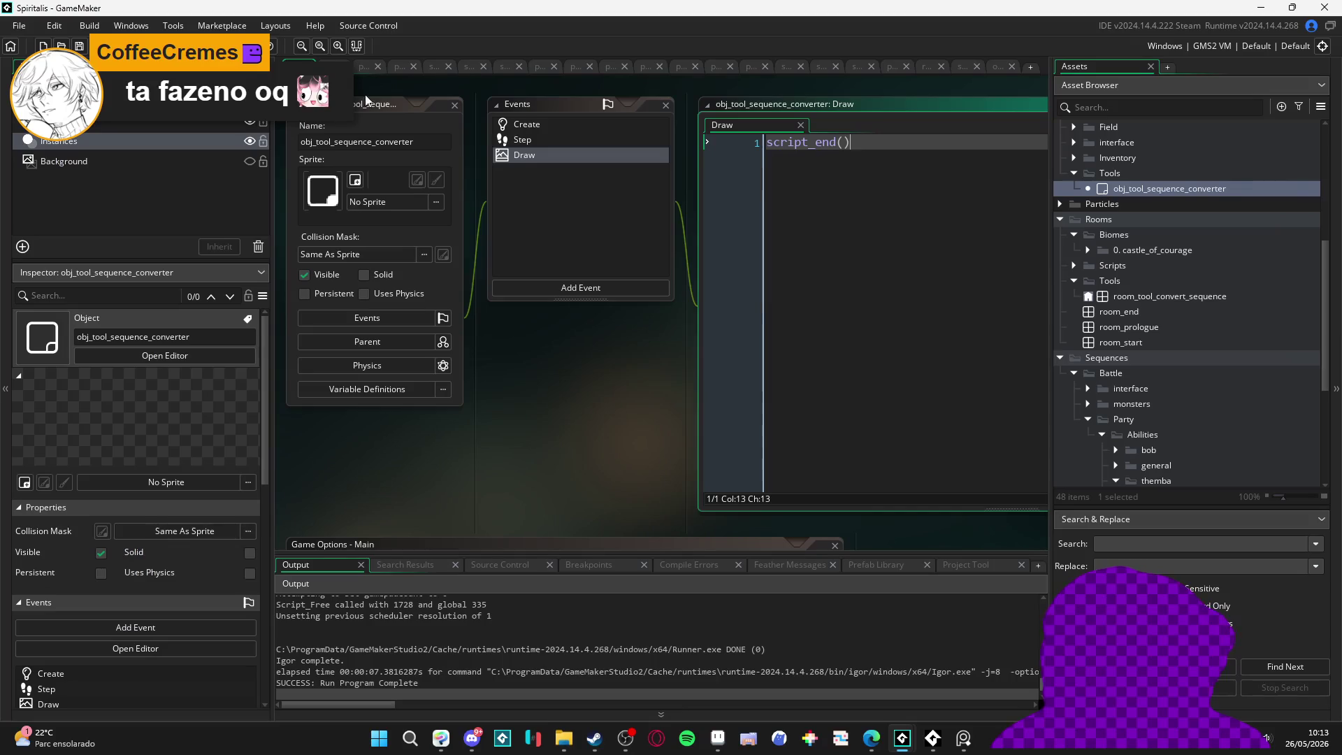
click(349, 544)
click(363, 242)
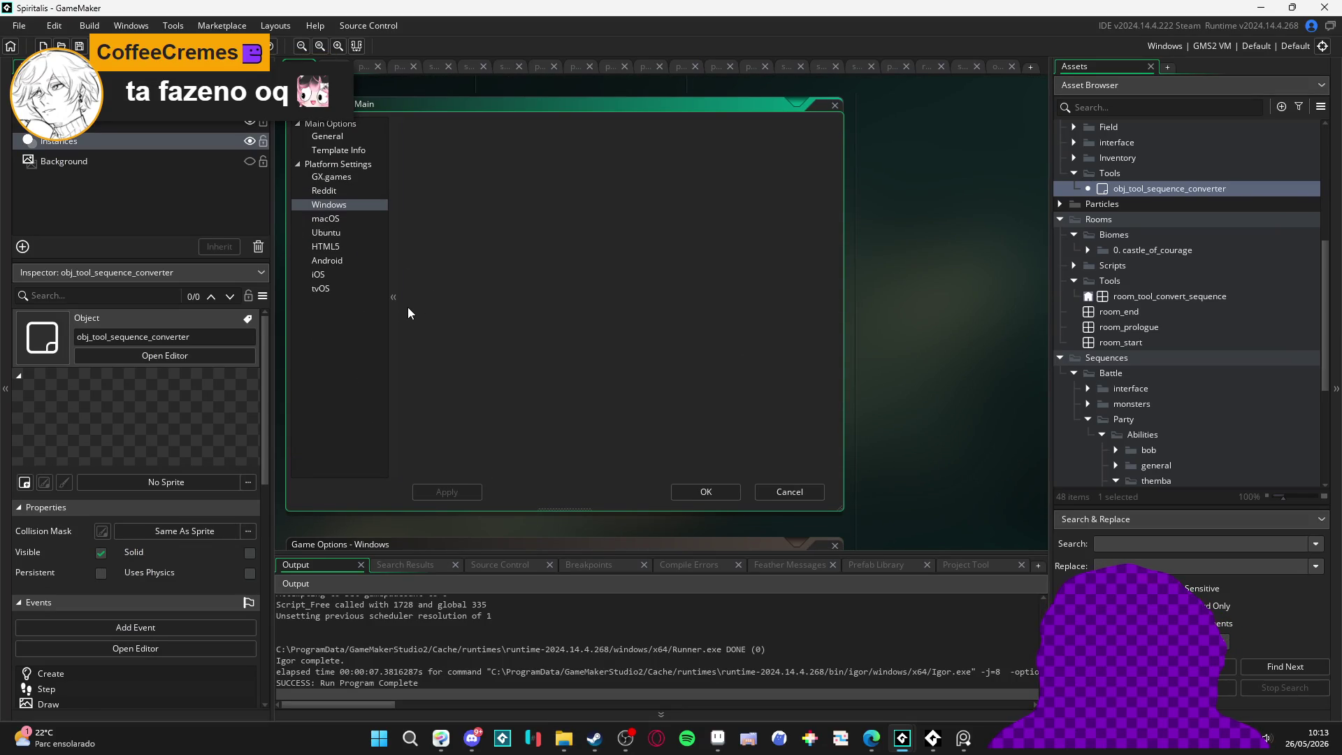
click(336, 209)
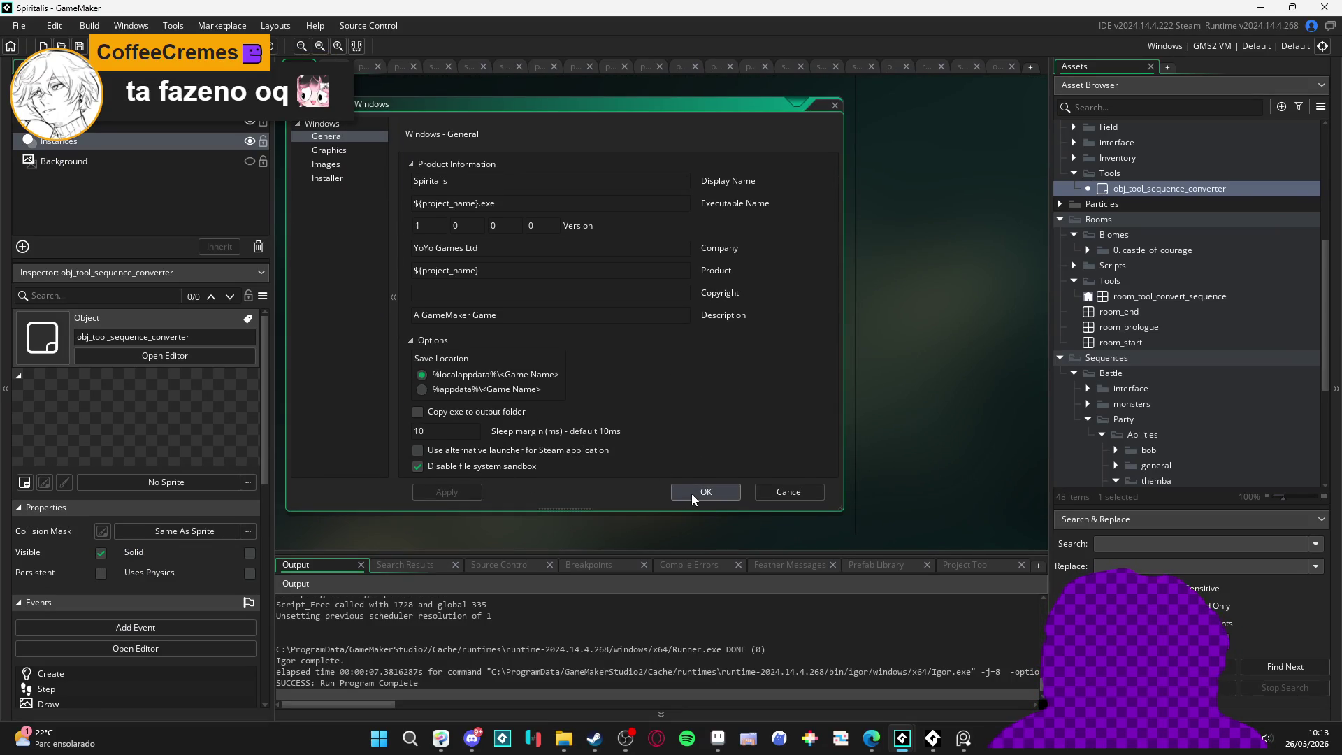
click(691, 493)
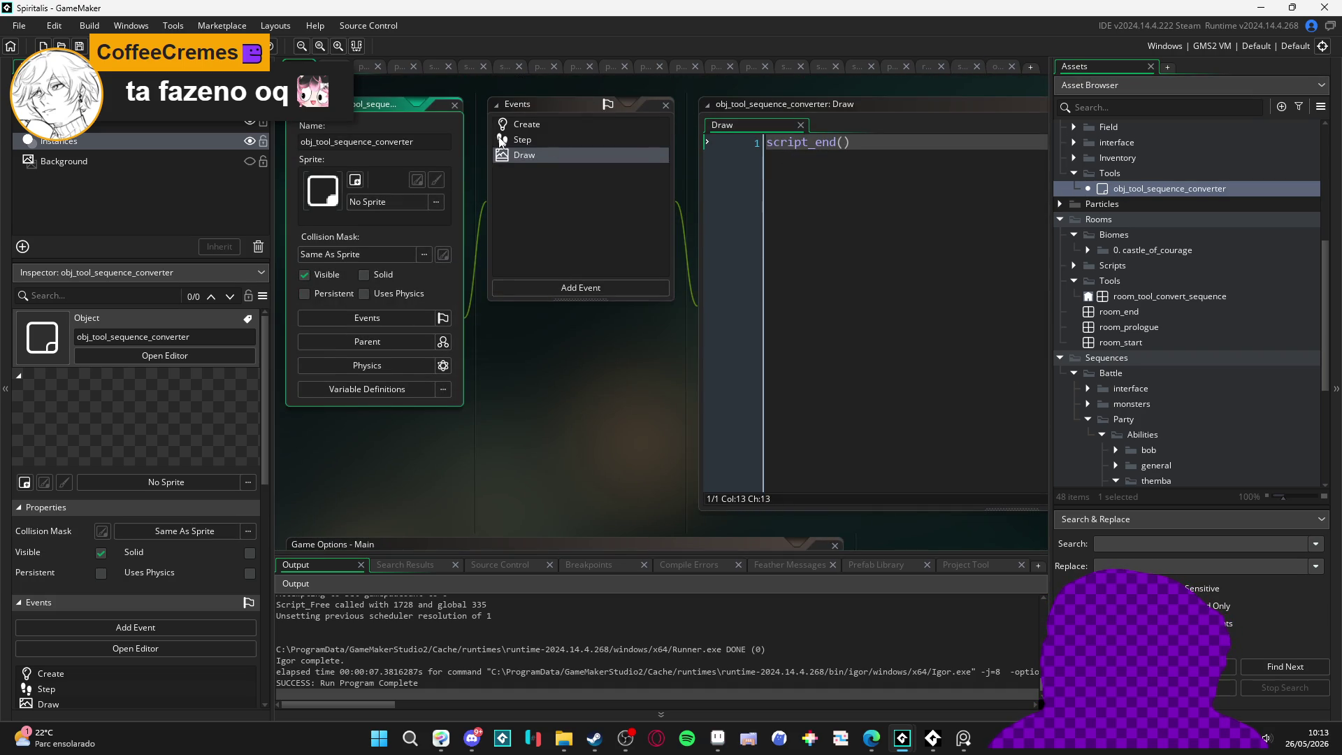
double_click(504, 140)
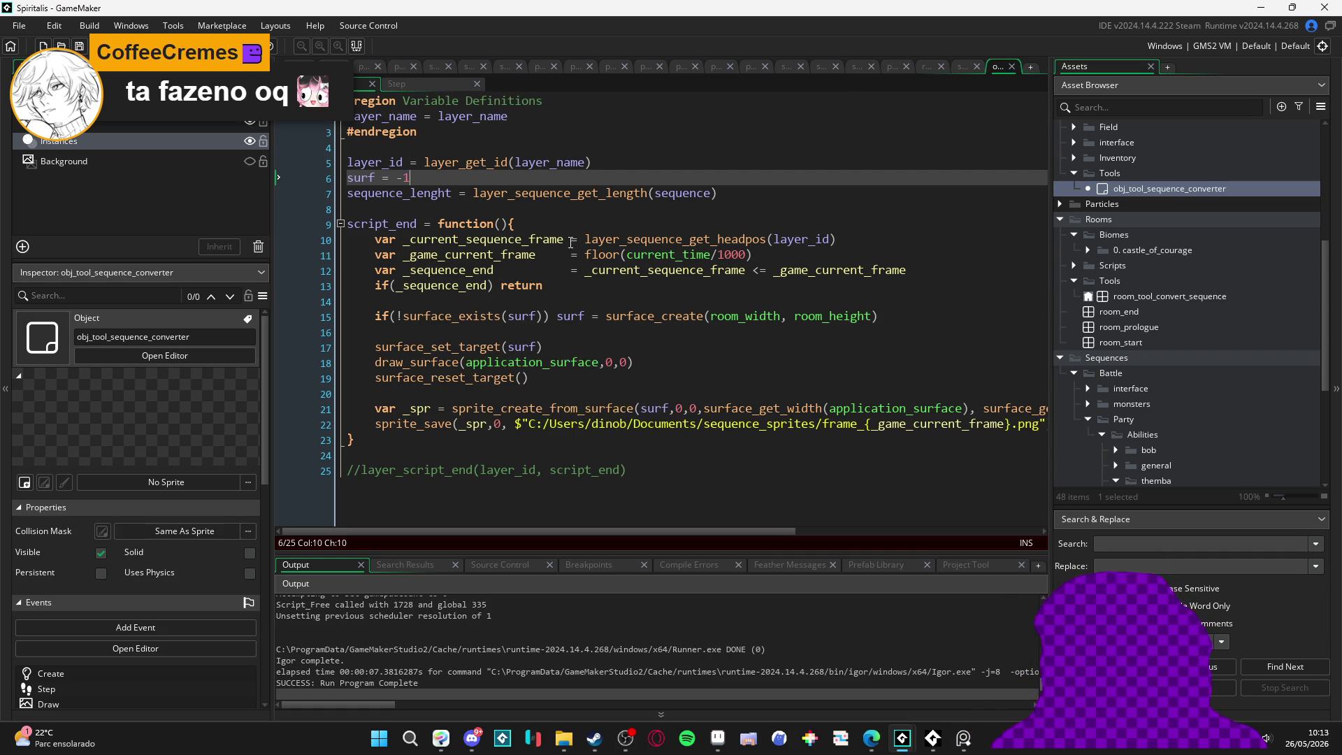
Step: Step through the Create code's script_end function down toward the sprite_save line
click(679, 239)
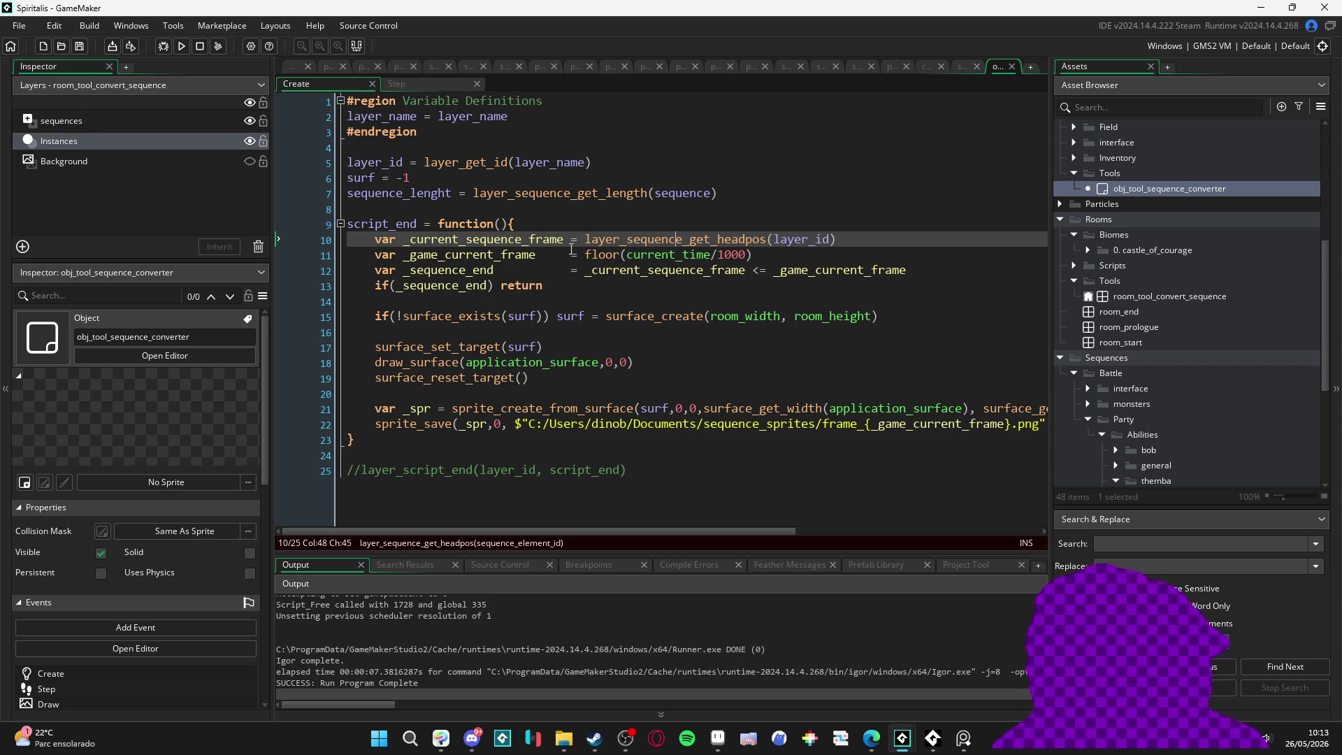
key(Down)
key(Down)
key(Down)
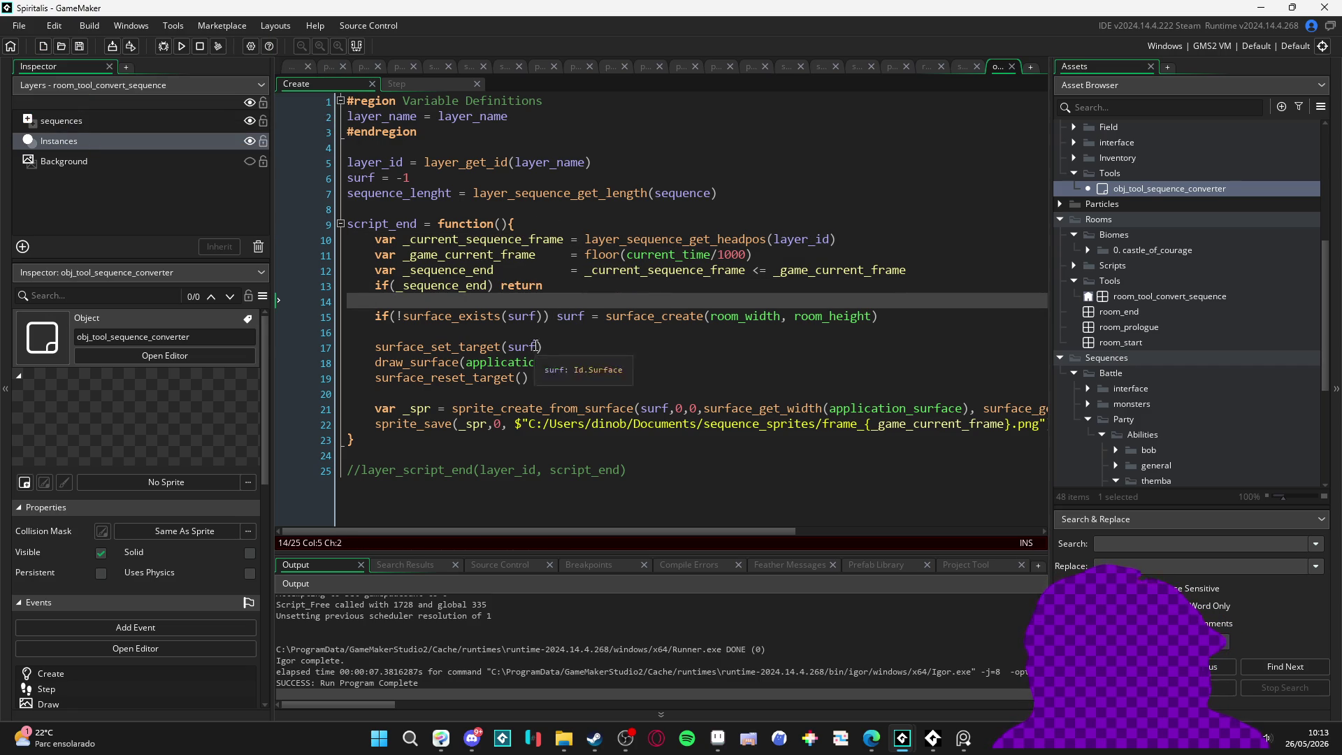
key(Down)
key(Down)
key(Down)
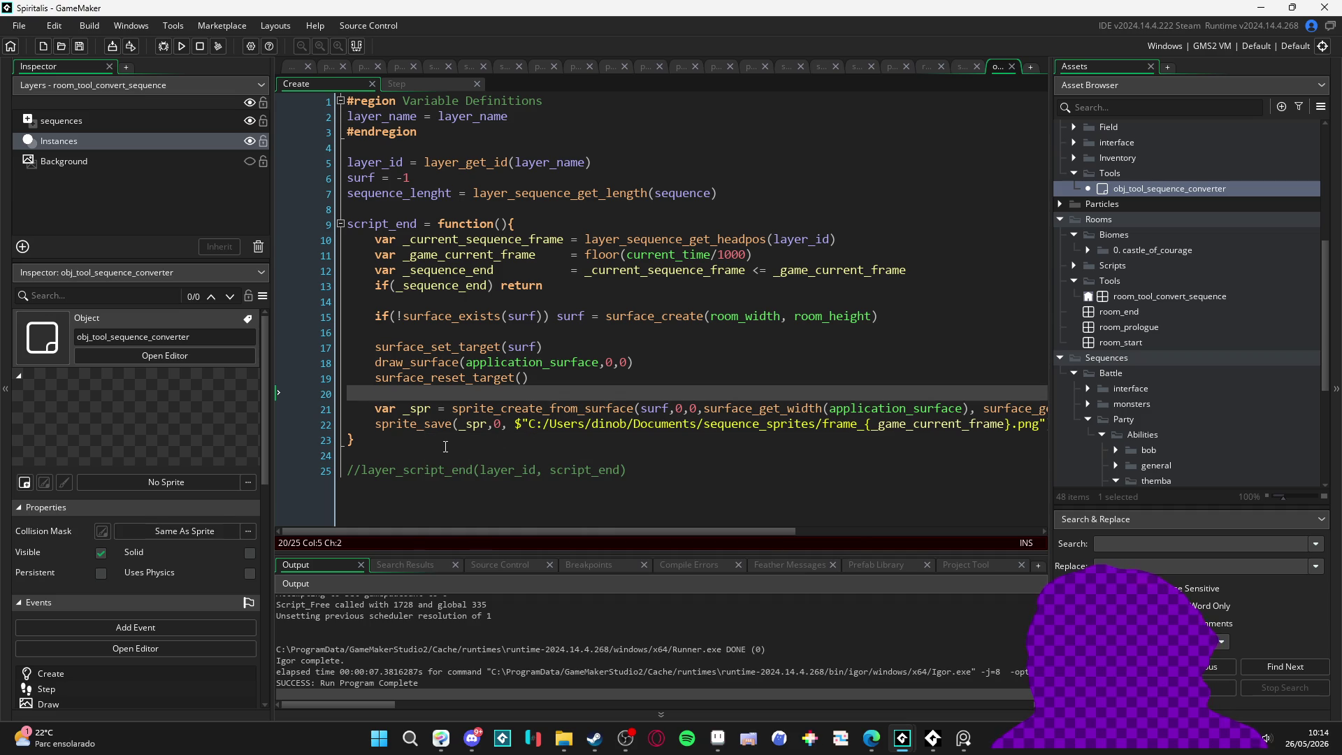
Step: On line 22, drop the $ prefix and delete the interpolated file-name ending
click(476, 423)
click(503, 424)
click(524, 424)
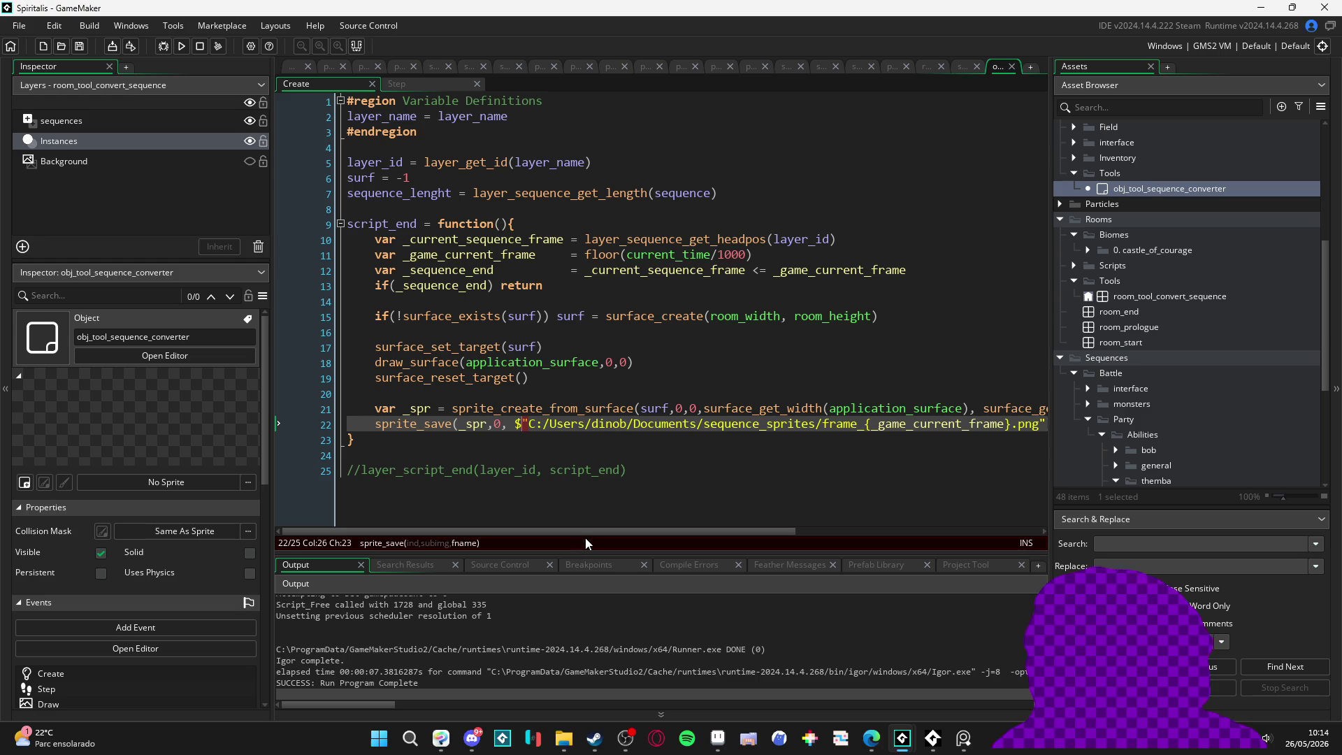
click(530, 424)
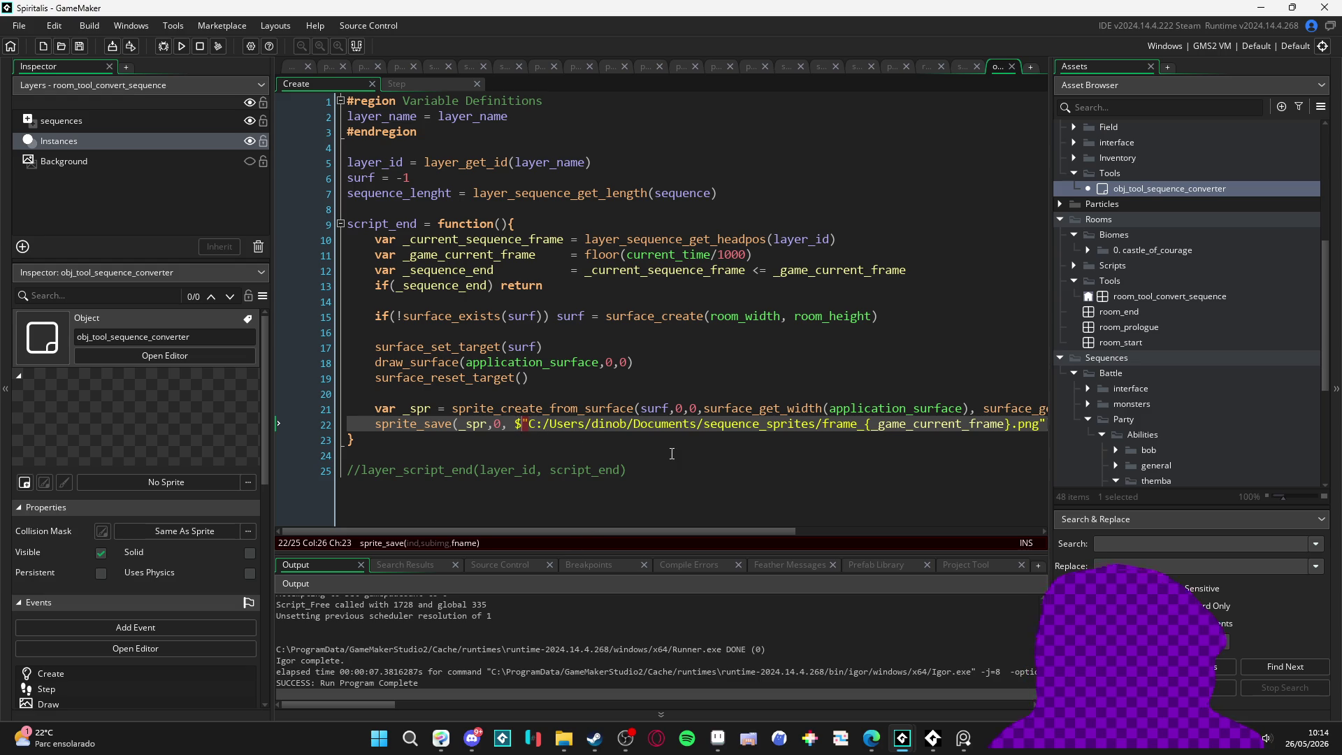
key(BackSpace)
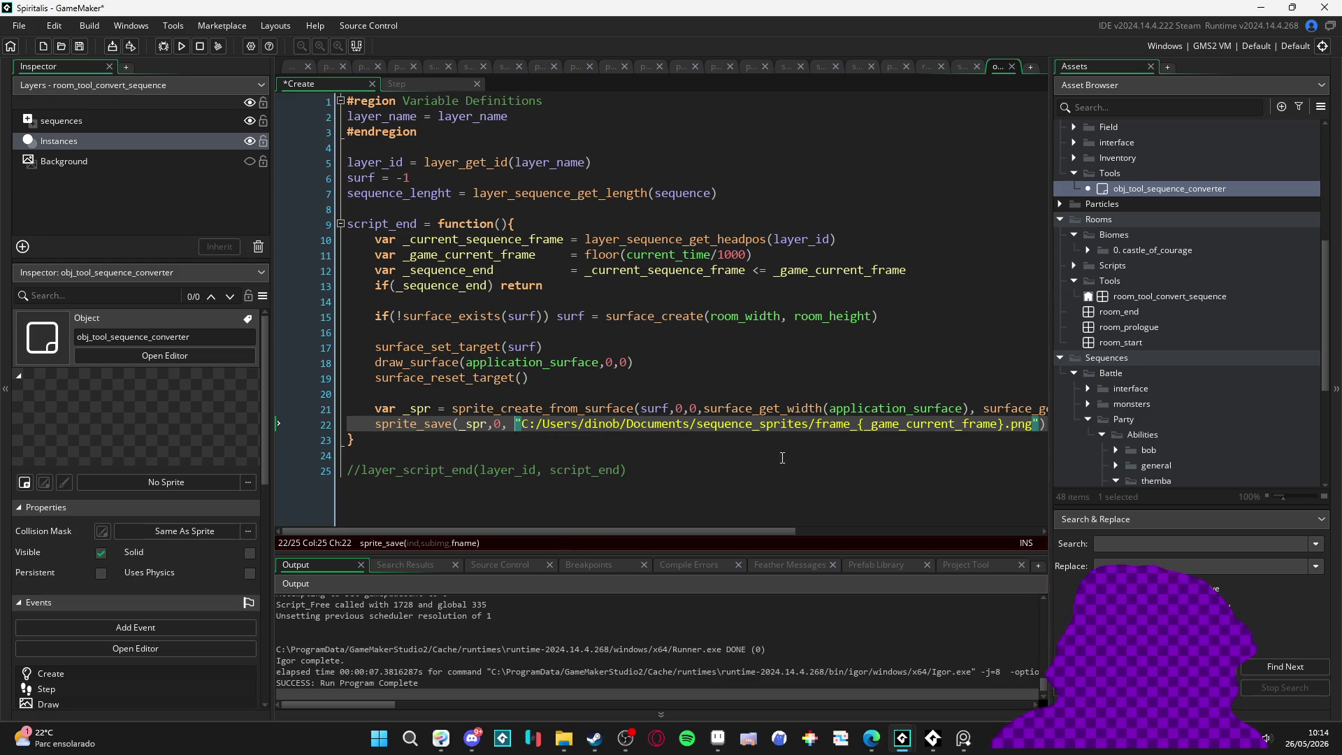
drag(1036, 425, 860, 429)
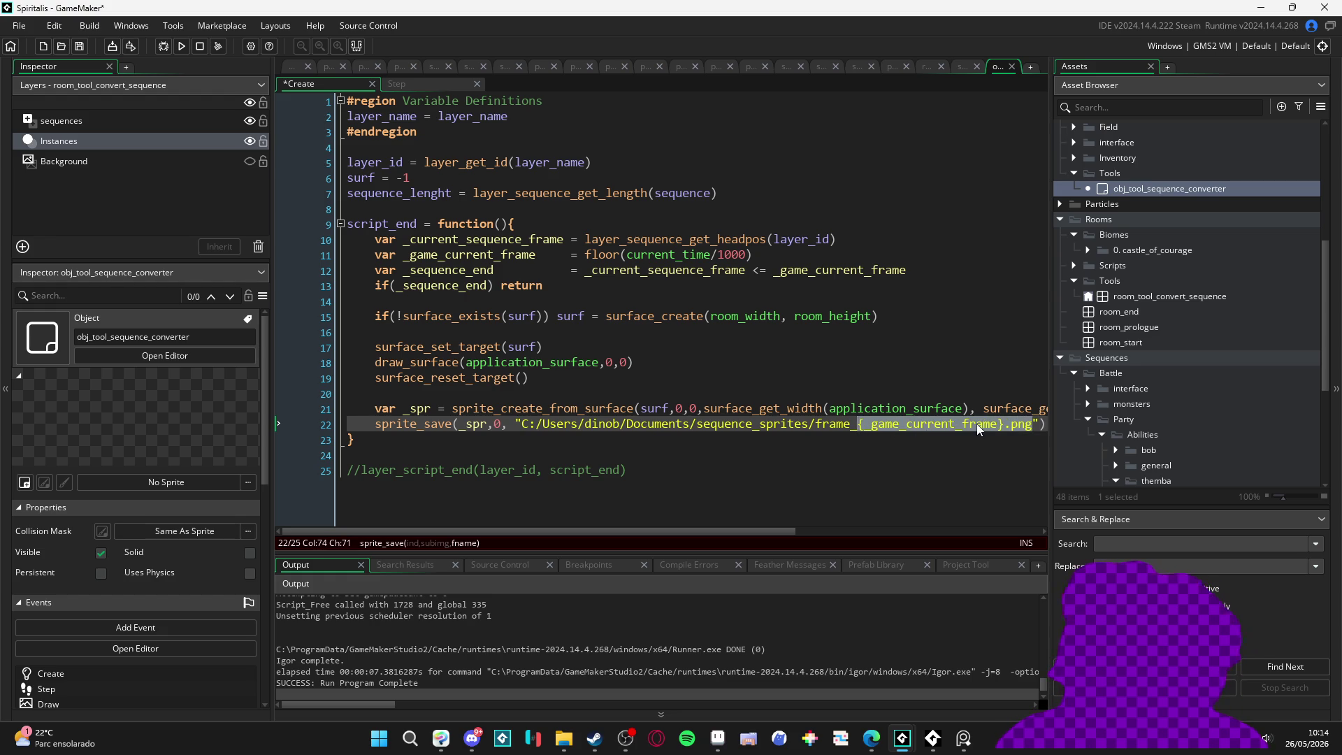
click(994, 424)
drag(1040, 424, 849, 425)
key(BackSpace)
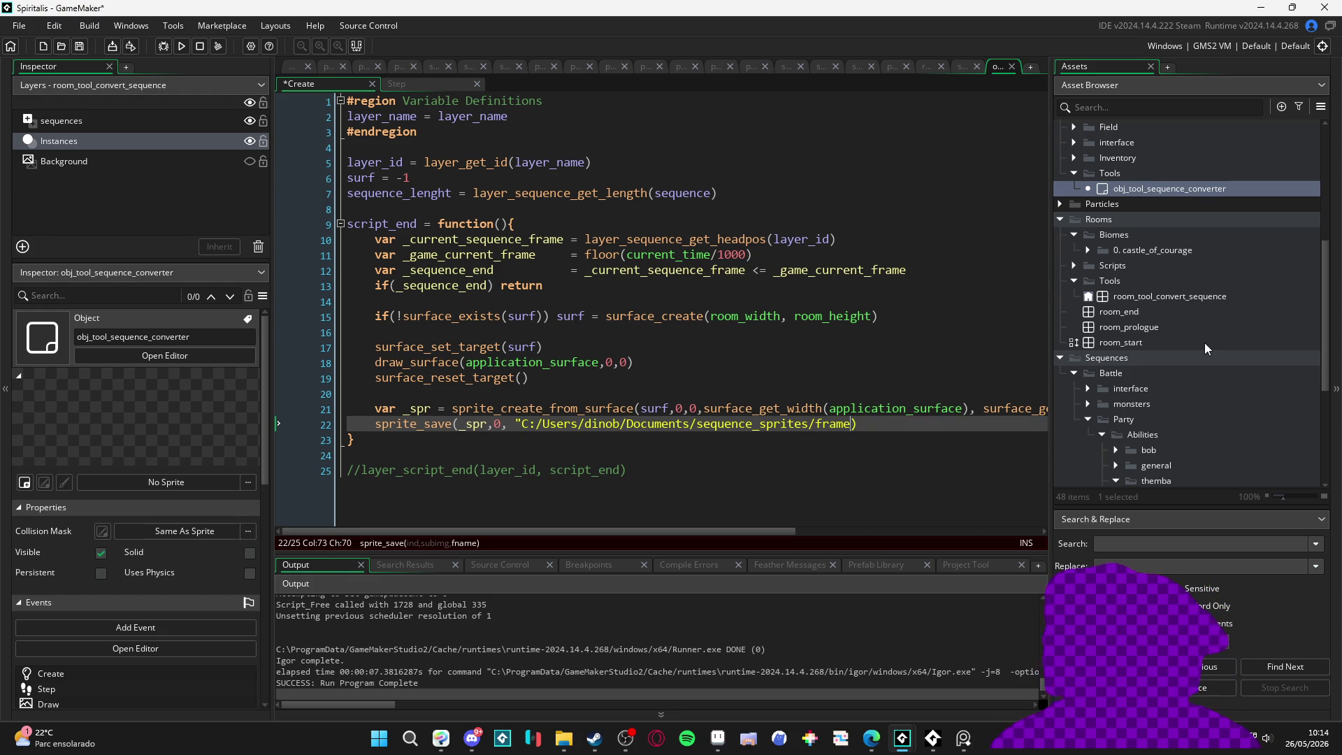
Step: Rewrite the path ending as "frame_"+_game_current_frame+".png" and save the Create code
text("+")
text(/)
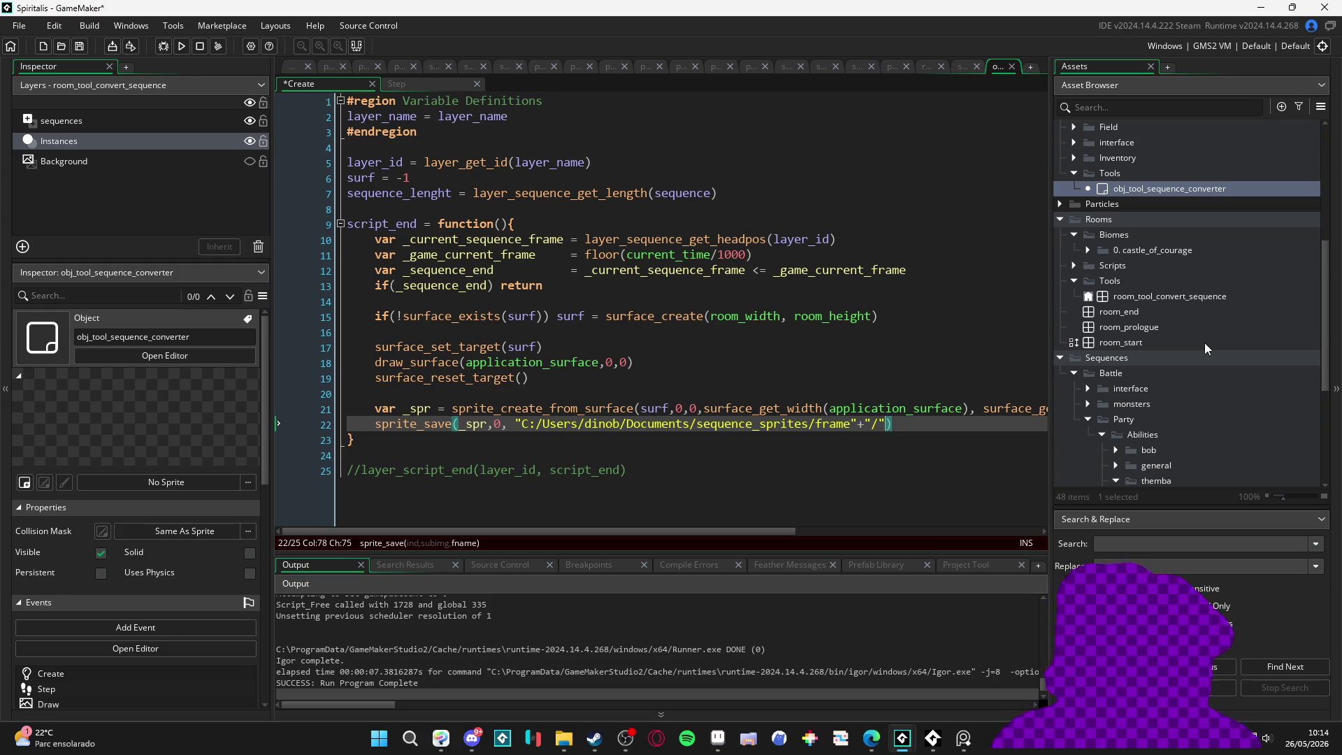
key(Left)
key(Left)
key(Left)
text(/)
key(Right)
key(Right)
key(BackSpace)
key(BackSpace)
key(BackSpace)
text("frame_"+)
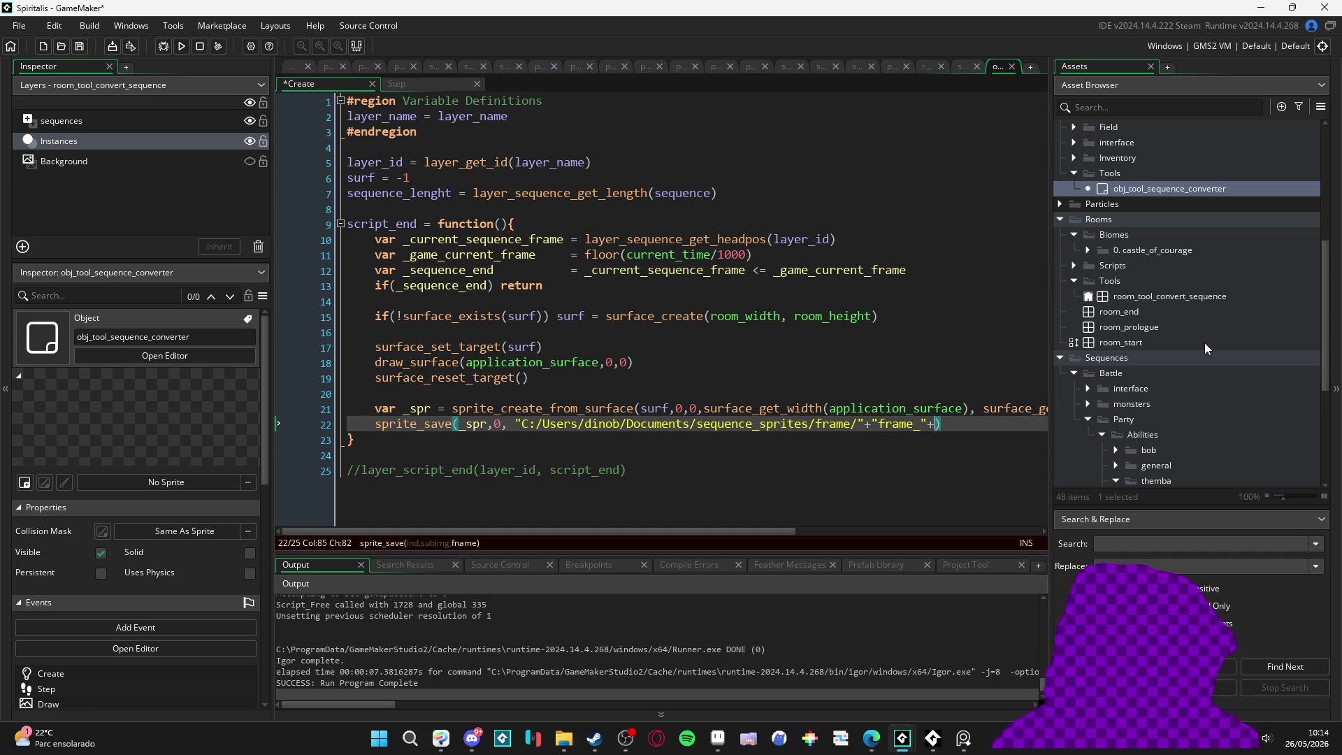
text(_gmr)
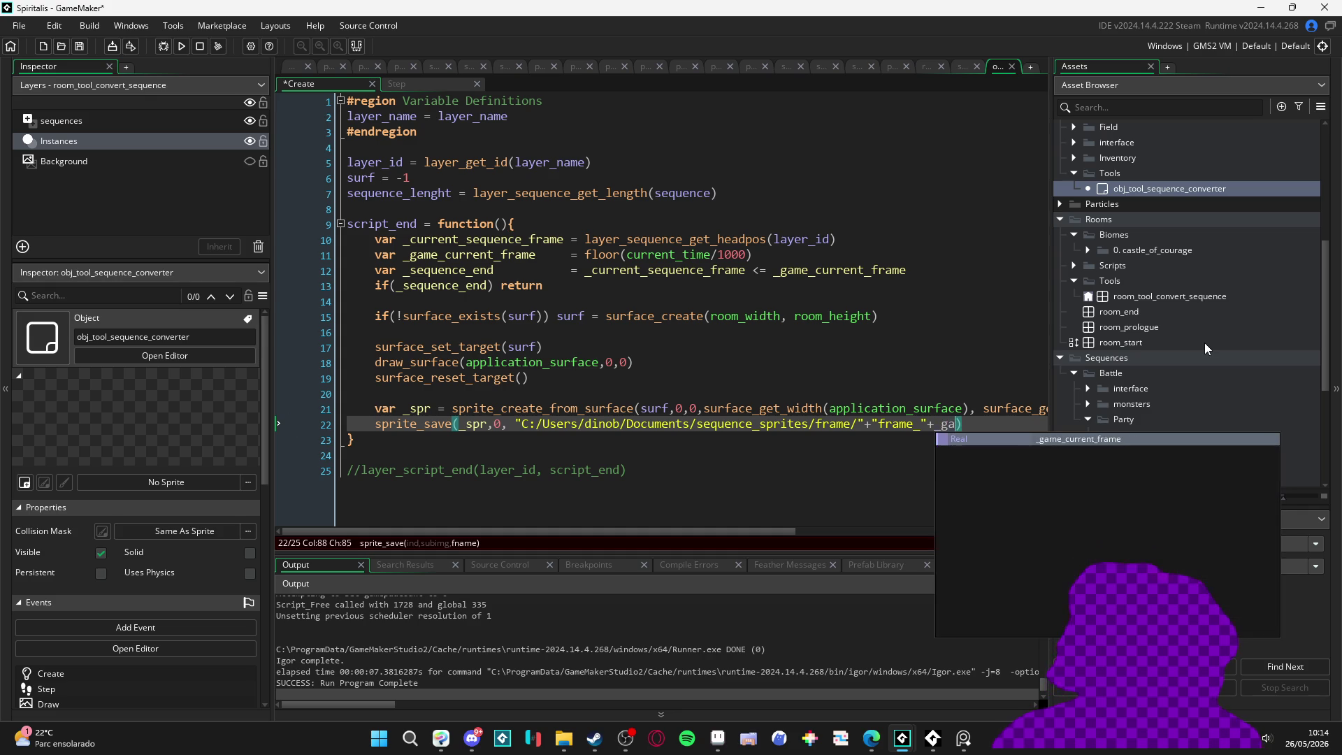
key(Return)
text(+")
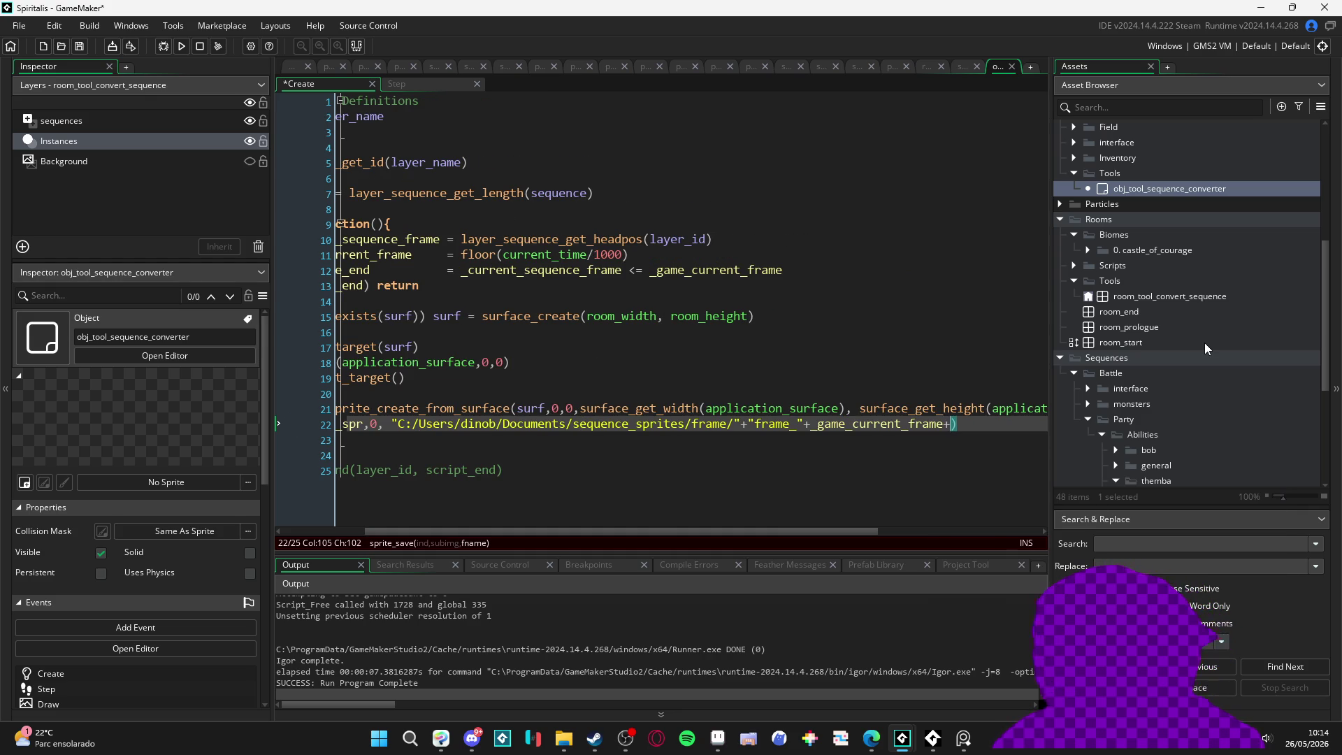
text(.png)
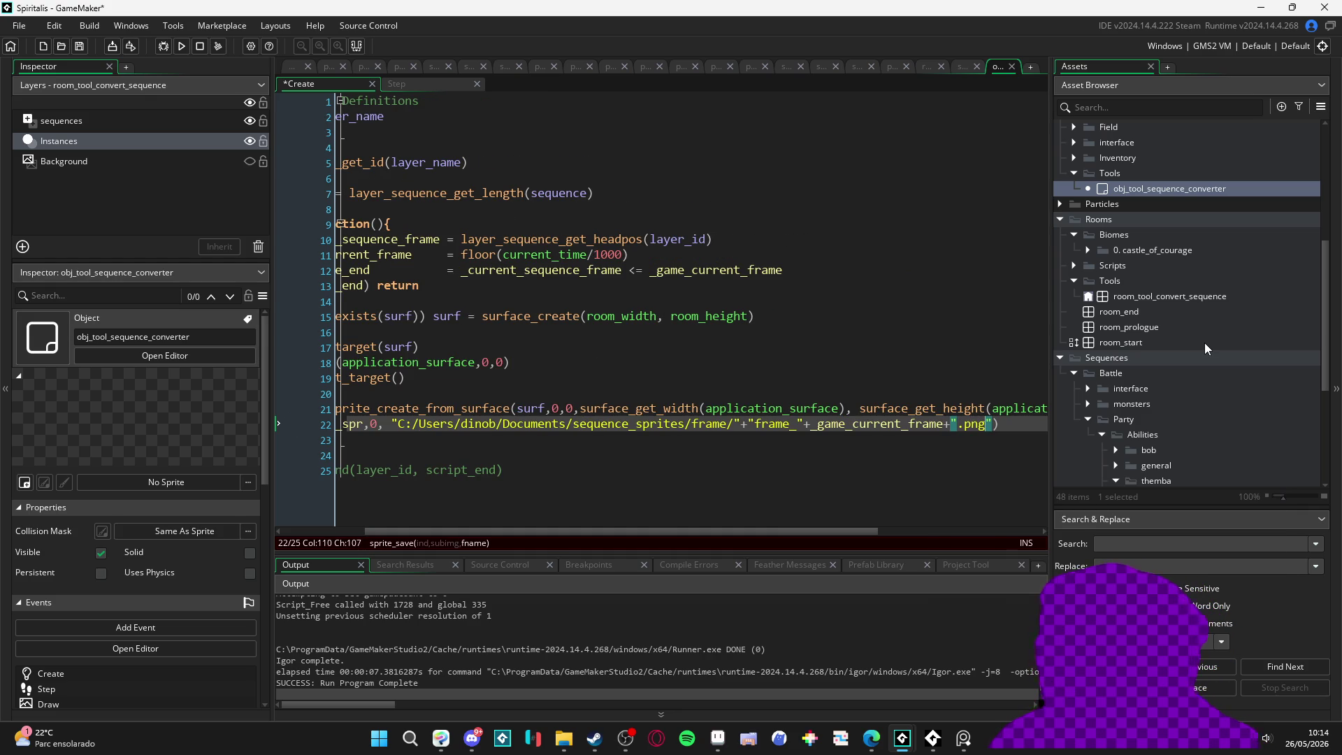
key(ctrl+s)
Step: Build and run the game again, then close the game window
click(394, 423)
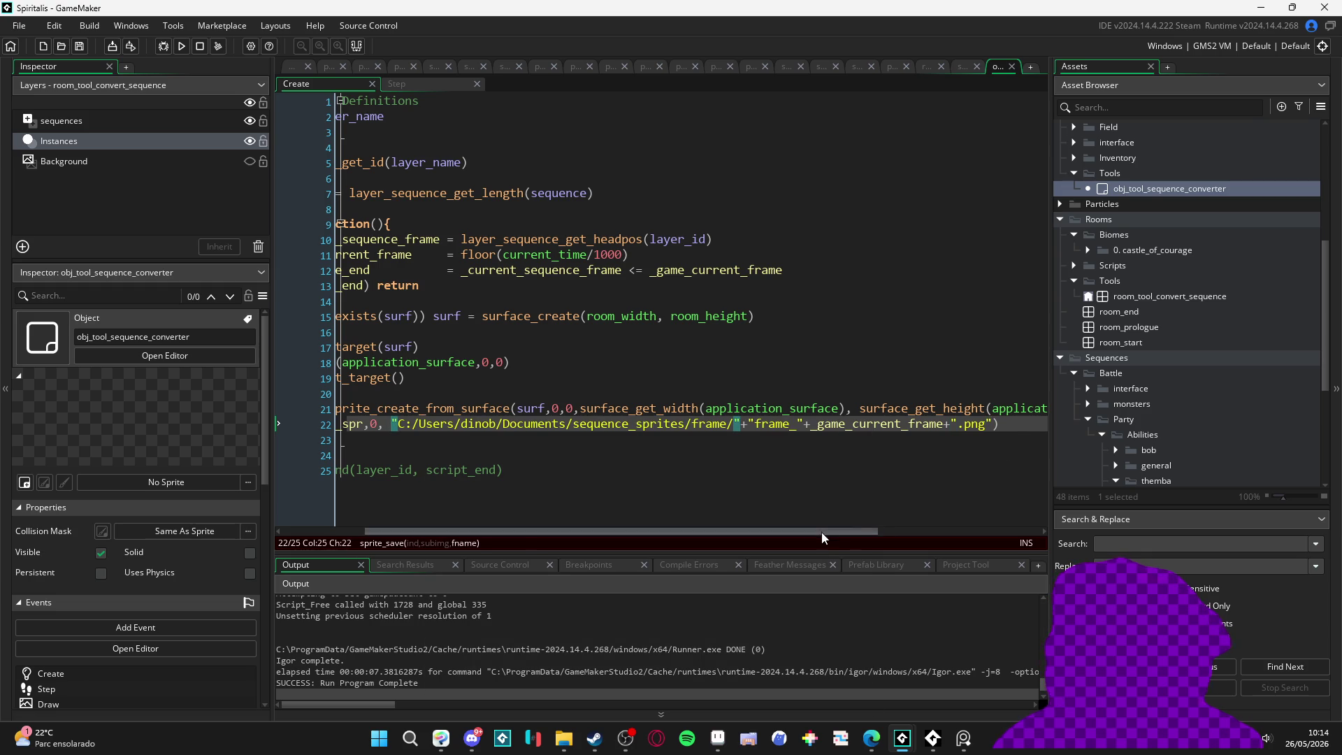
drag(821, 532, 739, 531)
click(590, 440)
key(F5)
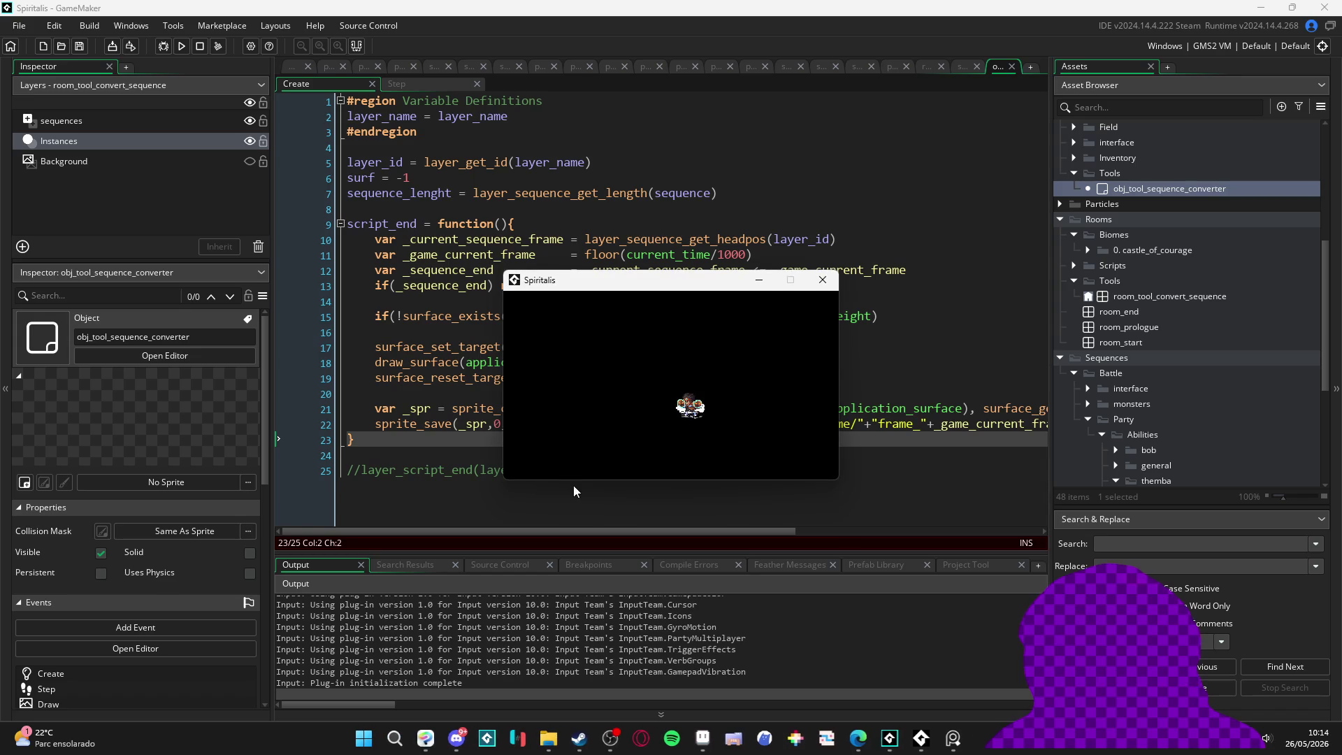
click(822, 280)
Step: Group Documentos by Data da modificação and reopen the still-empty sequence_sprites folder
click(579, 746)
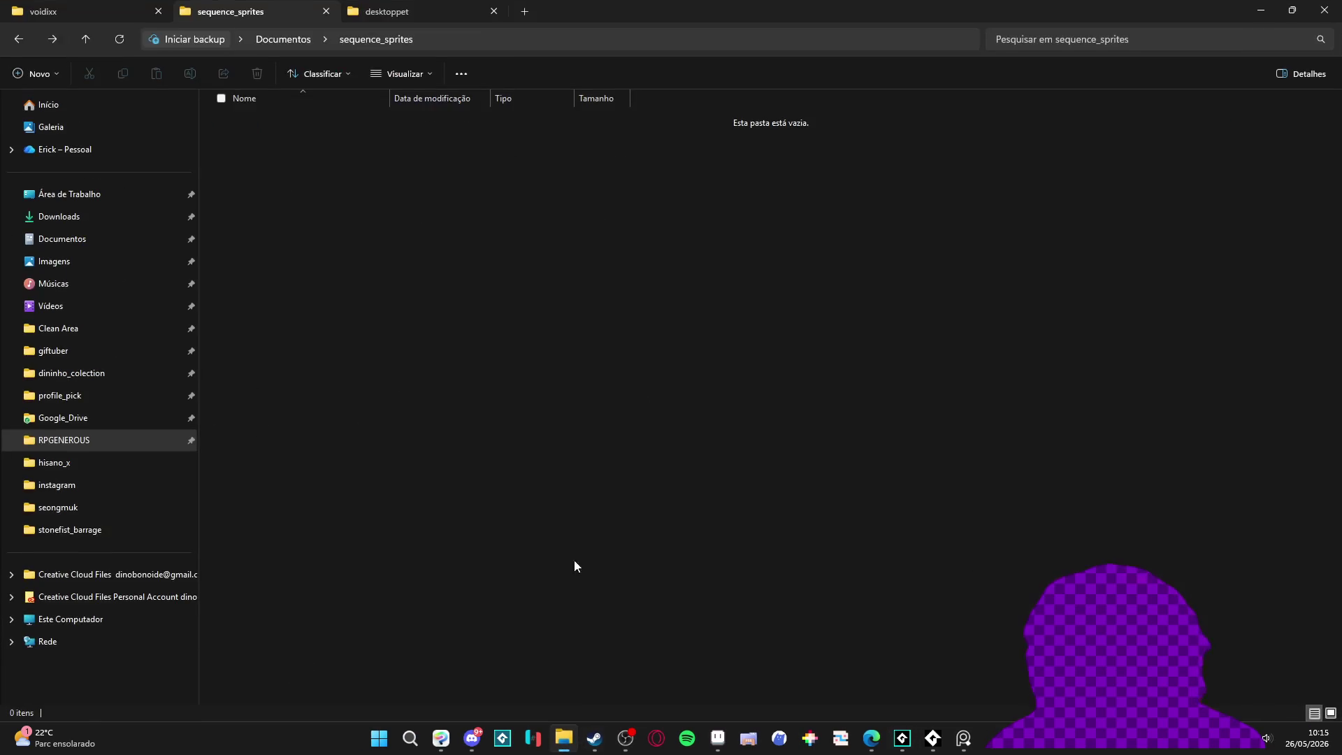
click(406, 11)
click(251, 11)
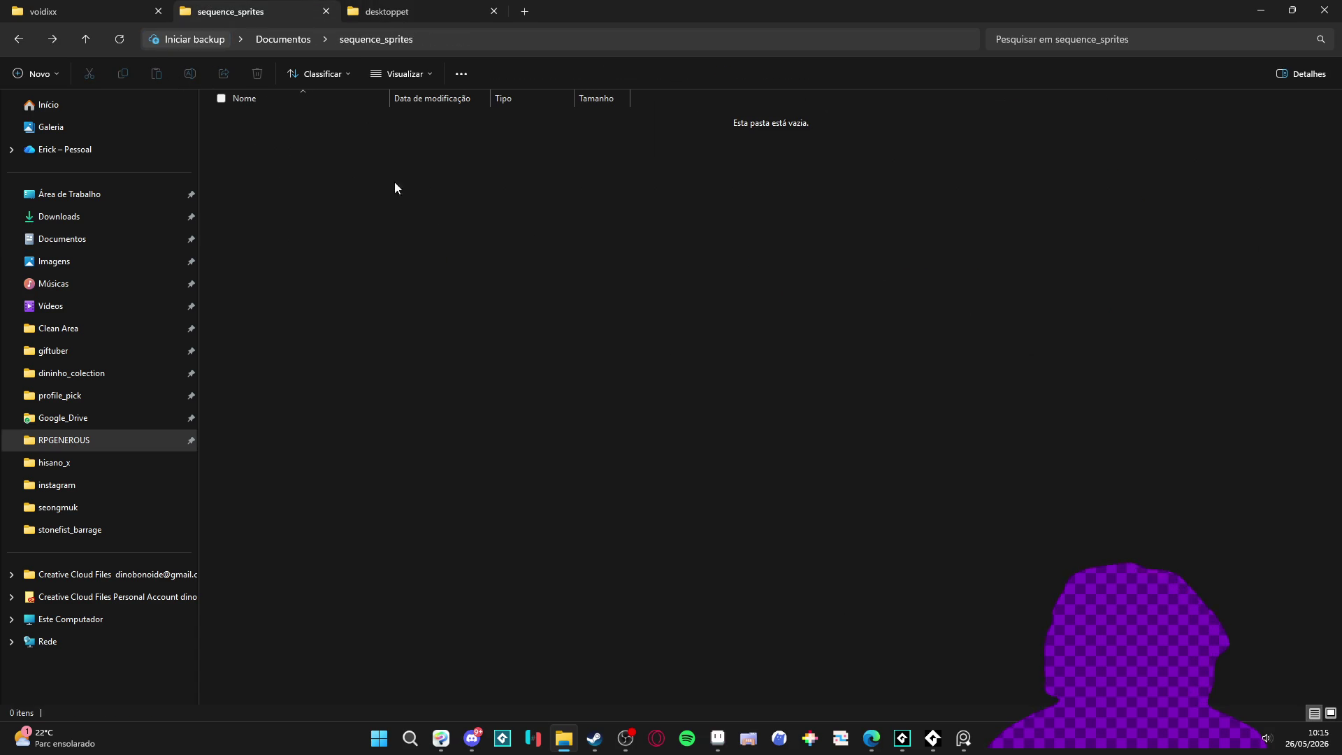
click(19, 40)
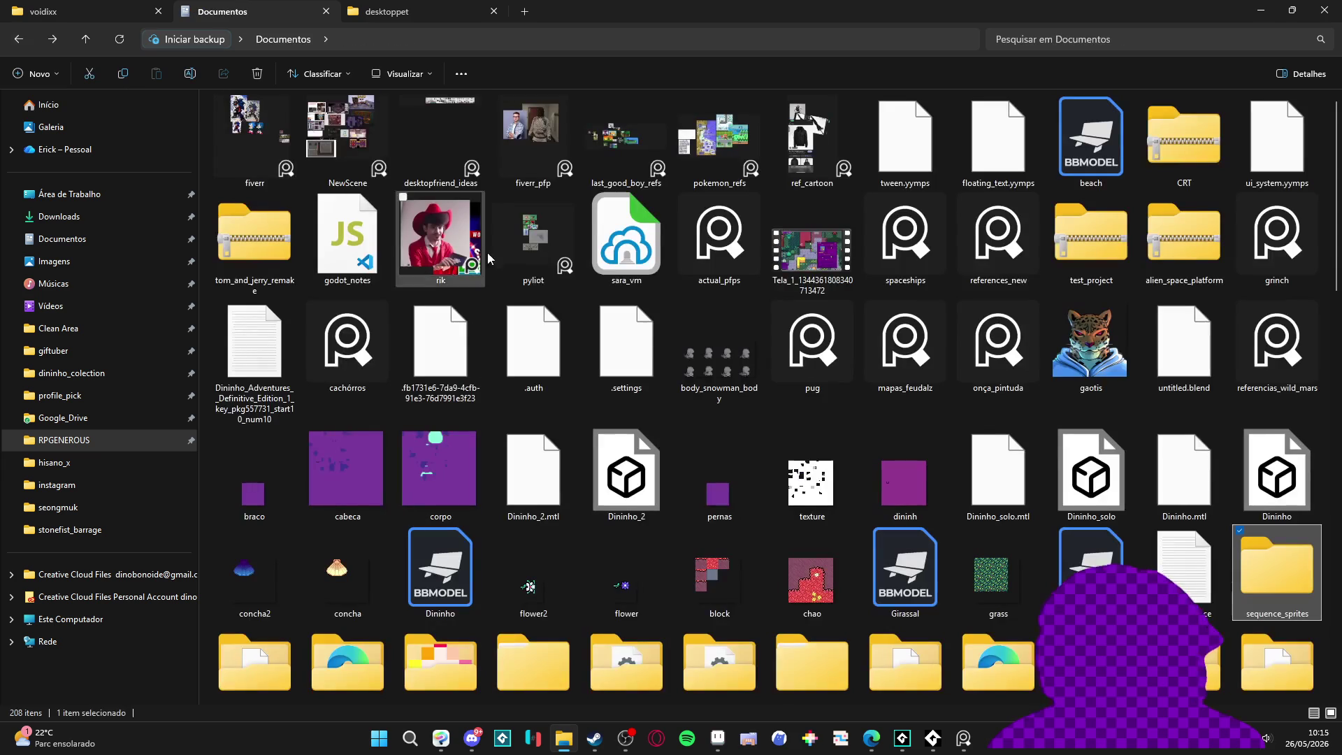
scroll(543, 351, down, 15)
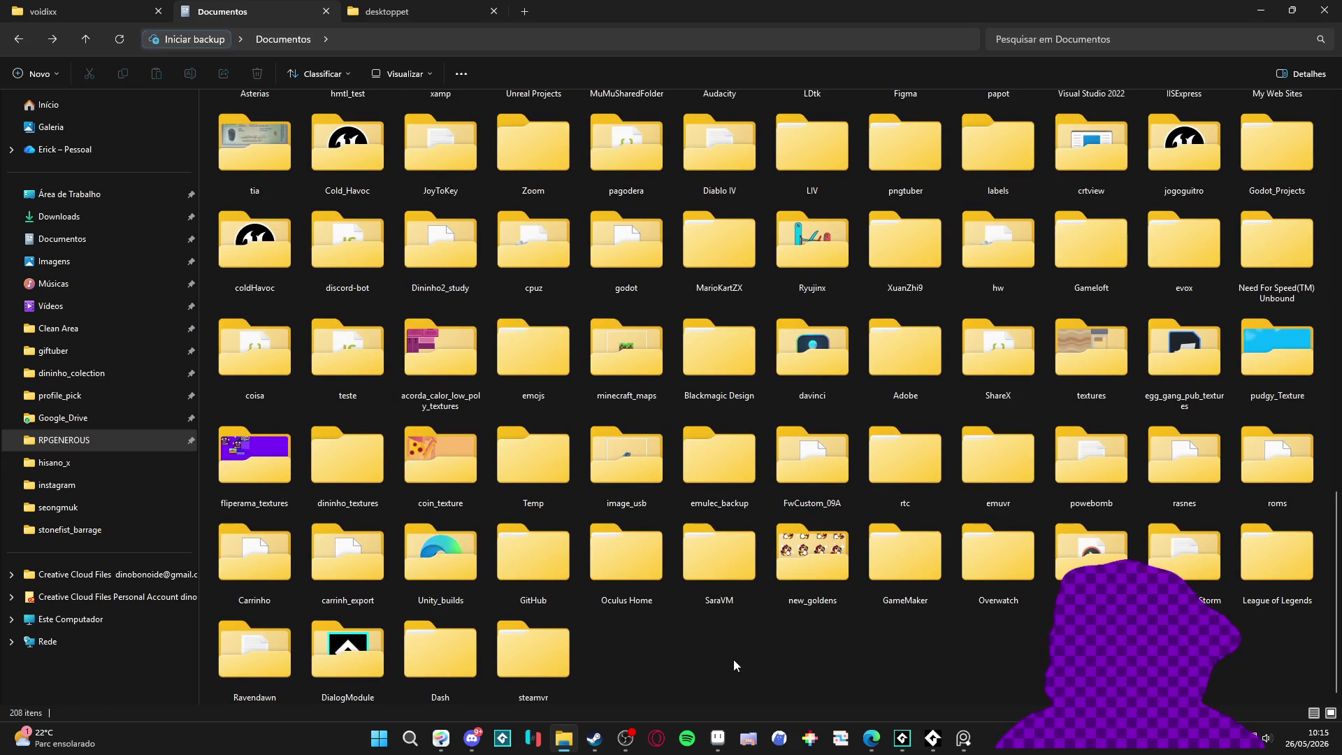
right_click(733, 665)
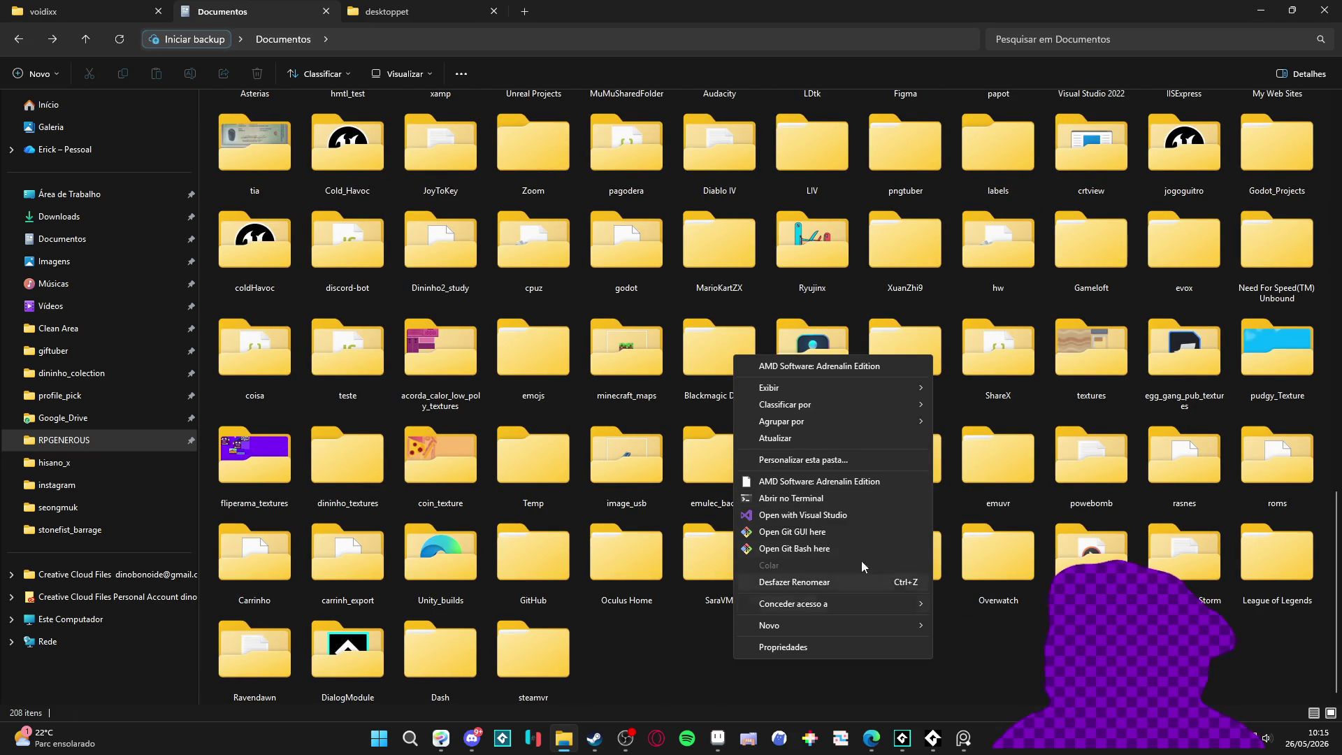
mouse_move(842, 415)
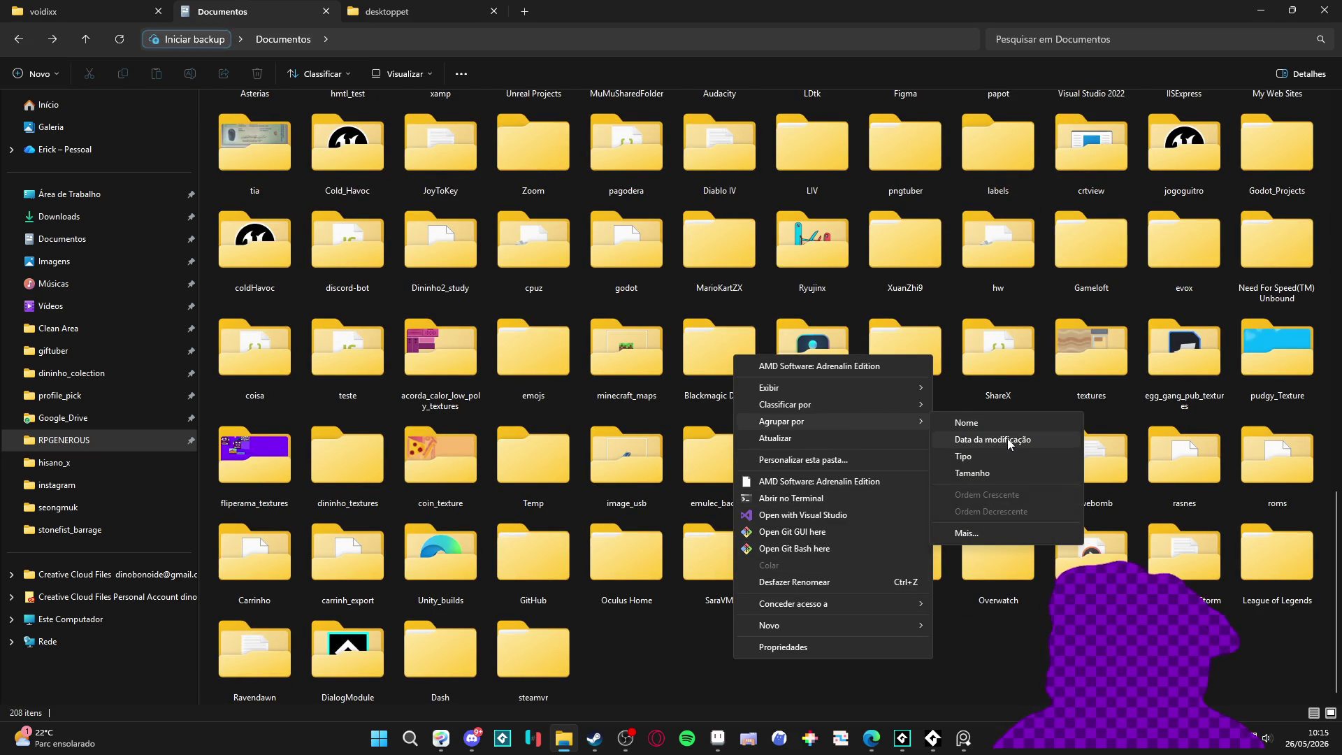
click(1008, 439)
double_click(363, 172)
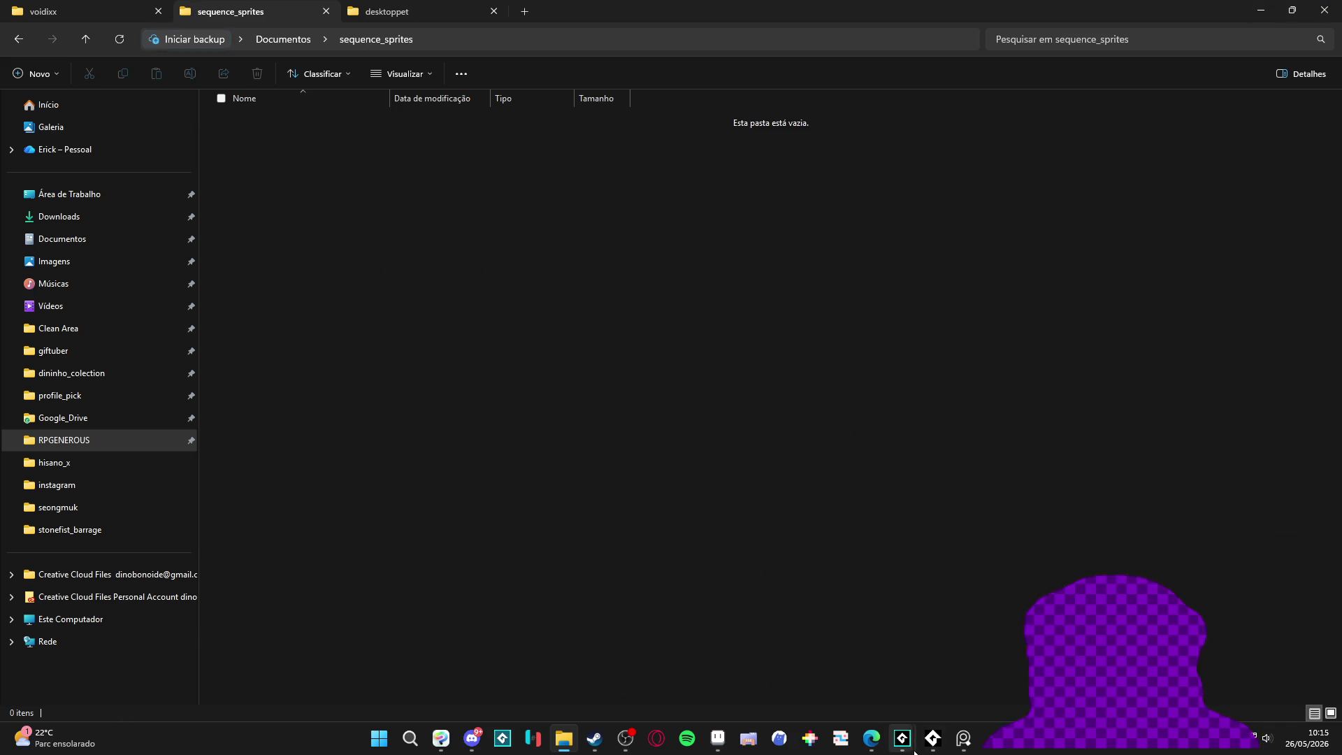
Step: Hide the desktop_pet window and bring the Spiritalis GameMaker project to the front
mouse_move(915, 752)
click(981, 685)
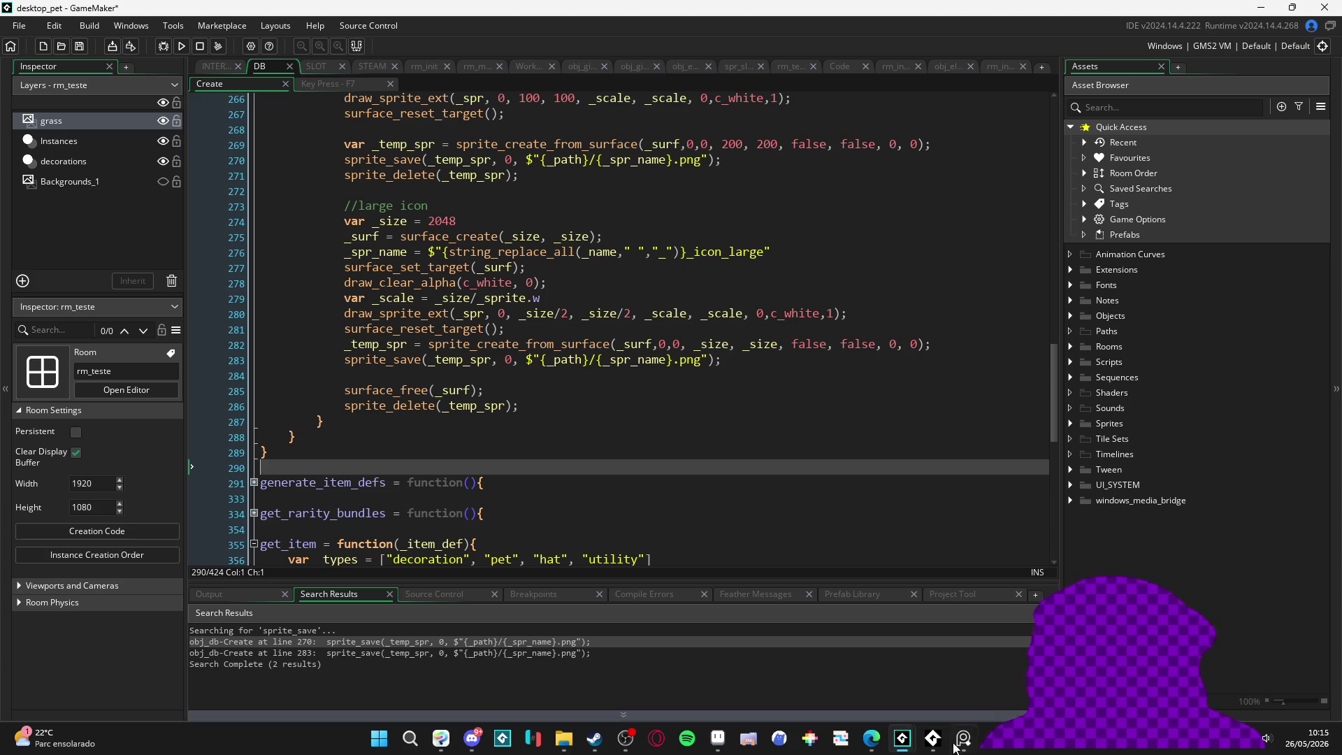
click(1261, 7)
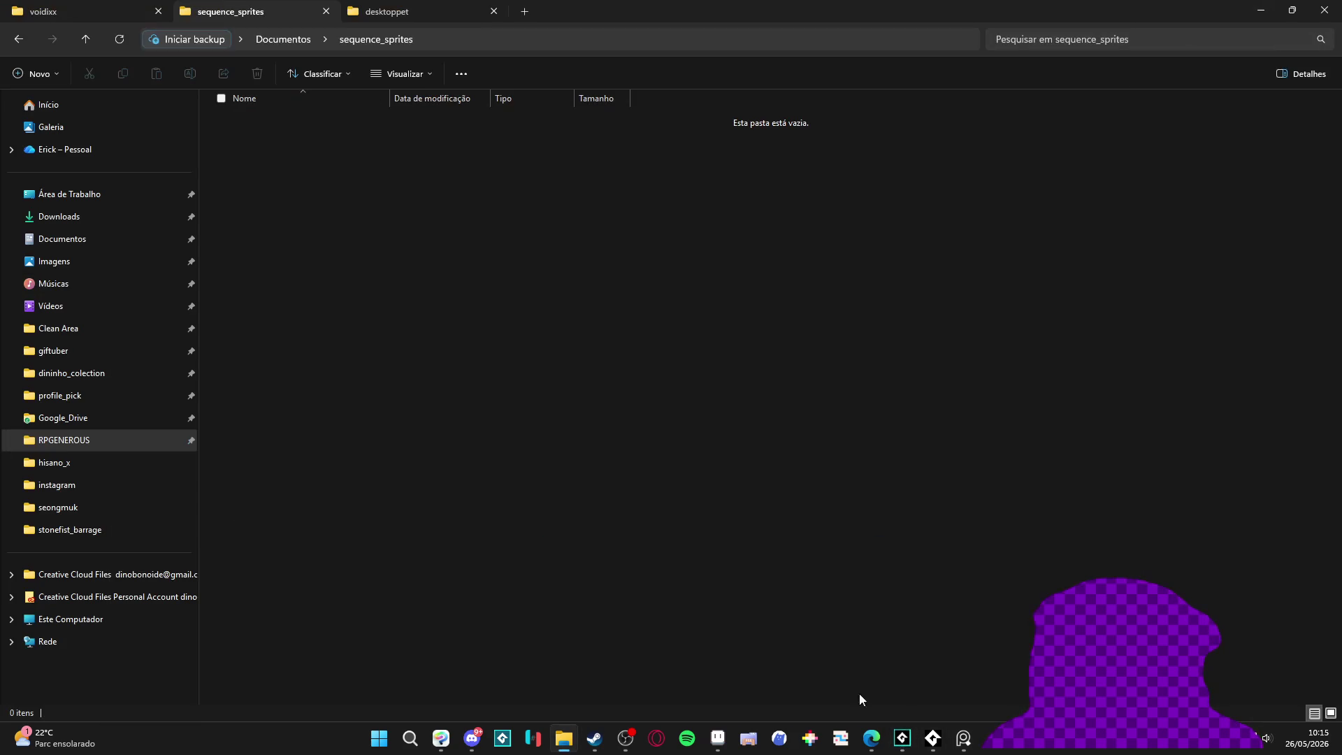
mouse_move(905, 740)
click(828, 677)
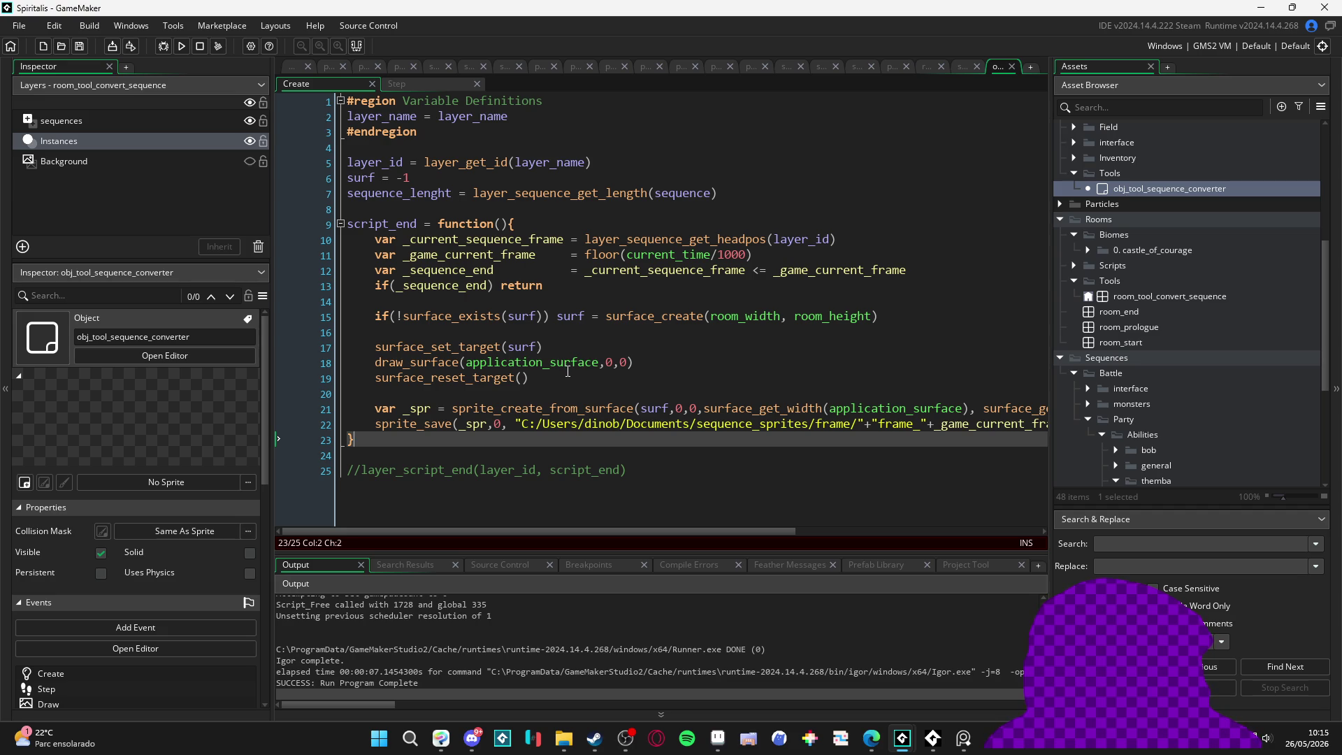
Step: Replace line 18's draw_surface(application_surface,0,0) with draw_rectangle(0,0, 80, 80, false)
click(628, 363)
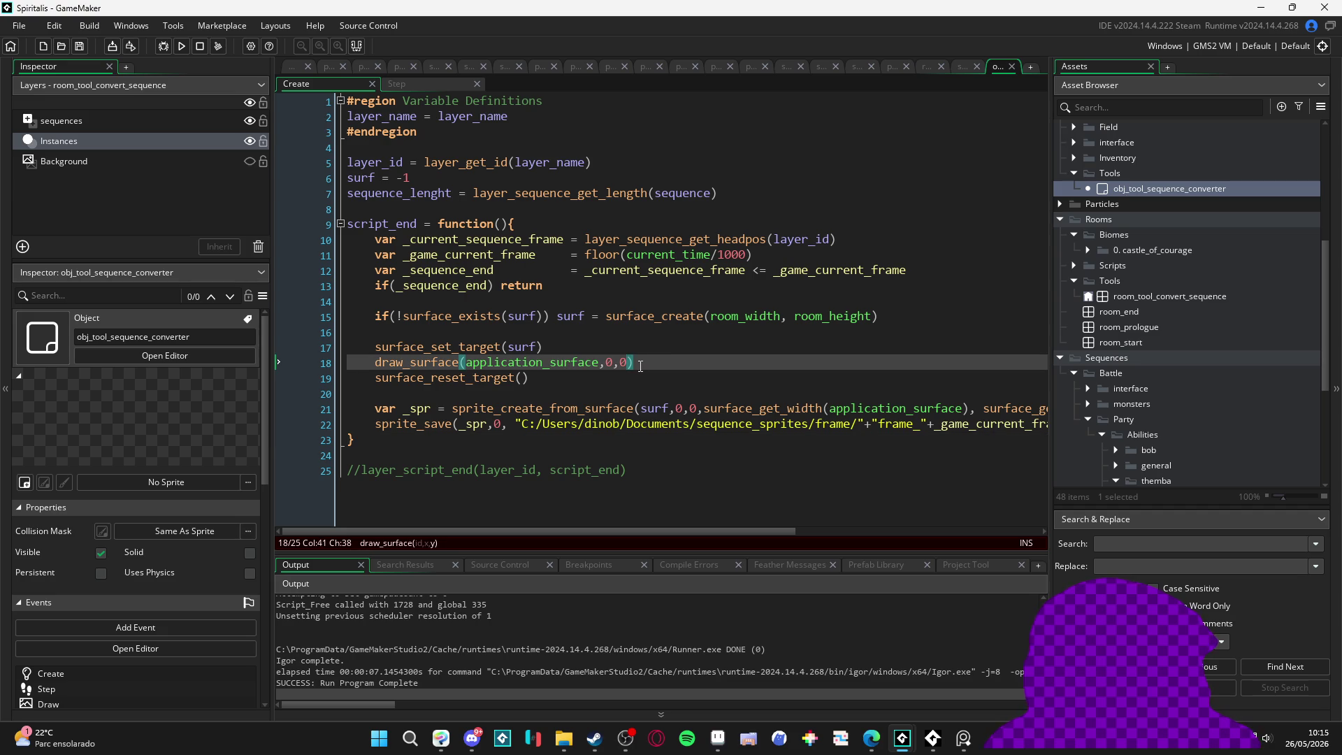
drag(643, 362, 376, 362)
text(d)
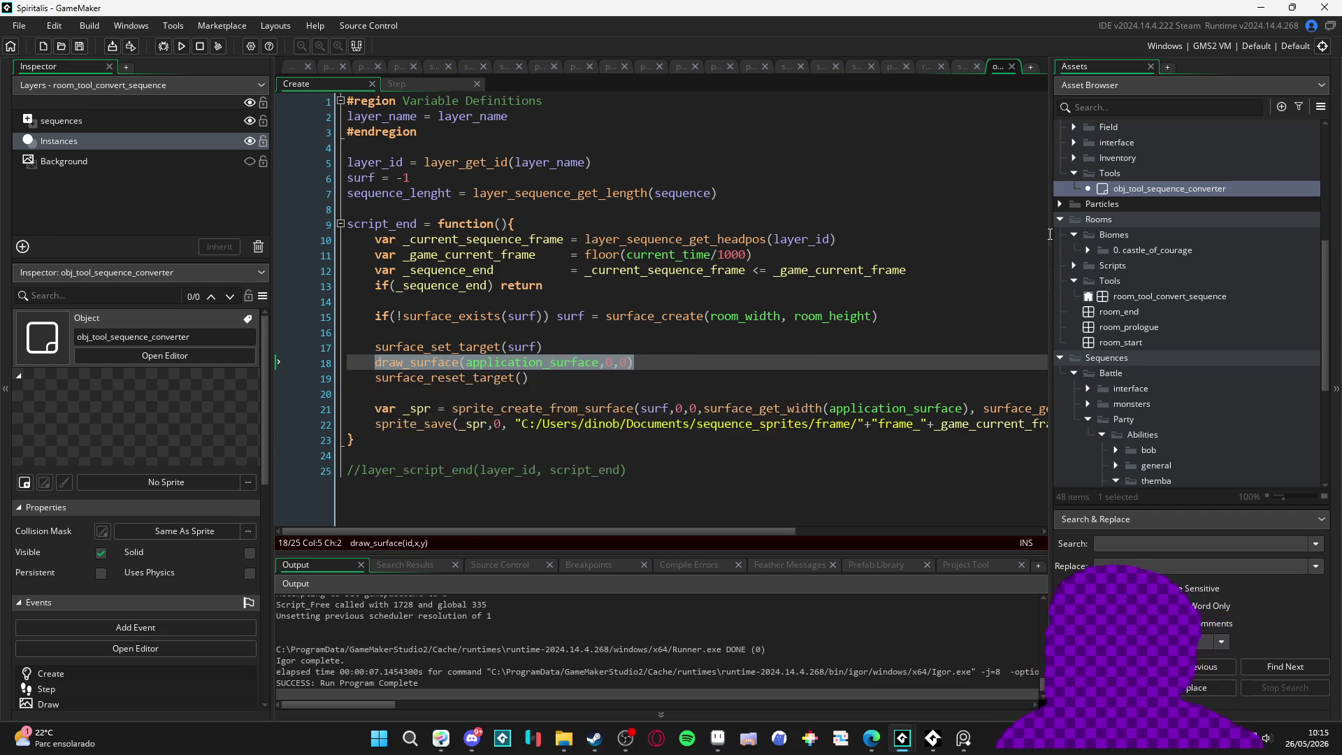
text(r)
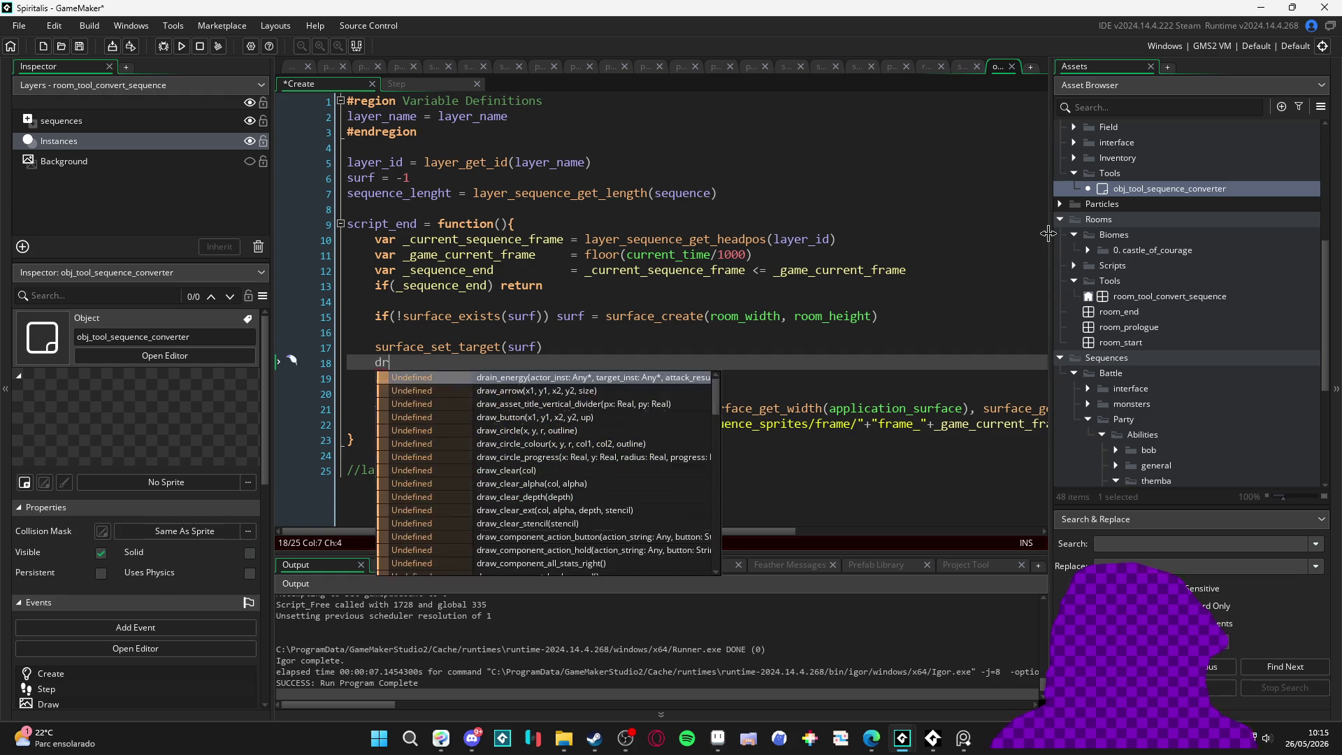
text(aw_rec)
key(Return)
key(Return)
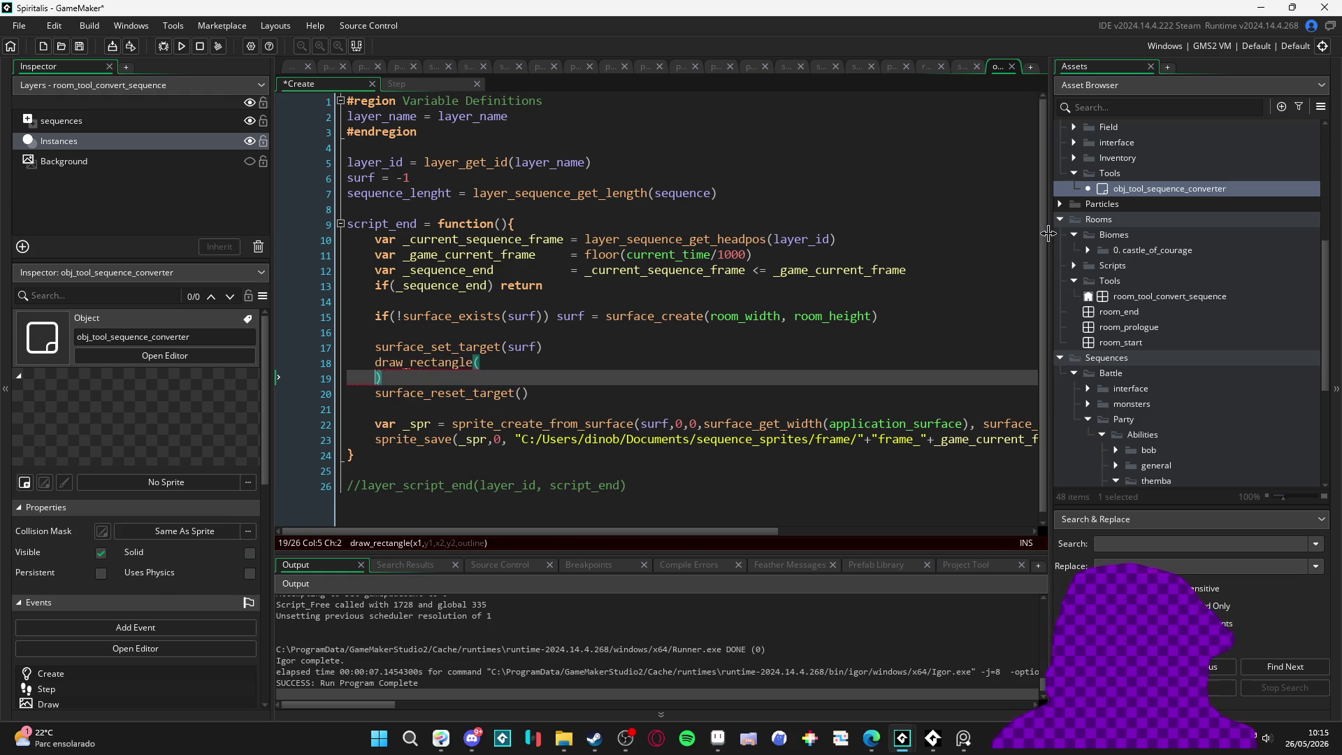
key(BackSpace)
text(0,0,)
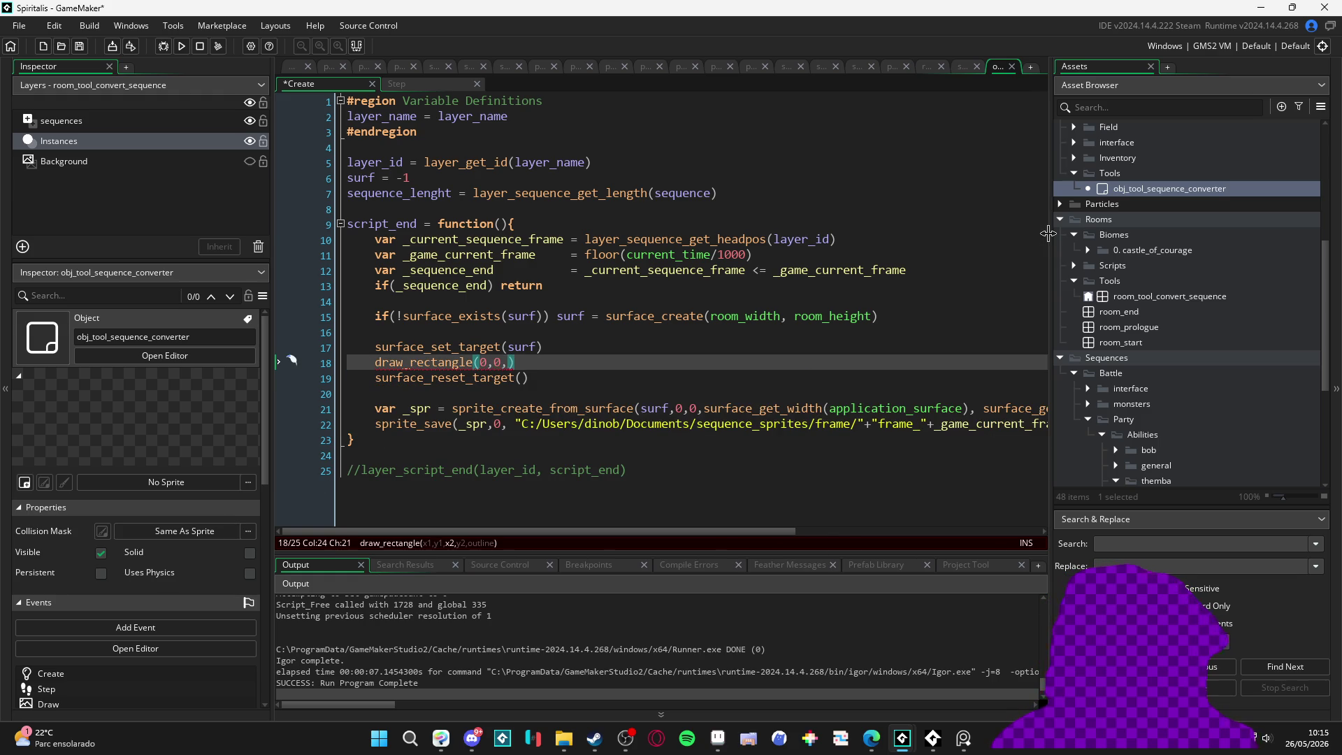
text( 80, 80, false))
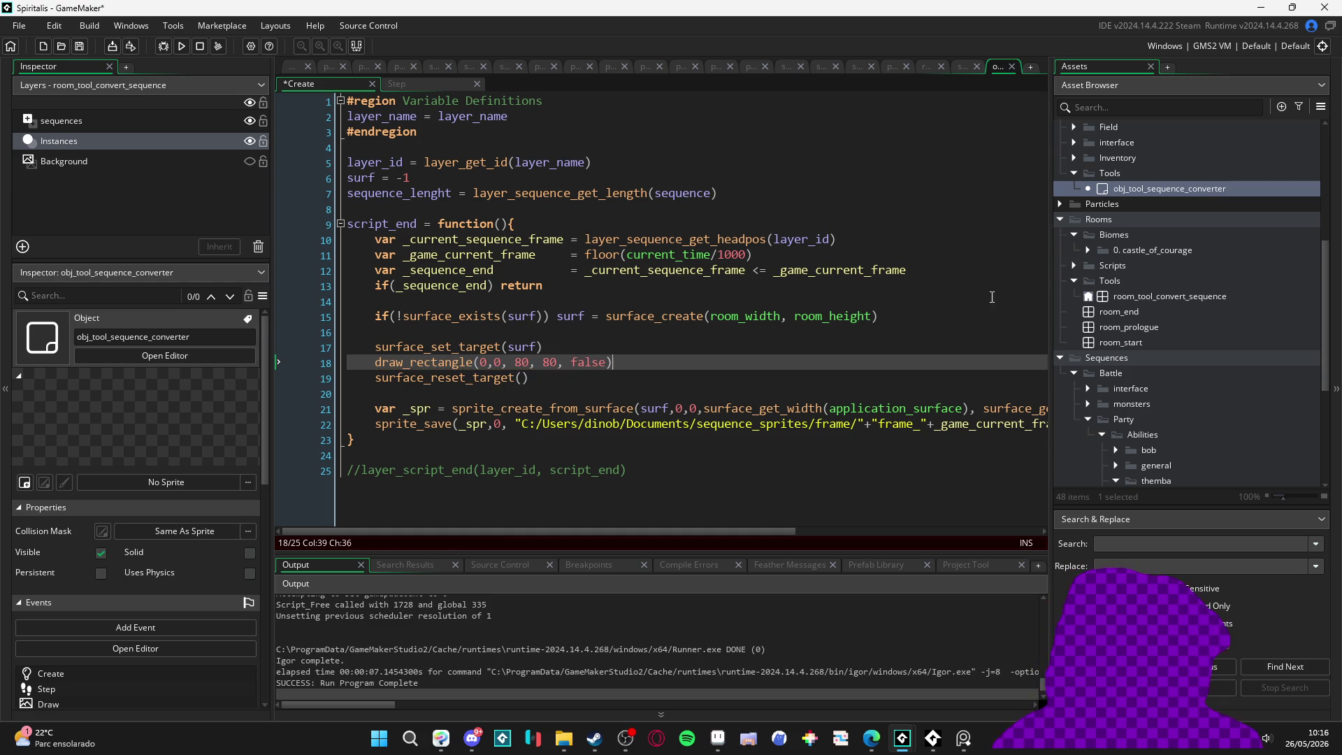
Step: Discard a half-typed extra line, save the Create event, and switch to the sequence_sprites folder
key(Up)
key(Up)
click(623, 347)
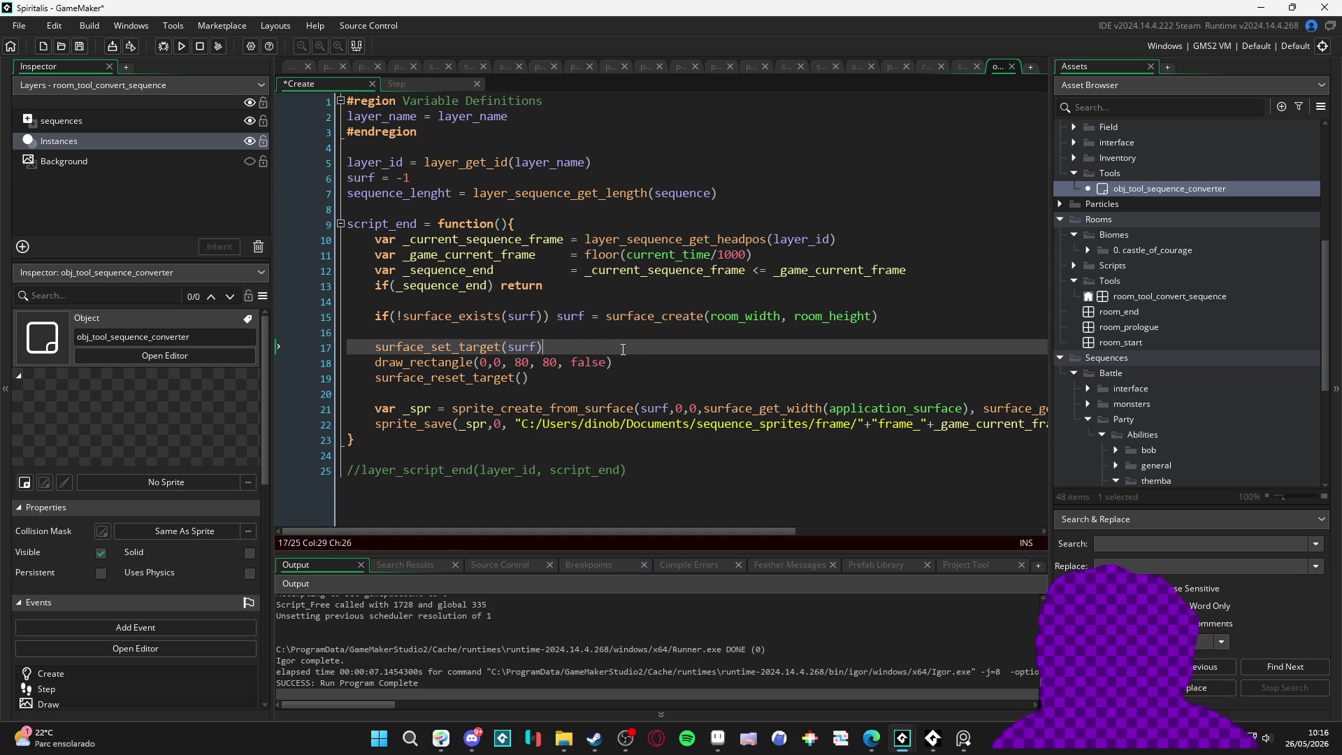
key(Return)
text(draw_s)
key(BackSpace)
key(BackSpace)
key(BackSpace)
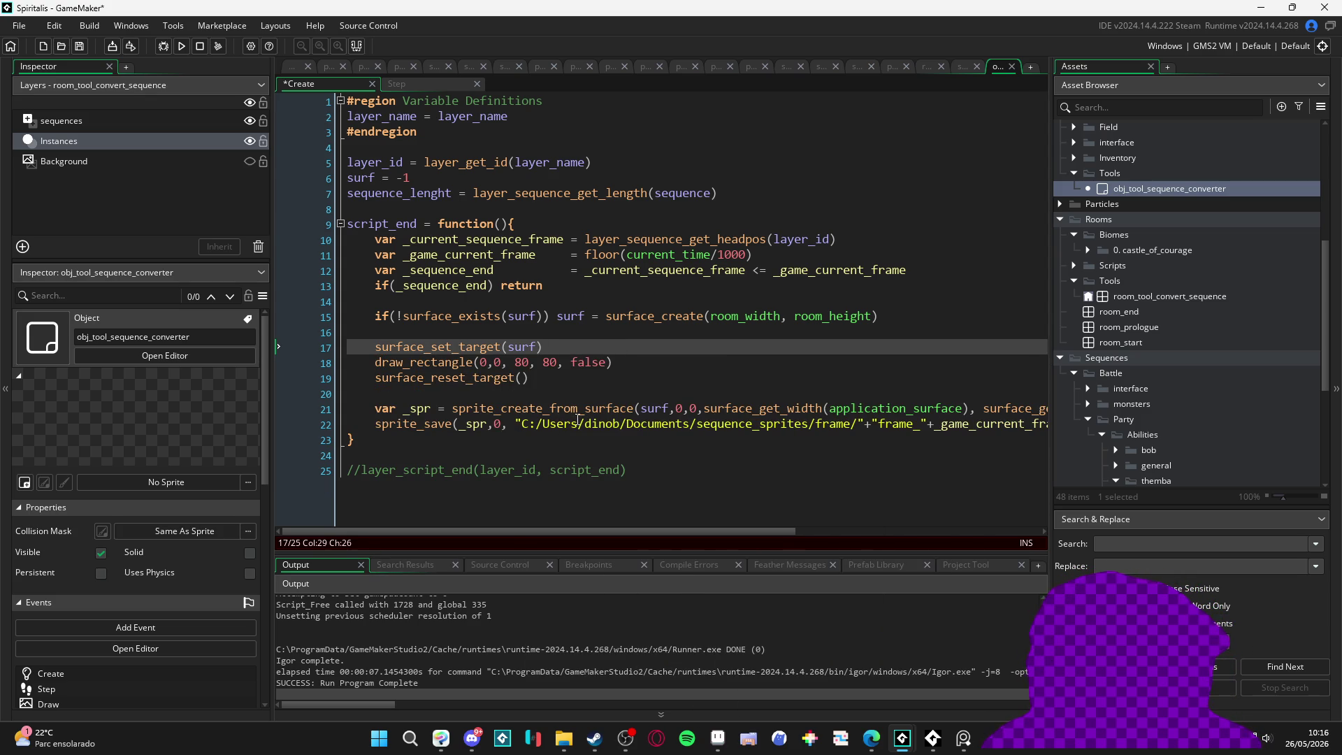
mouse_move(579, 411)
key(Down)
key(ctrl+s)
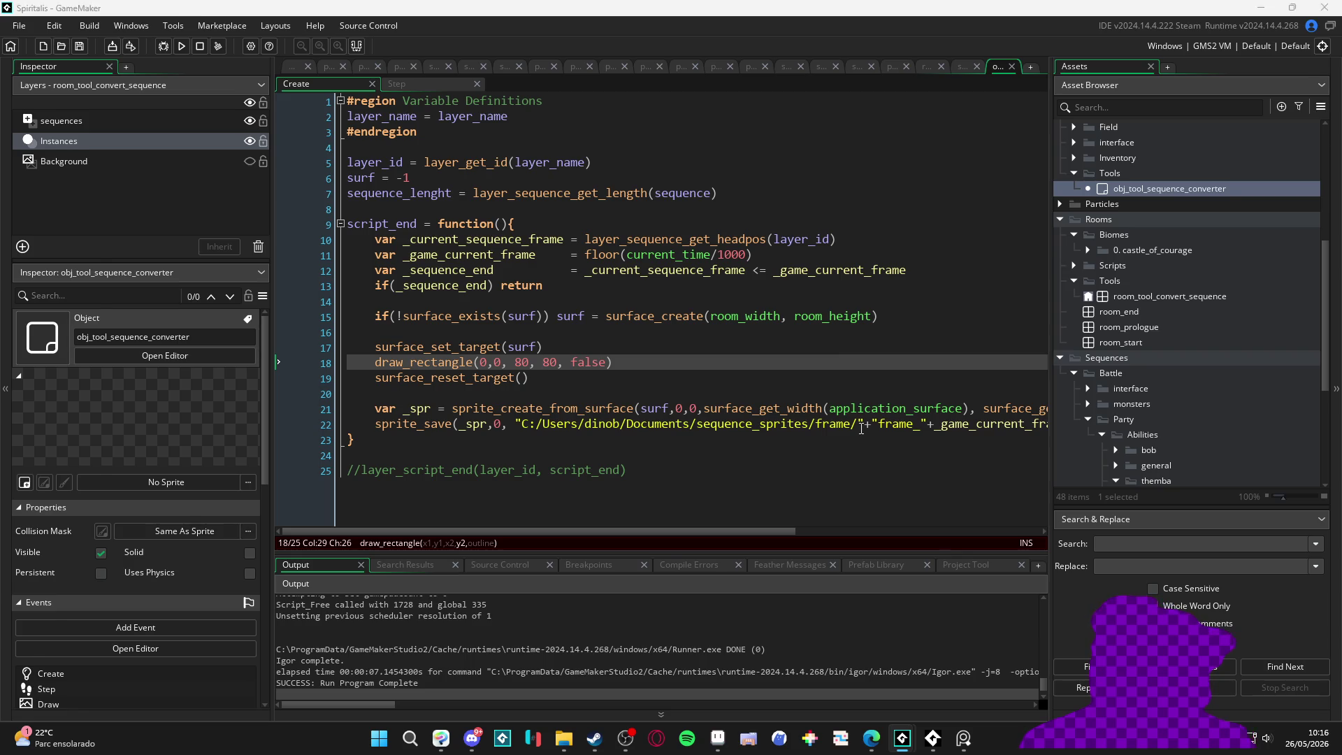
key(alt+Tab)
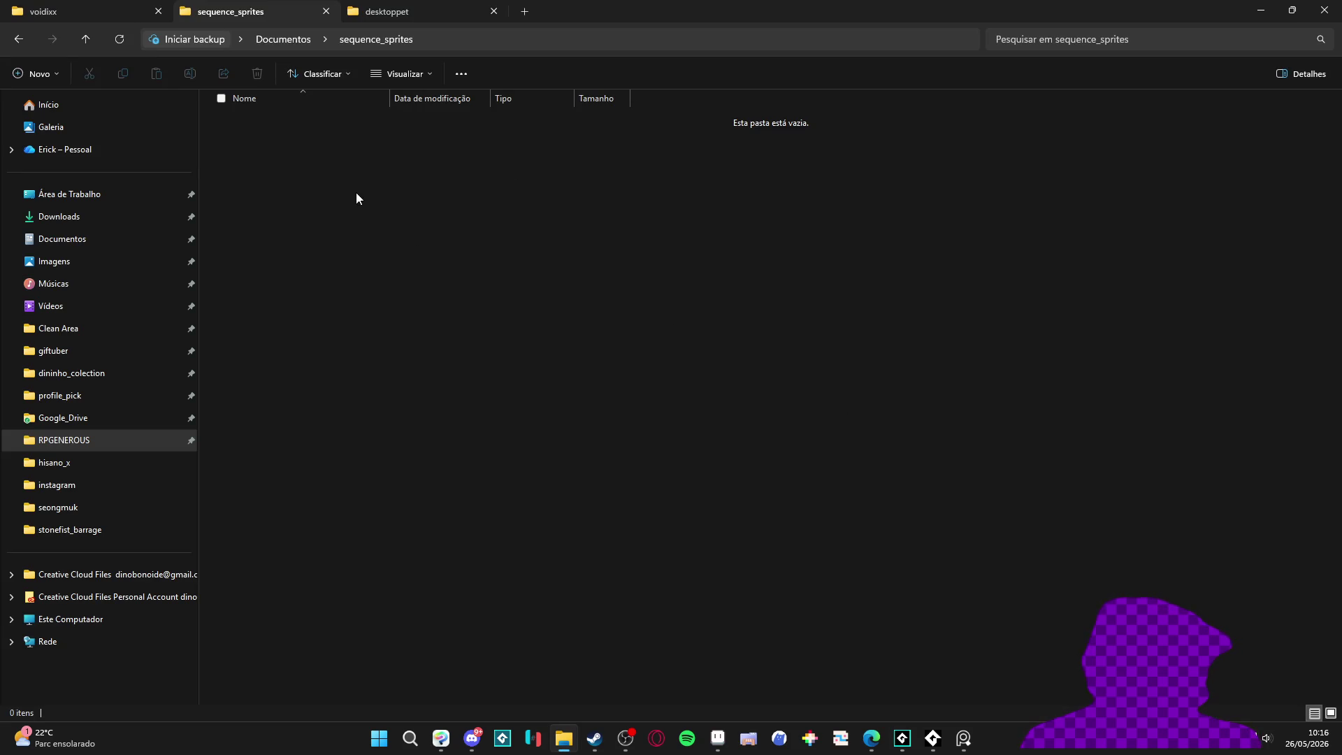
Step: Delete frame/ from the line 22 sprite_save path, then save and test-run the game
key(alt+Tab)
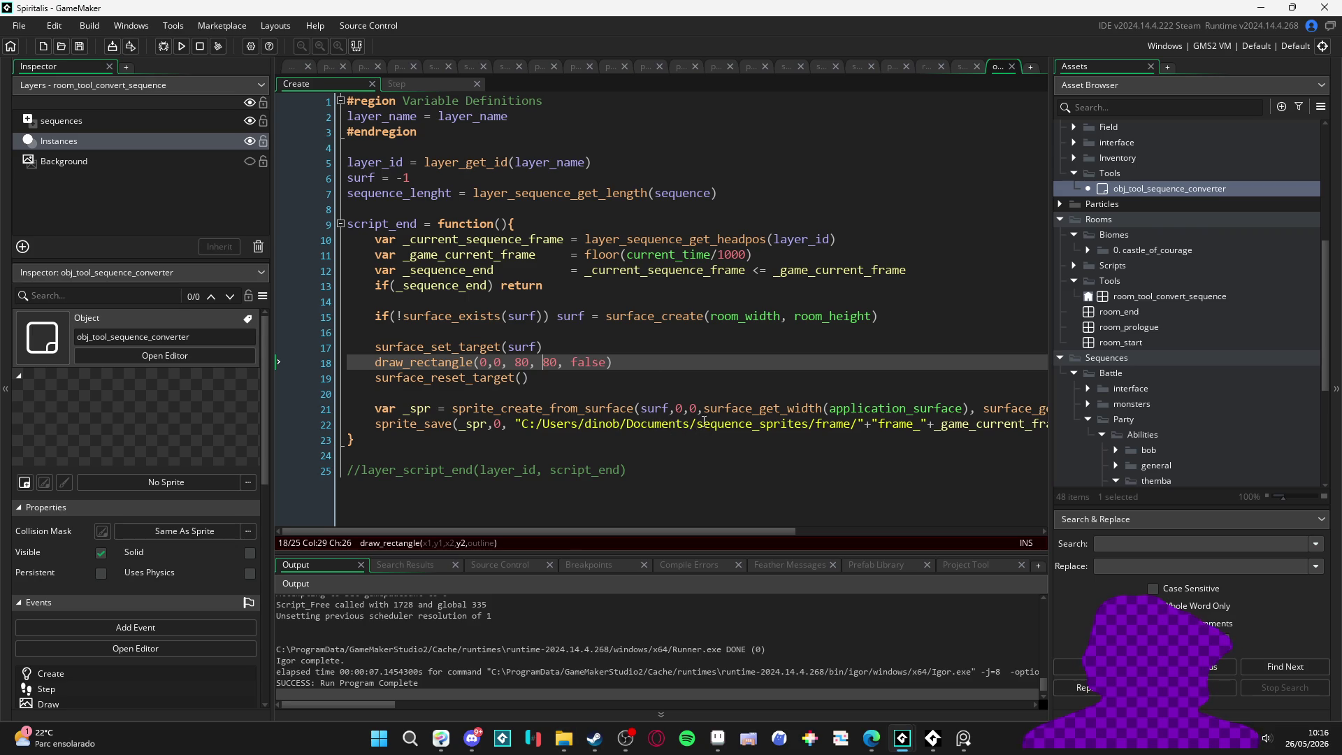
key(alt+Tab)
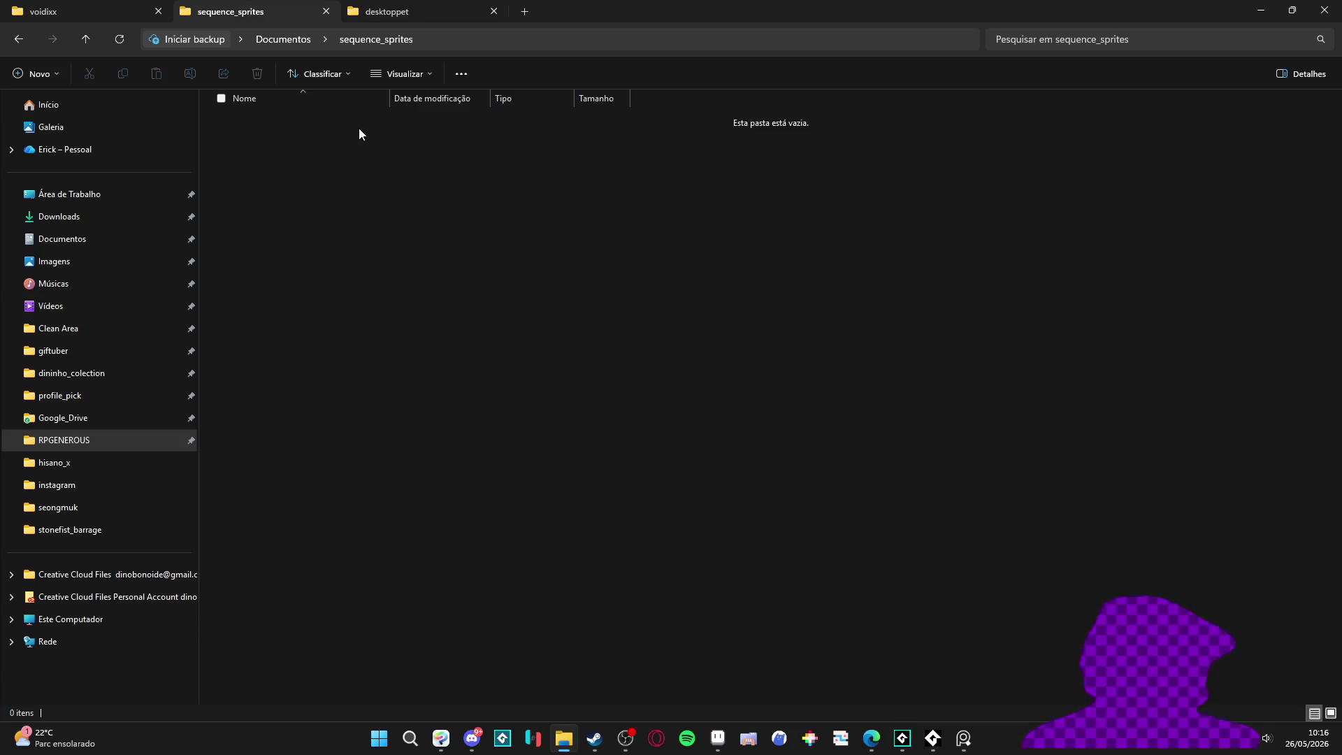
key(alt+Tab)
drag(858, 424, 821, 429)
key(BackSpace)
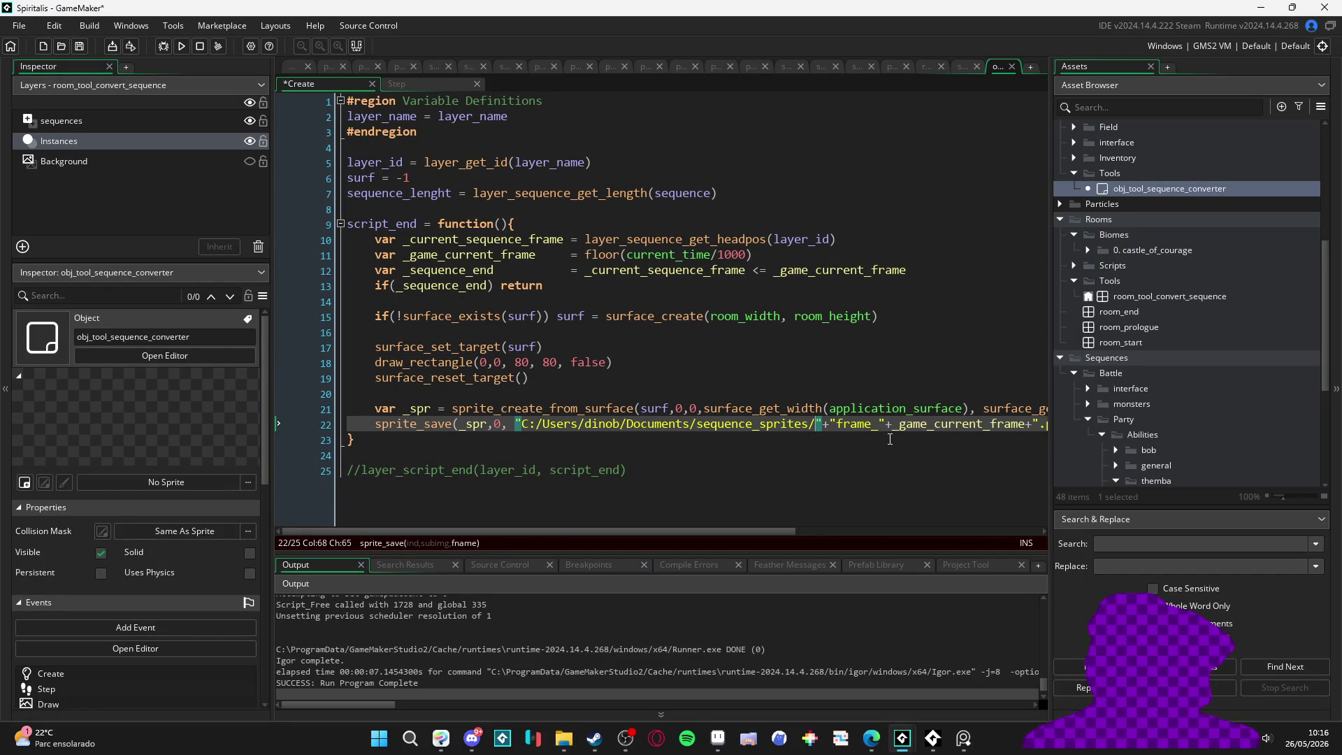
key(F5)
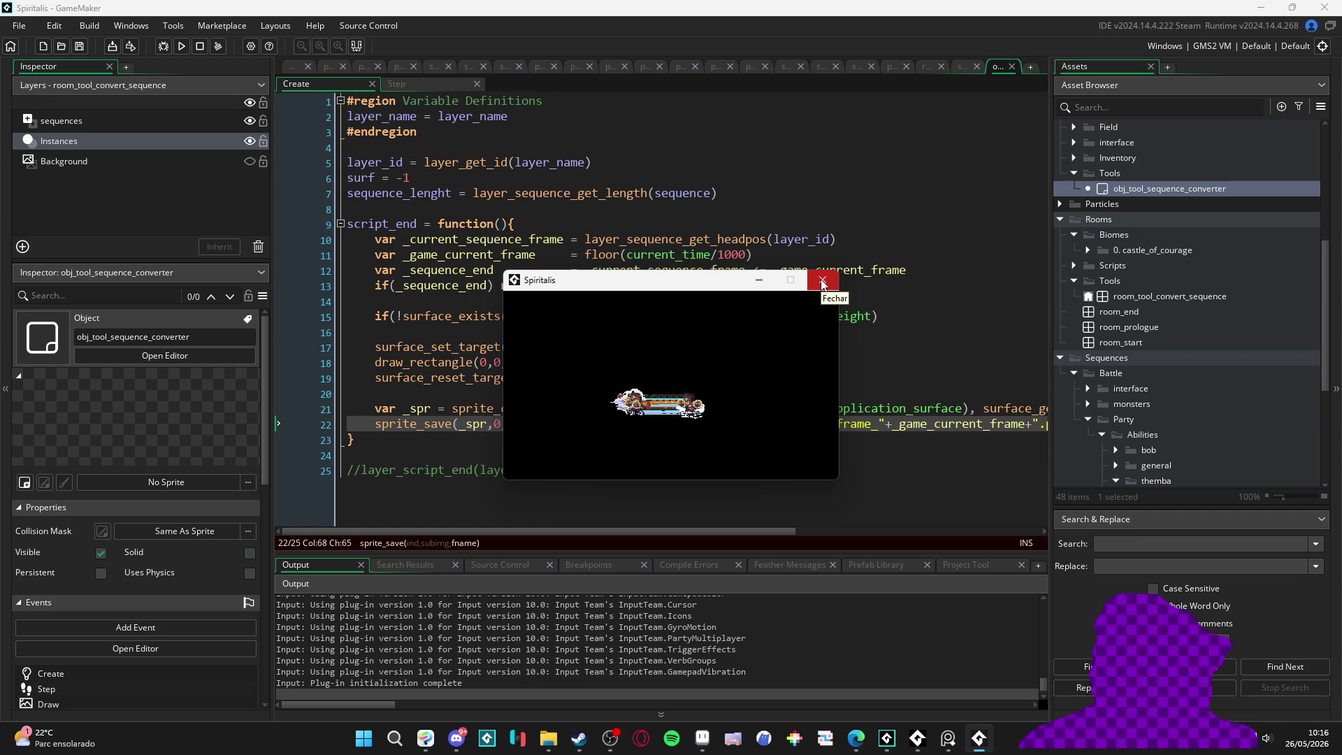
click(822, 284)
Step: Confirm sequence_sprites is still empty and close the detached desktoppet Explorer tab
mouse_move(549, 738)
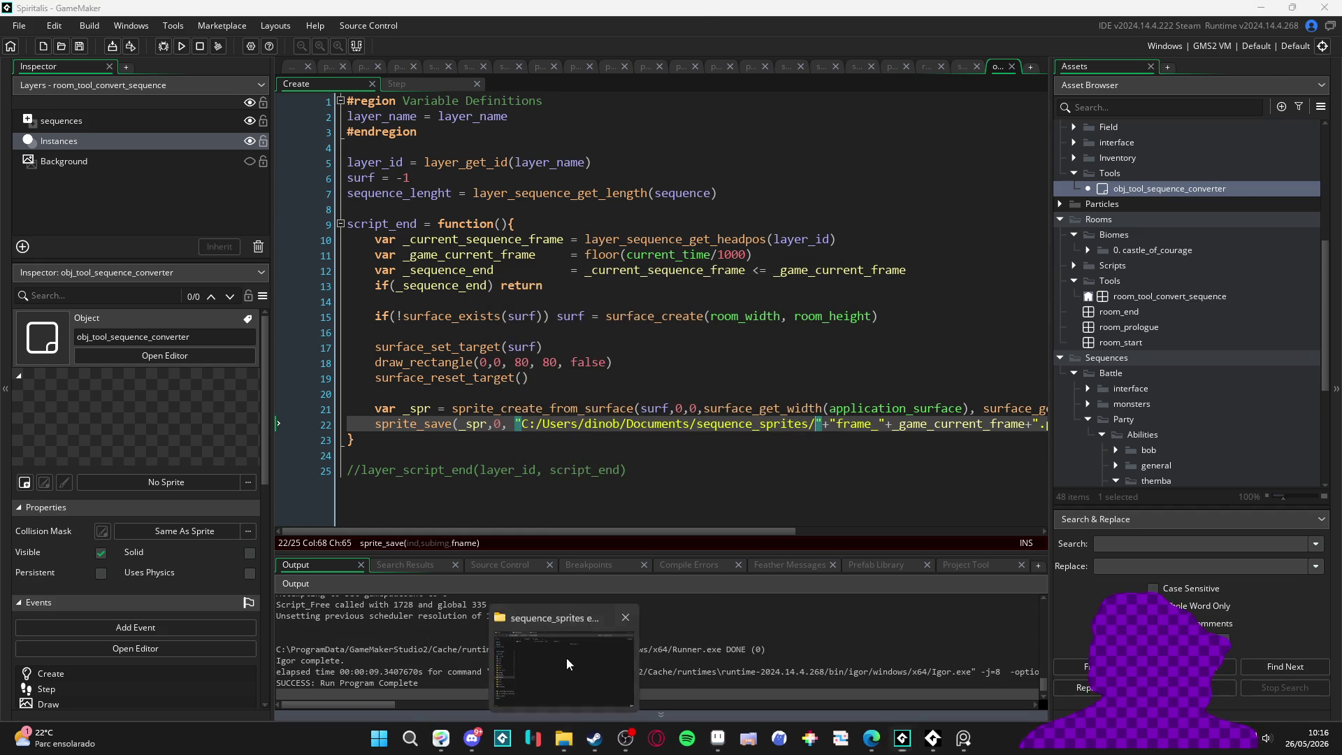
click(566, 657)
click(70, 11)
click(252, 11)
click(364, 7)
drag(364, 7, 332, 15)
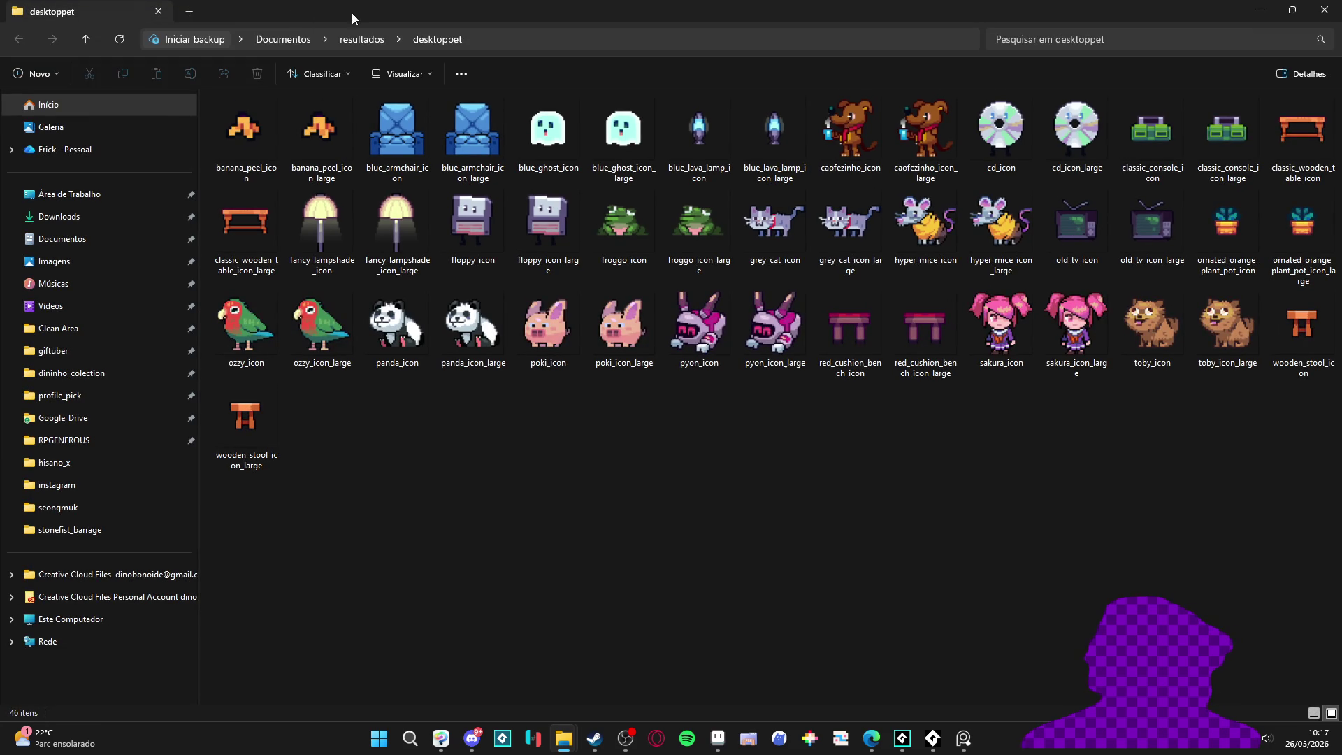
key(ctrl+w)
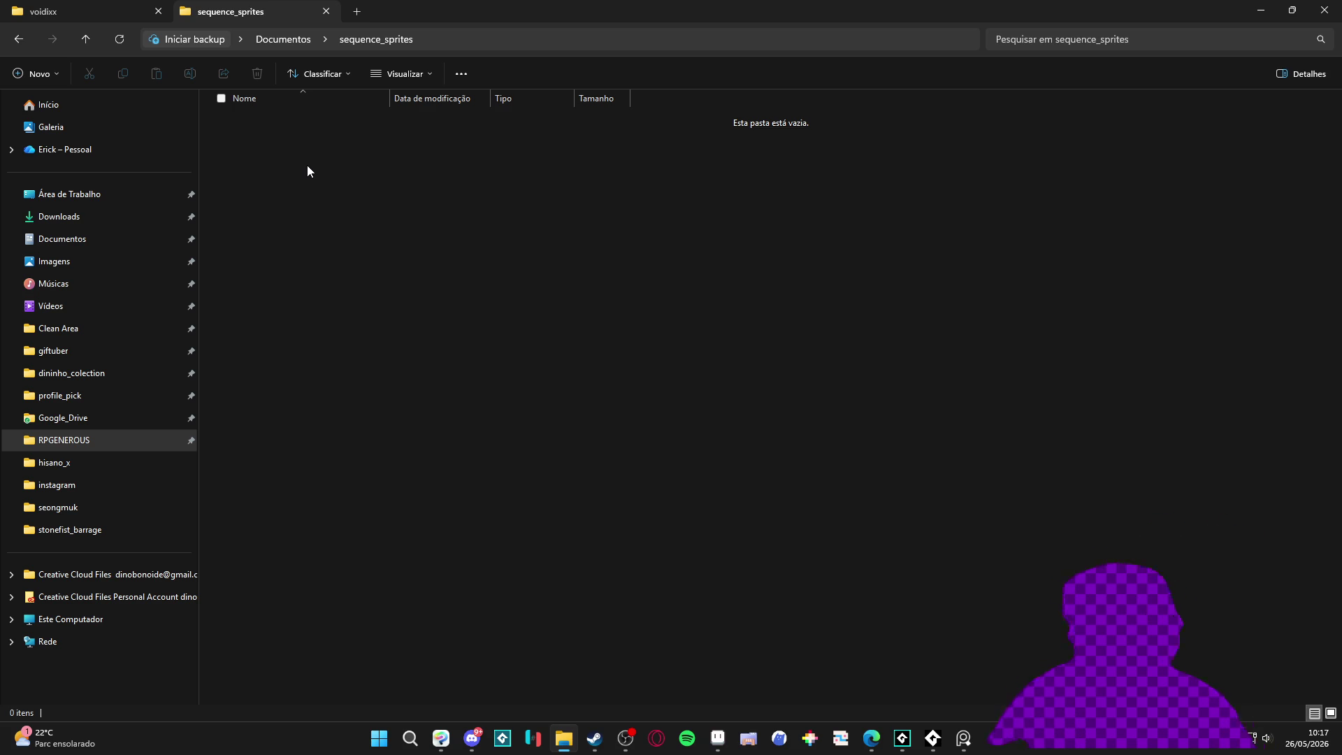
key(alt+Tab)
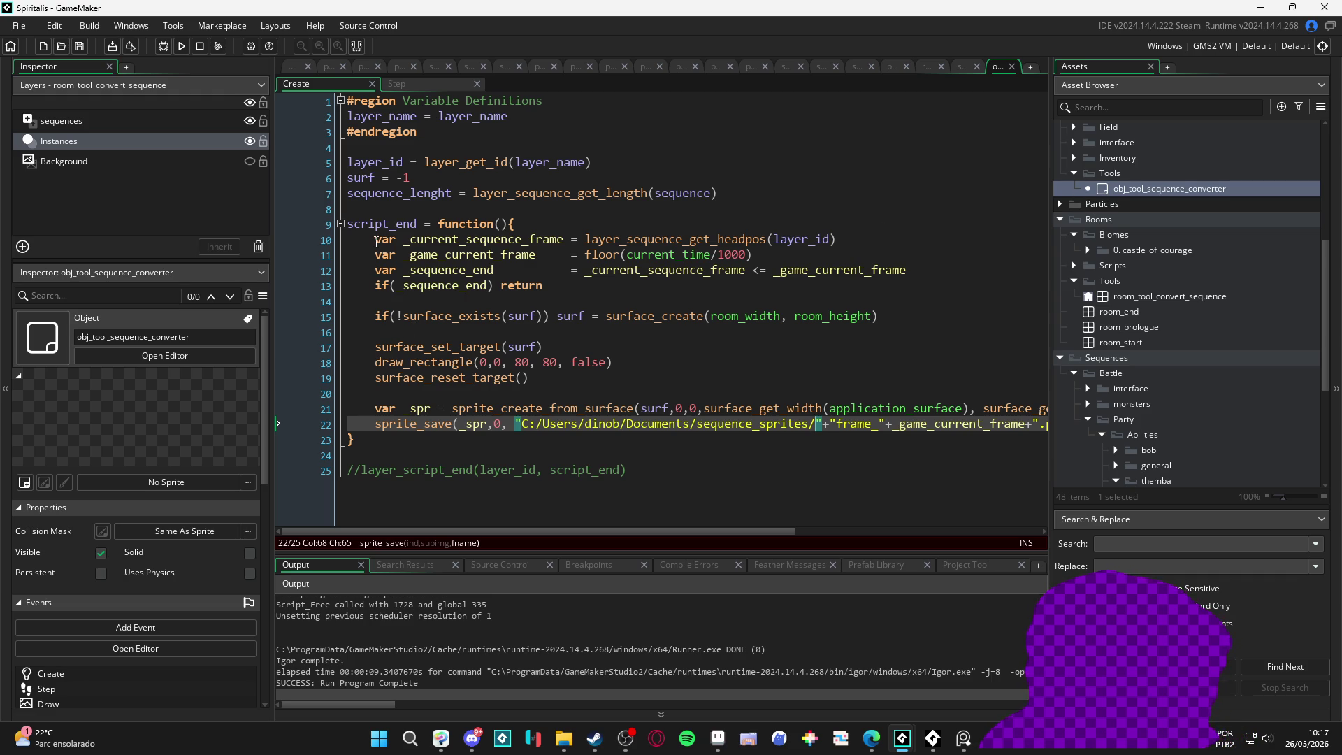
Step: Comment out the old script_end lines 10–22 and start a _surf = surface_create line
mouse_move(375, 240)
mouse_down()
mouse_move(504, 425)
mouse_move(483, 424)
mouse_up()
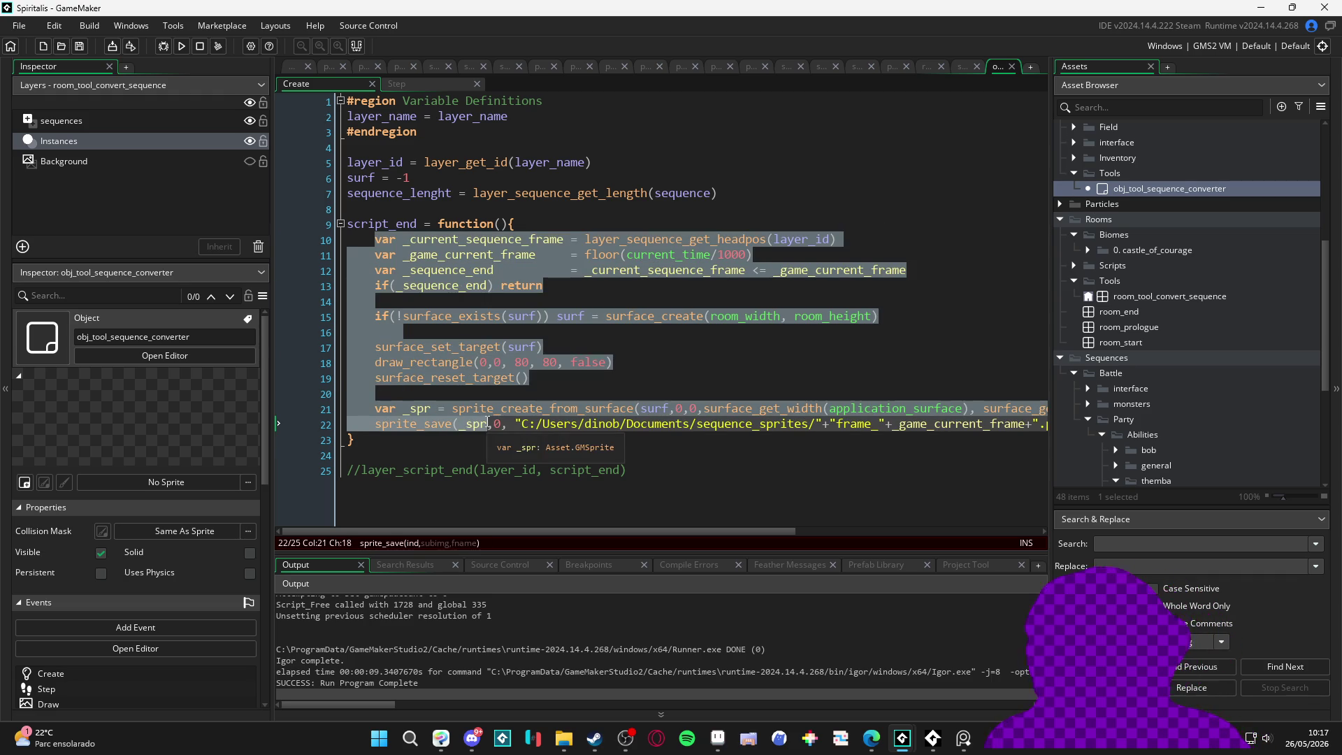
key(shift+End)
key(ctrl+k)
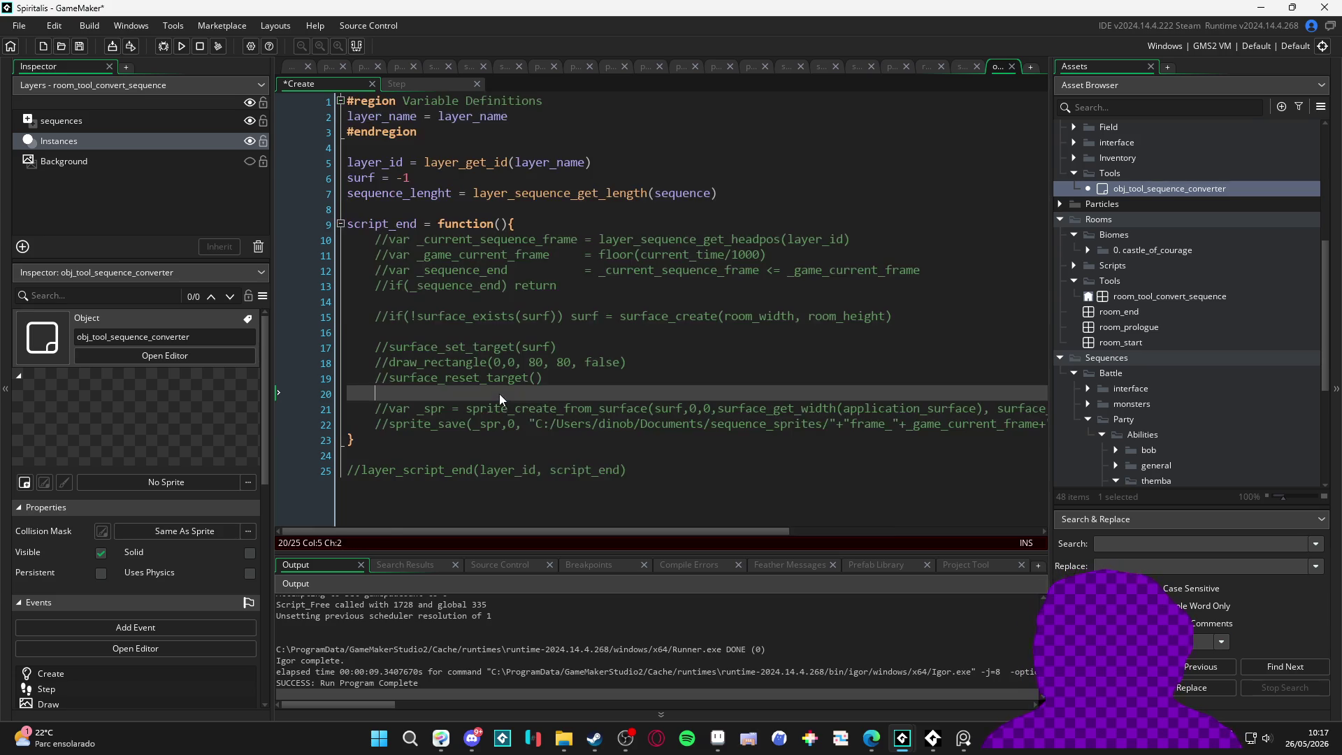
click(577, 224)
key(Return)
text(_surf = )
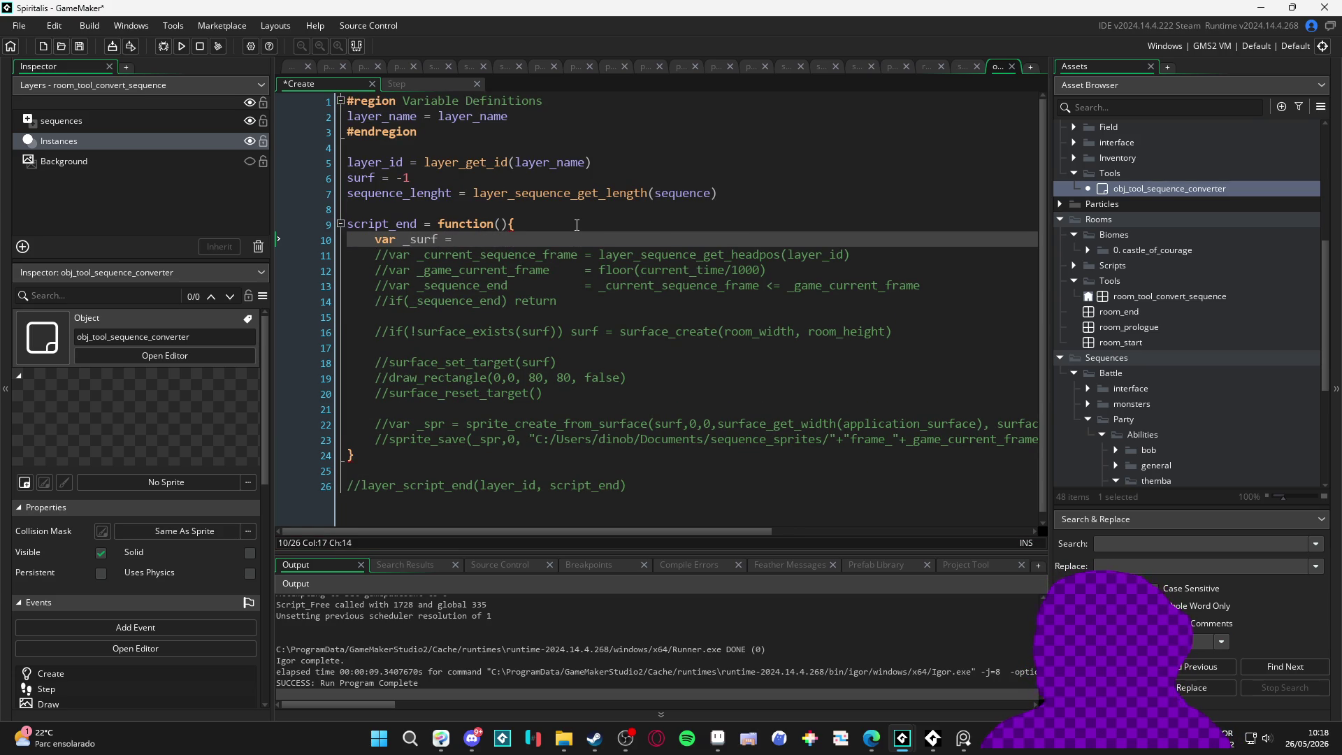
text(surface_crea)
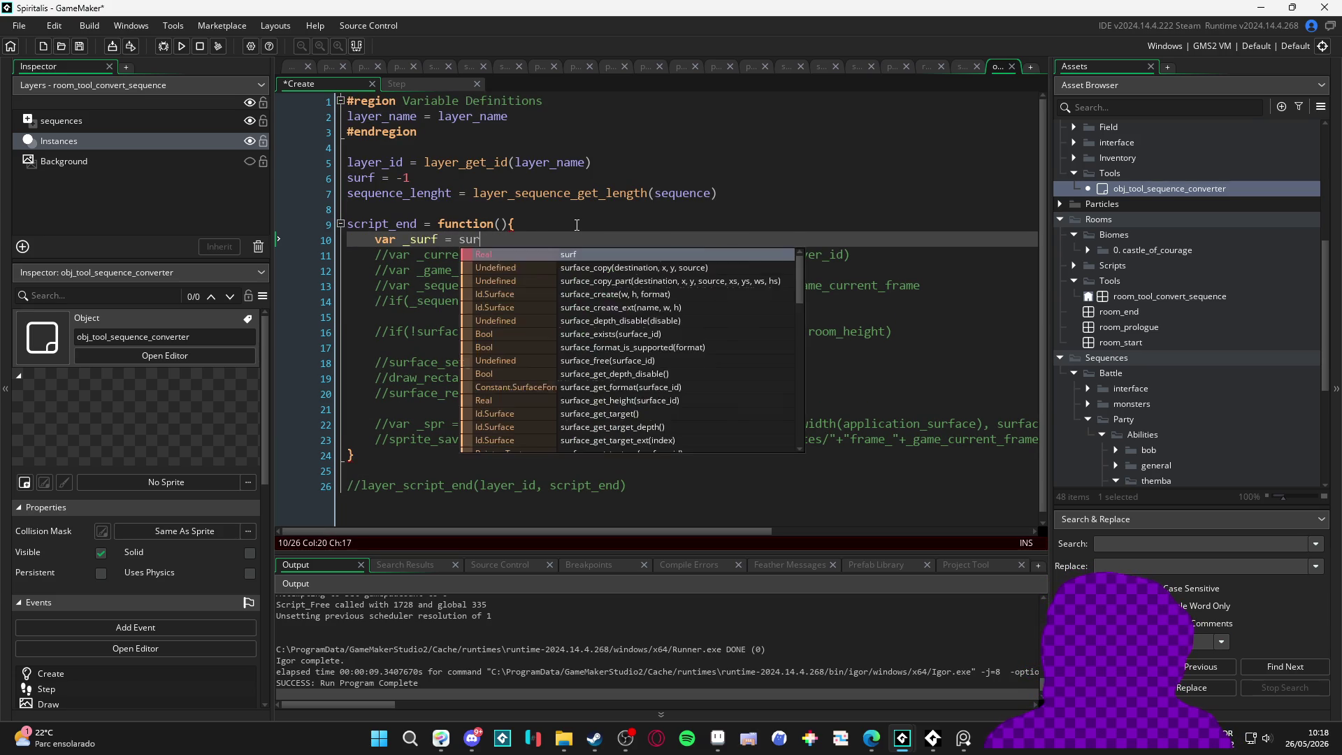
key(Return)
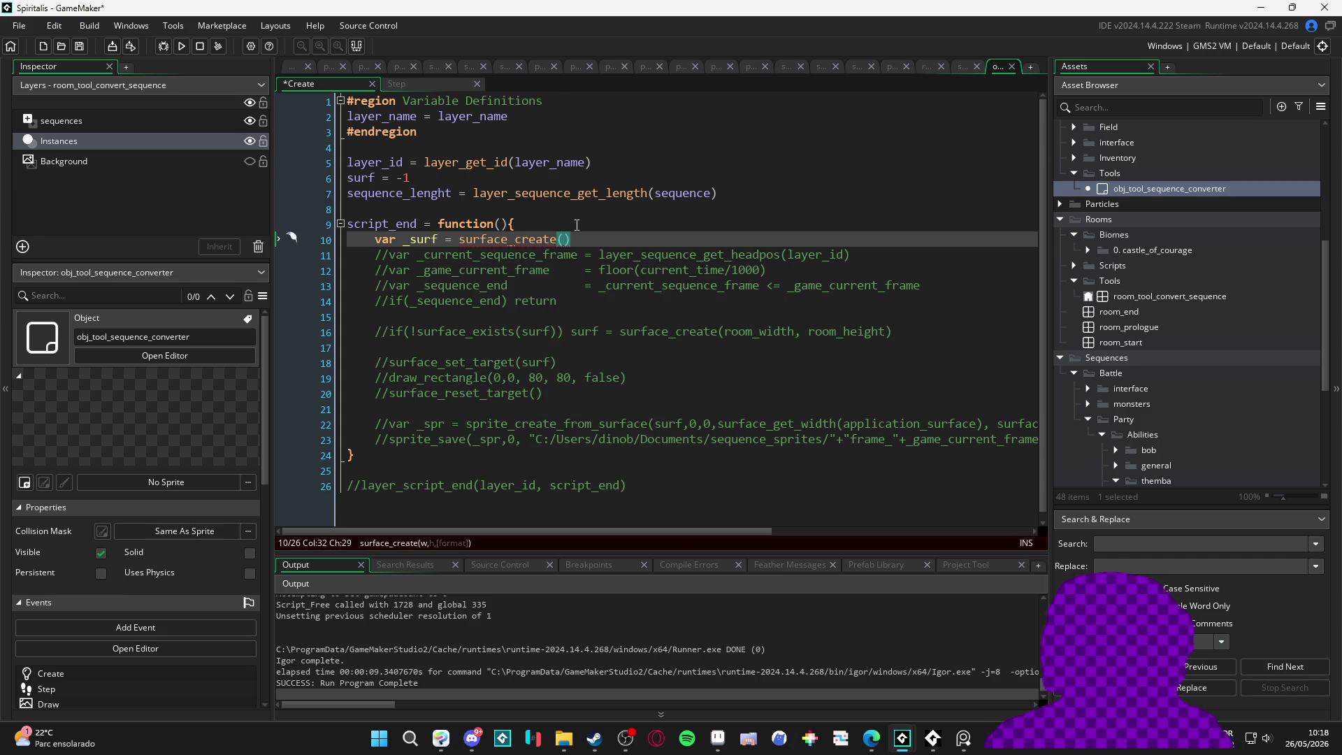
Step: Make the surface 50×50 and add surface_set_target(_surf) and surface_reset_target() lines
text(50m)
key(BackSpace)
text(,50,)
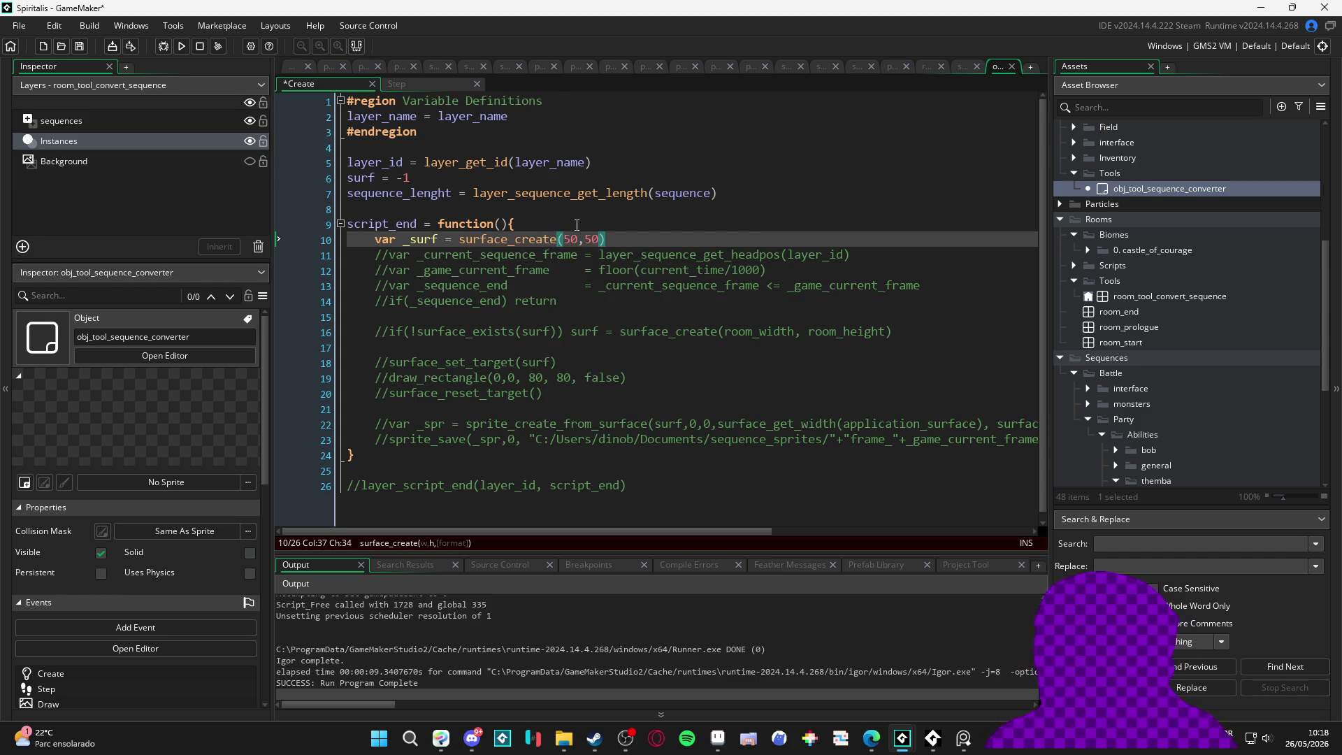
key(BackSpace)
key(End)
key(Return)
text(su)
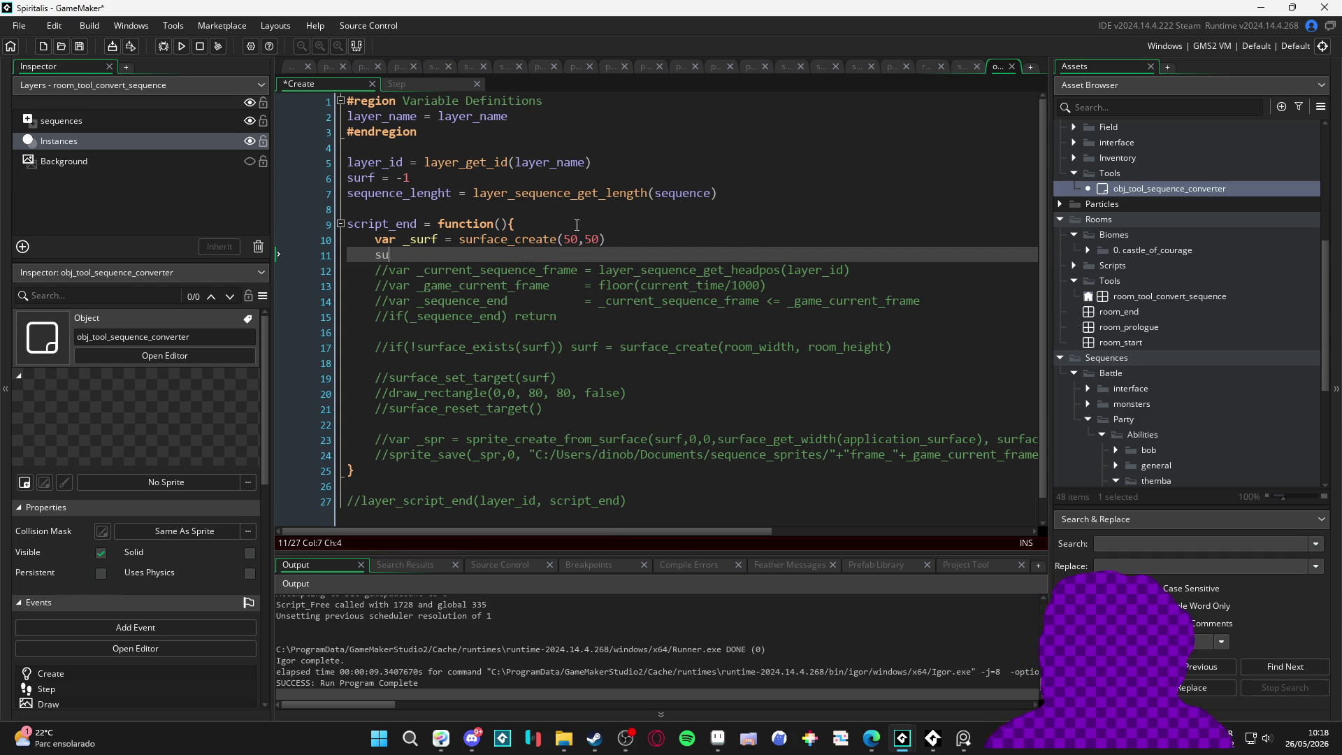
text(rface_set_)
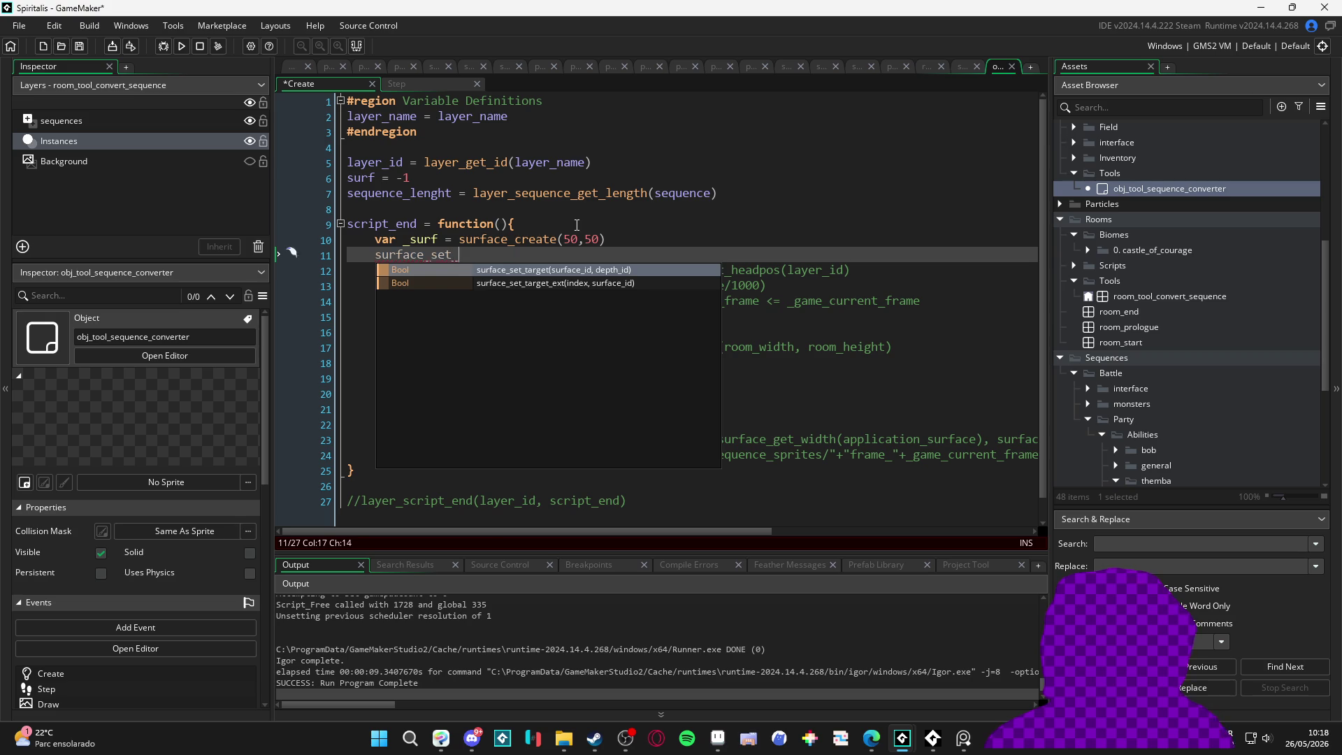
key(Return)
text(_su)
key(Return)
key(Return)
key(Return)
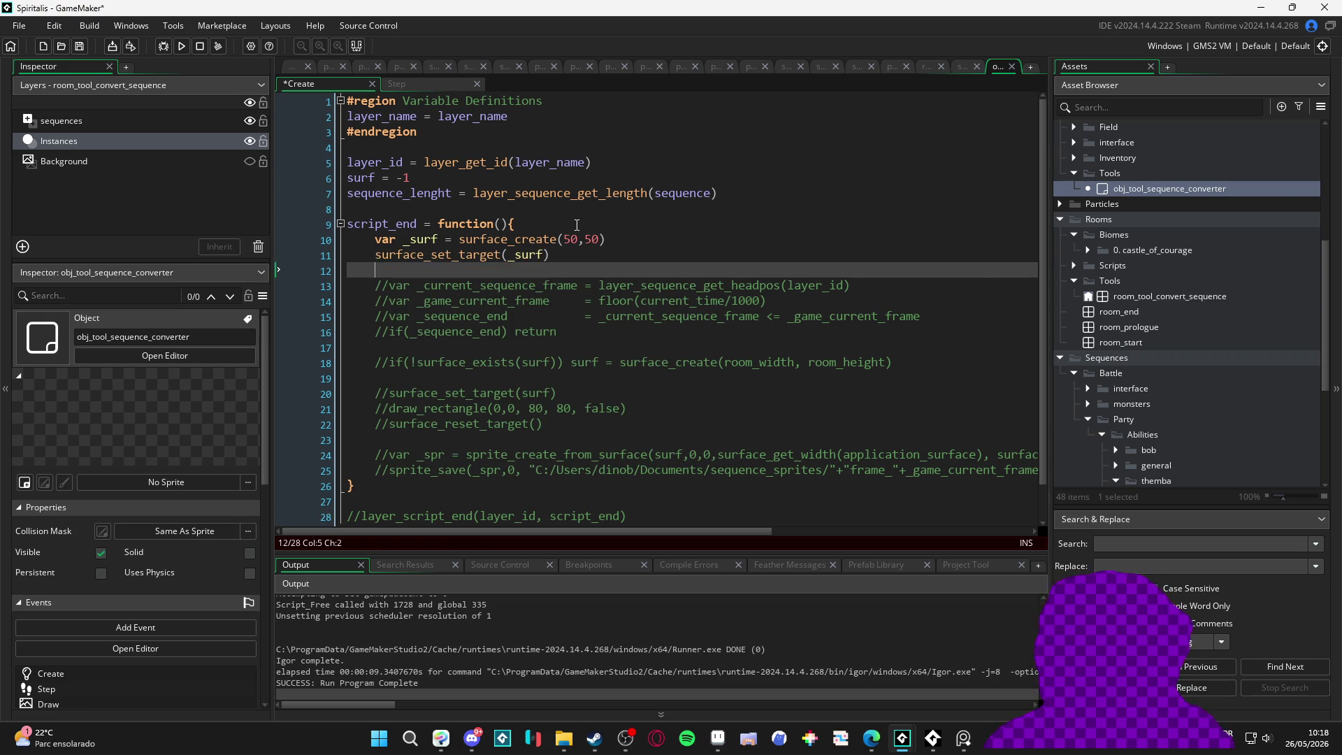
text(surface_)
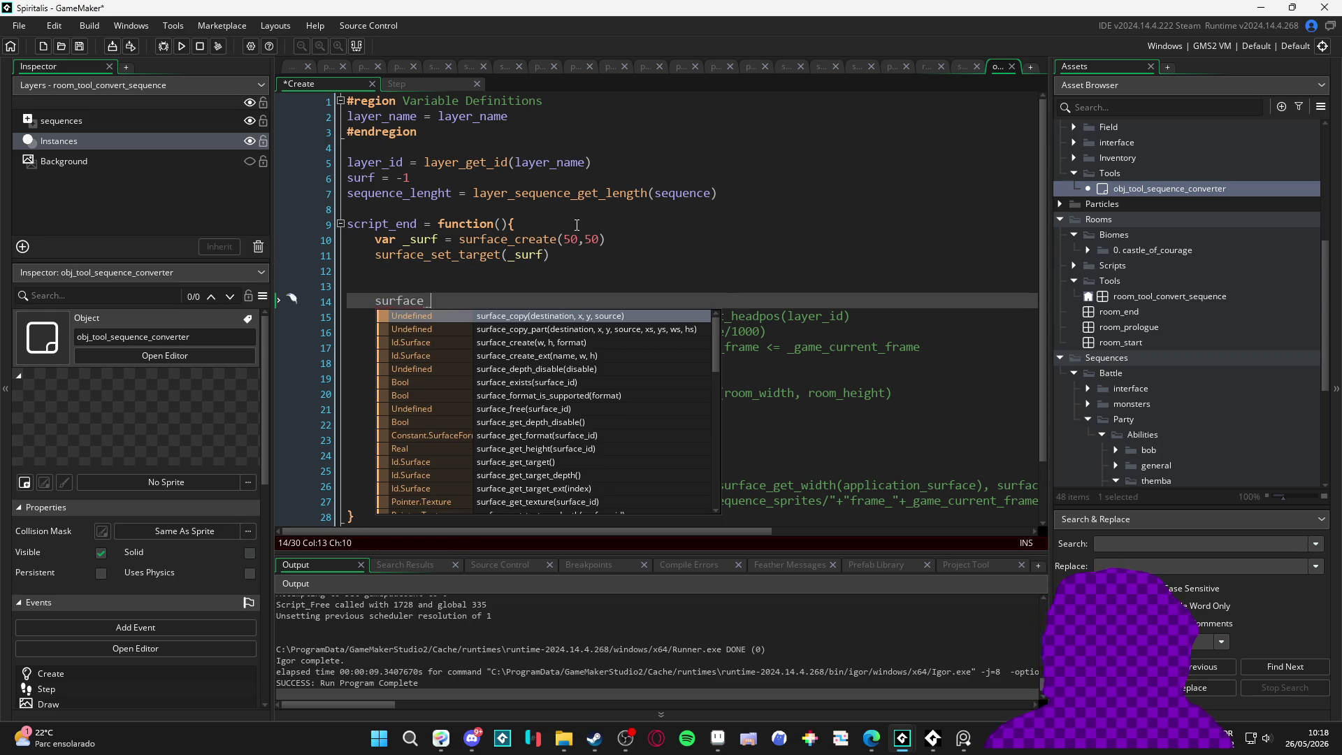
text(re)
key(Return)
Step: Insert draw_rectangle(10,10,40,40) between the set and reset calls, removing the blank line
key(Up)
key(Up)
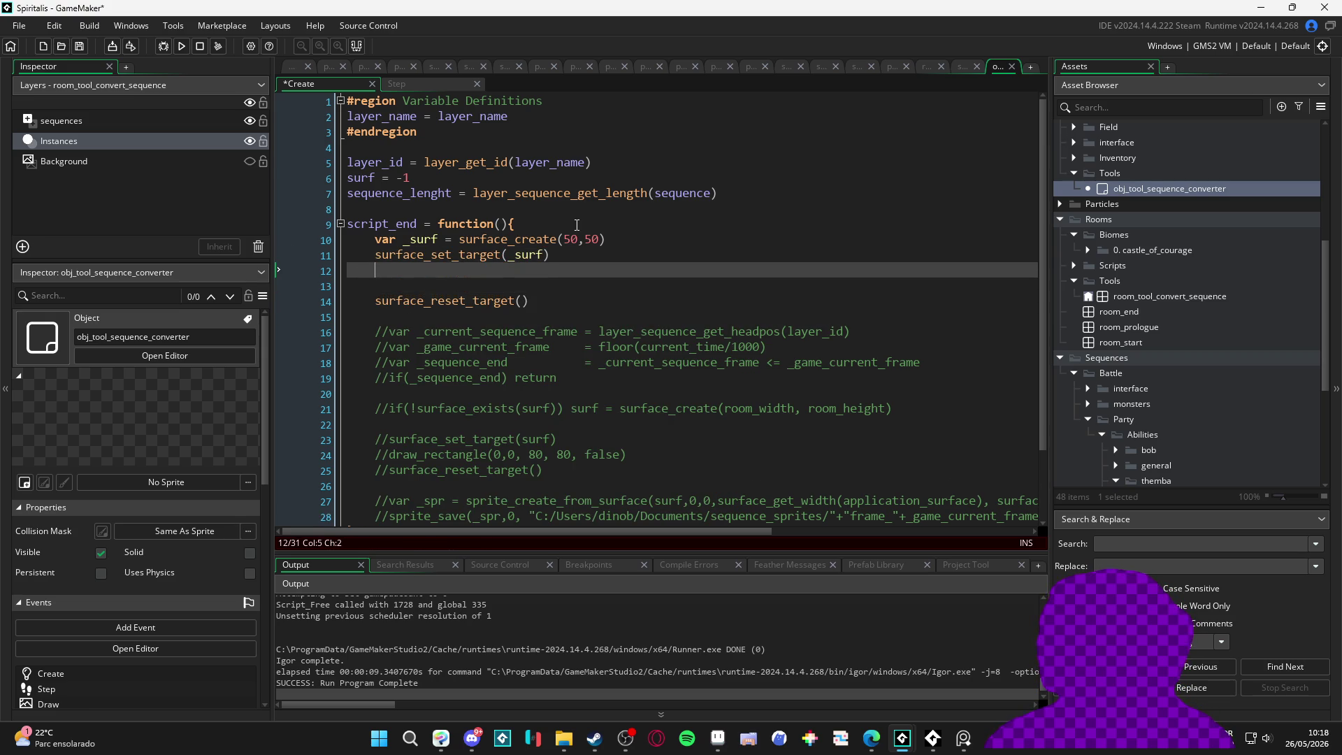
text(w_rec)
key(Return)
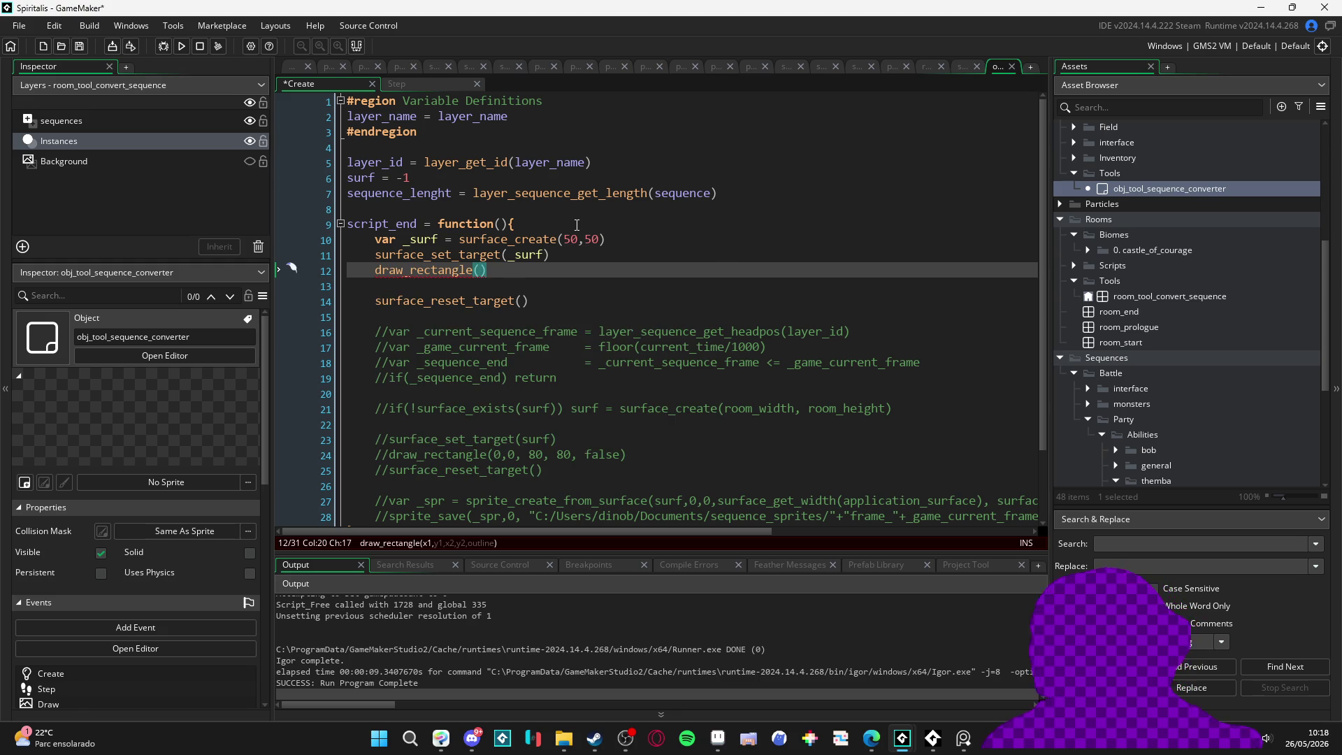
text(10,10, )
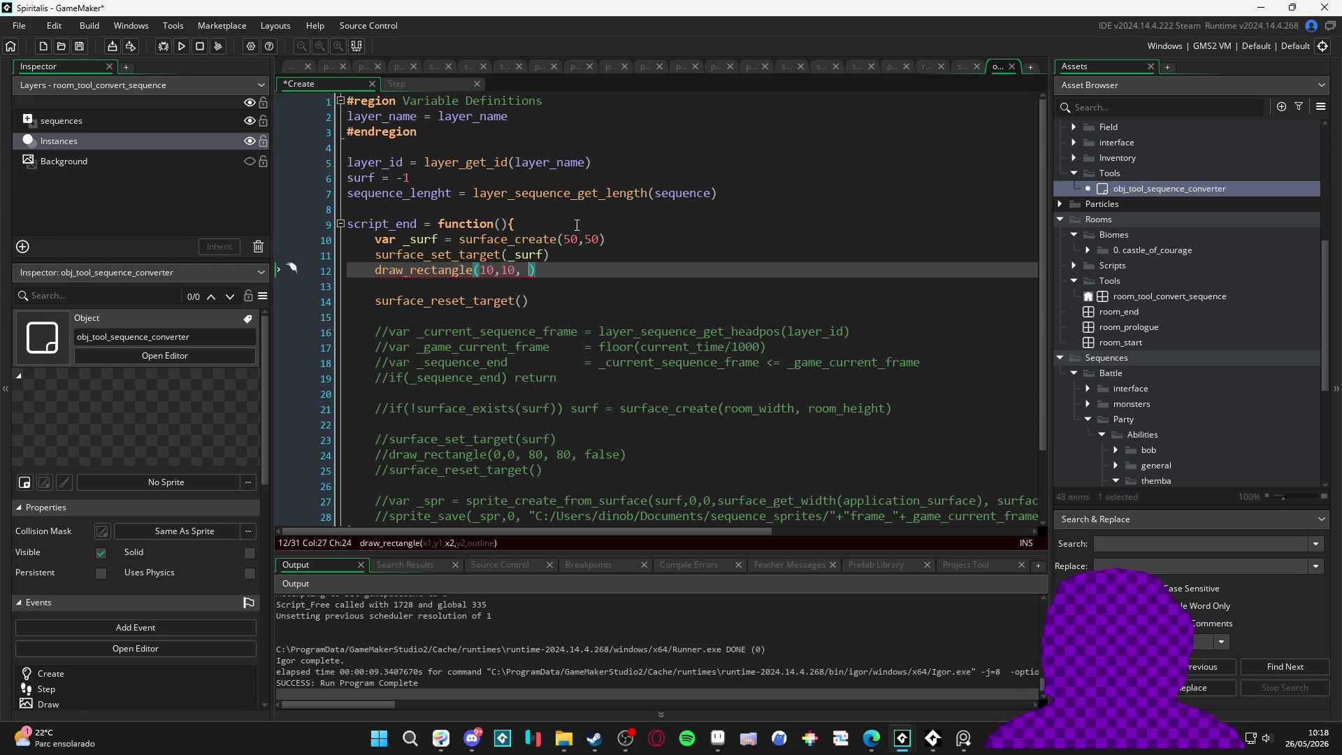
text(30)
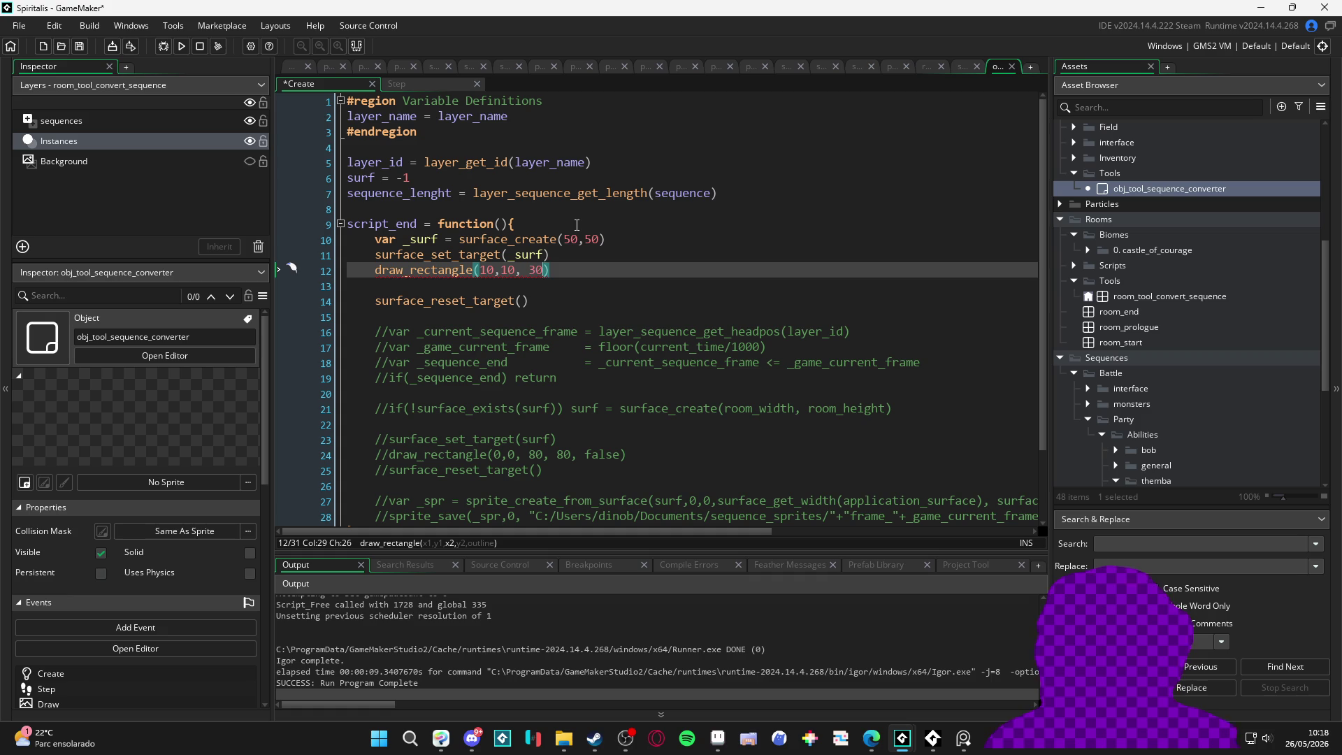
text(,30)
key(Left)
key(Left)
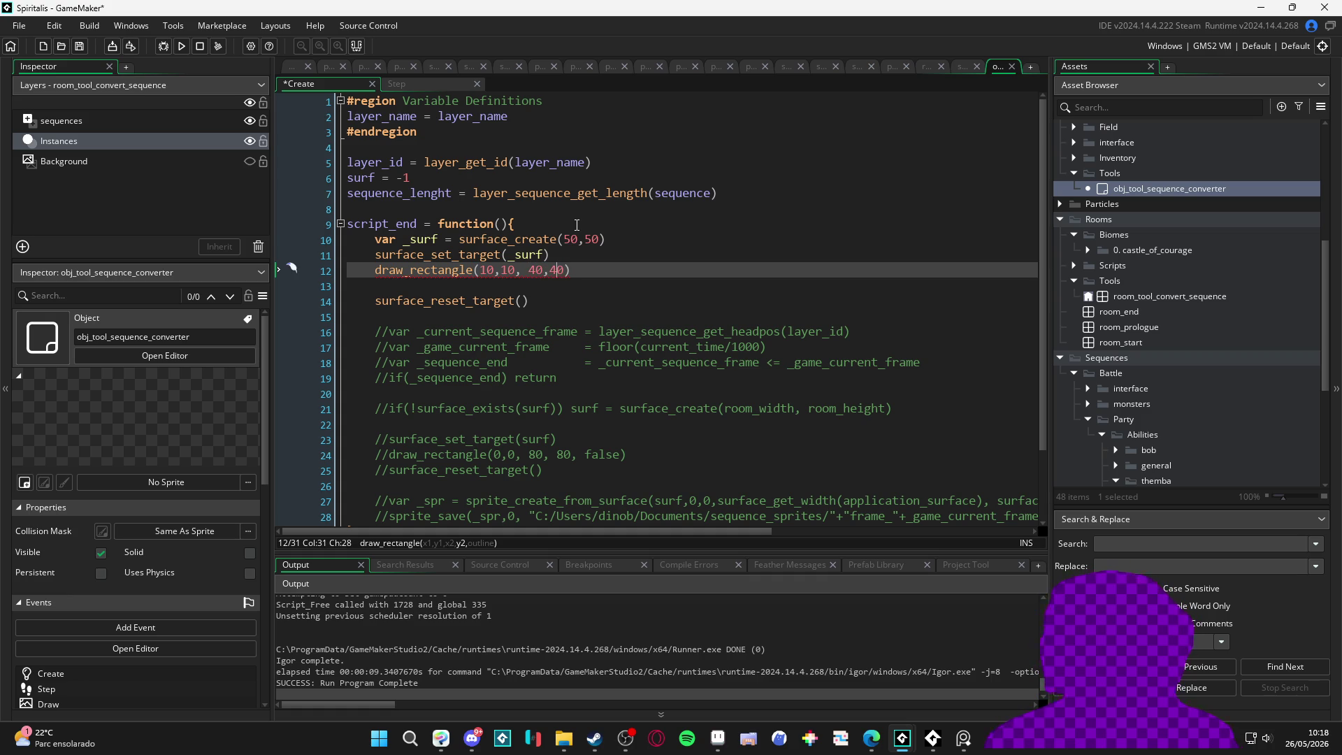
click(596, 290)
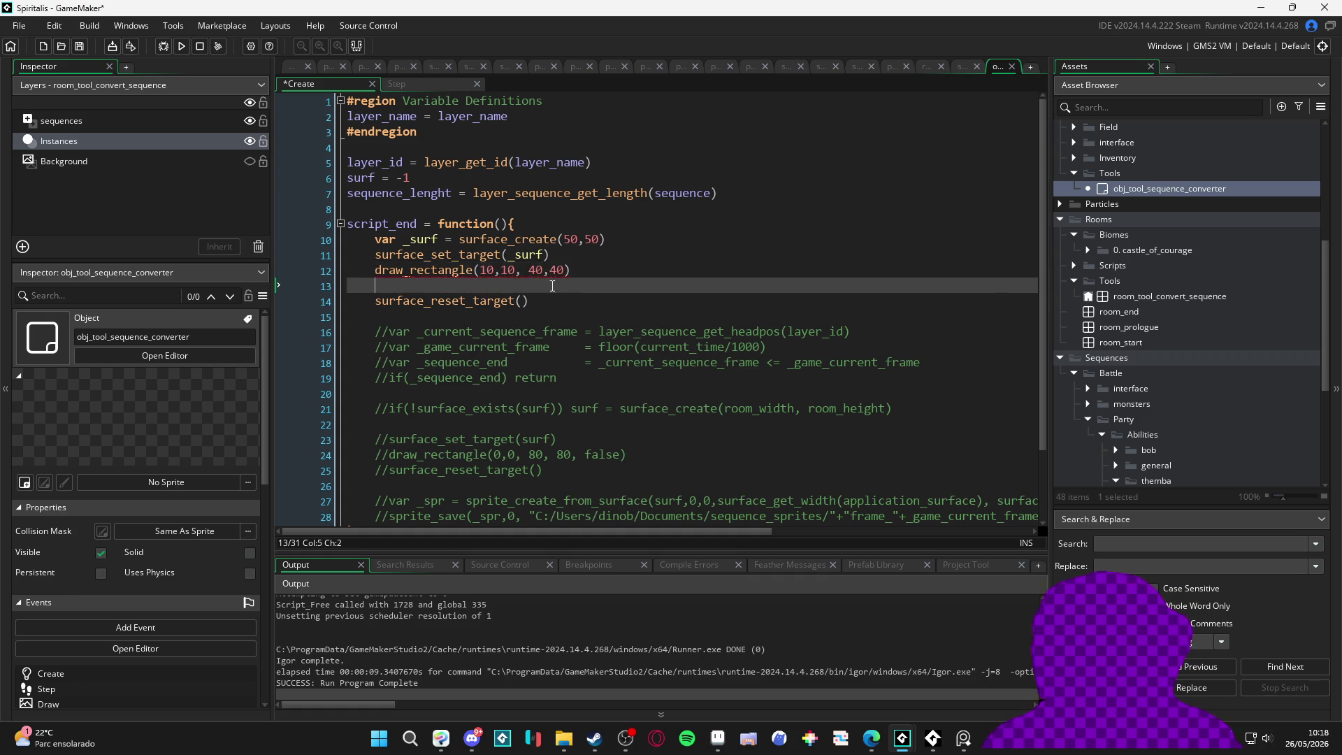
key(BackSpace)
Step: Begin a var _sprite = sprite_create_from_surface line after the reset
click(525, 302)
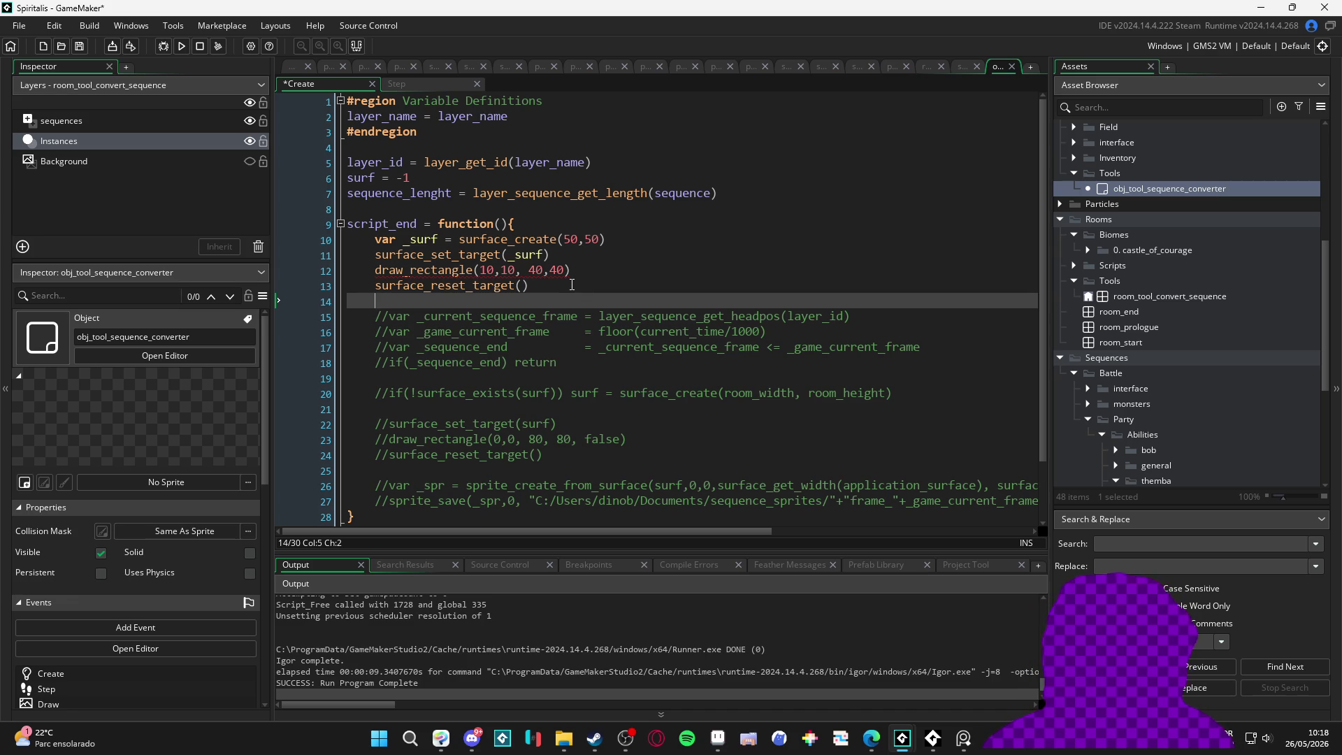
text(var _spr)
text(ite = )
text(sprite_c)
text(reate_)
key(Return)
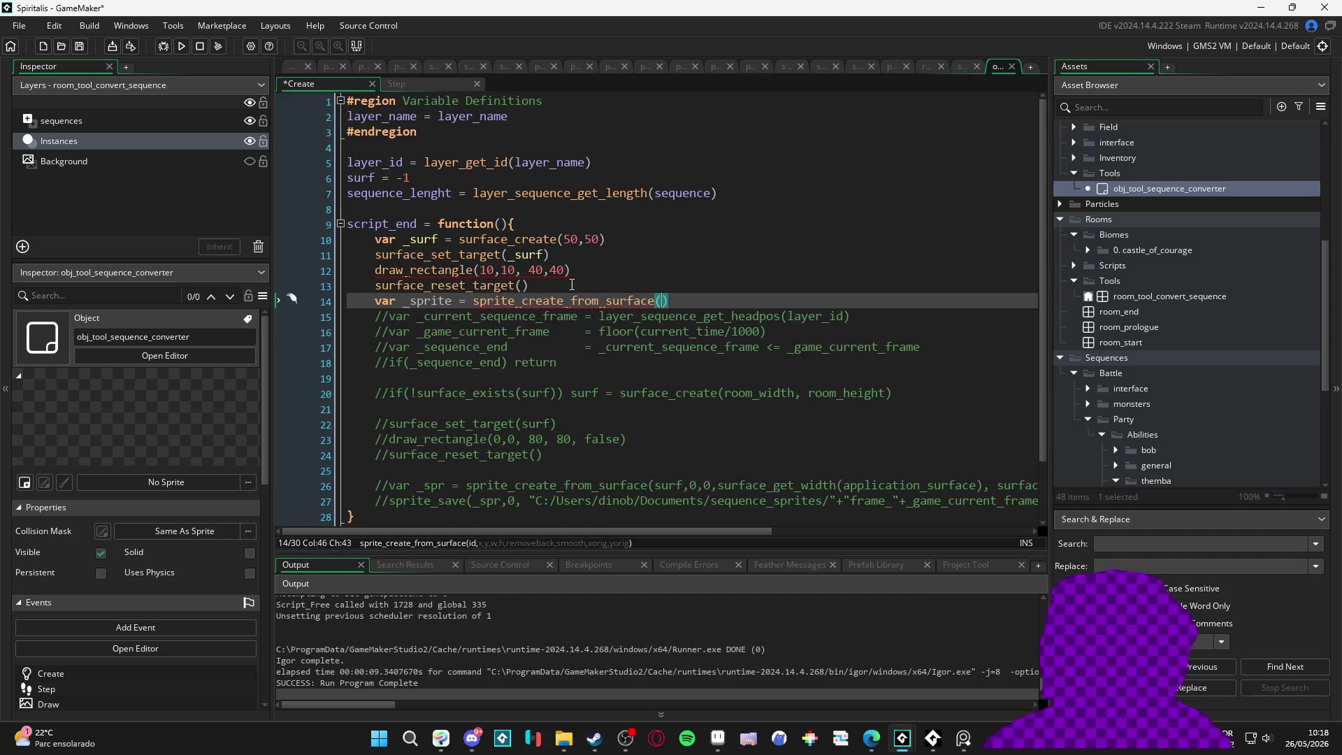
Step: Complete sprite_create_from_surface(_surf,0,0,50,50,false,false,0,0) and begin sprite_save(_sprite,0,...)
text(_surf, )
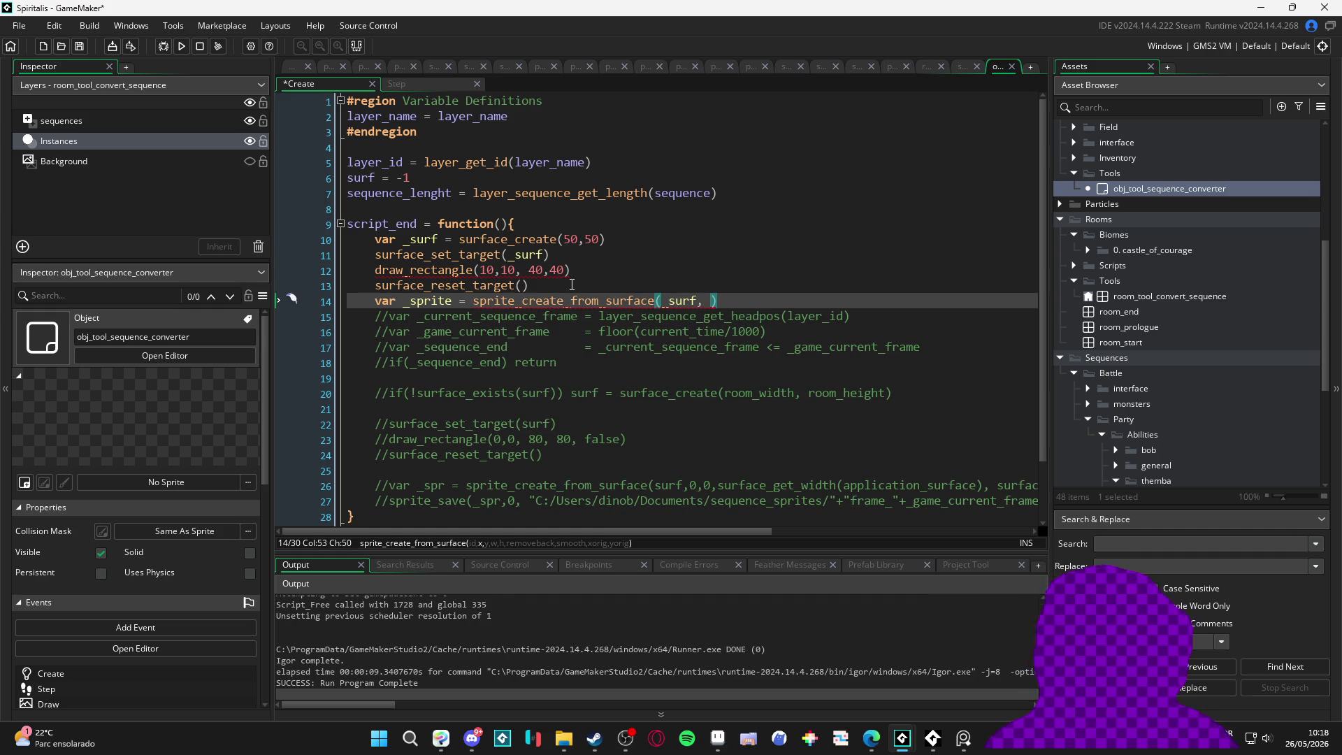
text(0,0,)
text(50,50,)
text(false,false,0,0)
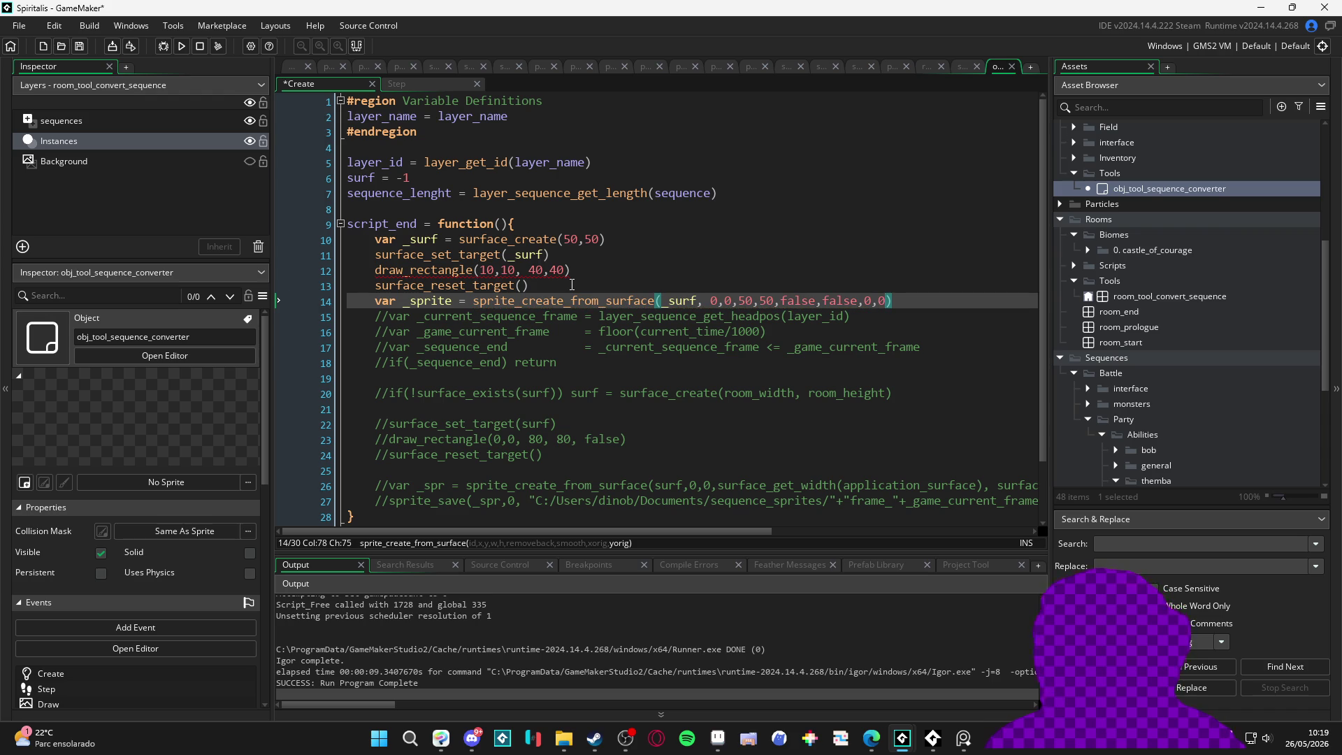
text())
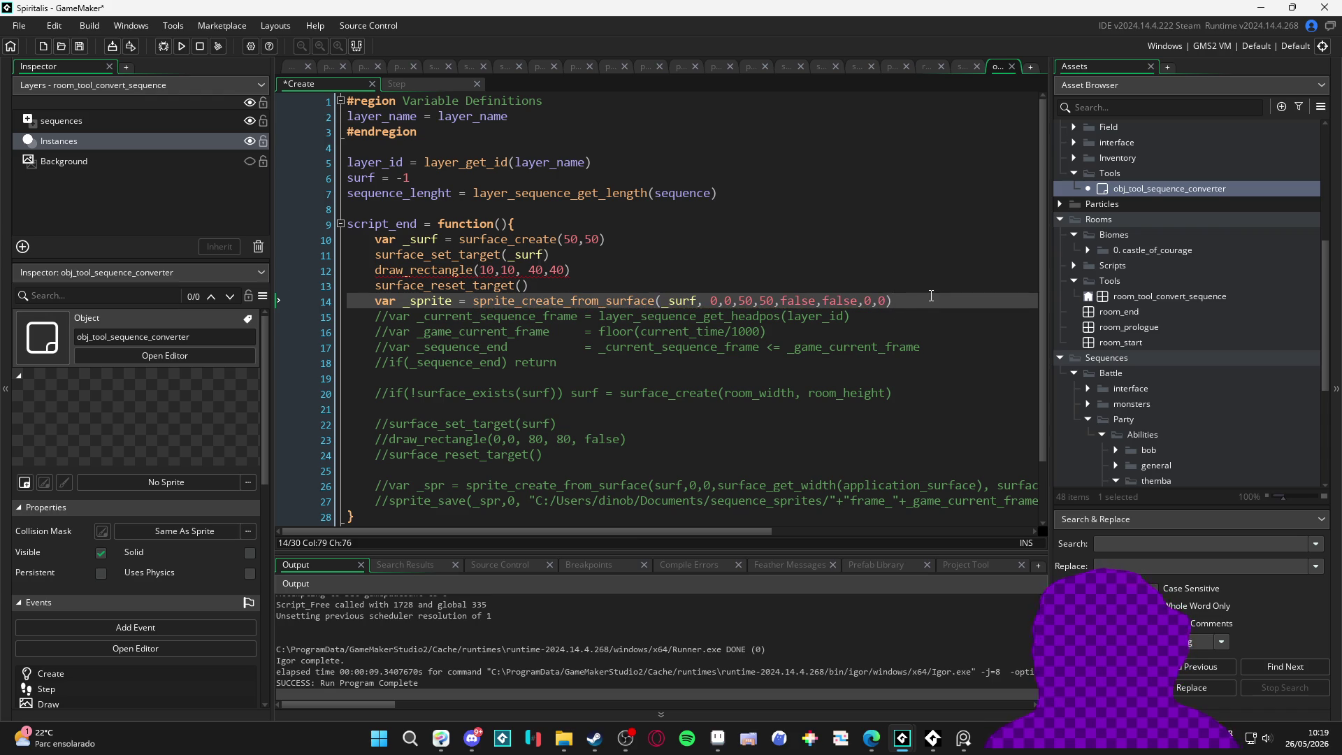
key(Return)
text(sprite_save()
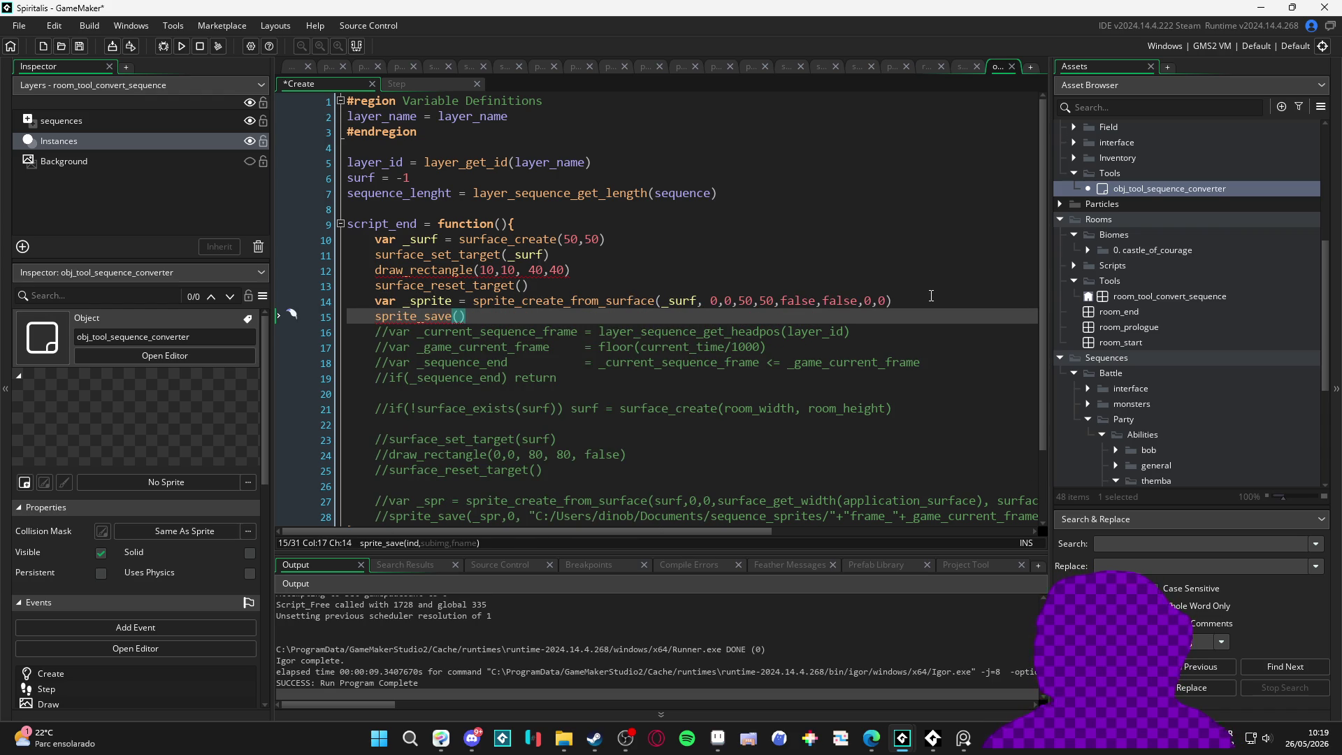
text(_sprite,)
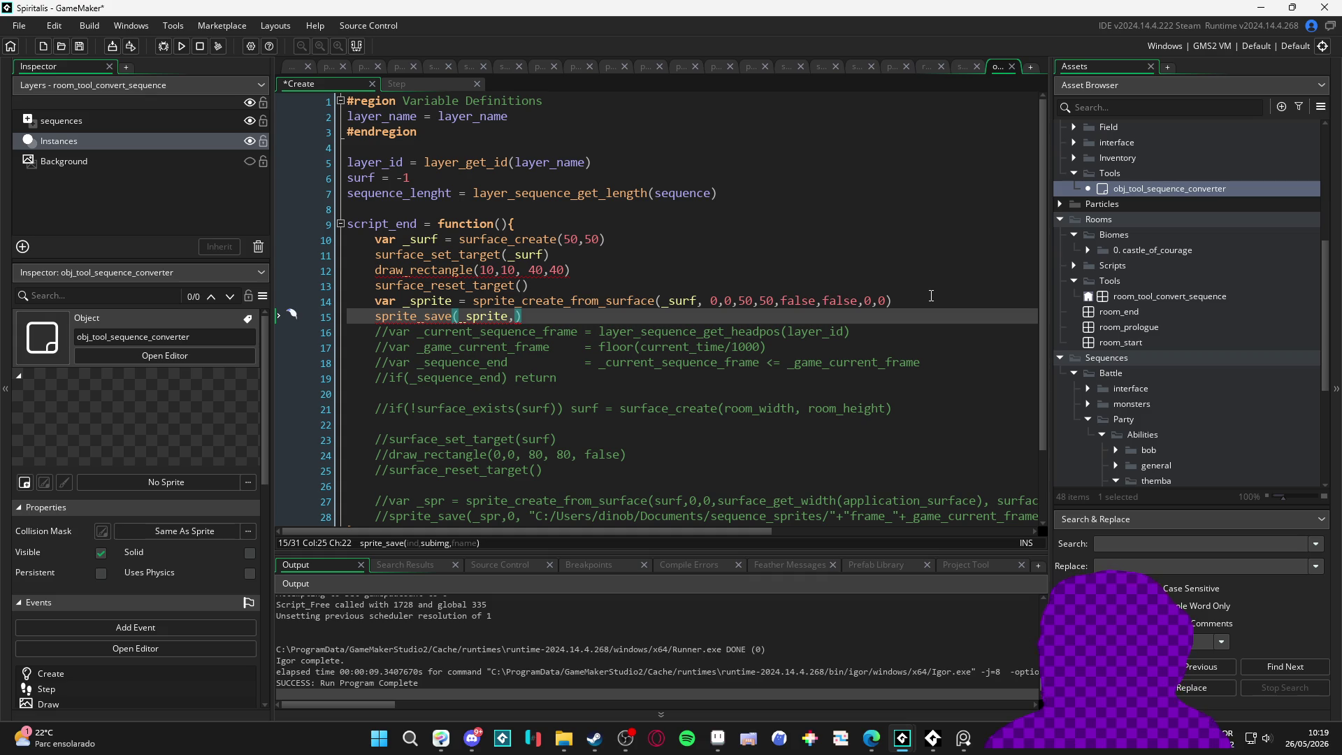
text(0,)
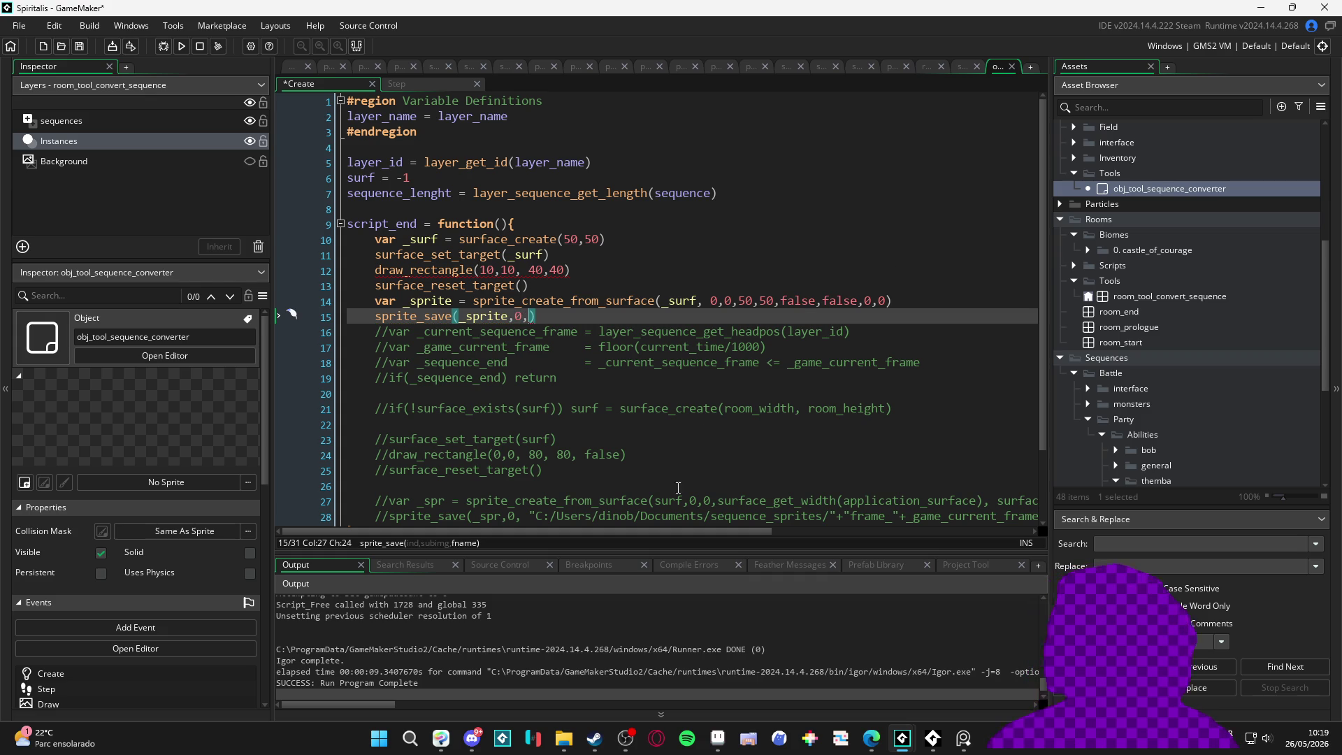
Step: Copy the commented sequence_sprites save path into the new sprite_save call and save
scroll(699, 498, down, 2)
click(536, 459)
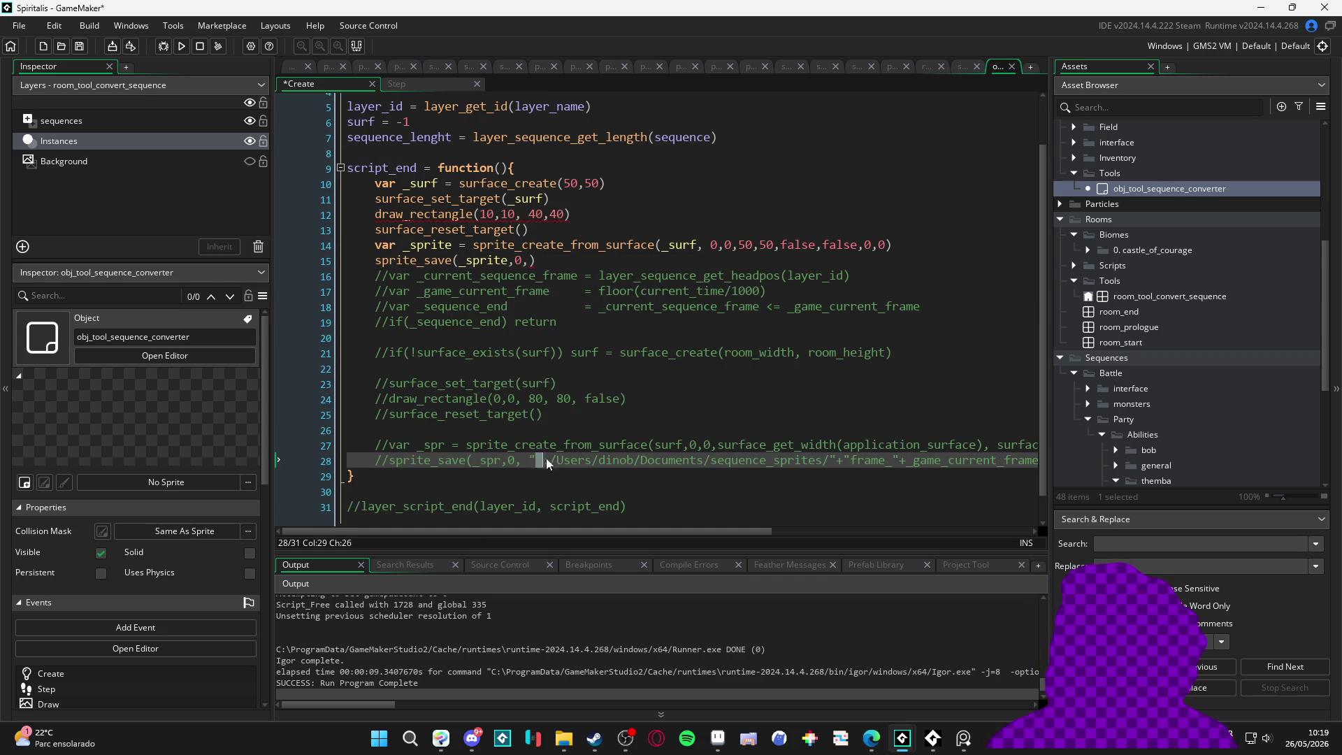
mouse_move(533, 462)
mouse_down()
mouse_move(1035, 463)
mouse_move(991, 463)
mouse_up()
scroll(587, 431, up, 2)
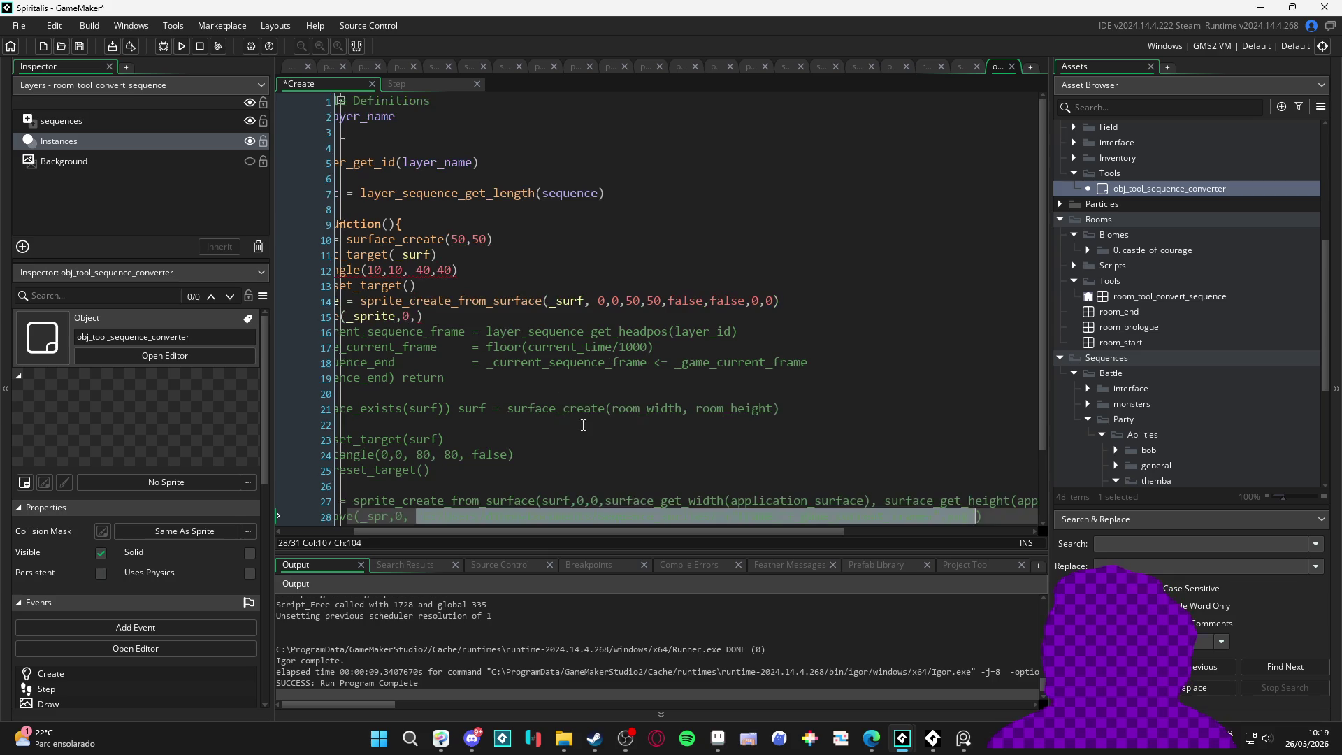
click(422, 316)
text("C:/Users/dinob/Documents/sequence_sprites/"+"frame_"+_game_current_frame+".png")
key(ctrl+s)
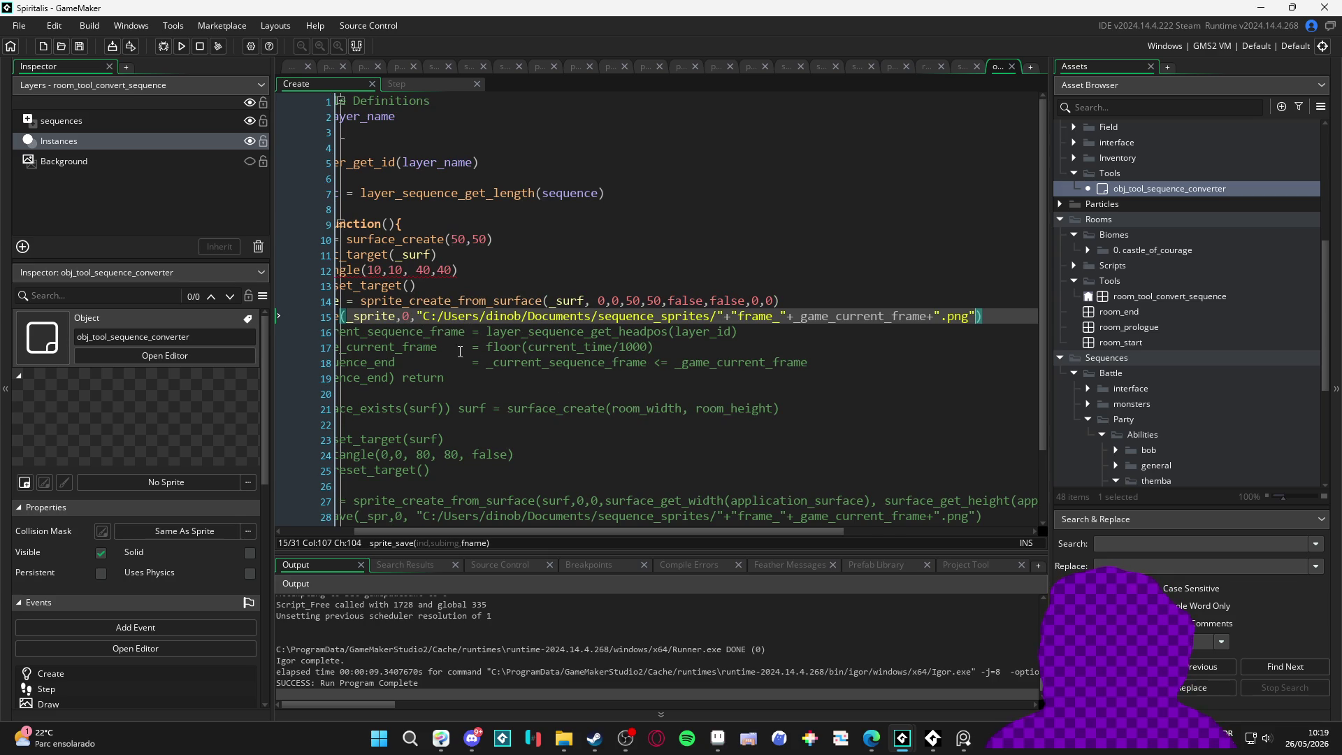
Step: Replace the frame number in the file name so it saves as frame_test.png
click(662, 315)
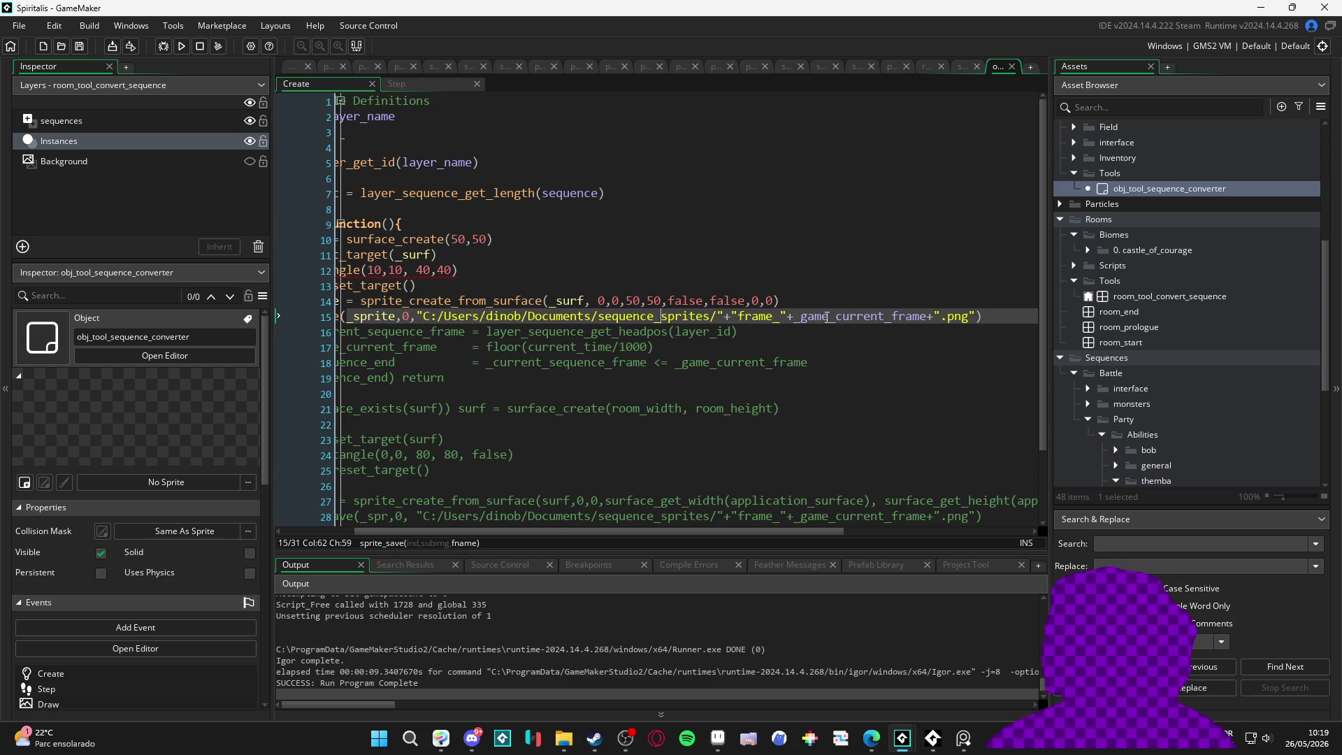
key(ctrl+shift+Right)
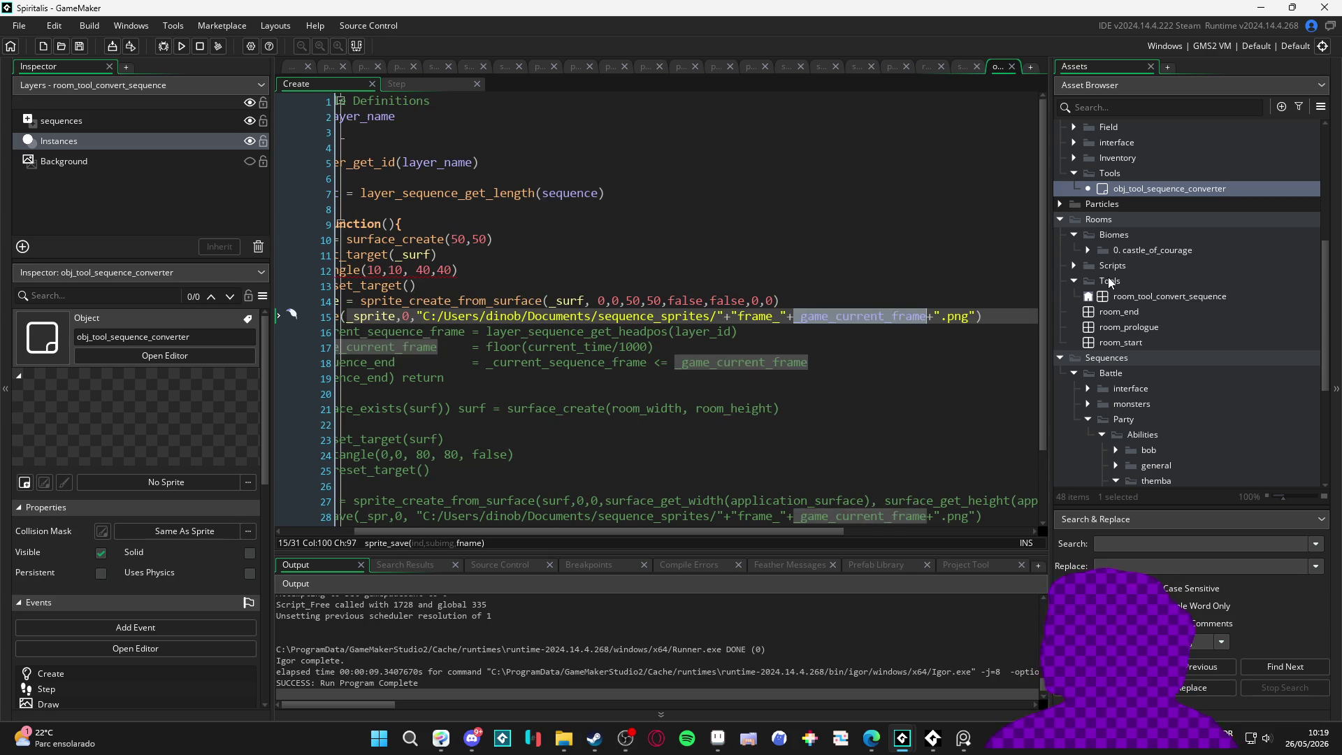
key(Delete)
key(BackSpace)
key(BackSpace)
key(BackSpace)
key(Delete)
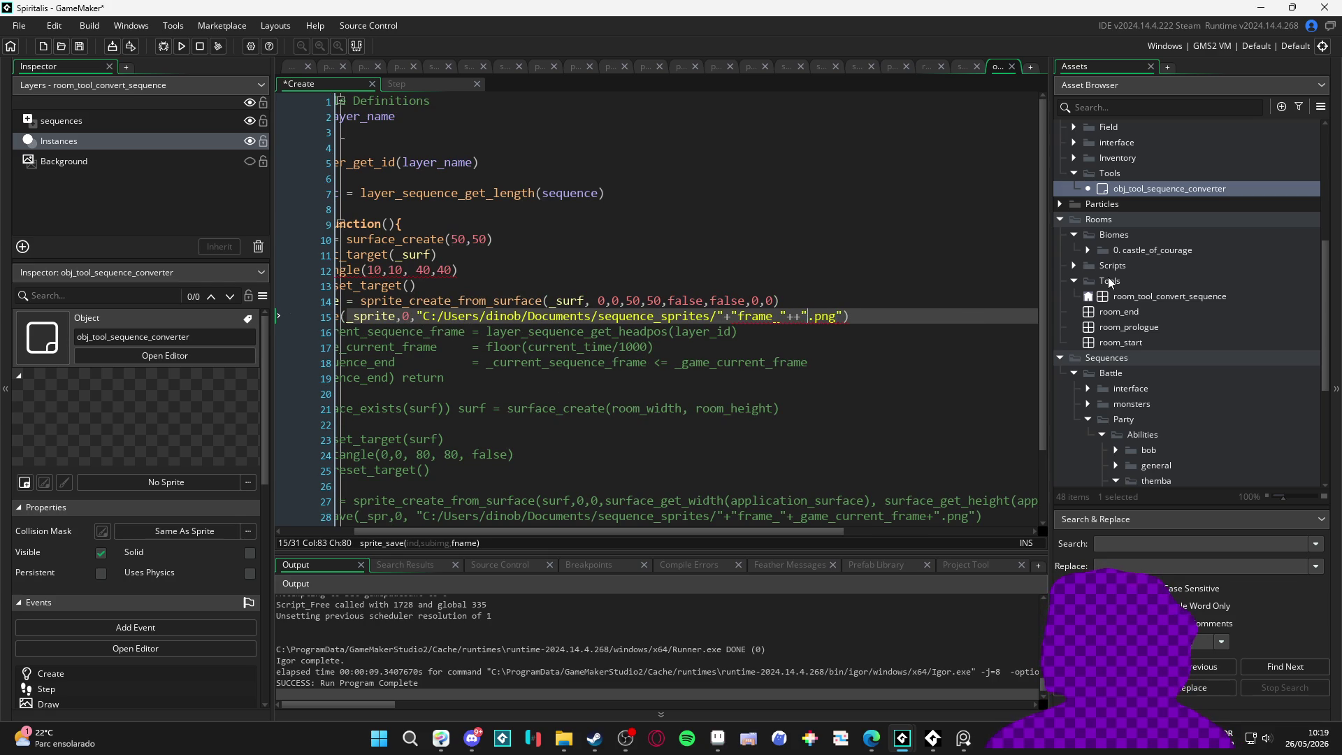
text(test)
click(514, 397)
Step: Add false as draw_rectangle's outline argument on line 12 after the compile error, then rerun
key(F5)
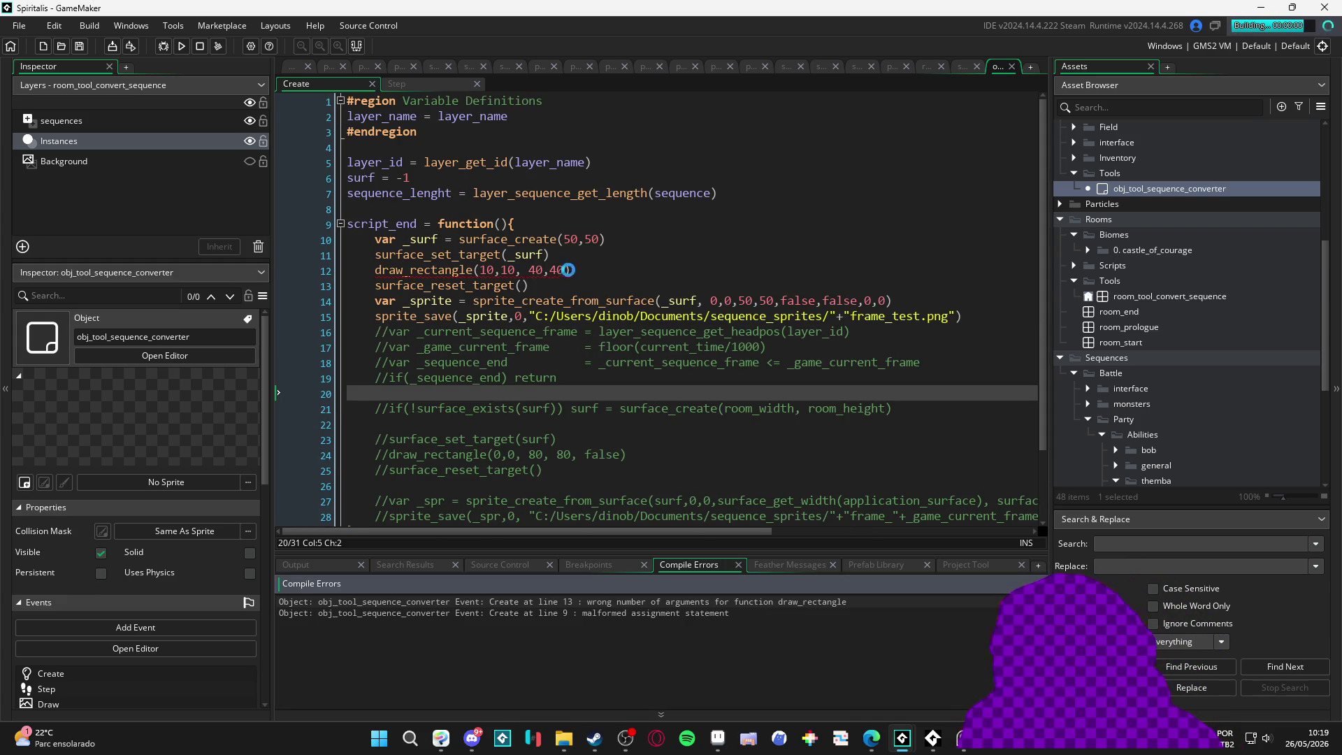
click(551, 270)
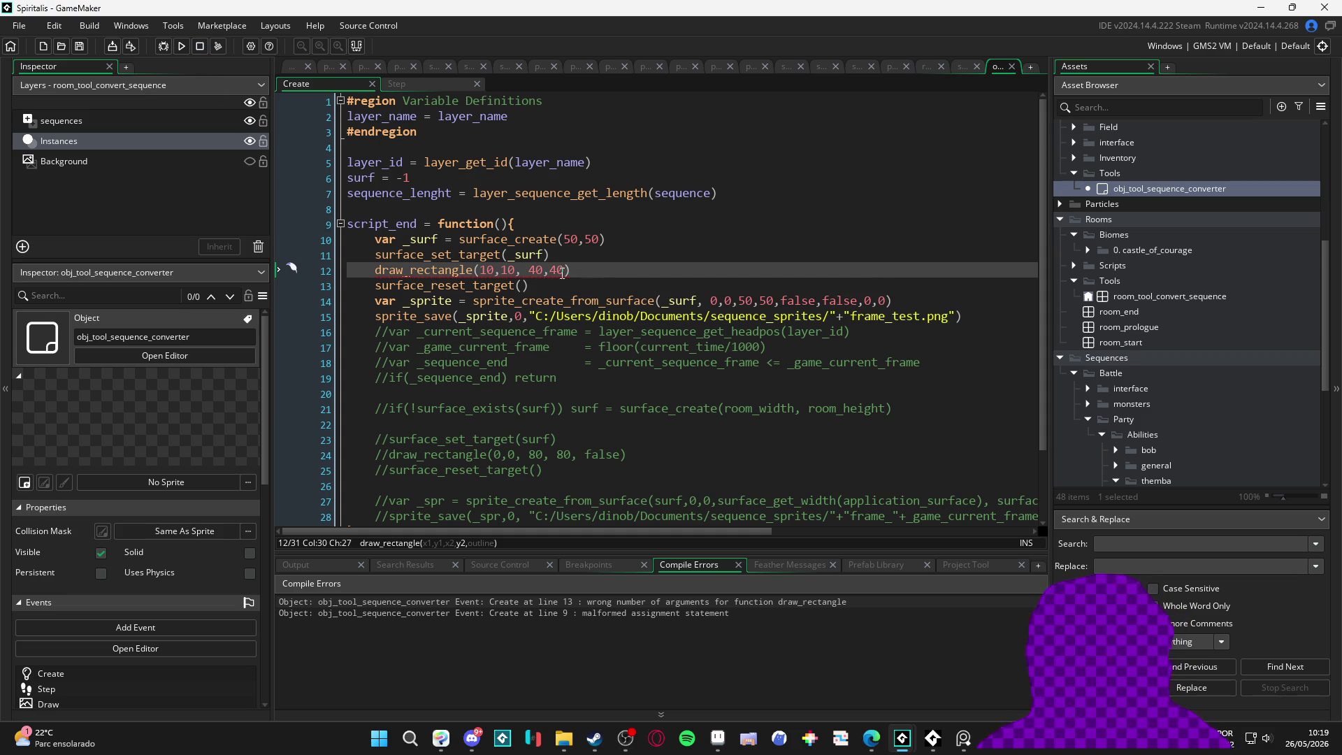
click(568, 270)
text(, false)
key(F5)
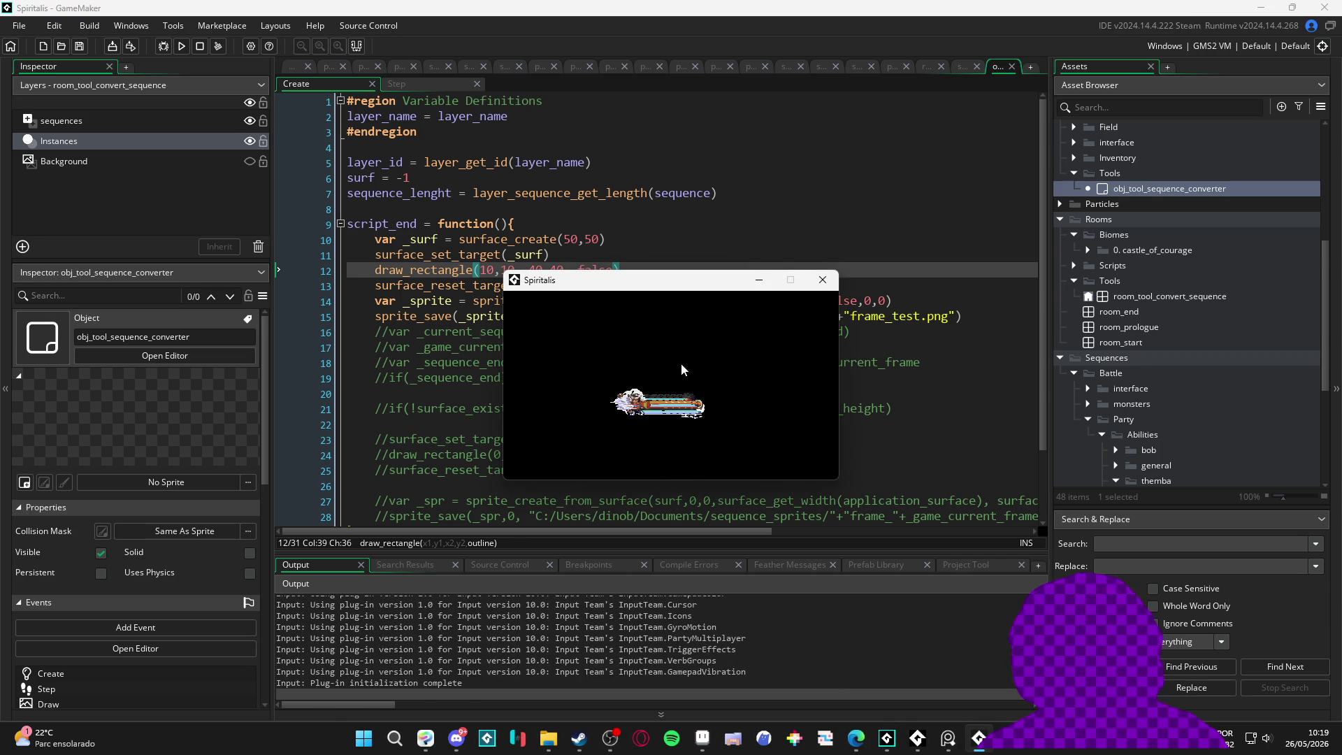
Step: Close the game, view frame_test.png's 50×50 white square, and return to GameMaker line 14
click(822, 279)
click(571, 738)
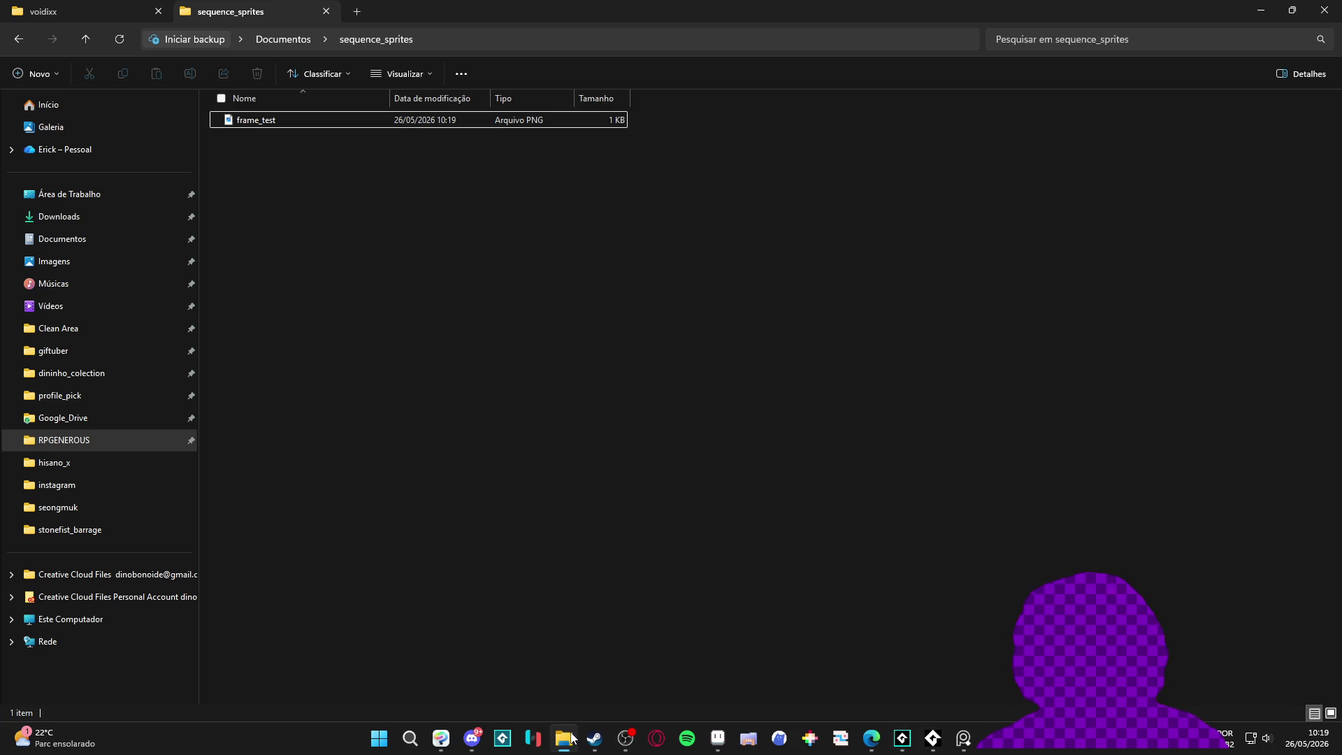
double_click(348, 120)
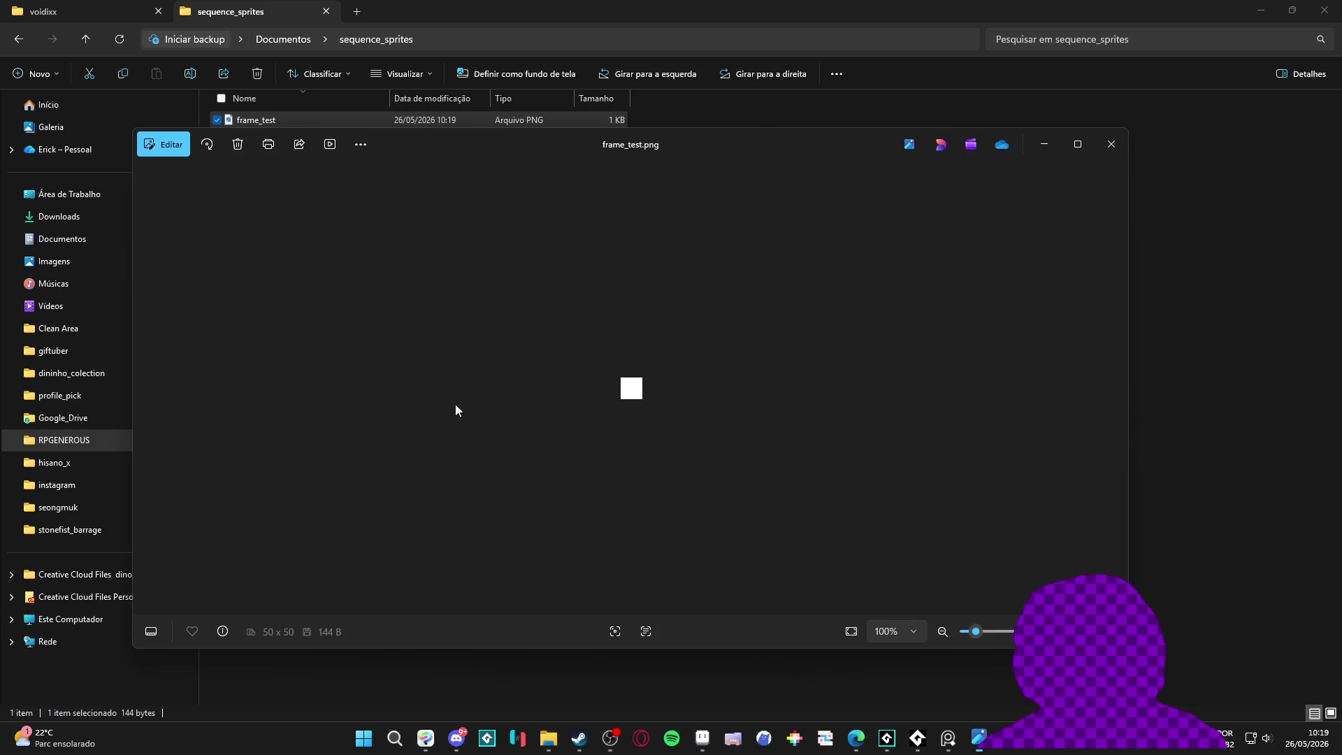
click(1112, 144)
double_click(1186, 11)
click(1185, 37)
click(695, 302)
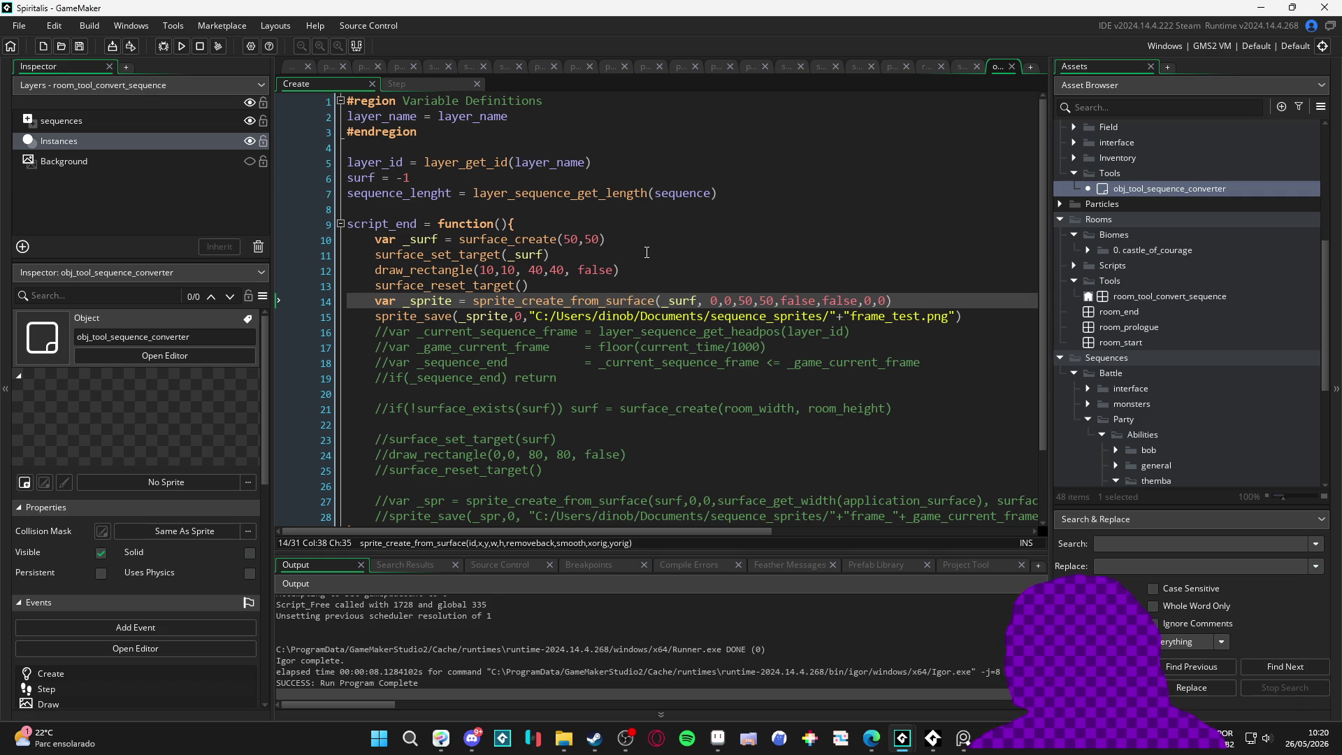
Step: Start replacing the local var _surf declaration on line 10 with an if(su check
scroll(677, 262, down, 1)
scroll(688, 262, up, 1)
drag(607, 239, 371, 246)
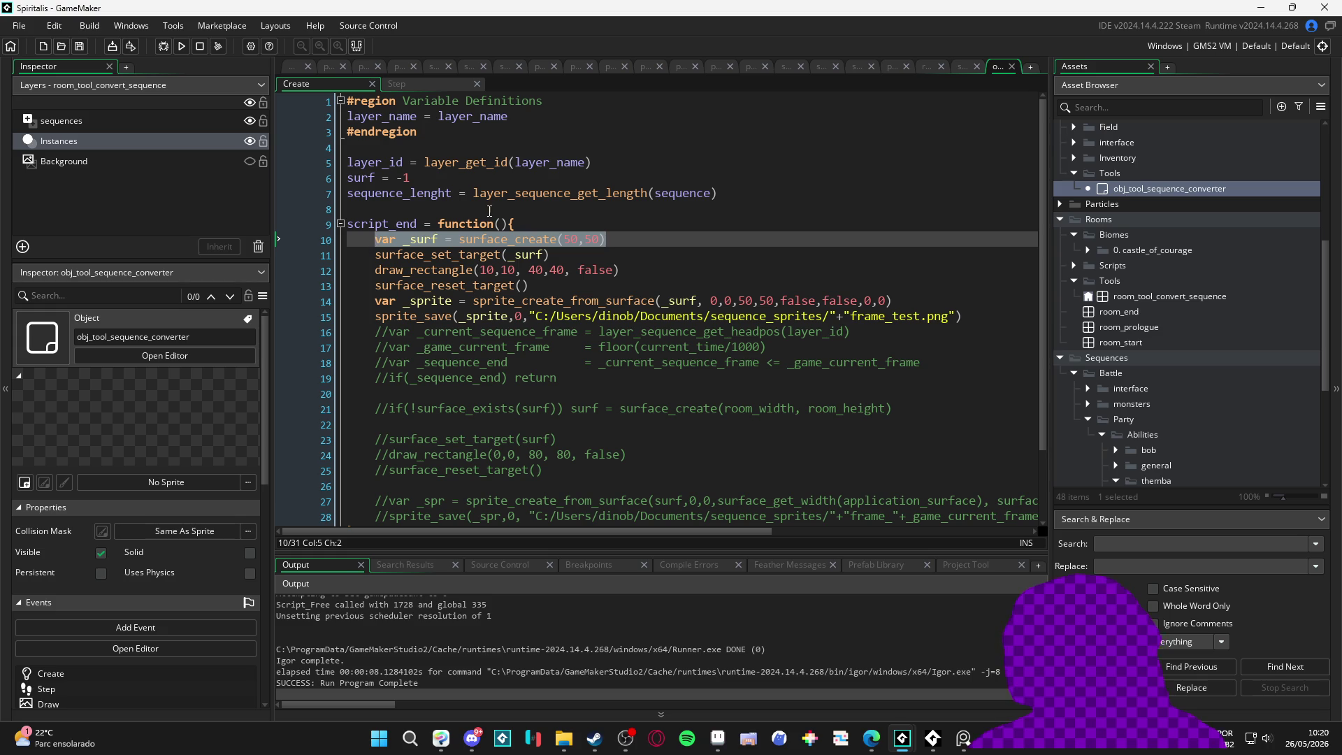
text(if()
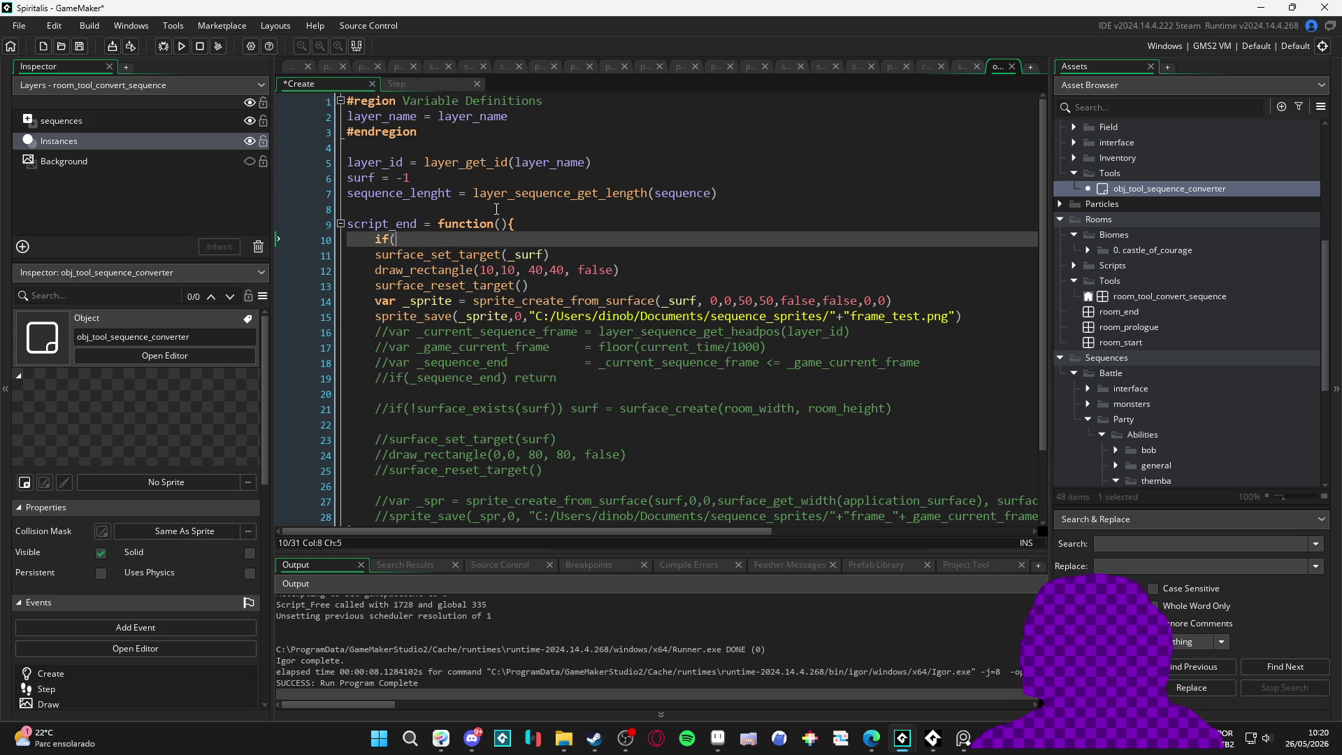
key(ctrl+z)
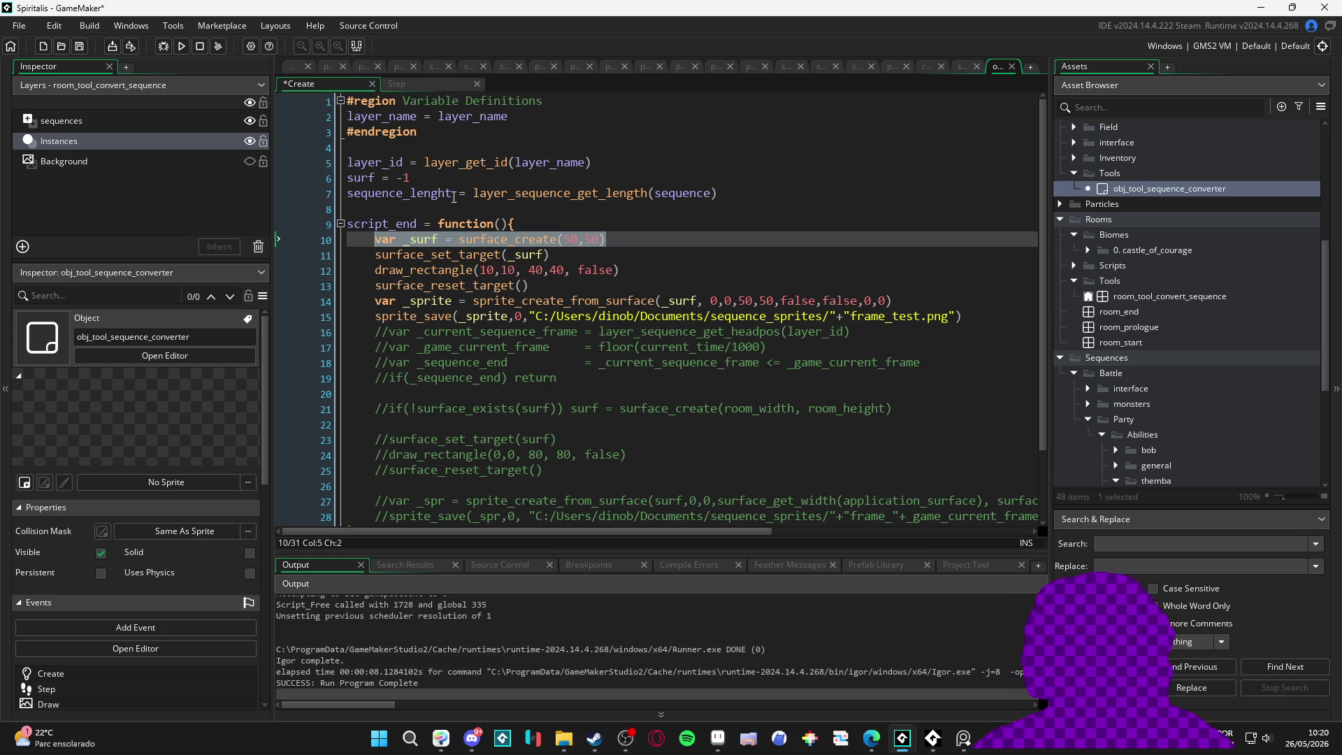
drag(436, 241, 378, 239)
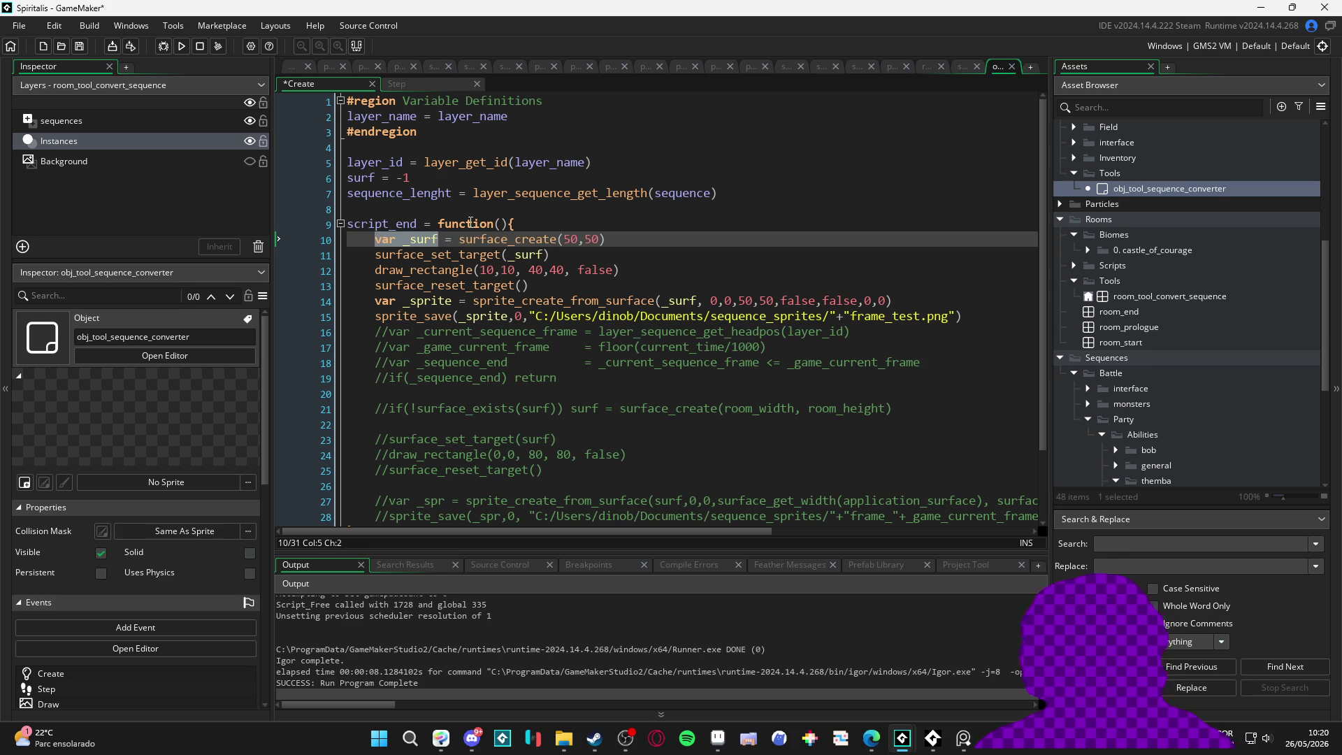
text(if()
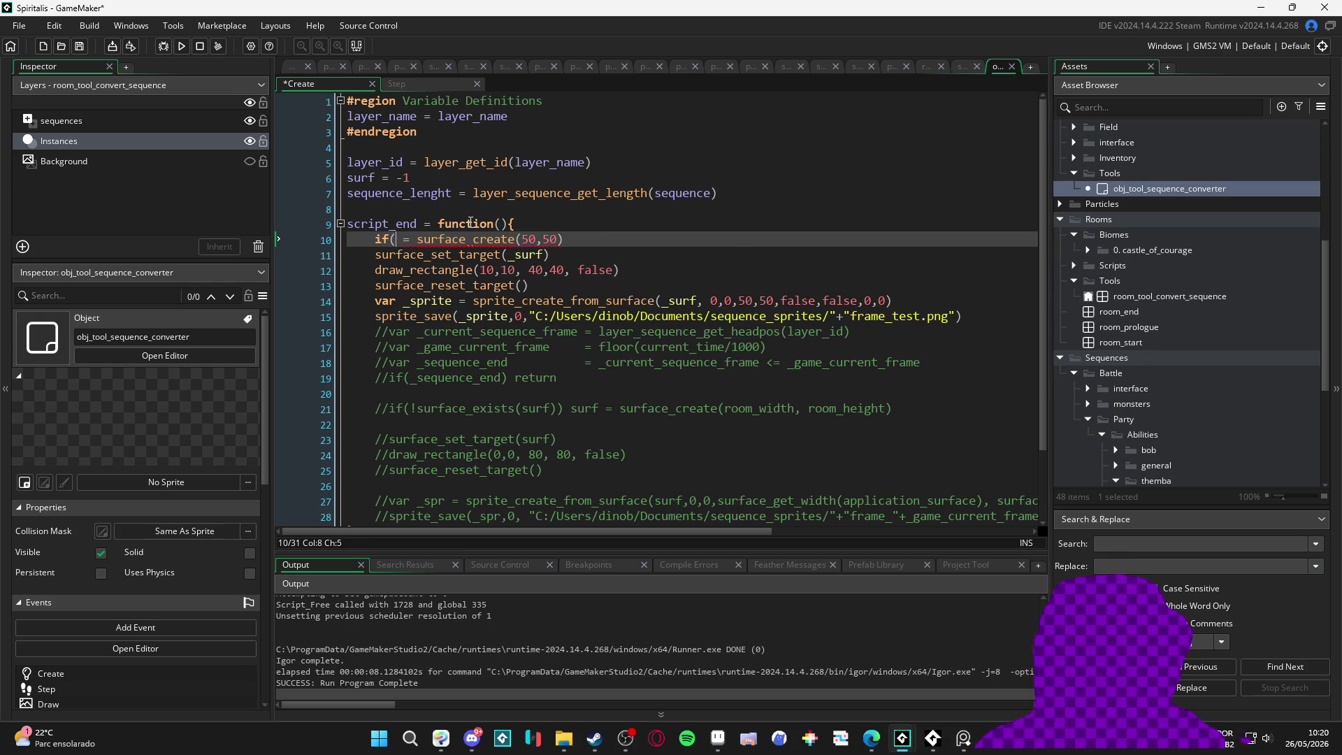
text(su)
Step: Initialise surf on line 6 as surface_create(room_width, room_height) instead of -1
click(442, 177)
key(BackSpace)
key(BackSpace)
text(surface_create)
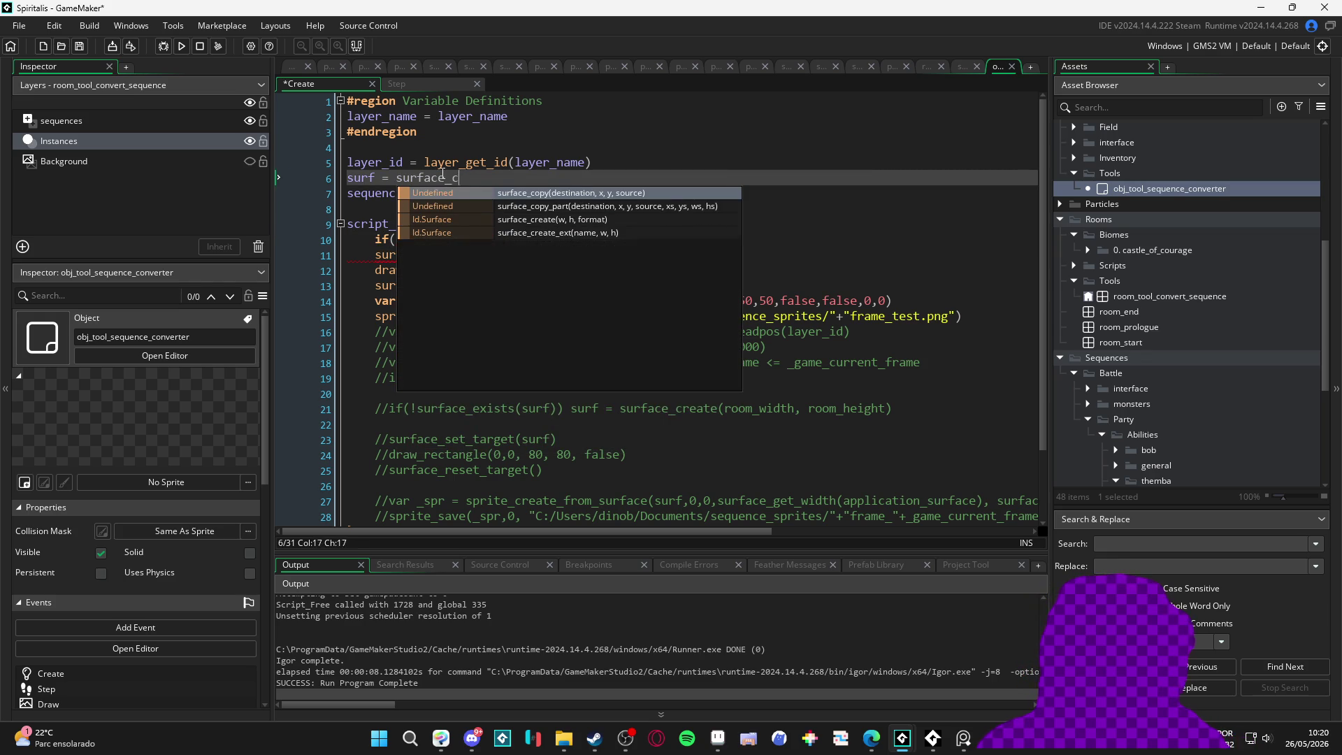
key(Return)
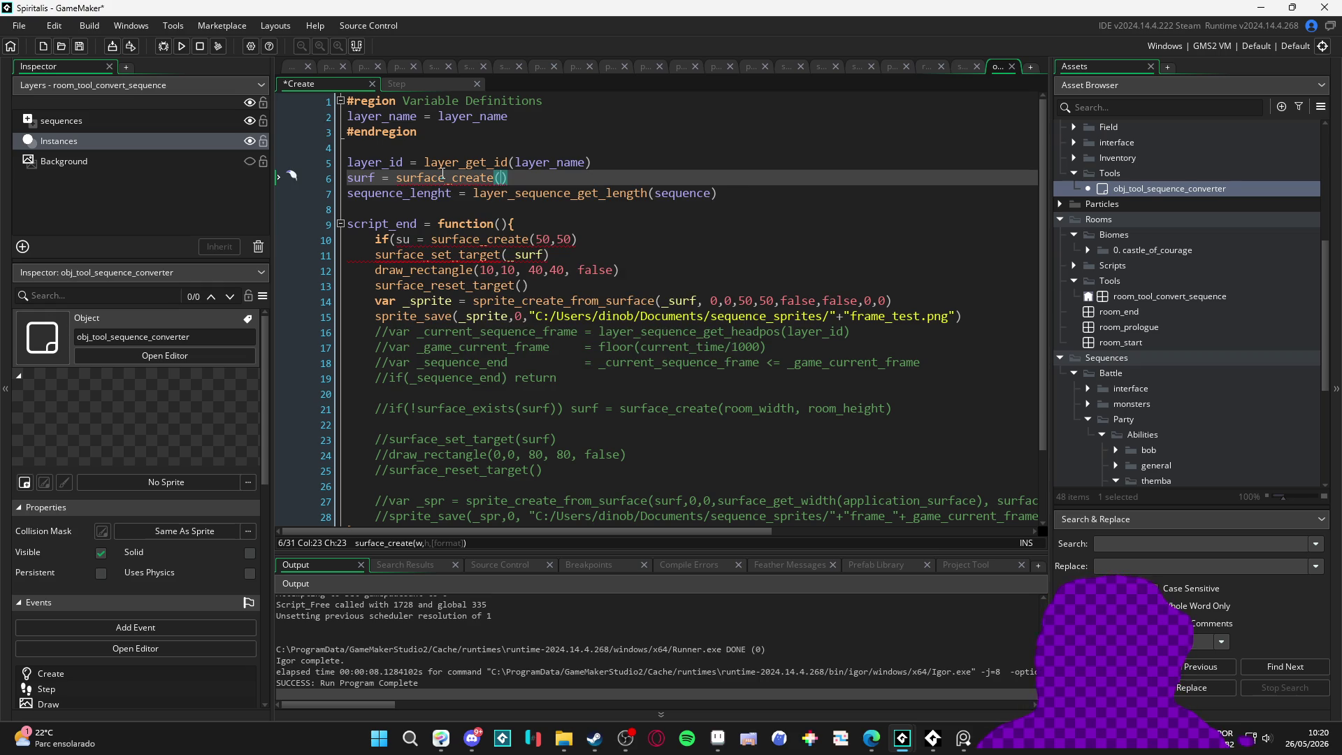
text(room_w)
key(Return)
text(, room_h)
key(Return)
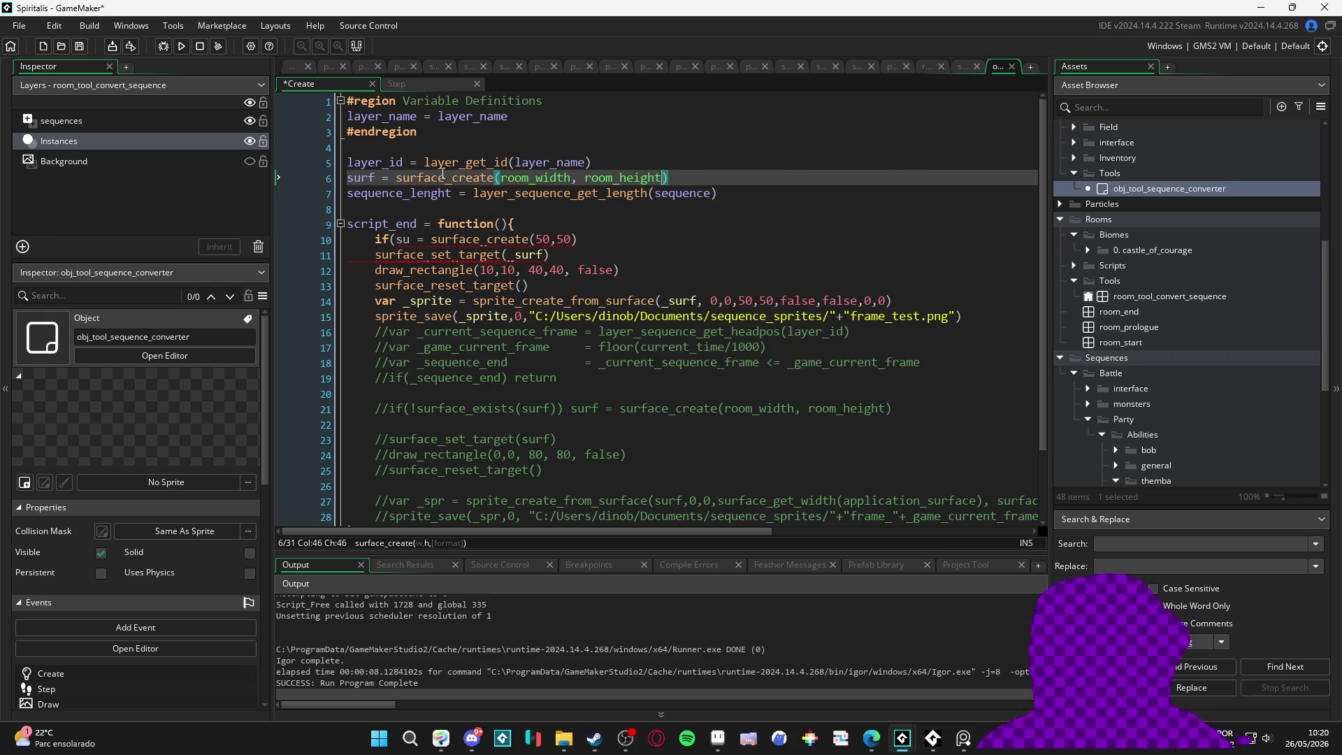
Step: Delete the leftover local surface line and change _surf to surf on lines 11 and 14
click(375, 178)
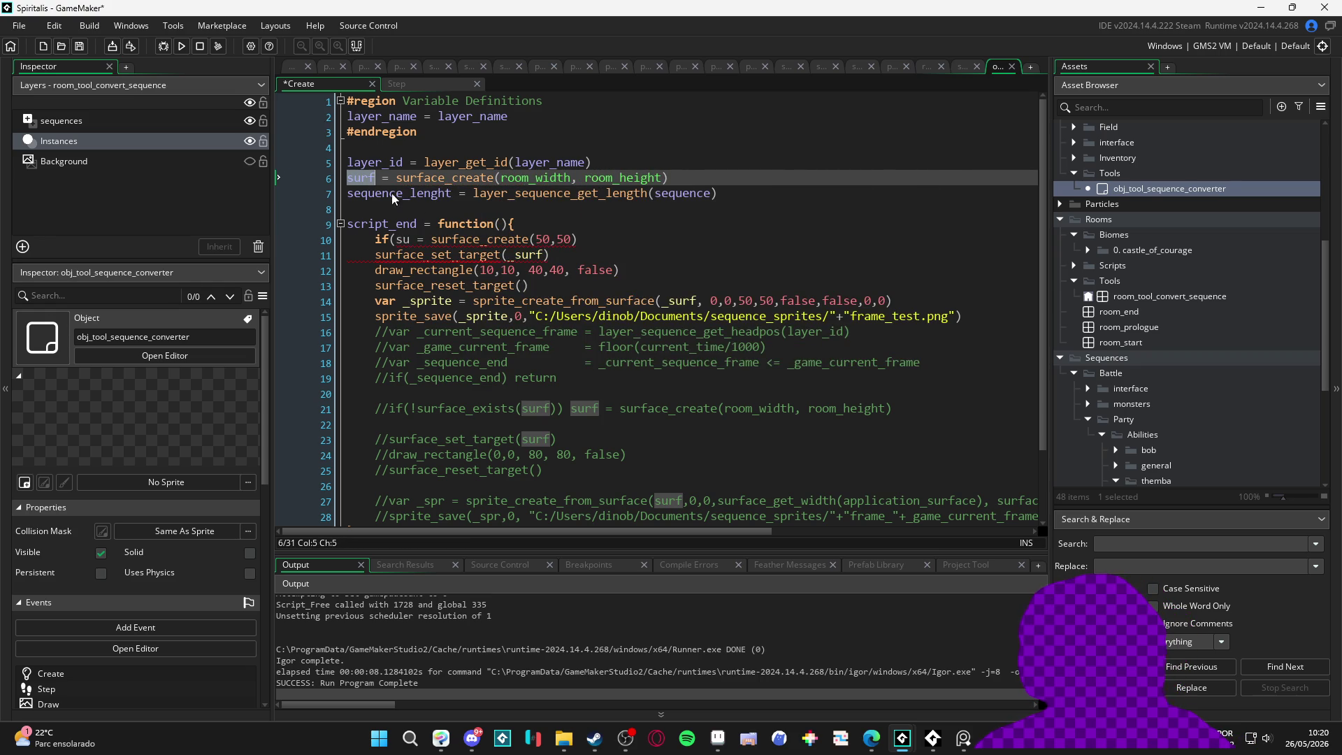
click(578, 243)
key(shift+Home)
key(shift+Home)
key(BackSpace)
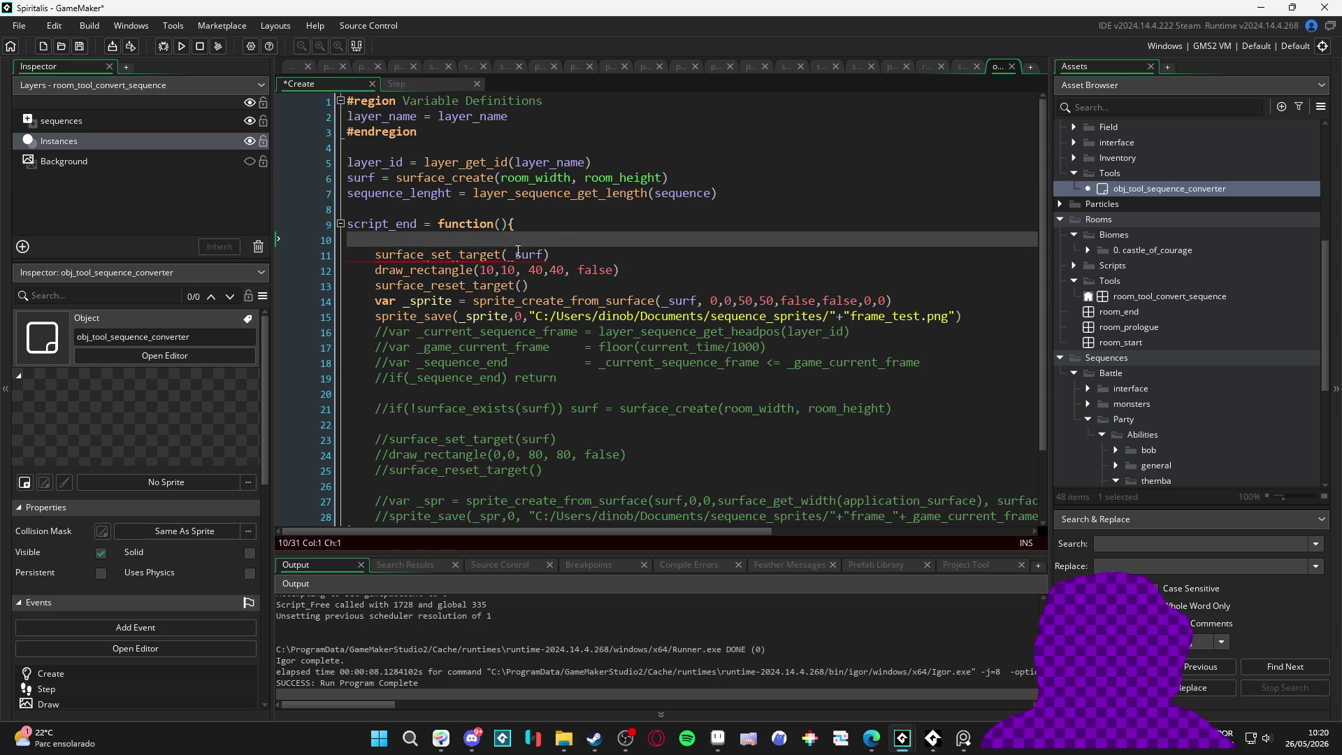
click(511, 256)
click(669, 301)
key(BackSpace)
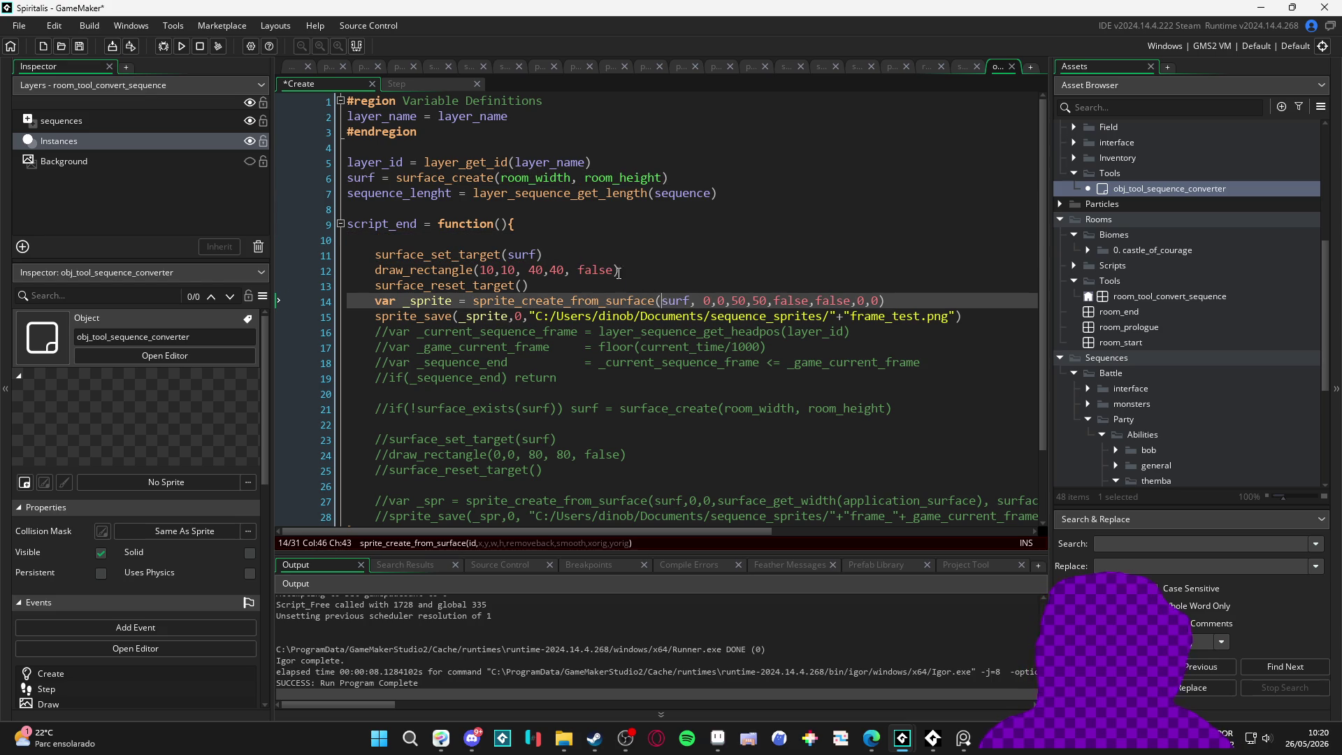
click(618, 274)
key(Up)
Step: Make draw_rectangle end at room_width-10, room_height-10 and save
click(489, 270)
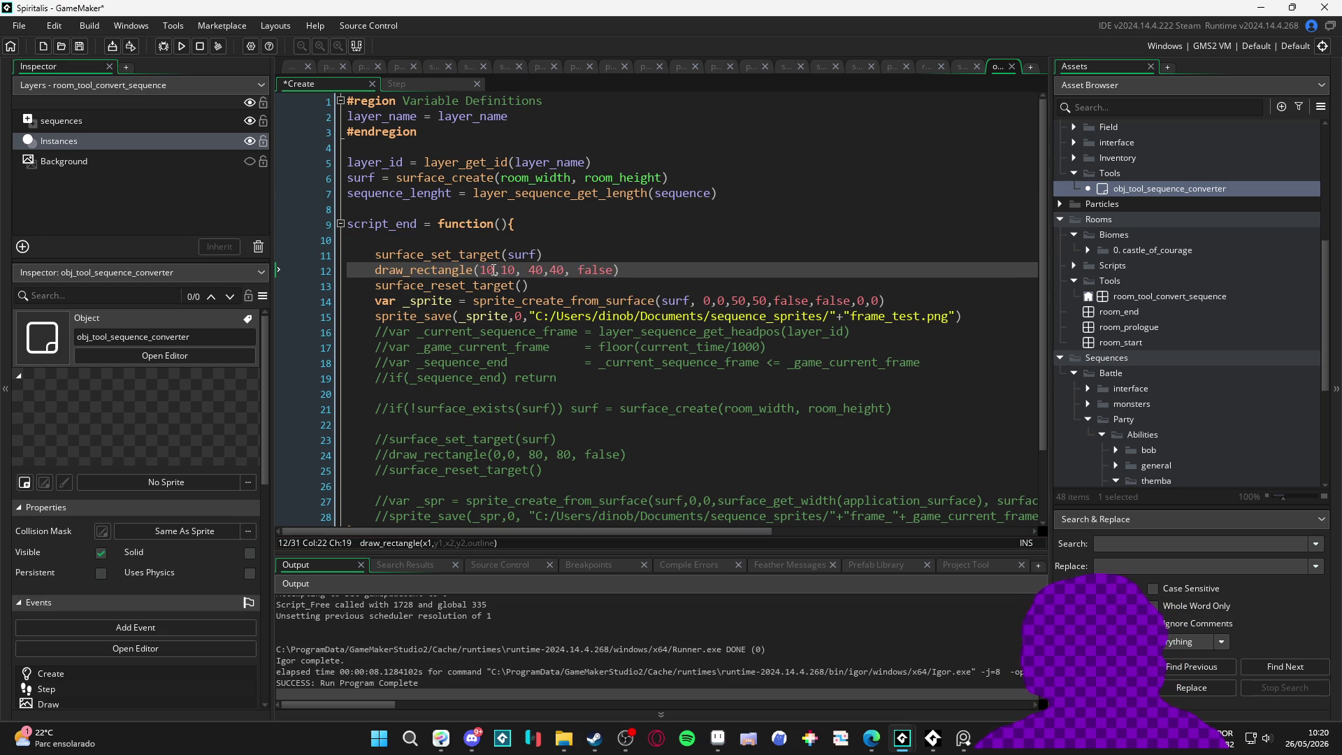
double_click(529, 270)
text(room_w)
key(Return)
text(-10)
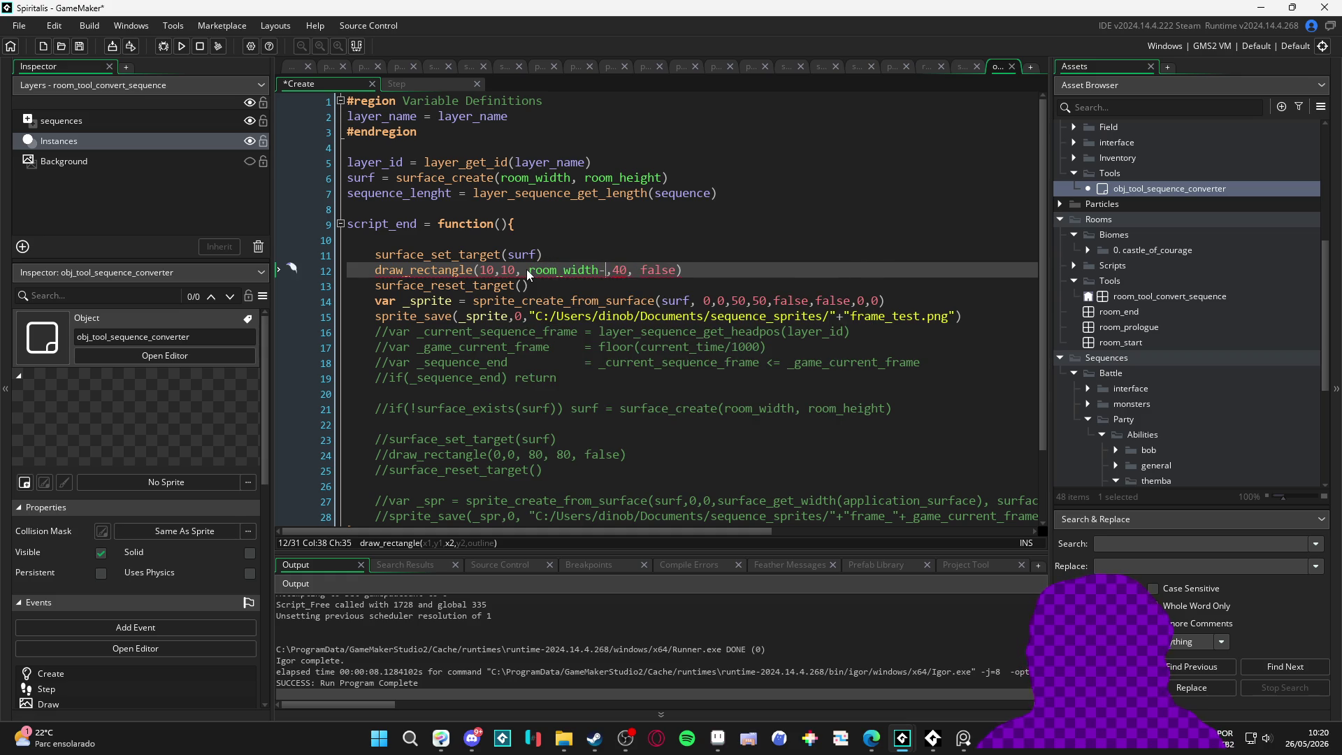
key(Right)
key(ctrl+shift+Right)
text(room_h)
key(Return)
text(-10)
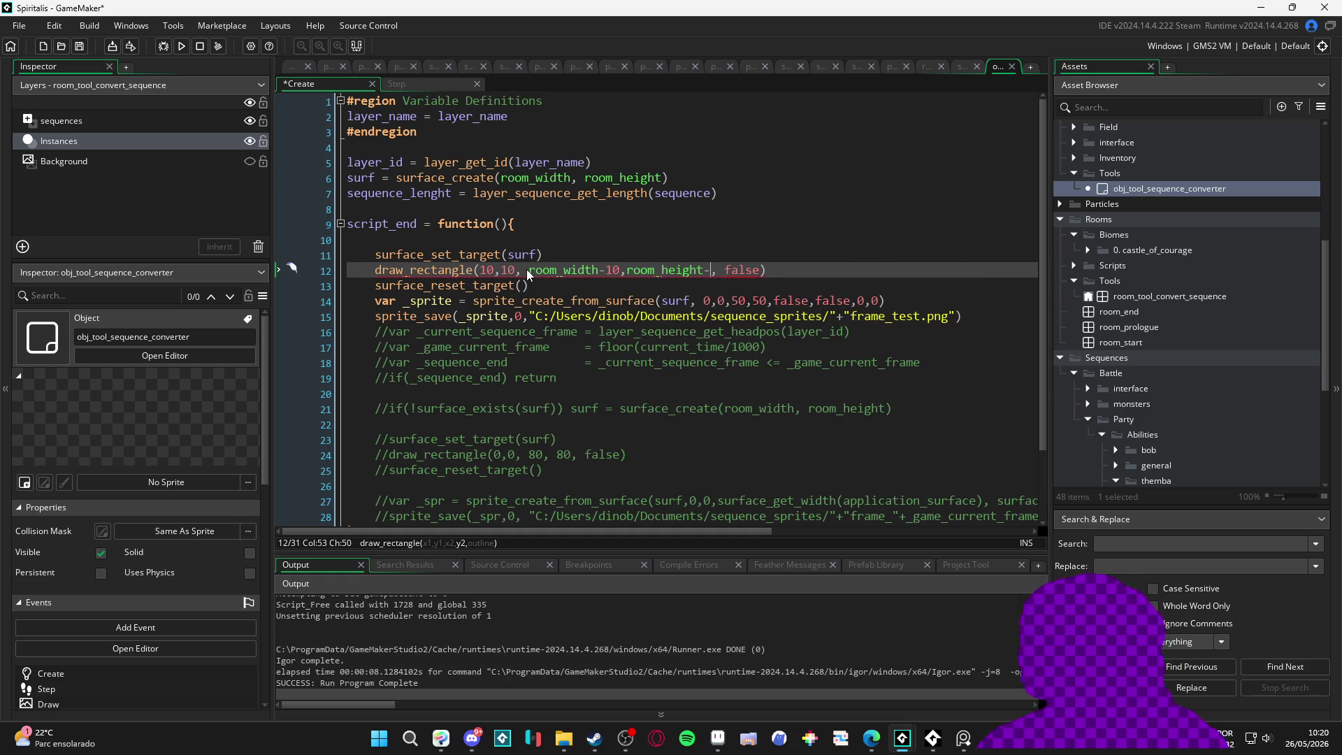
key(ctrl+s)
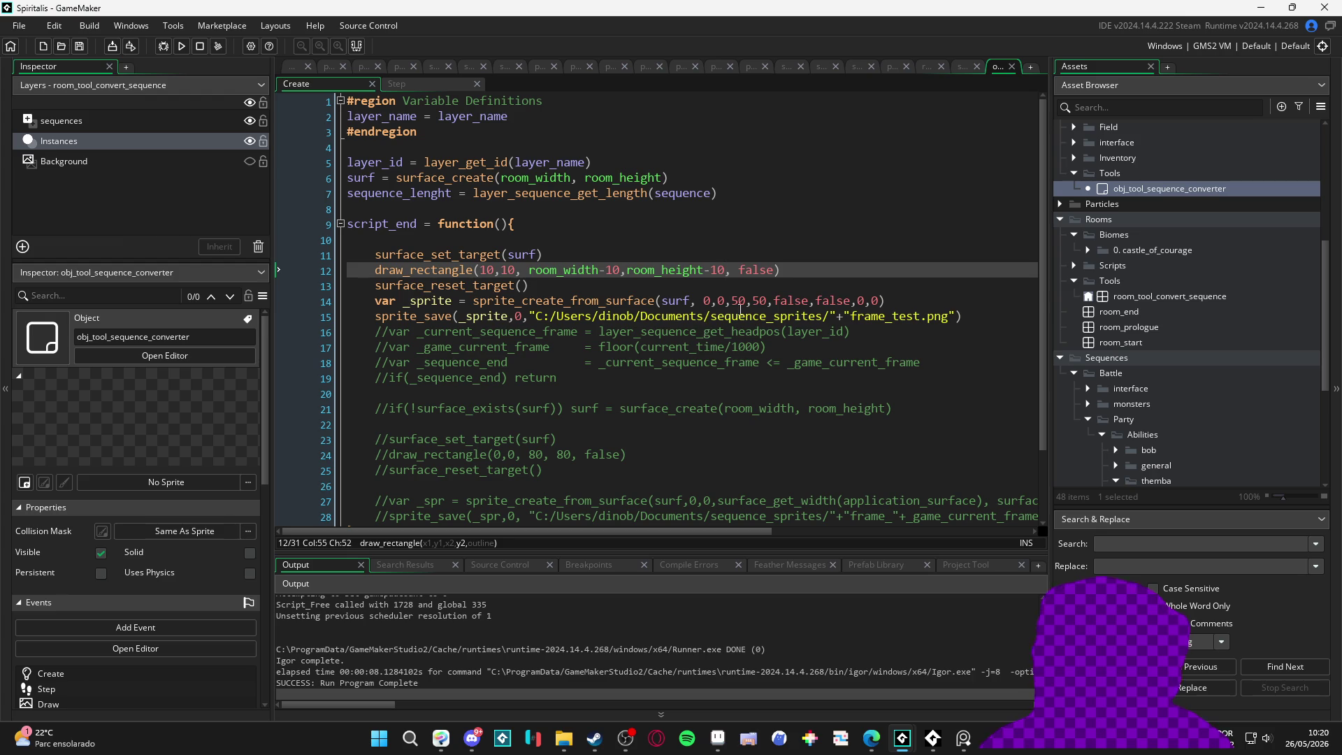
Step: Capture the sprite at room_width by room_height instead of 50×50, save, and run
click(745, 300)
key(BackSpace)
key(BackSpace)
text(room_w)
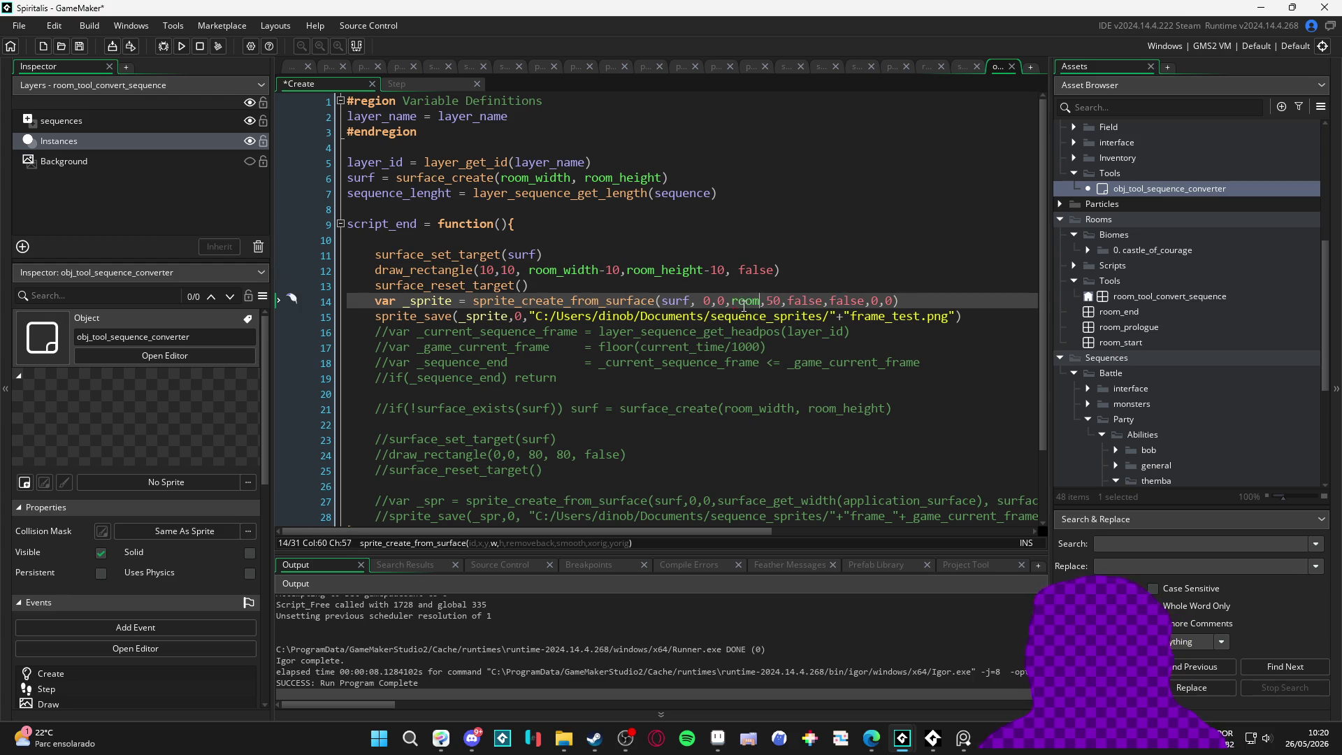
key(Return)
key(Right)
key(Delete)
key(Delete)
text(room_h)
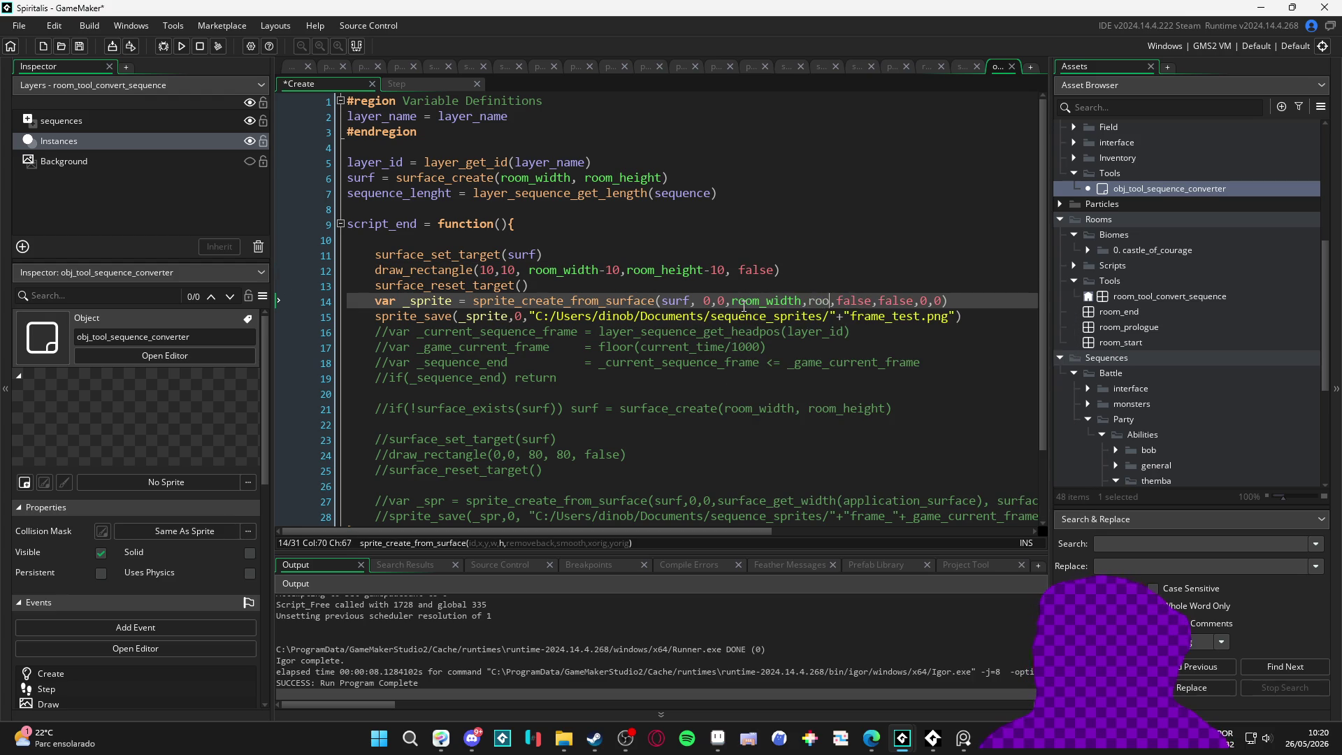
key(Return)
key(ctrl+s)
key(F5)
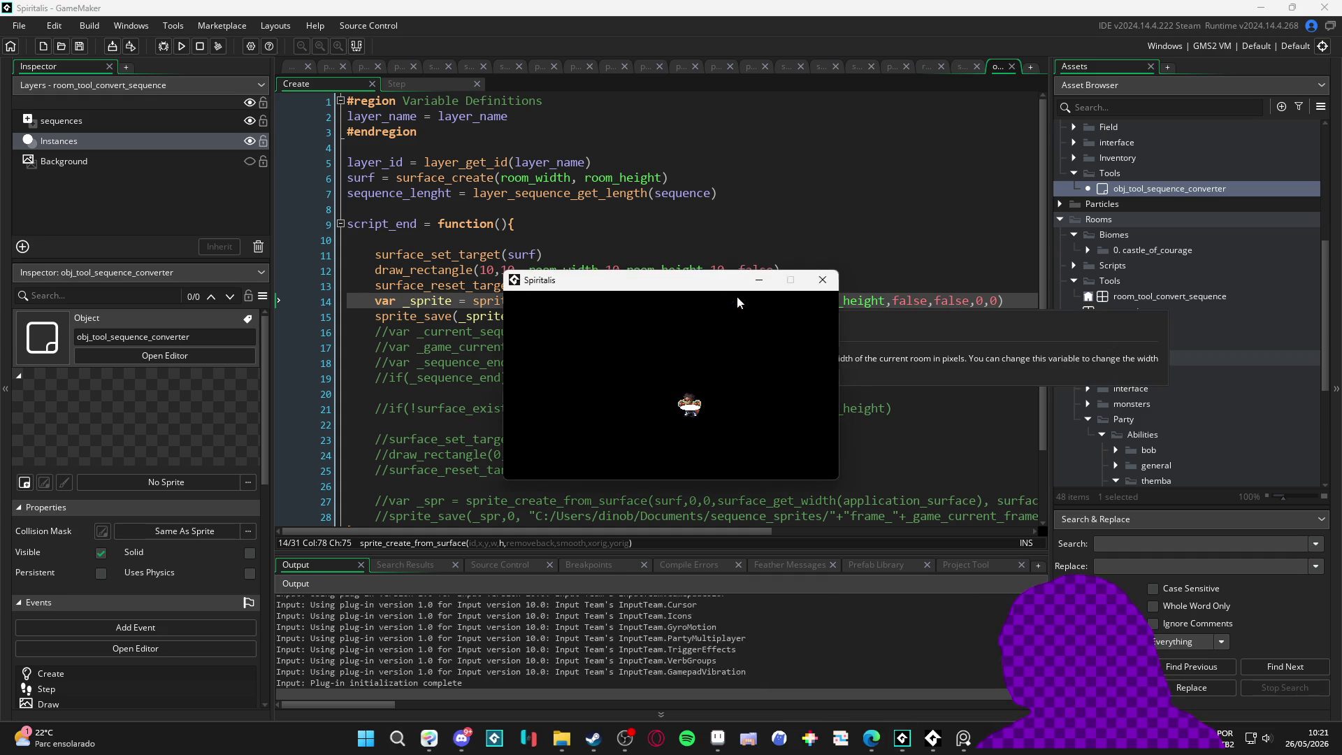
Step: Close the game, confirm frame_test.png is a large white rectangle, and return to line 10
click(823, 280)
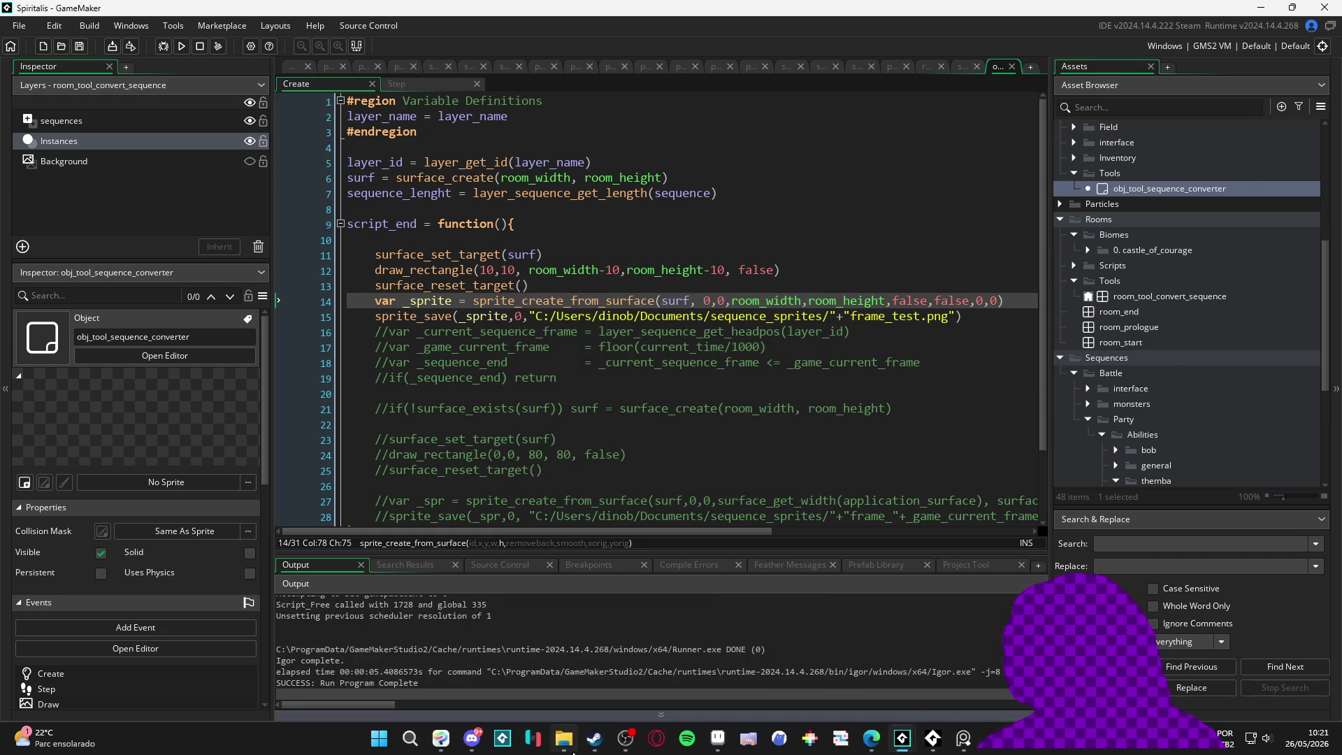
key(alt+Tab)
double_click(337, 119)
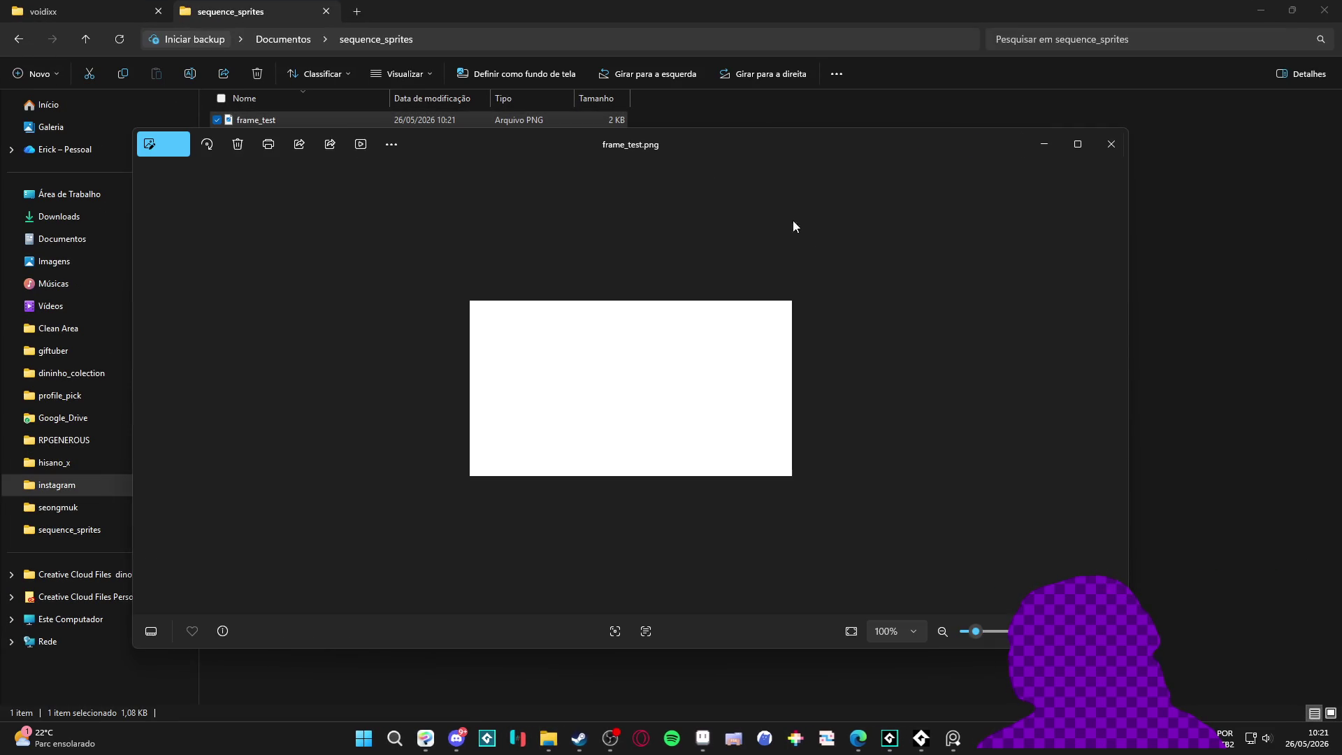
click(1103, 143)
click(1260, 10)
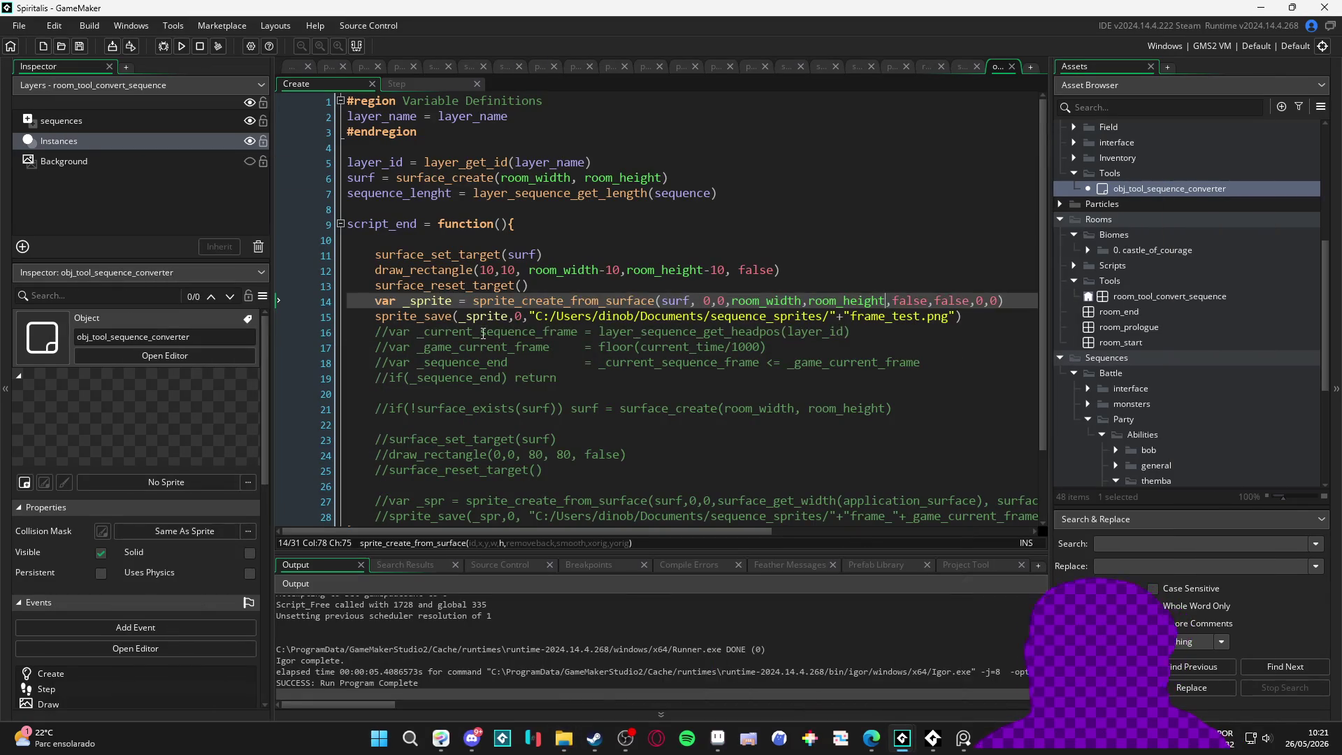
key(Down)
key(Down)
click(549, 254)
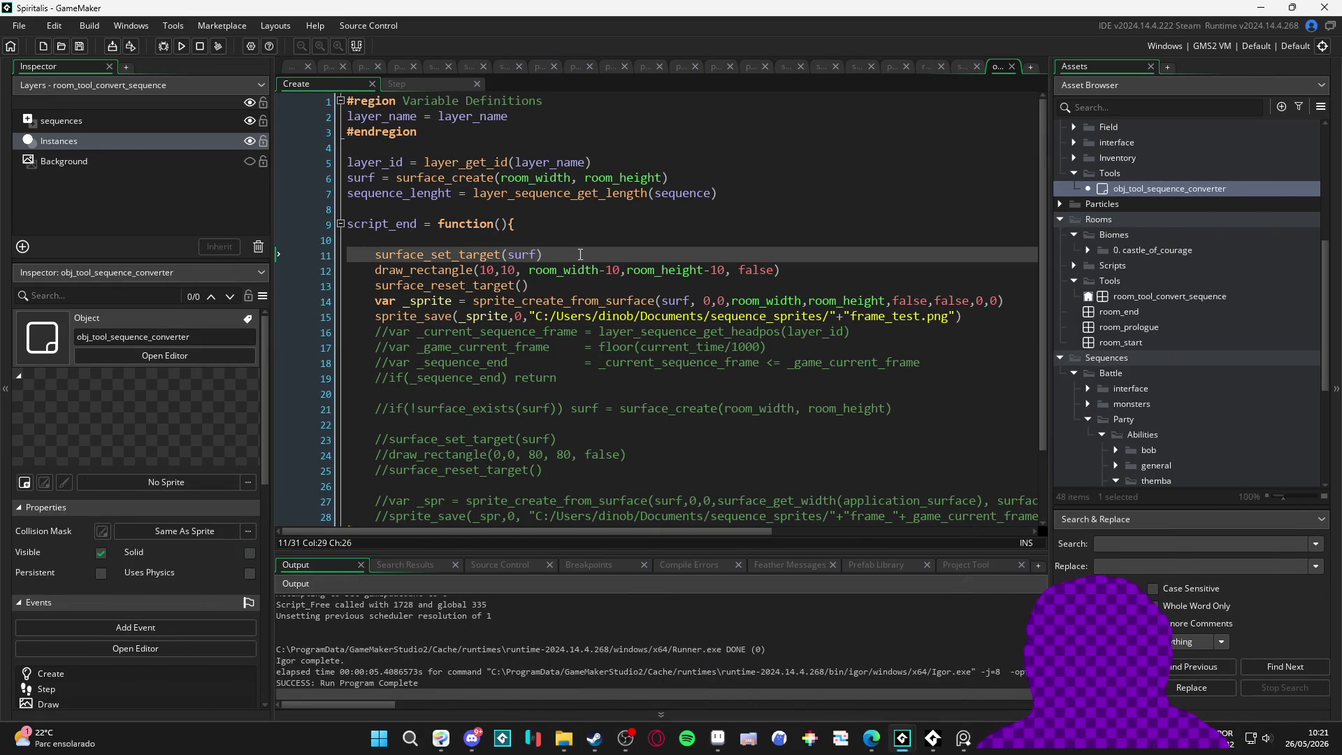
click(566, 244)
Step: Add an if(!surface_exists(surf)) block on line 10 containing the room-sized surface_create call
key(Tab)
text(if)
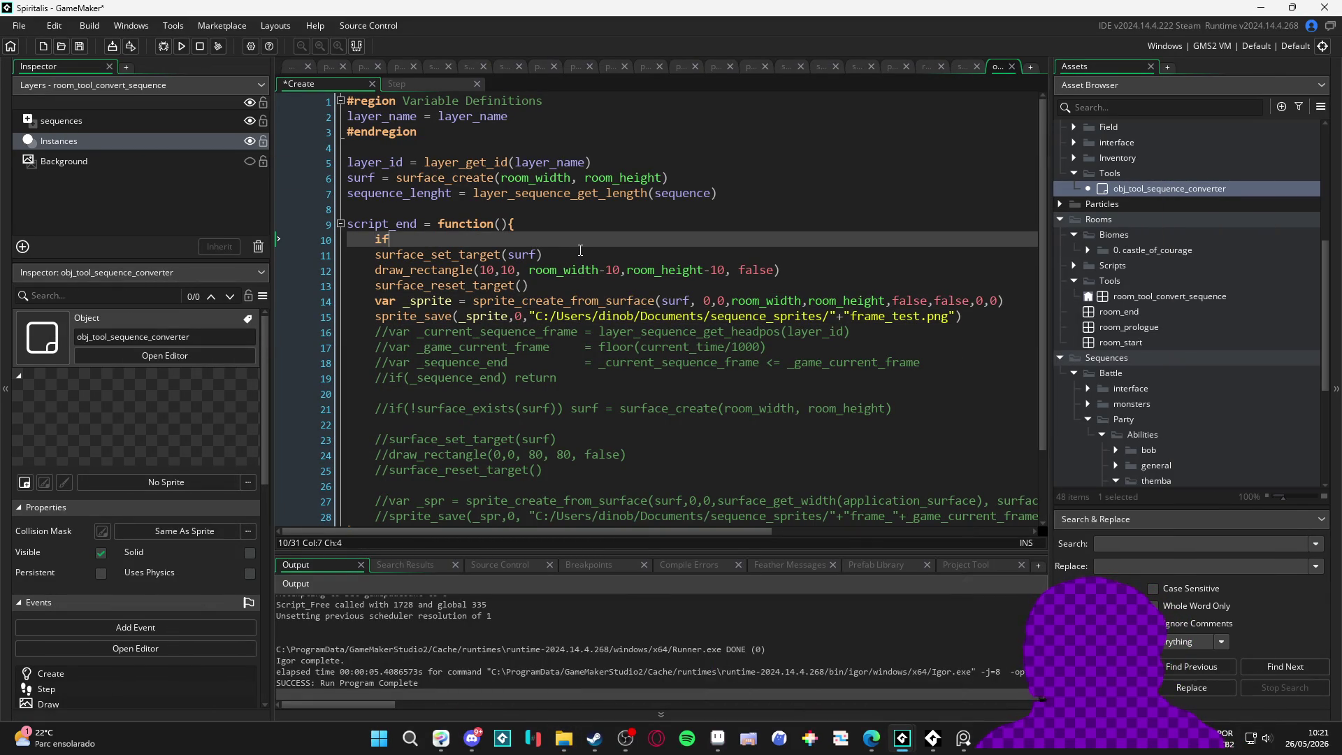
text((!surfac)
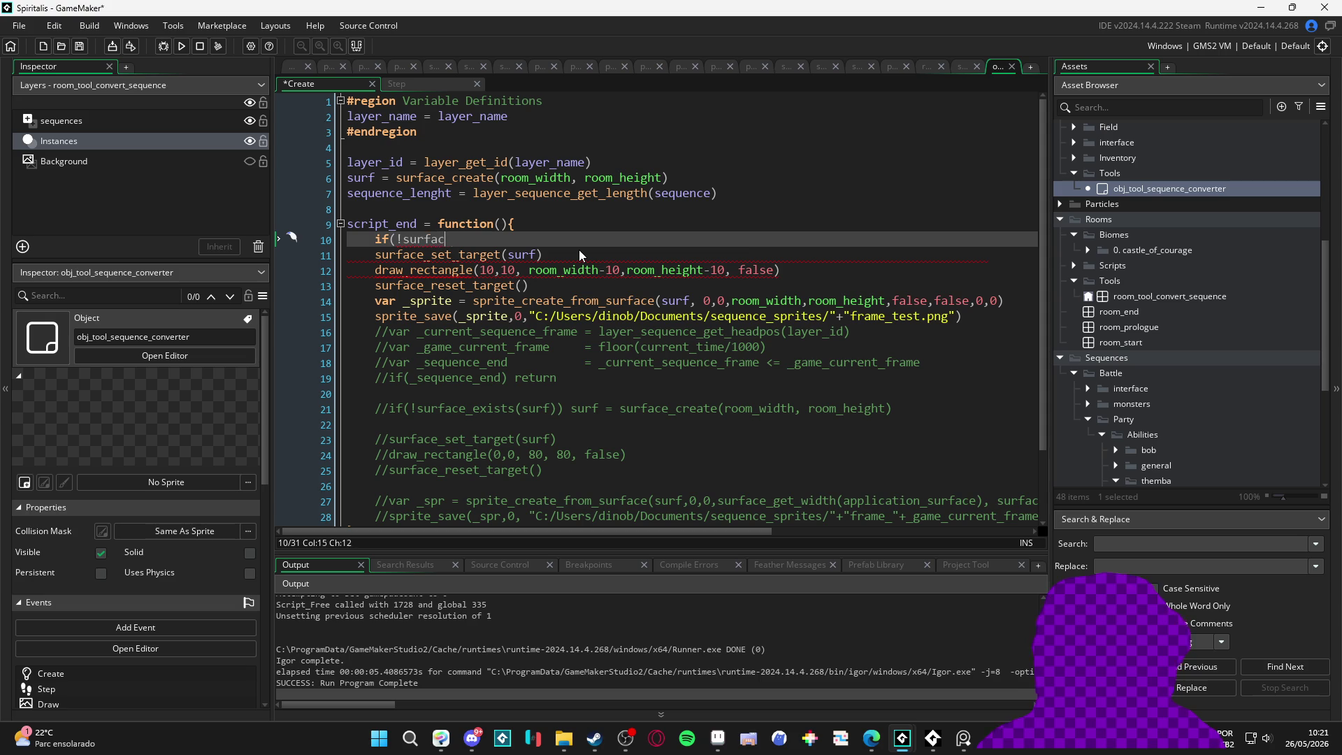
text(e_exists(surf)
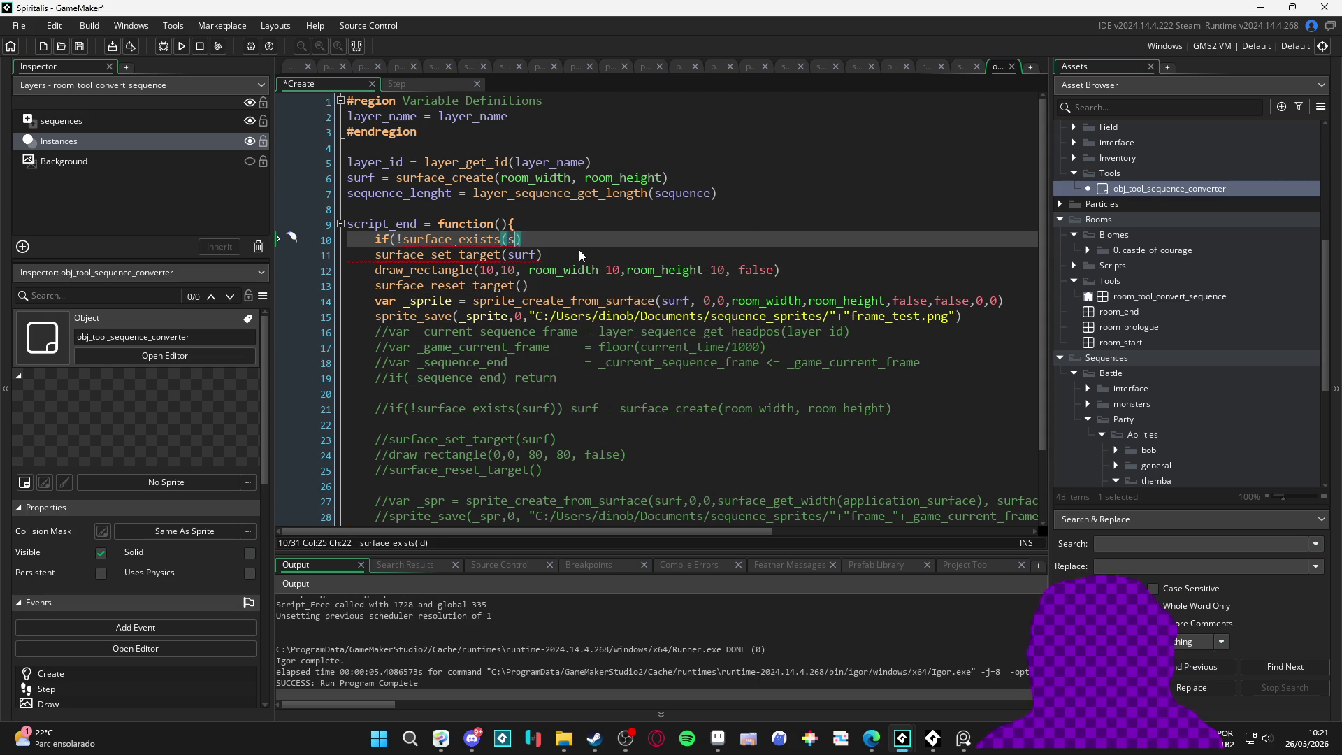
text()))
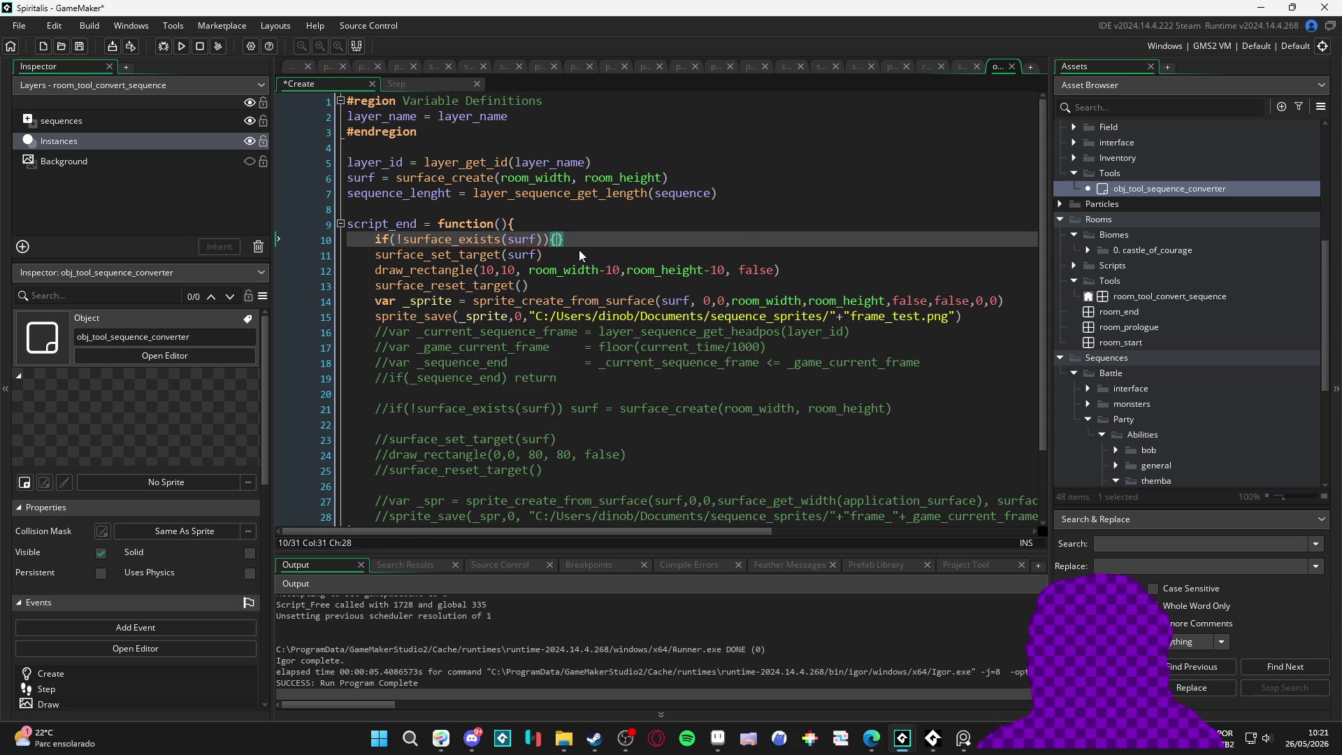
text({)
key(Return)
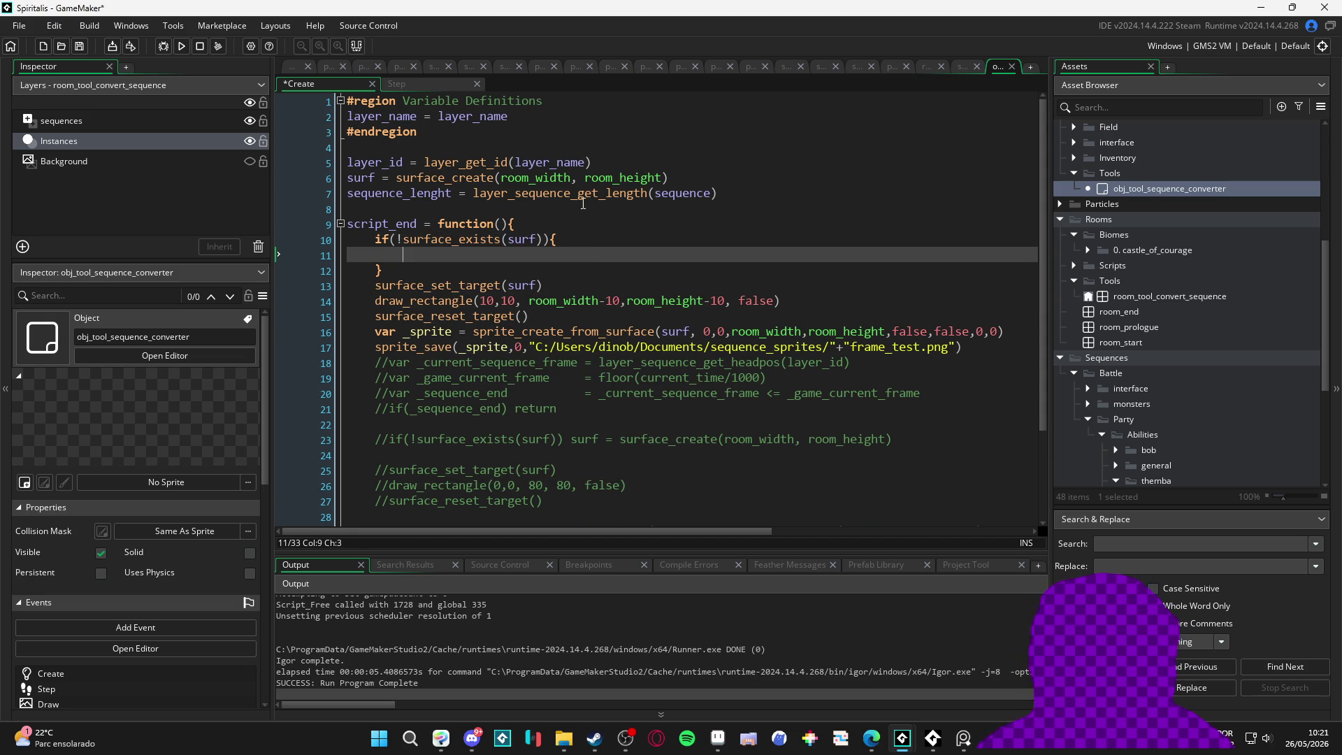
drag(667, 178, 350, 178)
key(ctrl+c)
click(425, 258)
key(ctrl+v)
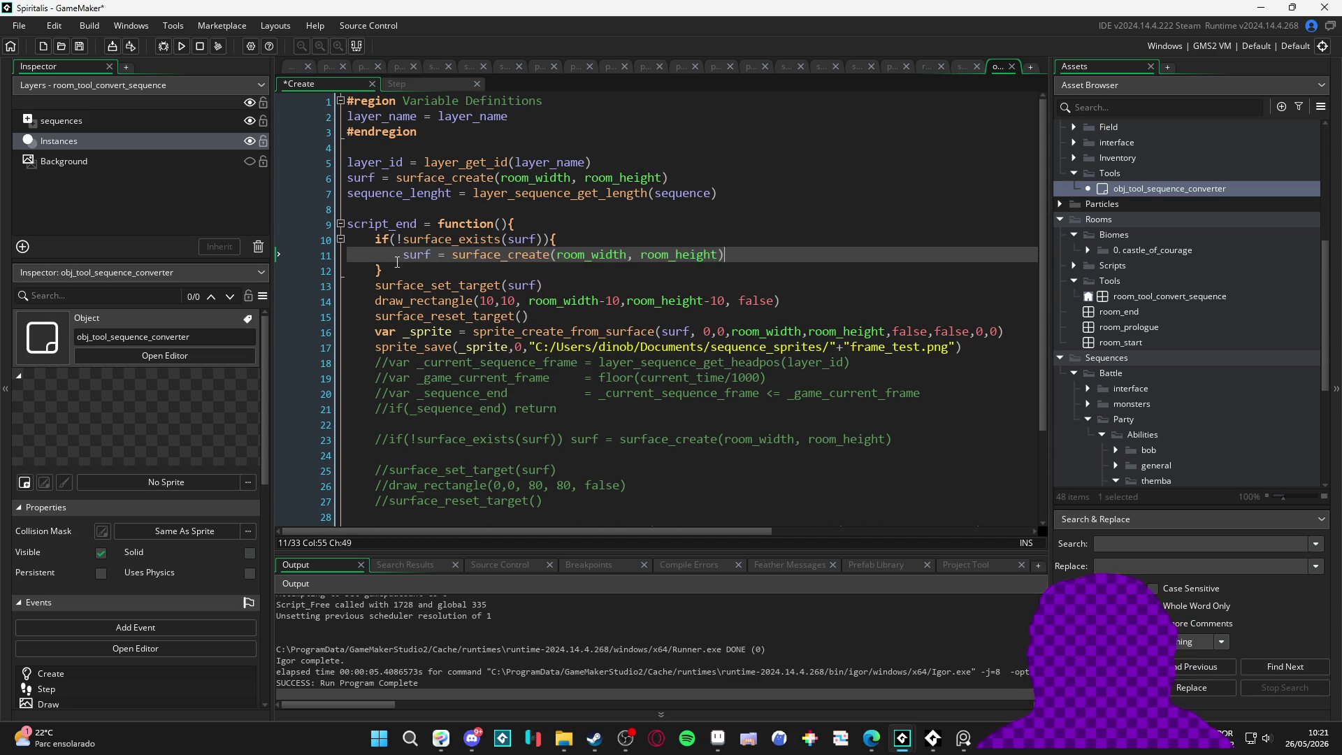
click(546, 274)
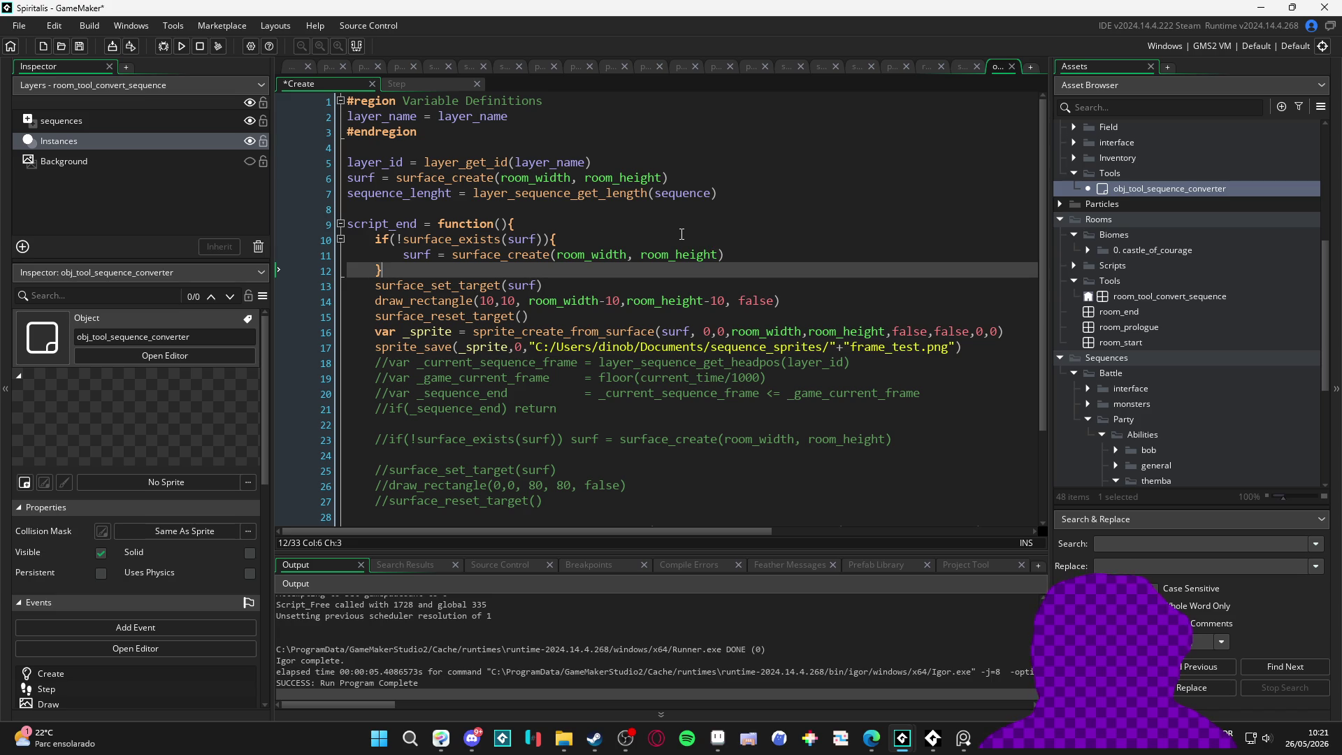
Step: Replace the surf argument with application_surface using autocomplete
double_click(680, 332)
text(s)
key(BackSpace)
key(BackSpace)
key(BackSpace)
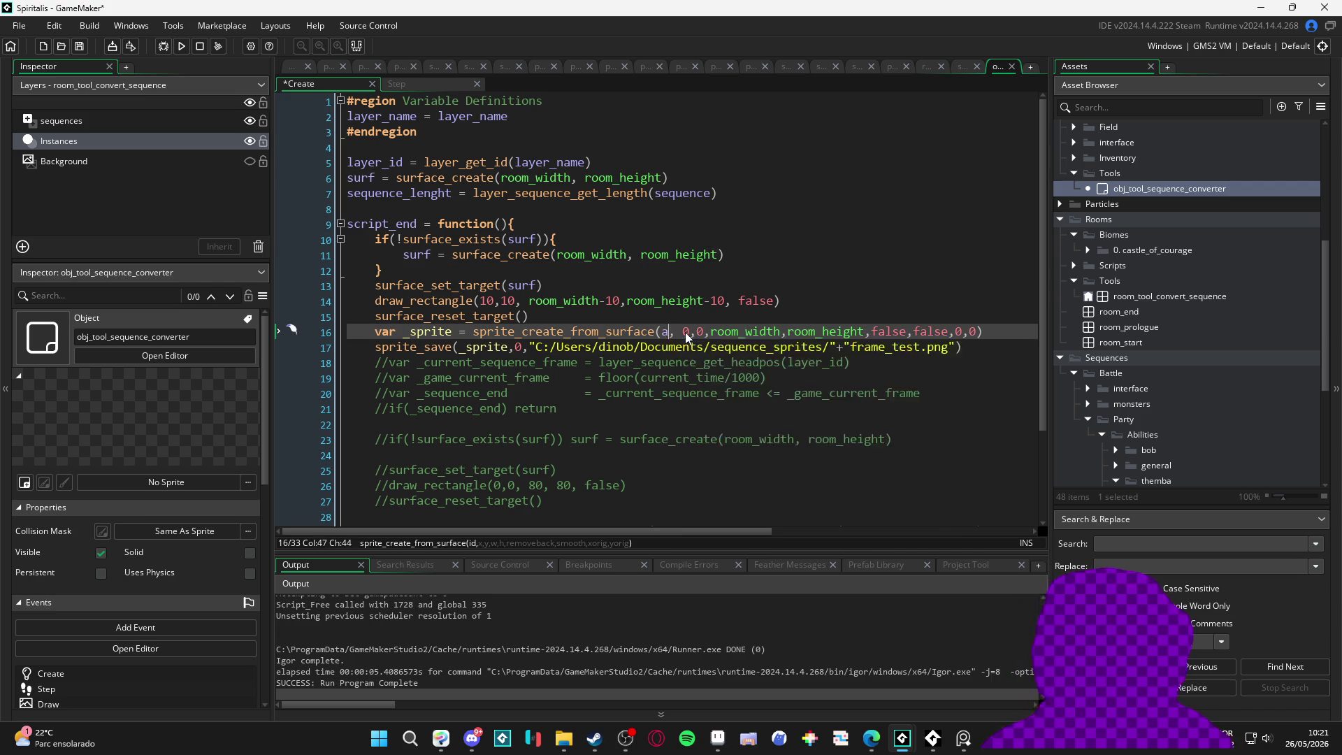
text(app)
text(lication_)
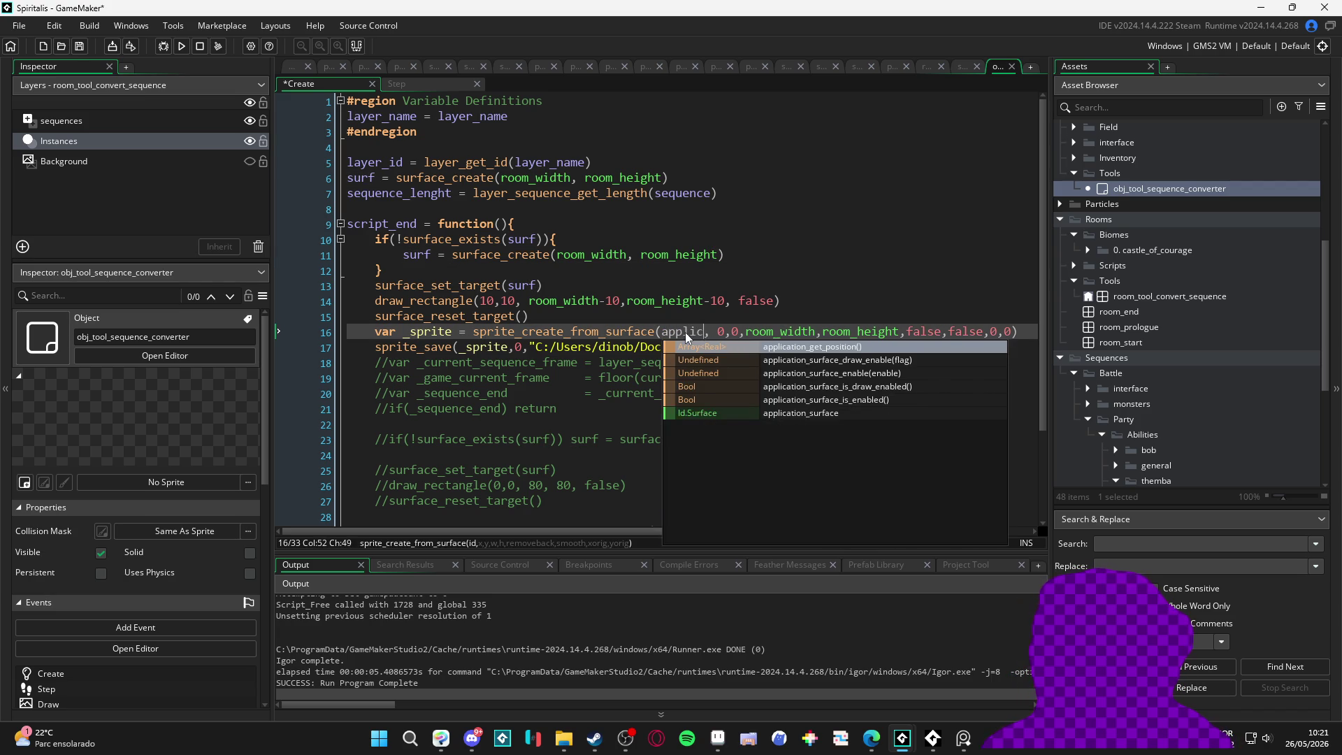
key(Down)
key(Down)
key(Down)
key(Return)
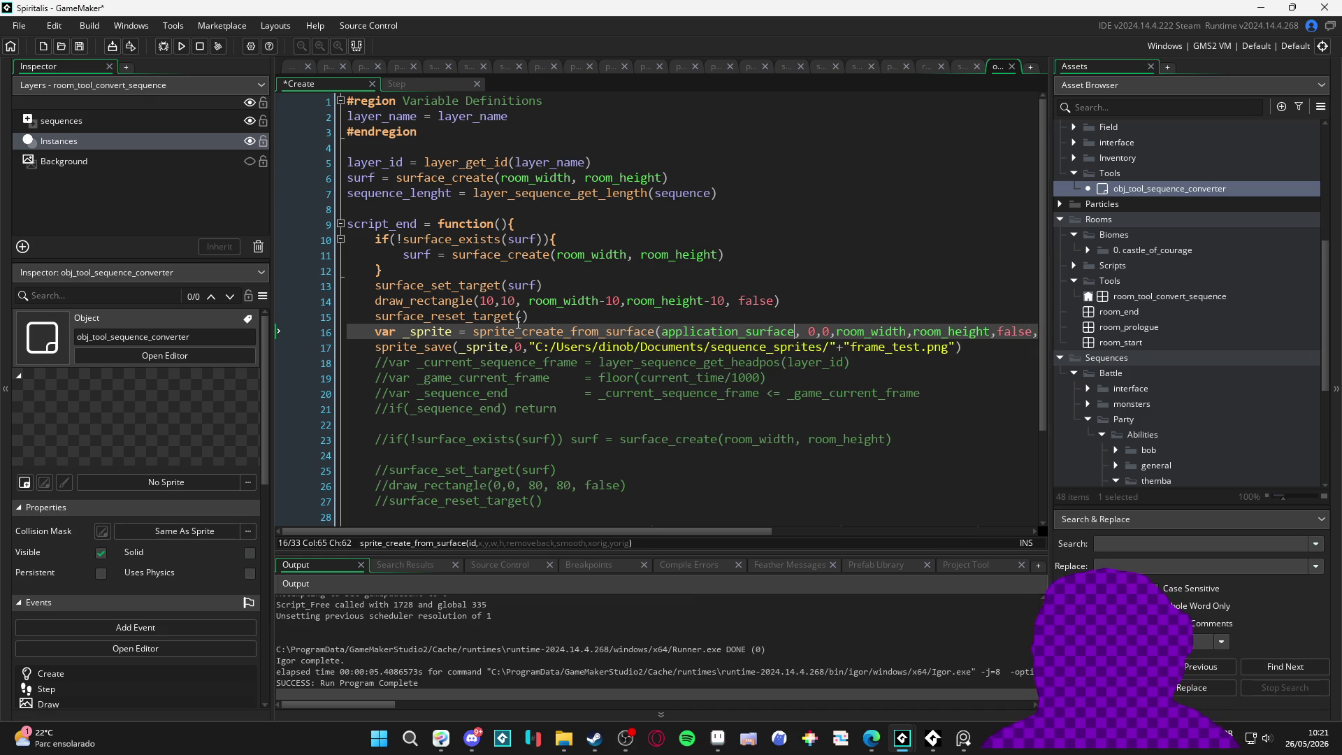
Step: Comment out lines 10–15 of the surface drawing and run the game with F5
mouse_move(534, 315)
mouse_down()
mouse_move(309, 294)
mouse_move(301, 235)
mouse_up()
key(ctrl+k)
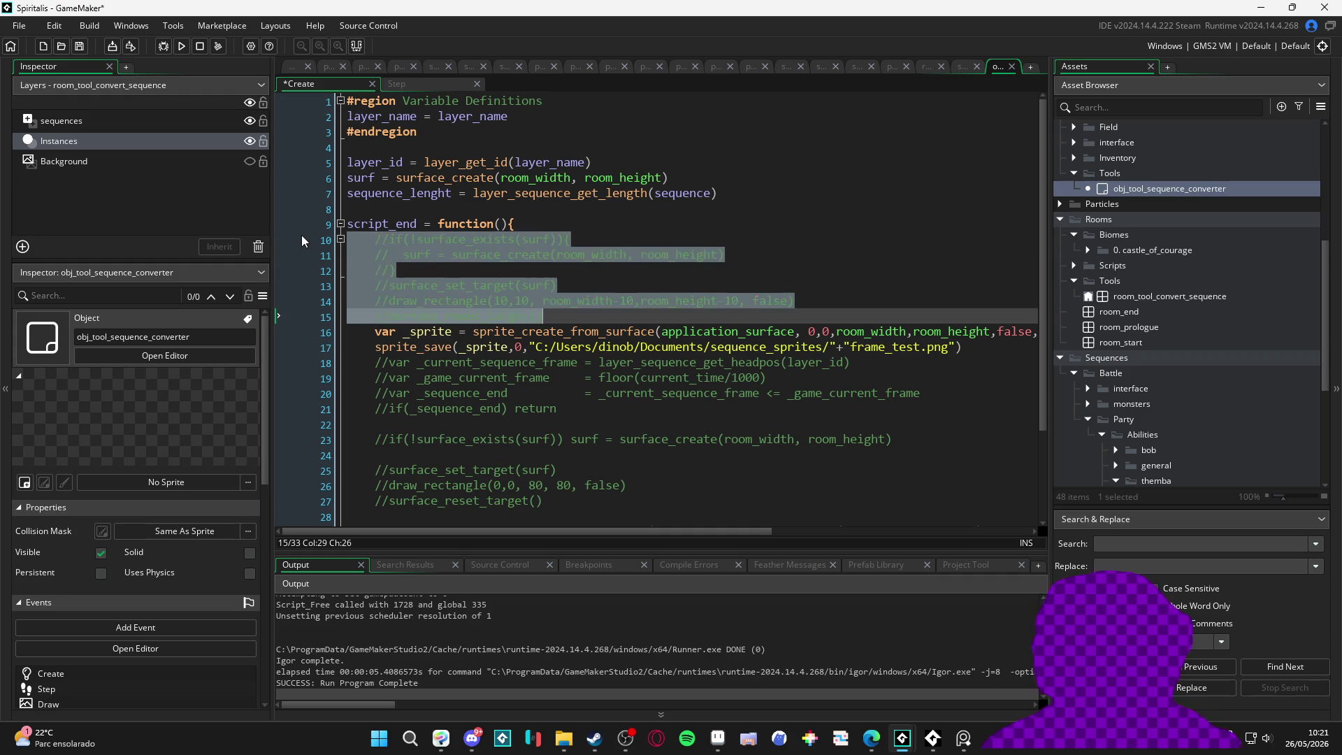
key(F5)
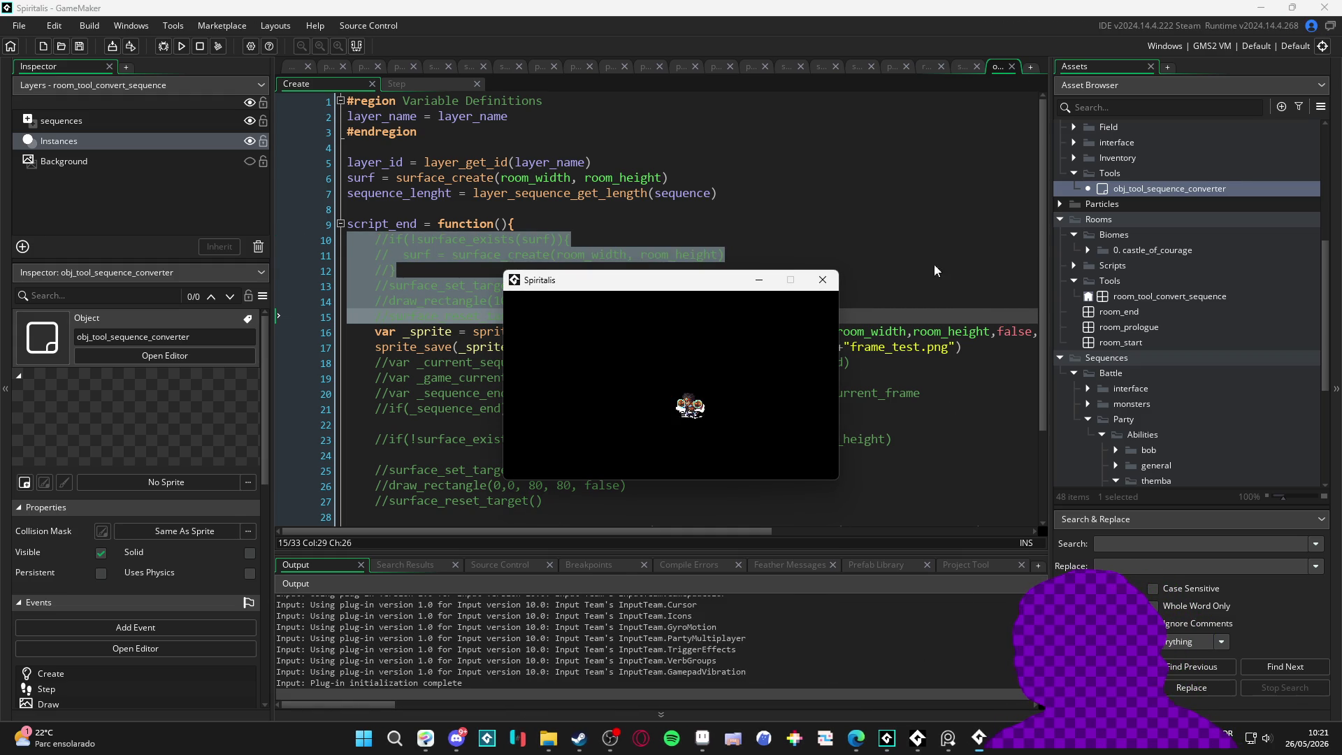
Step: Close the test run and view the new frame_test.png in sequence_sprites before returning to GameMaker
click(823, 279)
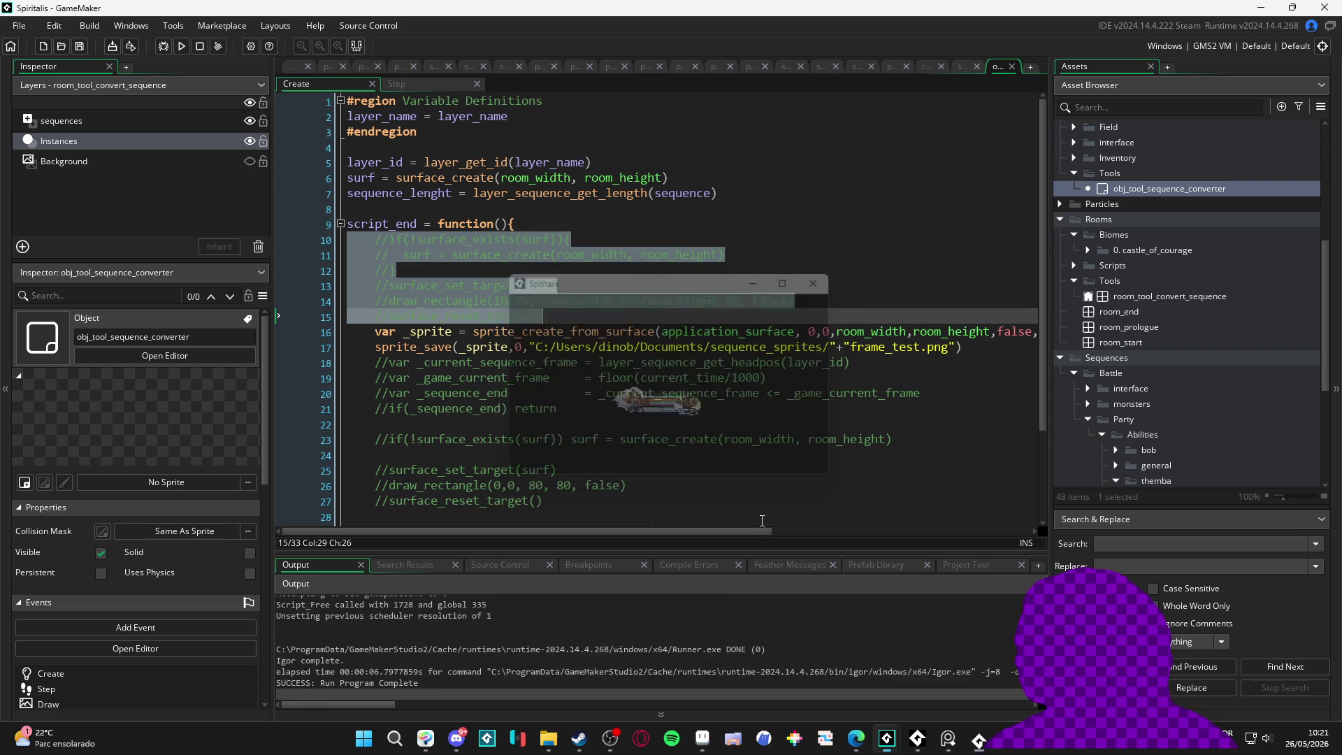
click(561, 738)
double_click(244, 123)
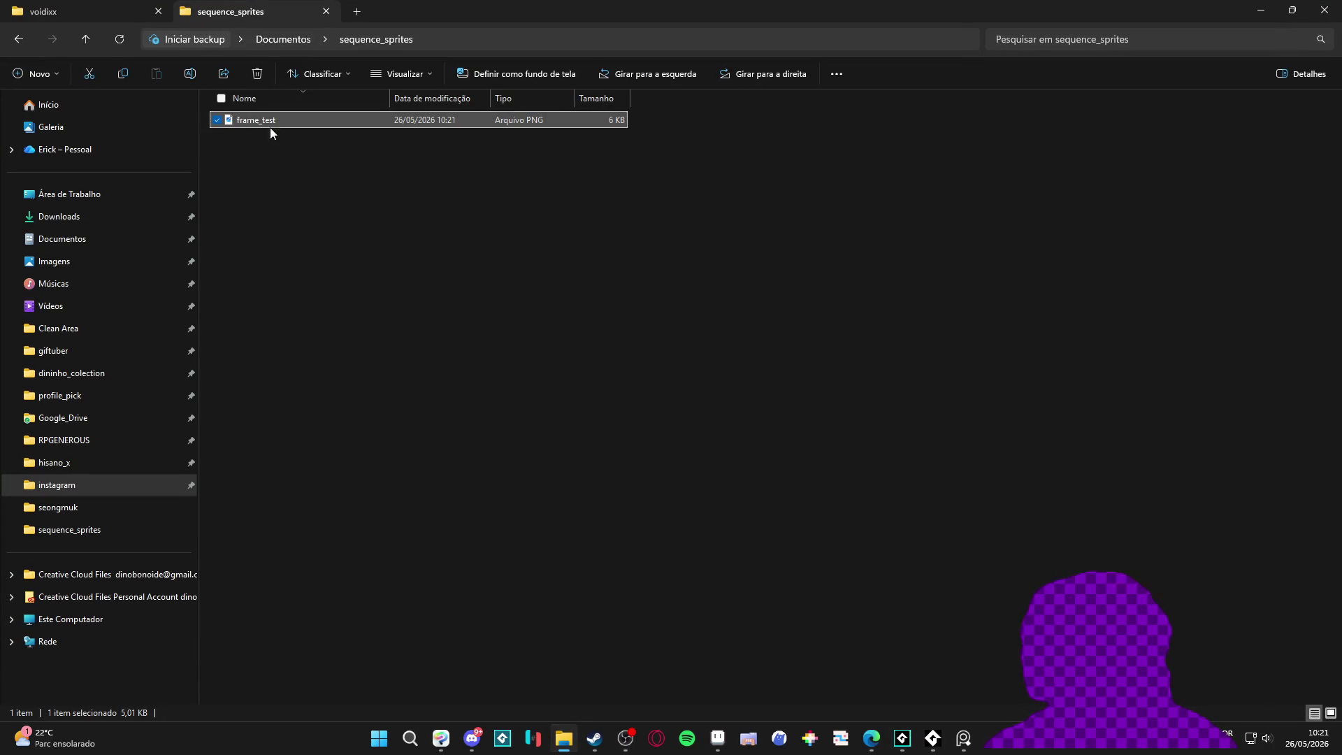
click(1112, 144)
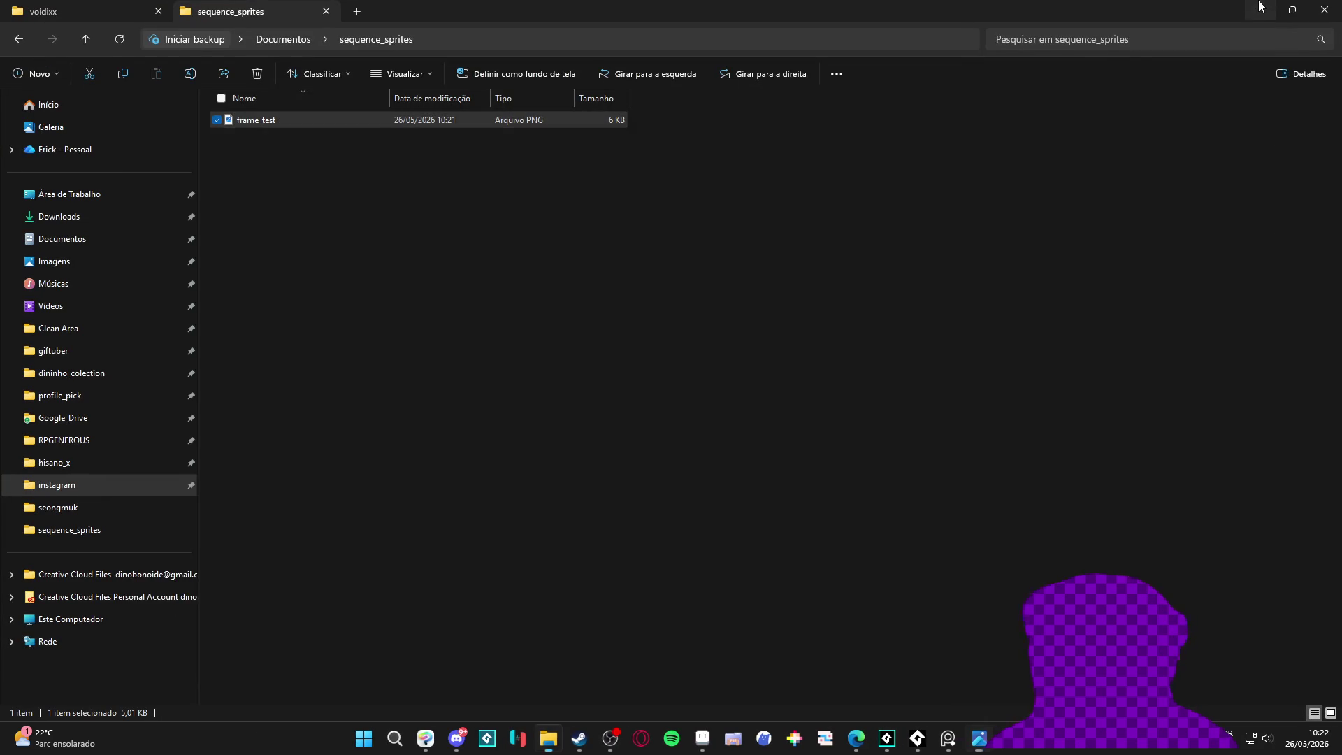
click(1112, 144)
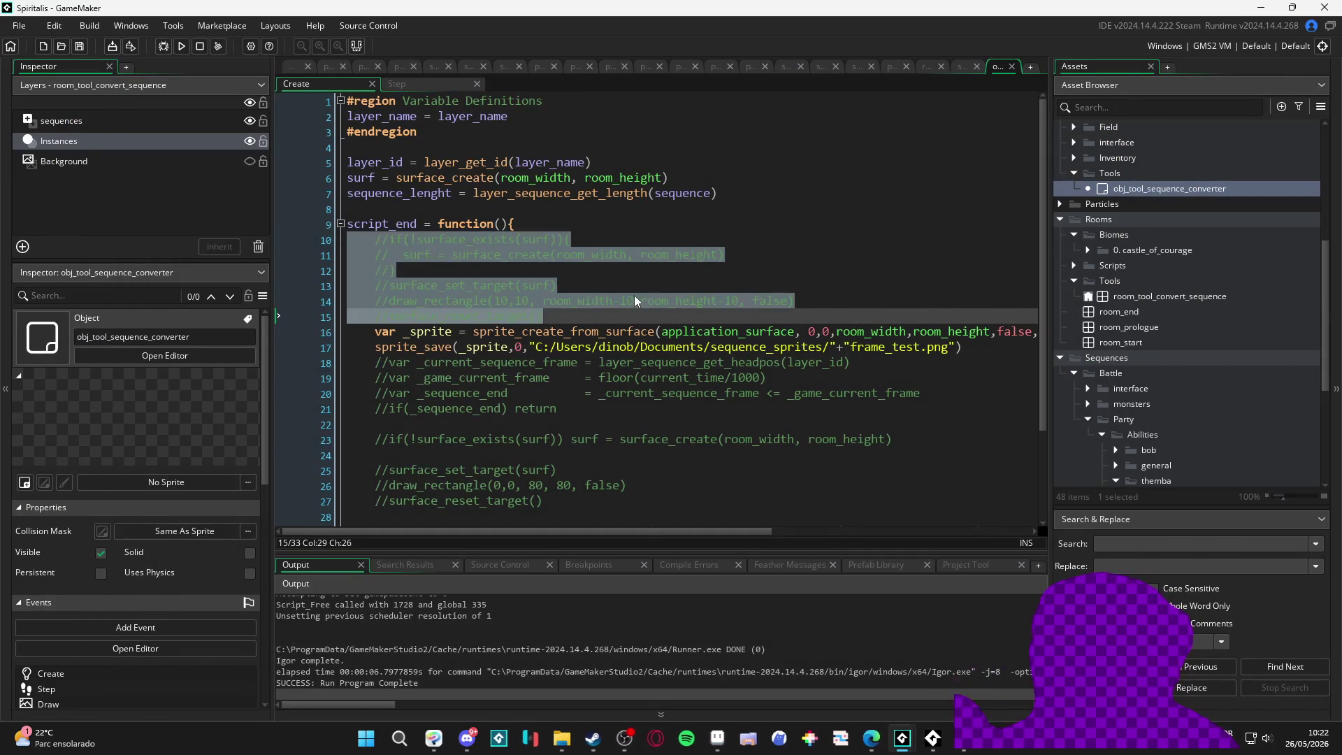
Step: Uncomment and cut the layer_sequence_get_headpos statement
click(632, 300)
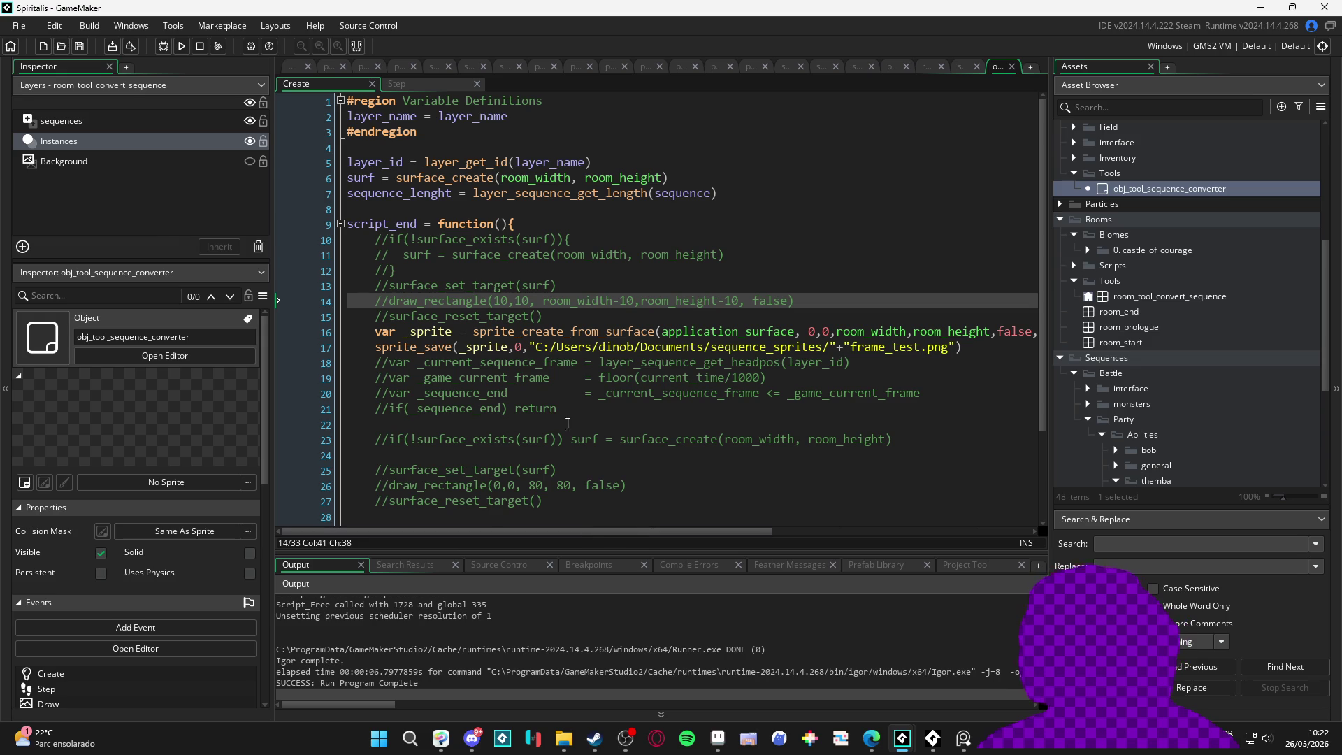
click(543, 332)
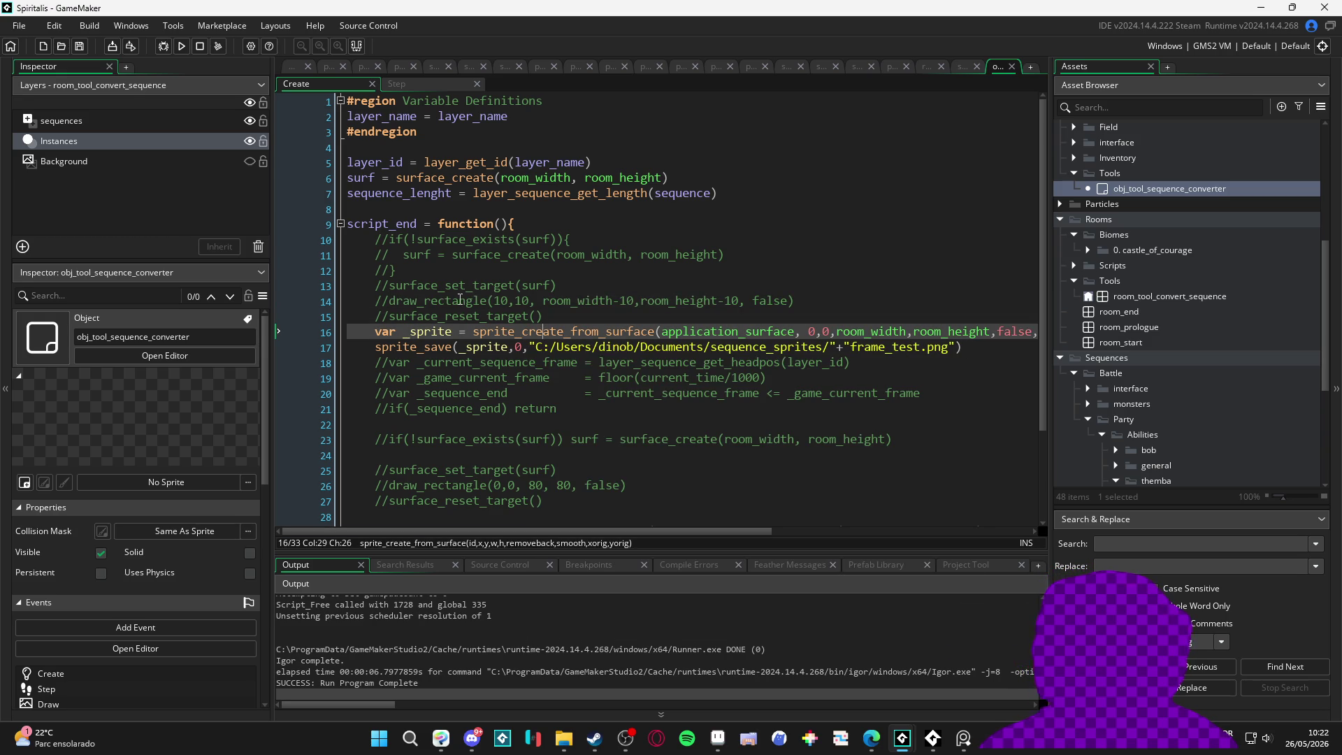
click(387, 362)
key(BackSpace)
key(BackSpace)
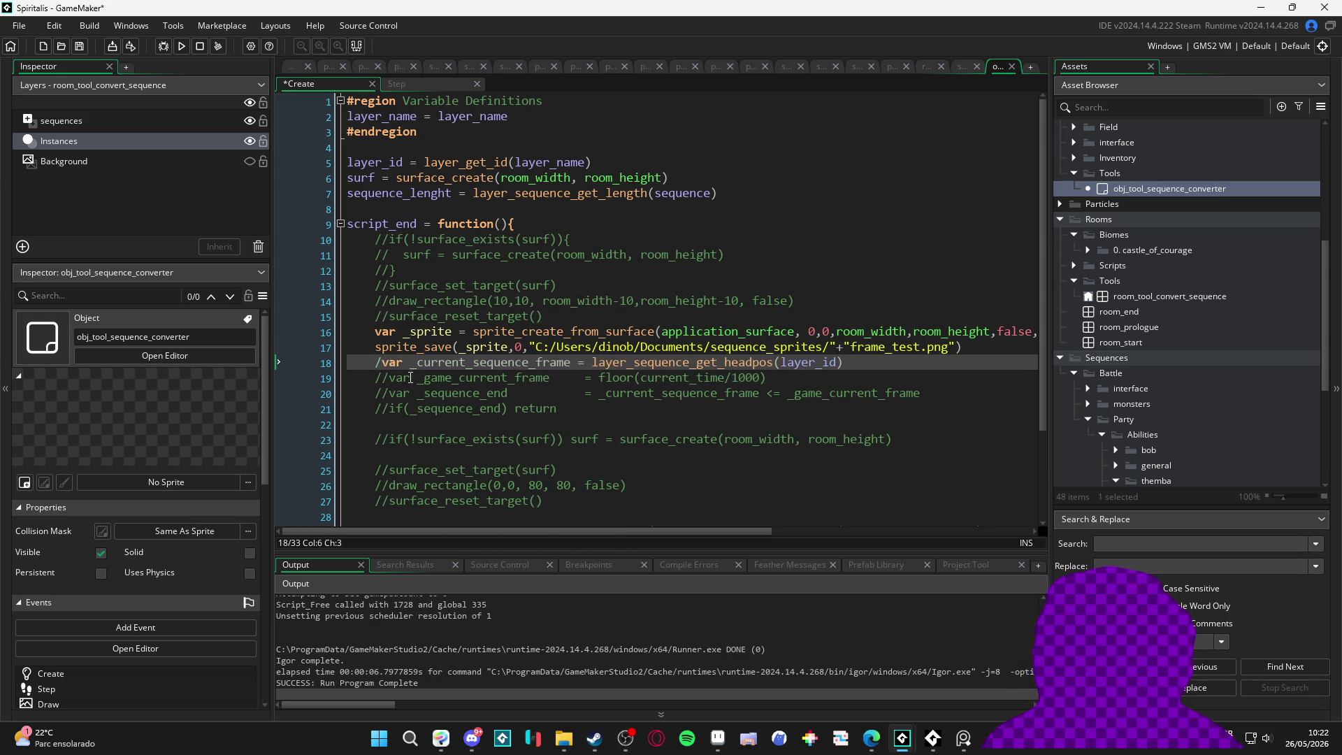
drag(844, 363, 542, 362)
drag(838, 362, 367, 371)
key(ctrl+x)
Step: Paste the headpos statement above the capture, delete the leftover lines, then undo the changes
click(622, 316)
key(Return)
key(ctrl+v)
drag(931, 439, 350, 390)
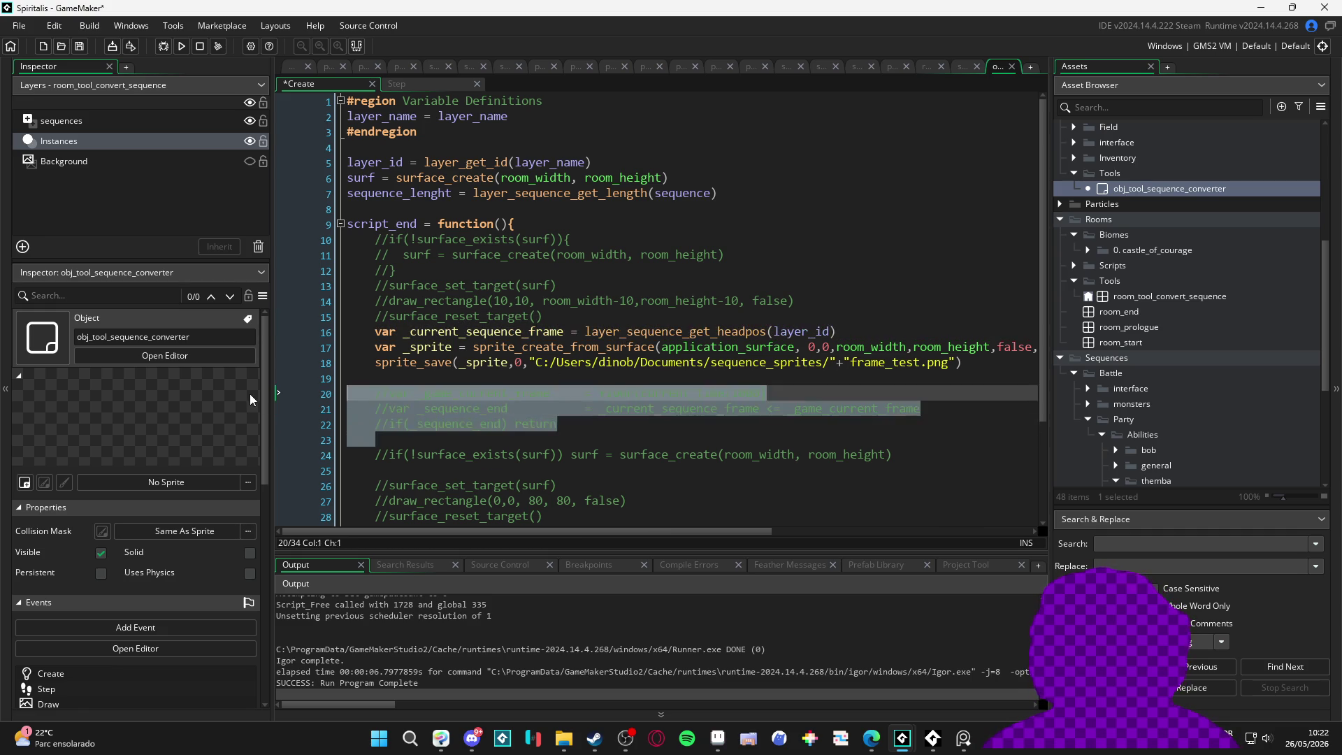
key(BackSpace)
click(670, 321)
key(ctrl+z)
key(ctrl+z)
key(ctrl+z)
Step: Move the commented frame and end-check block above the capture line and uncomment it
mouse_move(651, 418)
mouse_down()
mouse_move(324, 381)
mouse_move(280, 362)
mouse_up()
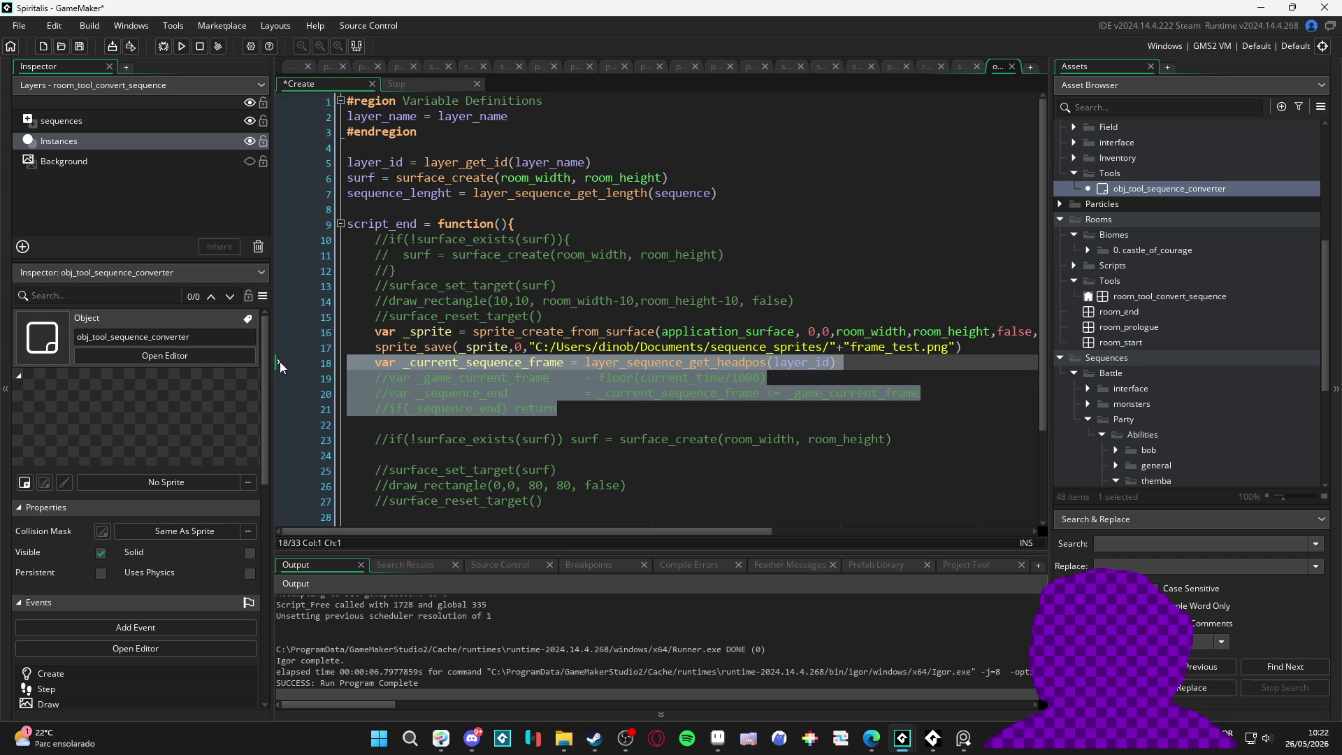
key(ctrl+x)
click(576, 316)
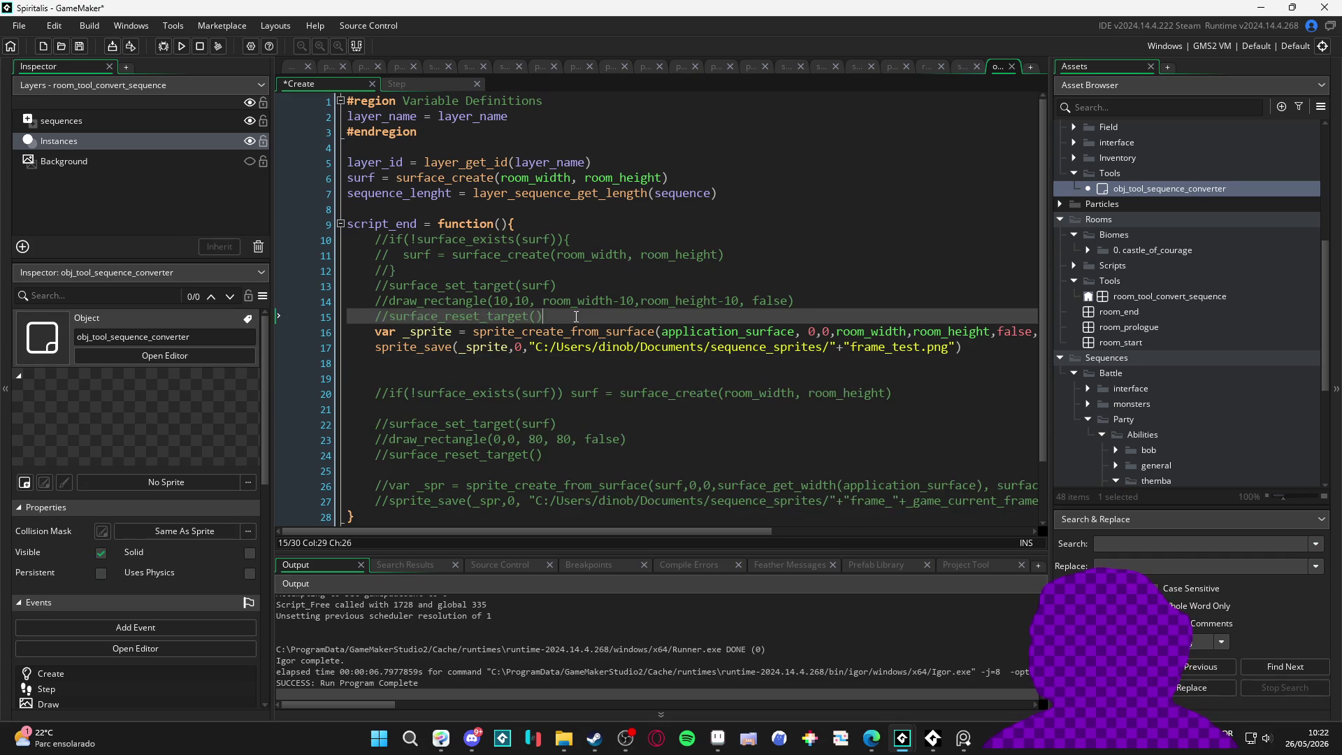
key(Return)
key(ctrl+v)
click(402, 331)
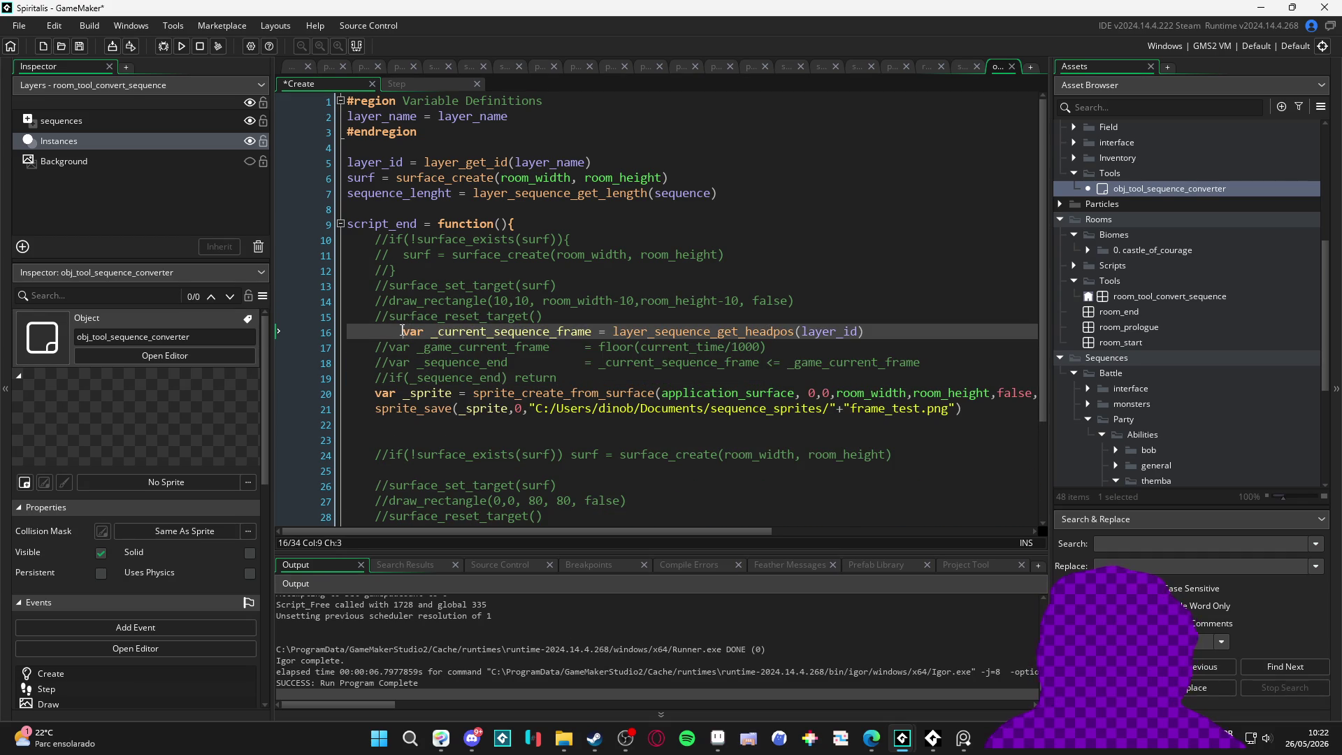
key(BackSpace)
mouse_move(558, 378)
mouse_down()
mouse_move(377, 374)
mouse_move(383, 343)
mouse_up()
key(ctrl+shift+k)
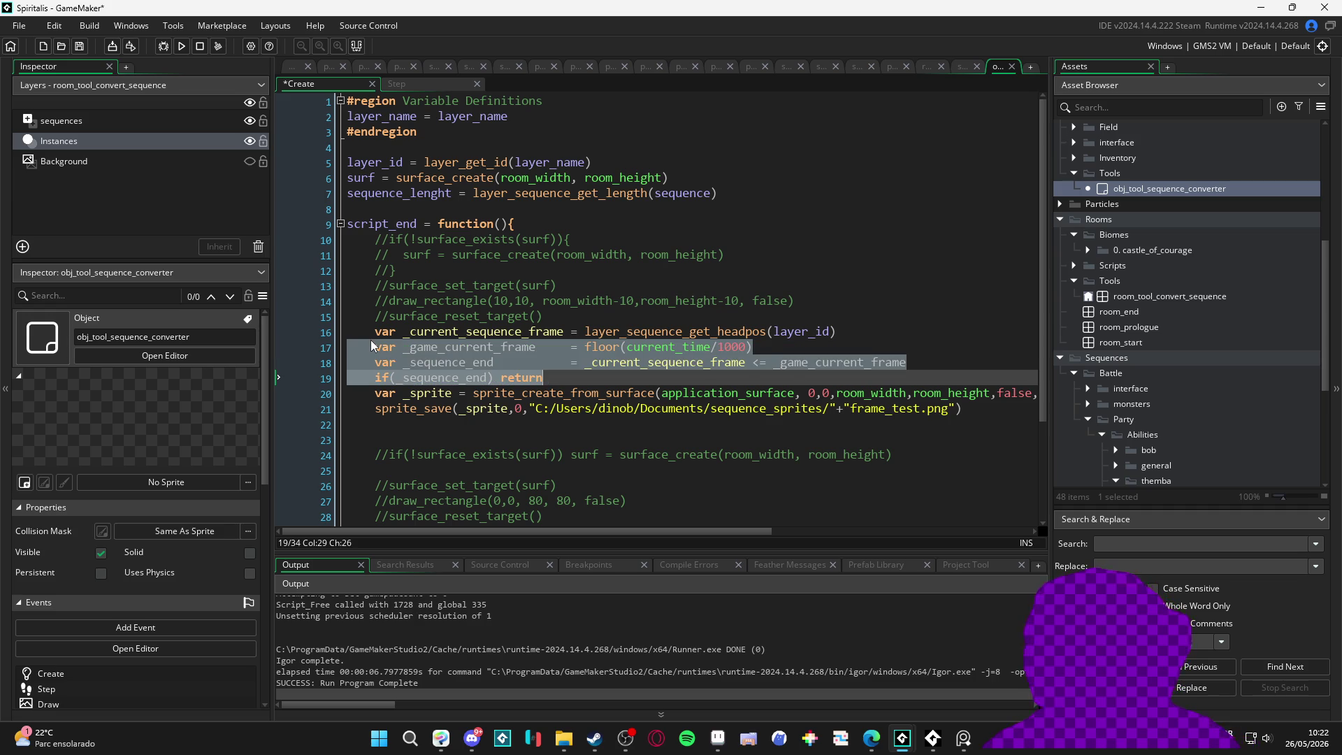
click(640, 316)
Step: Change the sprite_save file name to "frame" + _current_sequence_frame + ".png"
click(616, 347)
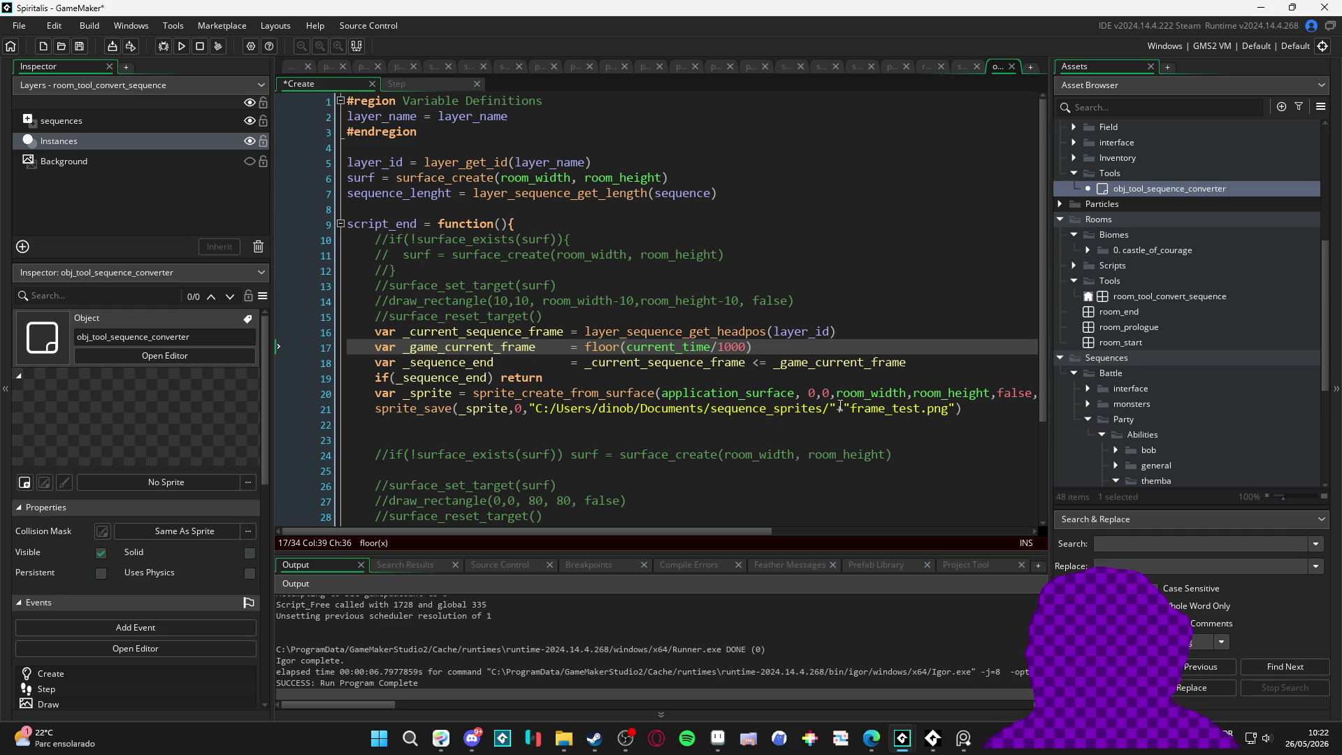
click(886, 409)
text("+)
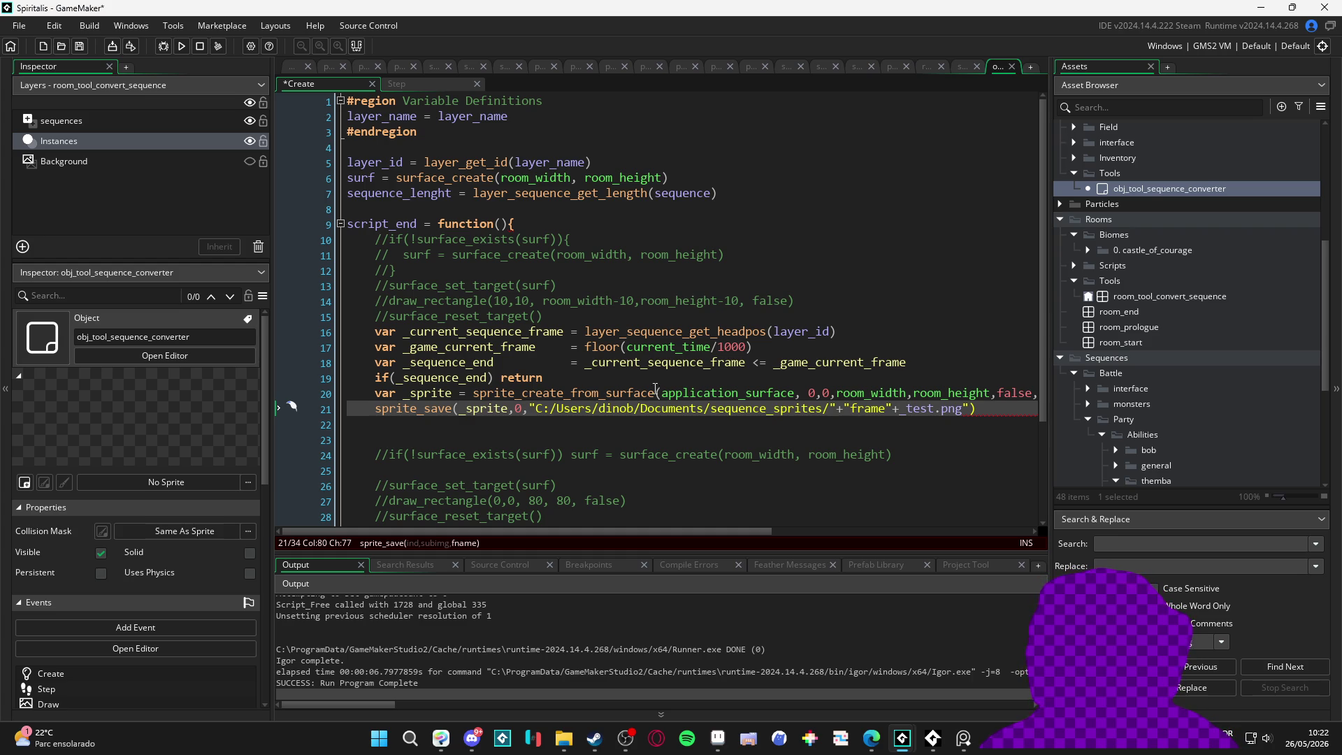
click(501, 332)
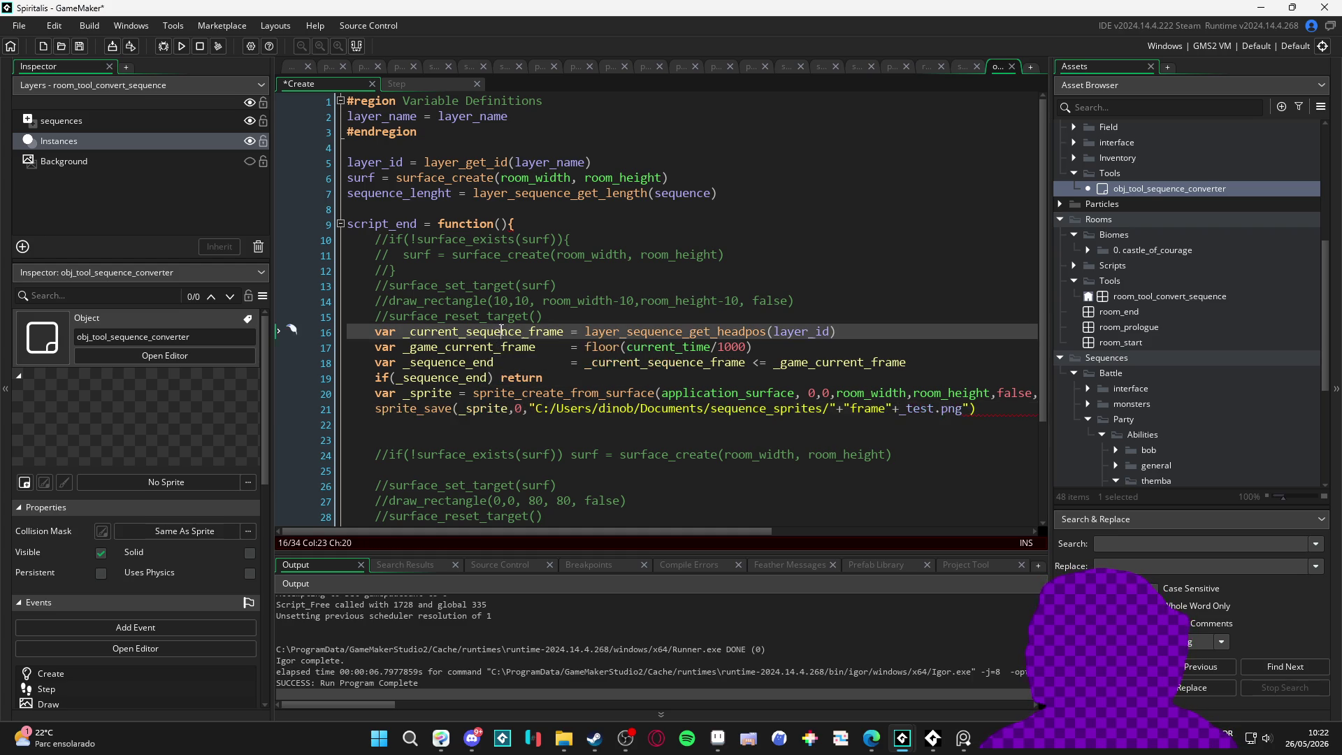
double_click(501, 331)
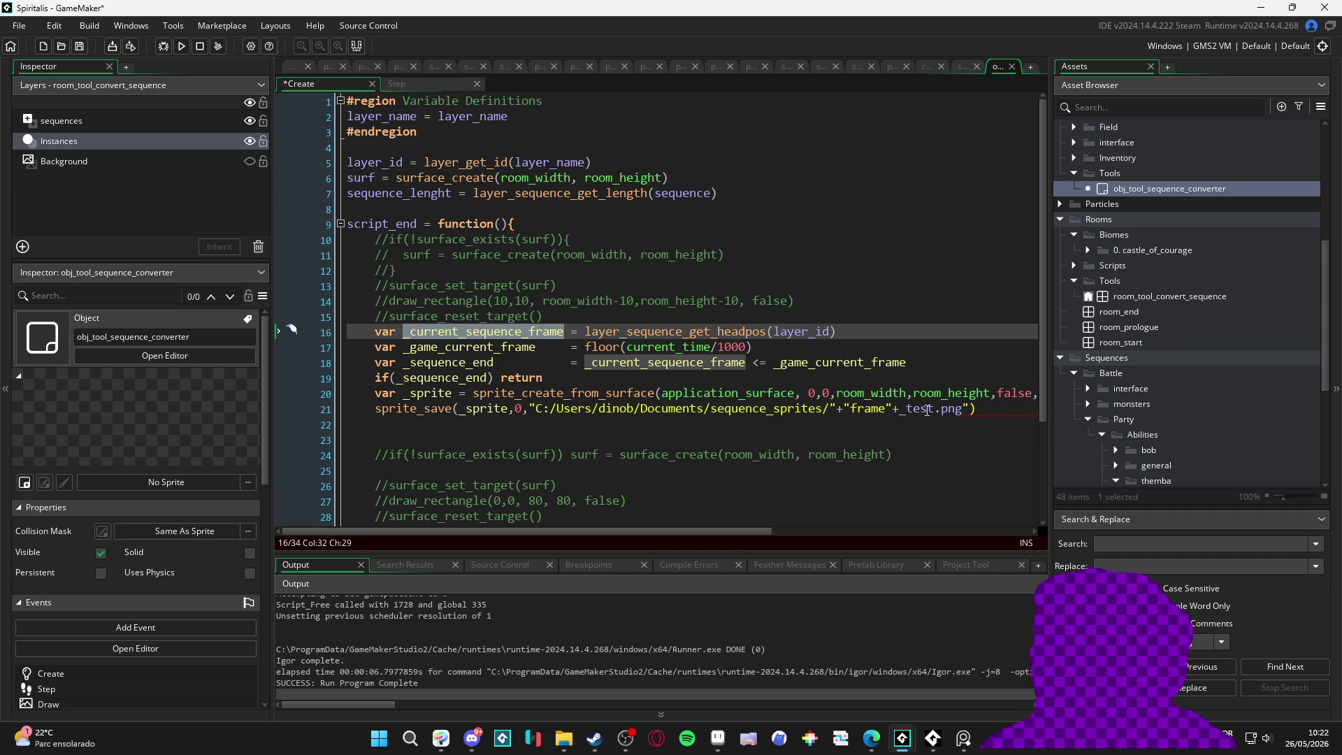
drag(937, 408, 901, 410)
key(ctrl+v)
text(+")
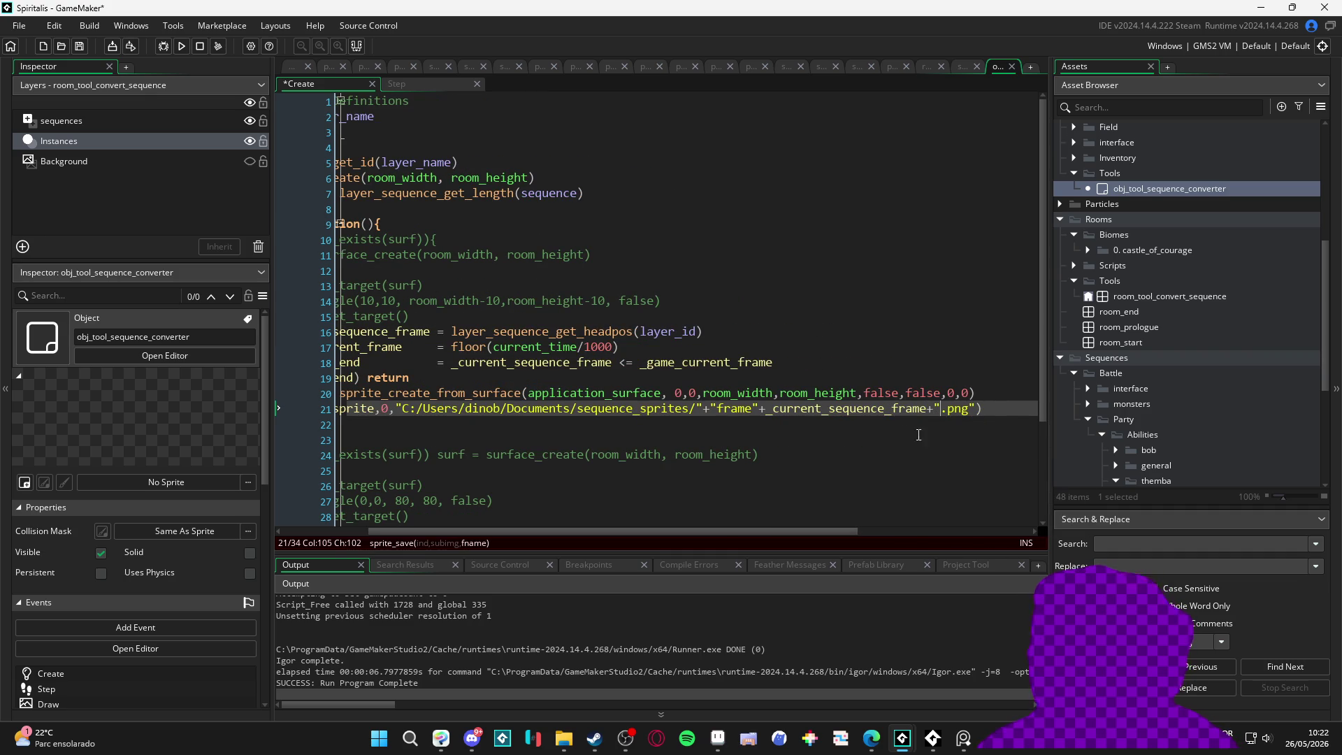
click(484, 441)
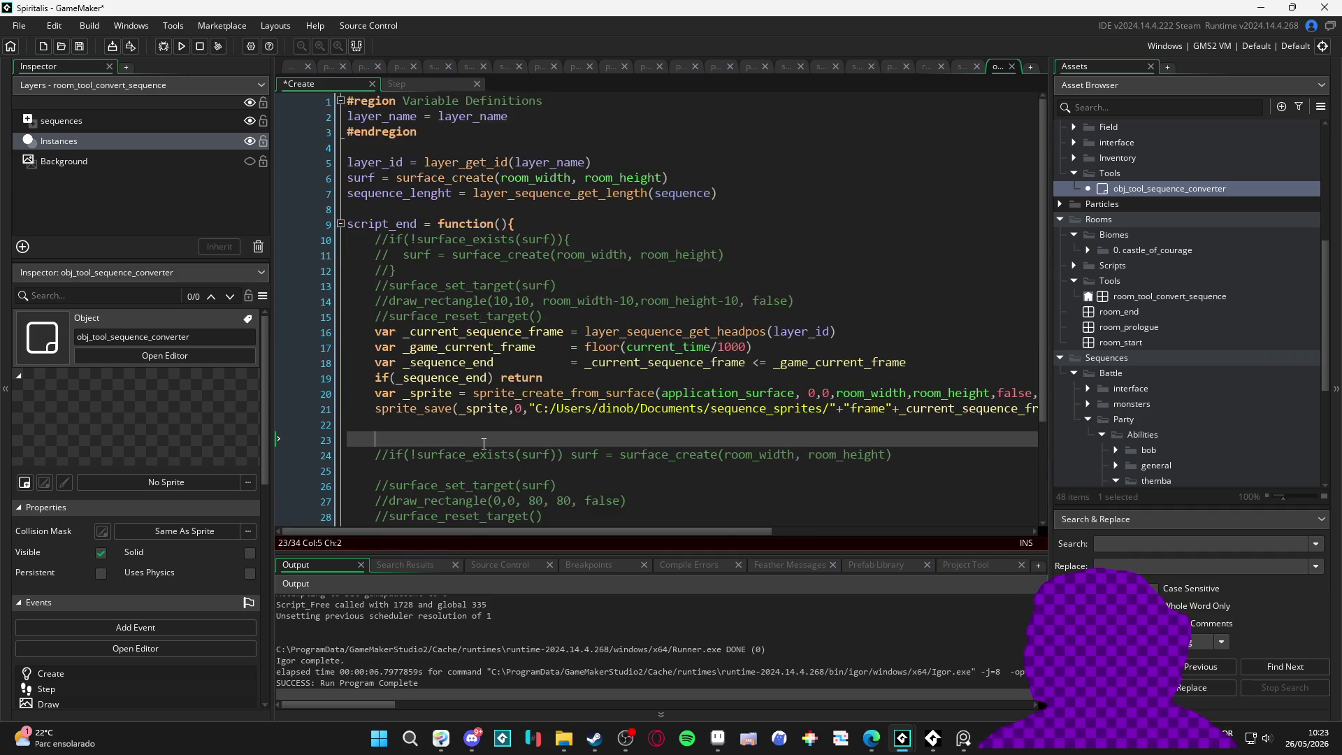
Step: Save and run the game to test numbered frame saving, then close it
key(F5)
scroll(539, 411, down, 1)
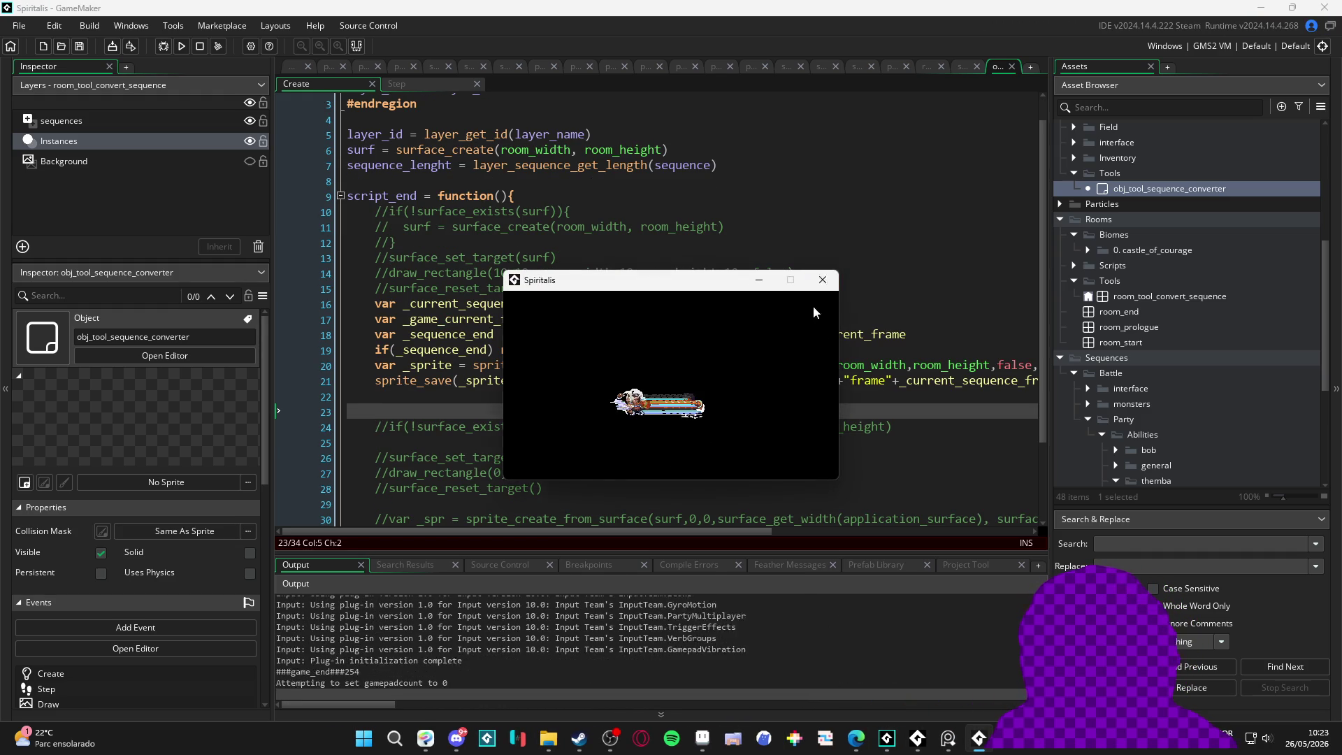
click(830, 288)
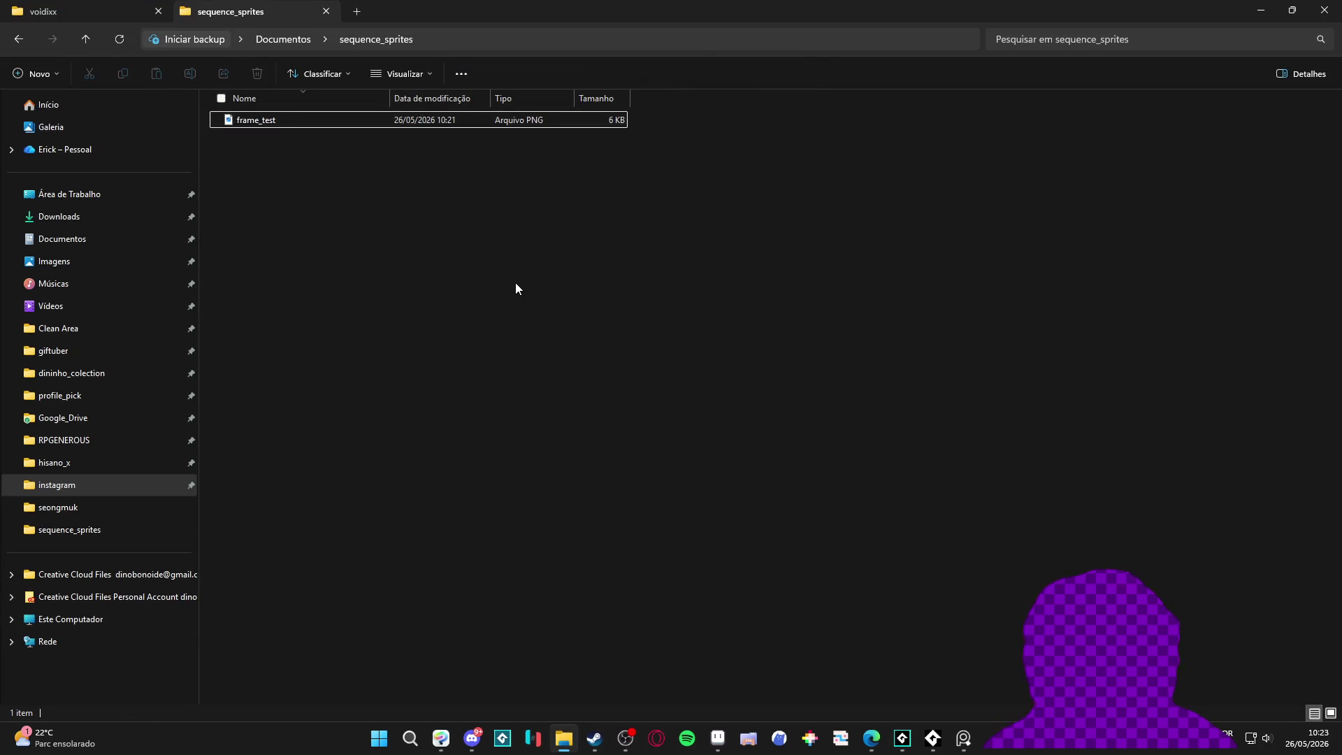
Step: View the saved frame_test image in sequence_sprites, then return to GameMaker and close the rerun game
ctrl+scroll(519, 292, up, 3)
double_click(256, 128)
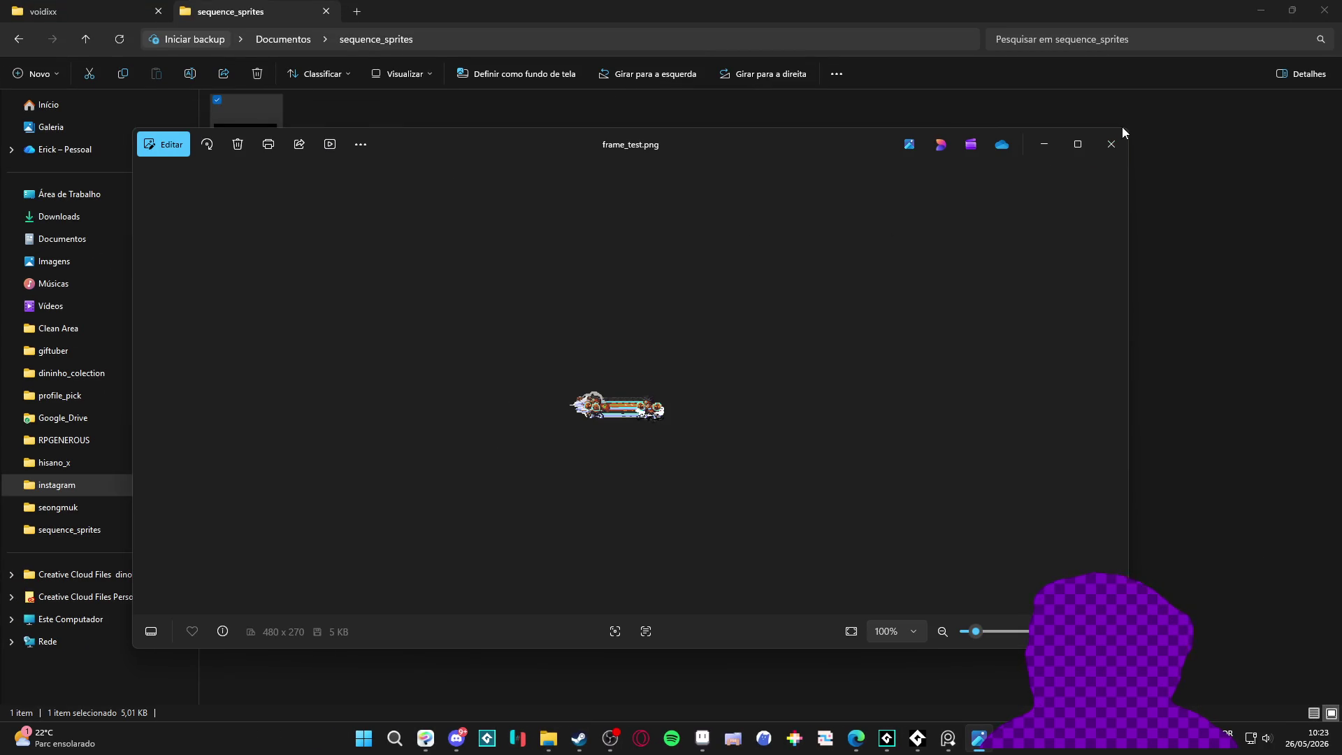
click(1112, 144)
click(1261, 10)
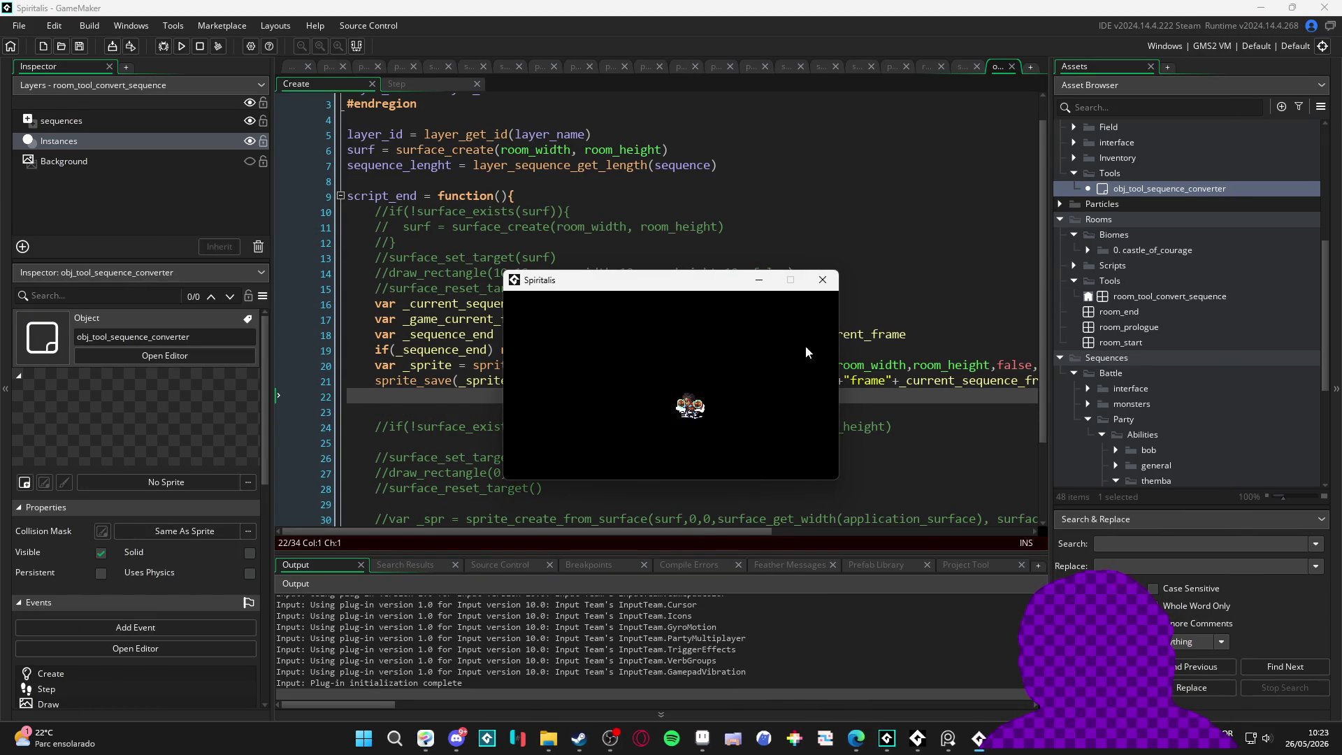
click(823, 280)
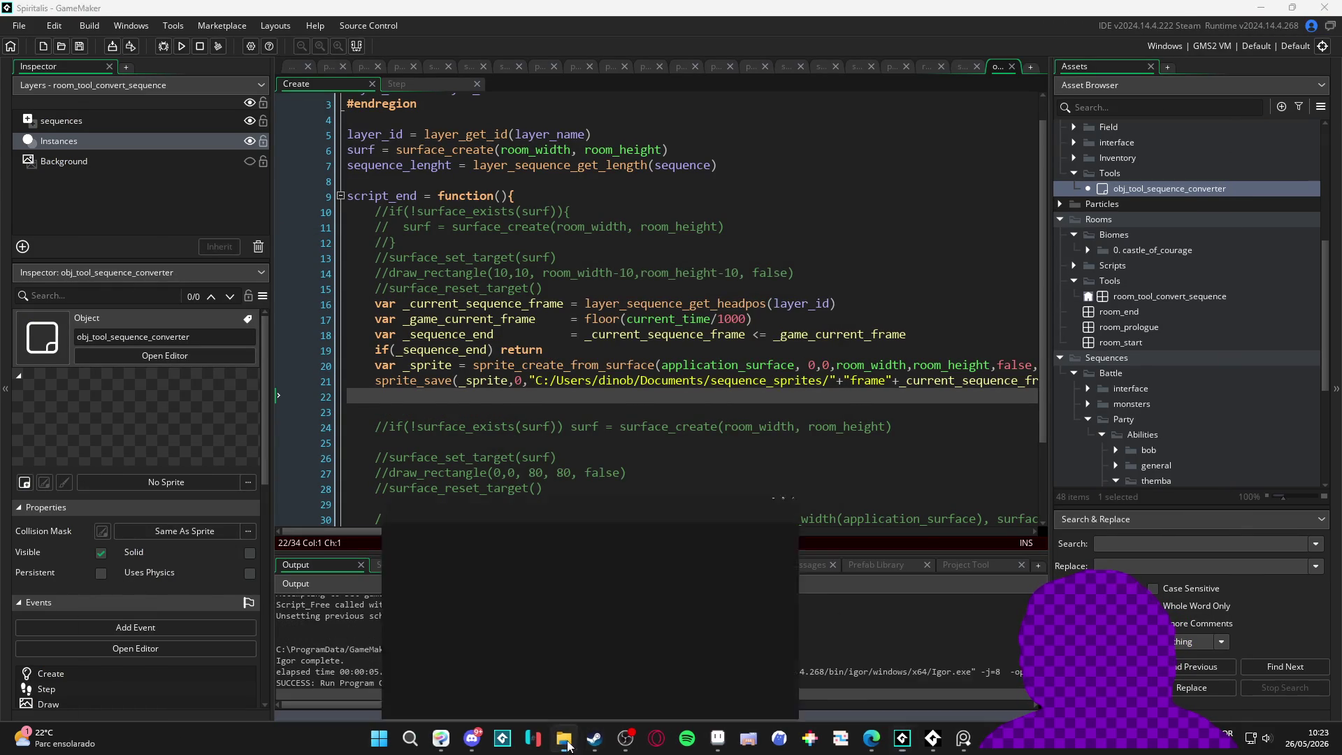